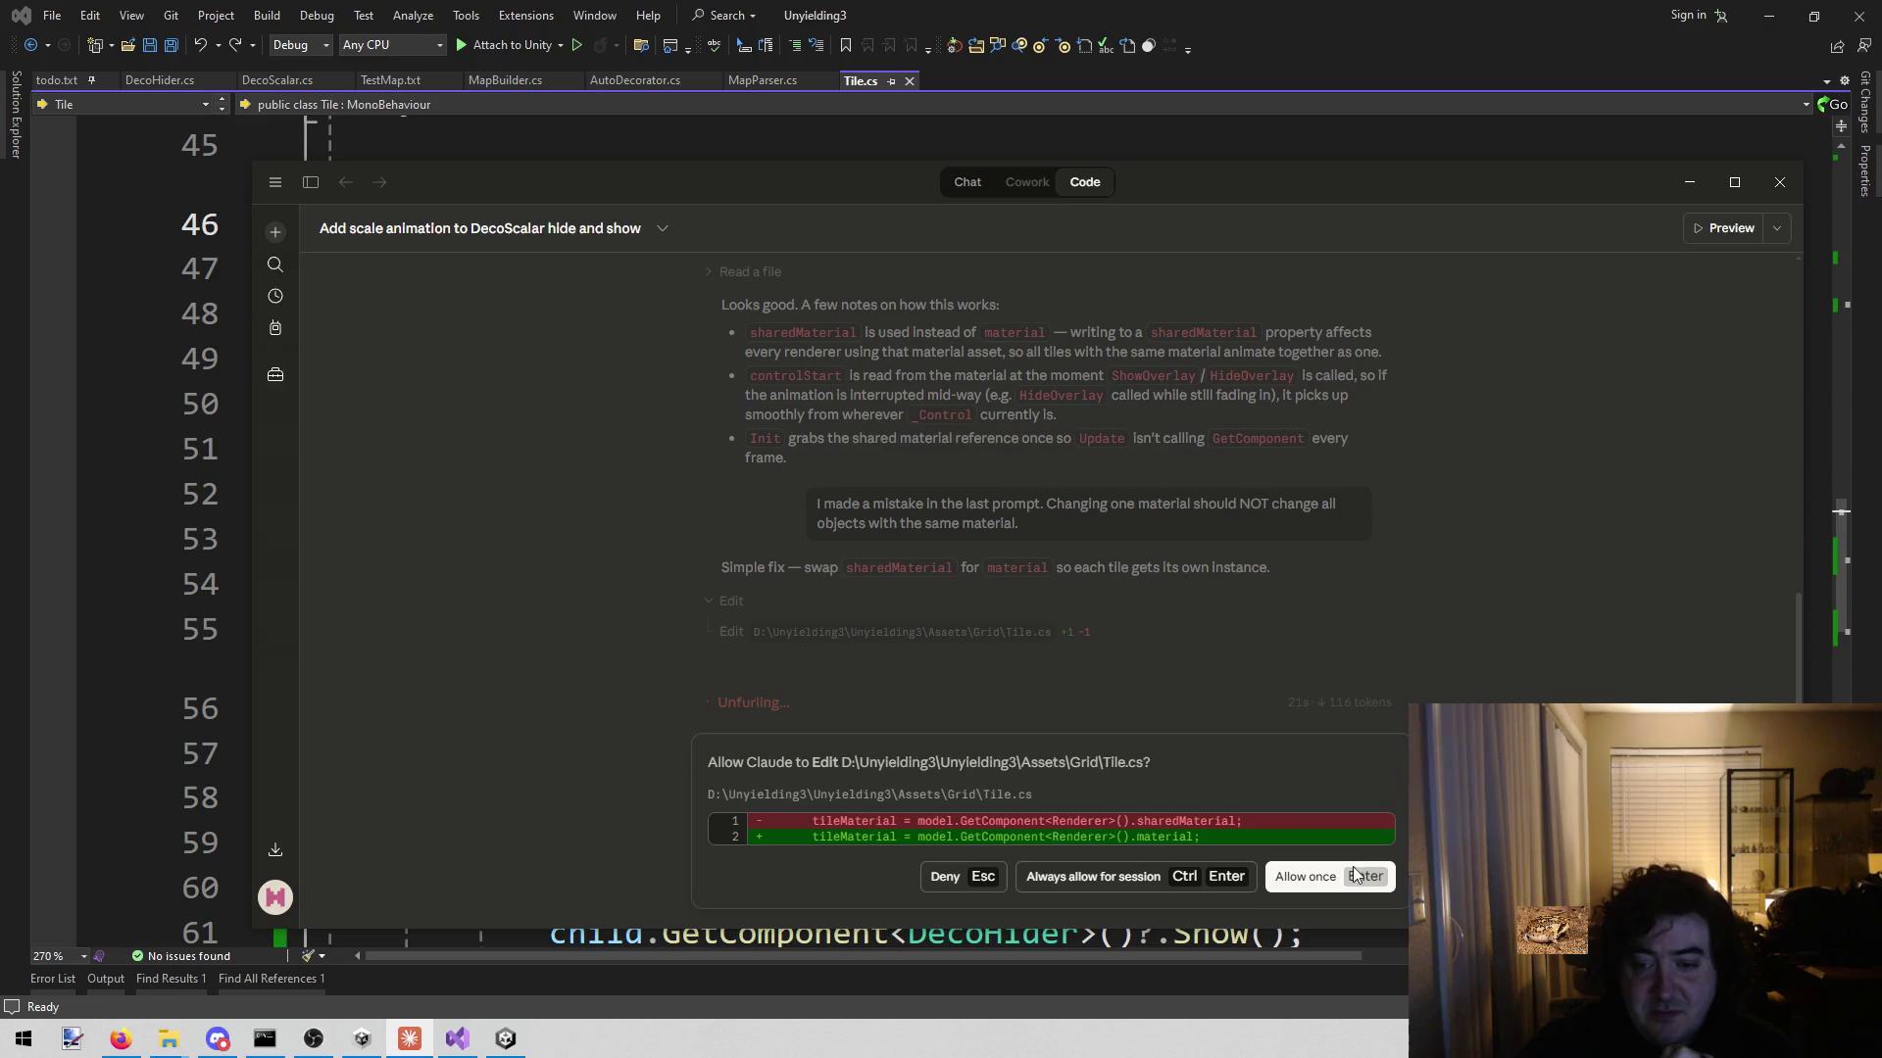
- Approve Claude's sharedMaterial-to-material edit to Tile.cs once, then bring Visual Studio forward
left_click(1304, 878)
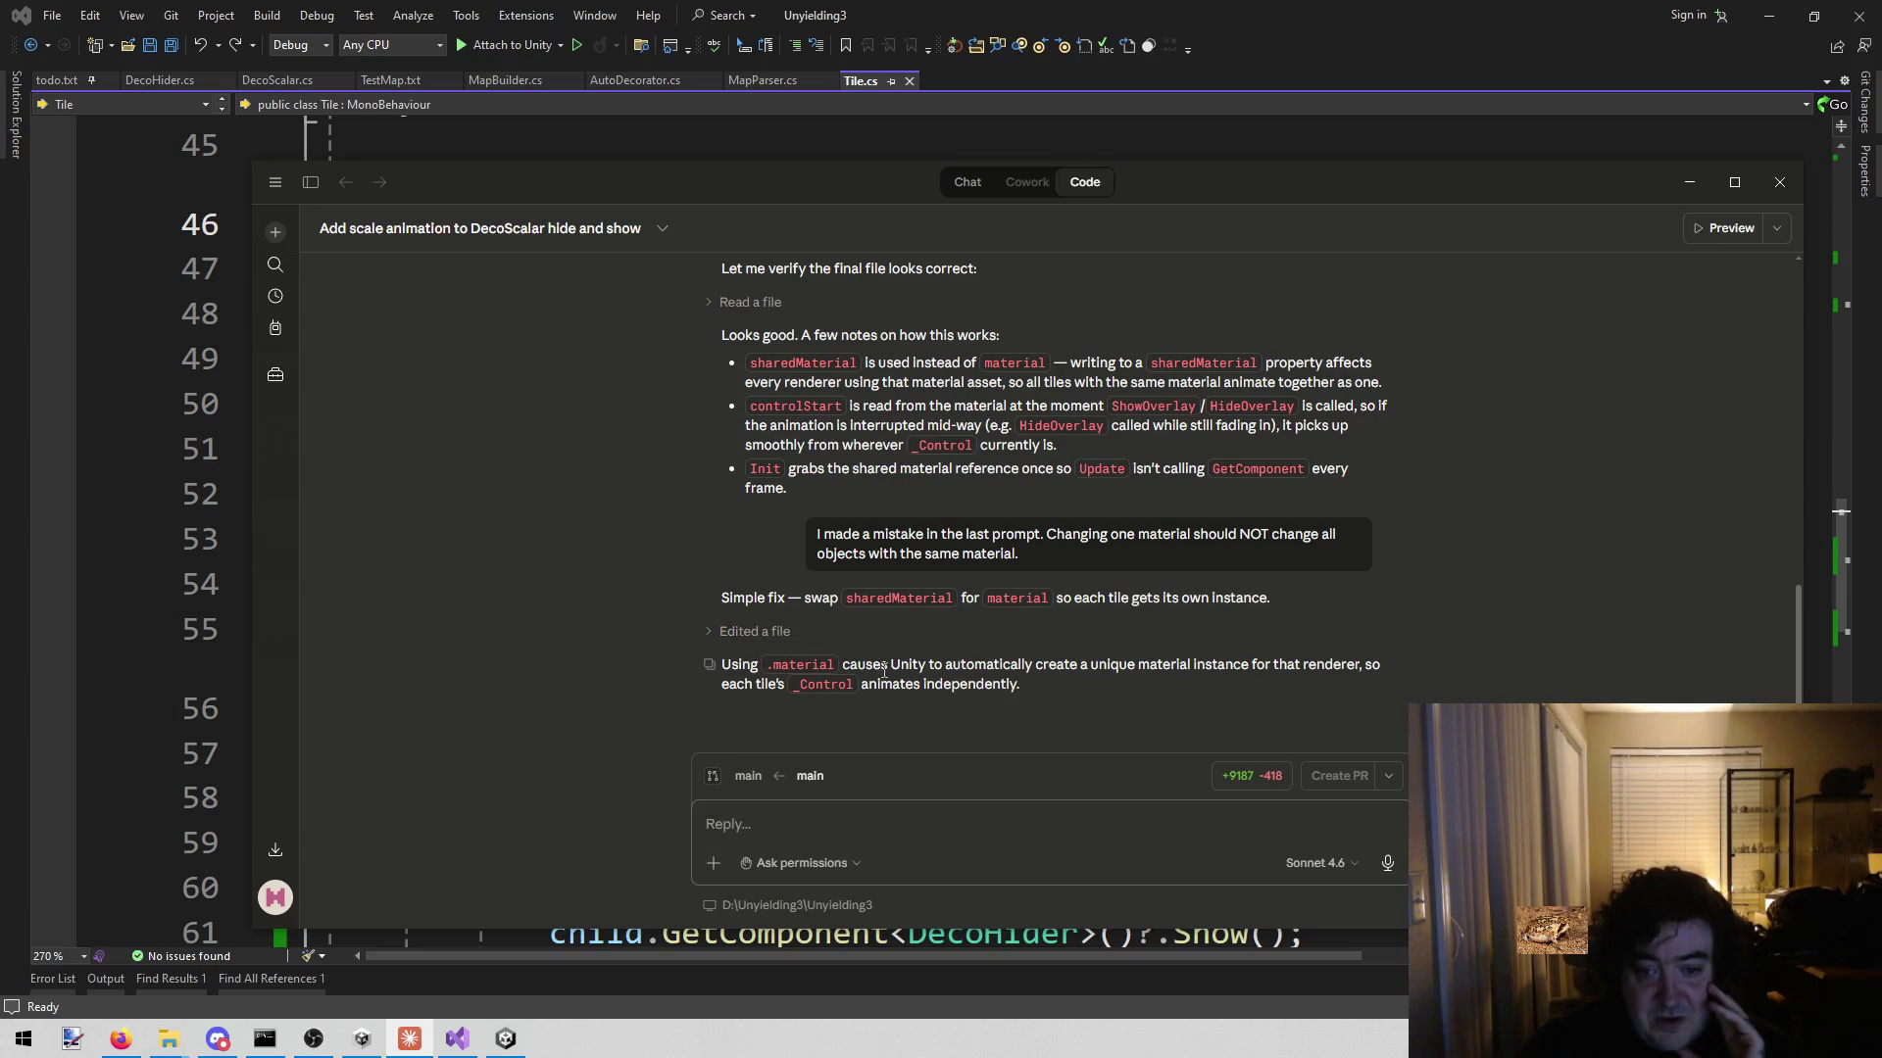
left_click_drag(1035, 664, 1356, 669)
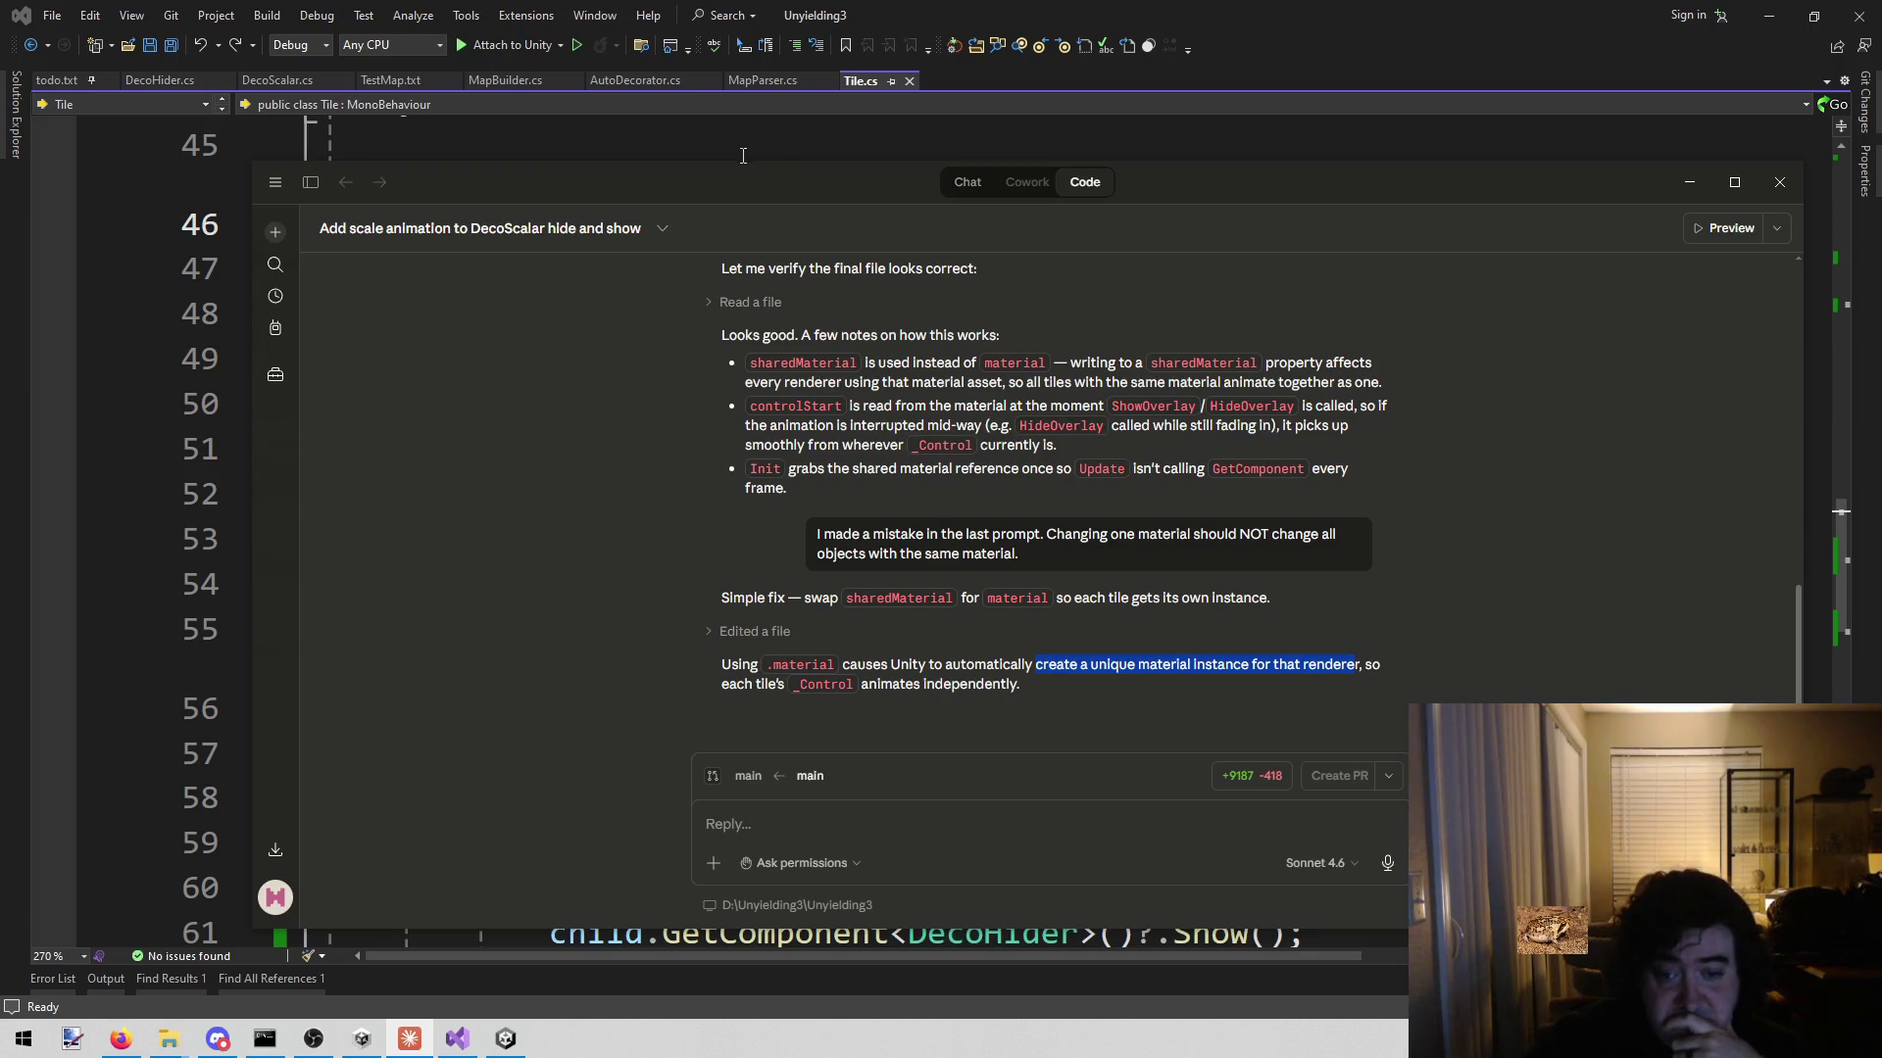
left_click(645, 149)
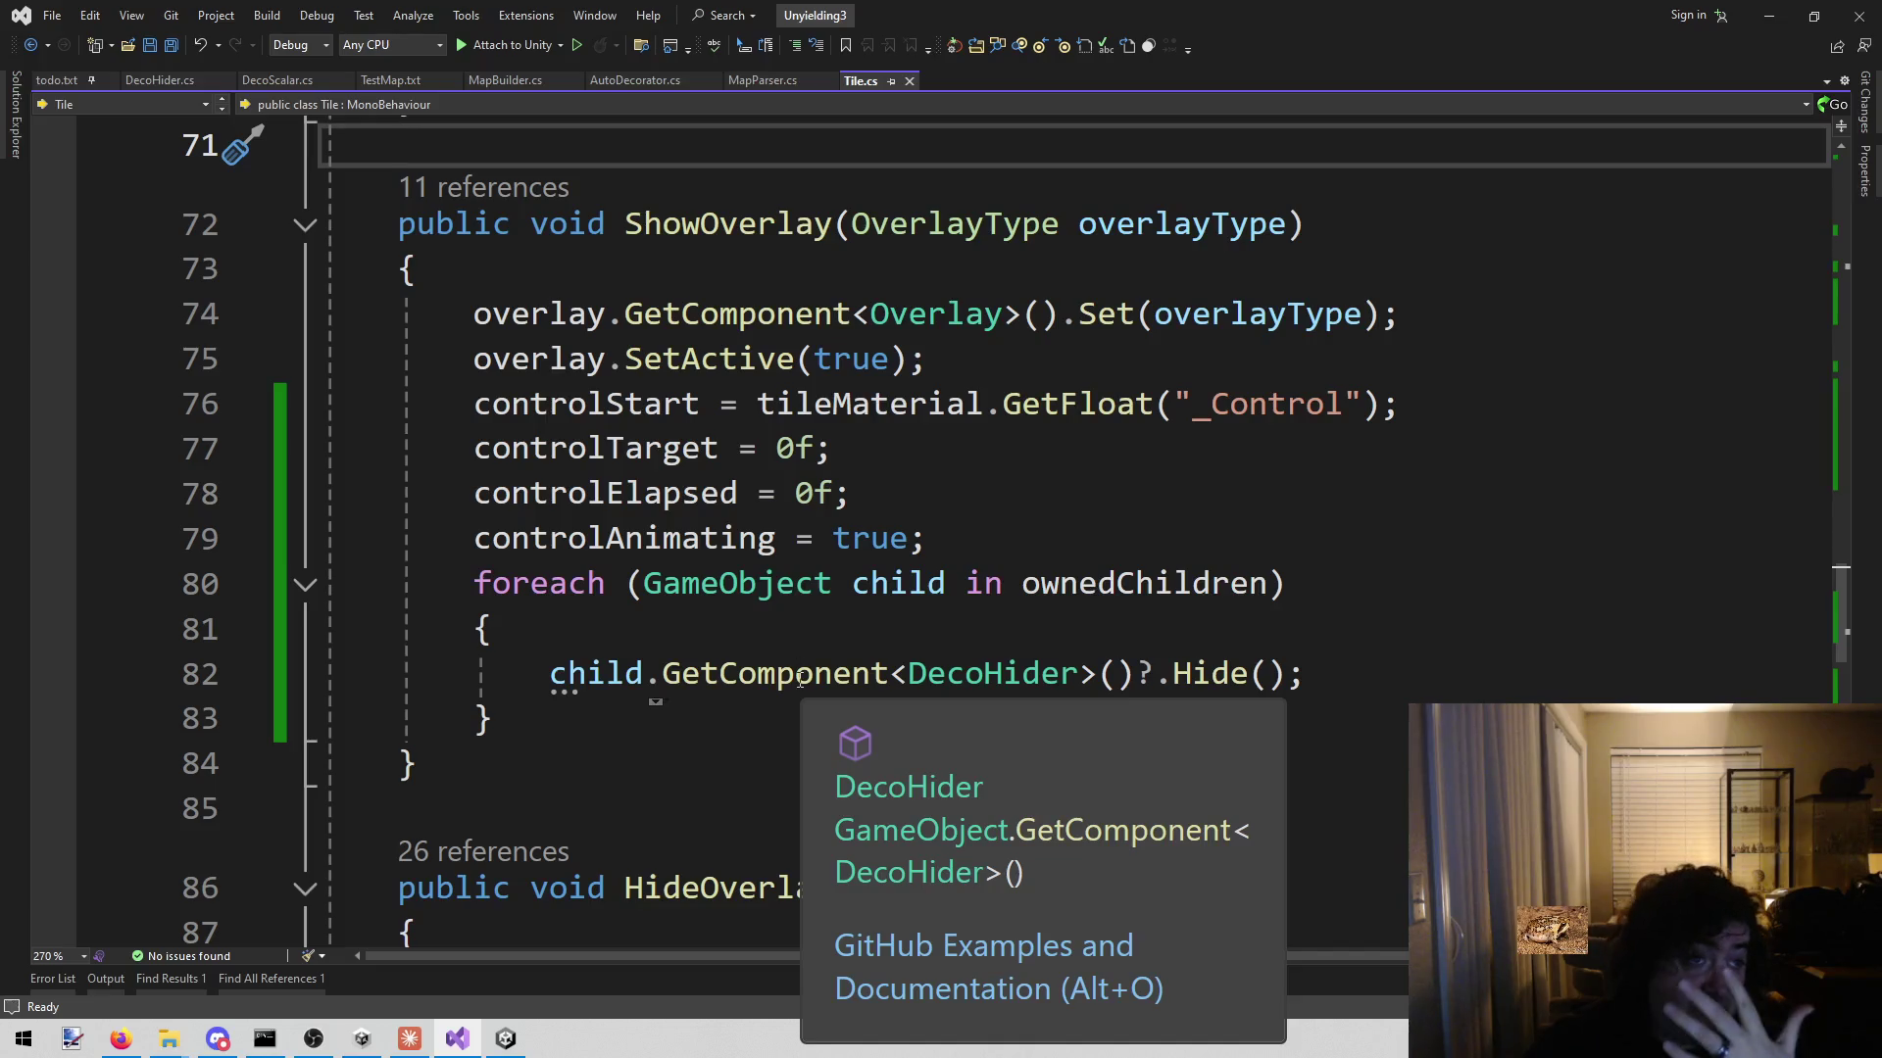
- Review the updated ShowOverlay code around line 77 of Tile.cs
left_click(1084, 466)
scroll(841, 598, "down", 11)
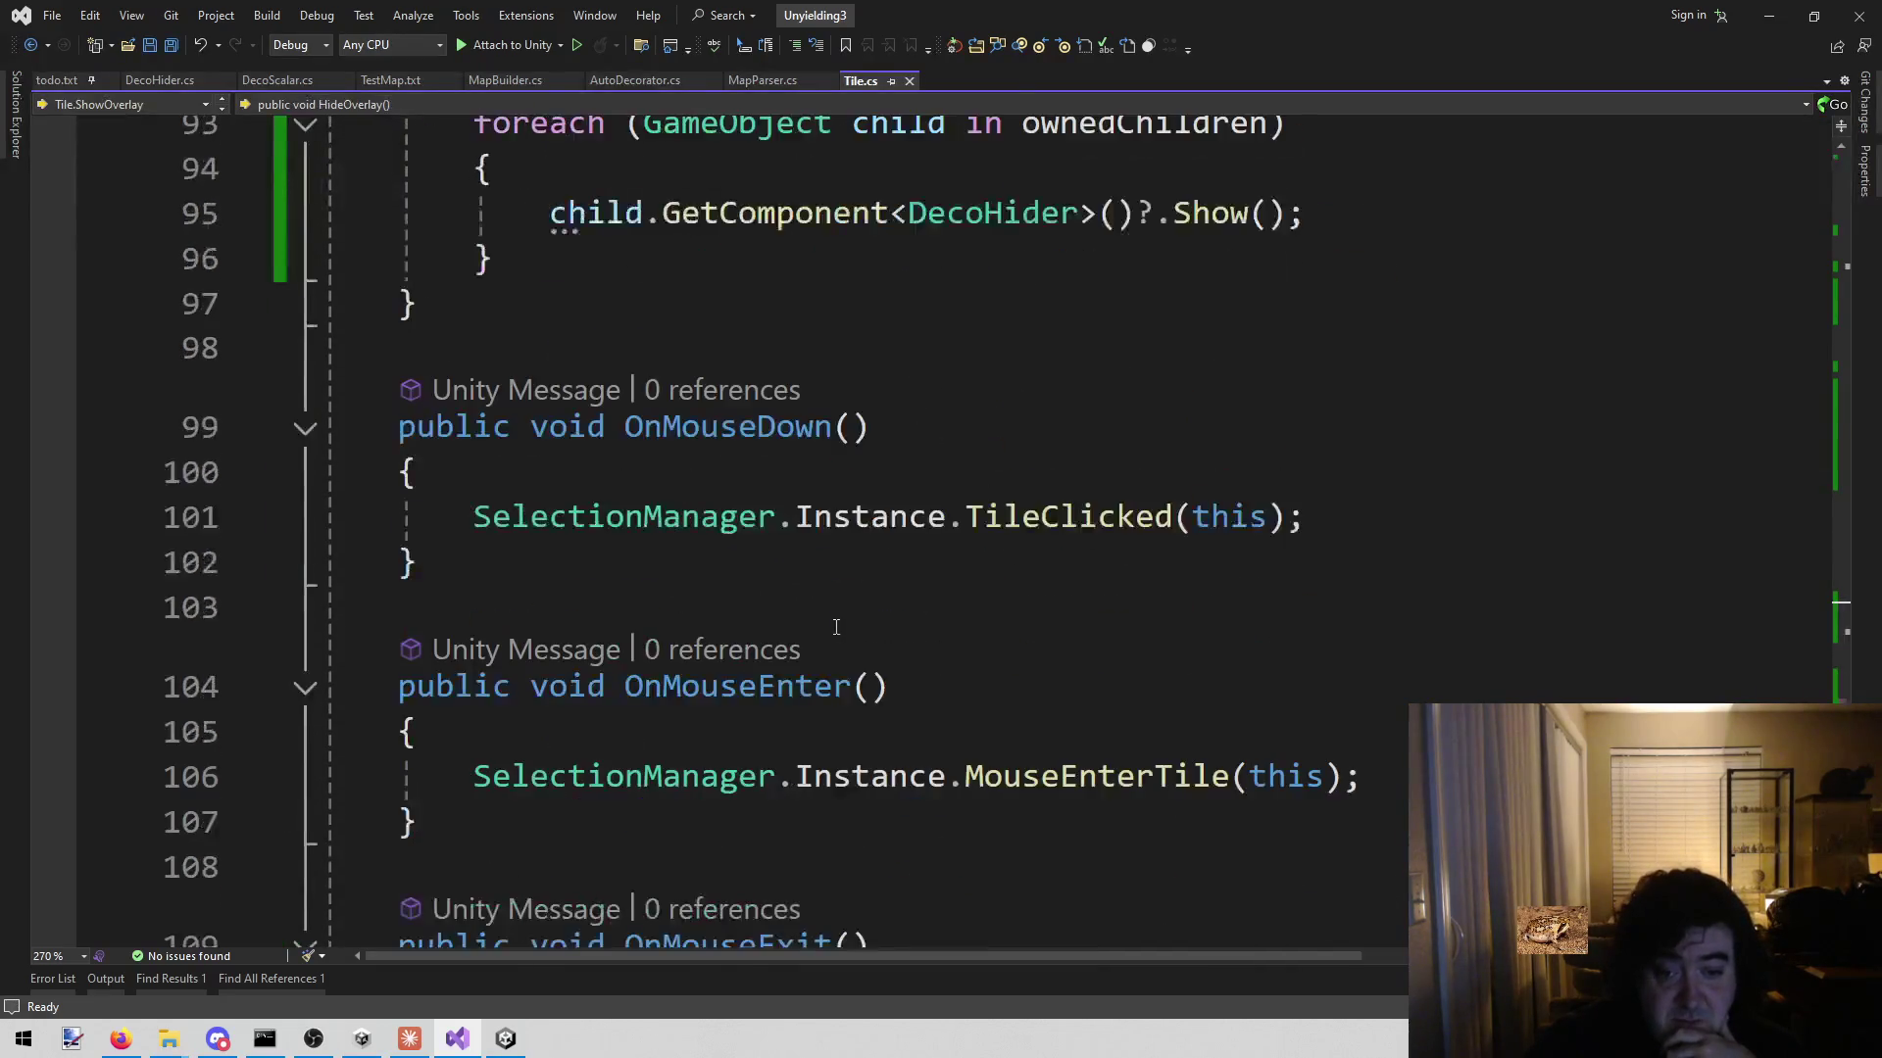
scroll(802, 585, "up", 3)
scroll(801, 585, "up", 8)
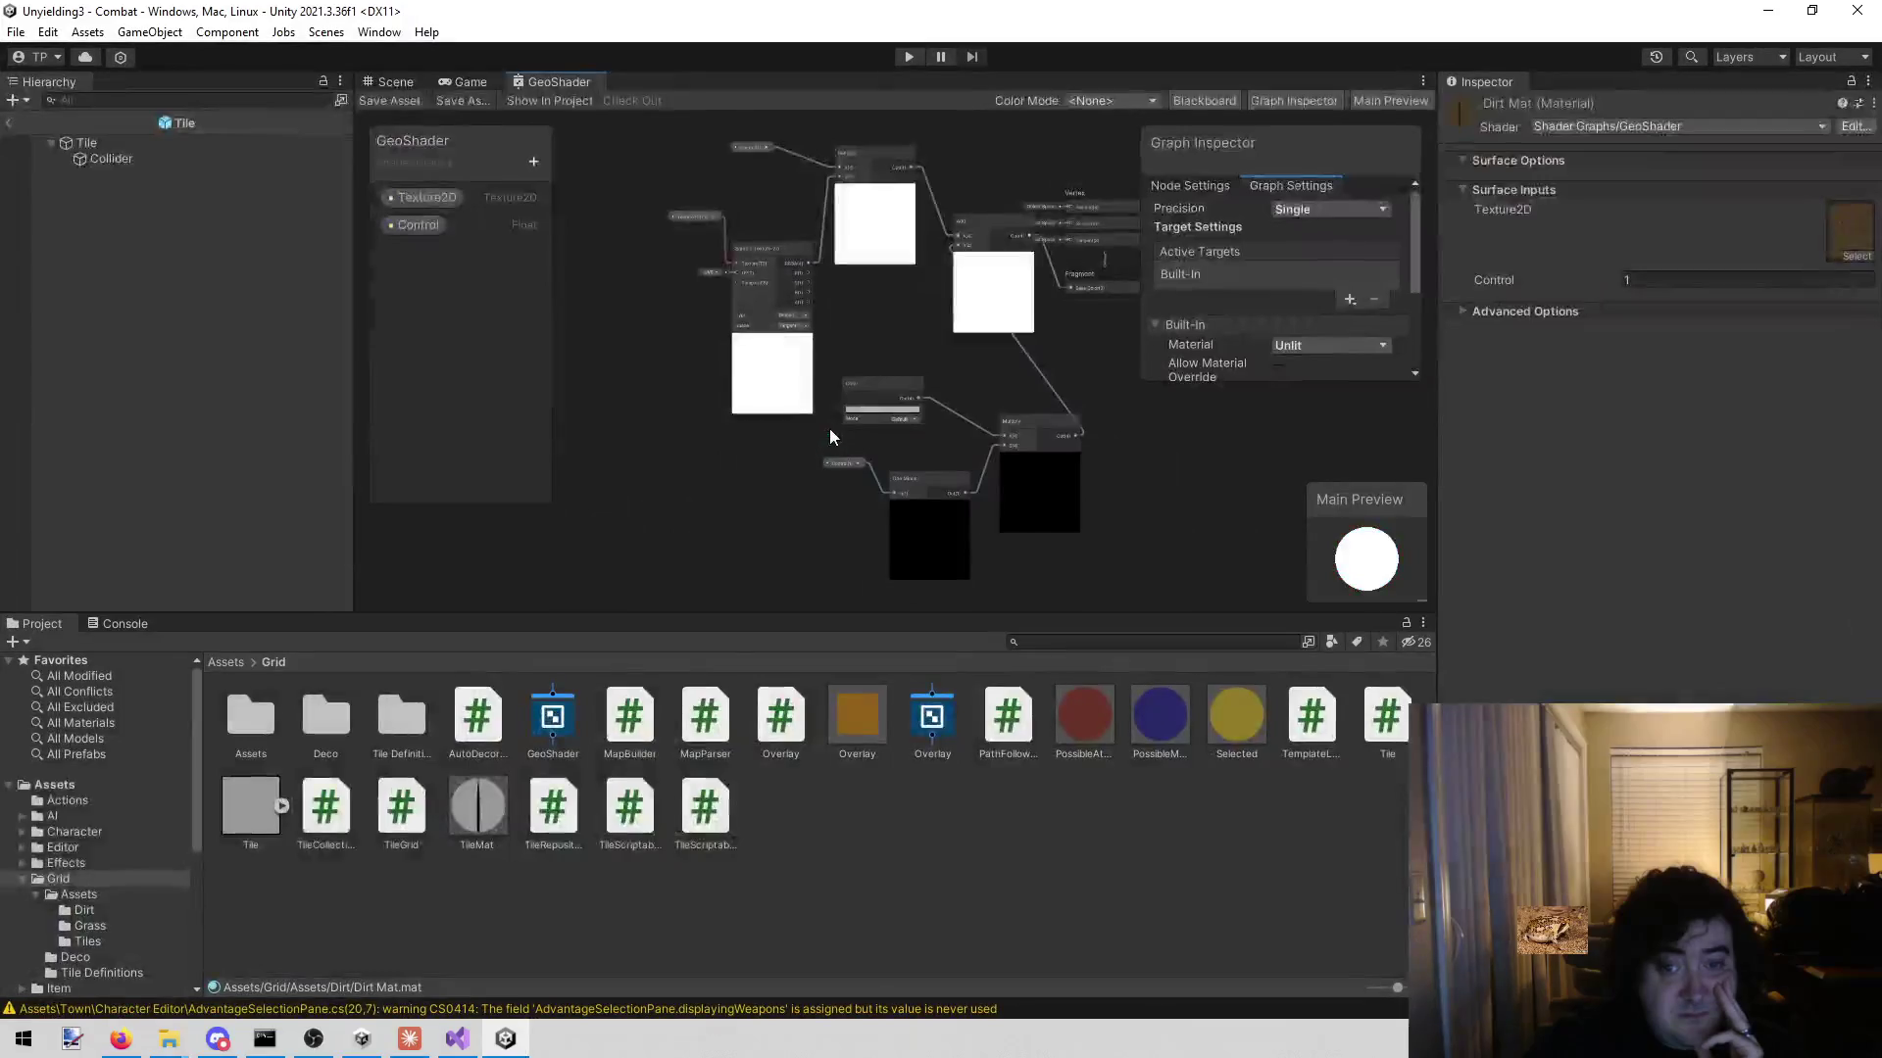
- Run the game in play mode to see the tile board and purple movement area
left_click(458, 82)
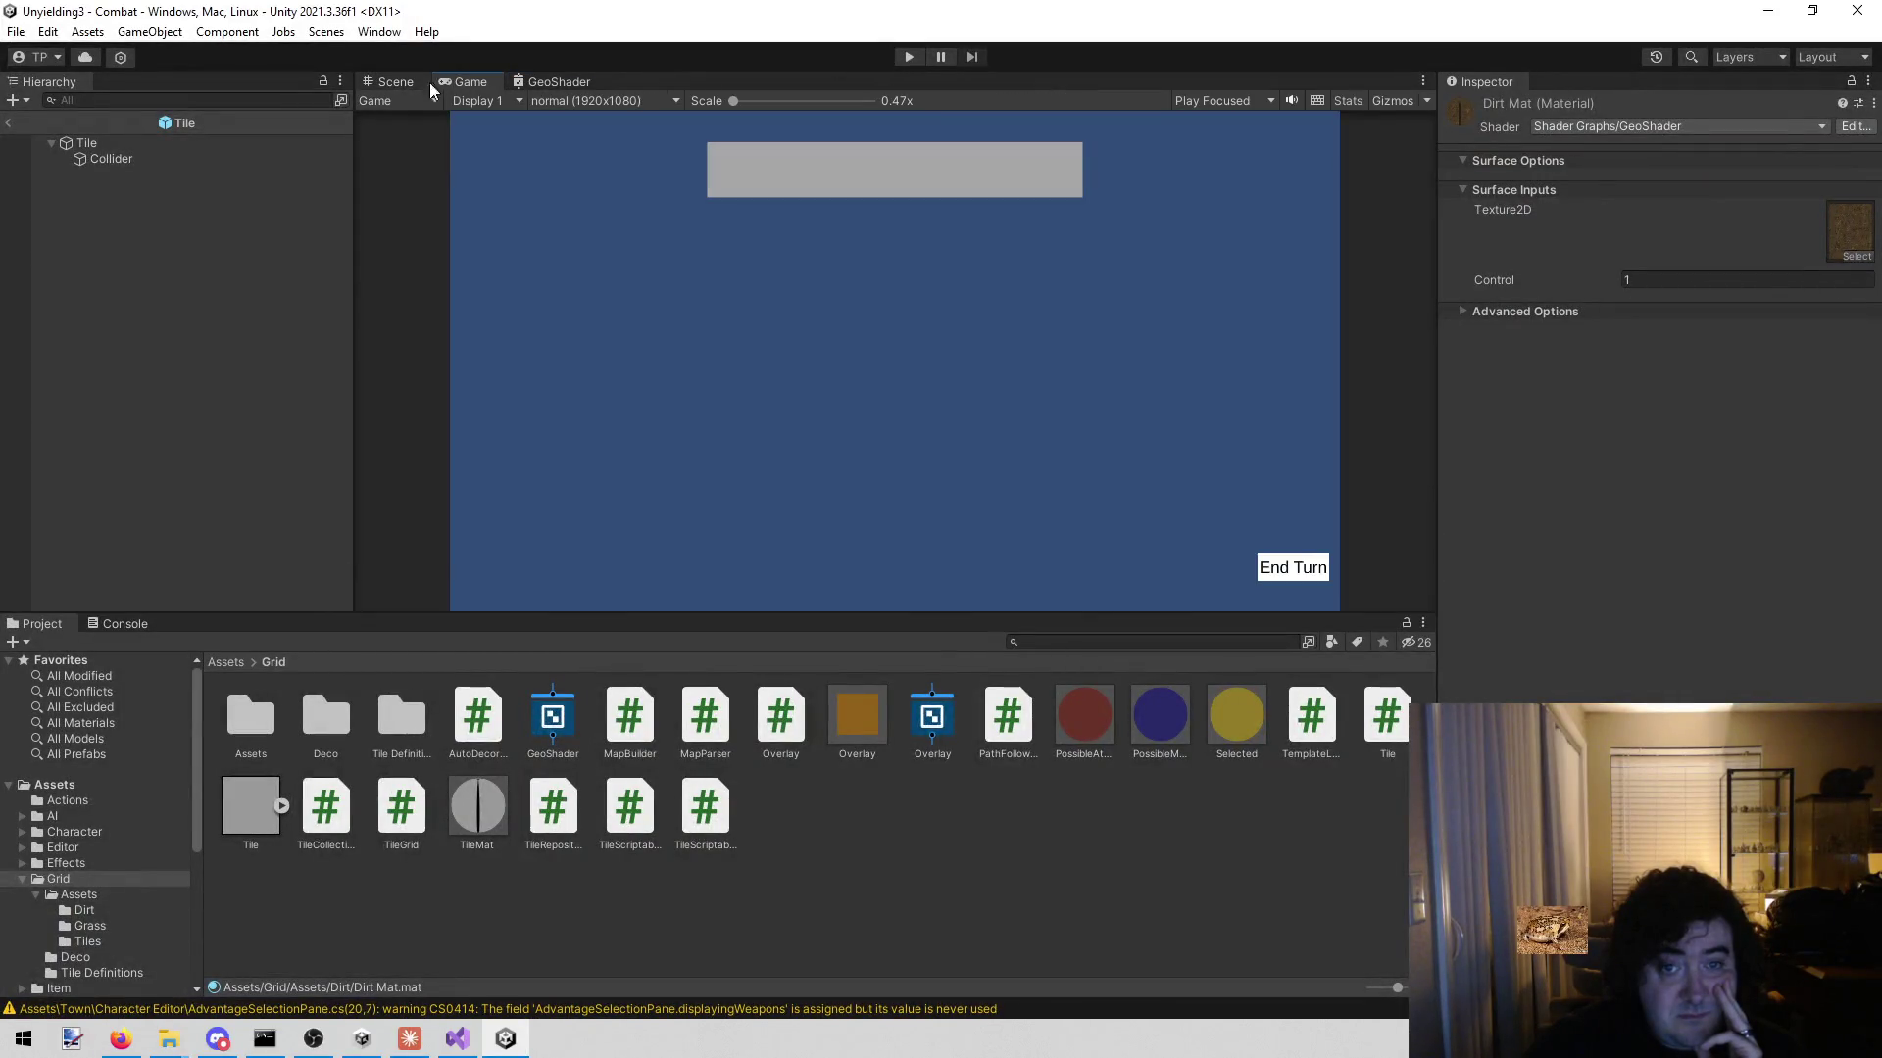
left_click(907, 57)
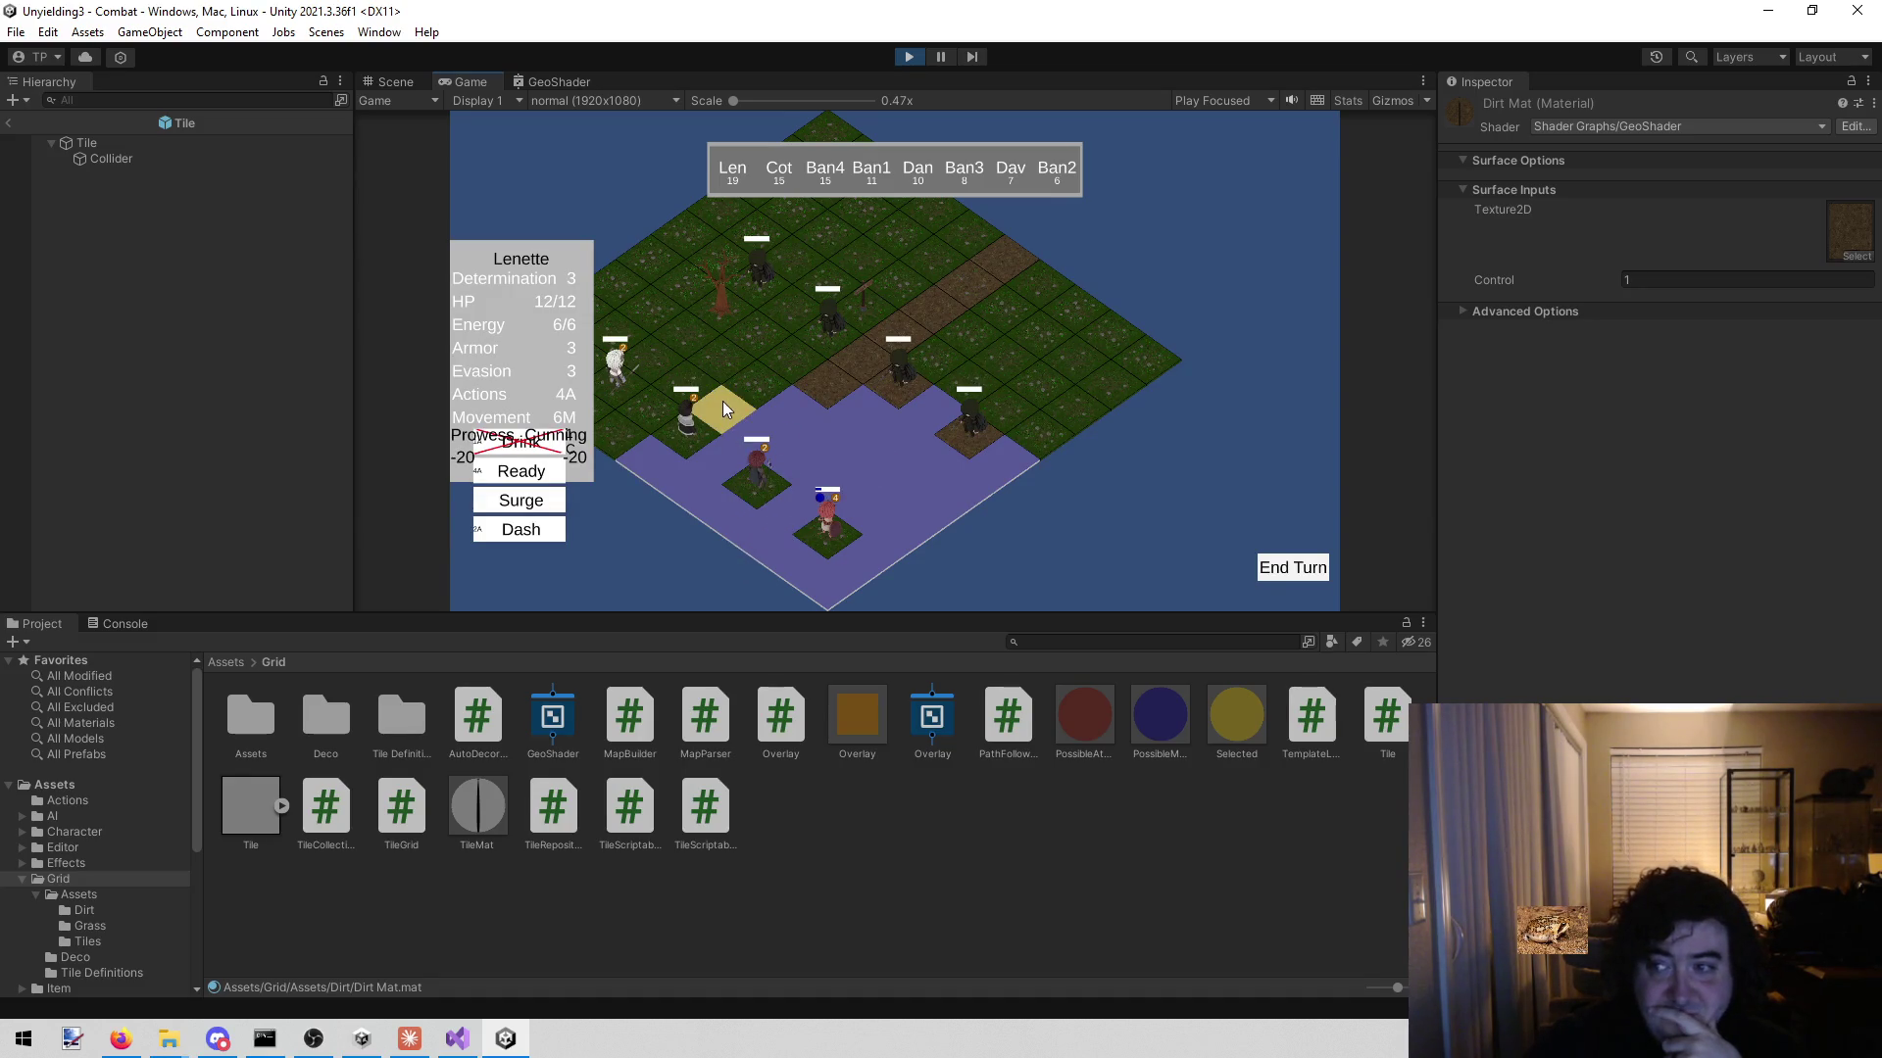
left_click(392, 81)
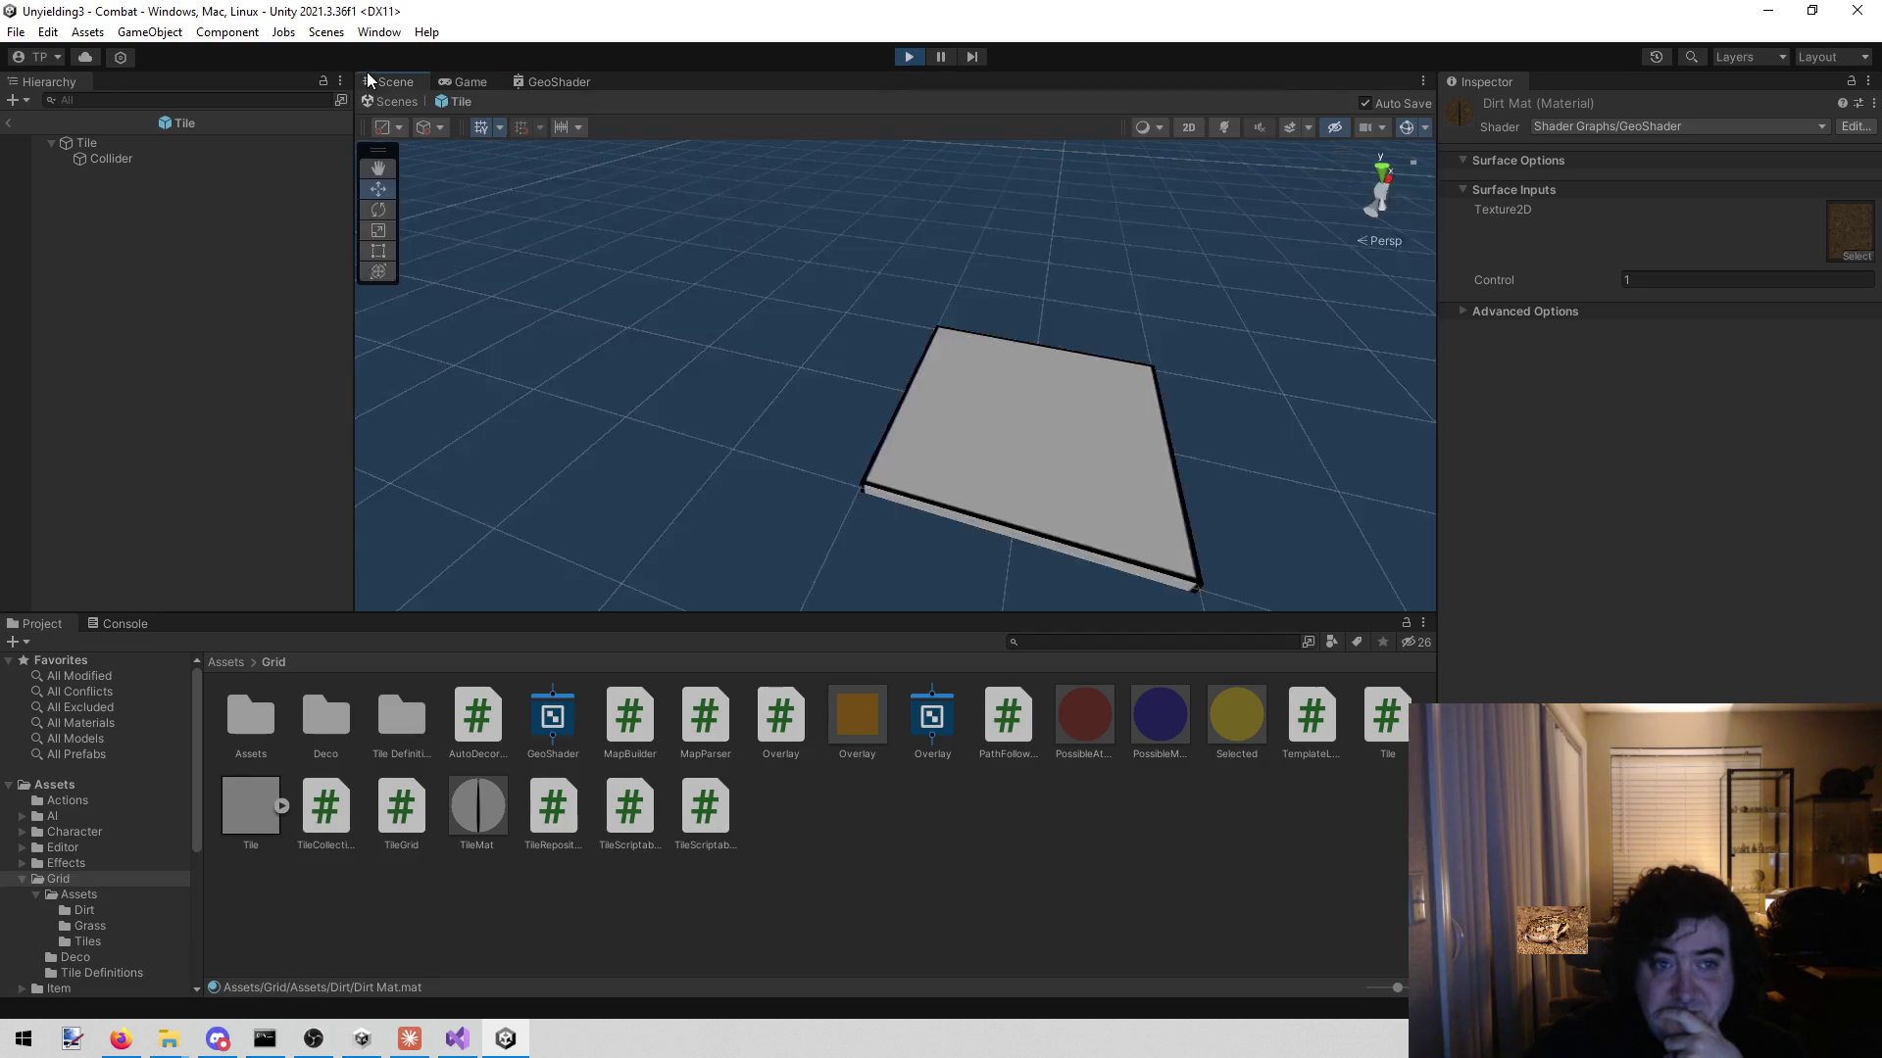
- Back in Unity, leave the Tile prefab and return to the Combat scene
scroll(702, 292, "up", 3)
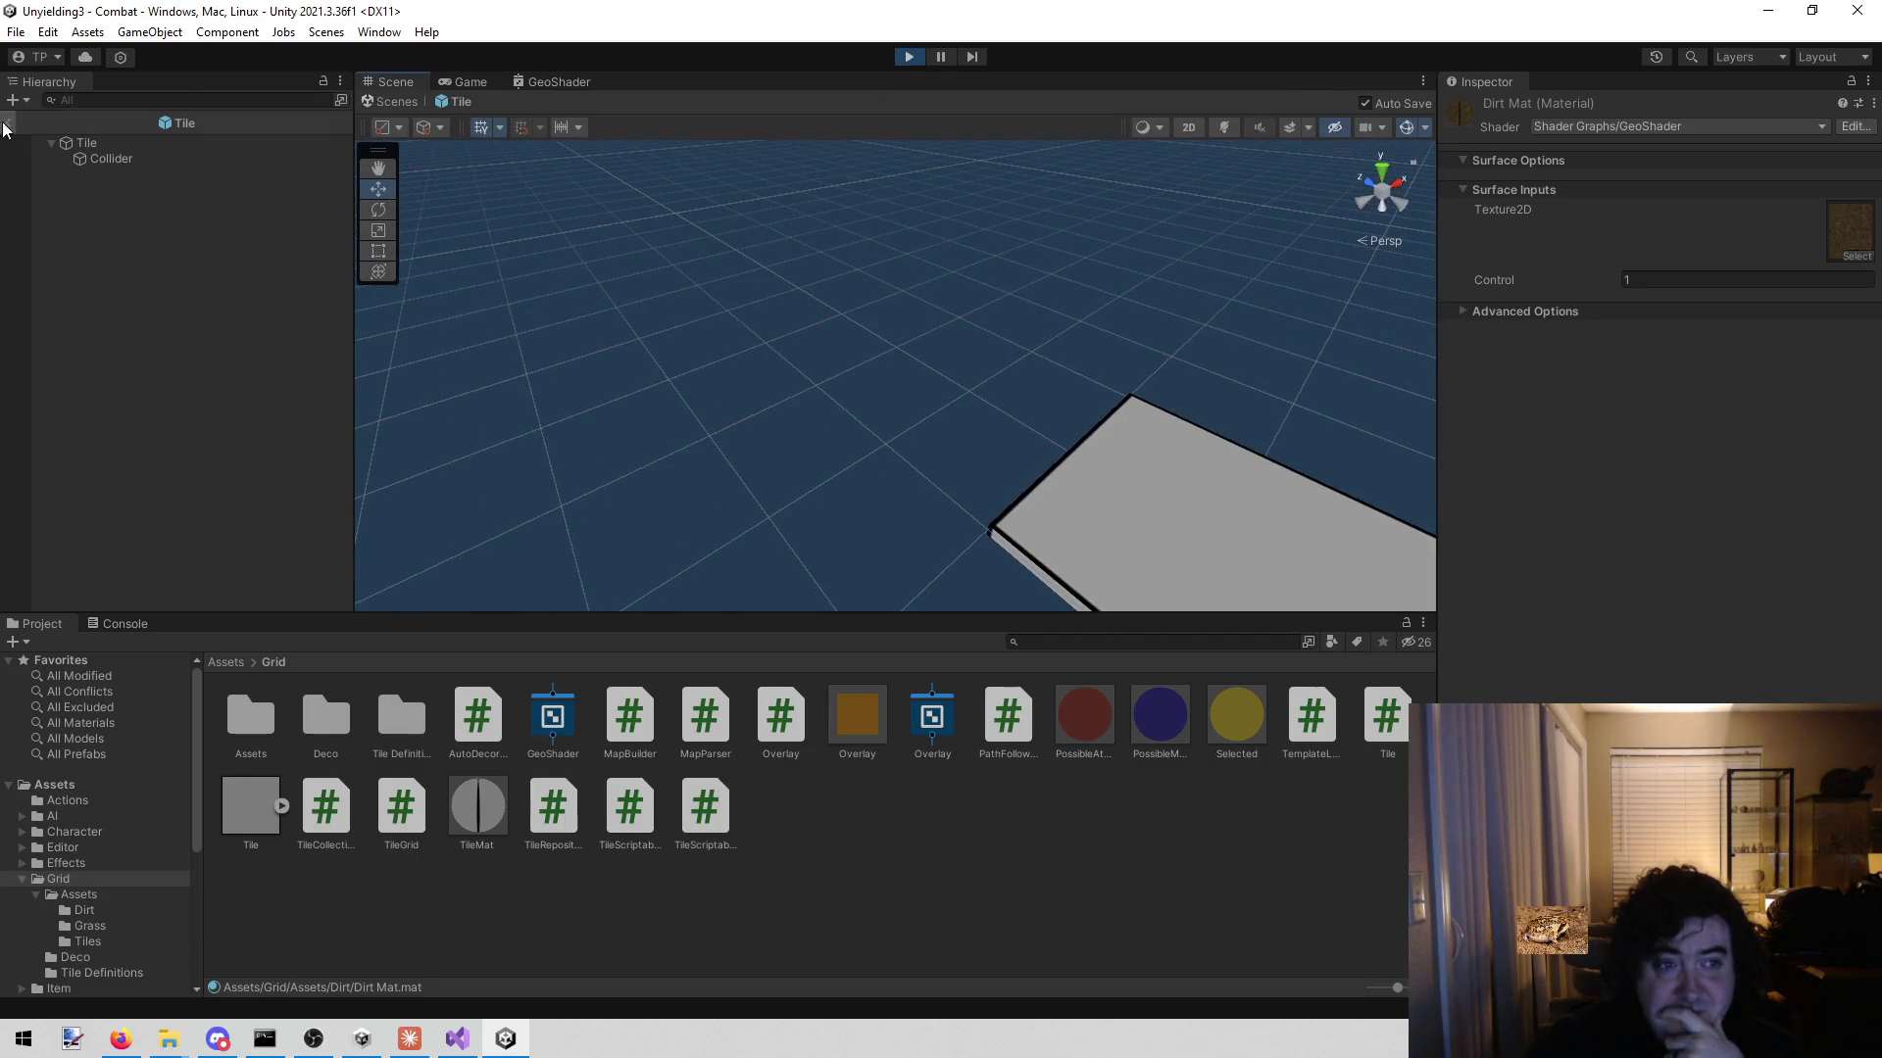
key("alt+Tab")
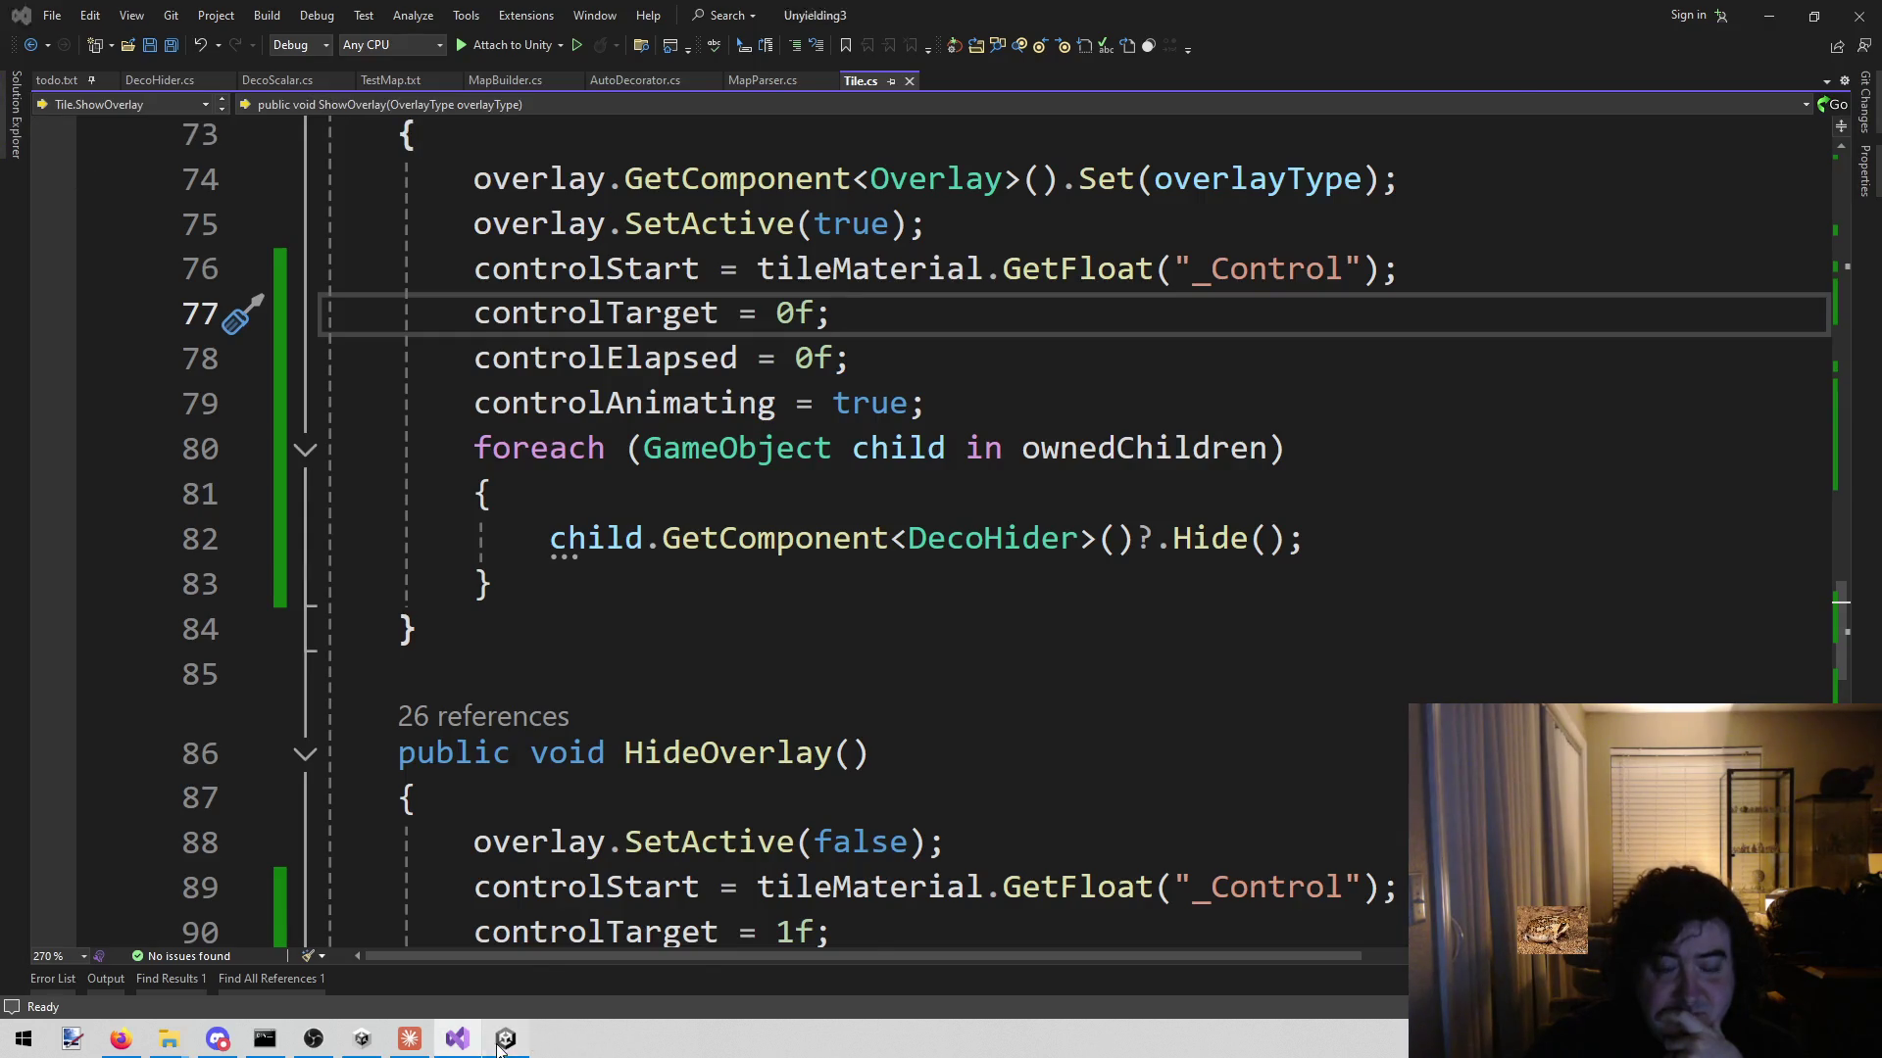
left_click(506, 1039)
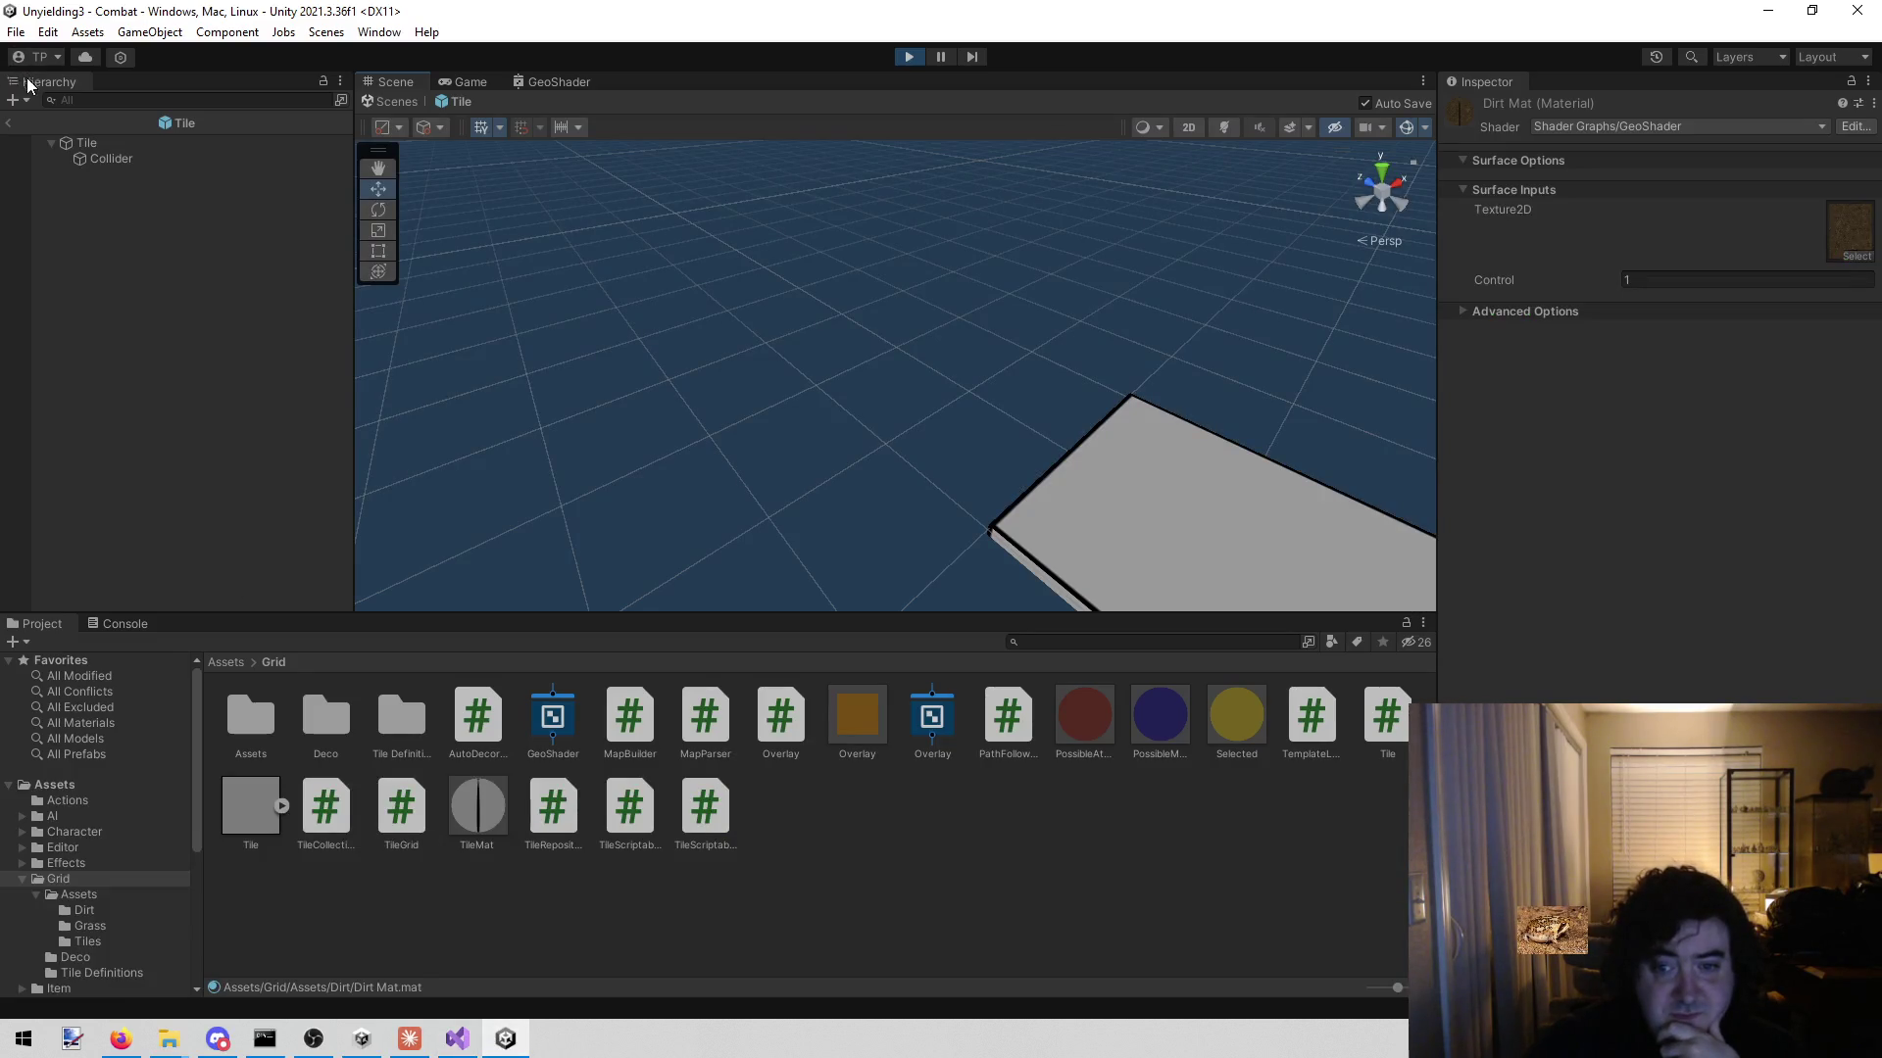
left_click(8, 123)
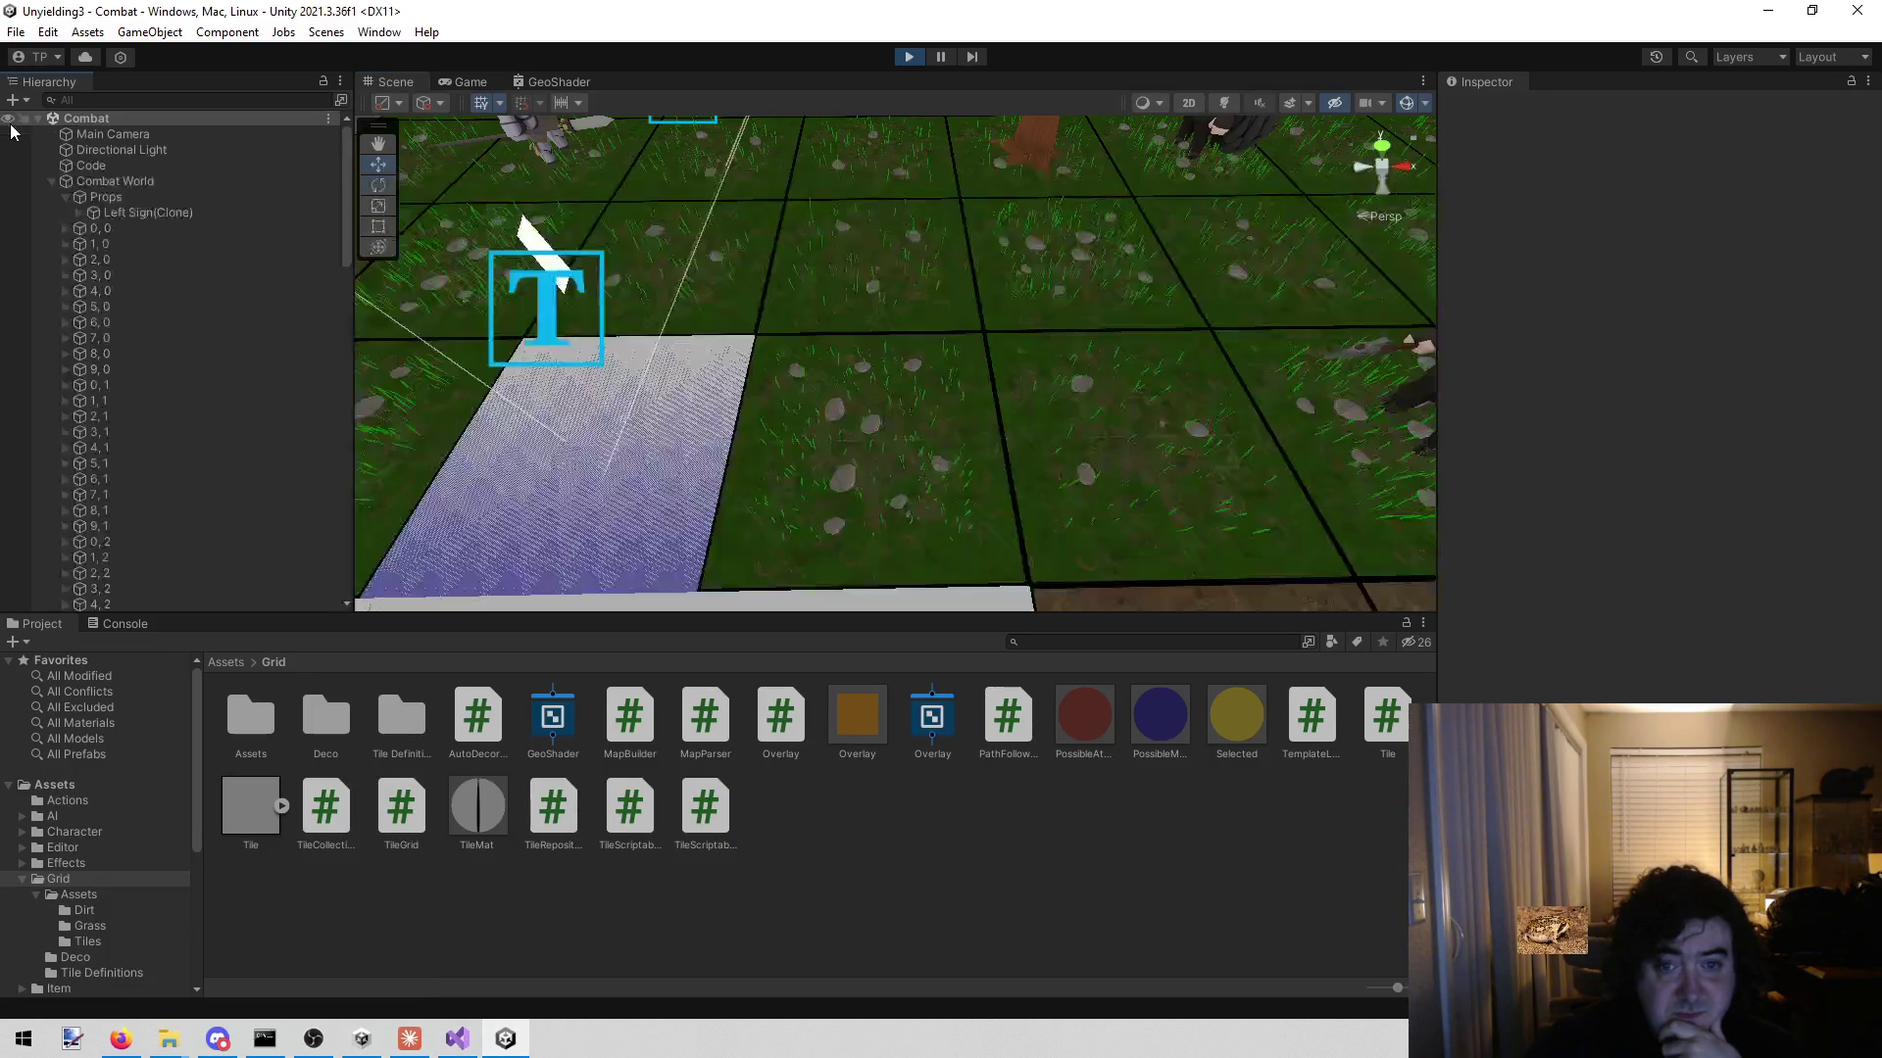
- Orbit the scene camera, select the 5, 0 tile, and check it in the Game view
mouse_move(979, 369)
left_mouse_down()
mouse_move(800, 457)
mouse_move(526, 387)
left_mouse_up()
mouse_move(1101, 386)
left_mouse_down()
mouse_move(819, 403)
mouse_move(550, 324)
mouse_move(1087, 320)
mouse_move(1155, 344)
mouse_move(1281, 306)
mouse_move(1344, 316)
left_mouse_up()
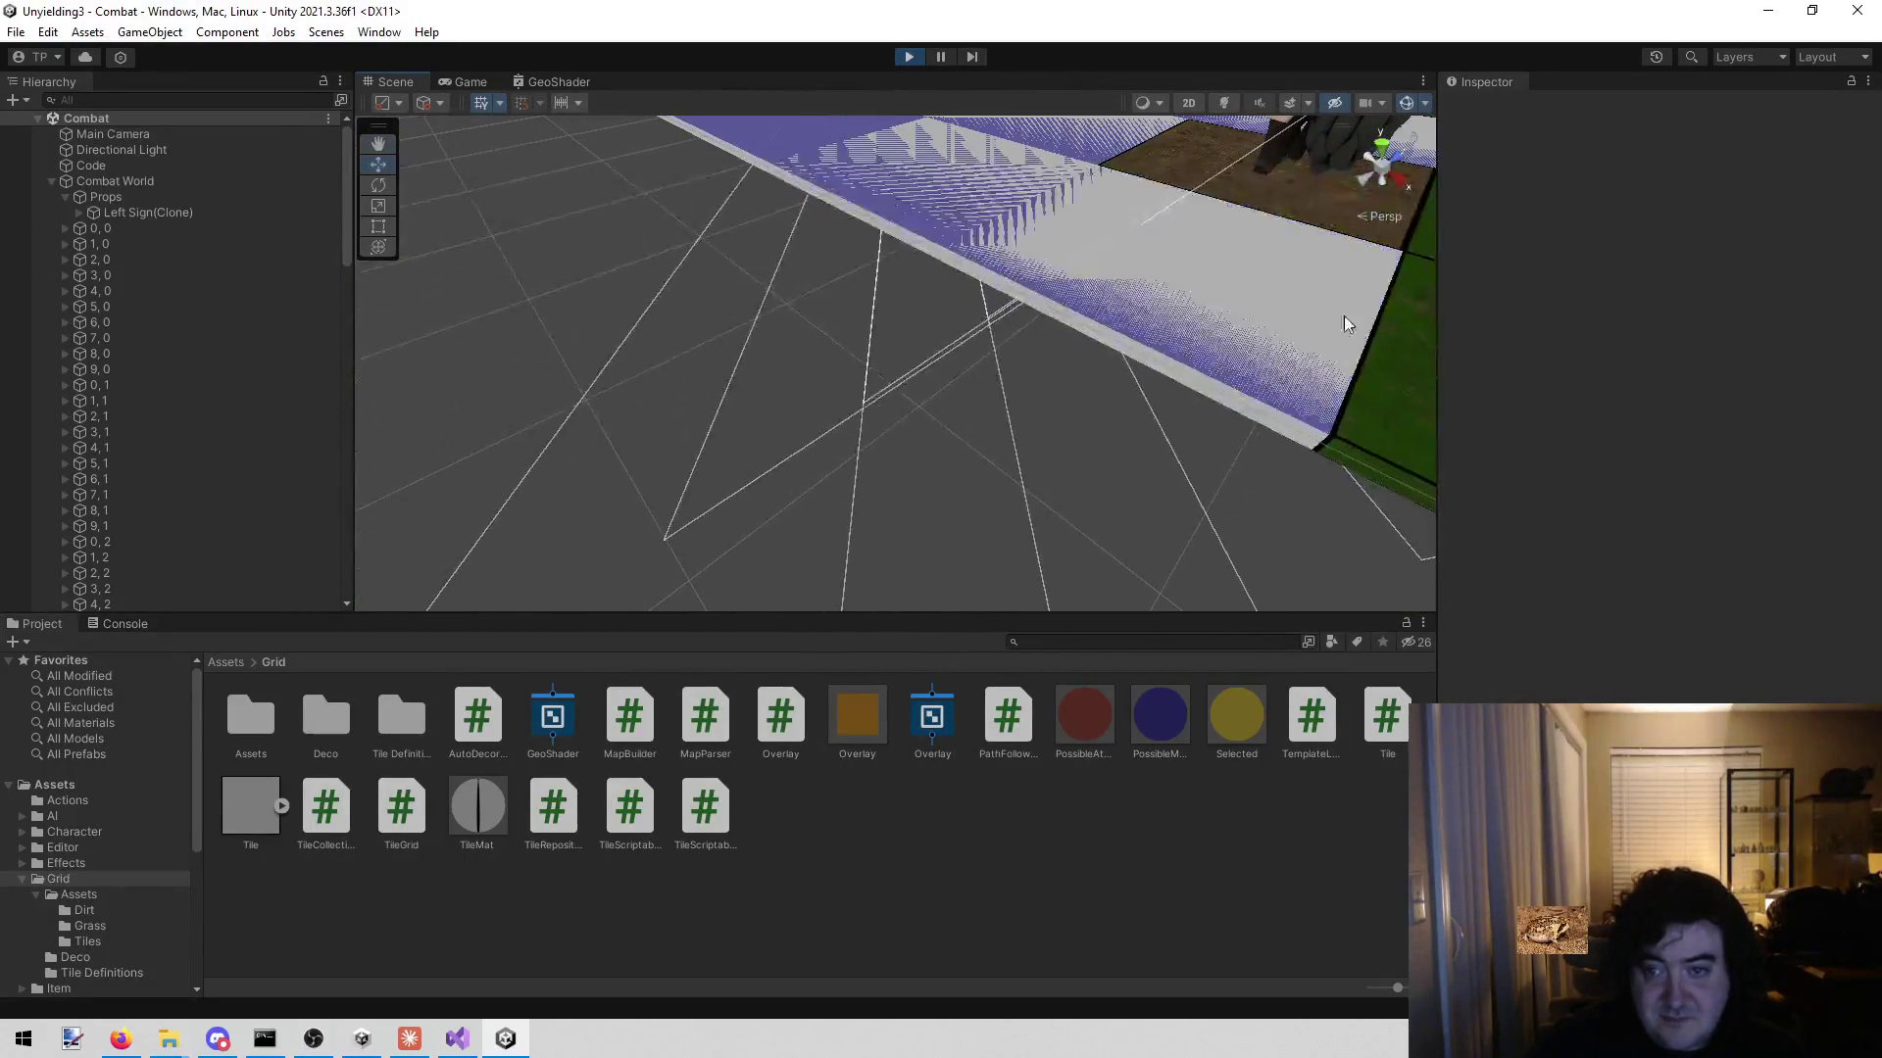
left_click(1219, 397)
mouse_move(1037, 372)
left_mouse_down()
mouse_move(1007, 395)
mouse_move(1004, 341)
mouse_move(1039, 382)
mouse_move(1080, 378)
mouse_move(916, 392)
mouse_move(1039, 299)
mouse_move(816, 303)
left_mouse_up()
left_click(1078, 374)
left_click(475, 81)
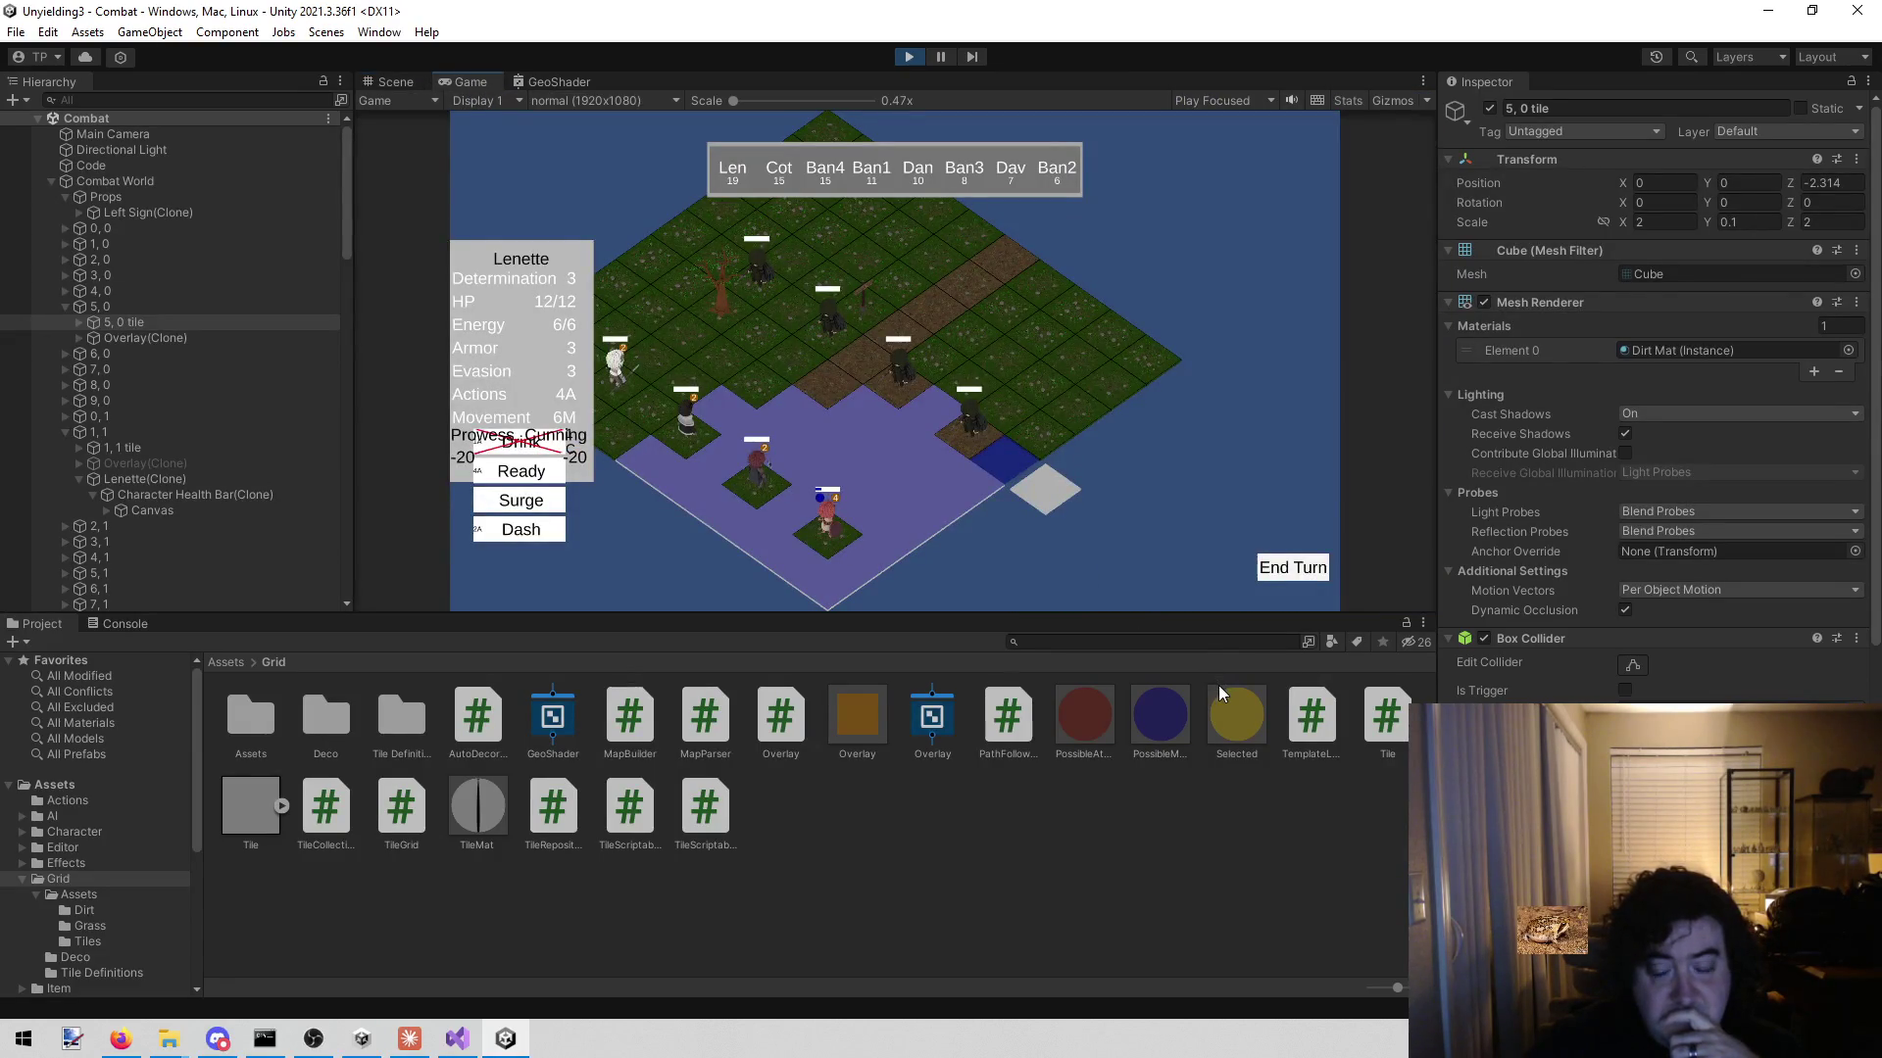
- Move the 5, 0 tile along Z to -1.912, then -1.582, checking the Game view each time
left_click(387, 83)
left_click_drag(825, 318, 878, 321)
left_click(464, 84)
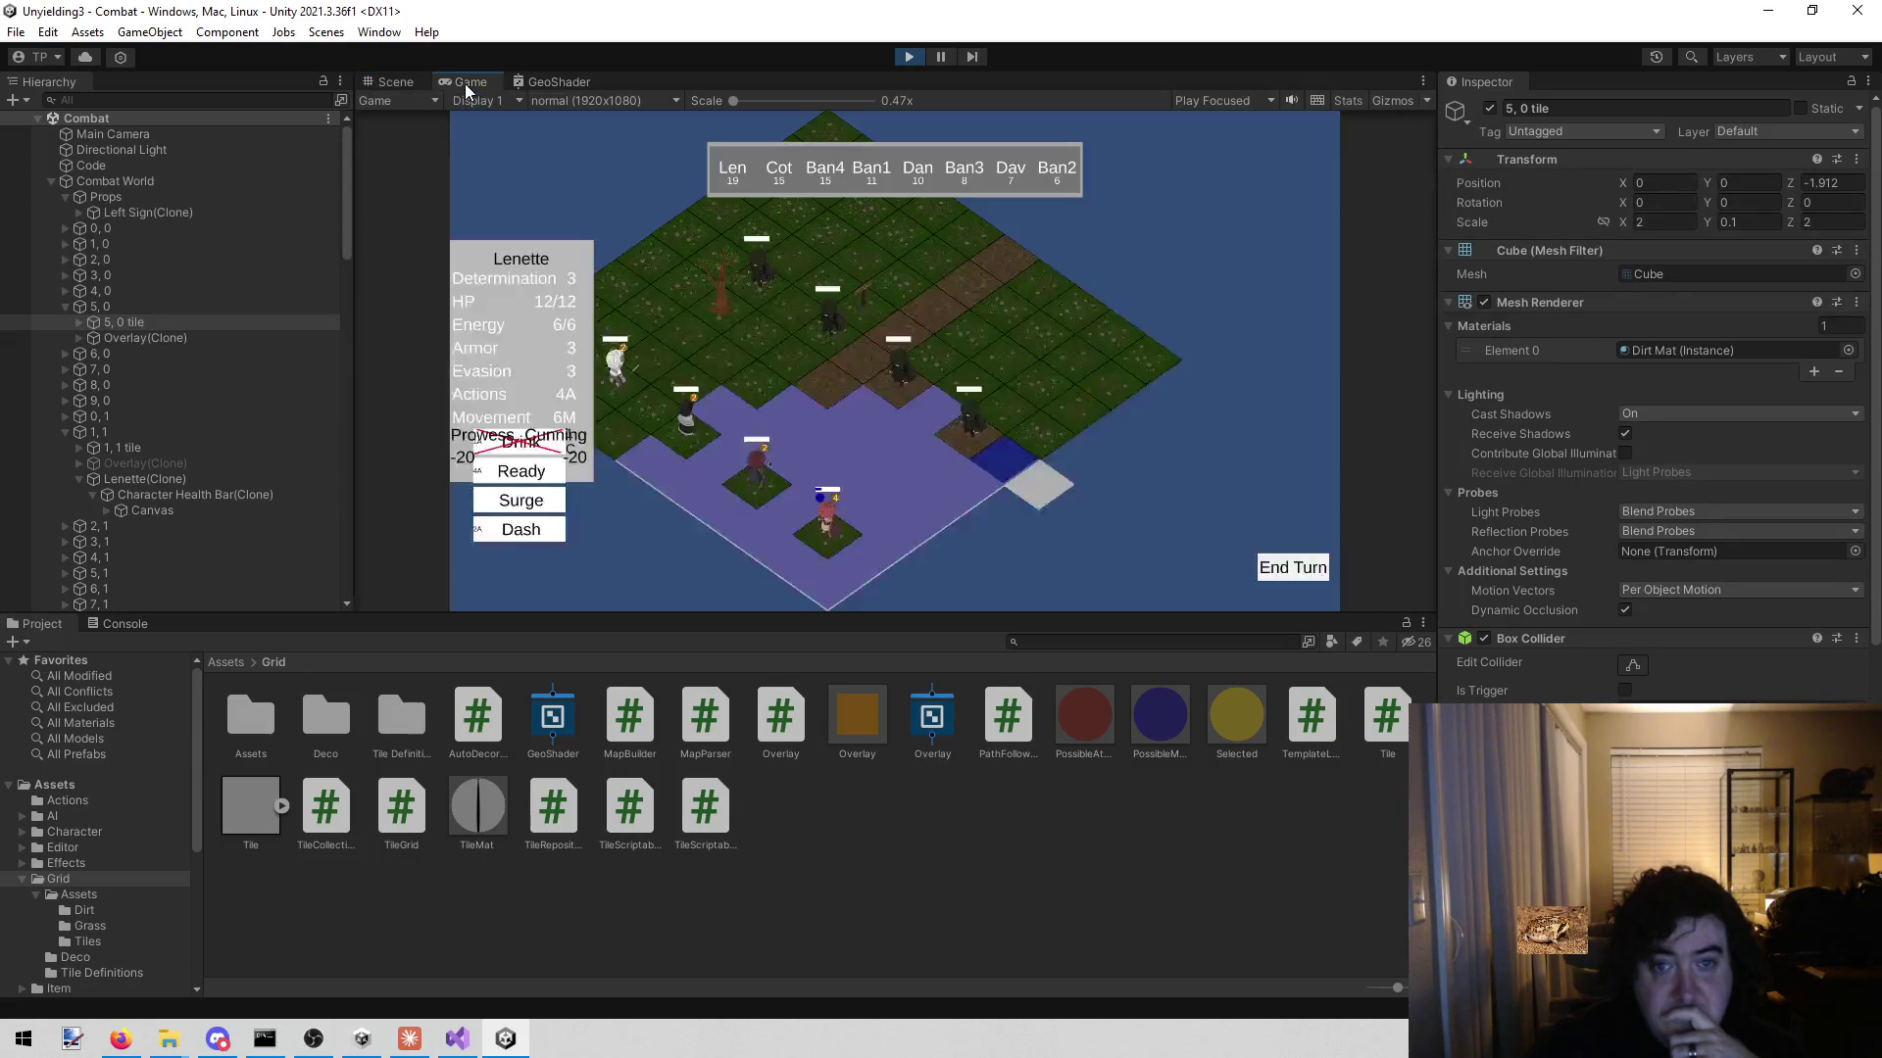
left_click(392, 82)
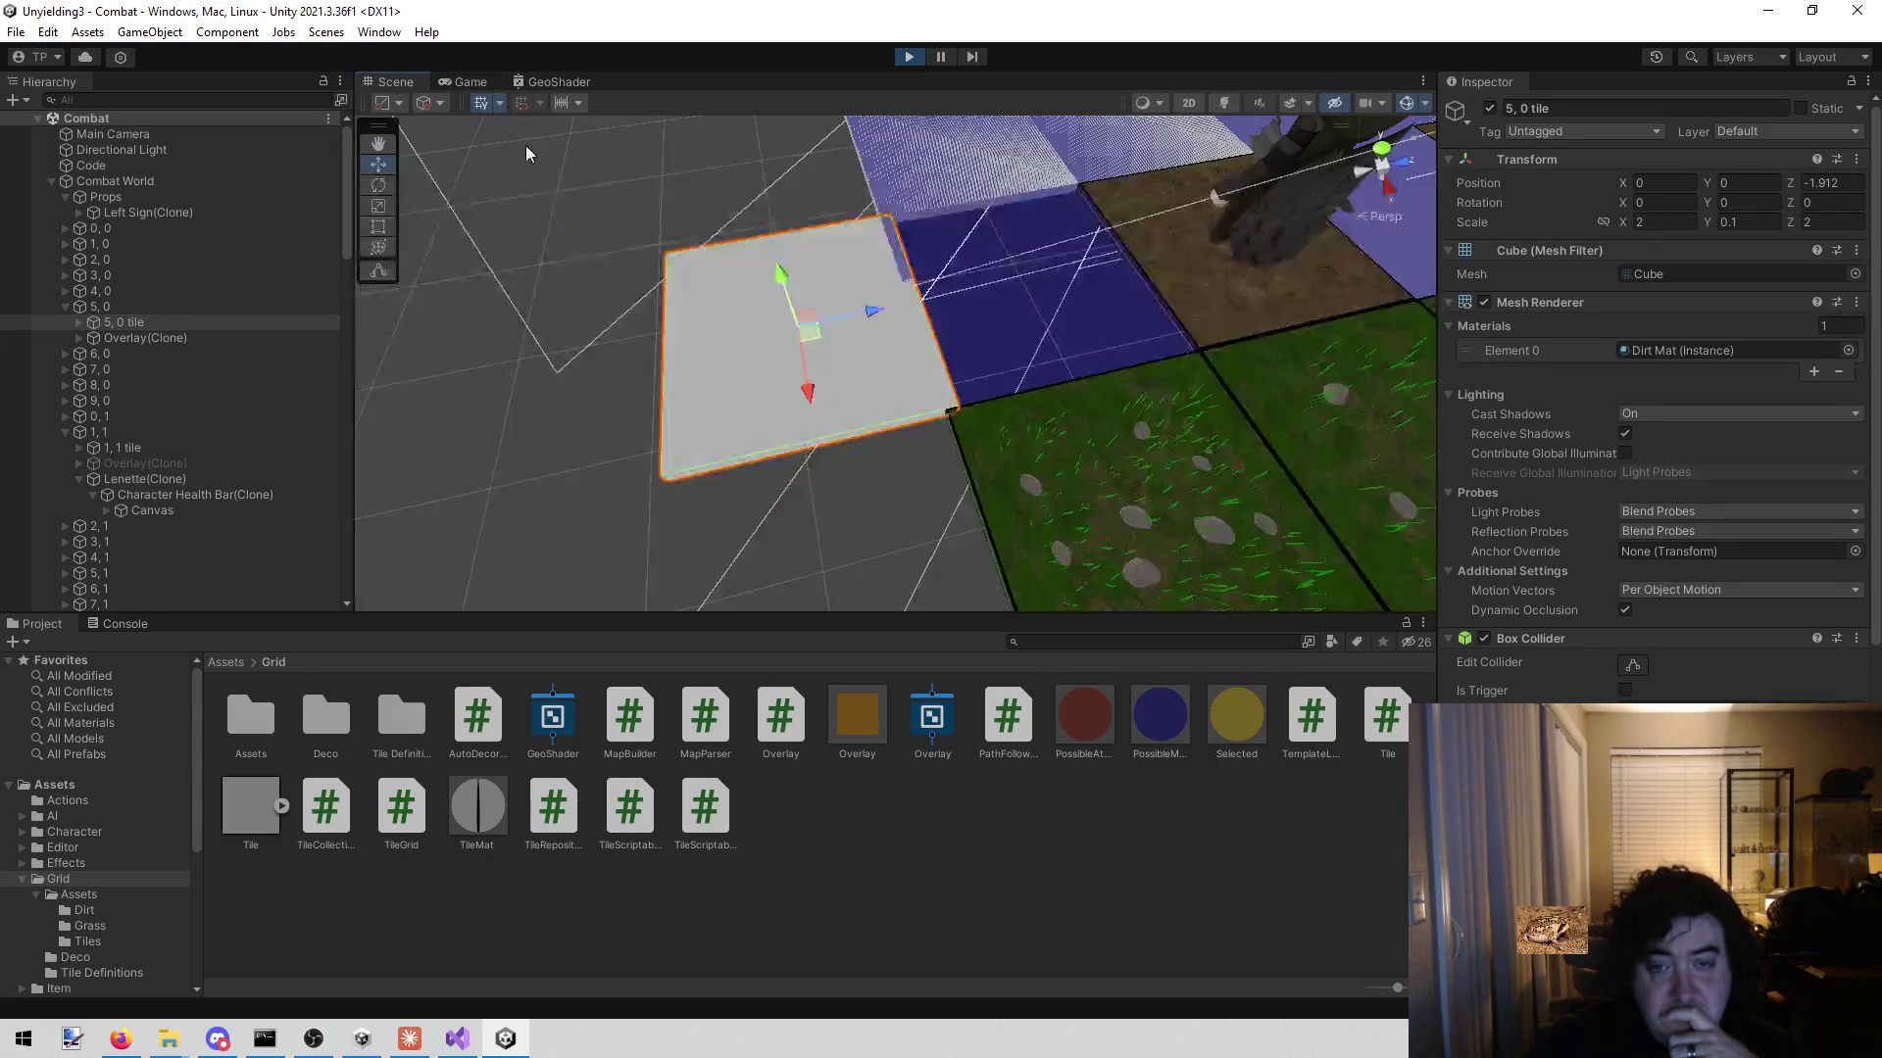
left_click_drag(862, 314, 899, 321)
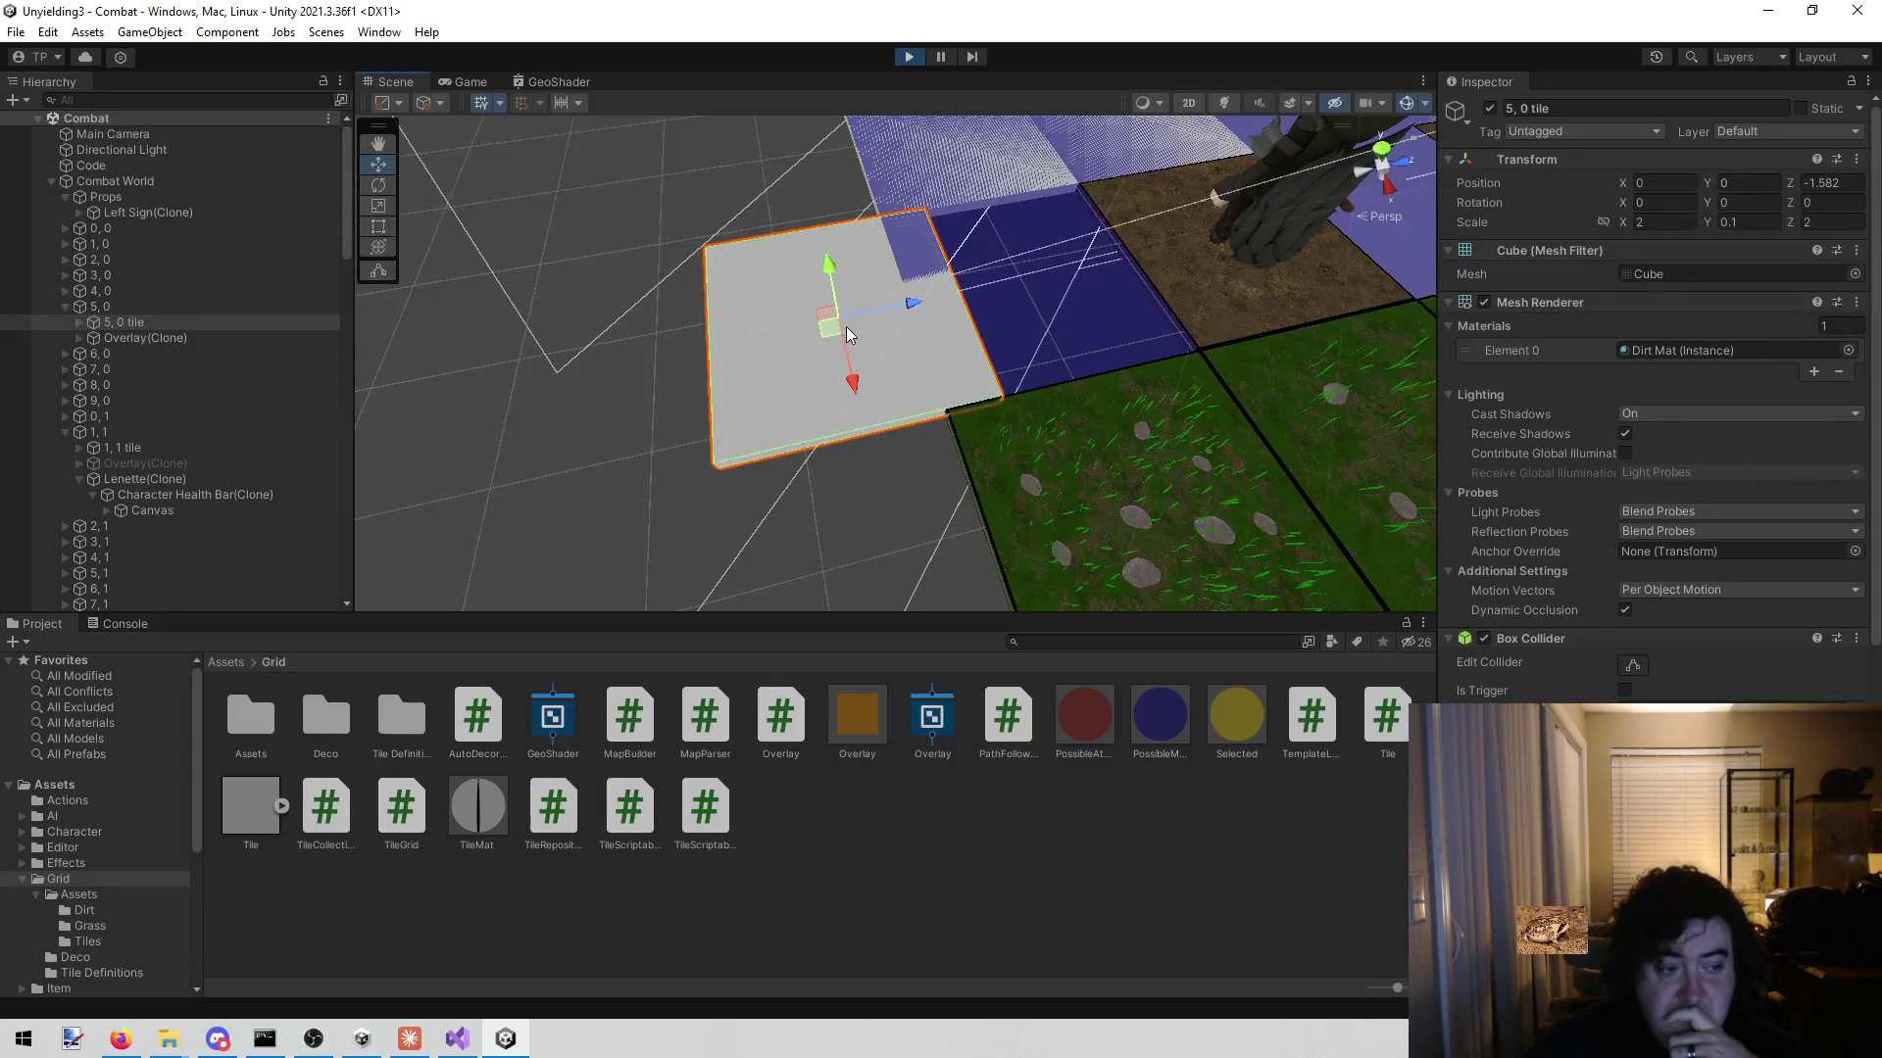
left_click(478, 82)
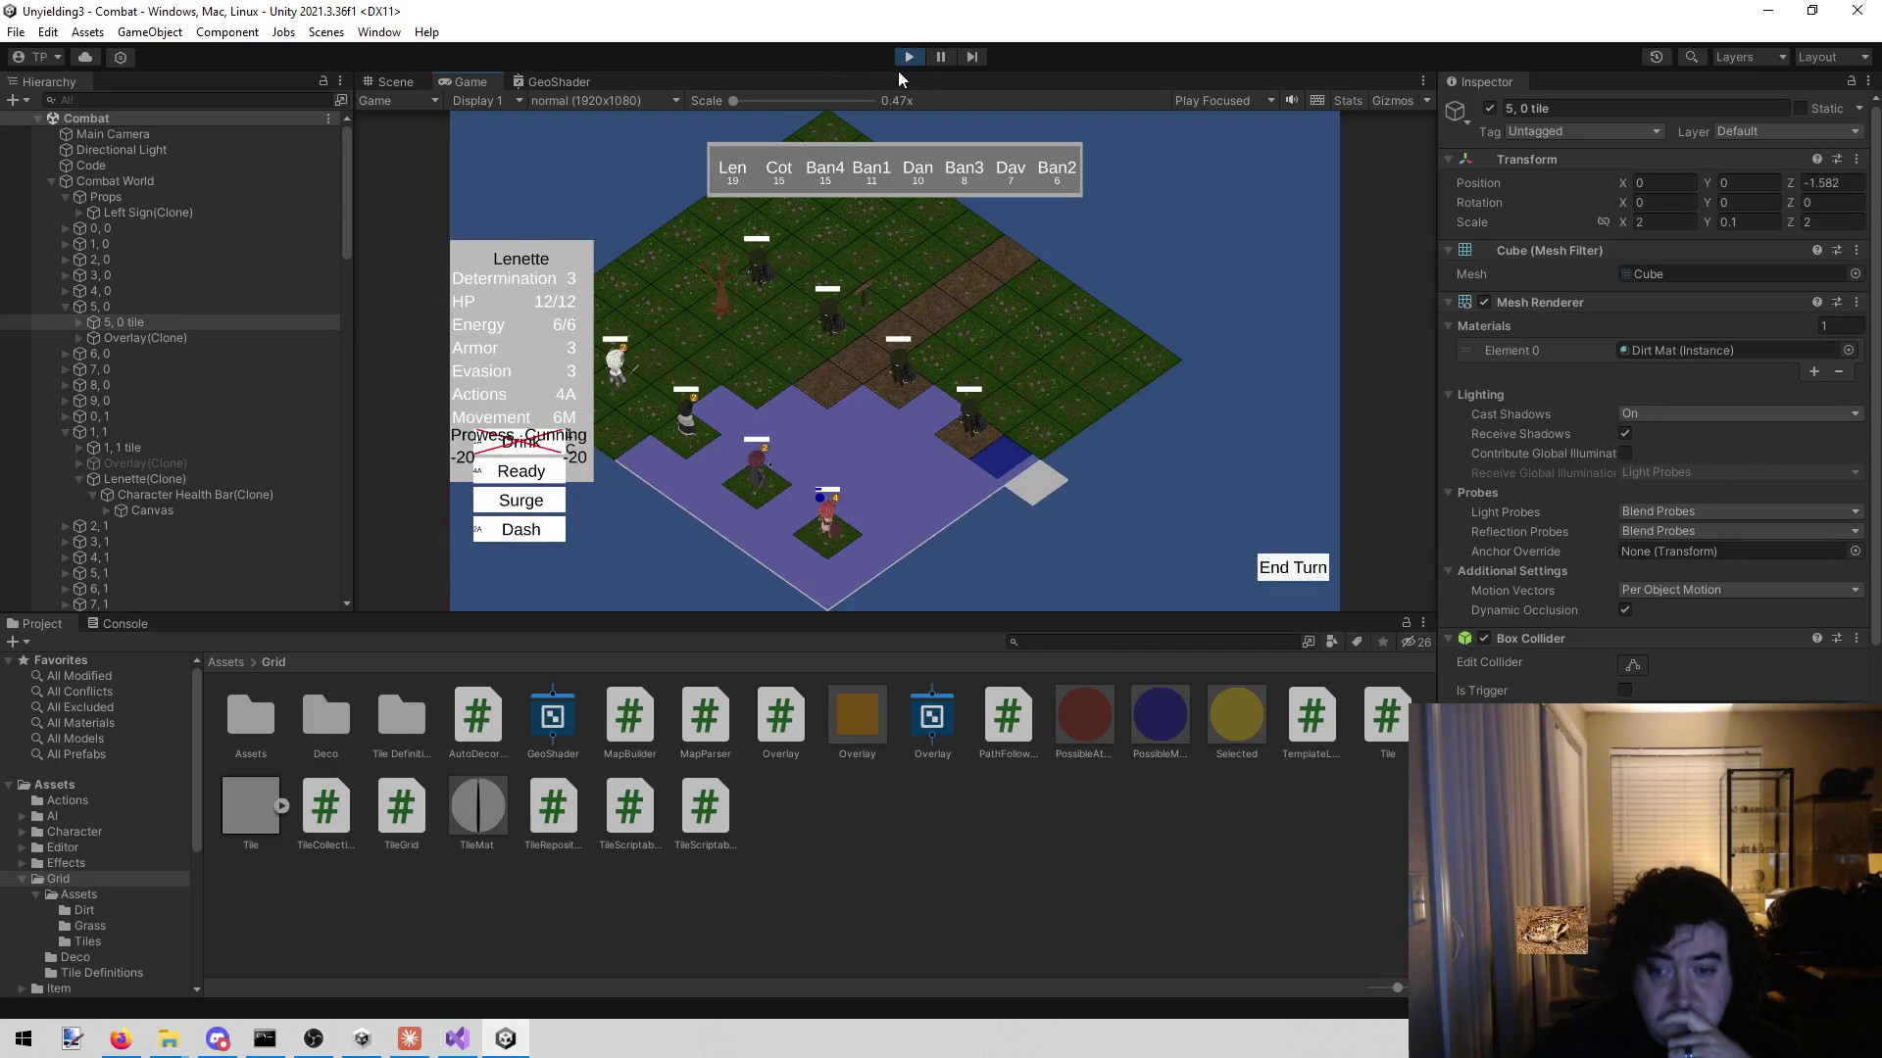
left_click(1156, 720)
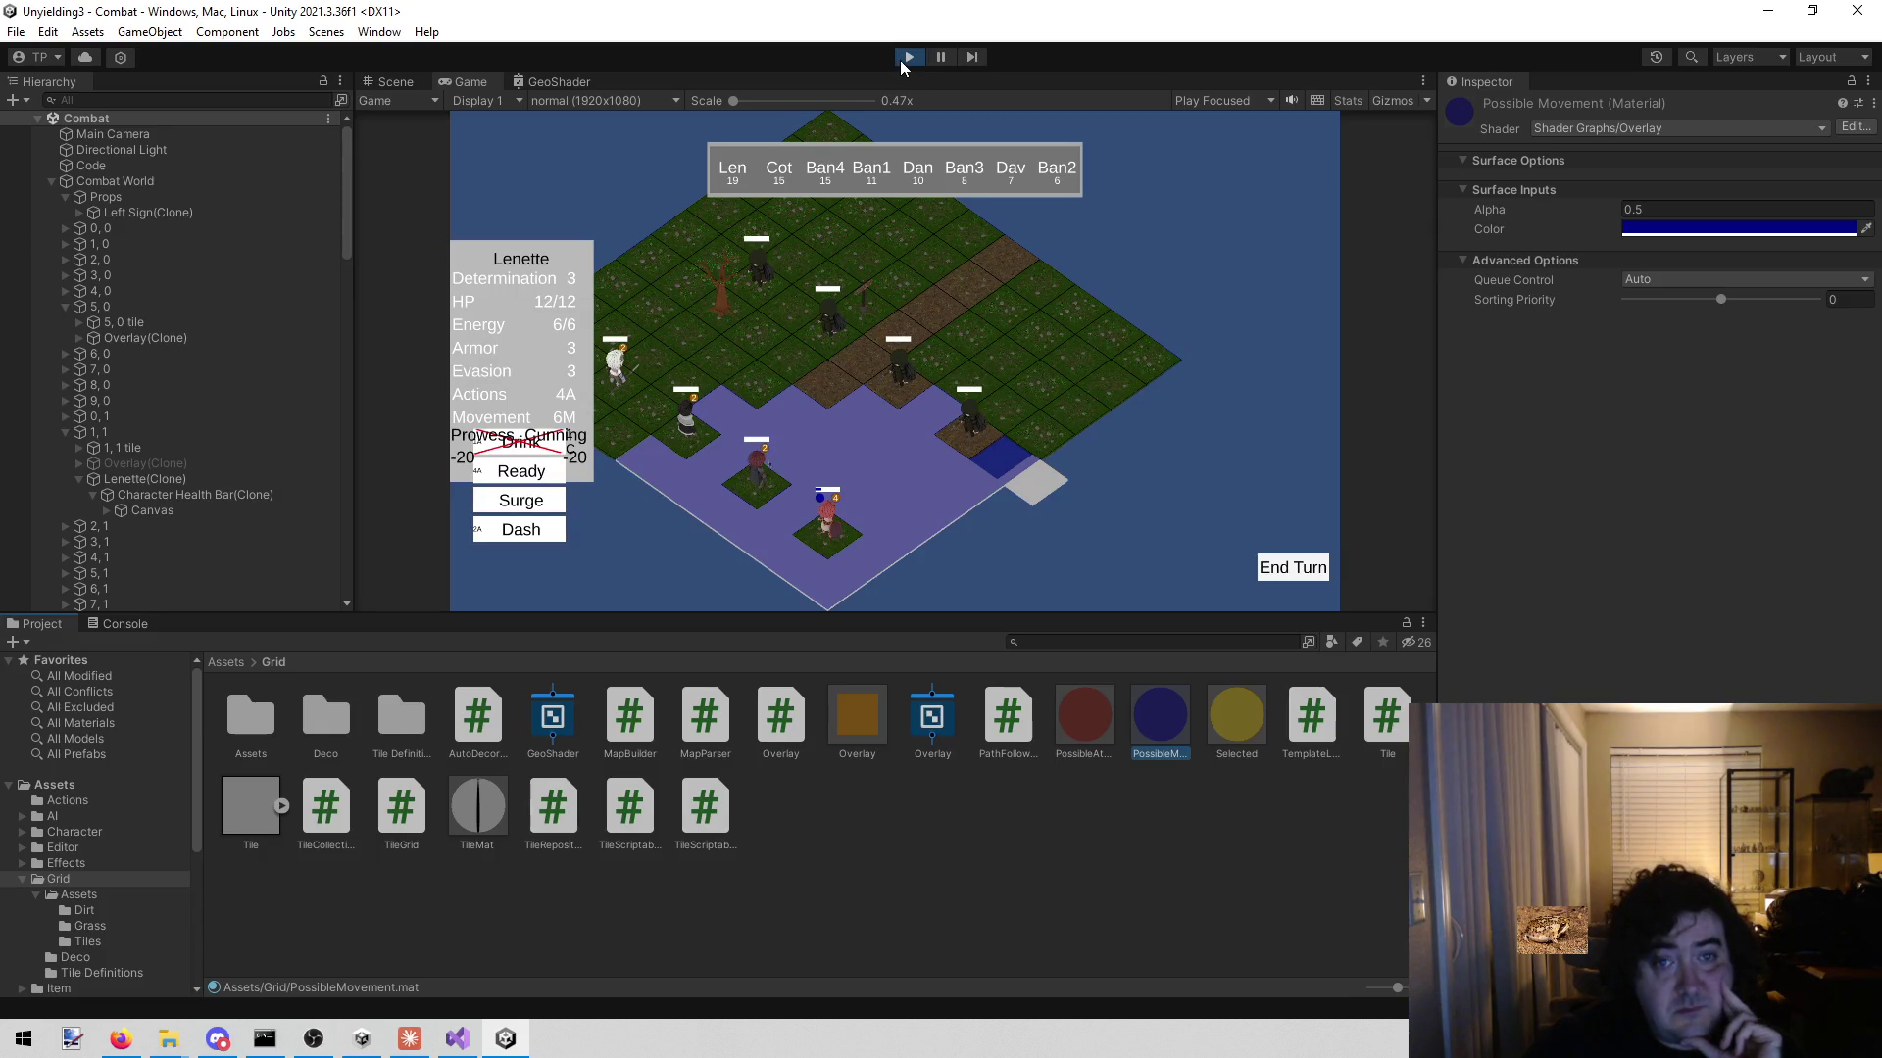
- Stop play mode and switch over to Firefox
left_click(907, 59)
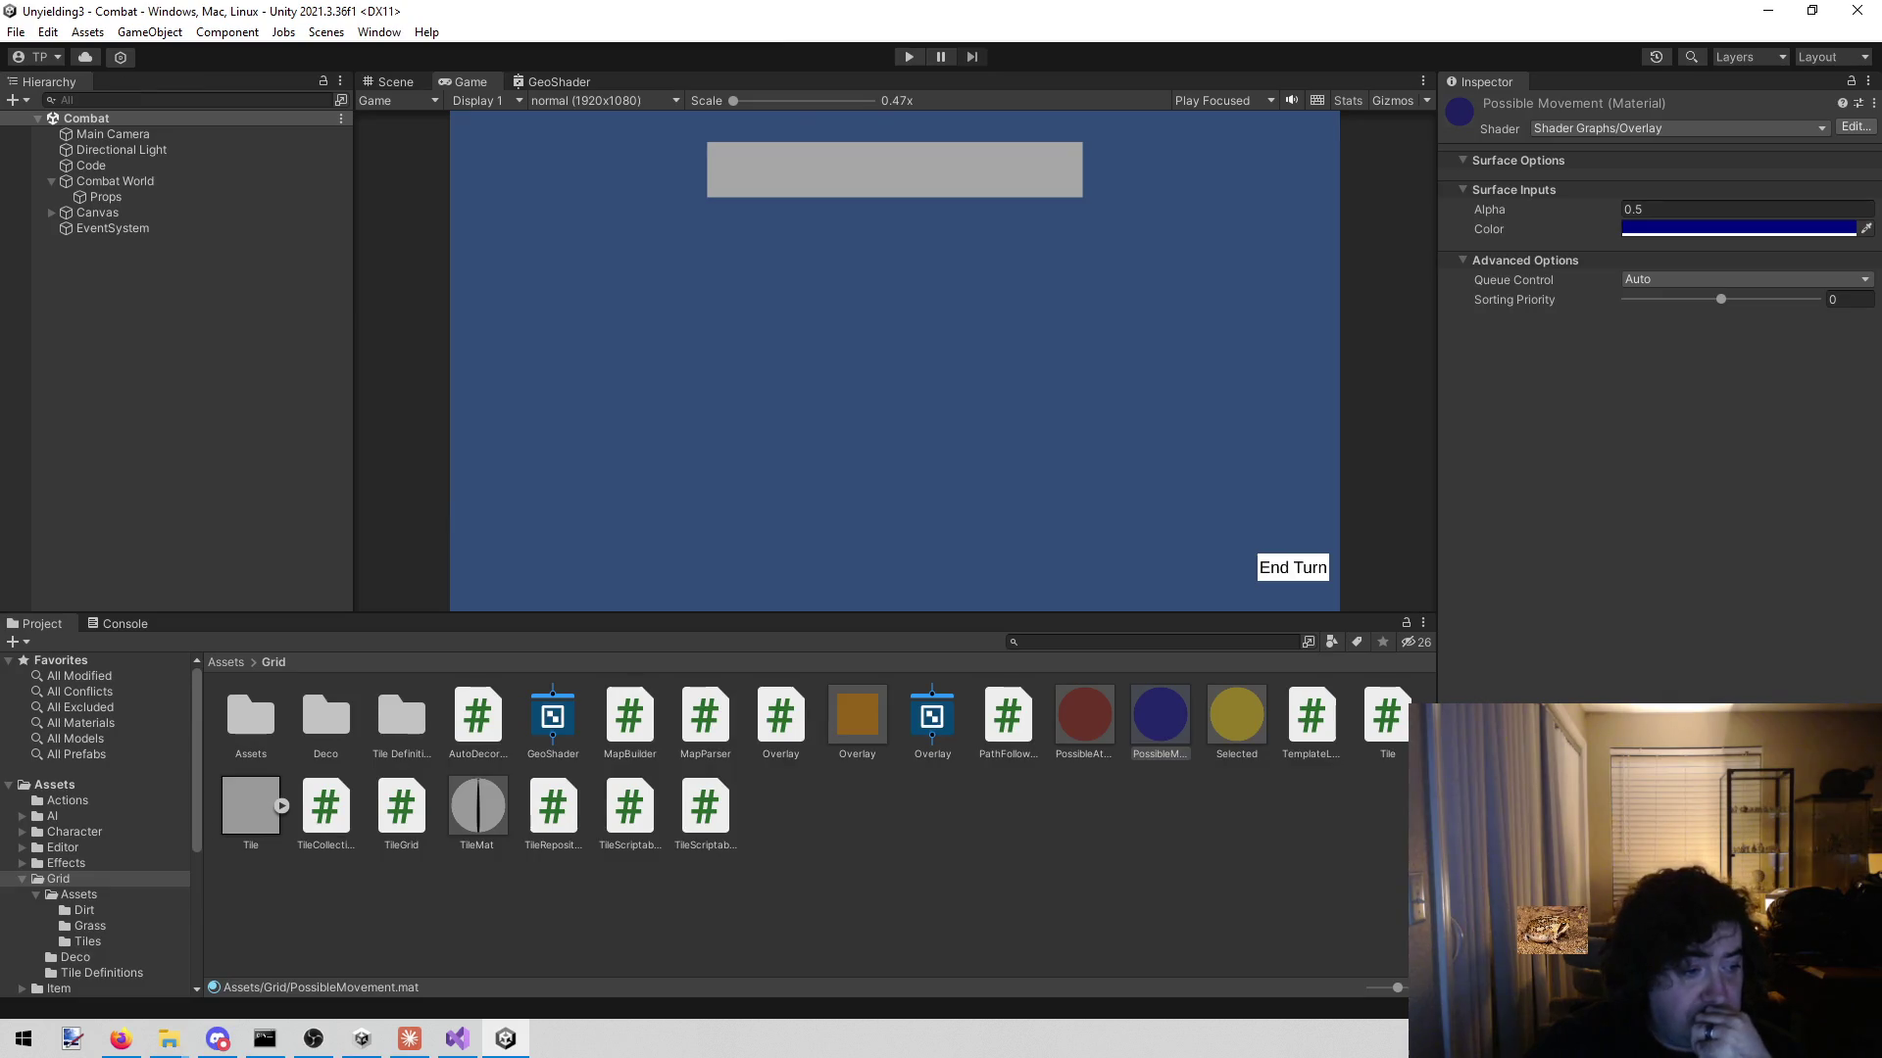
key("alt+Tab")
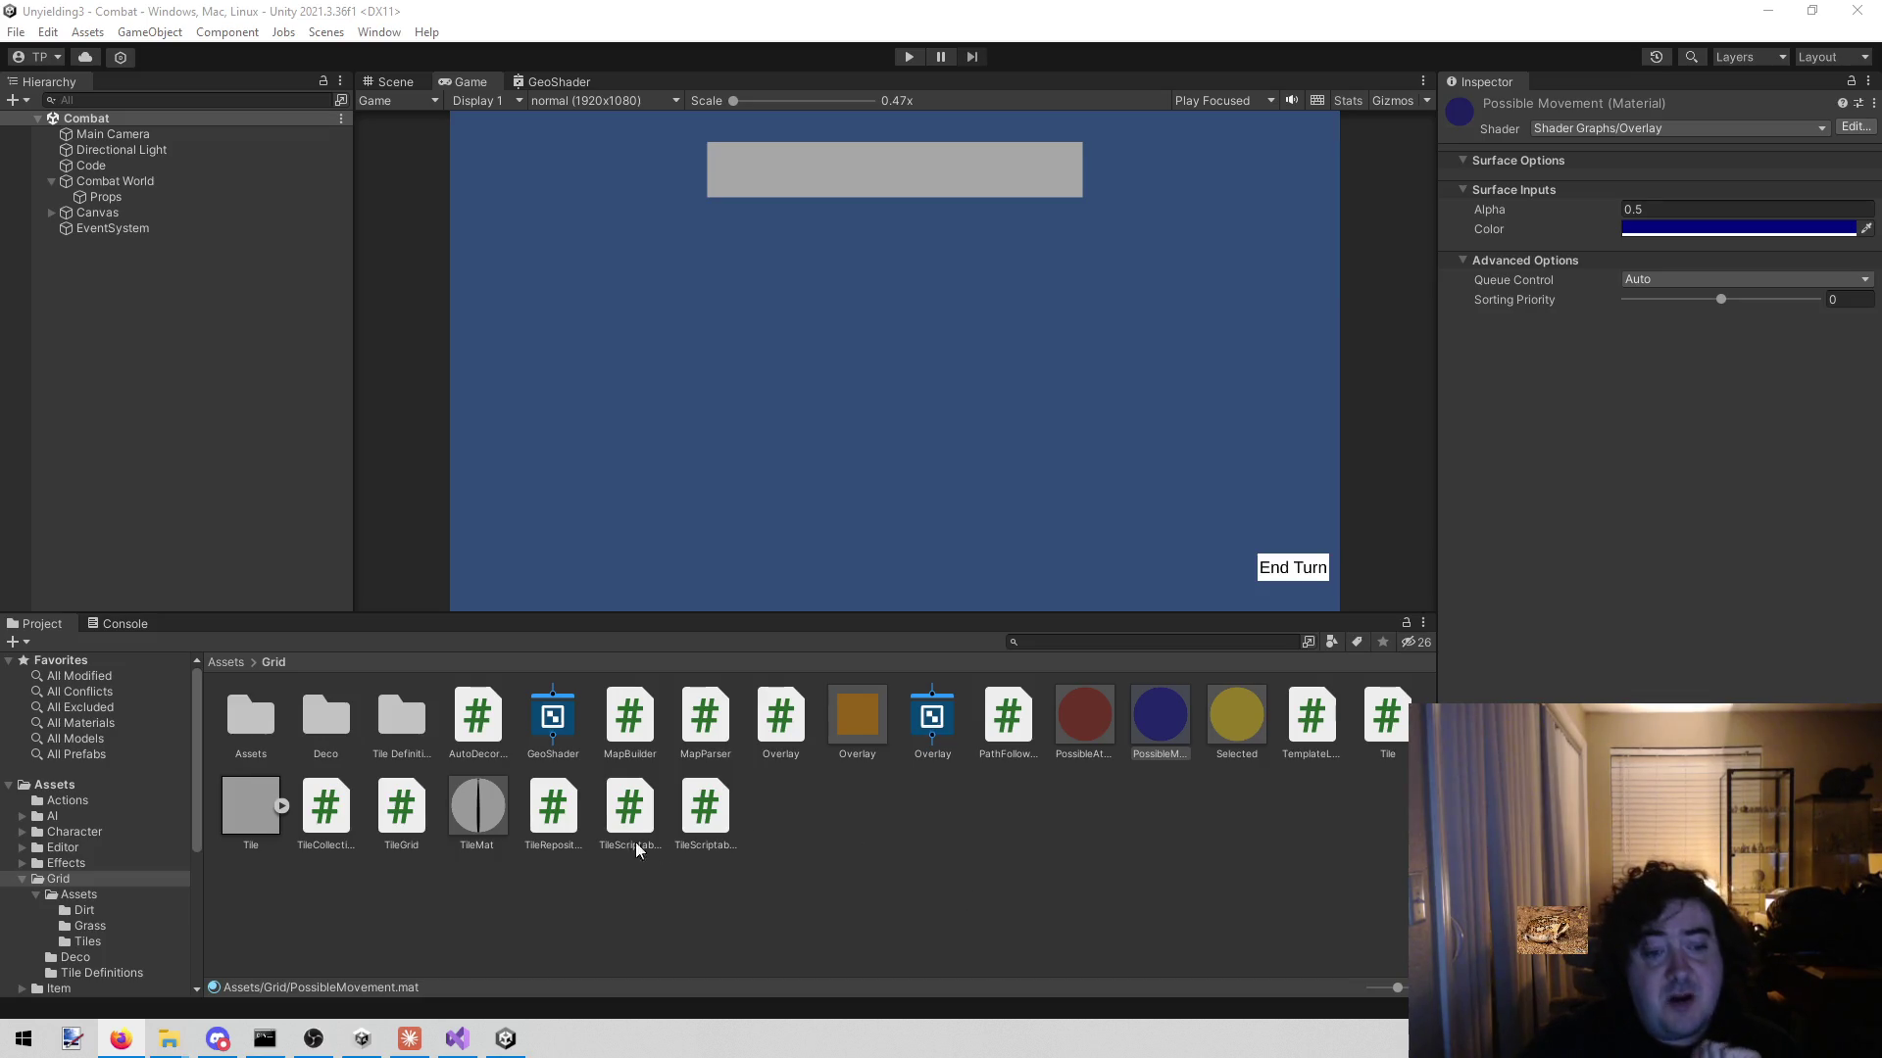
left_click(247, 809)
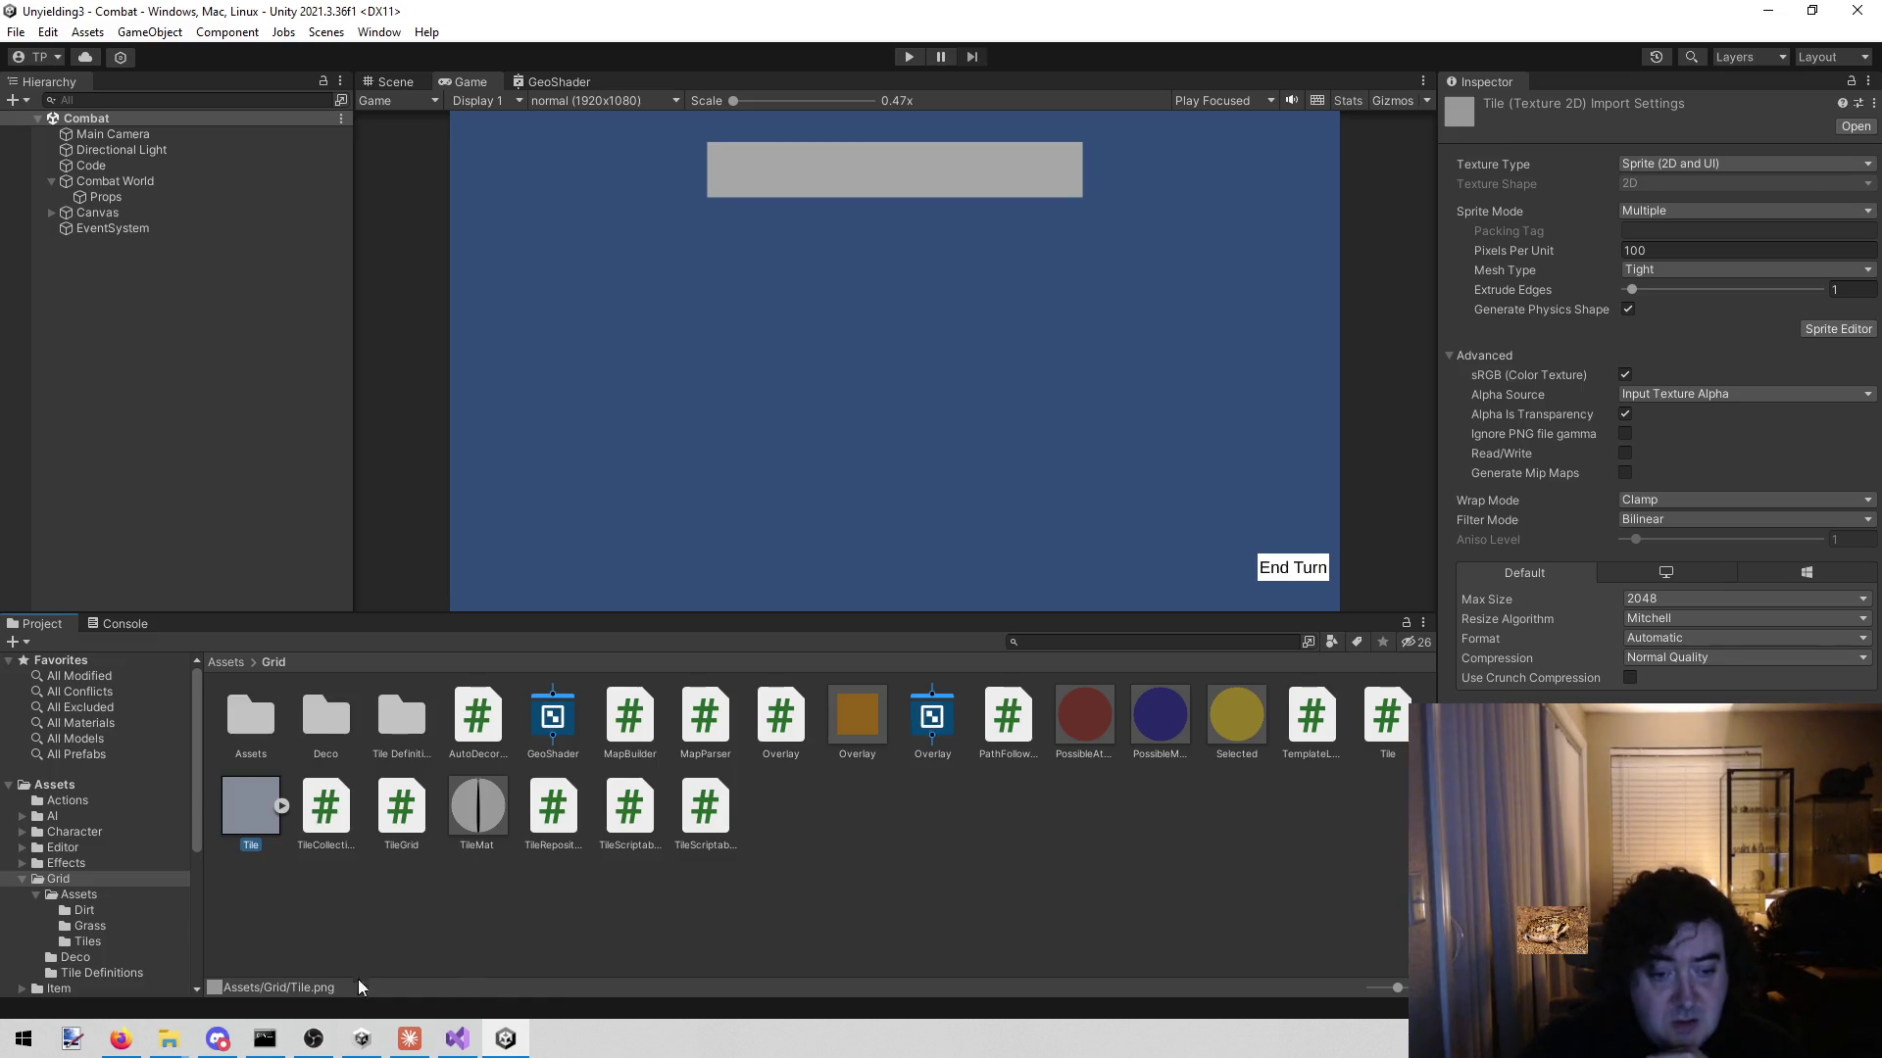
- Start play mode again to show the grass-and-dirt tile board
left_click(906, 55)
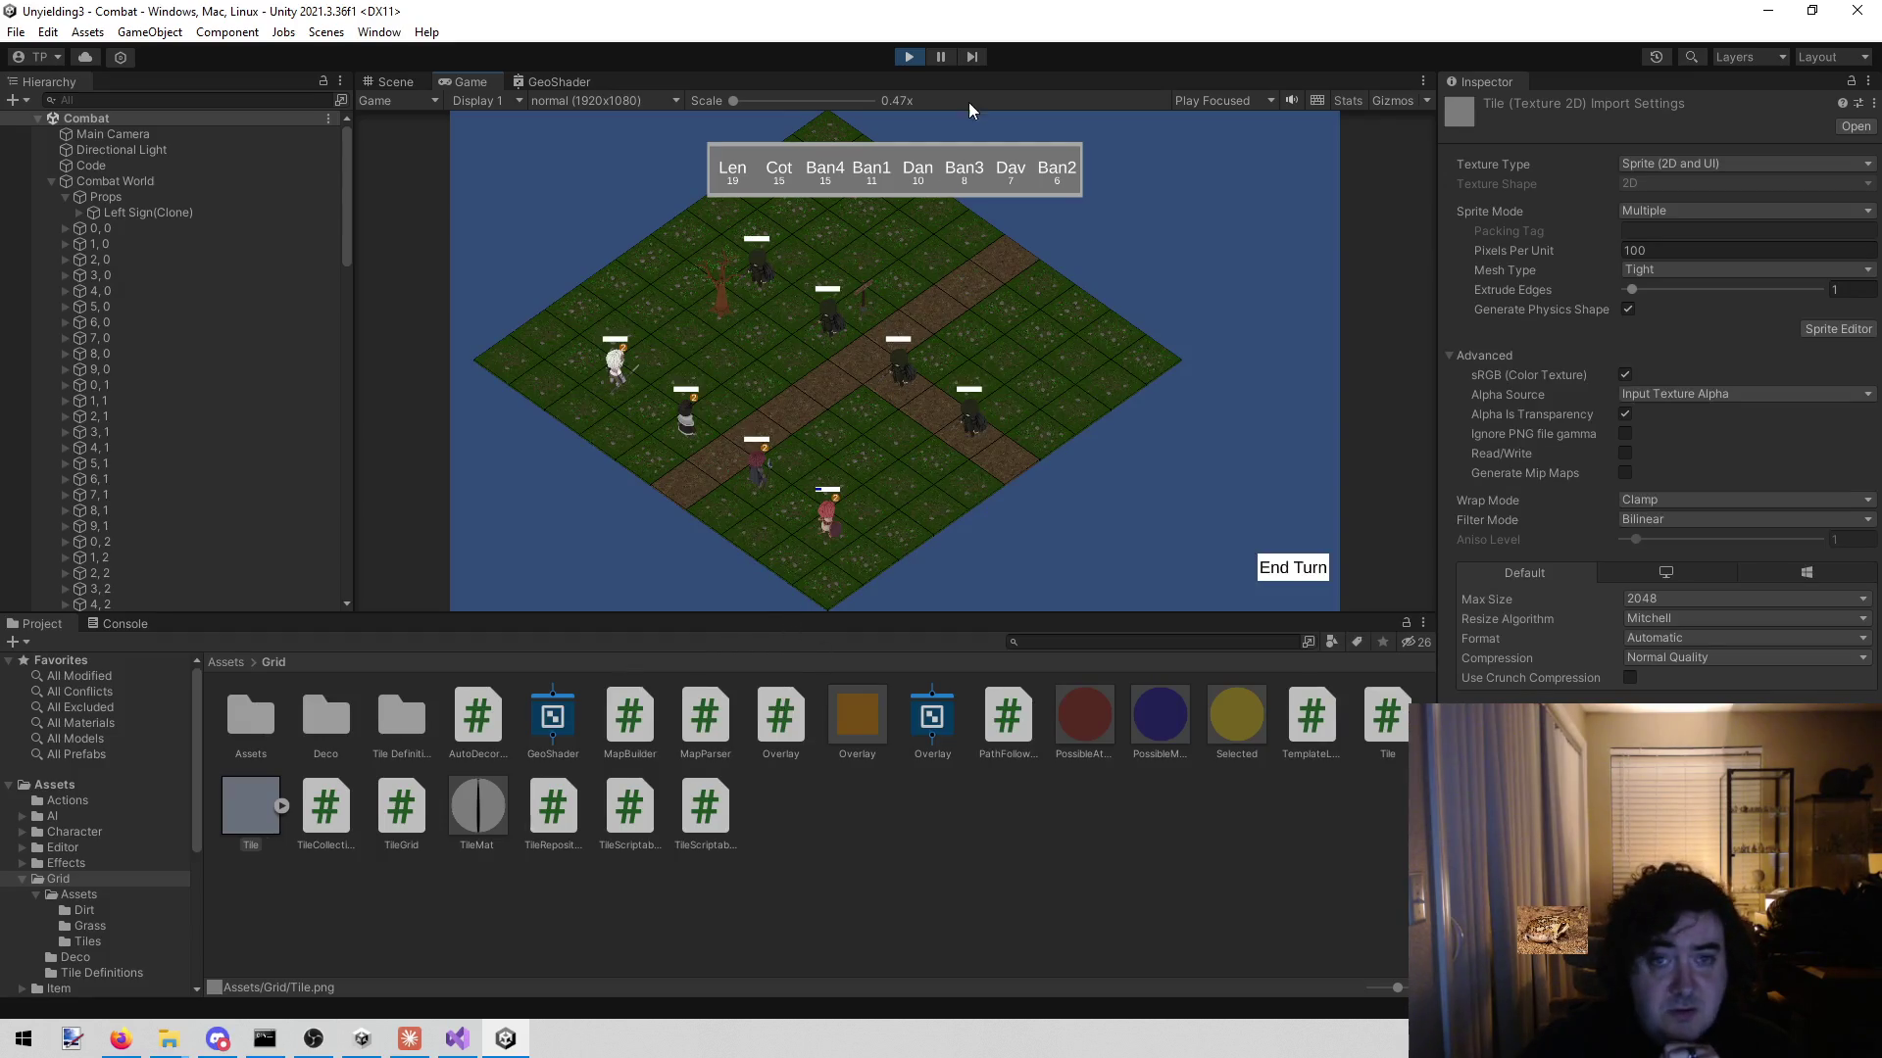
left_click(907, 57)
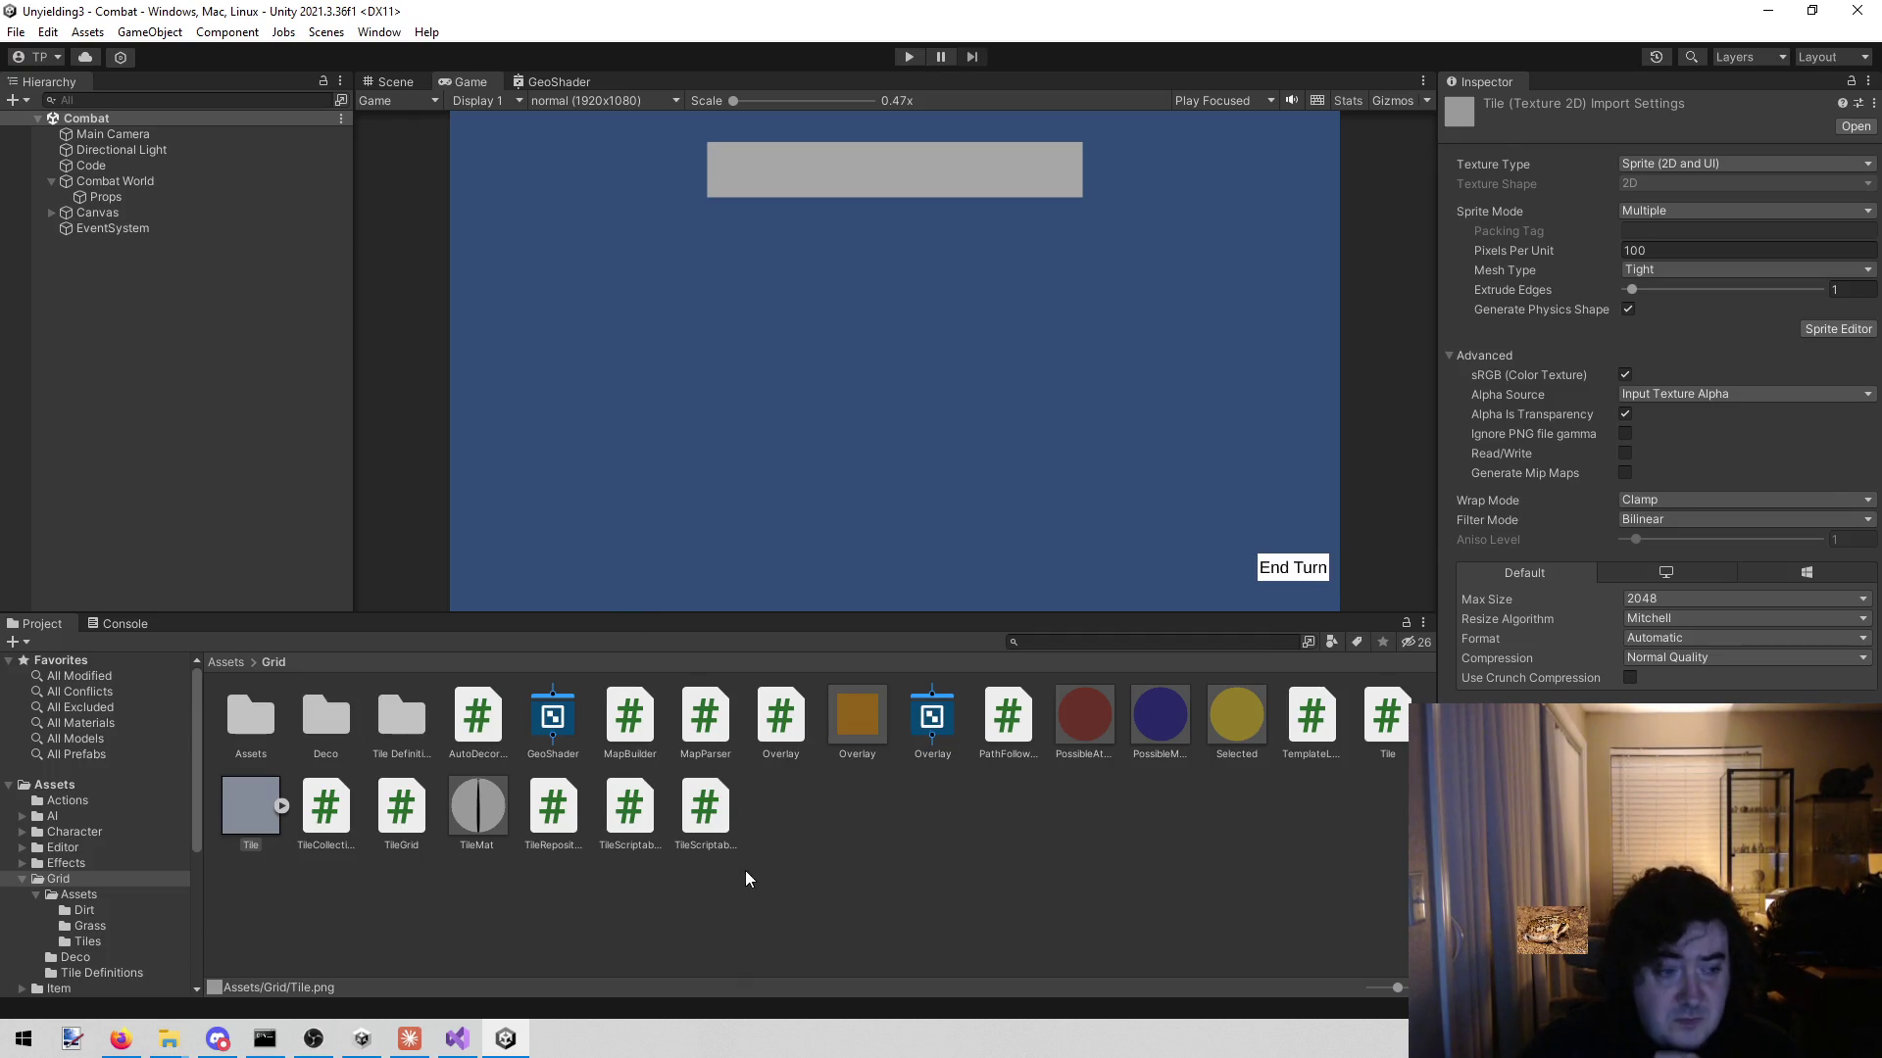
left_click(933, 909)
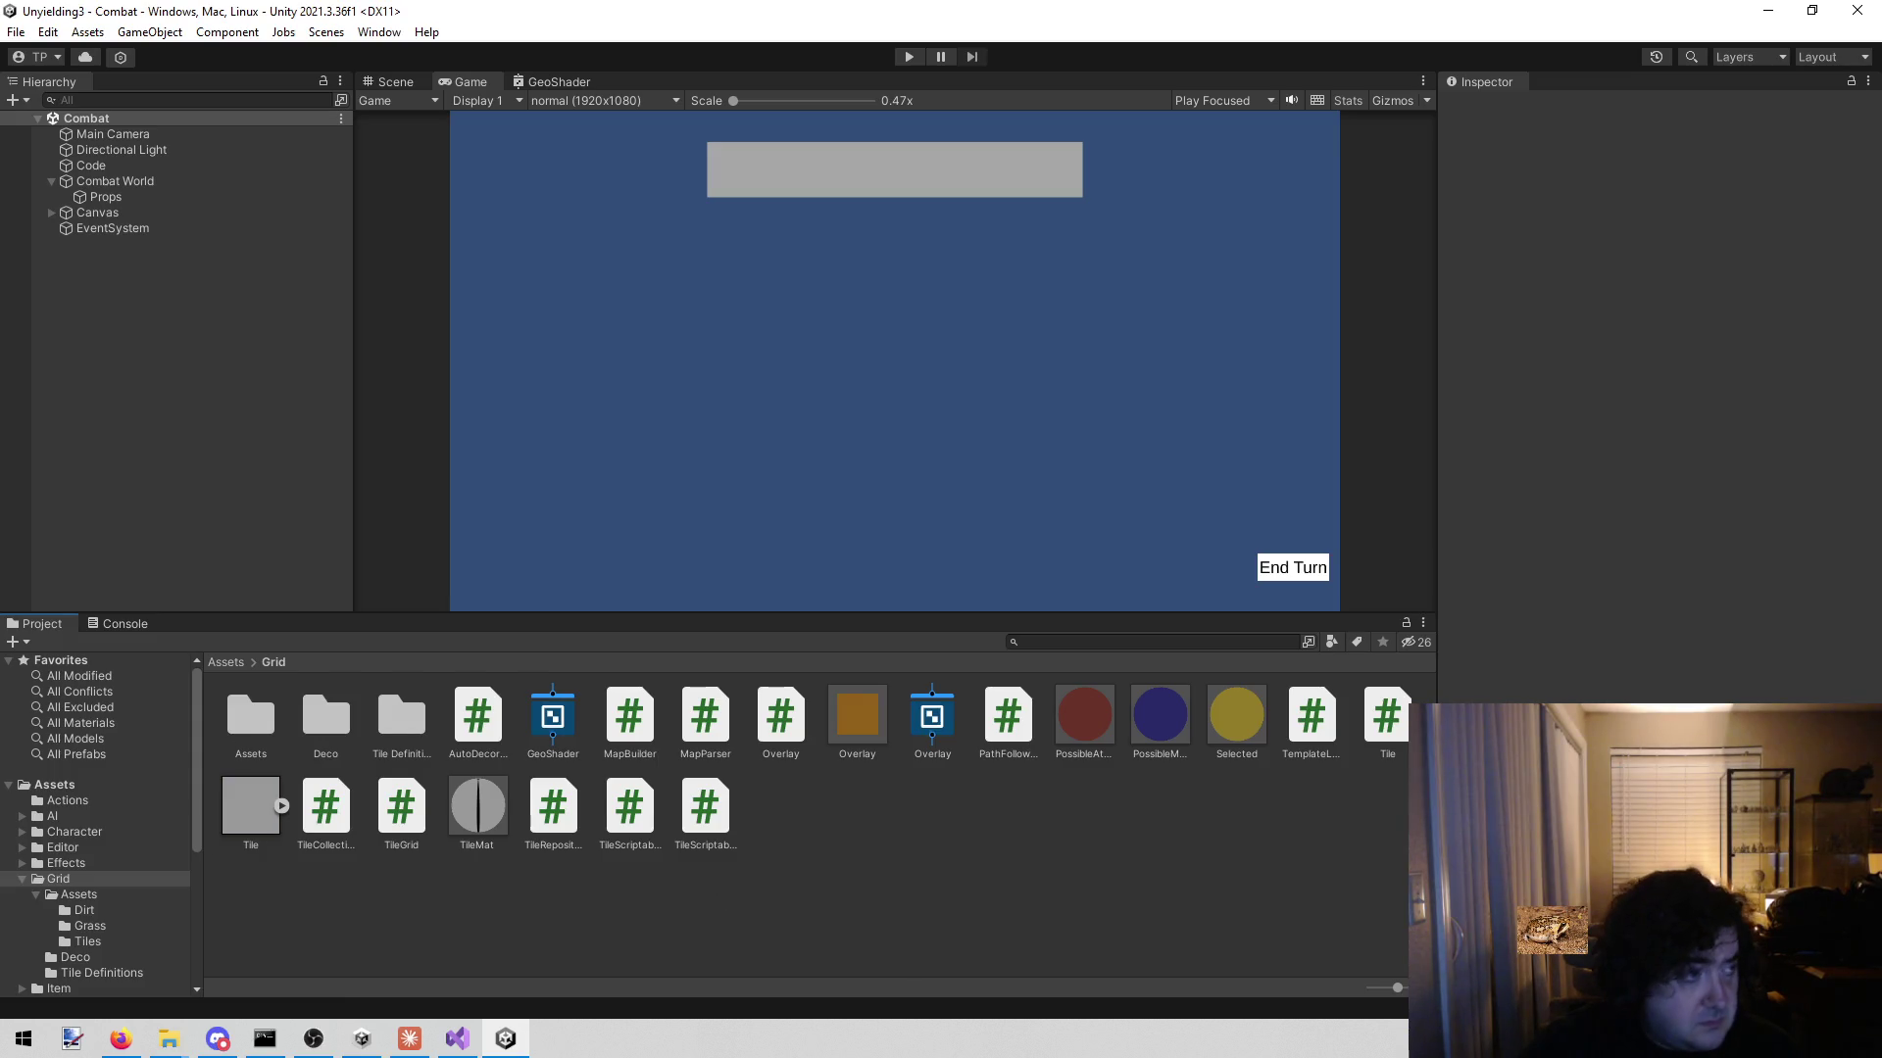
key("alt+Tab")
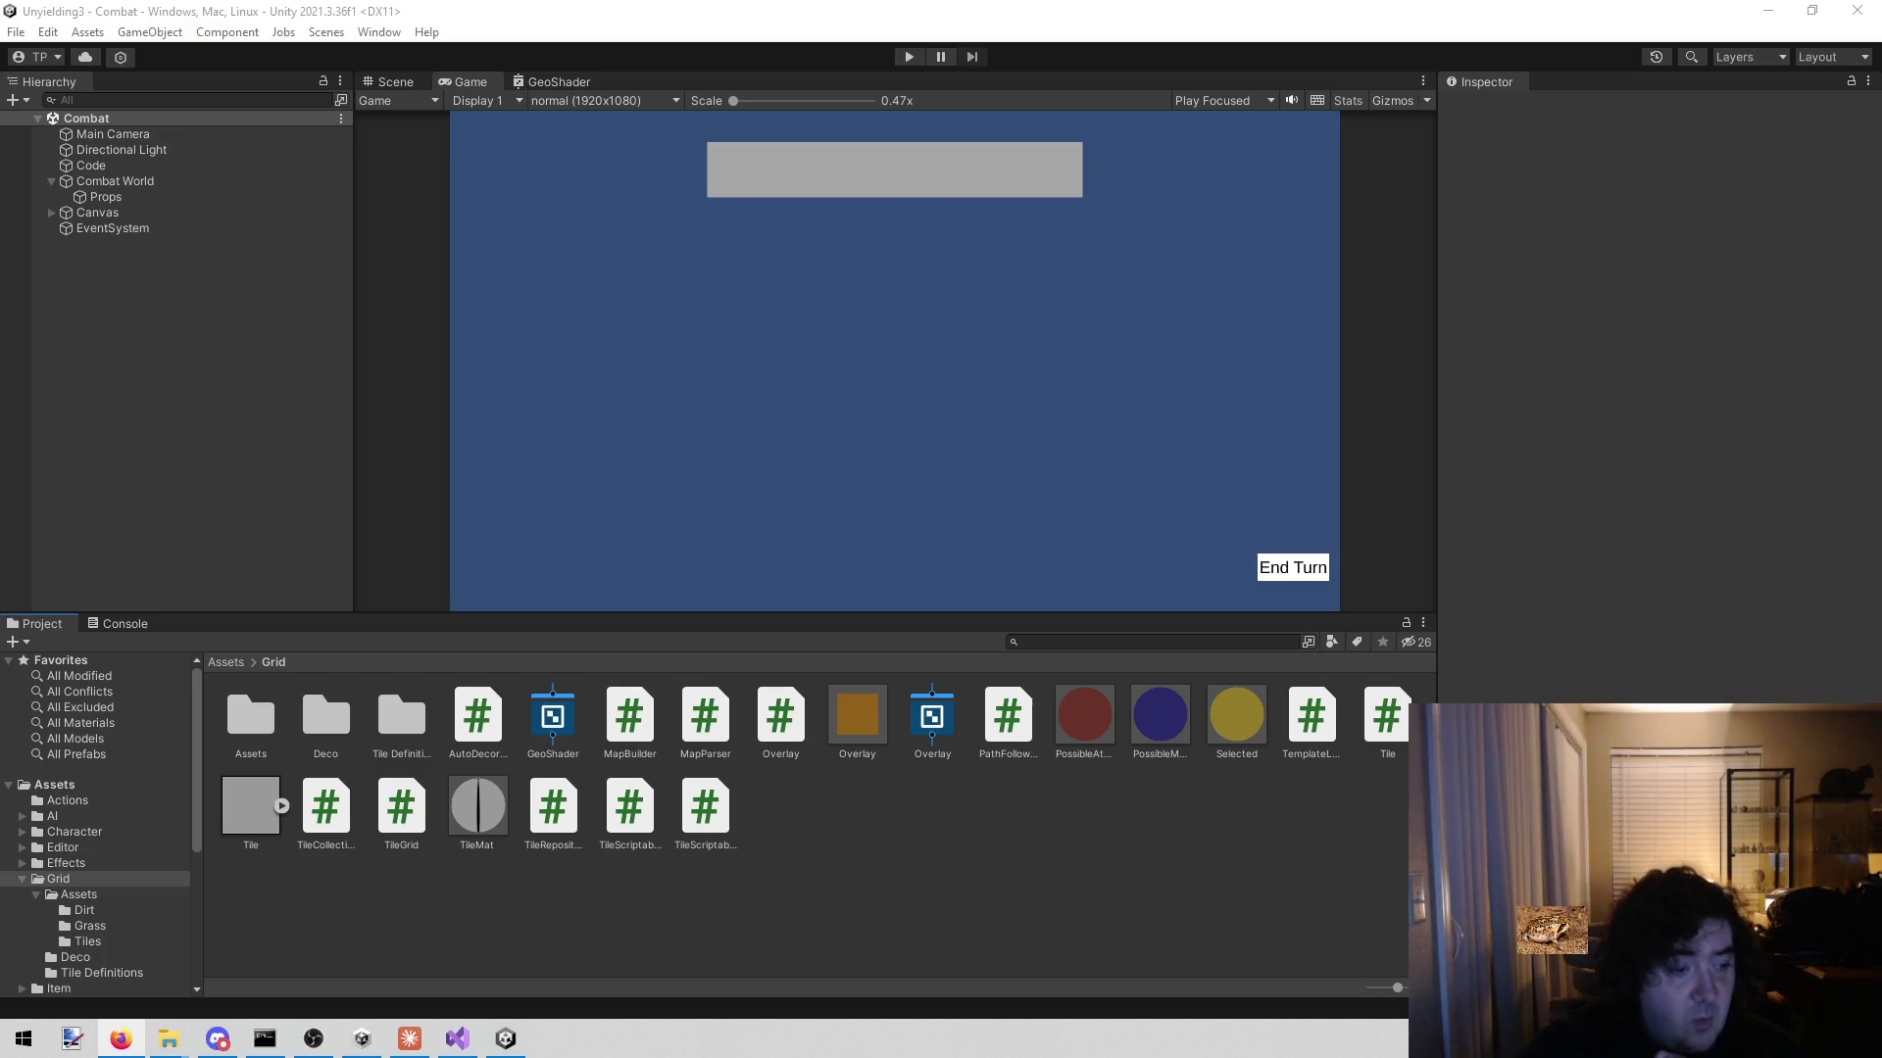
left_click(911, 886)
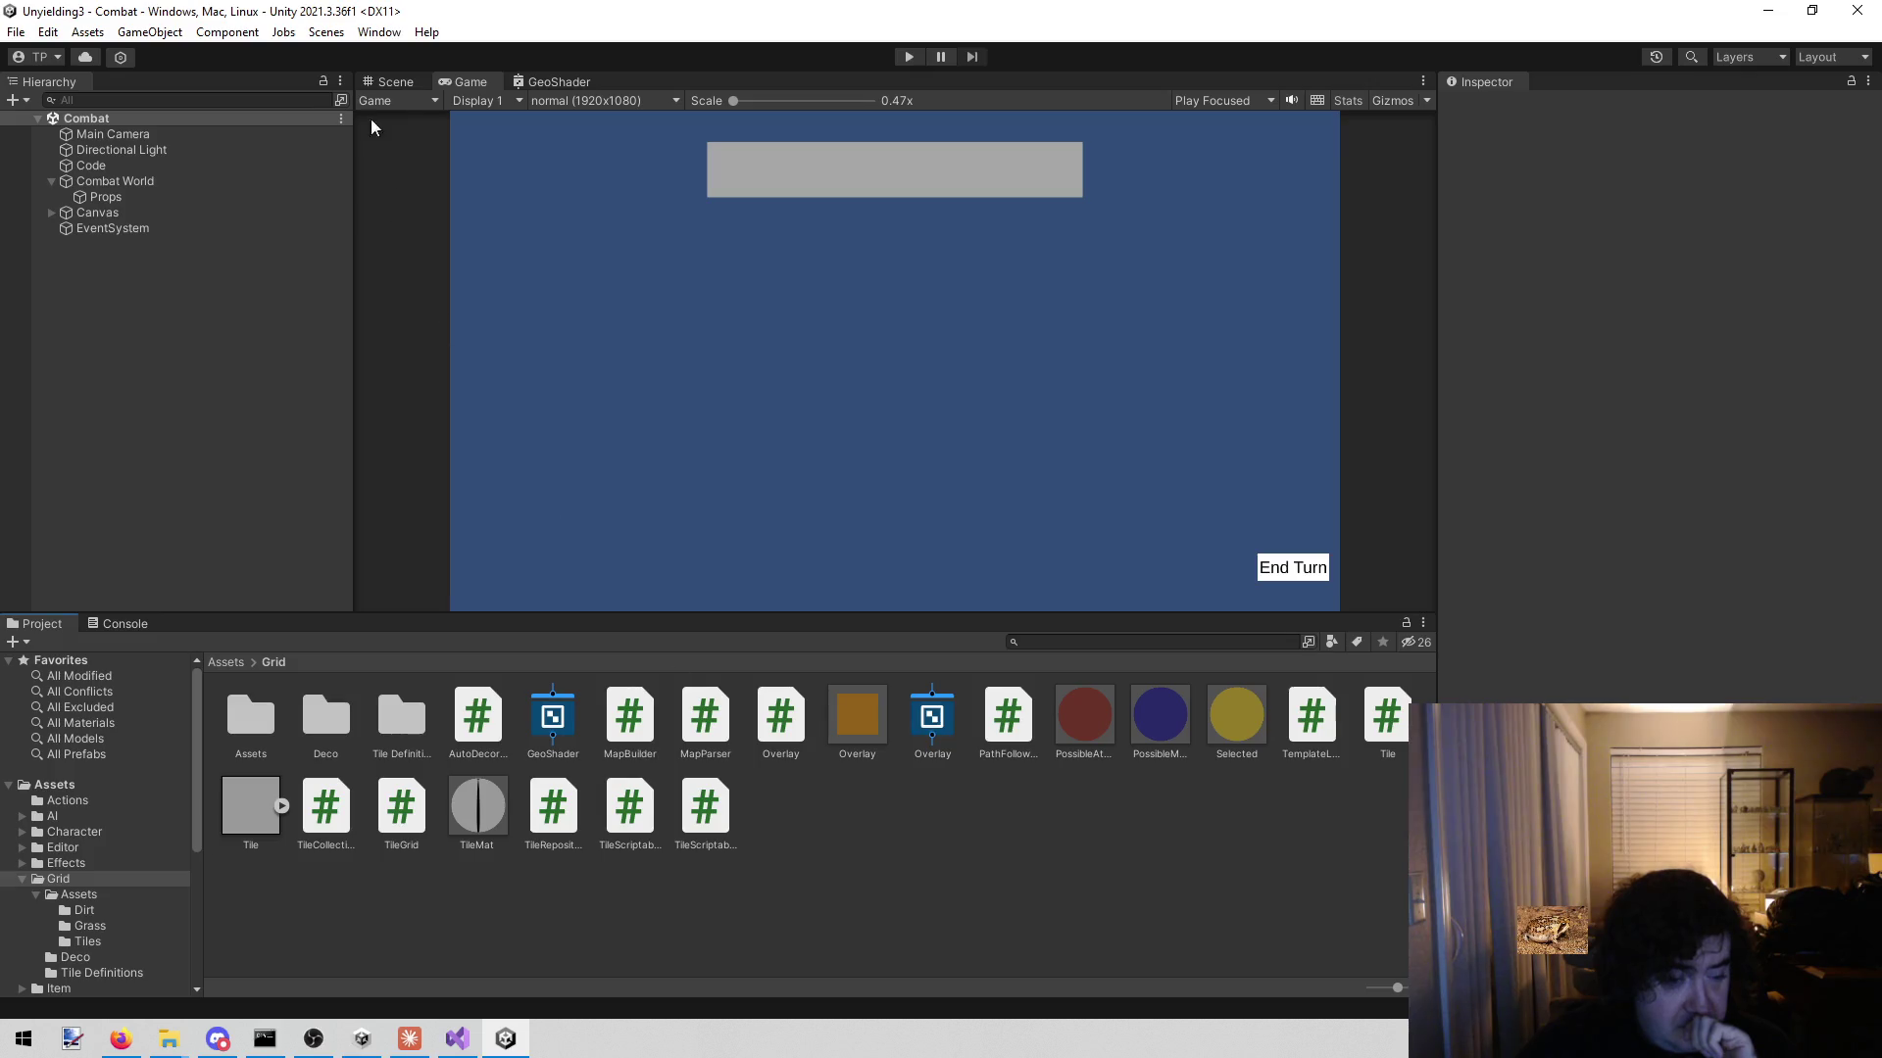
- Open the Audio Mixer from Window > Audio, then close its tab again
left_click(331, 30)
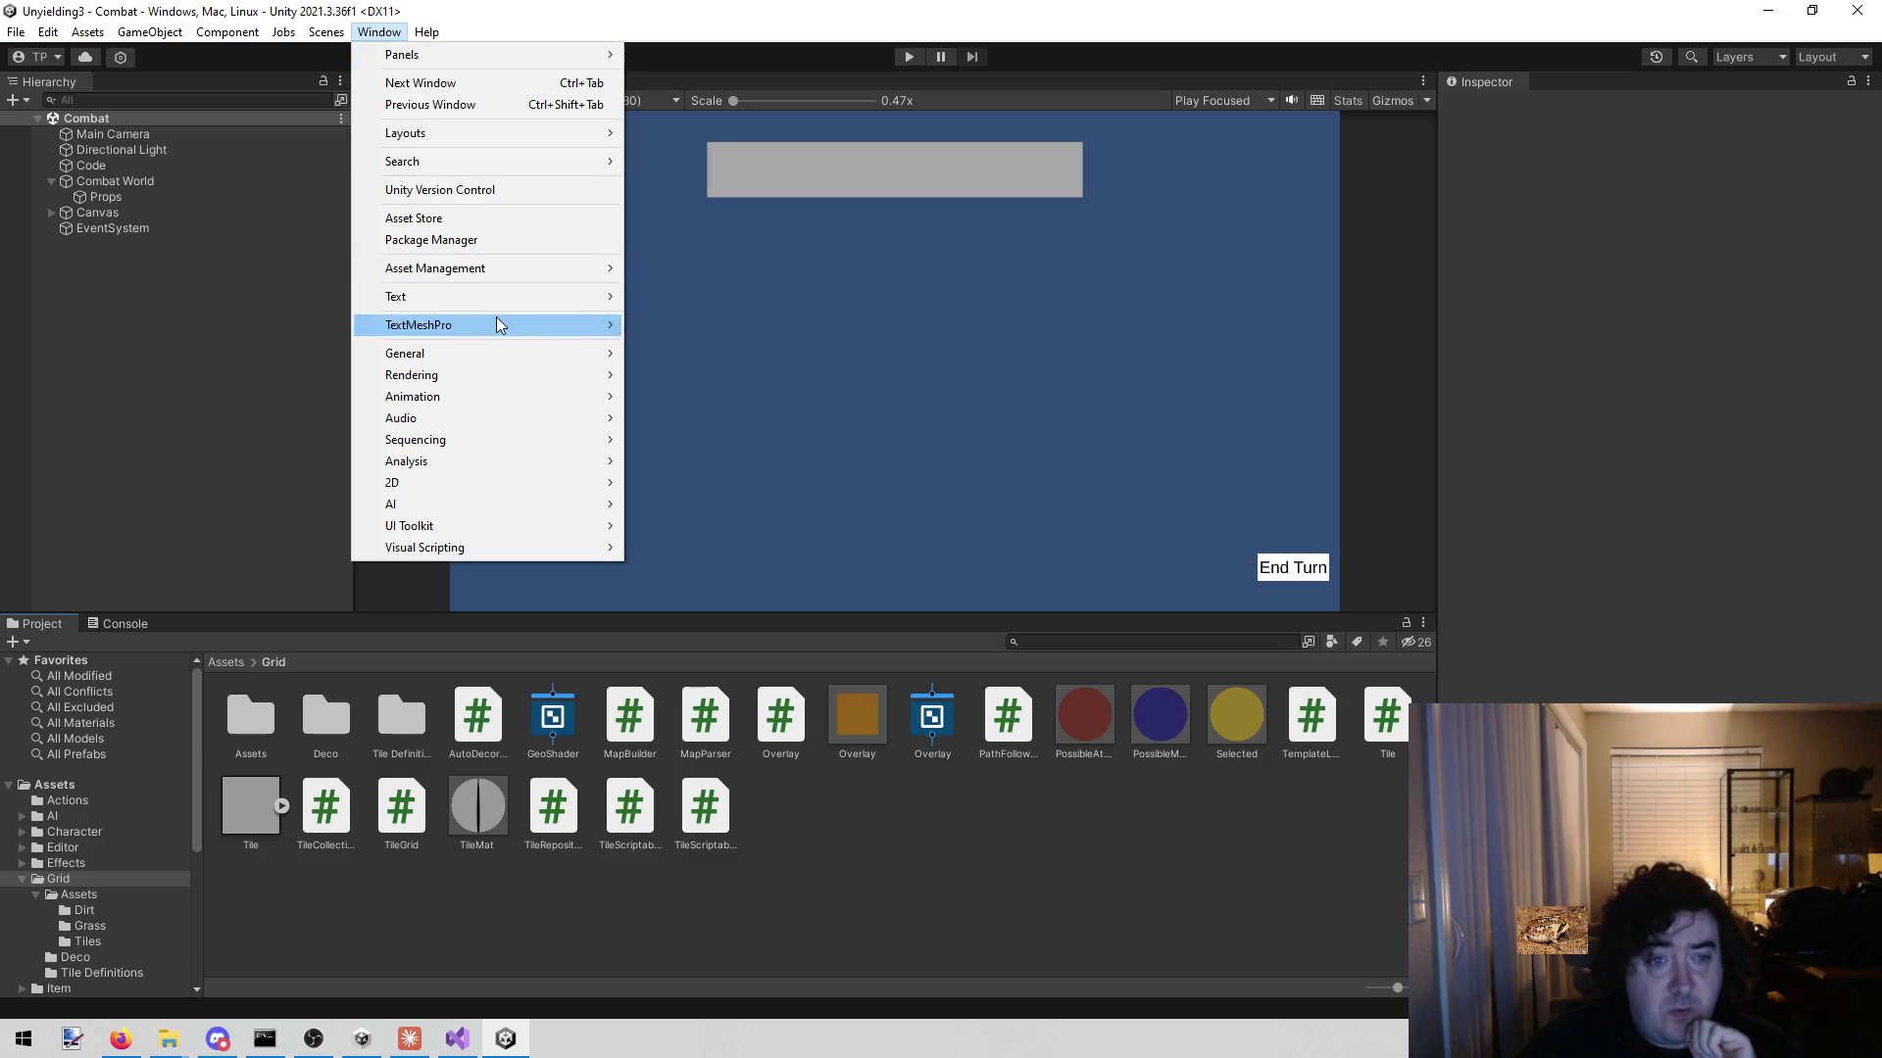
mouse_move(513, 418)
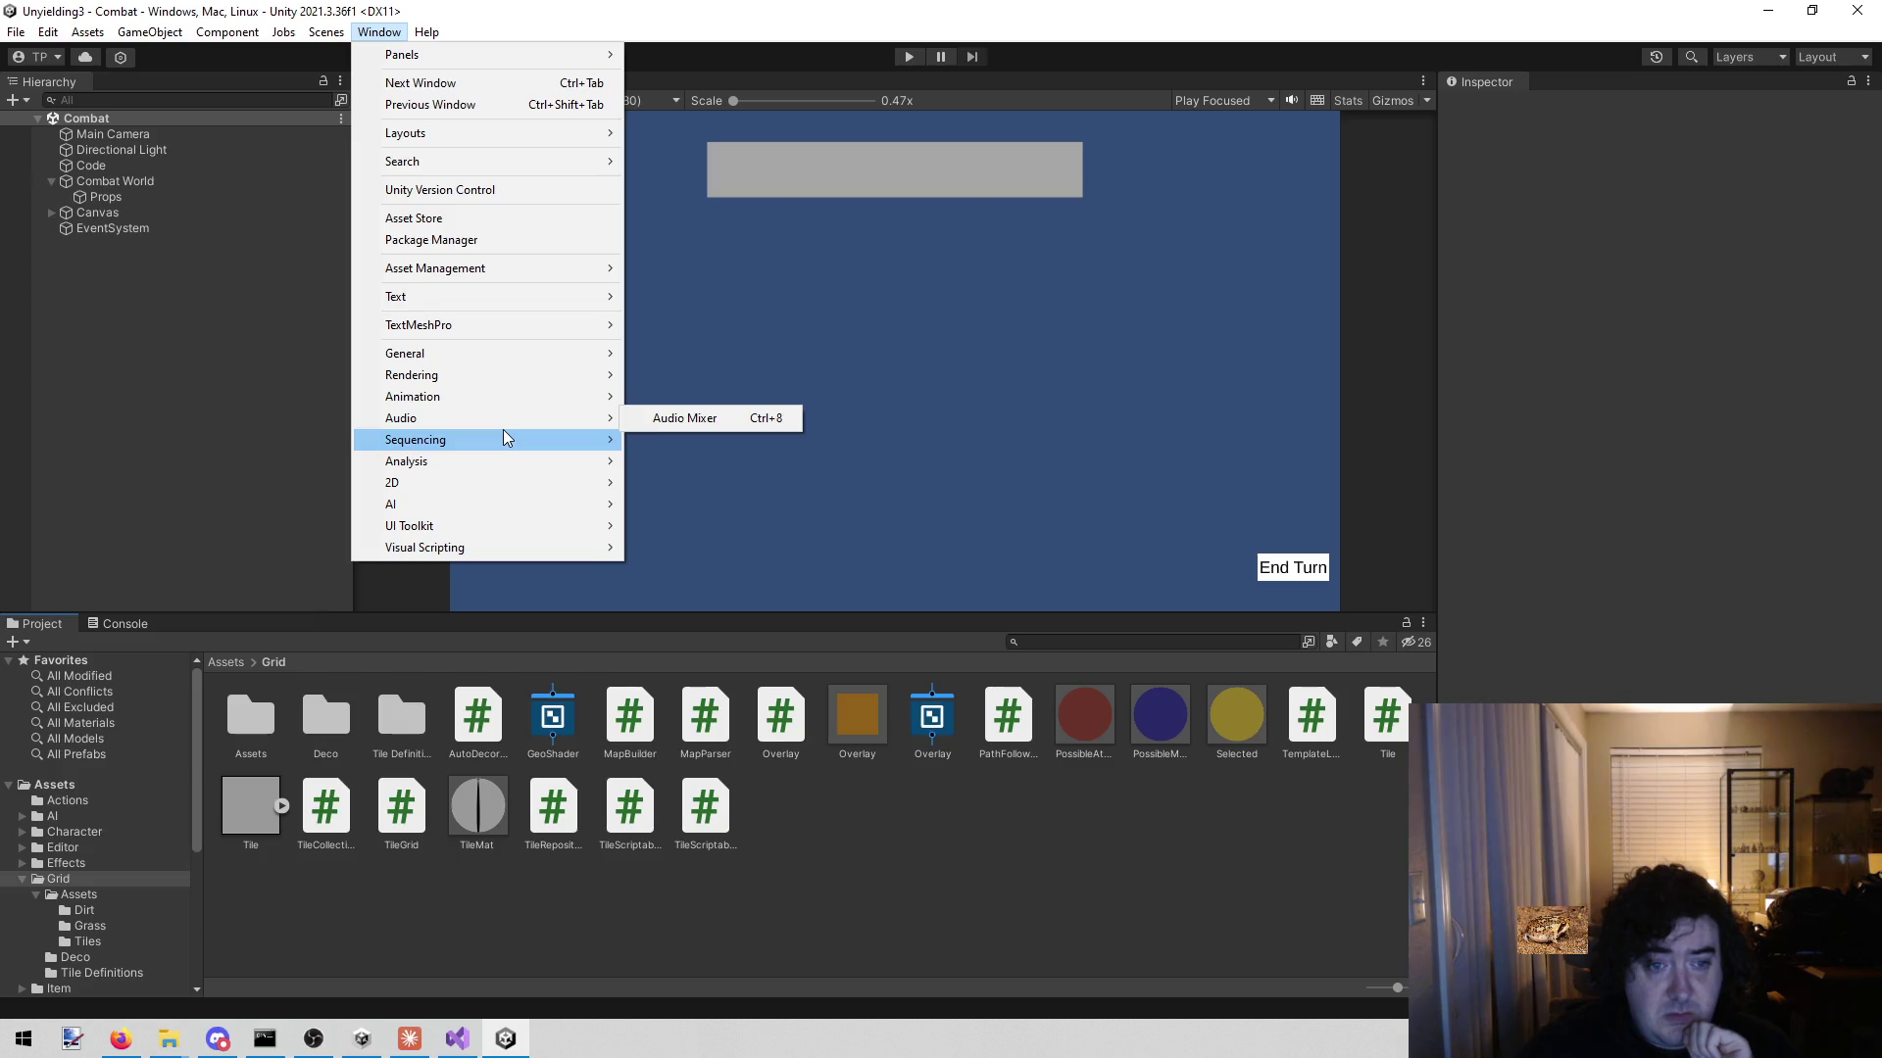
left_click(673, 418)
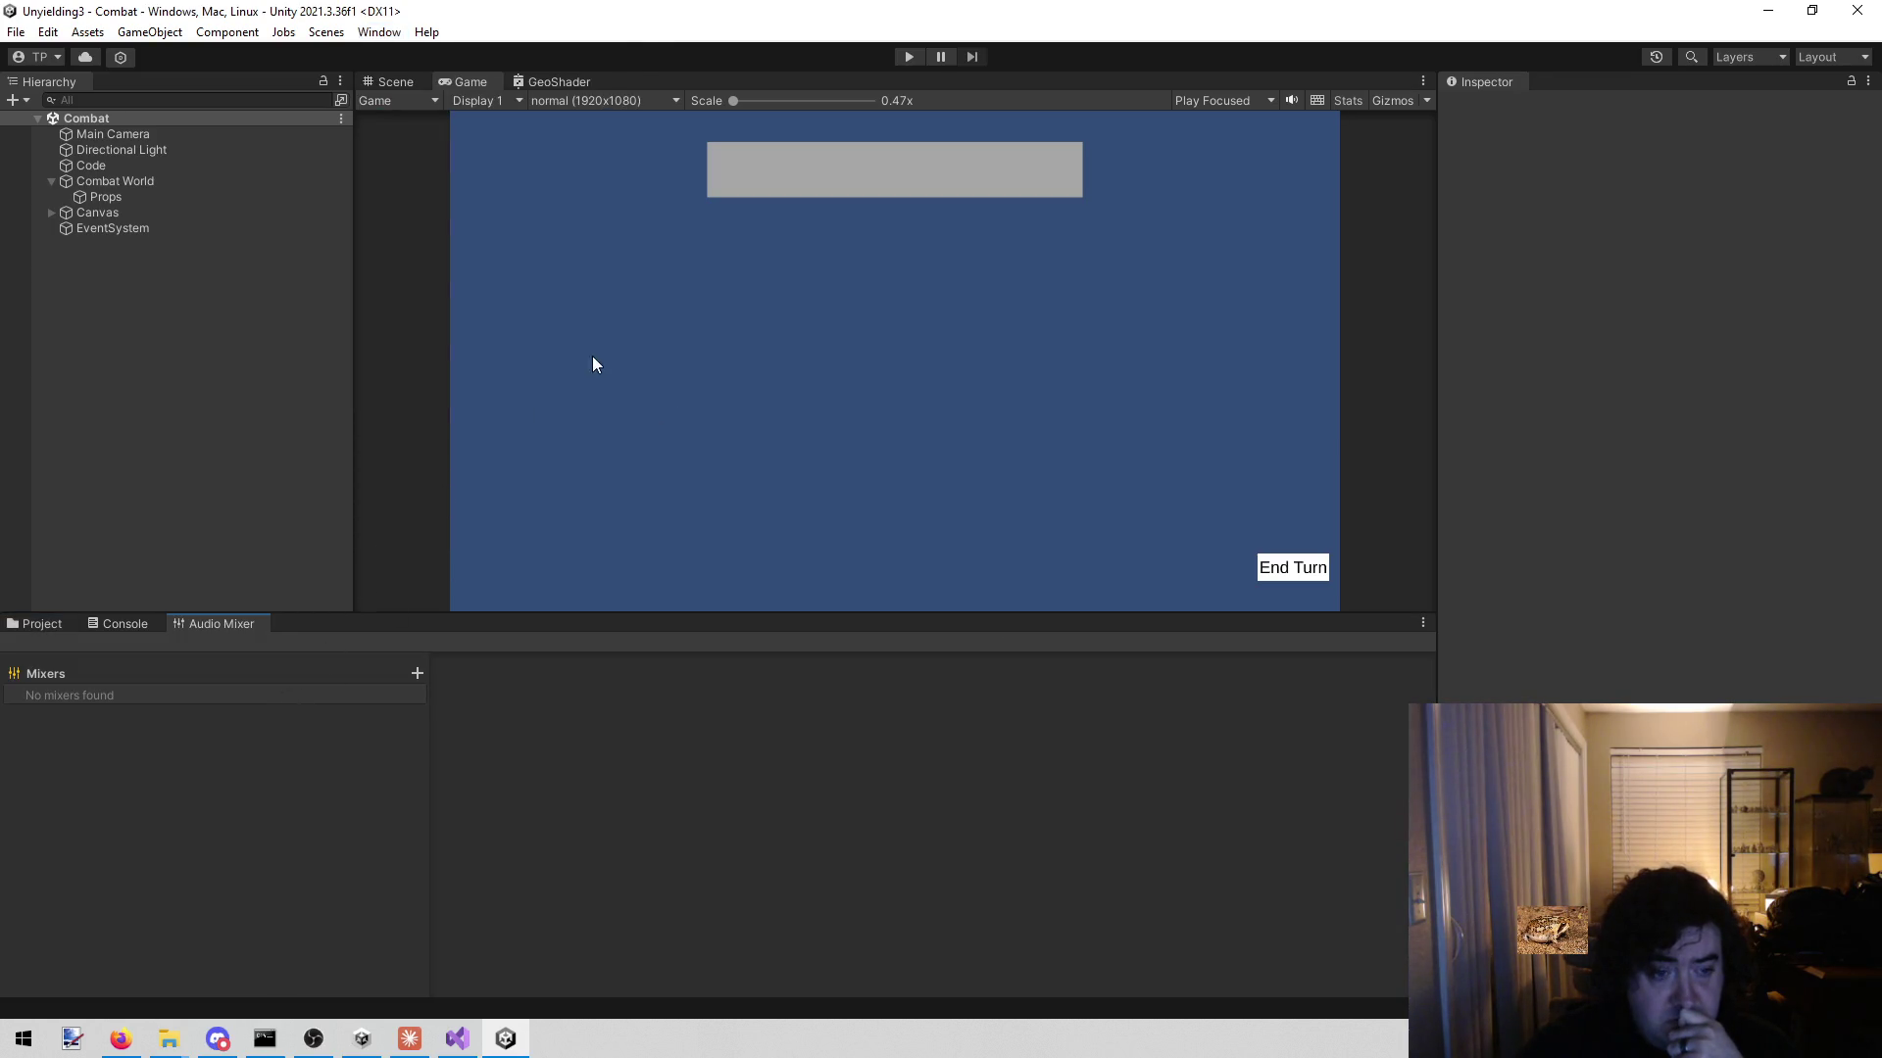
middle_click(241, 624)
- Open the Profiler from Window > Analysis
left_click(362, 31)
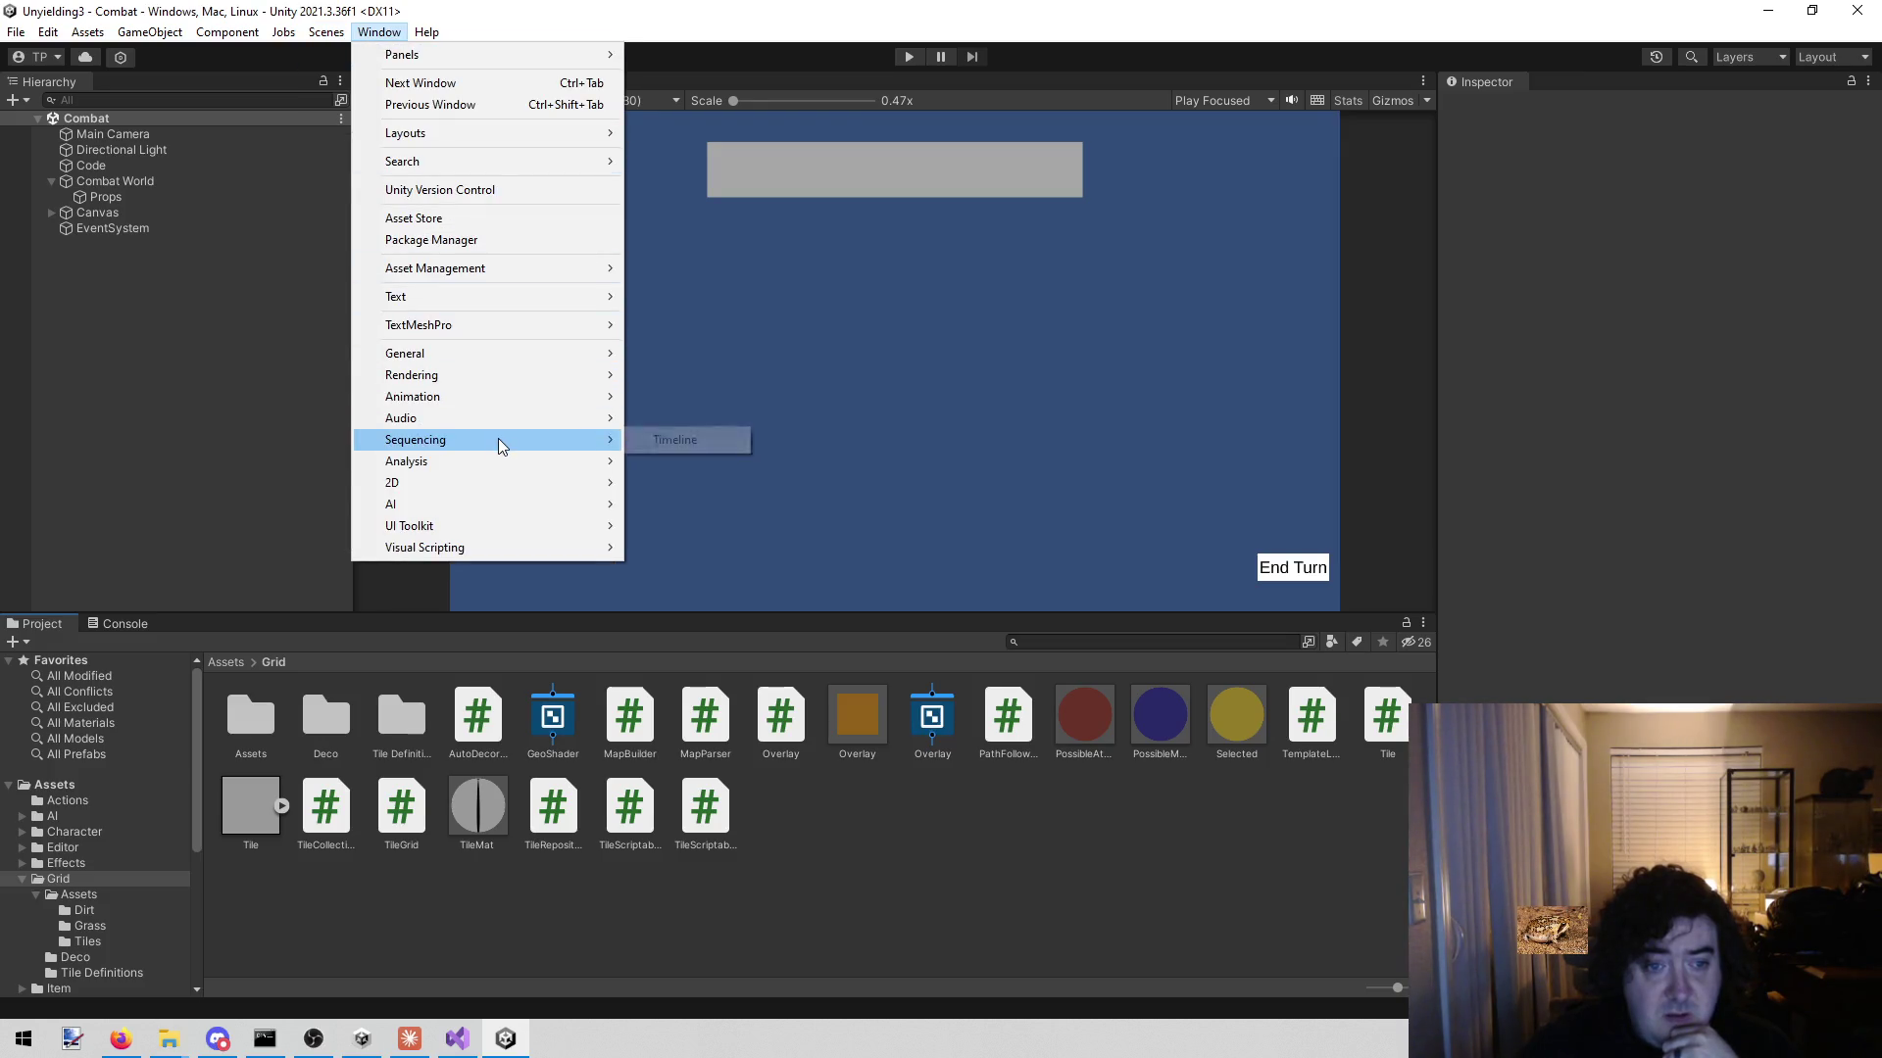
mouse_move(500, 459)
left_click(734, 461)
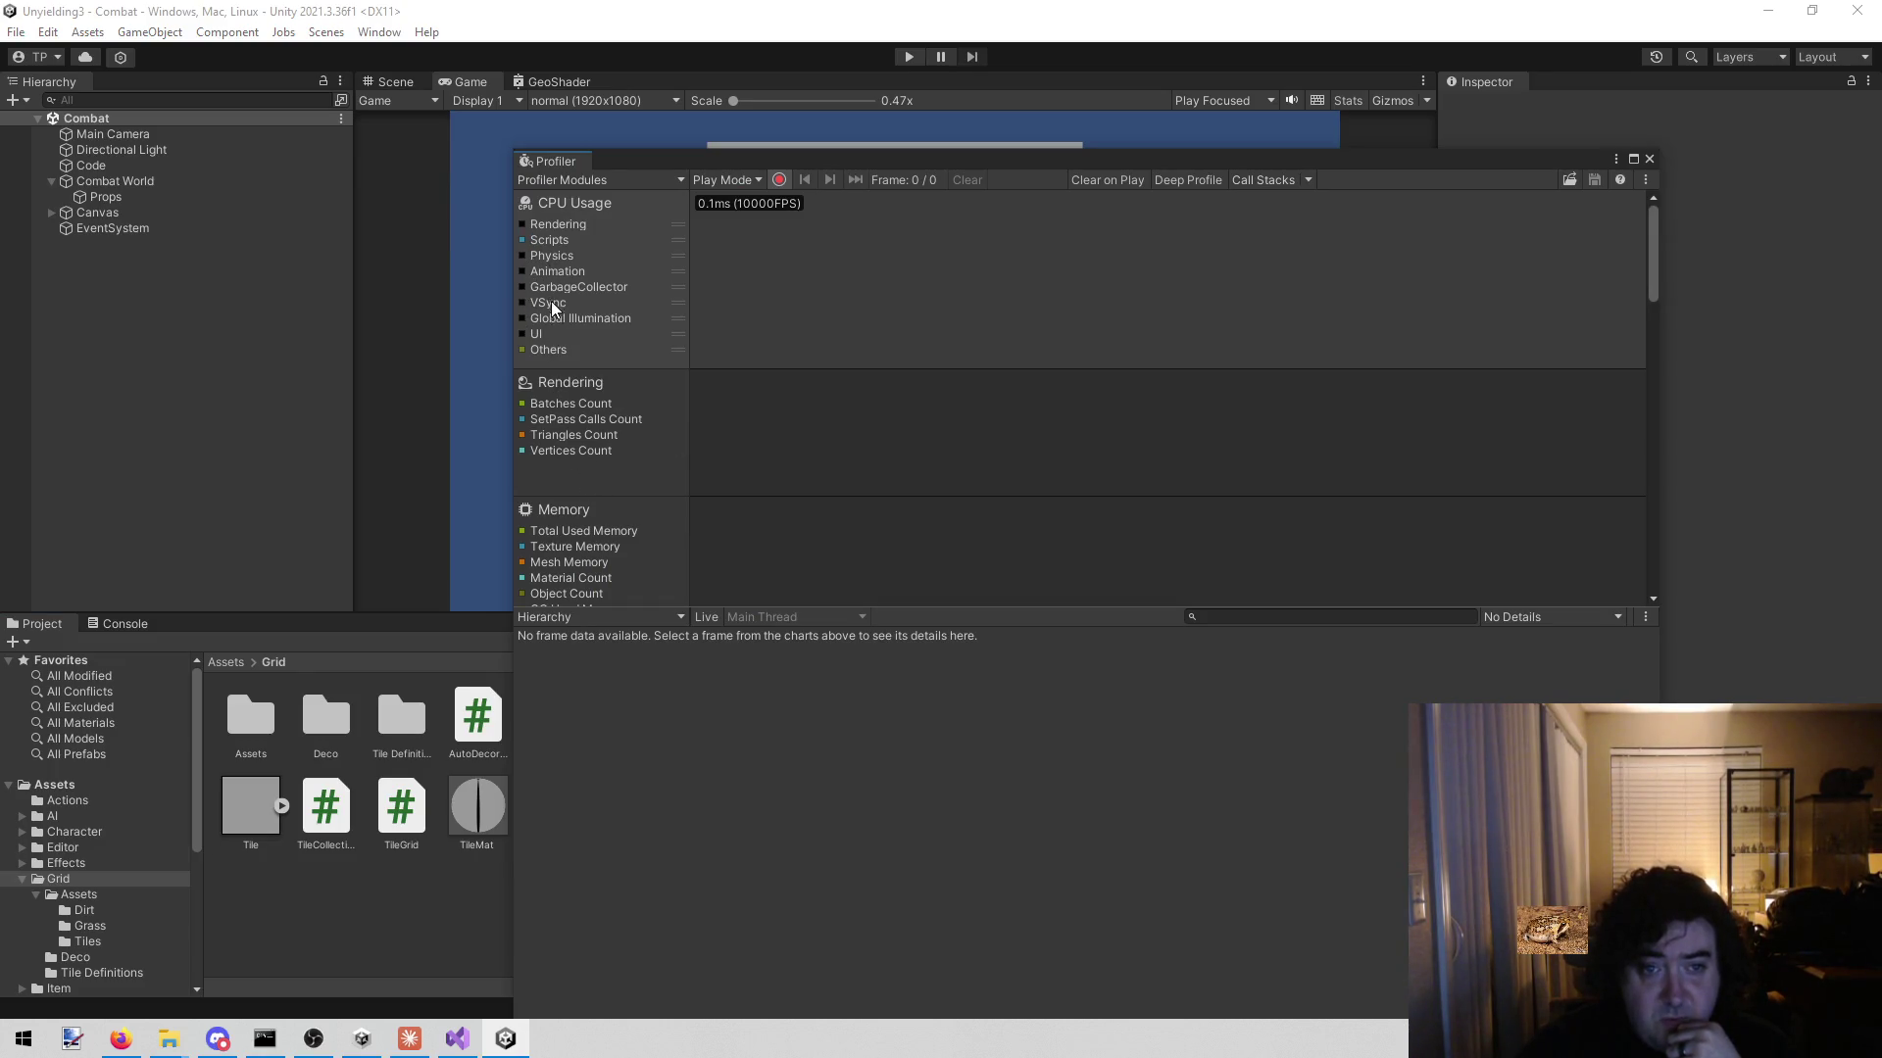
scroll(561, 451, "down", 5)
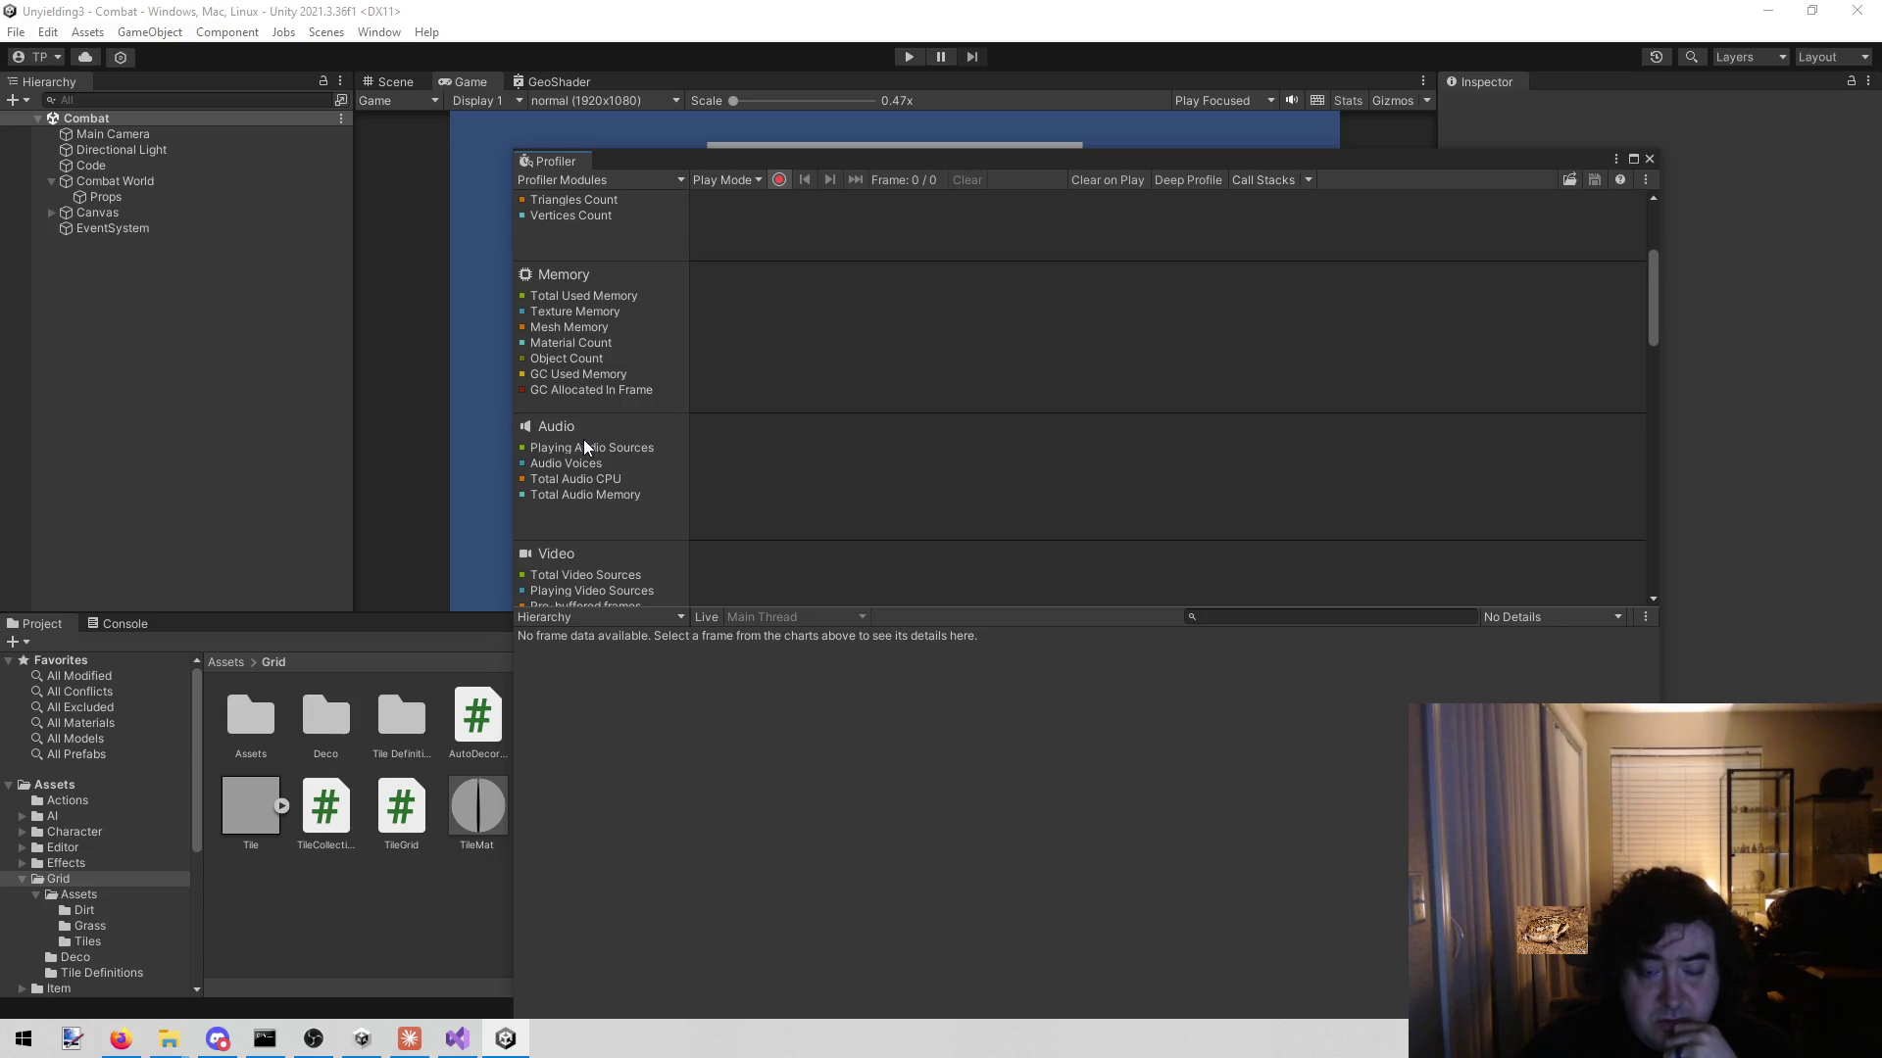
scroll(582, 480, "down", 3)
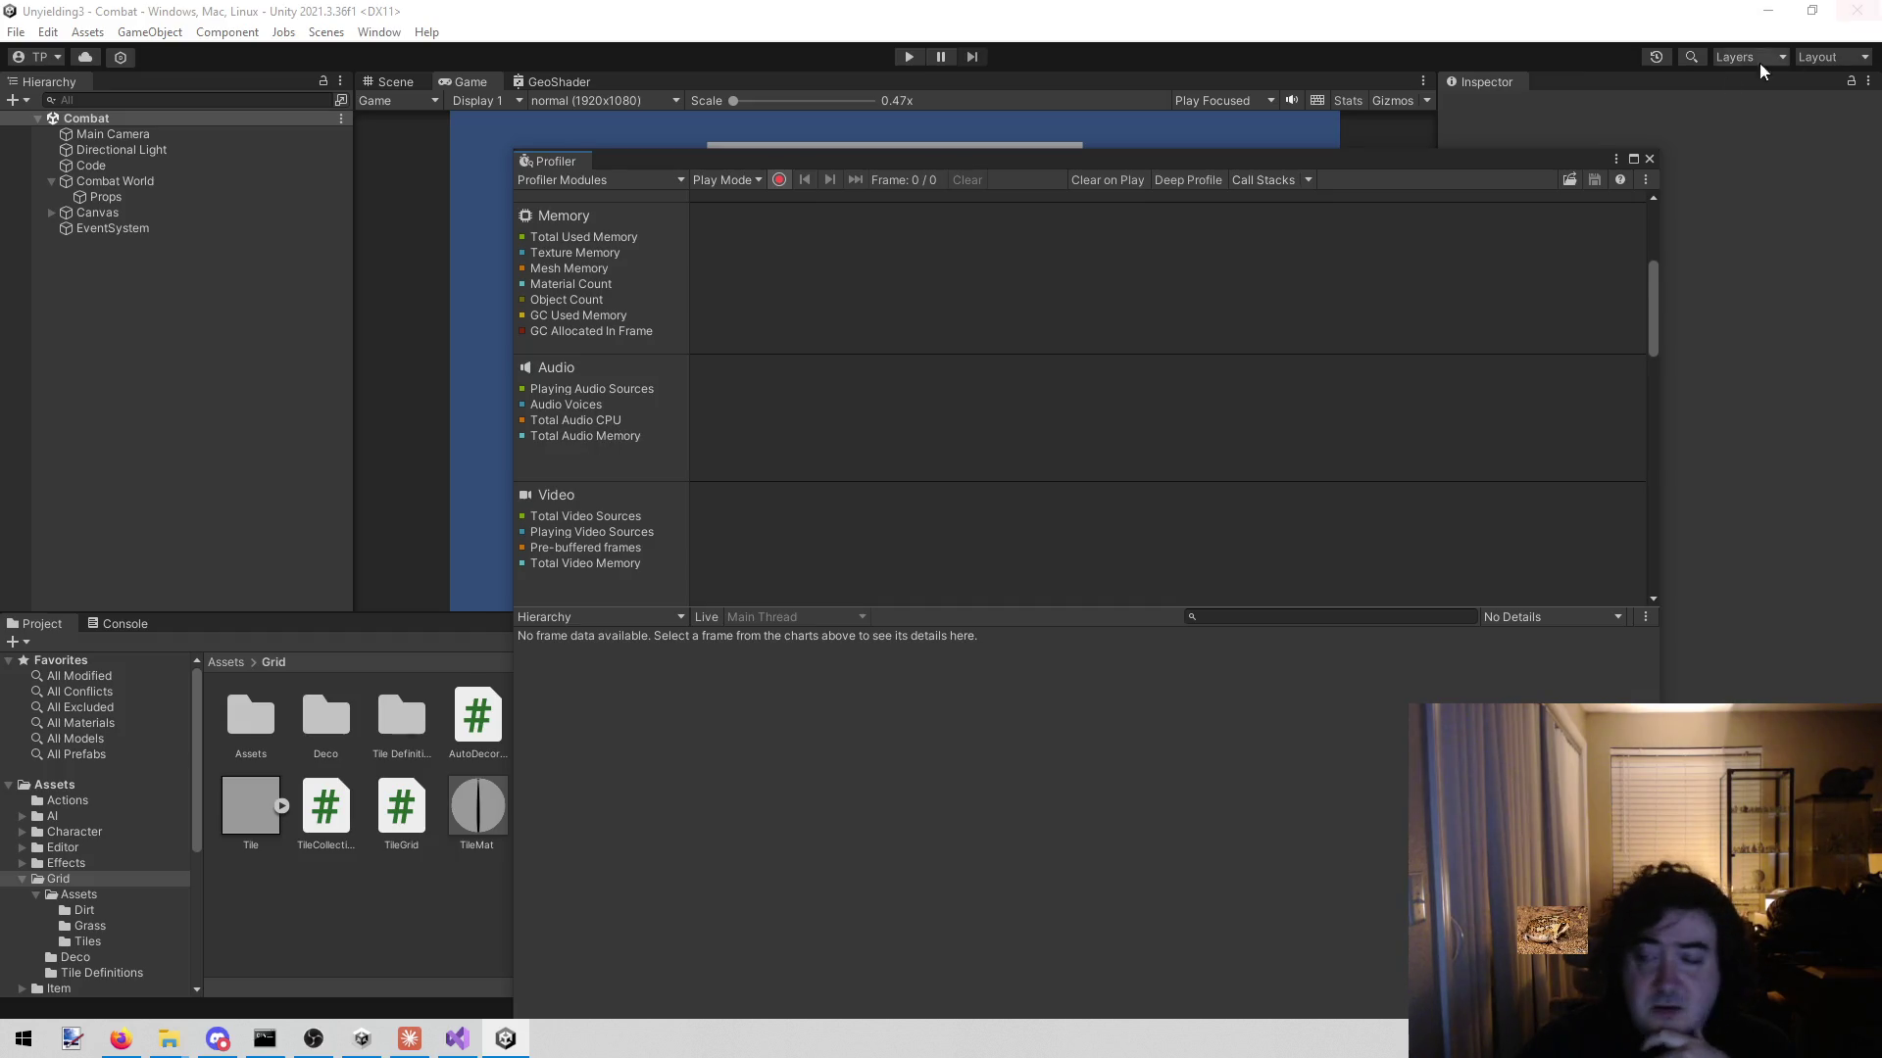
left_click(1651, 157)
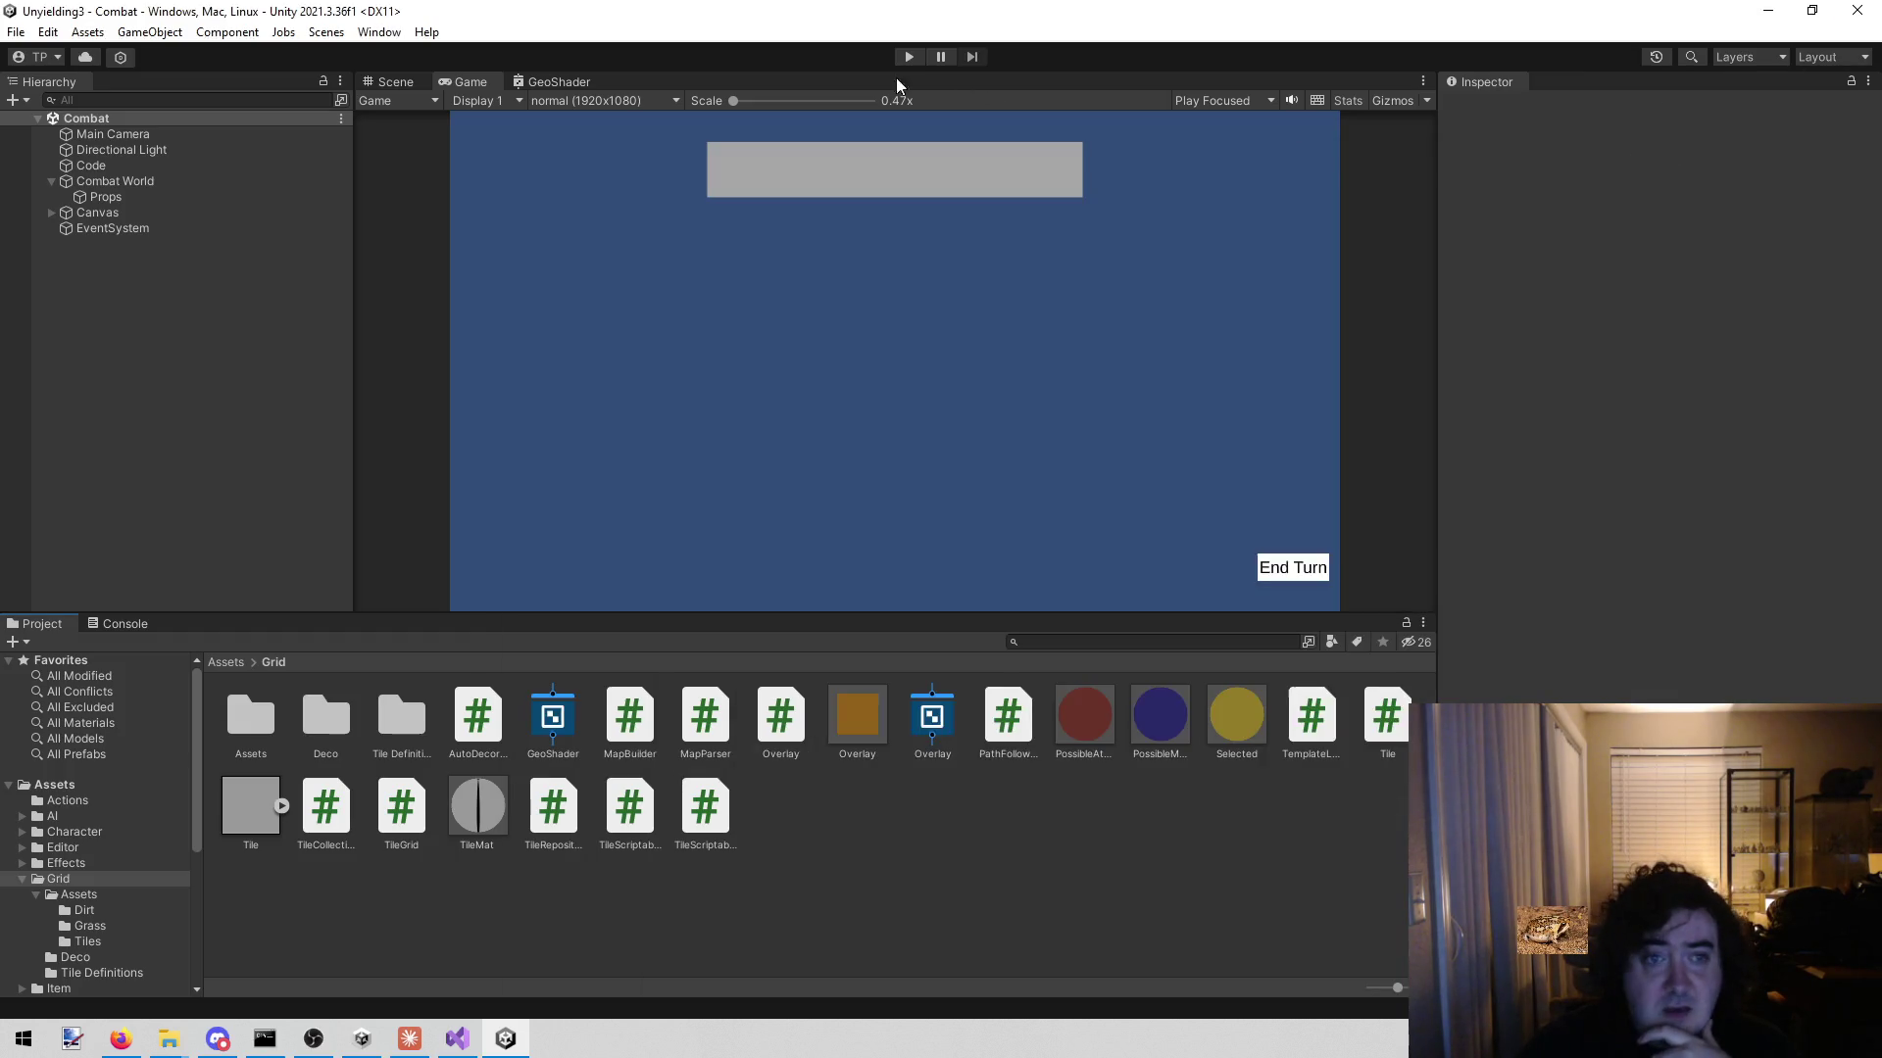
left_click(364, 32)
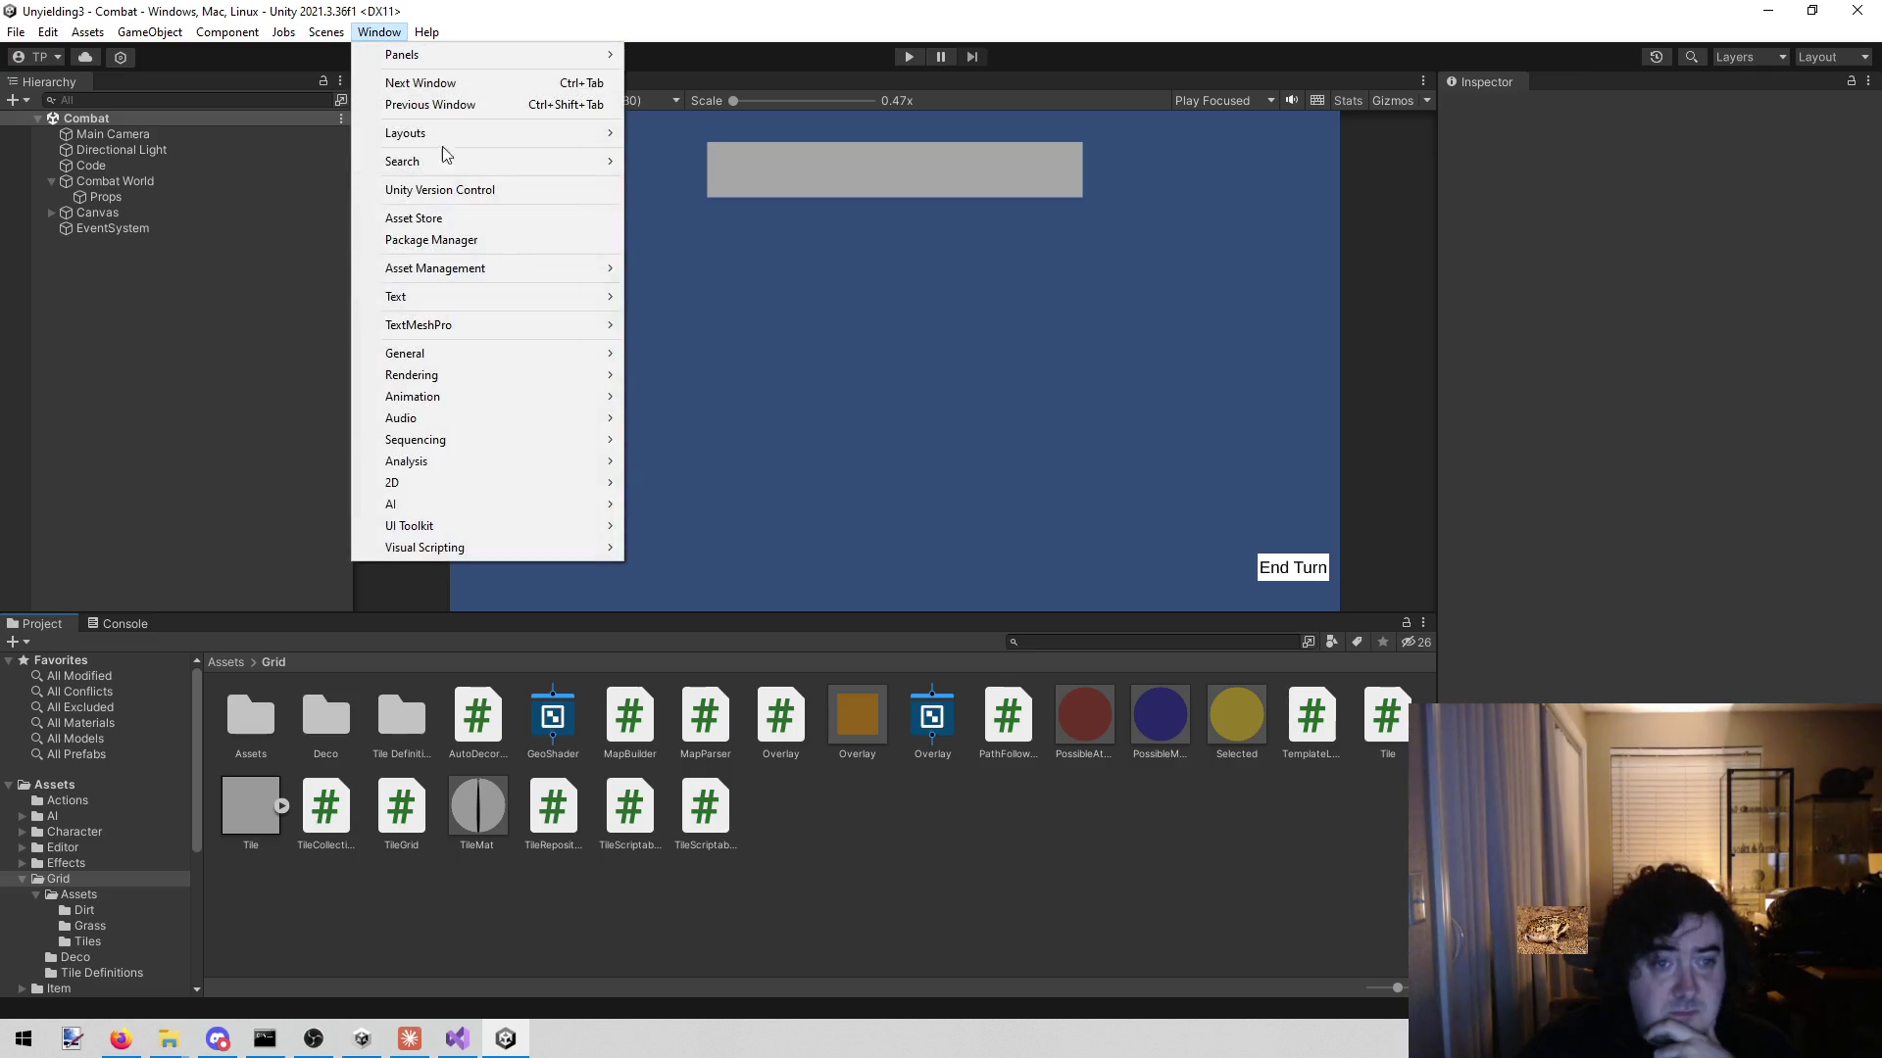
mouse_move(489, 456)
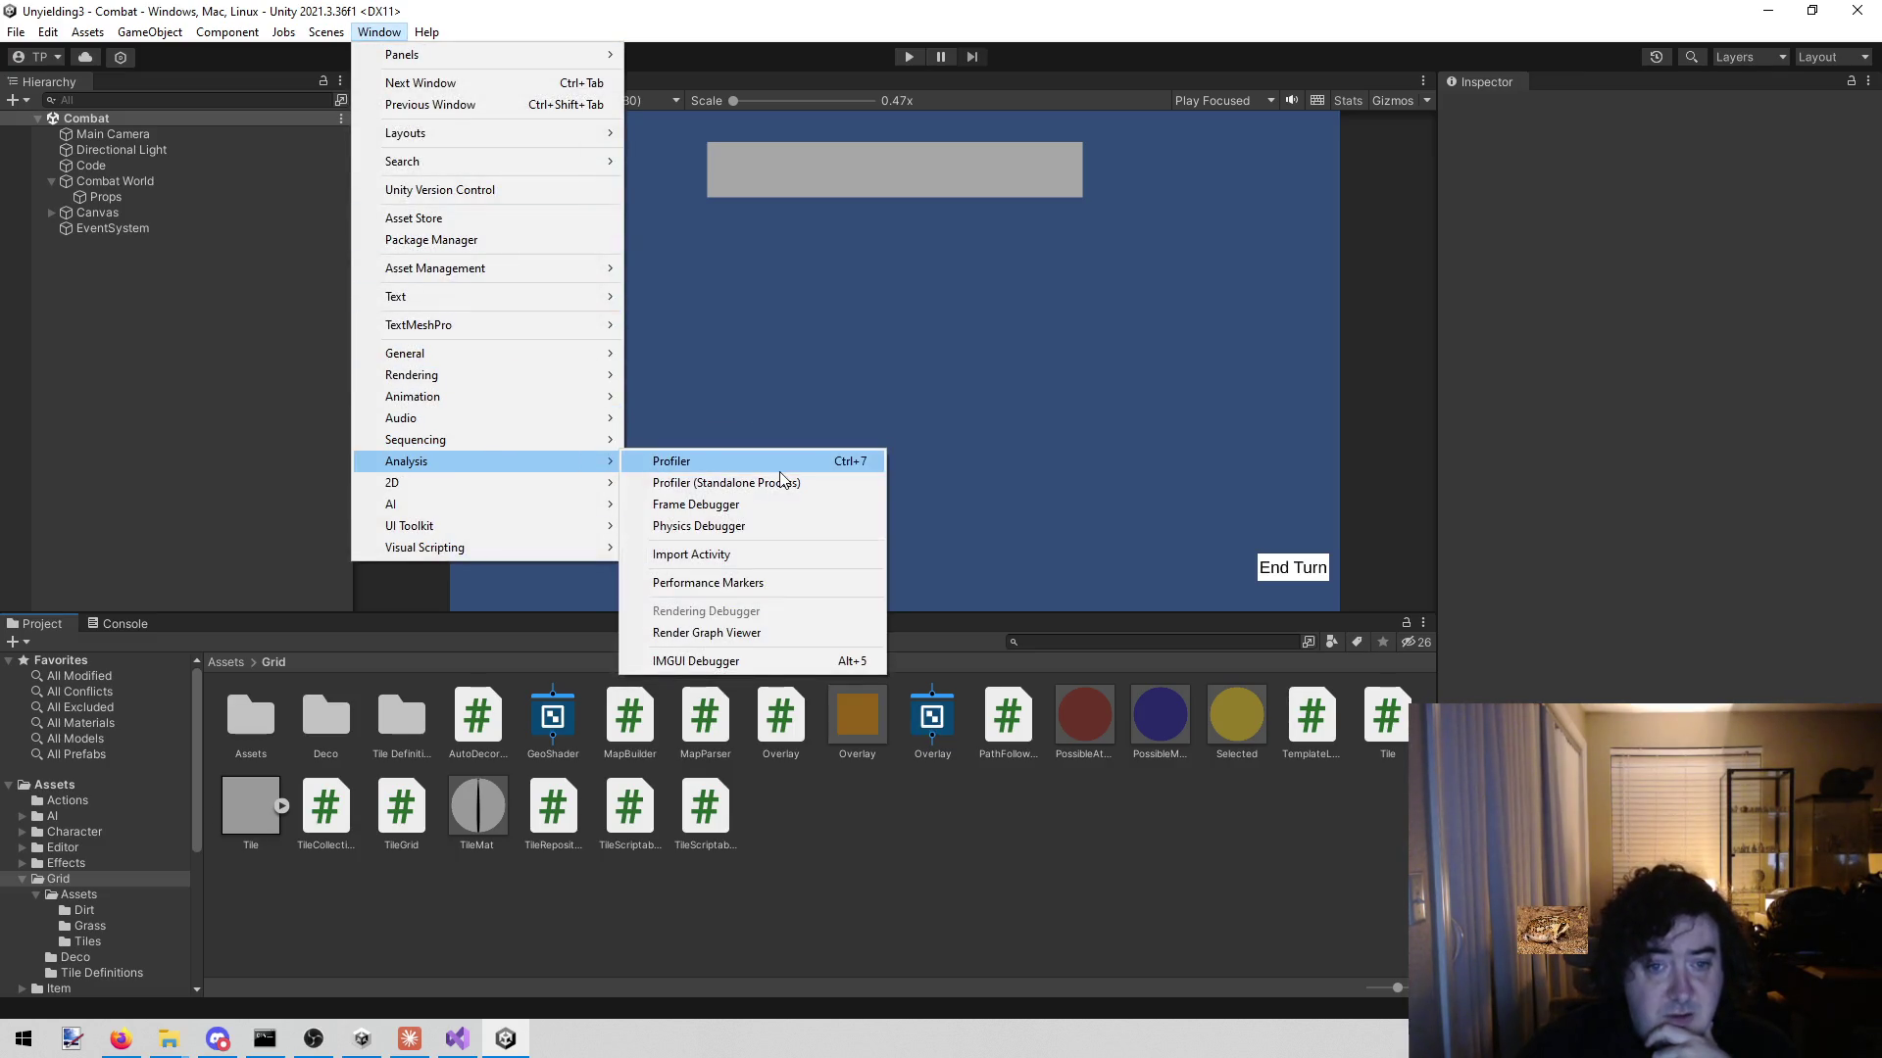
left_click(779, 471)
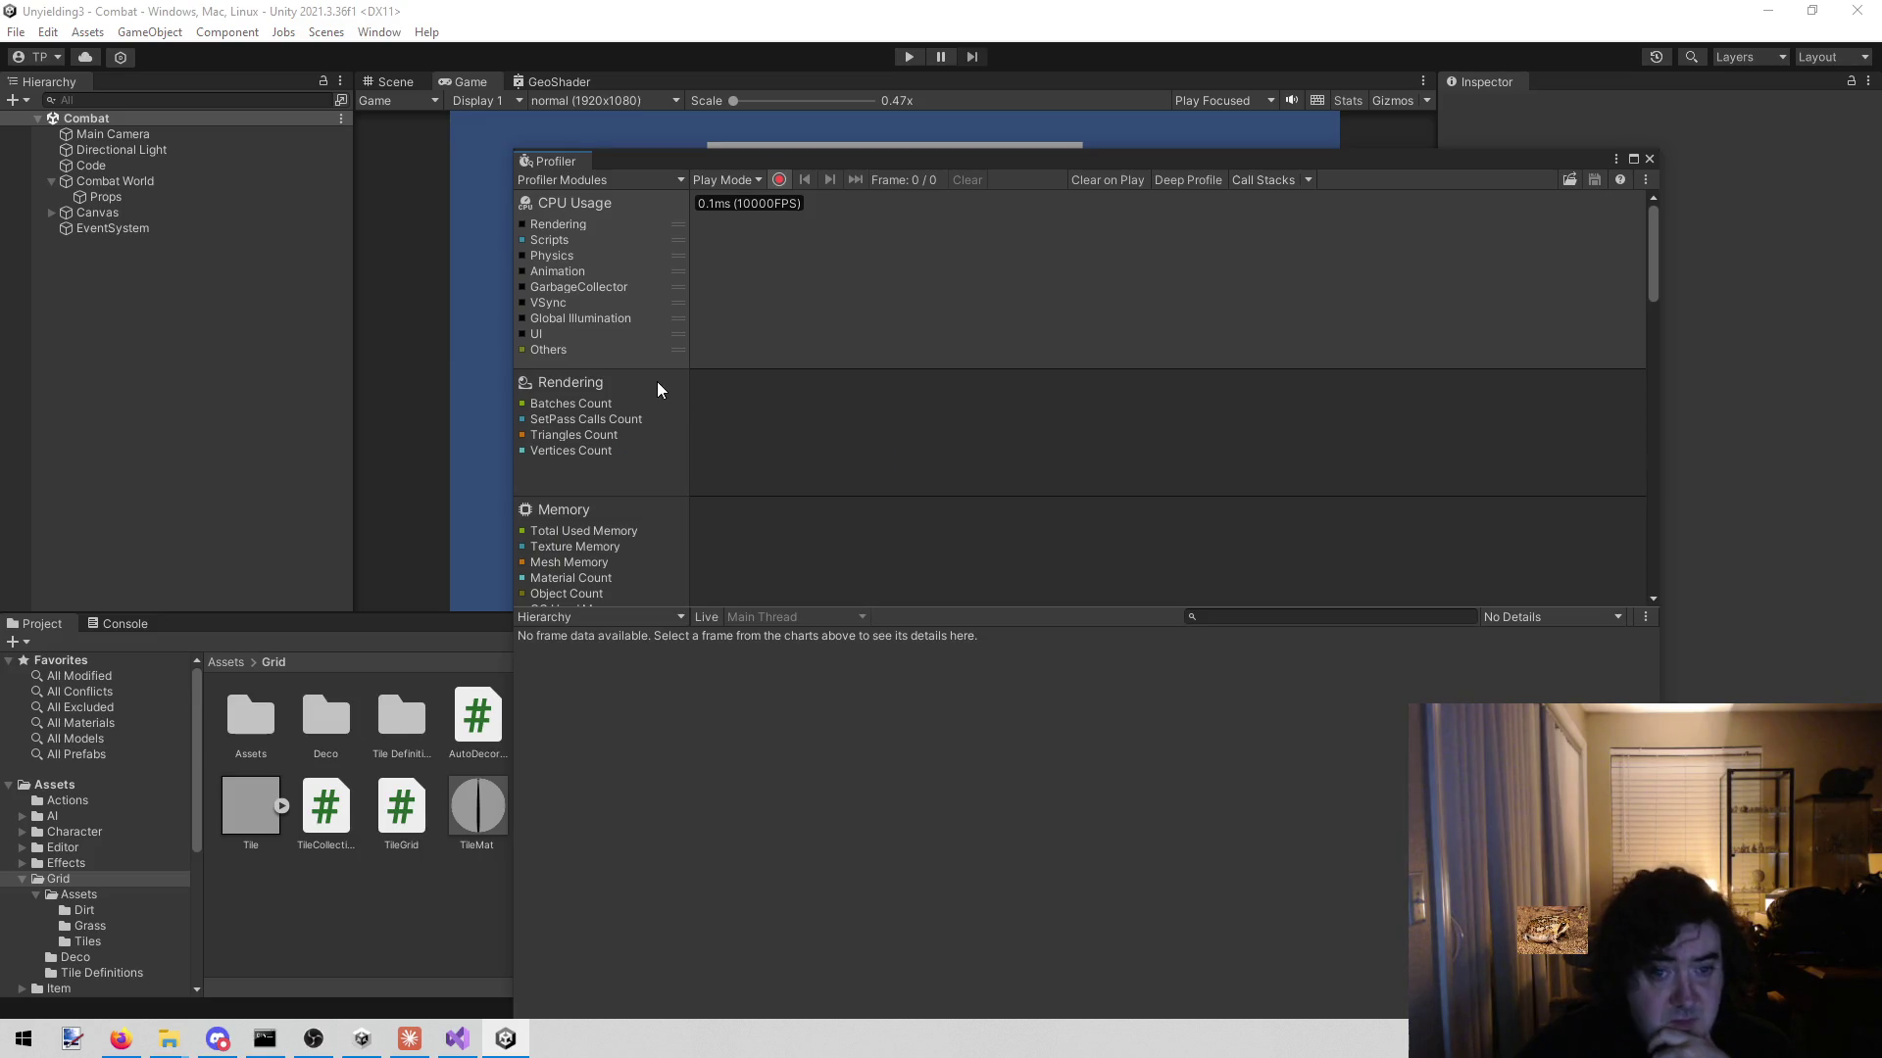
- Scroll through the Profiler's module list, close the Profiler, and switch to the web browser
scroll(647, 379, "down", 5)
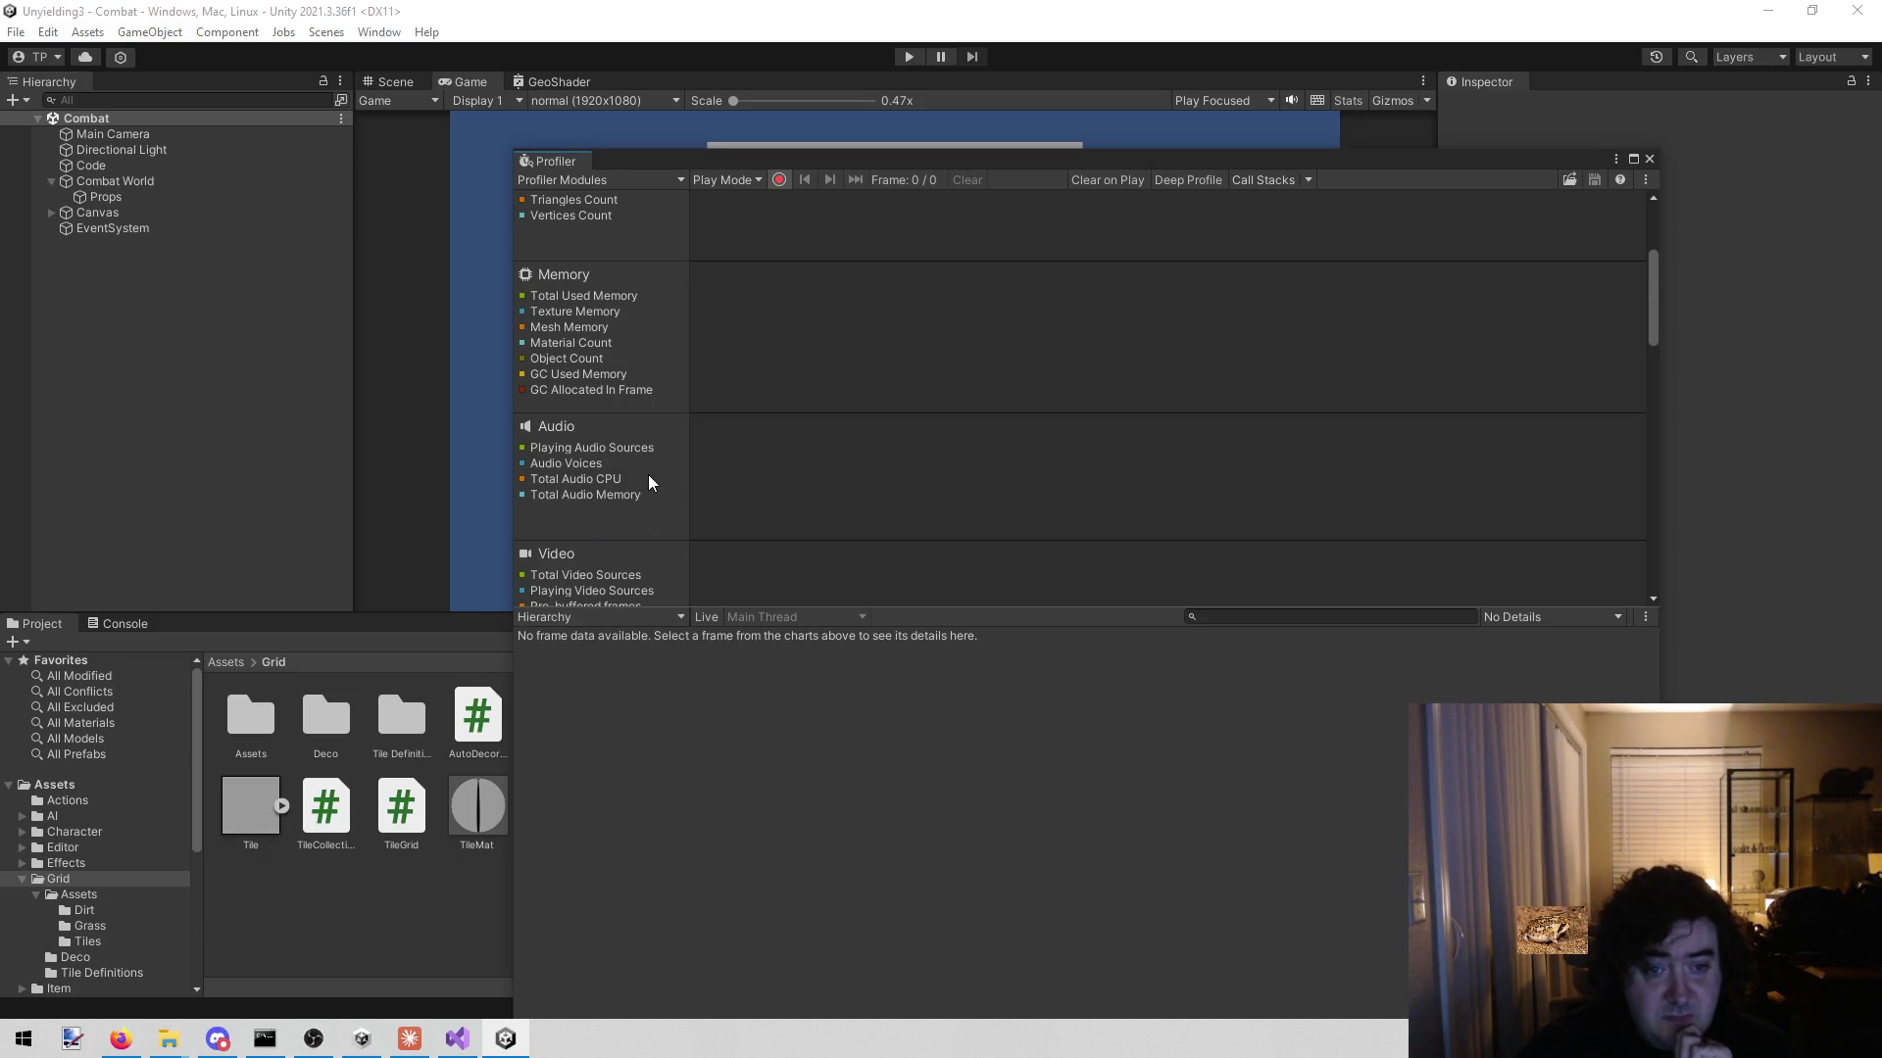
scroll(646, 476, "down", 3)
scroll(645, 480, "up", 2)
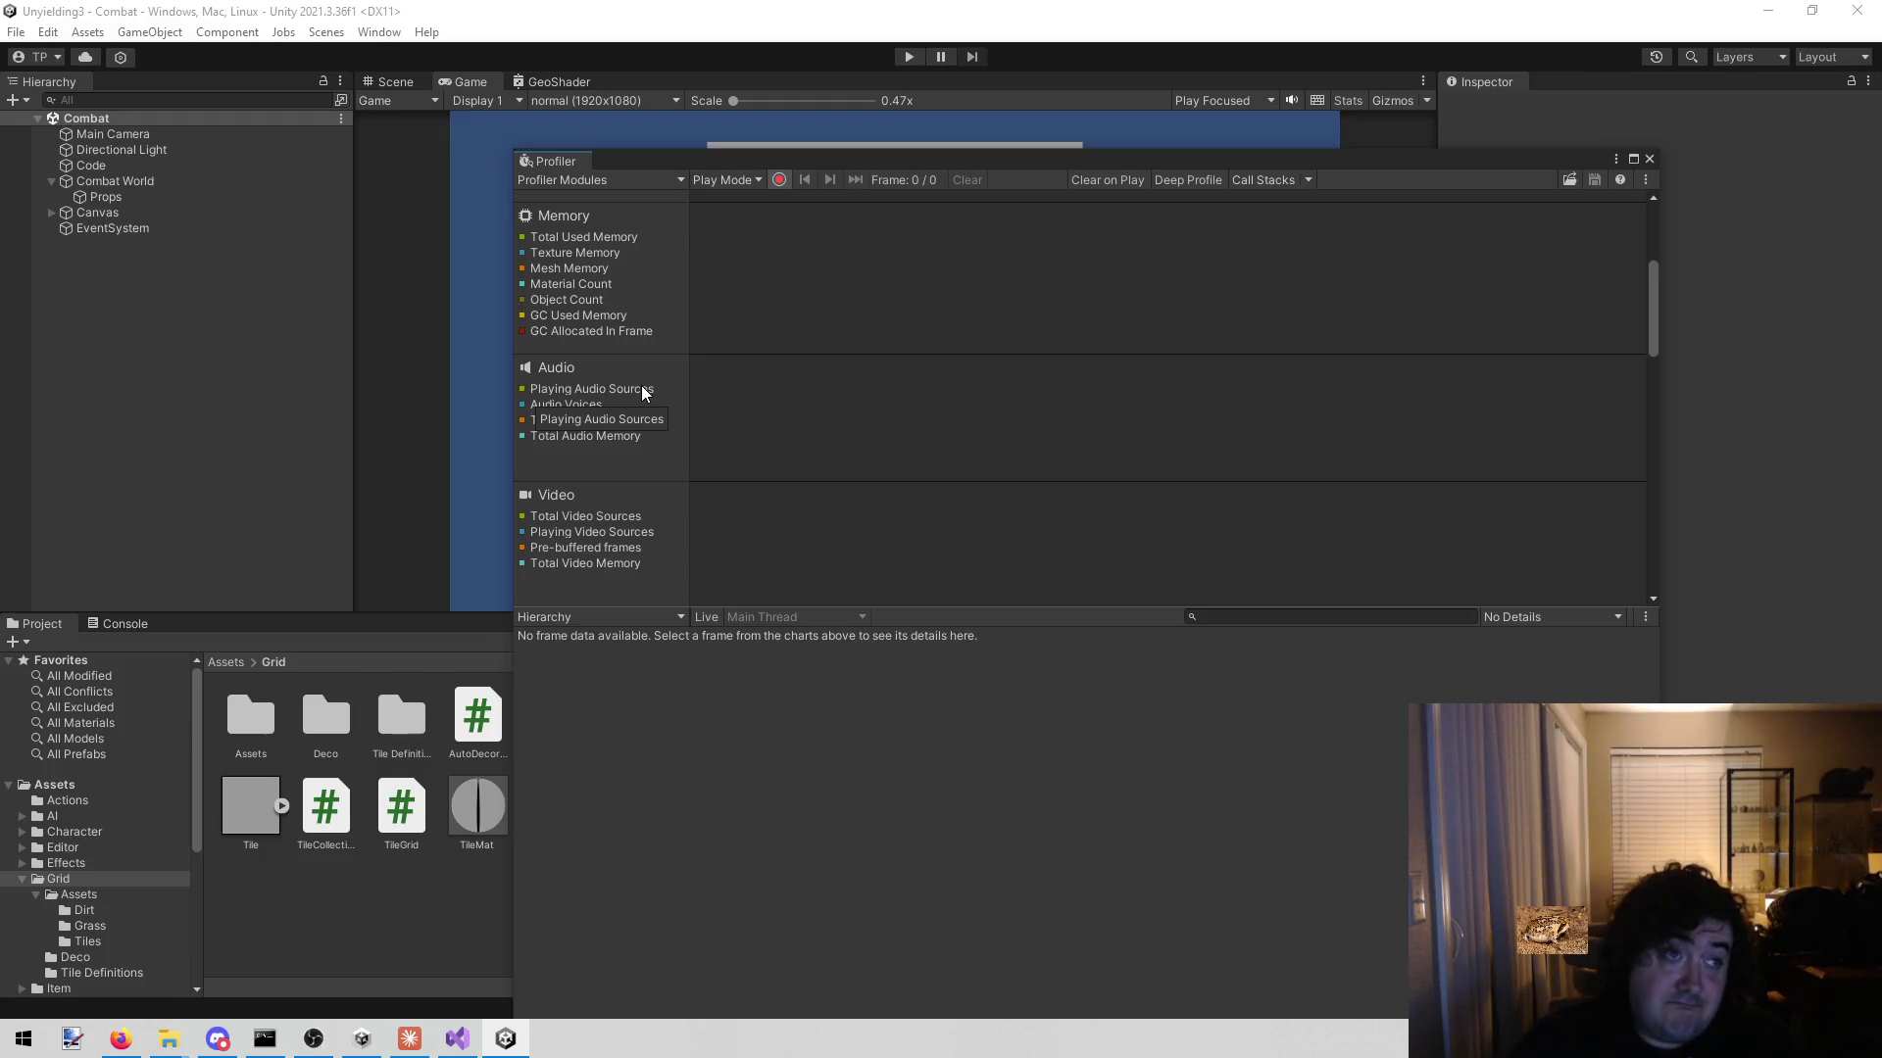
left_click(1649, 160)
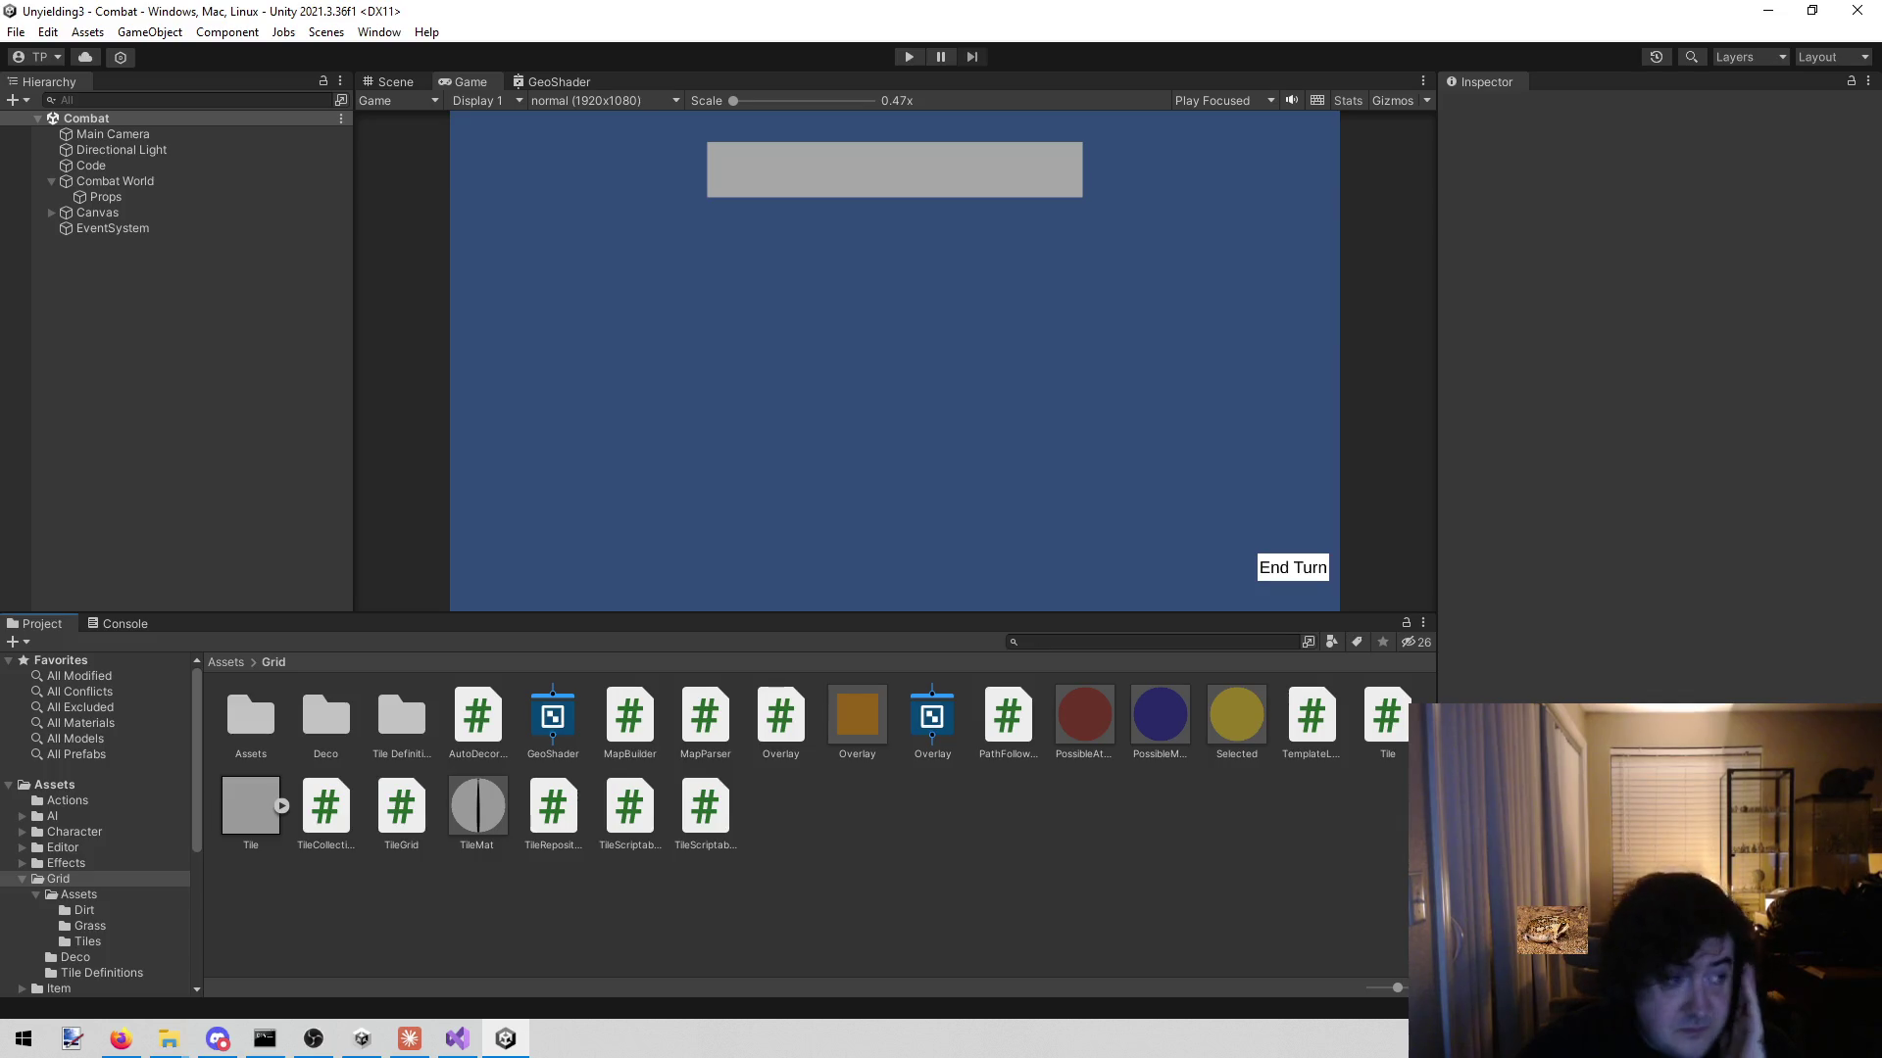
key("alt+Tab")
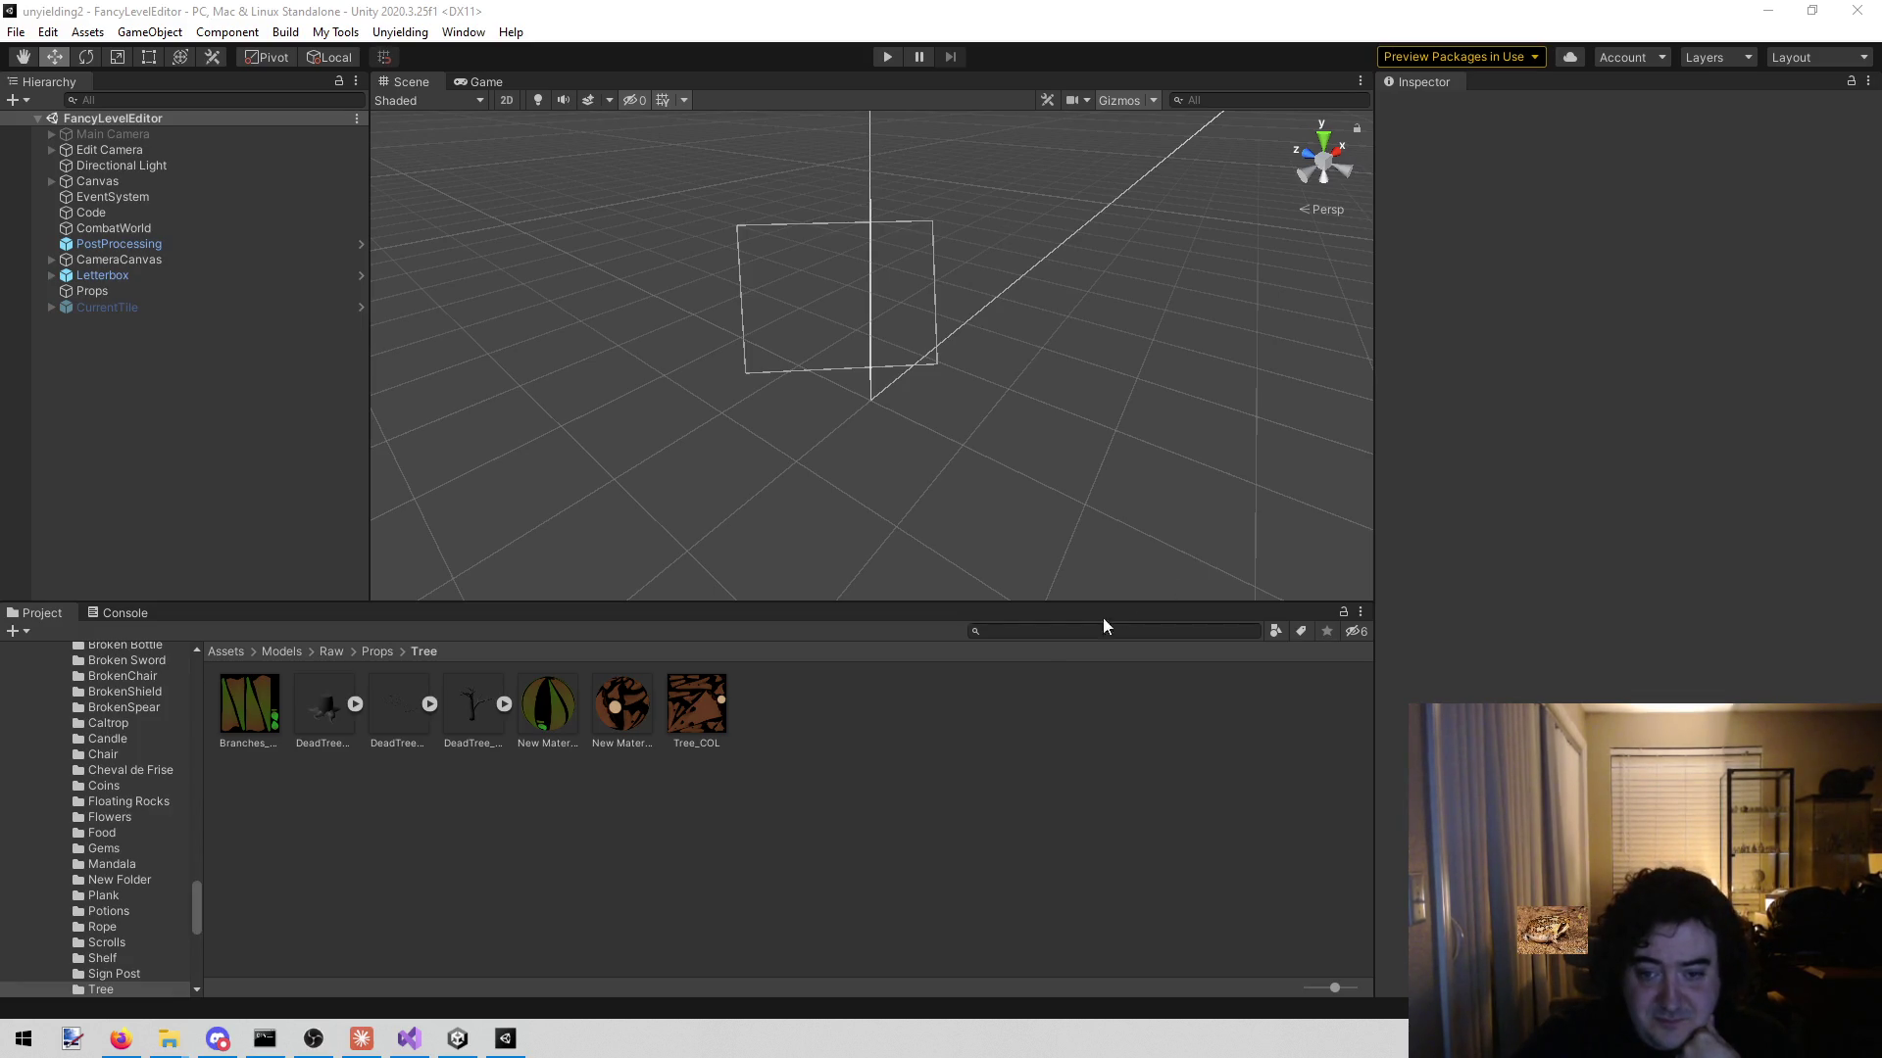
- Search the Project window for 'grass tile' and open the GrassTile prefab for editing
left_click(1014, 637)
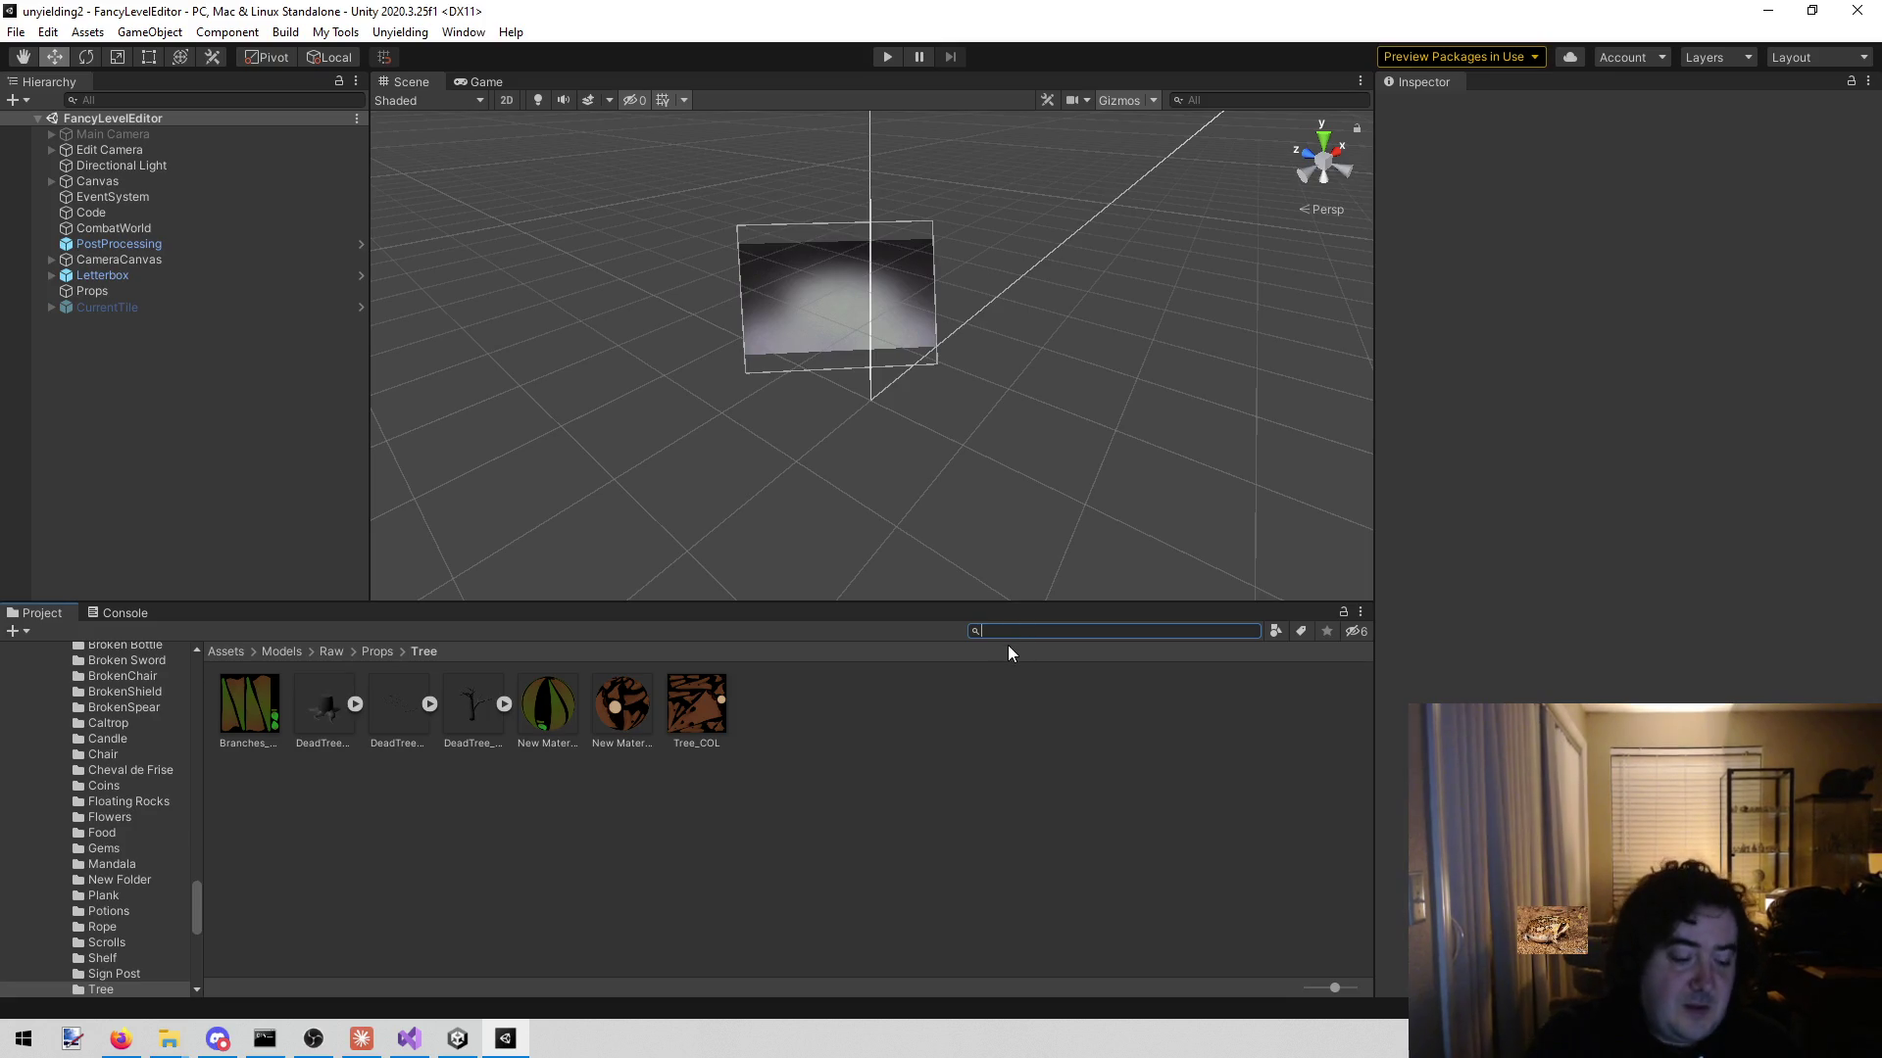
type("tile.")
key("BackSpace")
key("BackSpace")
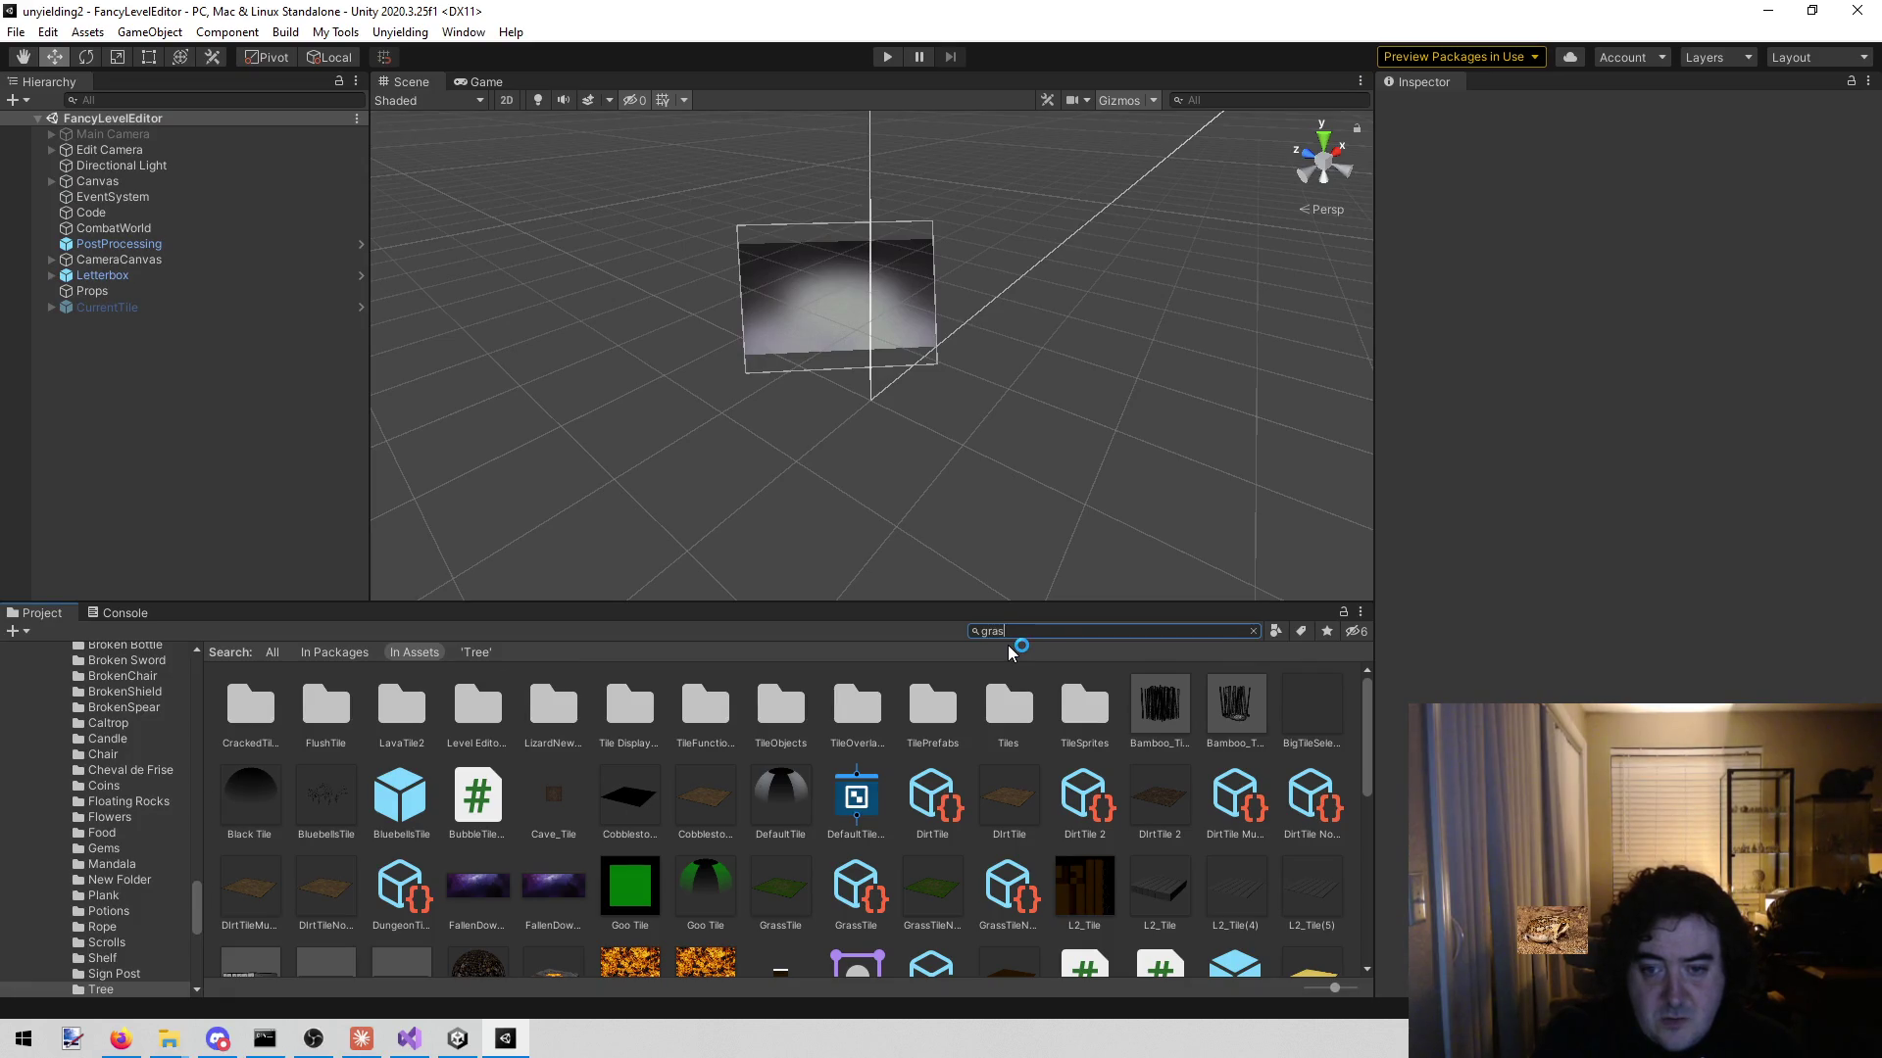
type("le")
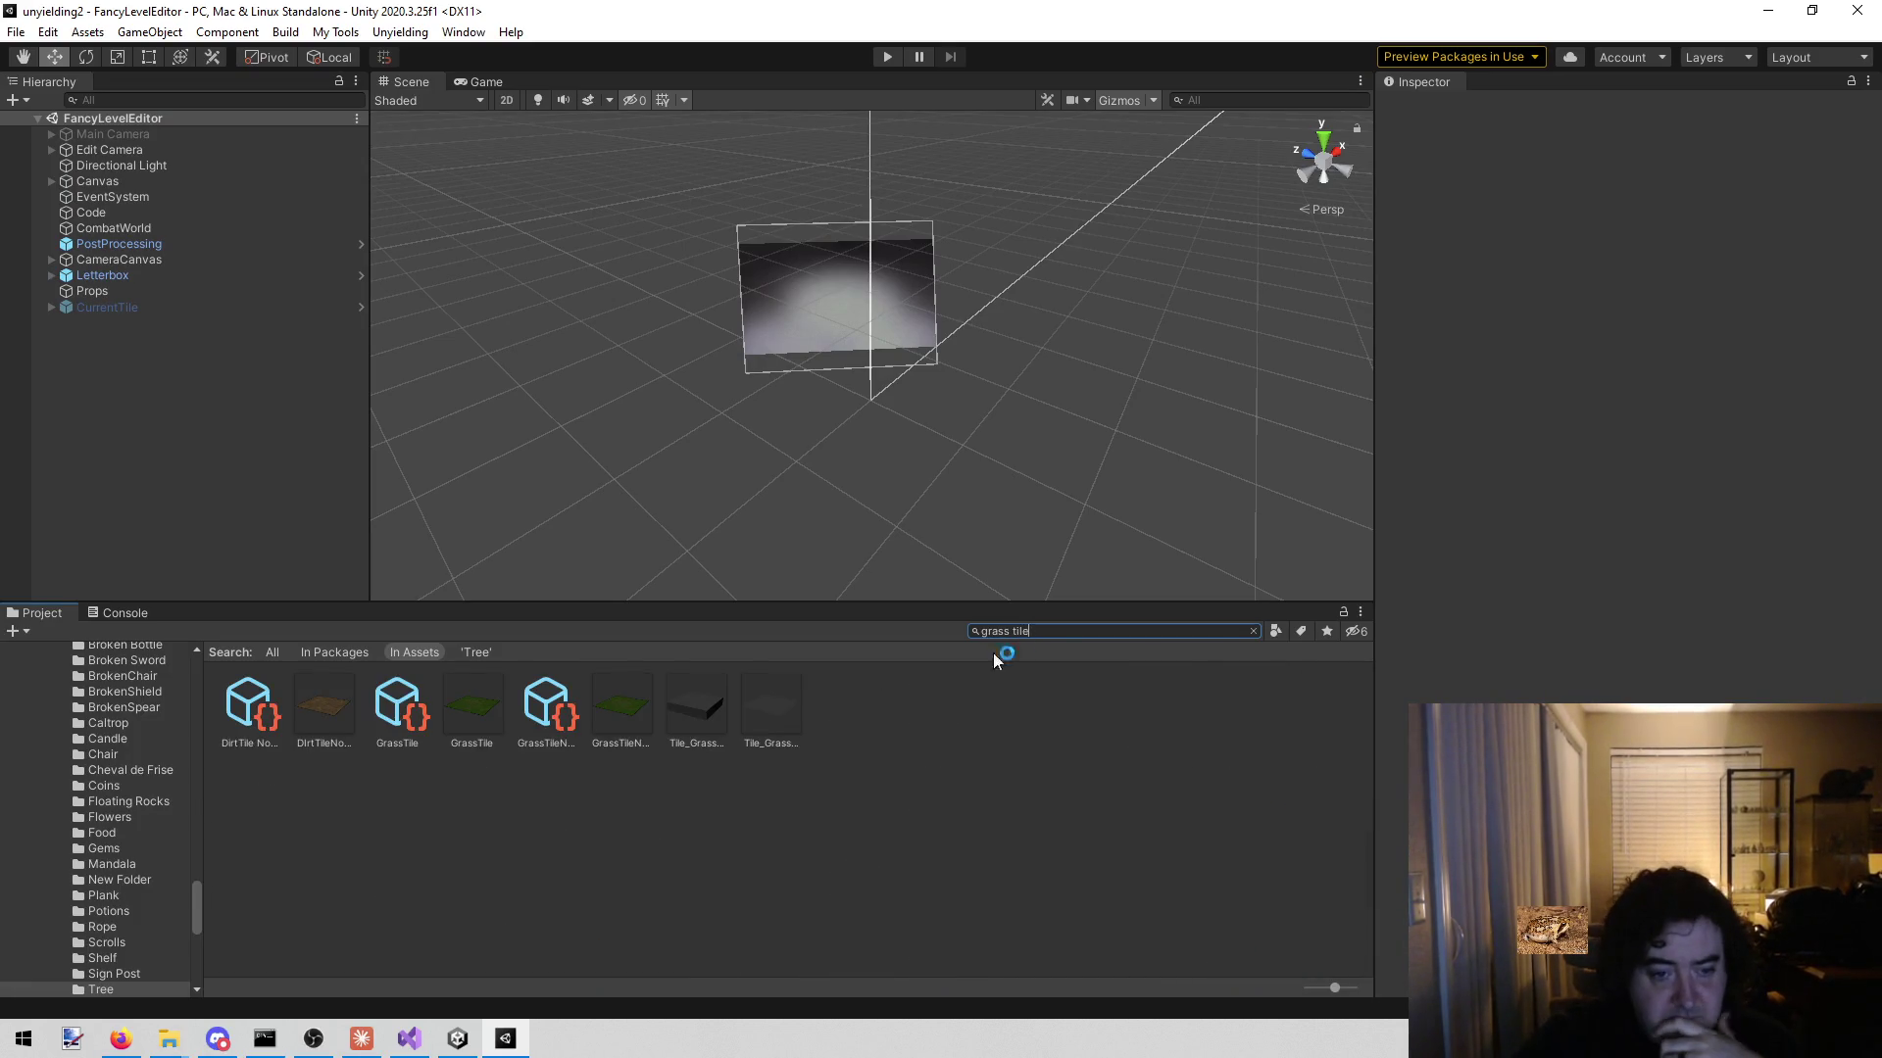
left_click(503, 698)
double_click(484, 699)
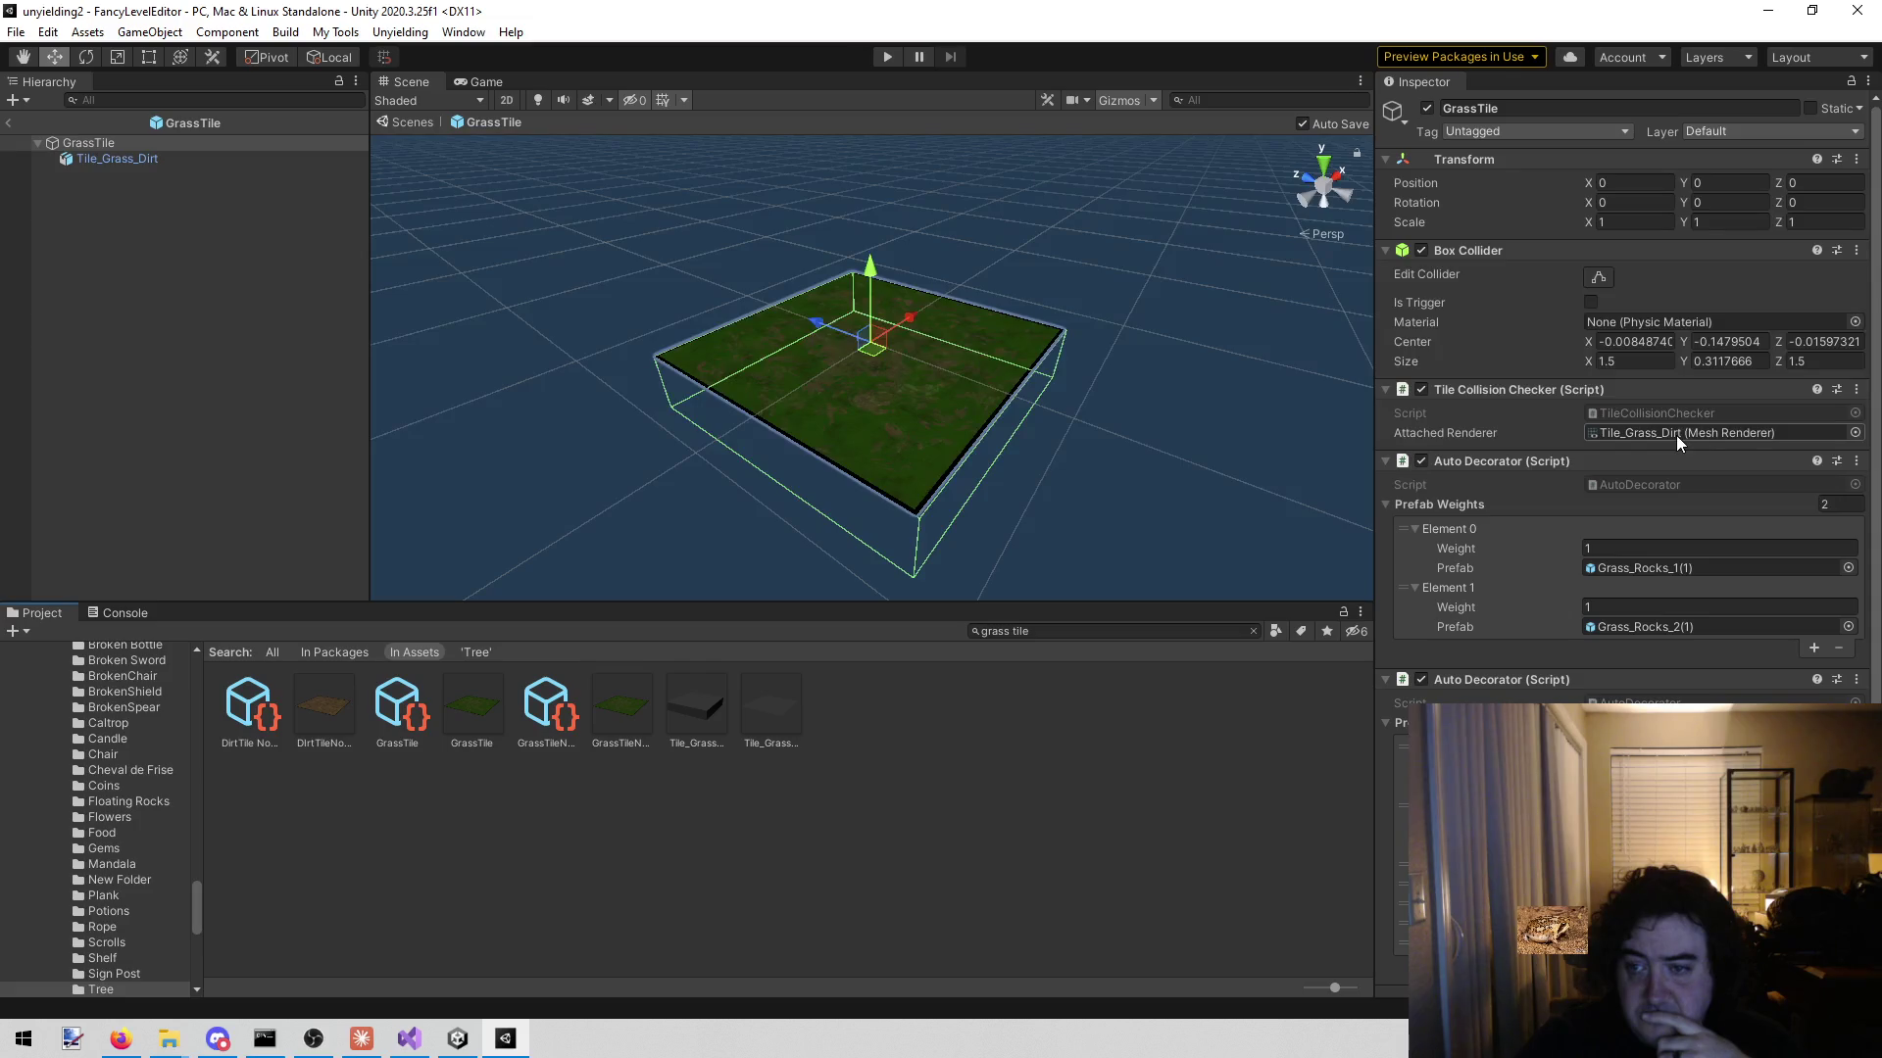
left_click(168, 158)
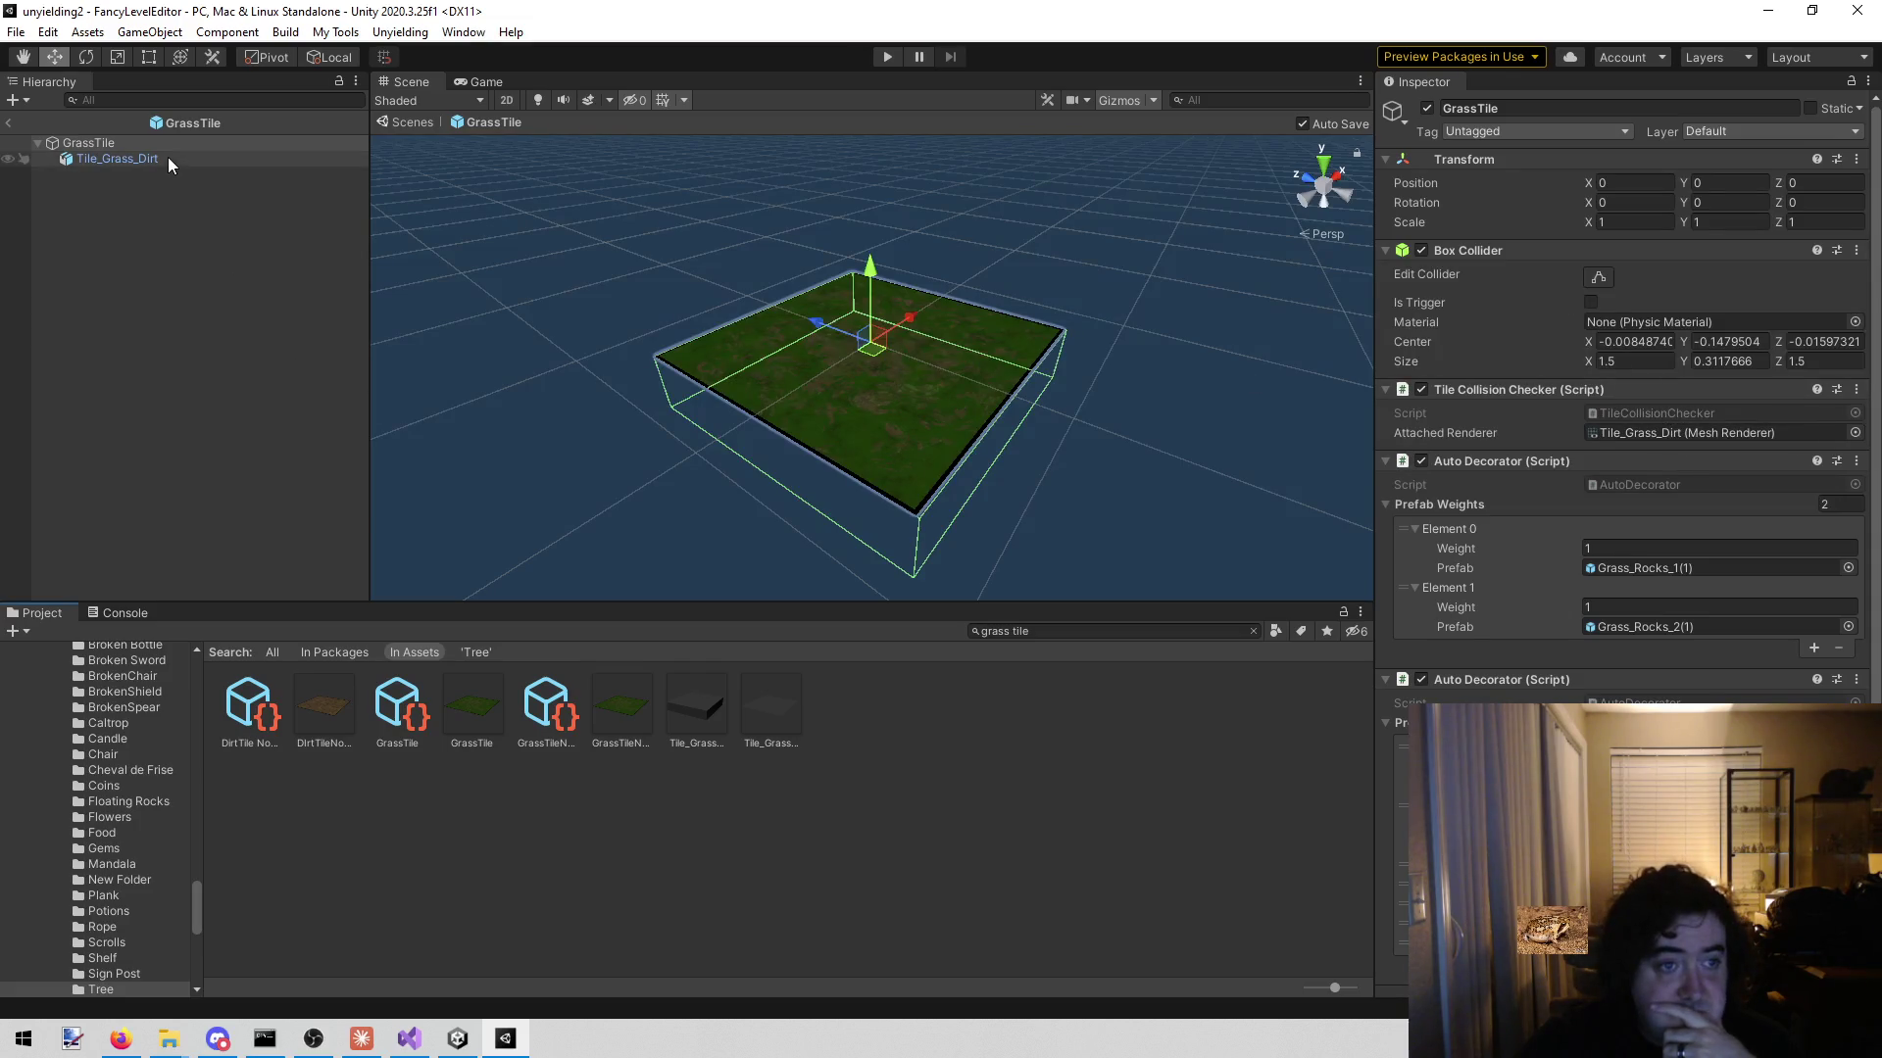
left_click(1662, 291)
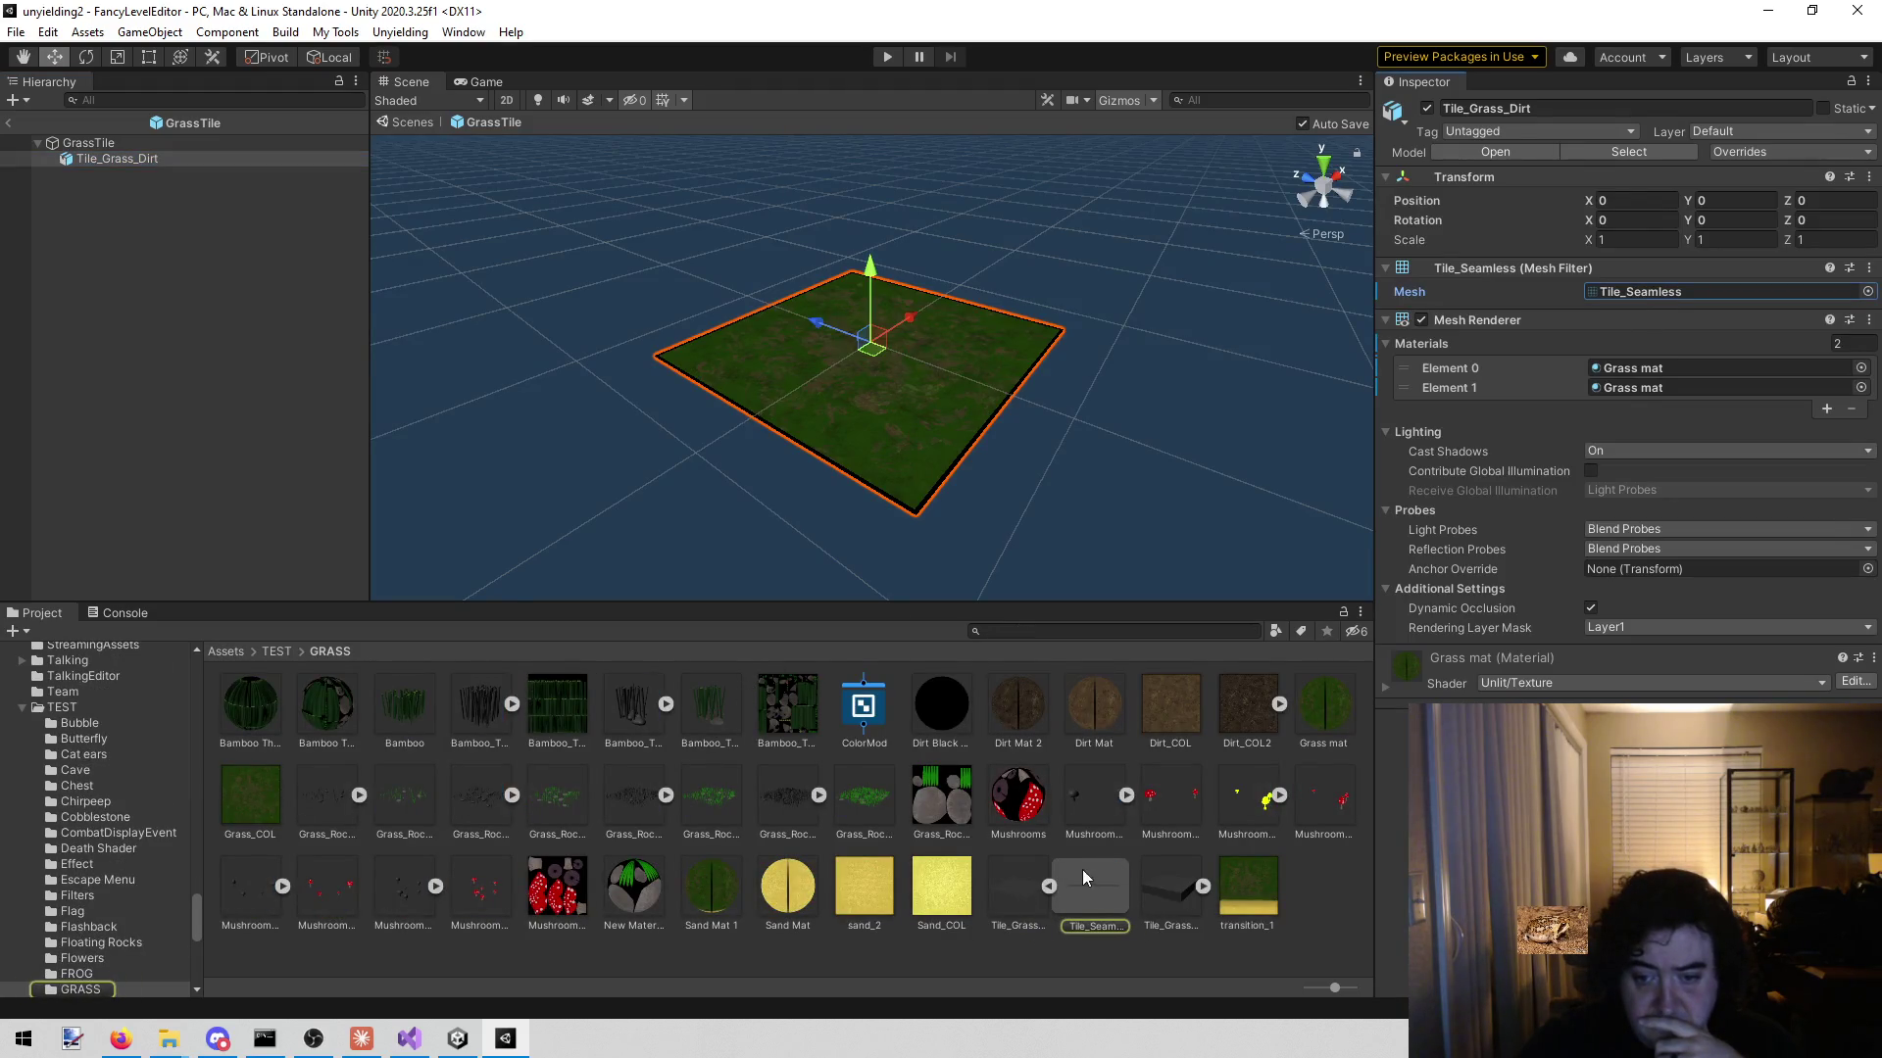
left_click(1016, 892)
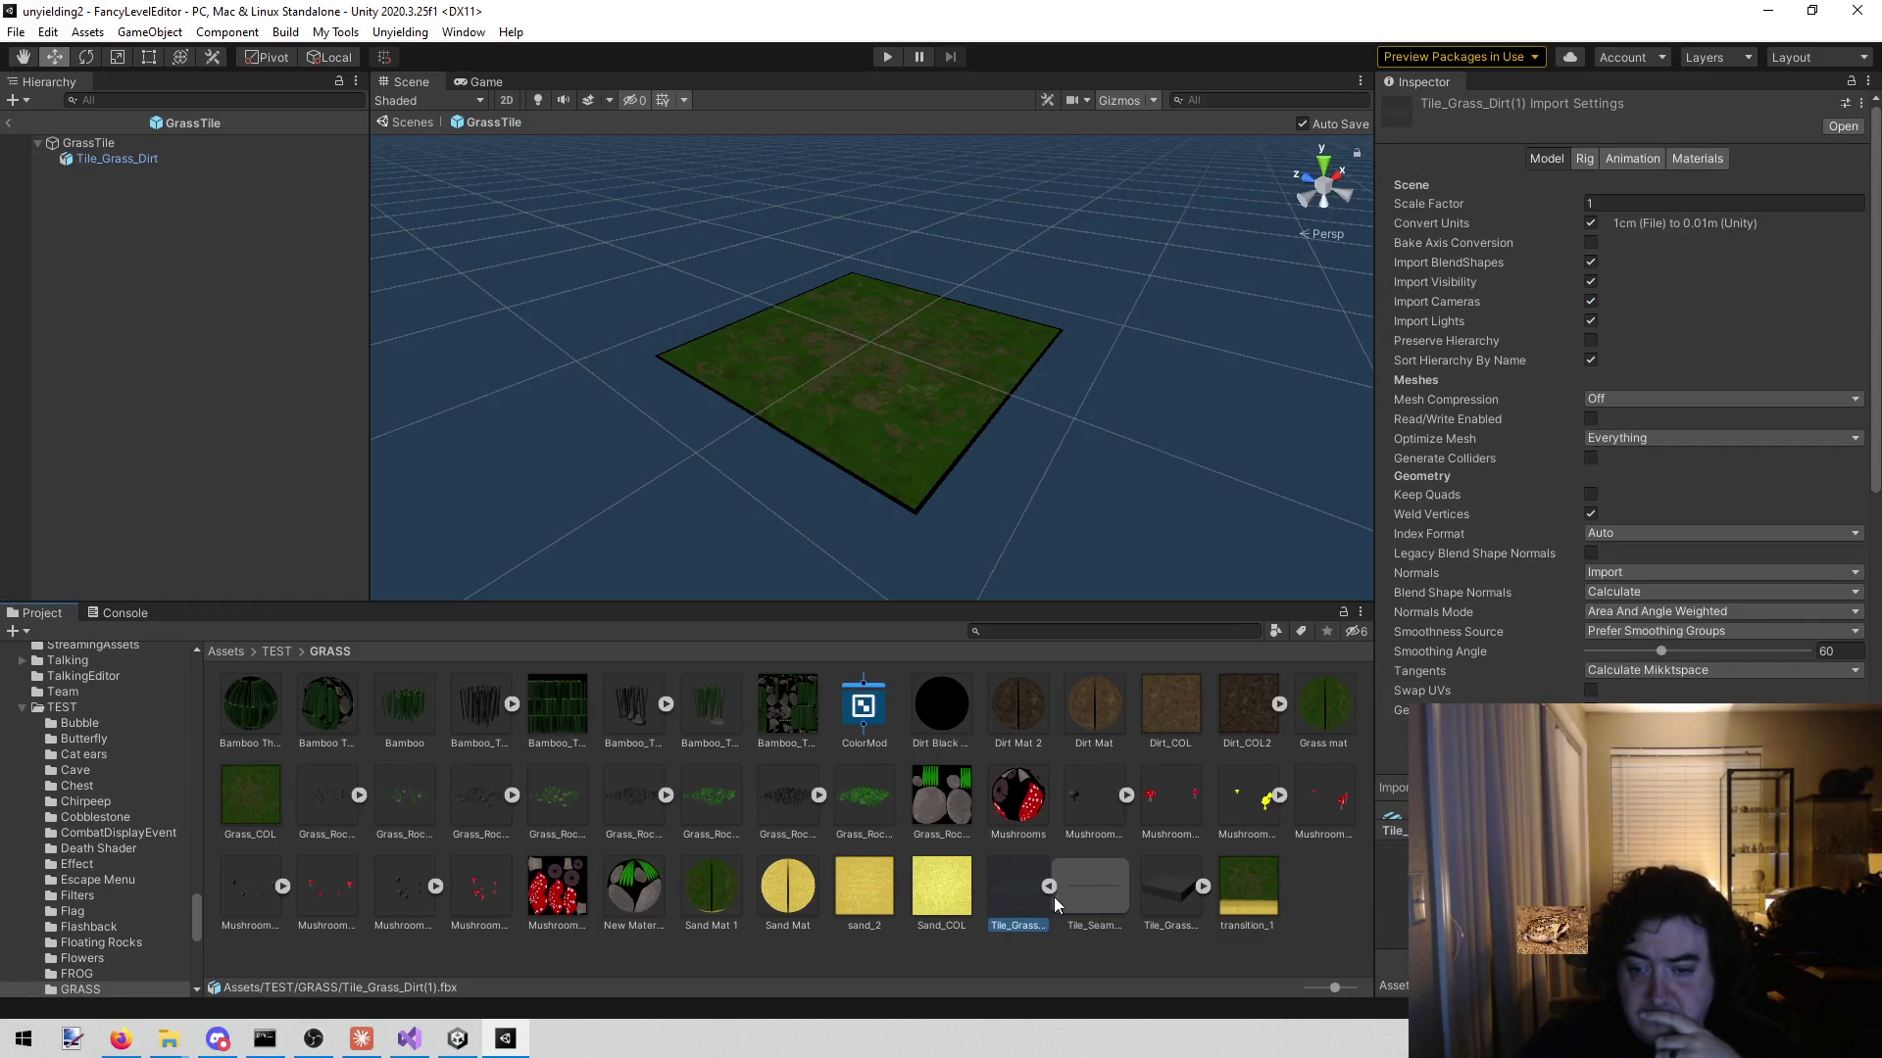
left_click(1048, 887)
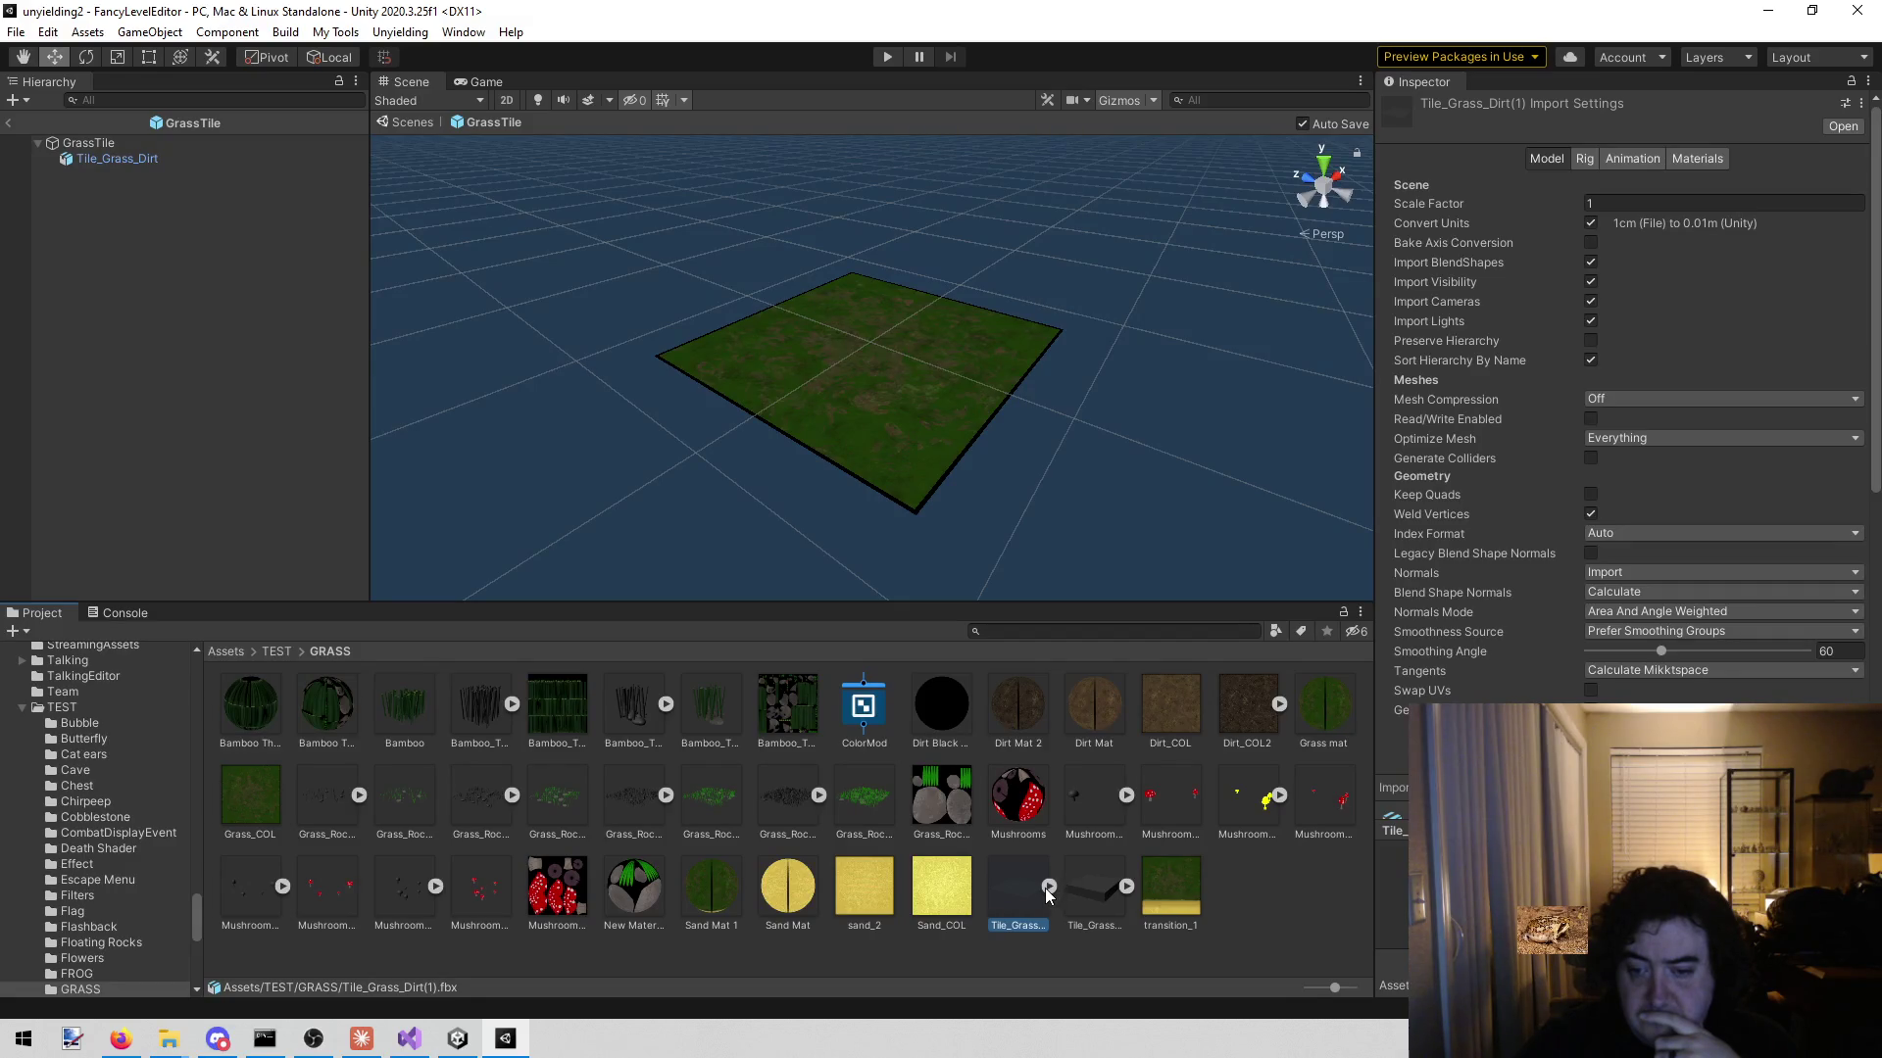
left_click(1047, 886)
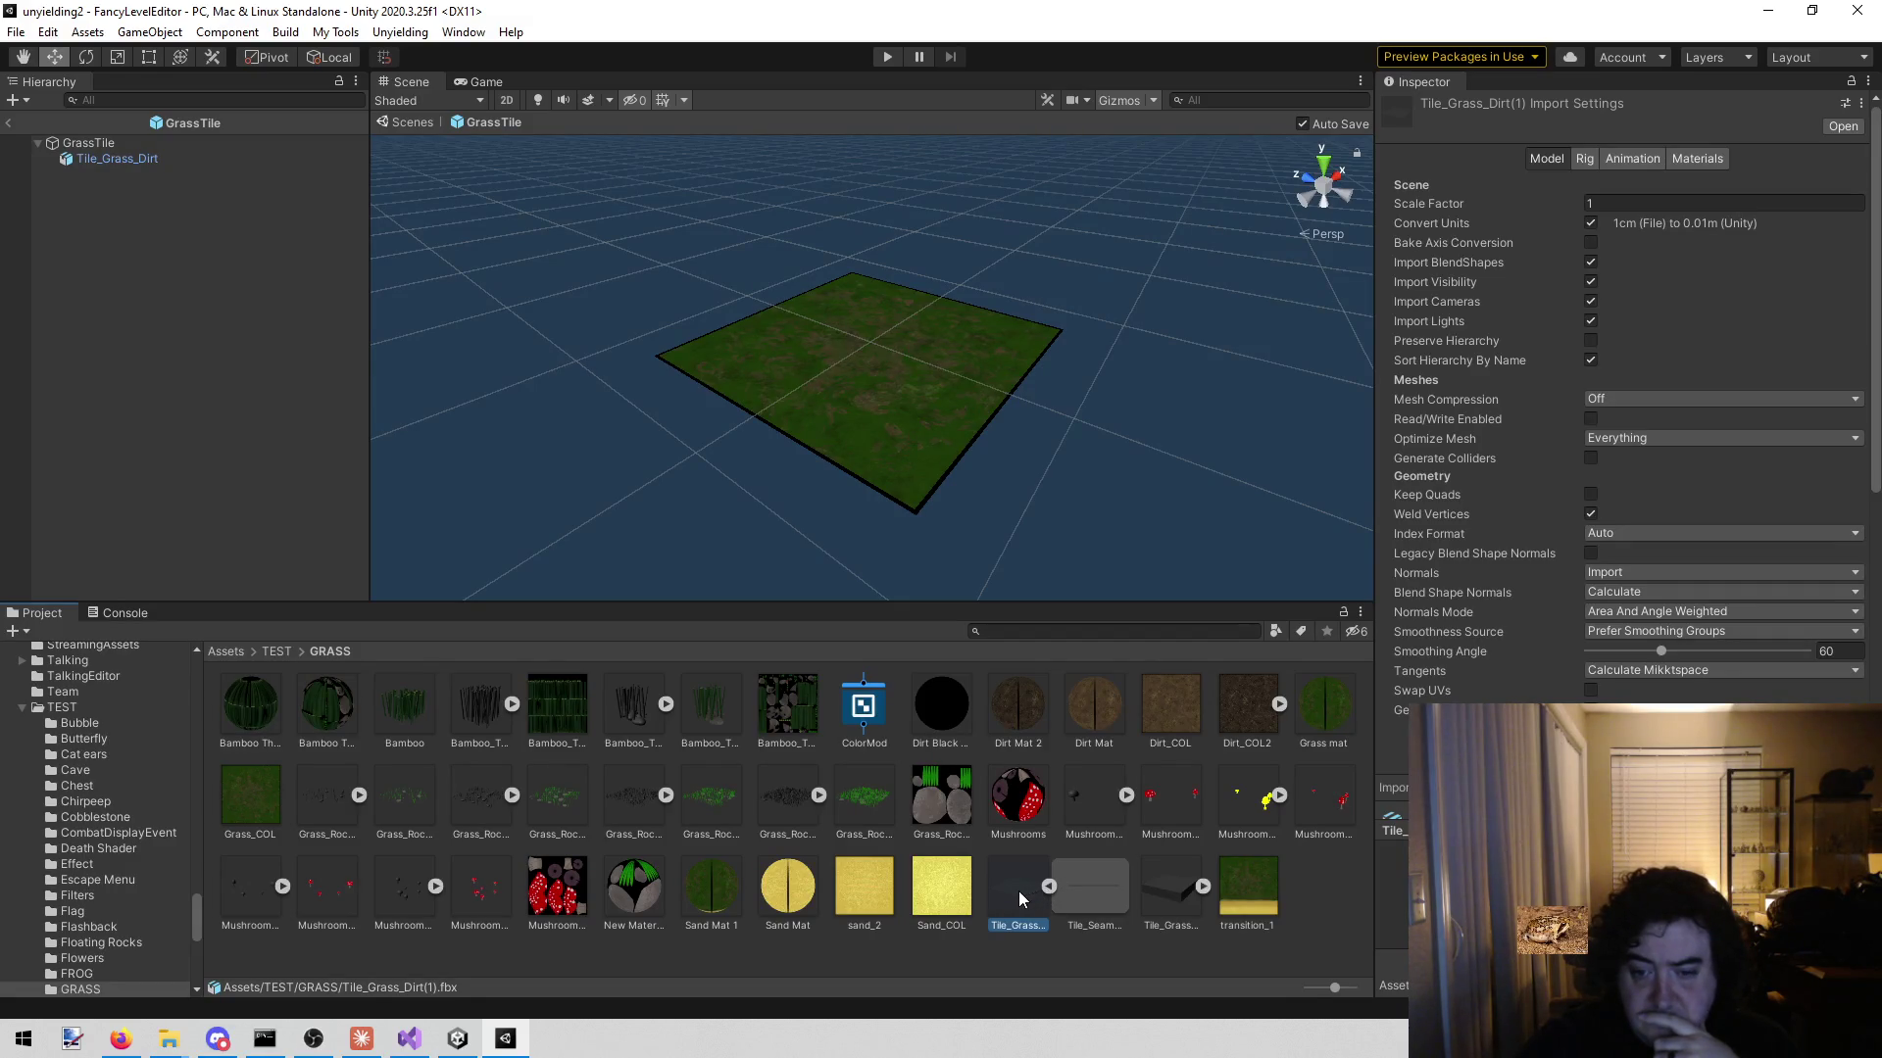
left_click(1074, 896)
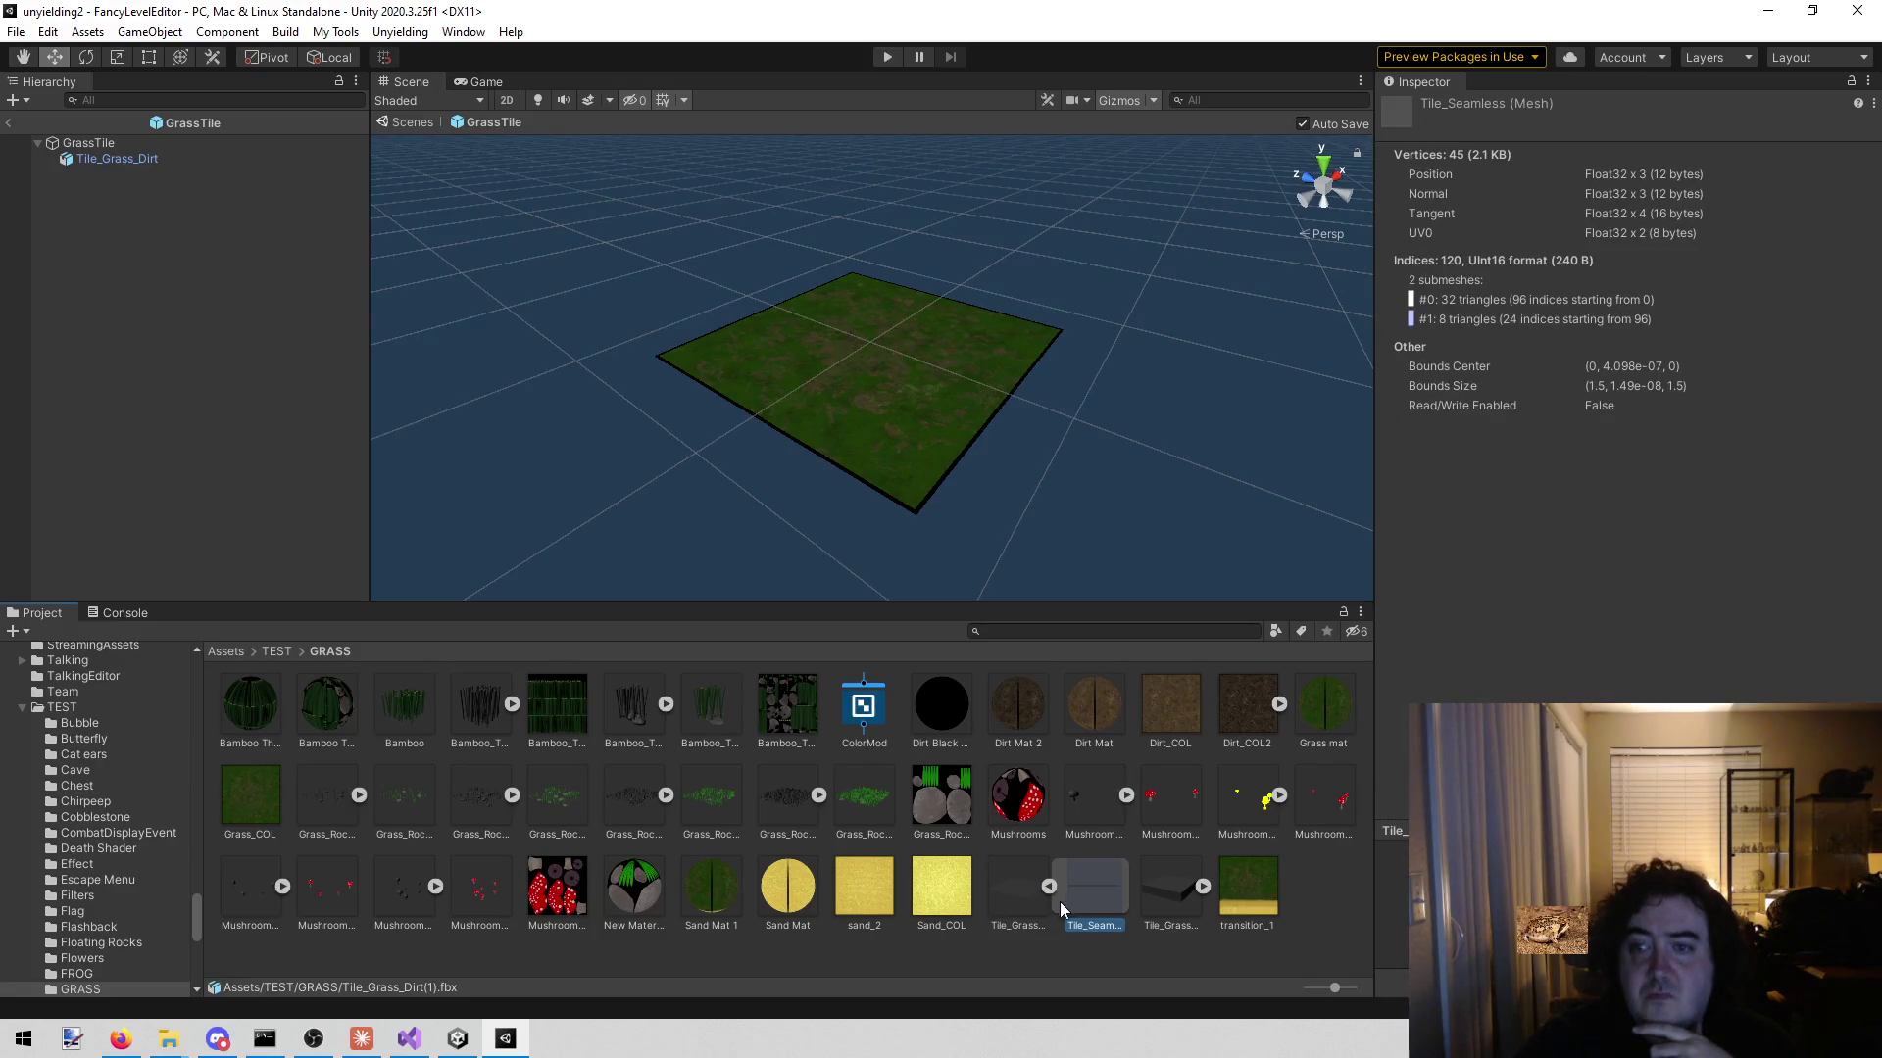
left_click(1007, 893)
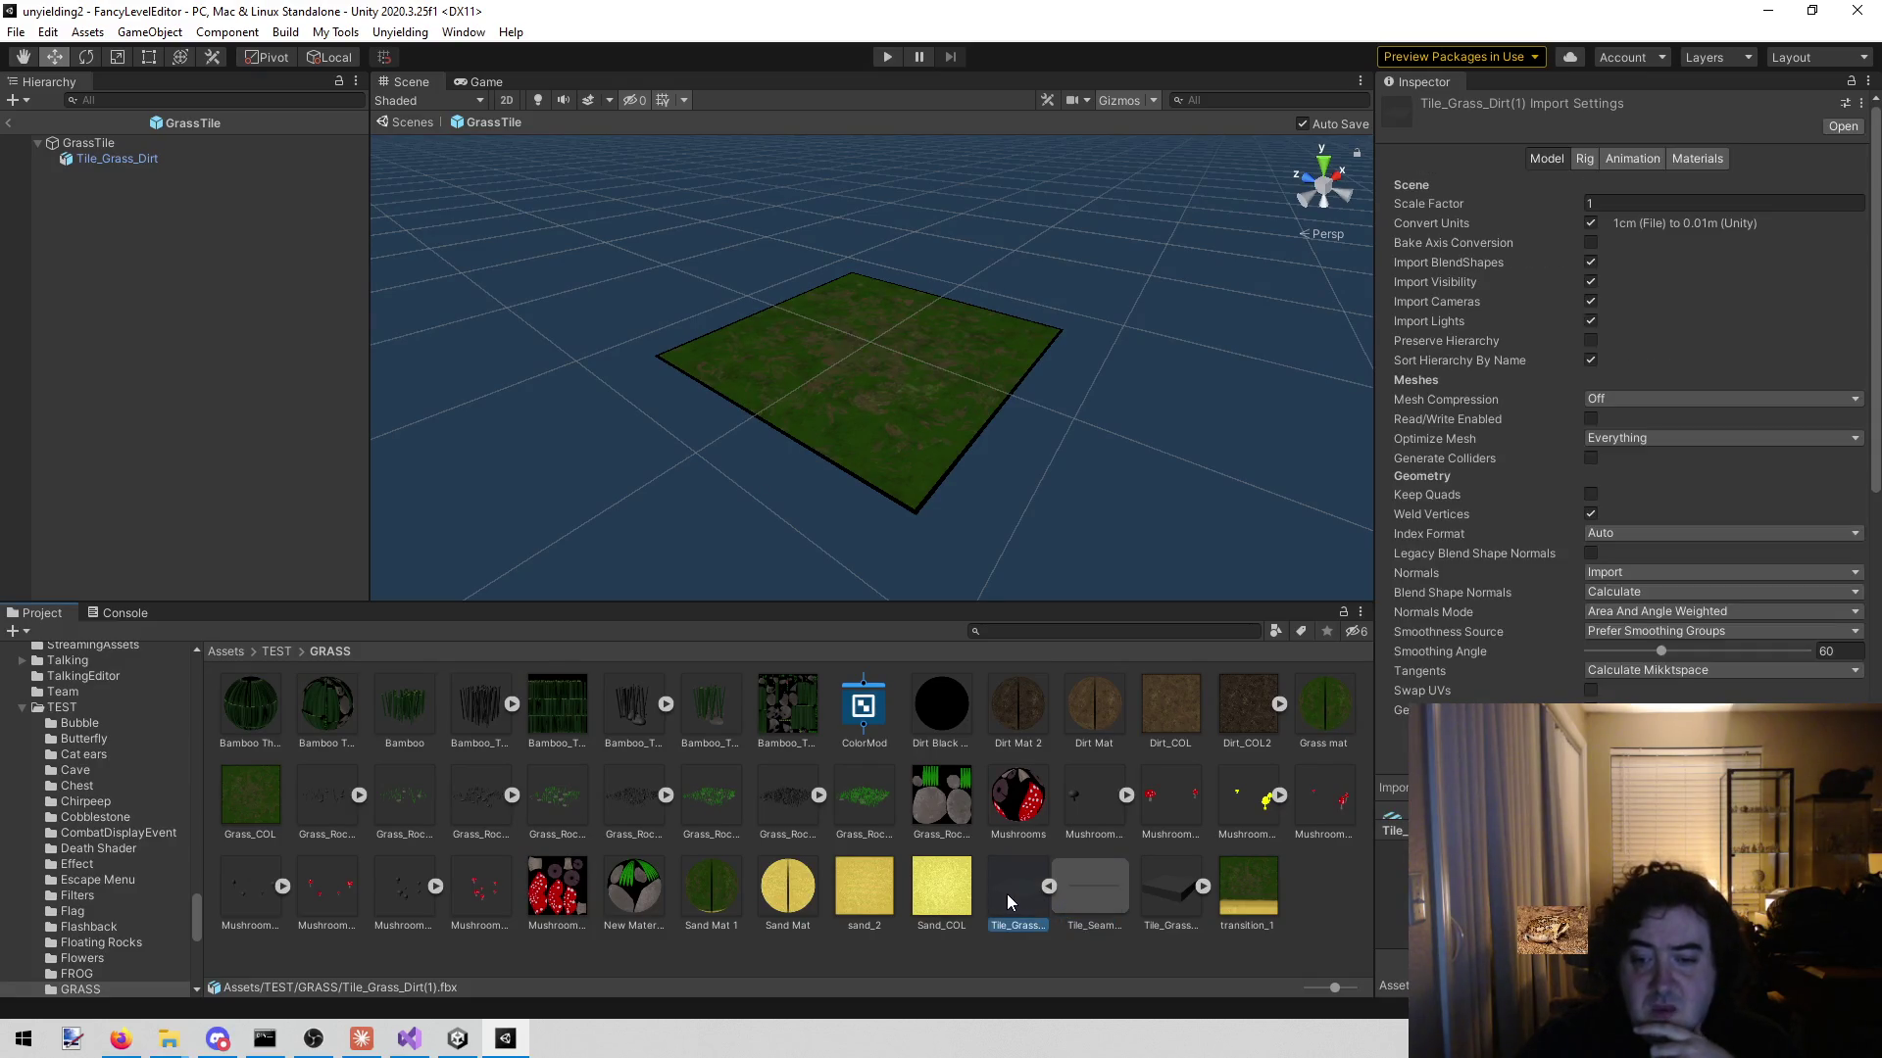
left_click(1058, 899)
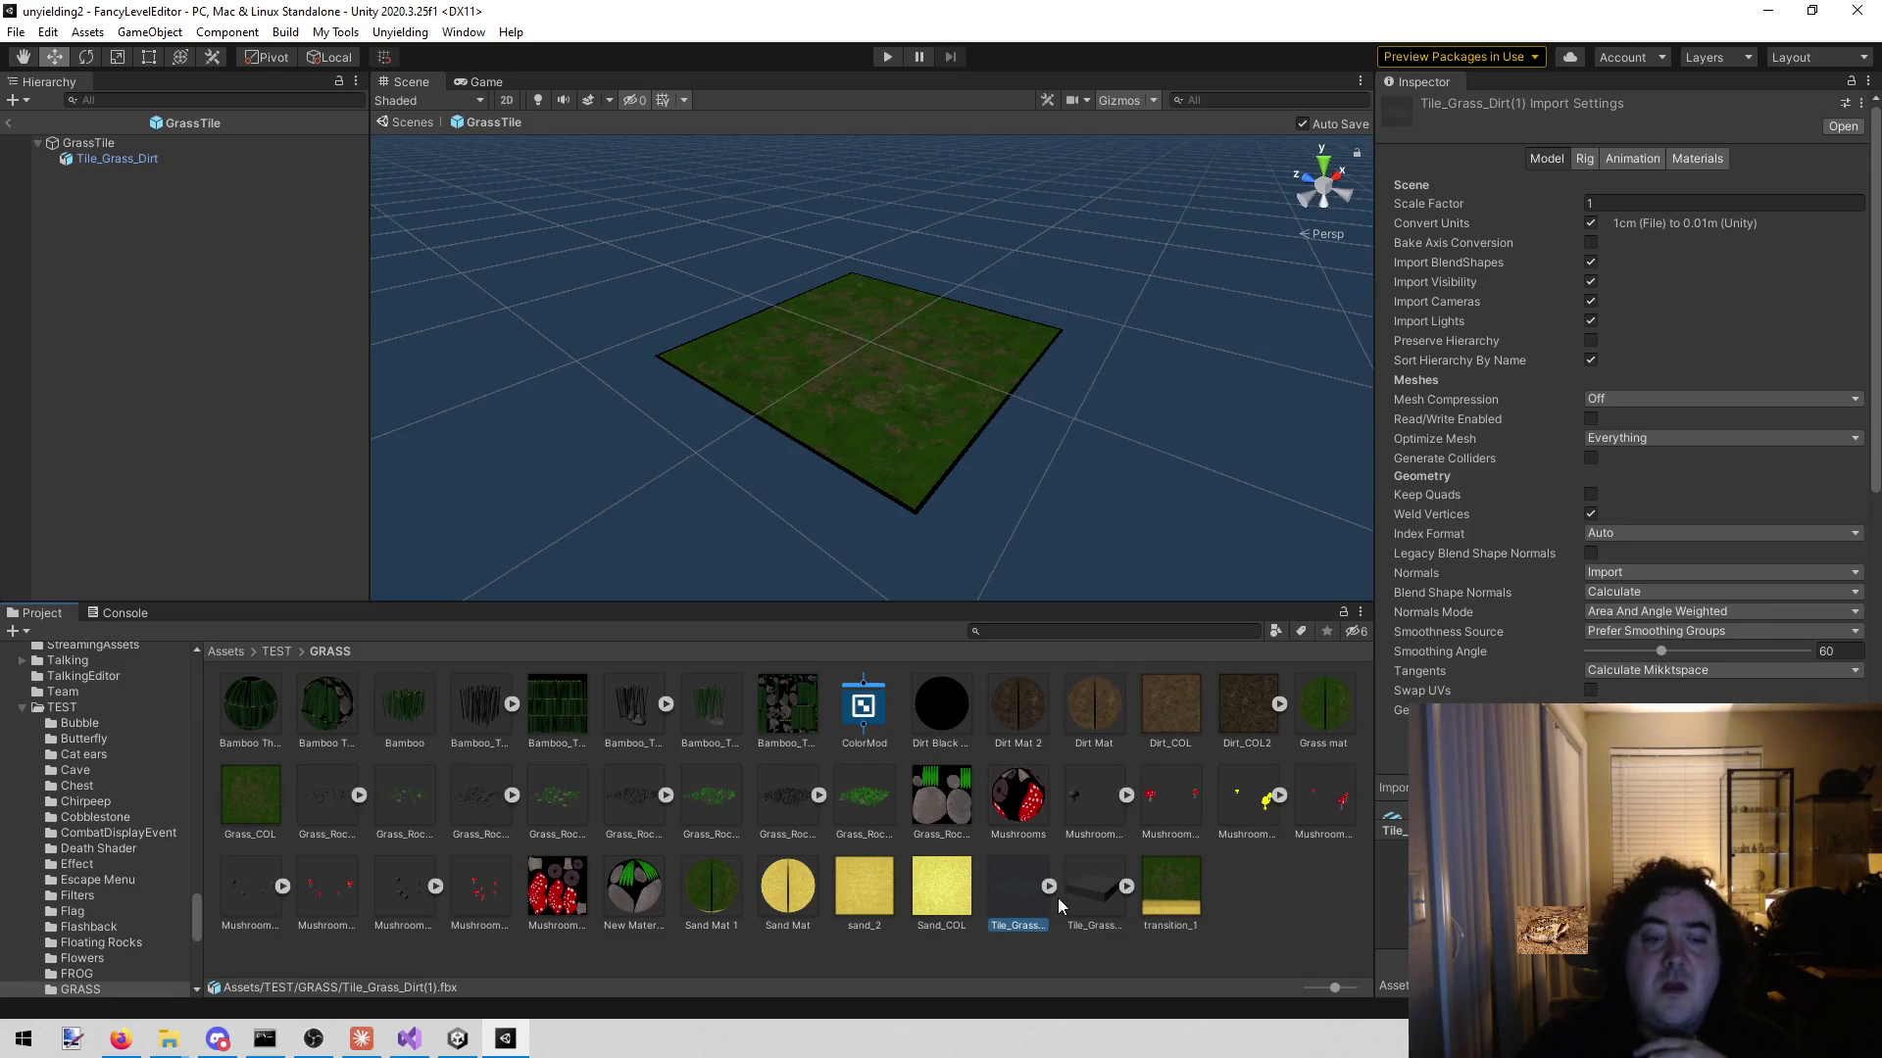
left_click(1058, 899)
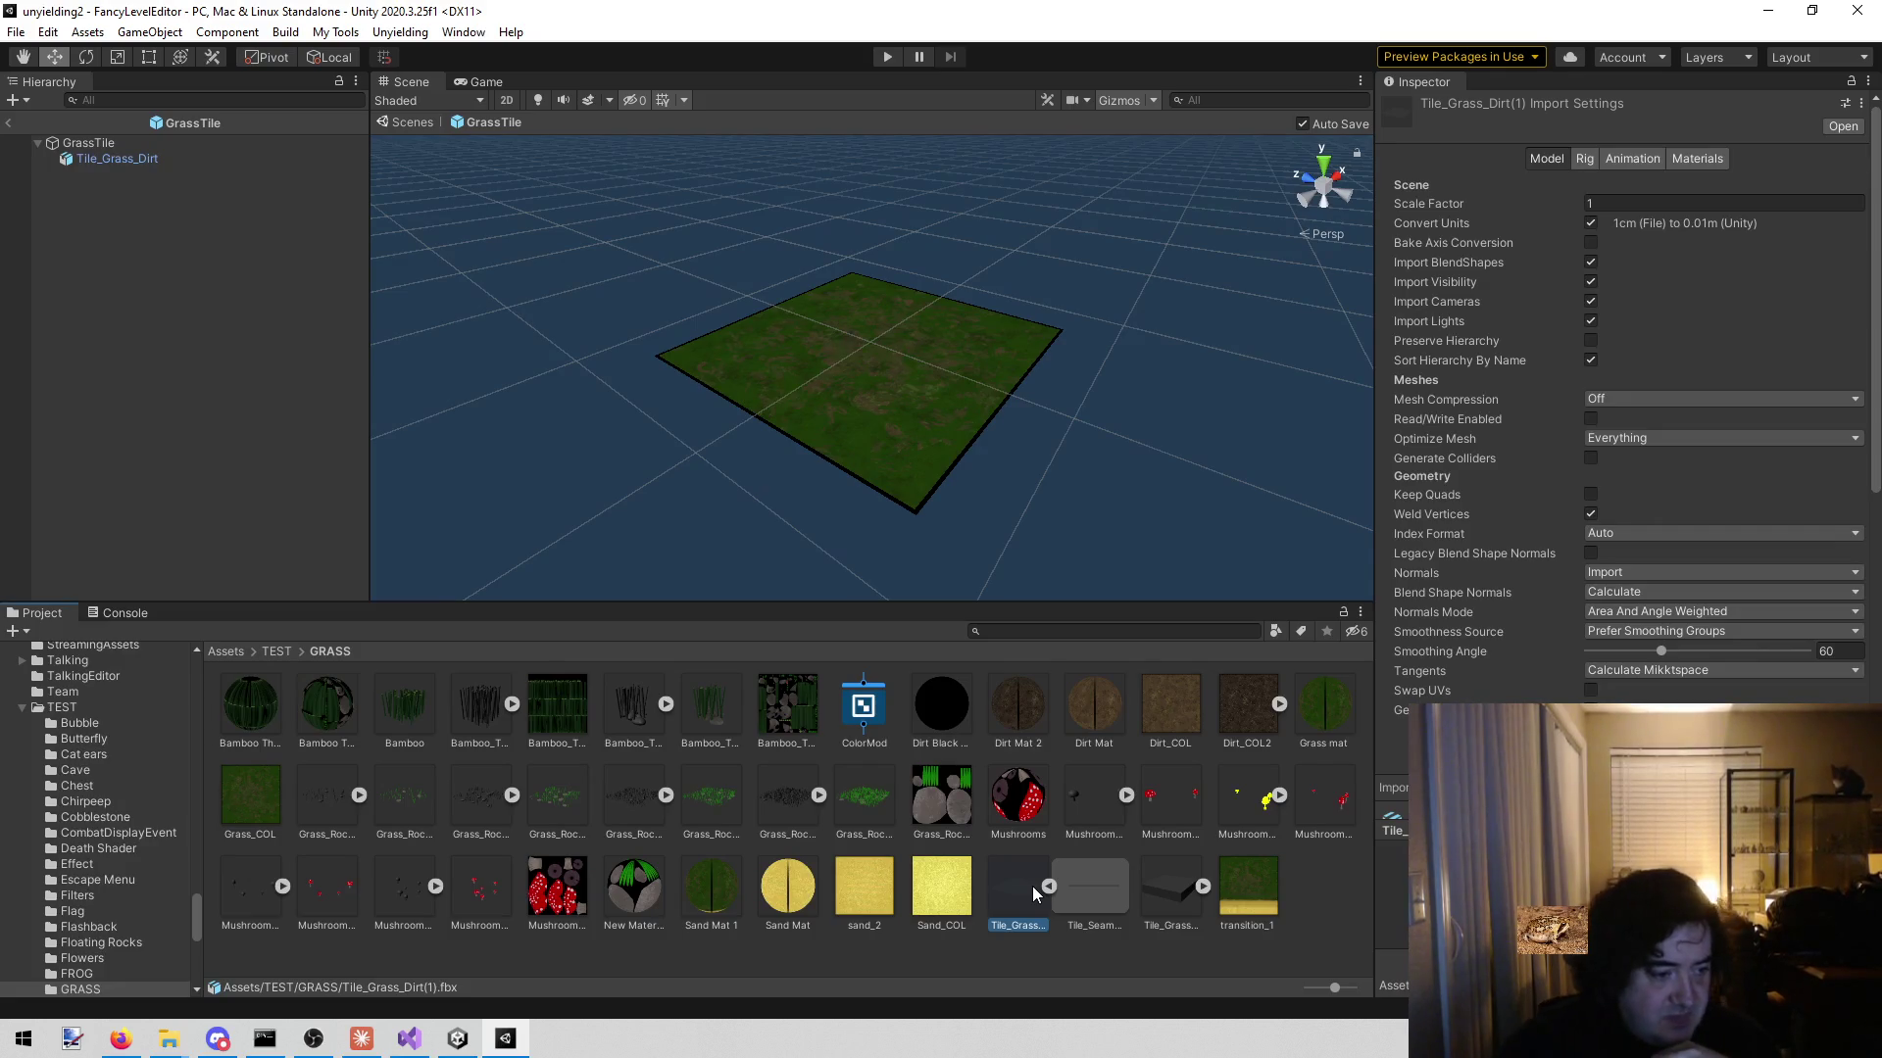
left_click(1114, 630)
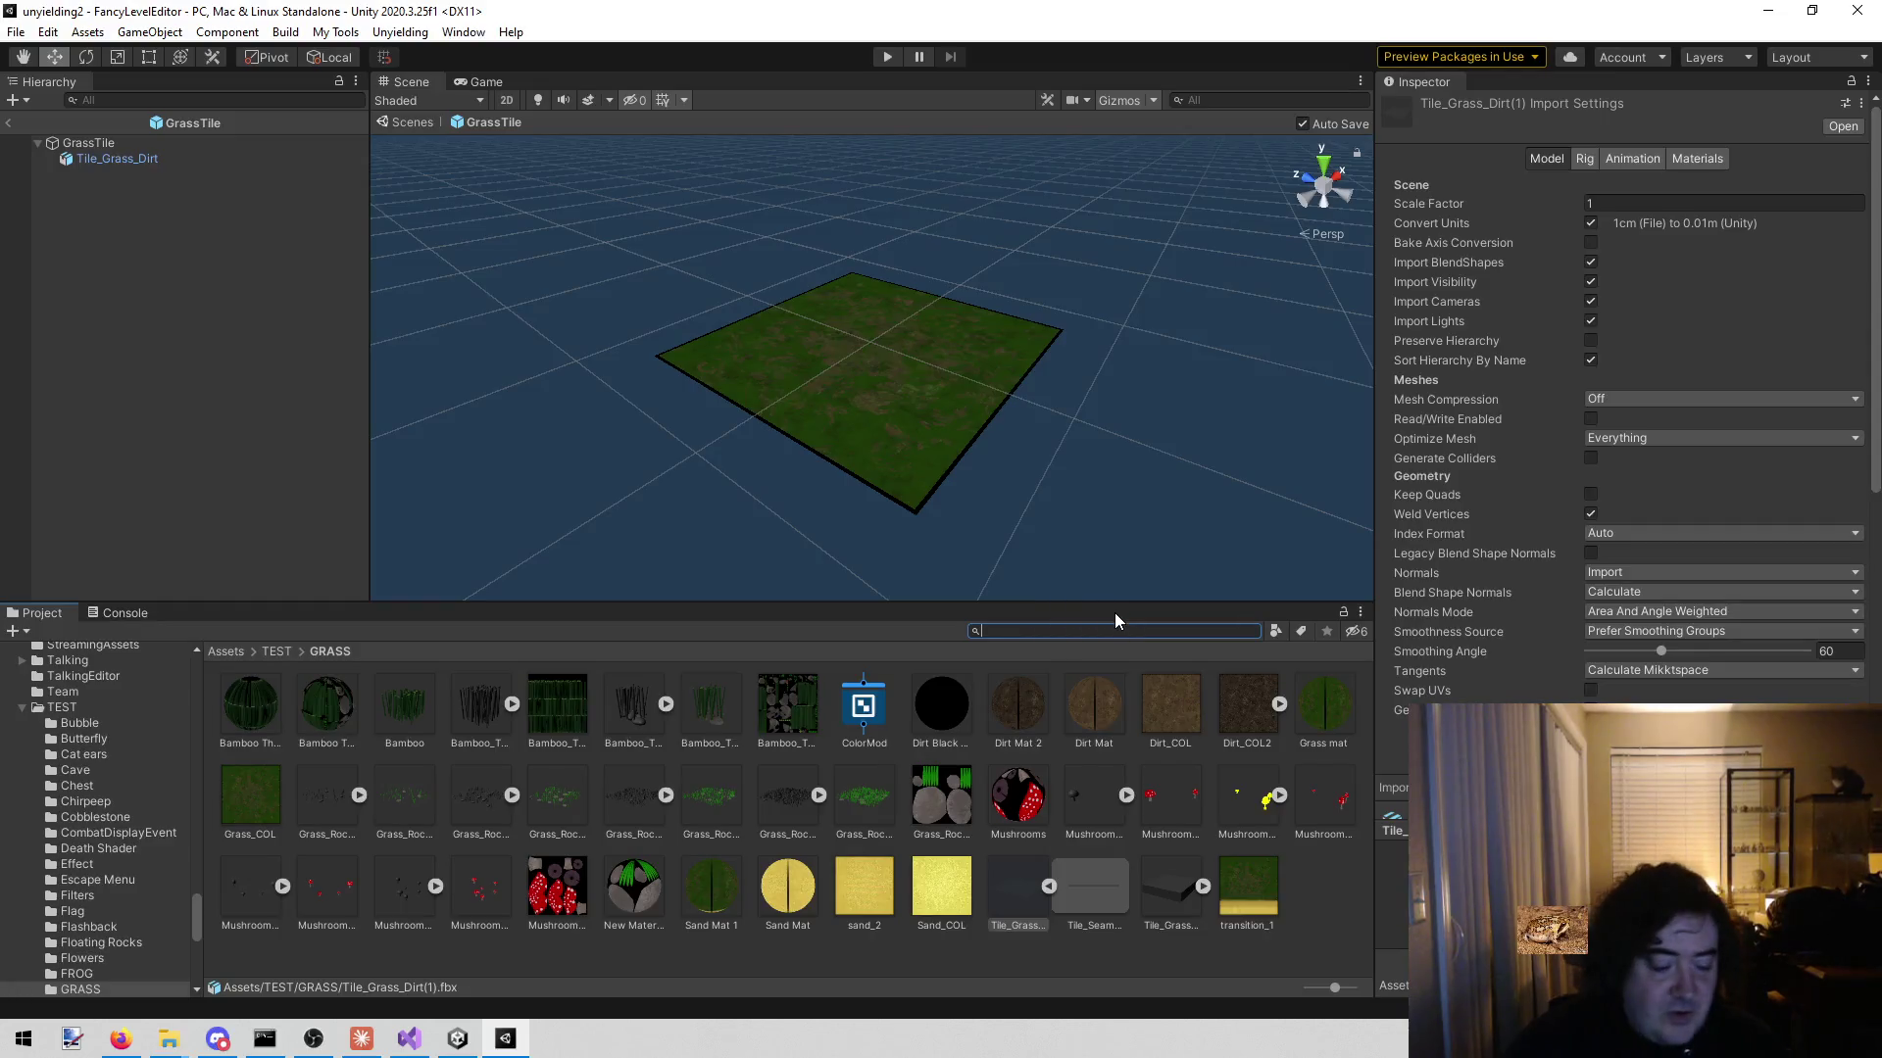
- Search the Project for 'dirt tile' and open the DirtTile prefab to inspect its tile
type("t")
key("BackSpace")
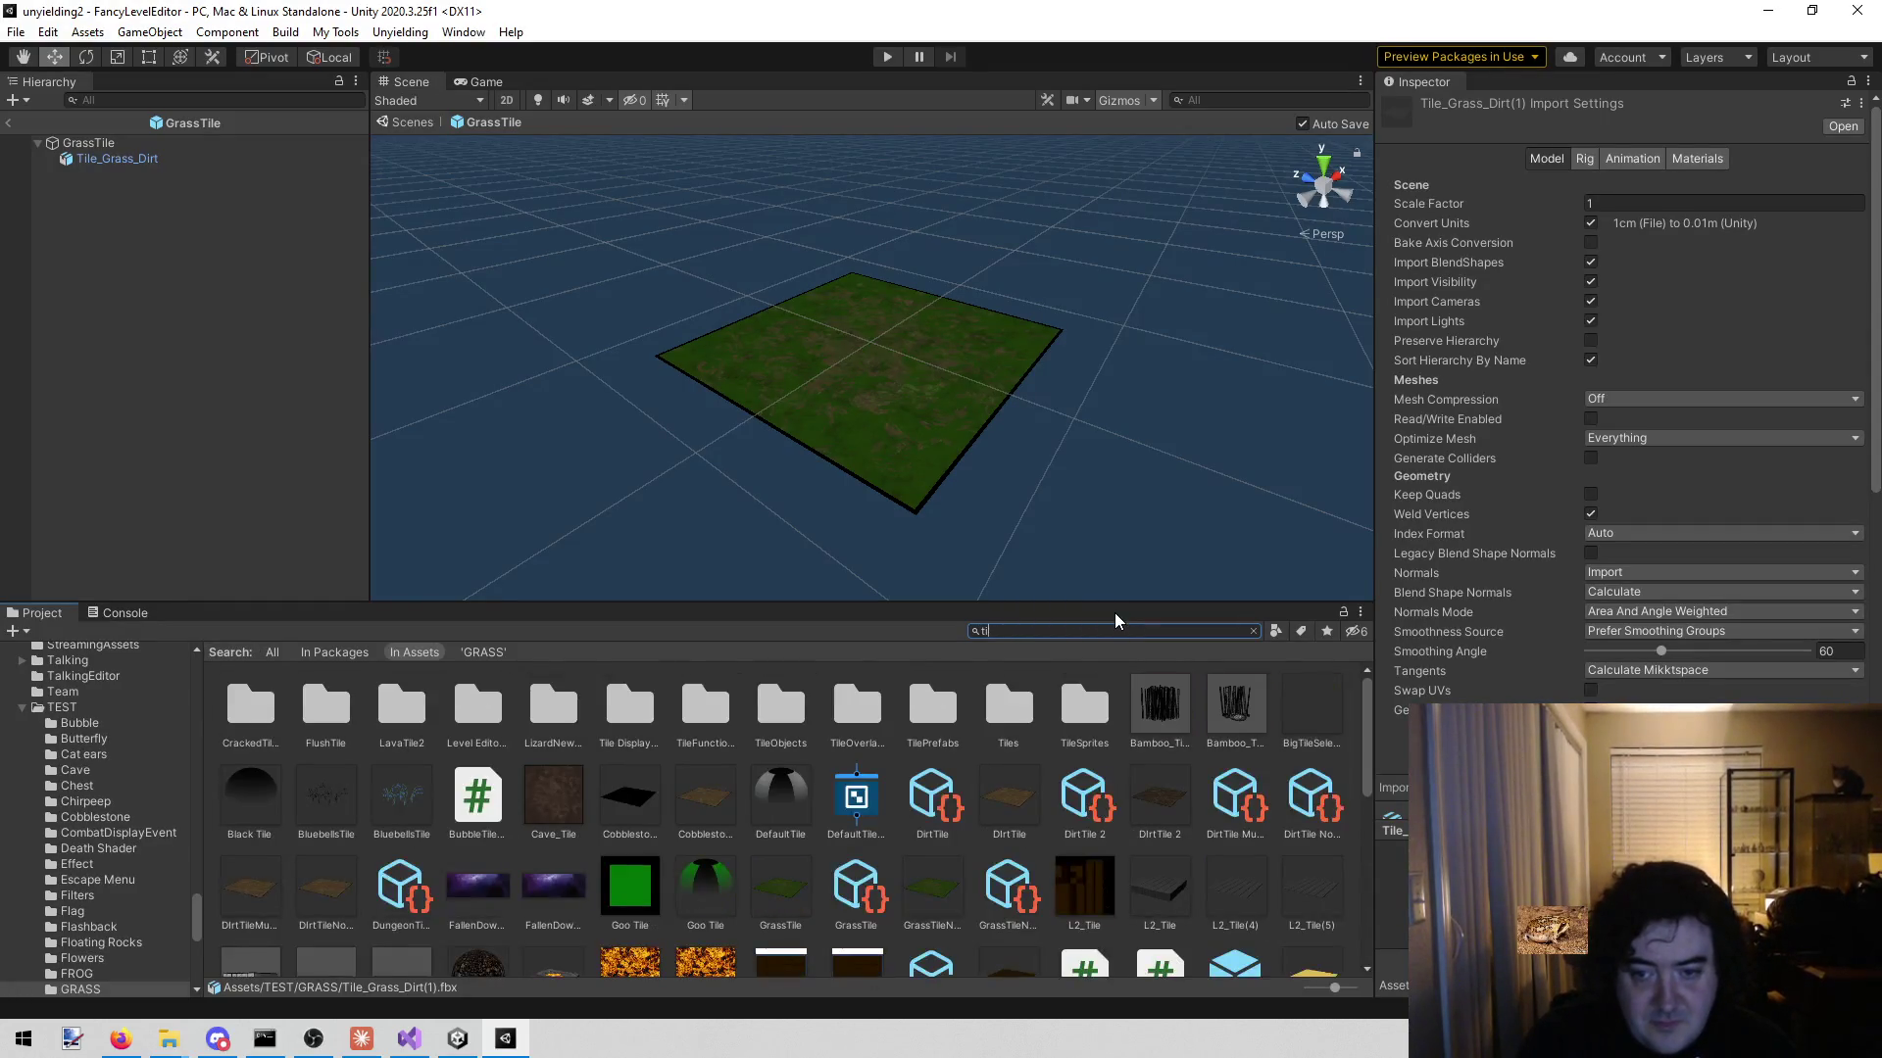
type("dirt tile")
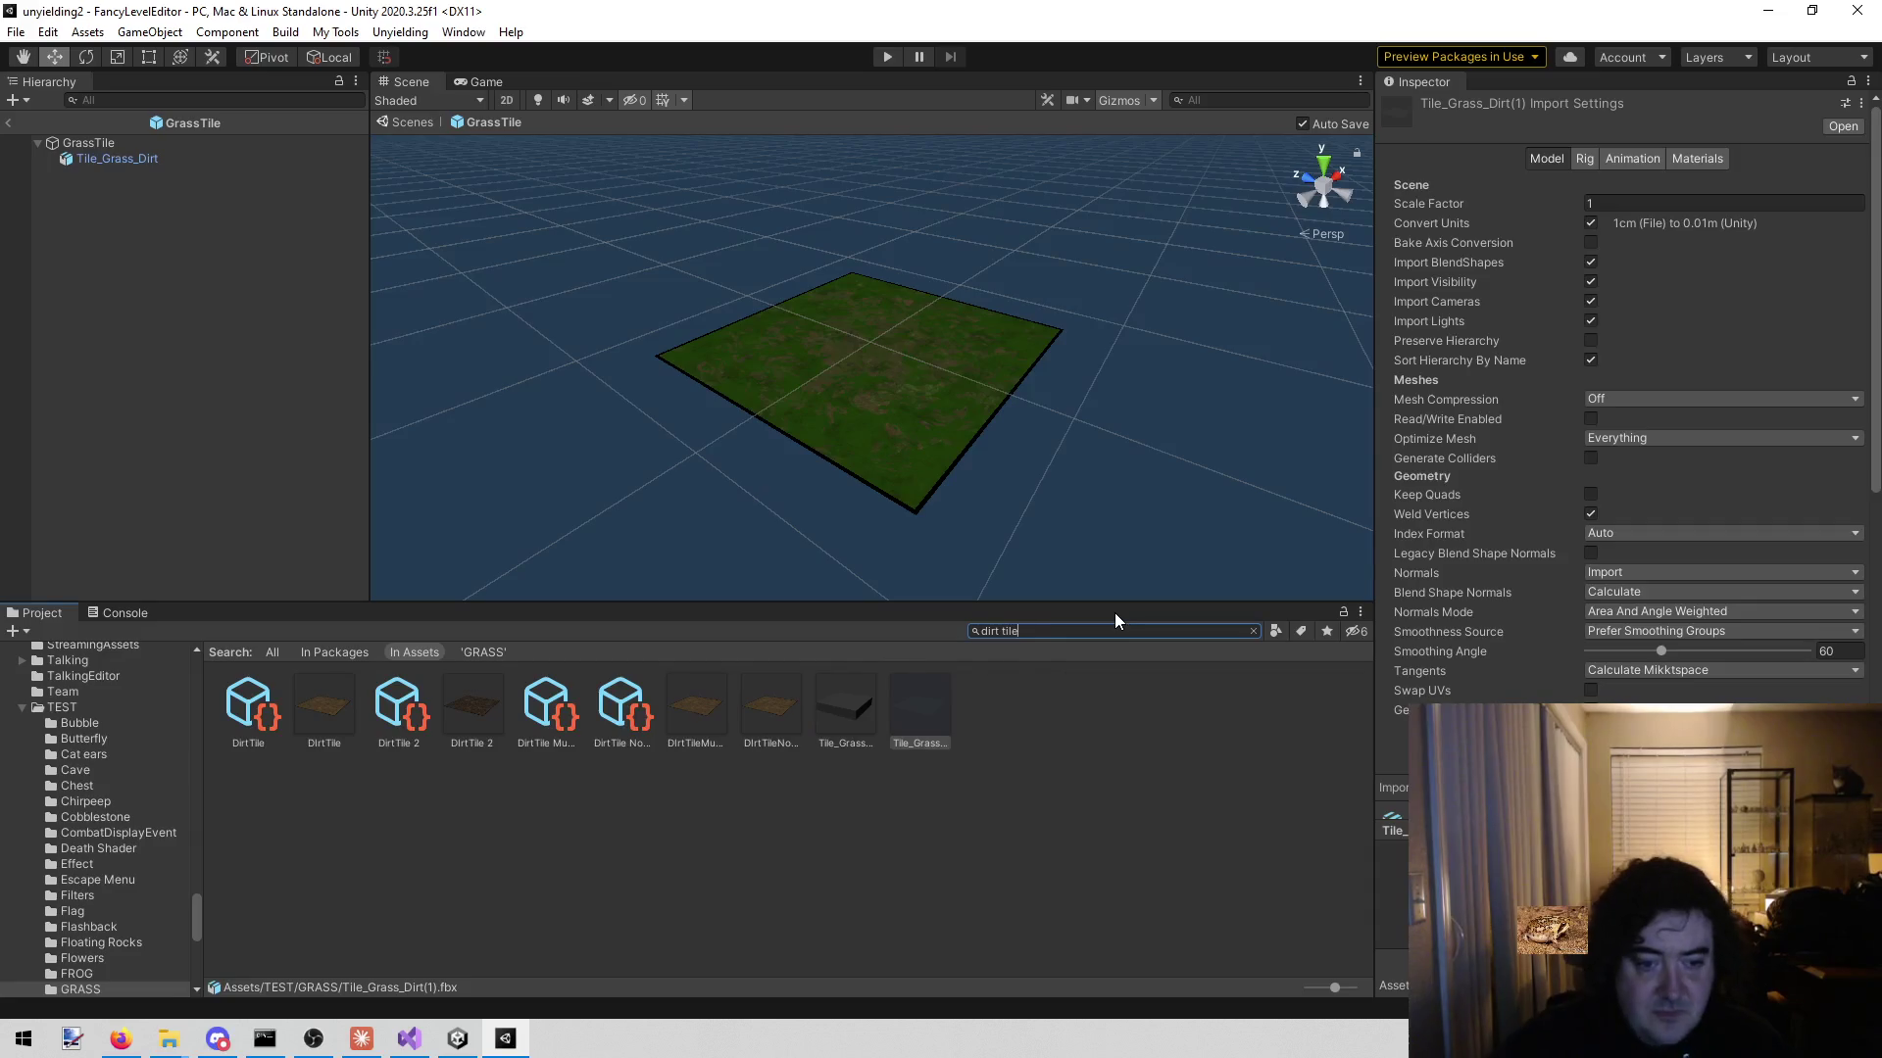
left_click(314, 702)
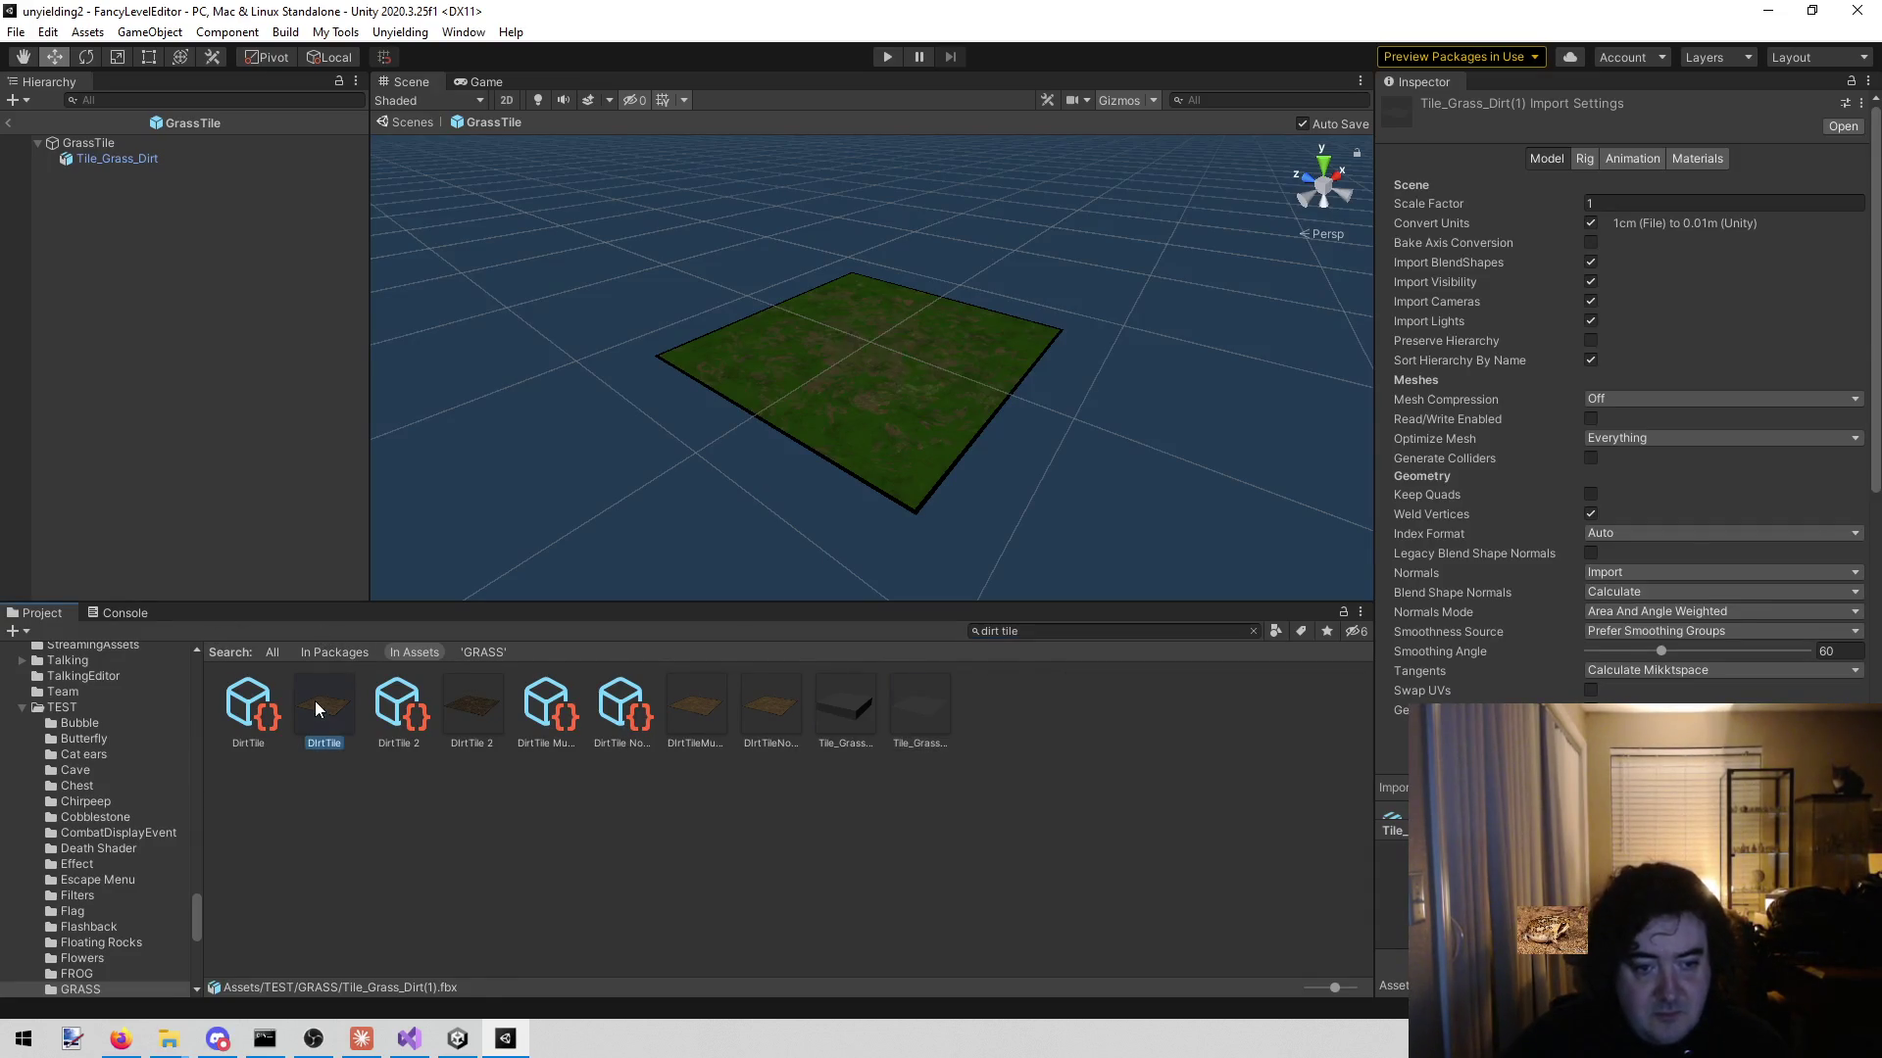
double_click(315, 699)
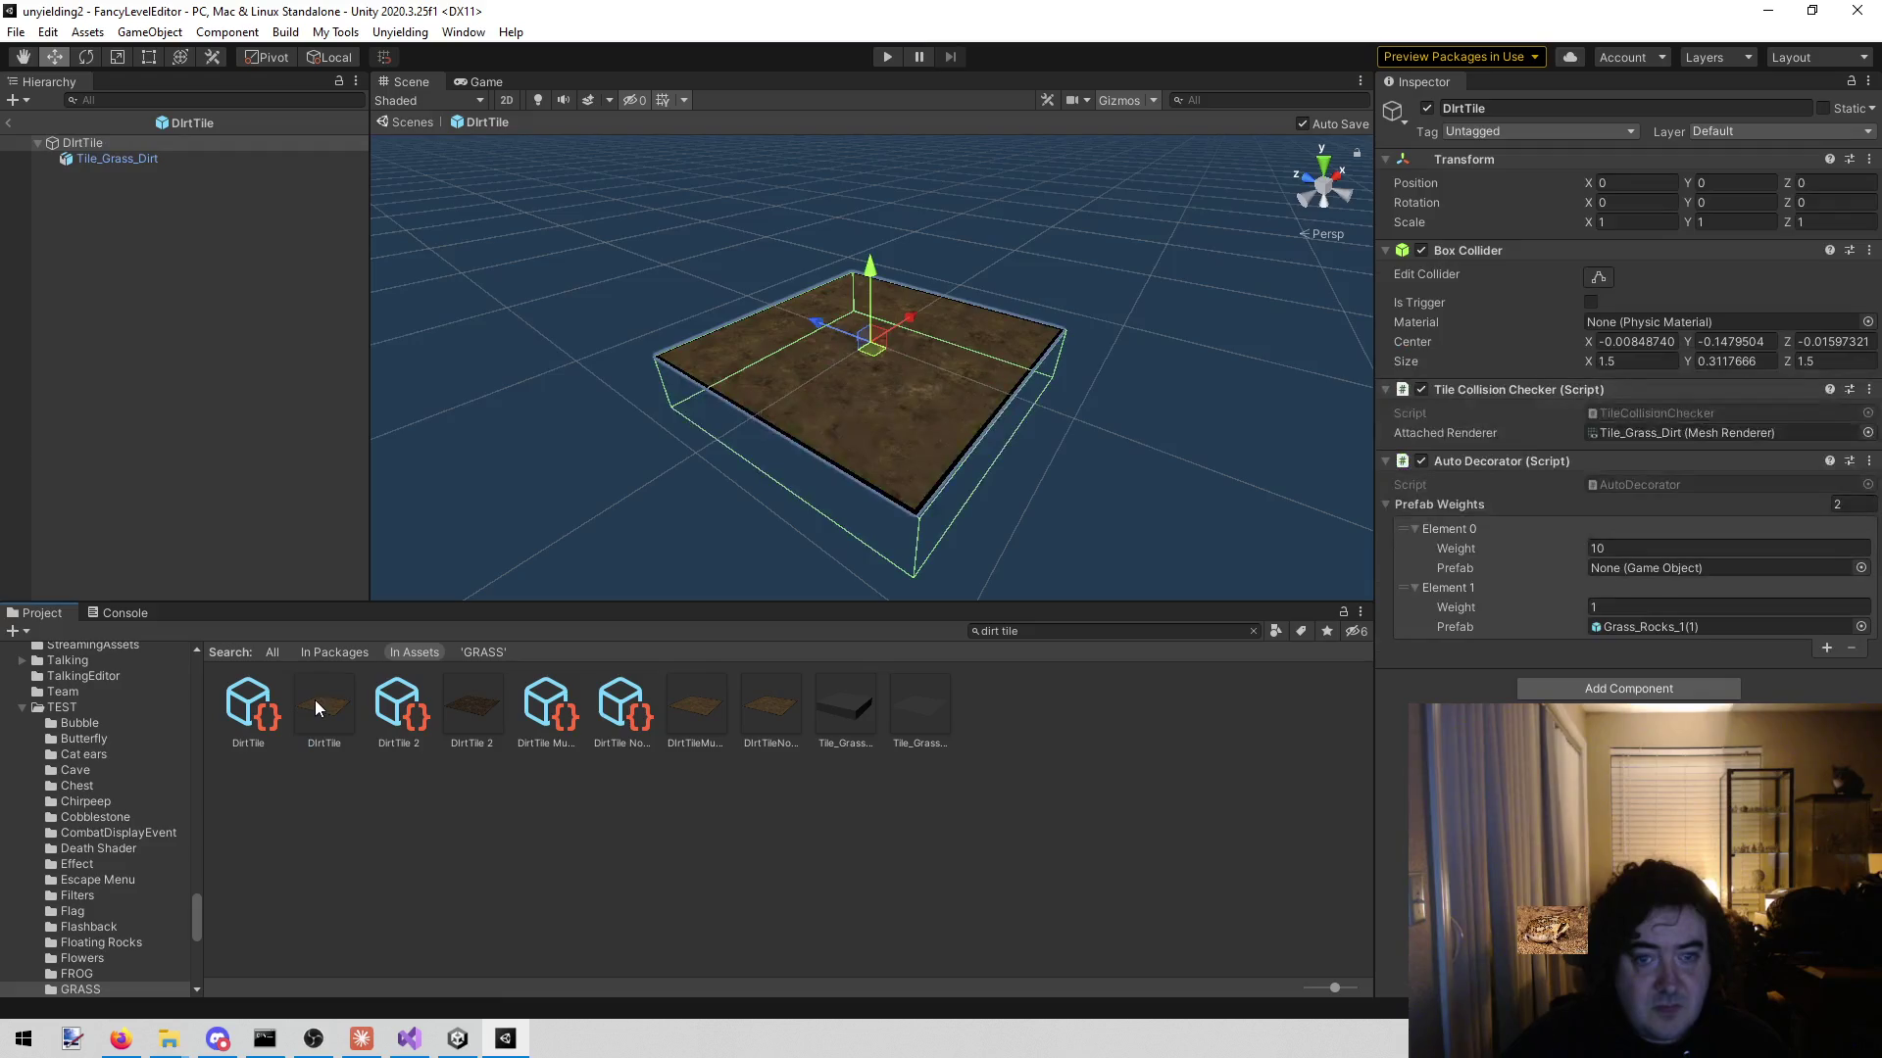
left_click(159, 159)
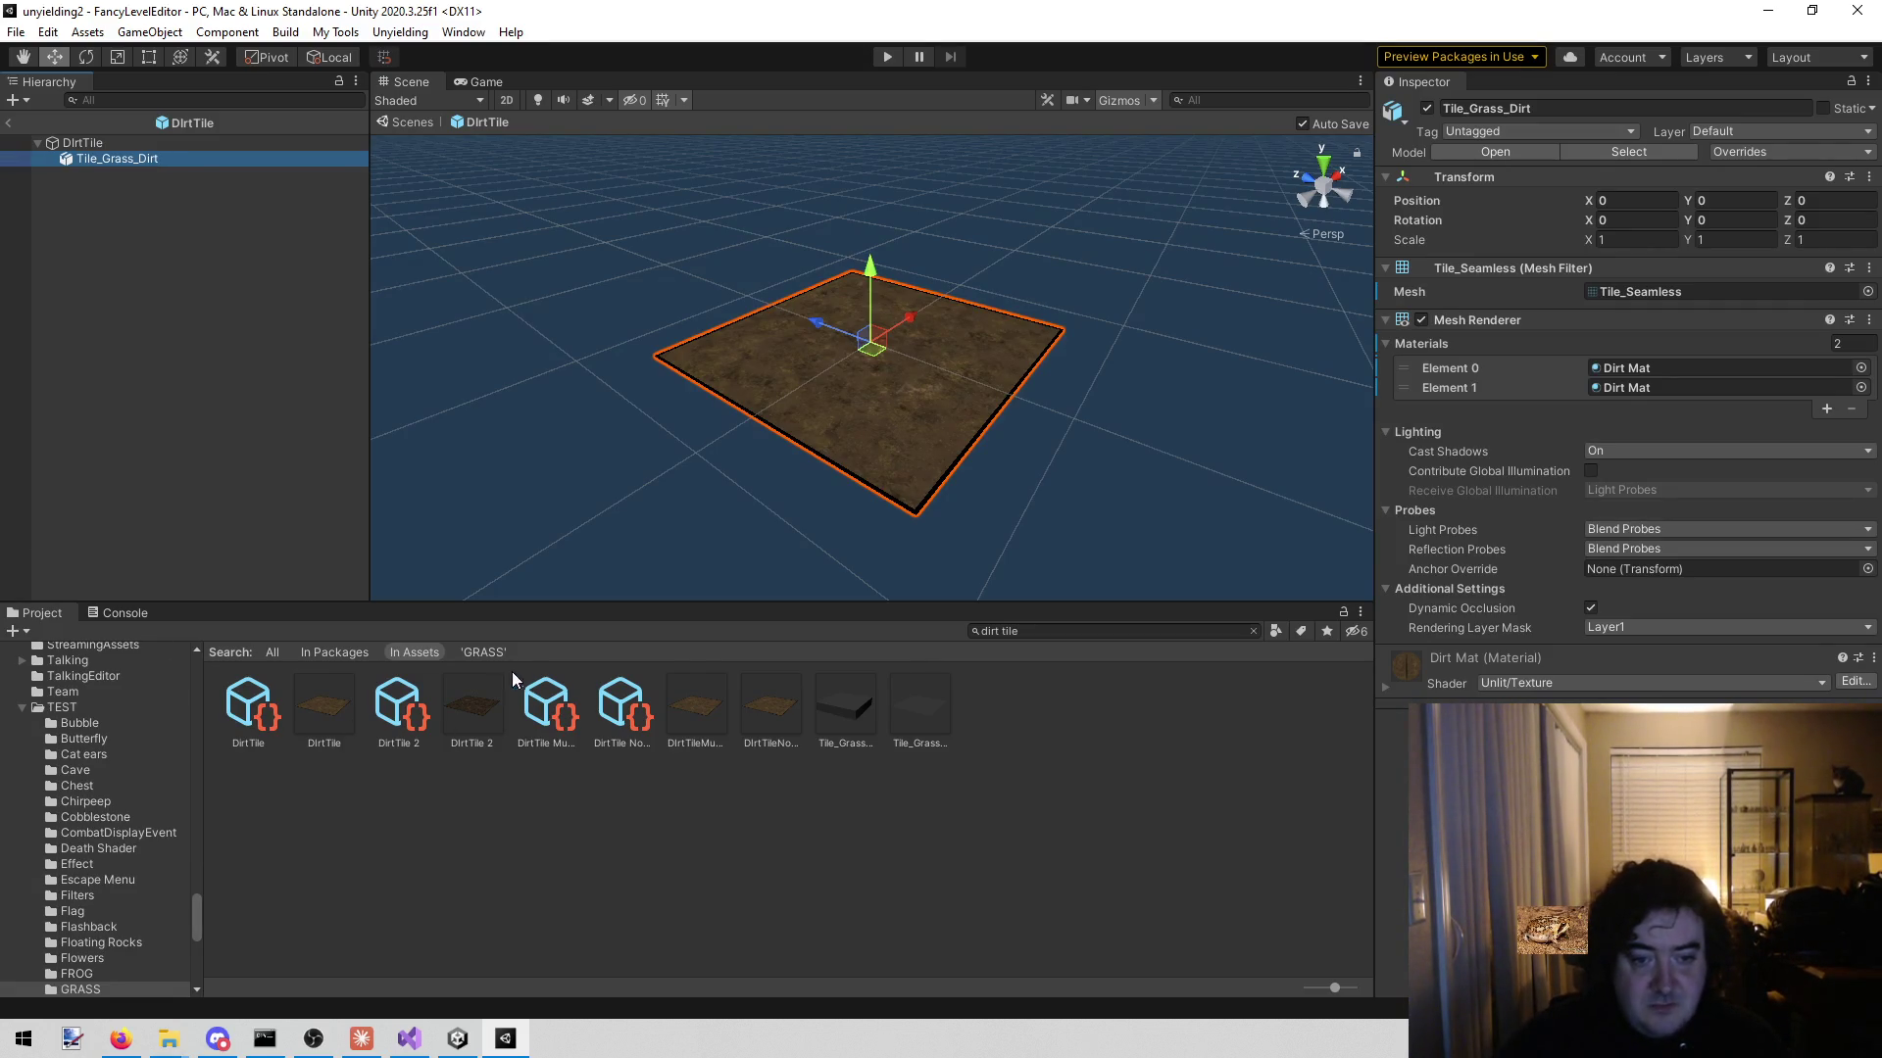
- Open the DirtTile 2 prefab and locate its Tile_Seamless mesh asset in the Project
left_click(470, 696)
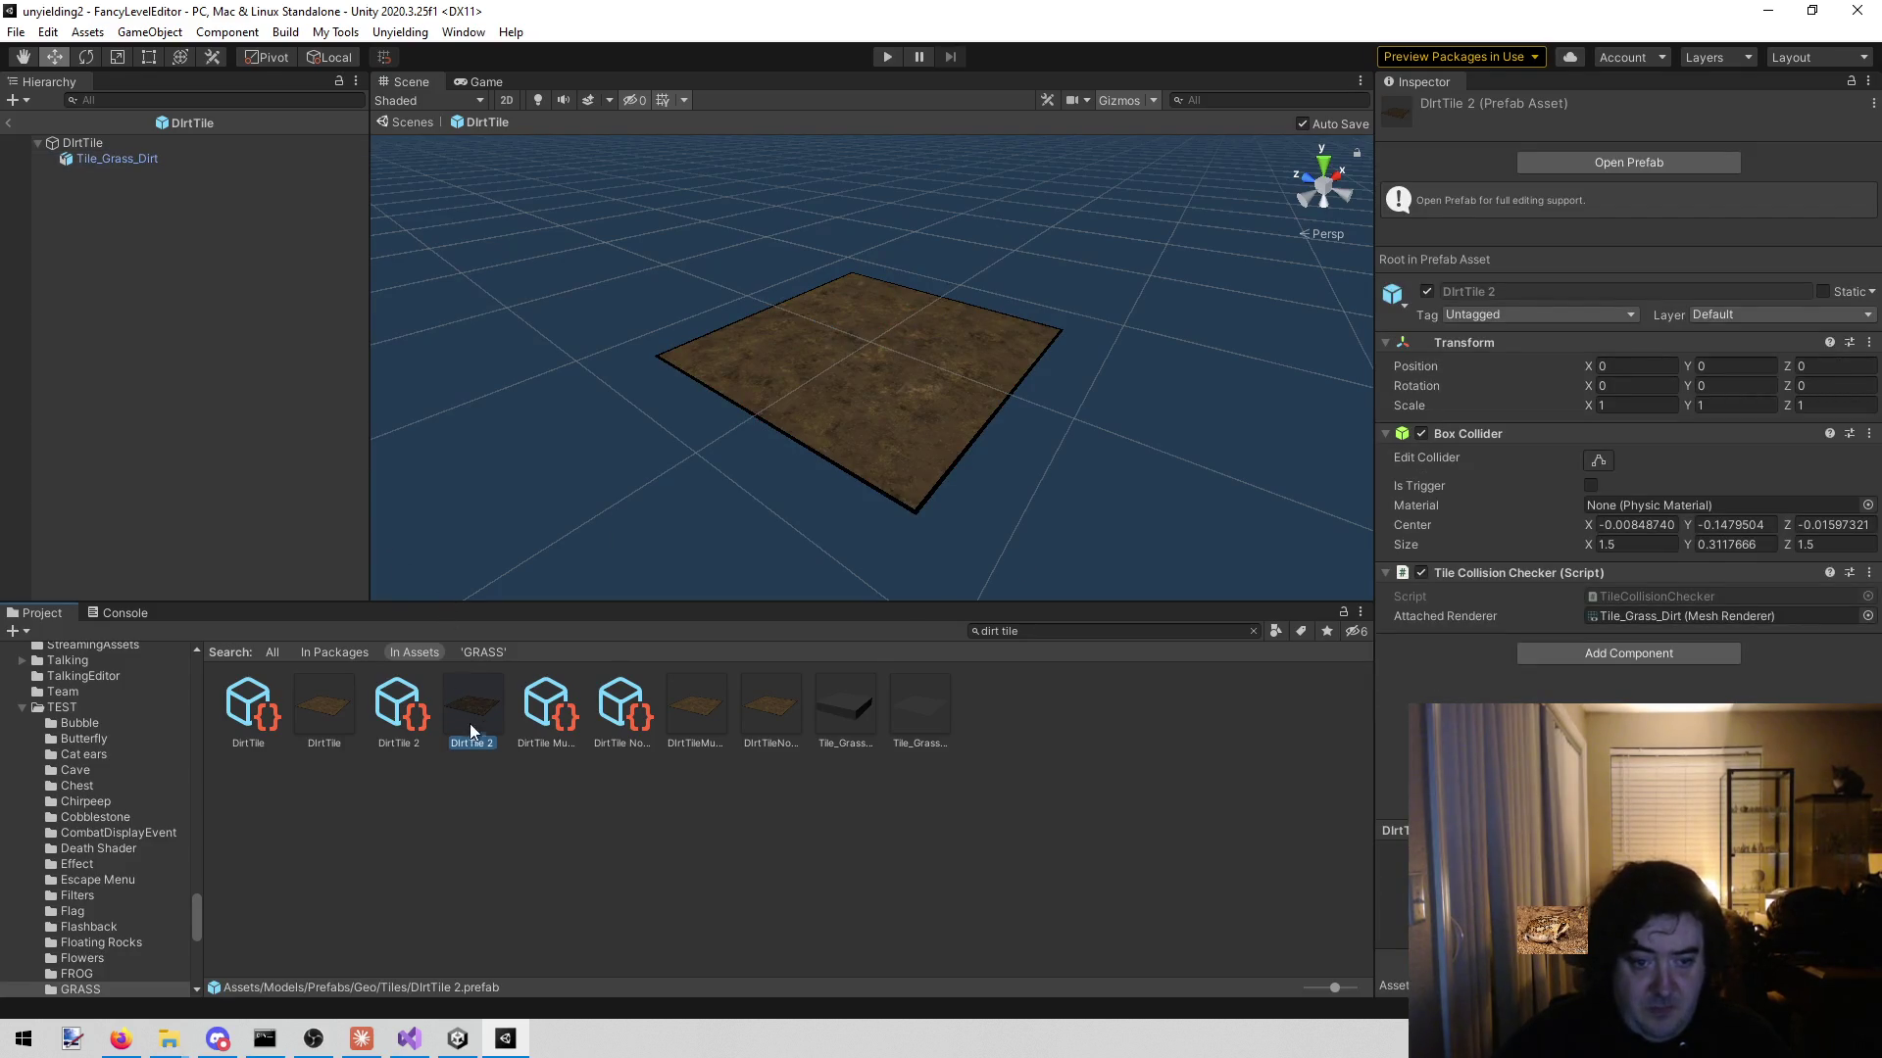
double_click(461, 699)
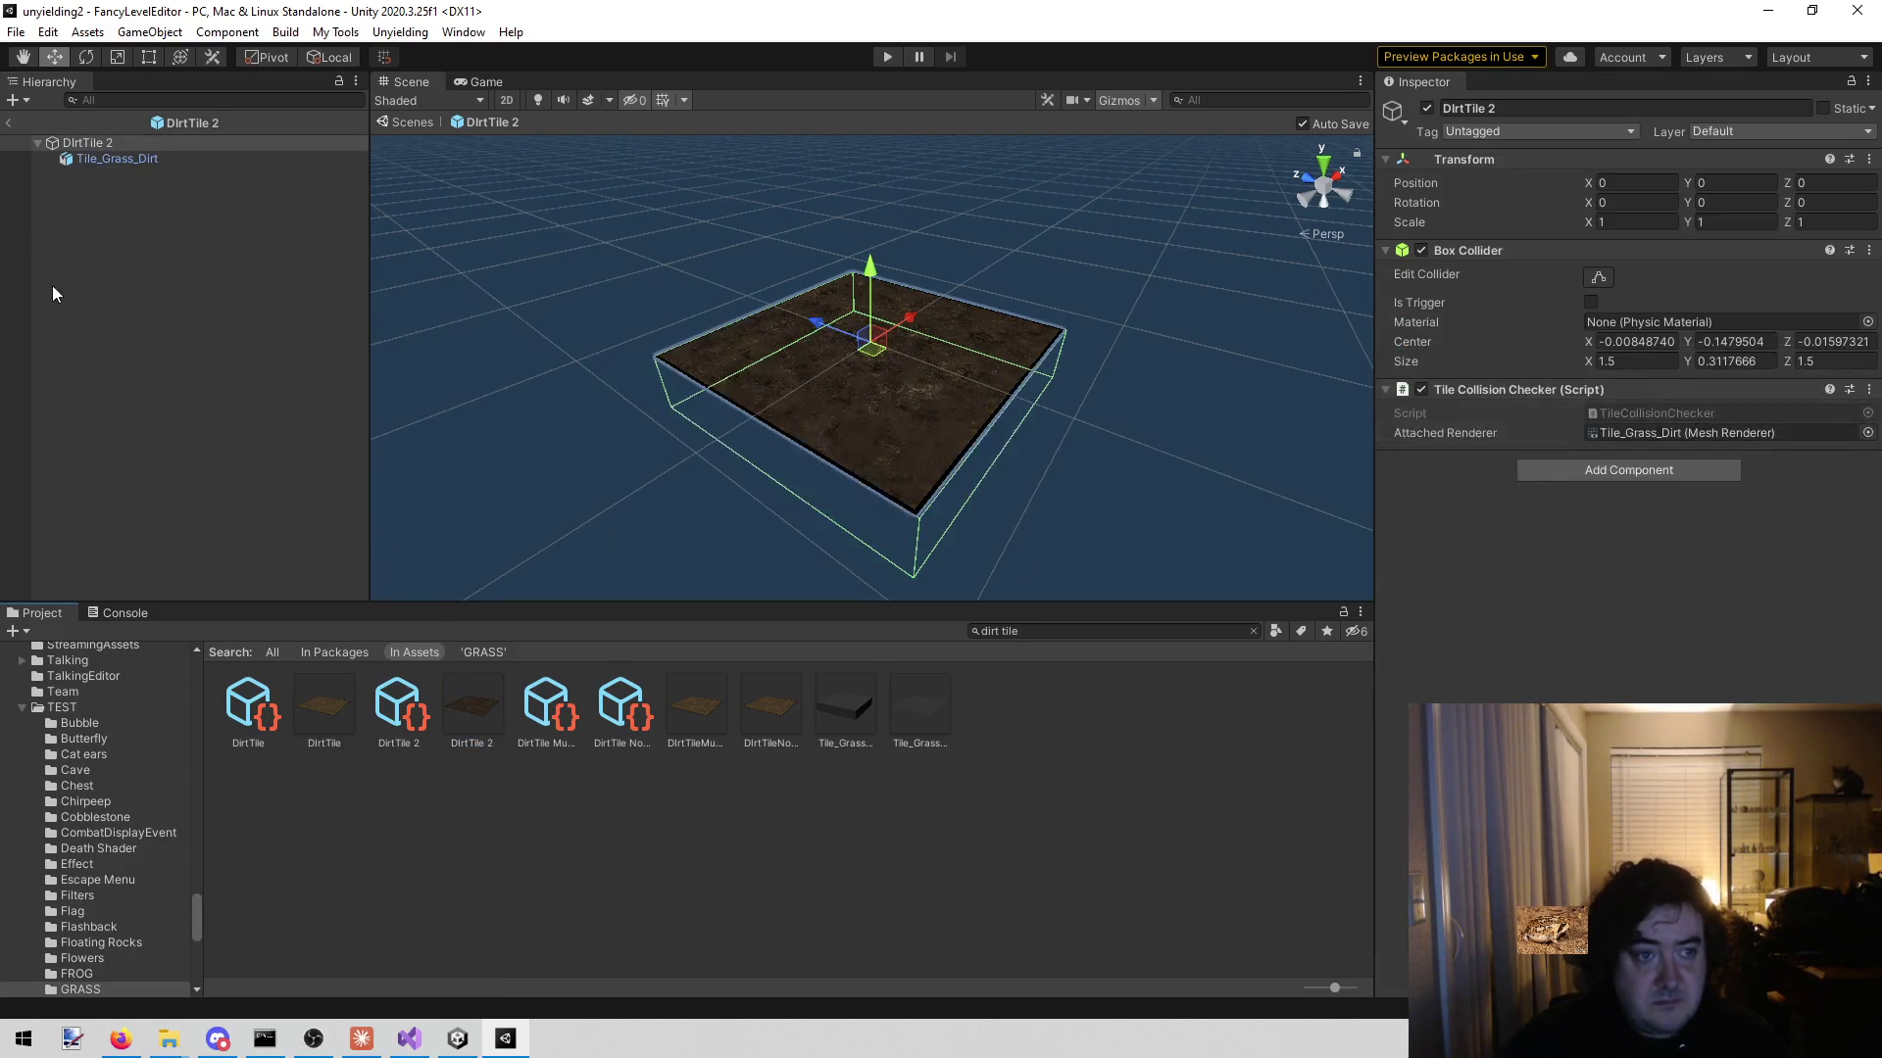
left_click(152, 157)
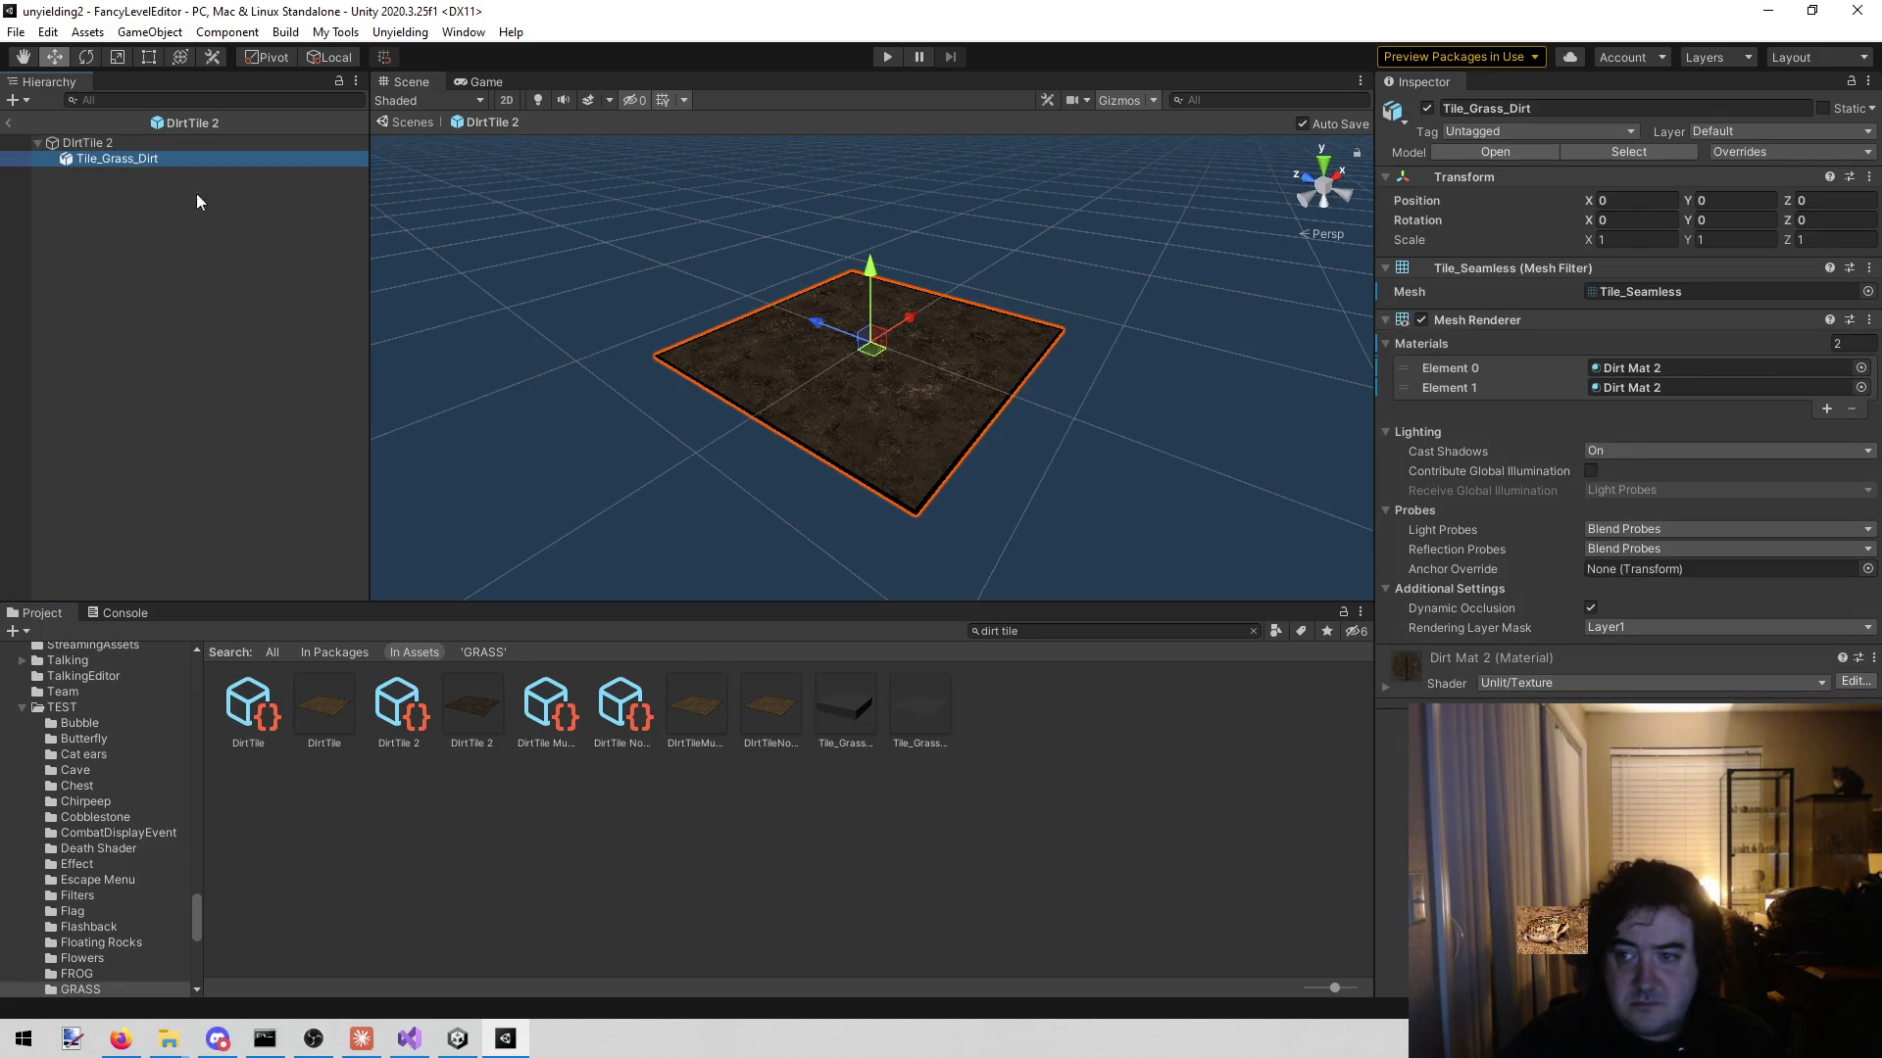
left_click(1697, 291)
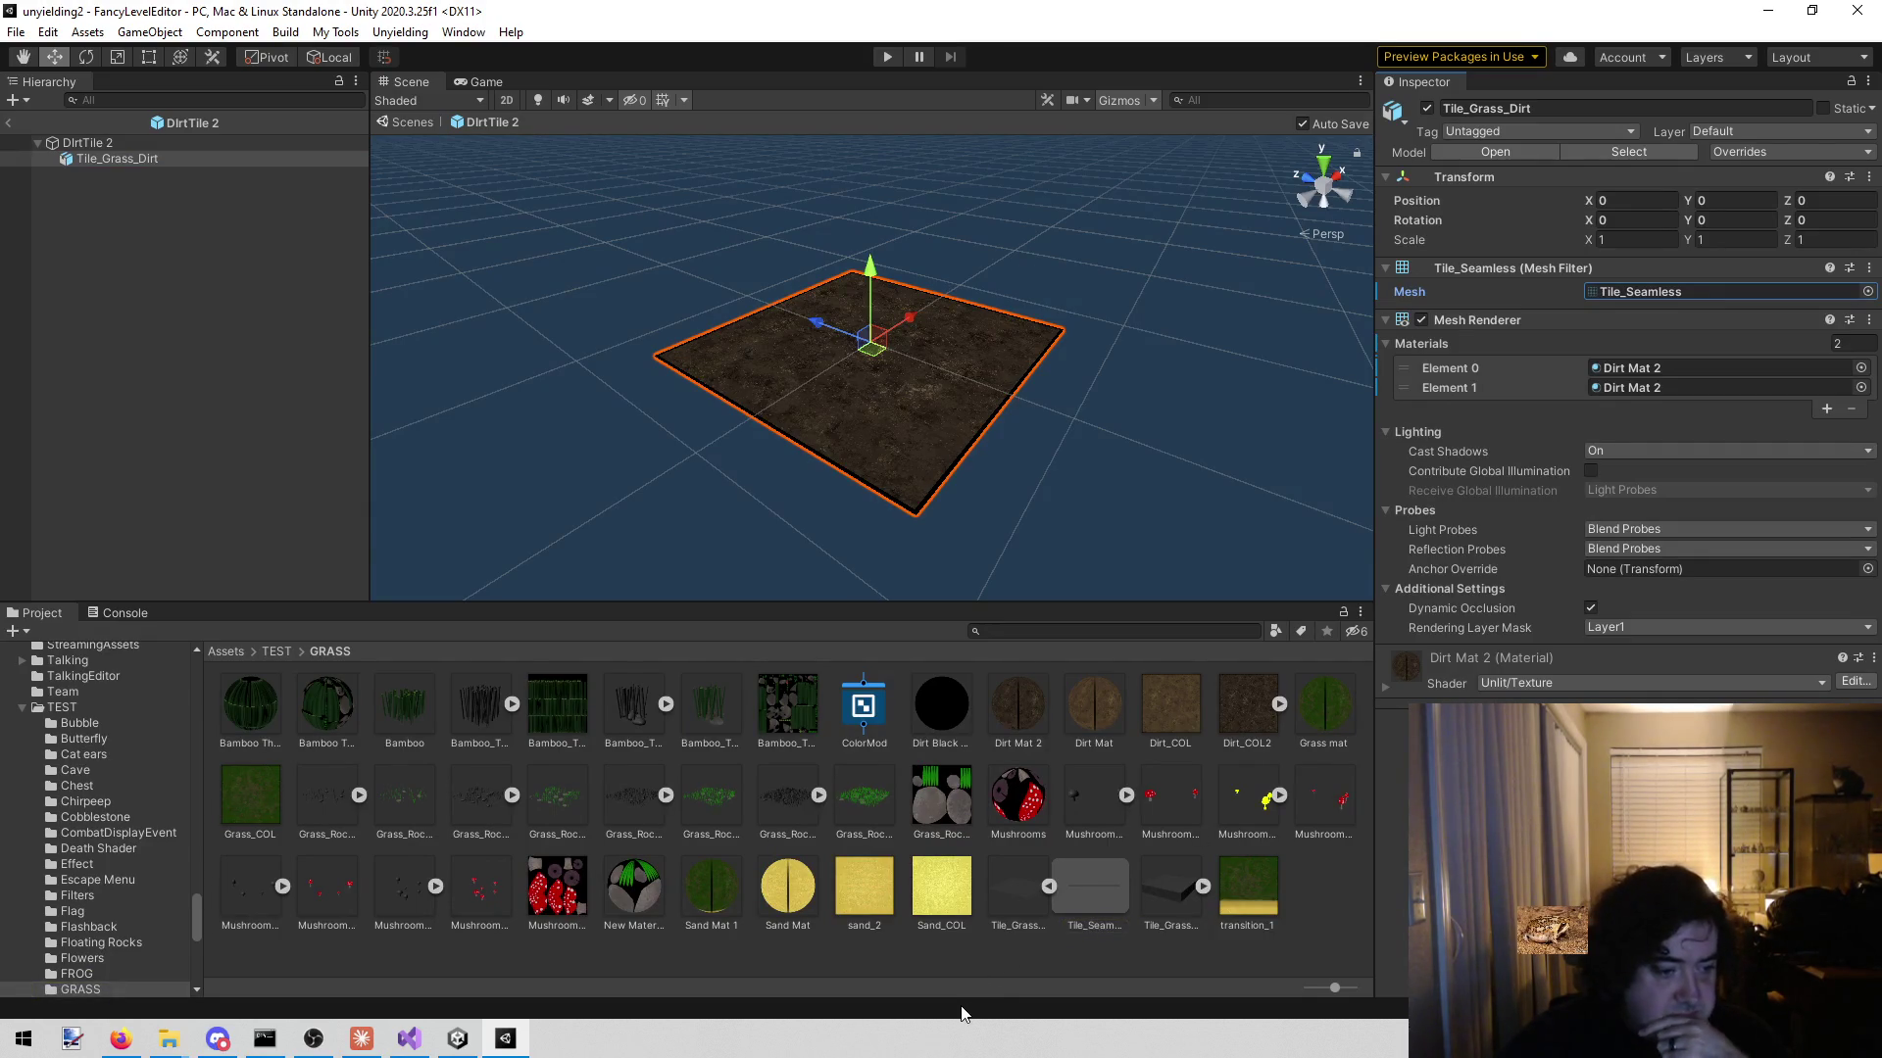
left_click(1076, 897)
left_click(1027, 908)
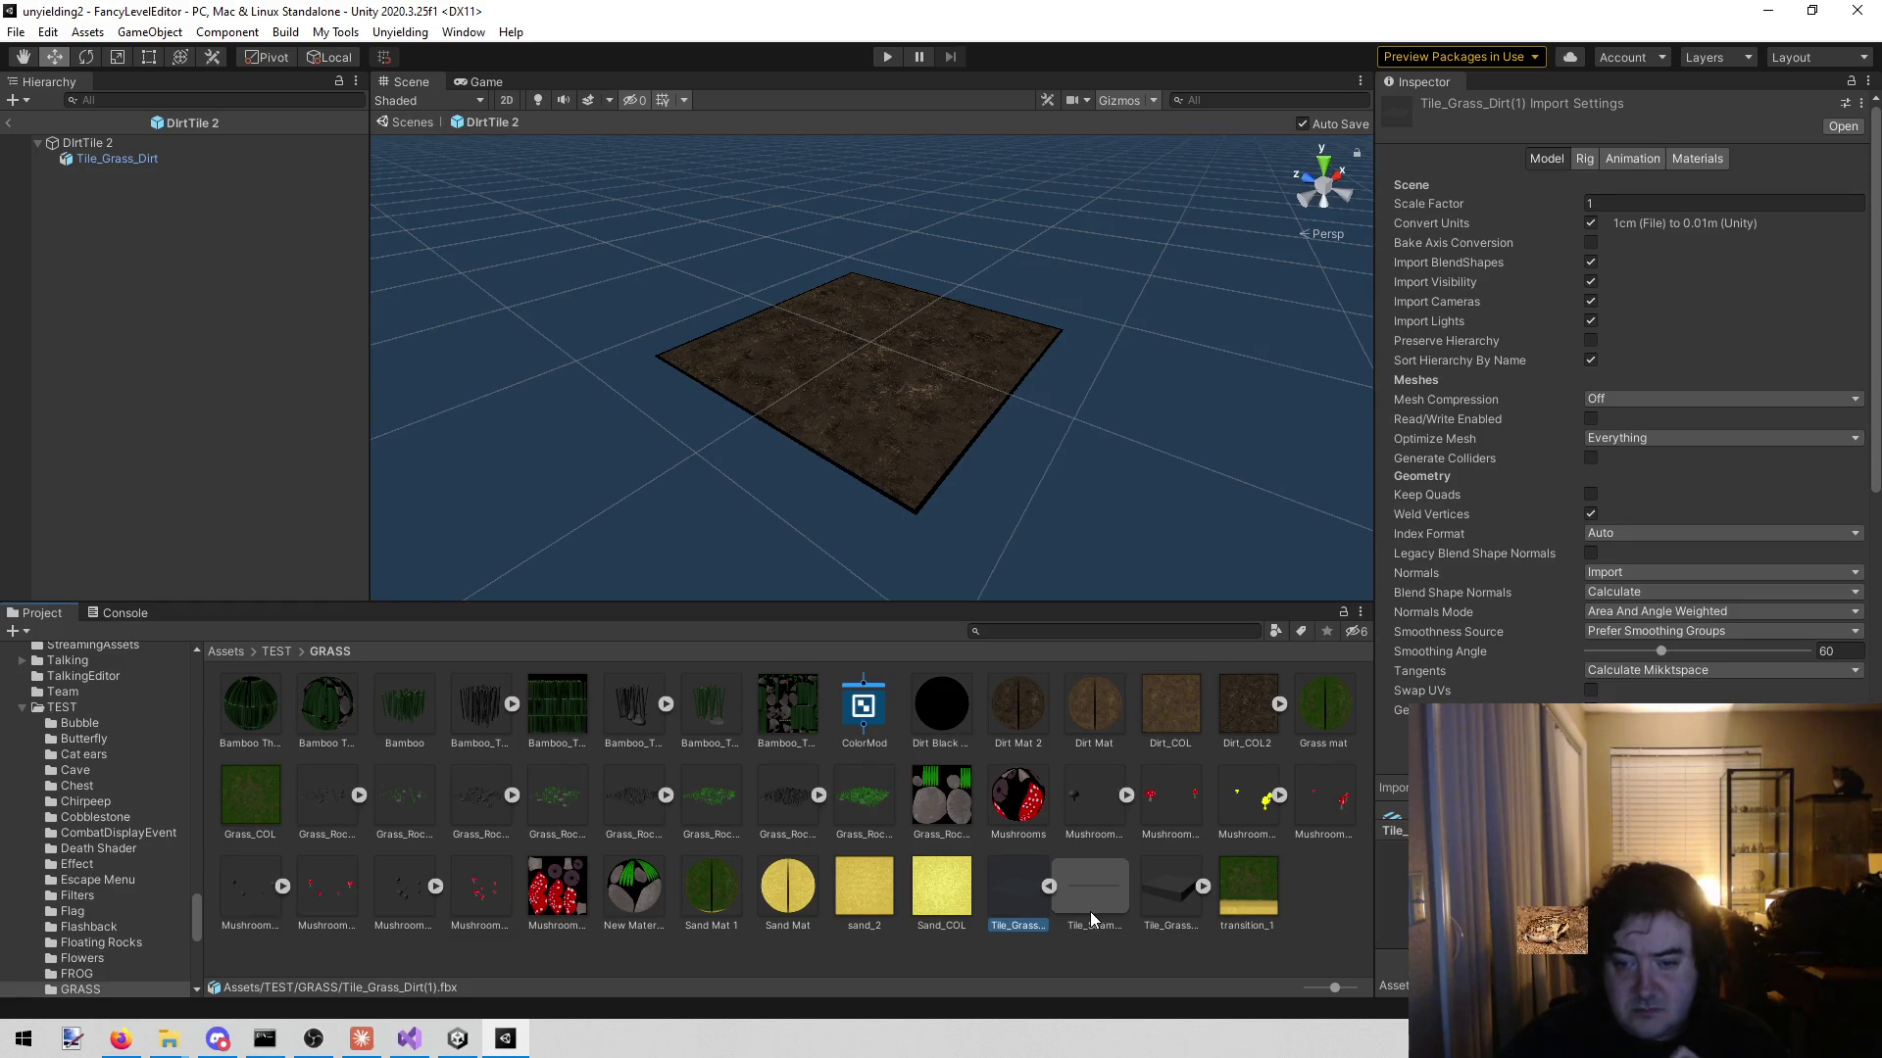
left_click(1164, 902)
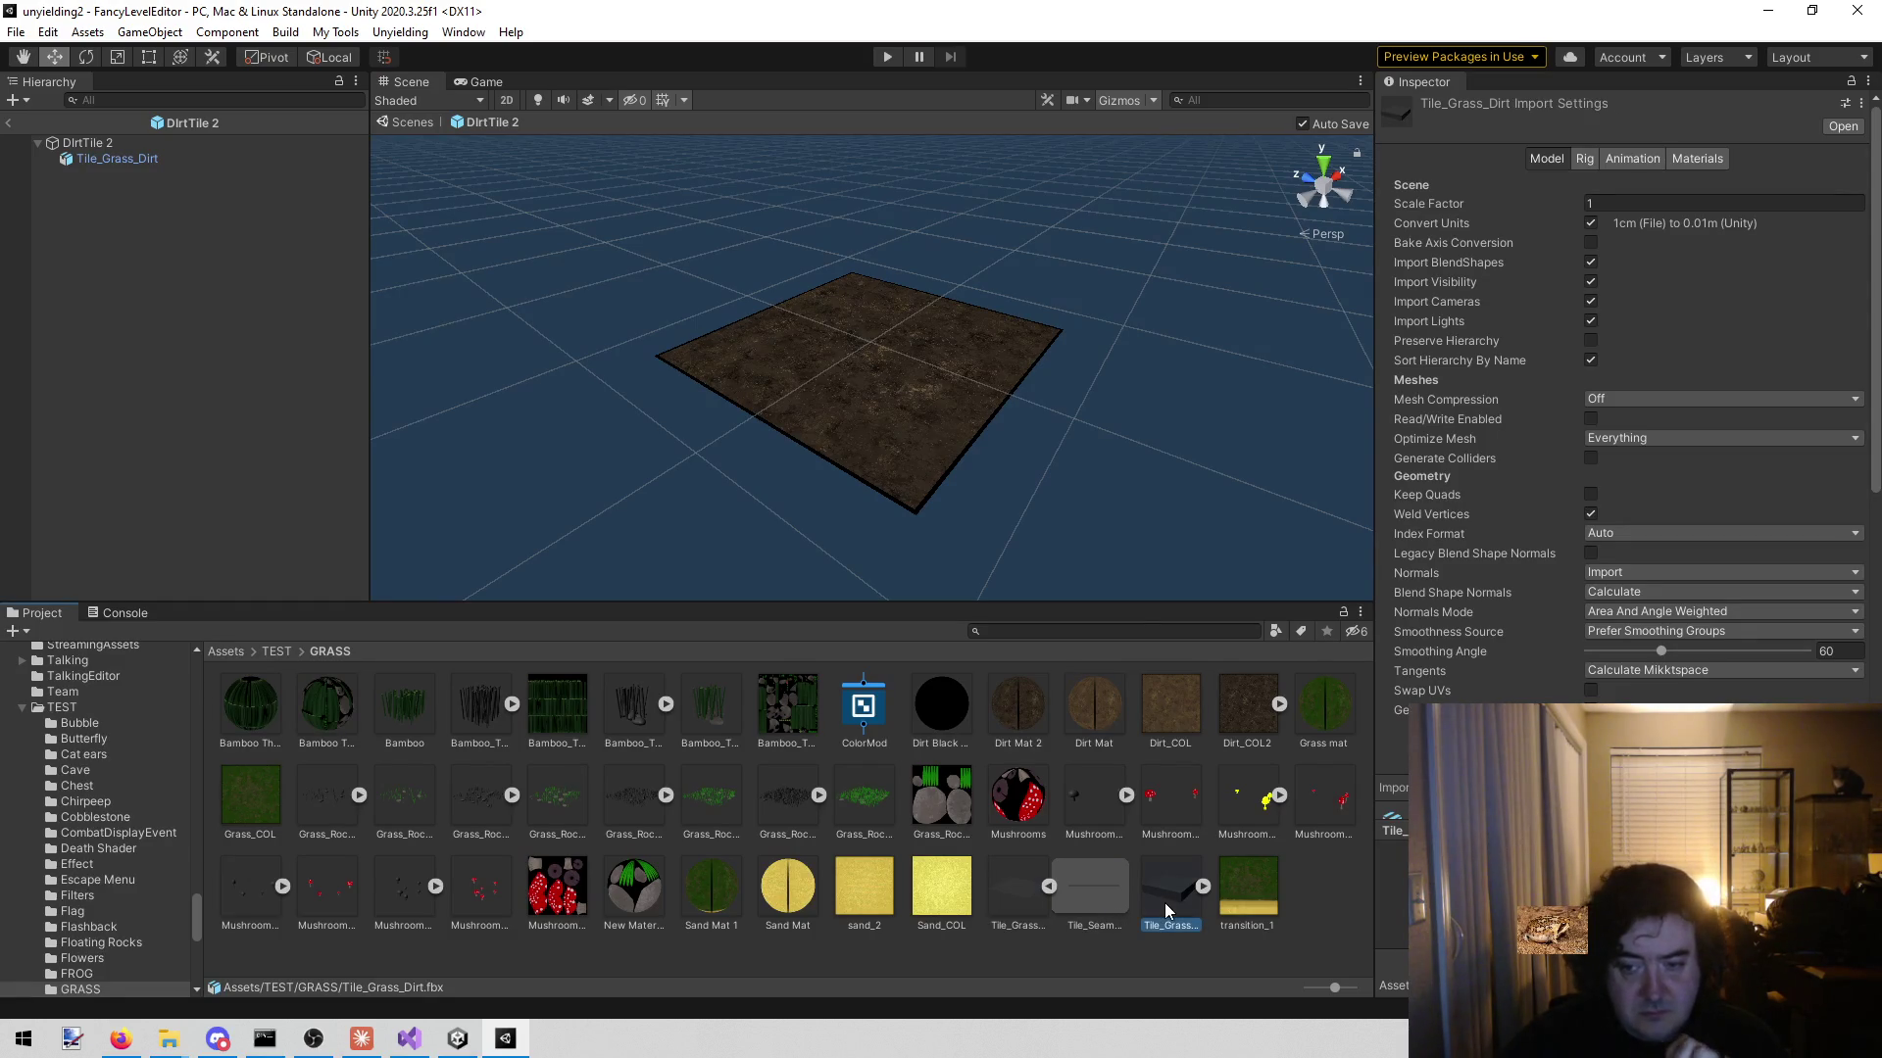
left_click(1090, 890)
left_click(991, 900)
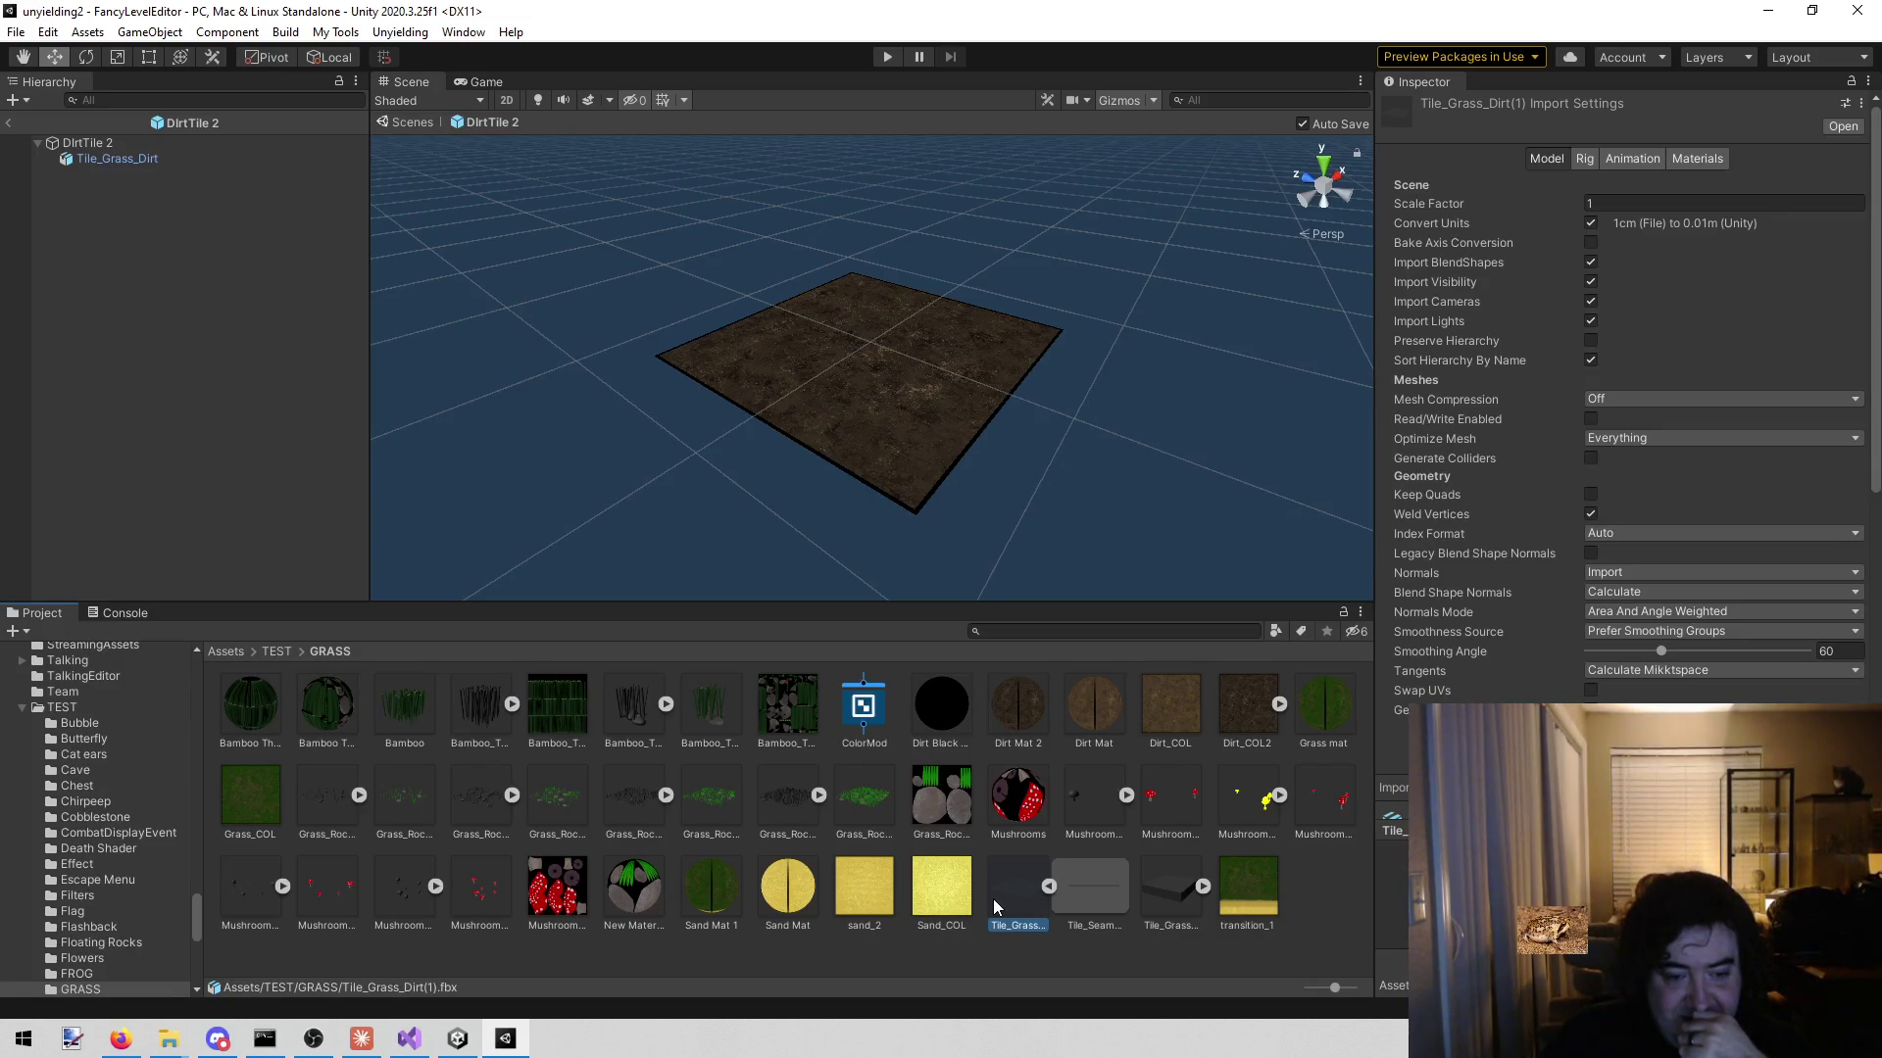
left_click(1152, 900)
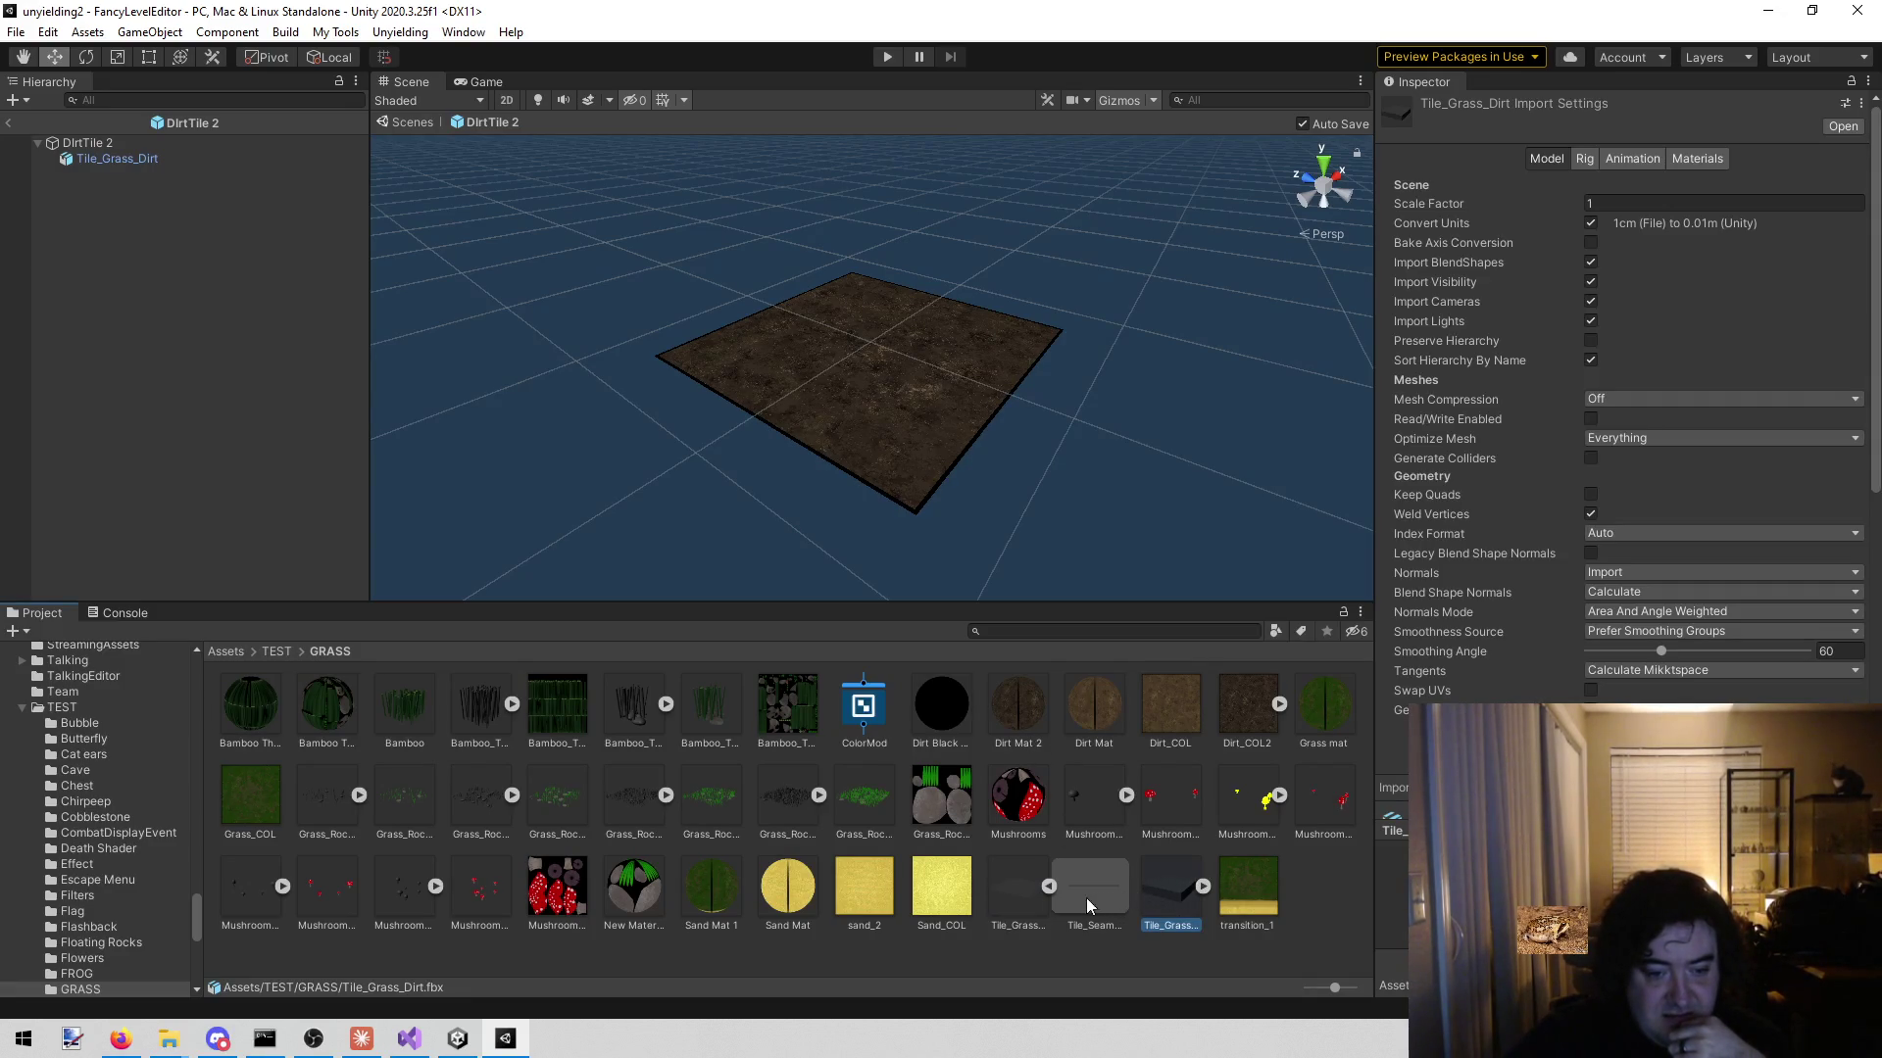
left_click(1000, 898)
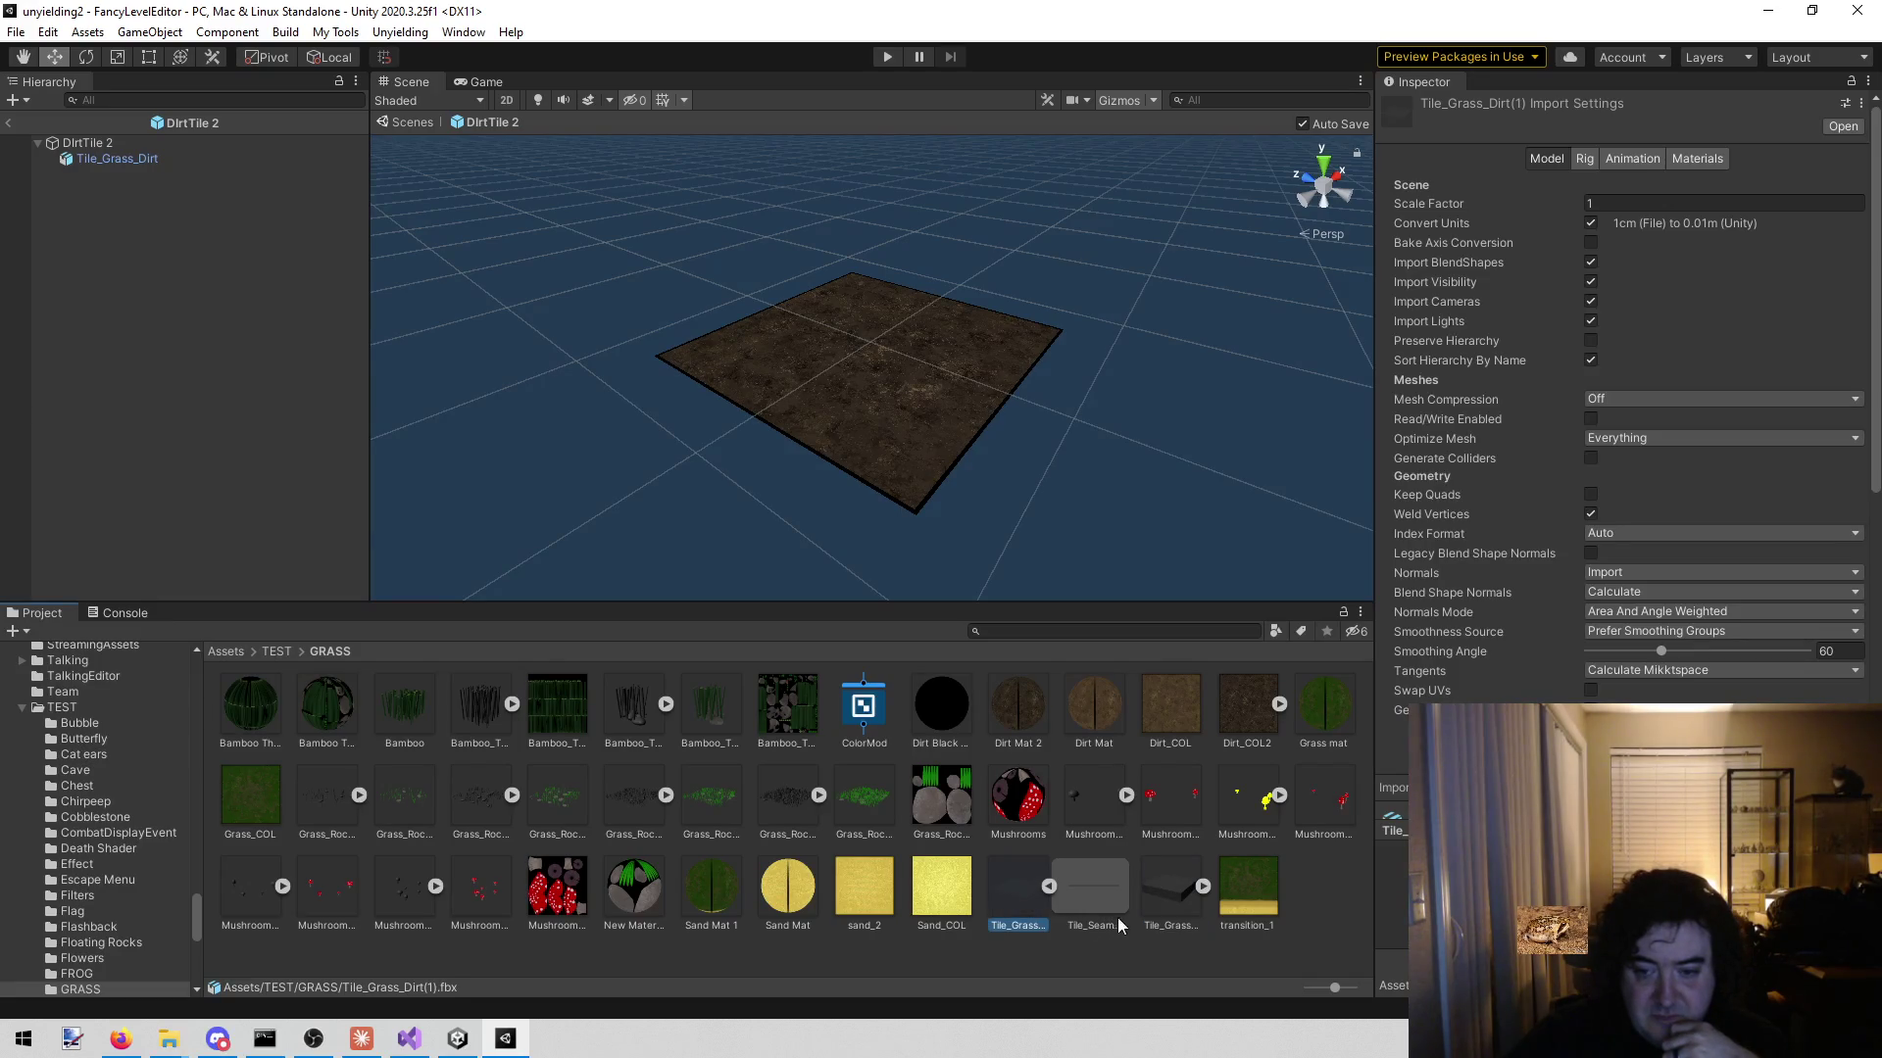
left_click(1156, 908)
left_click(1029, 902)
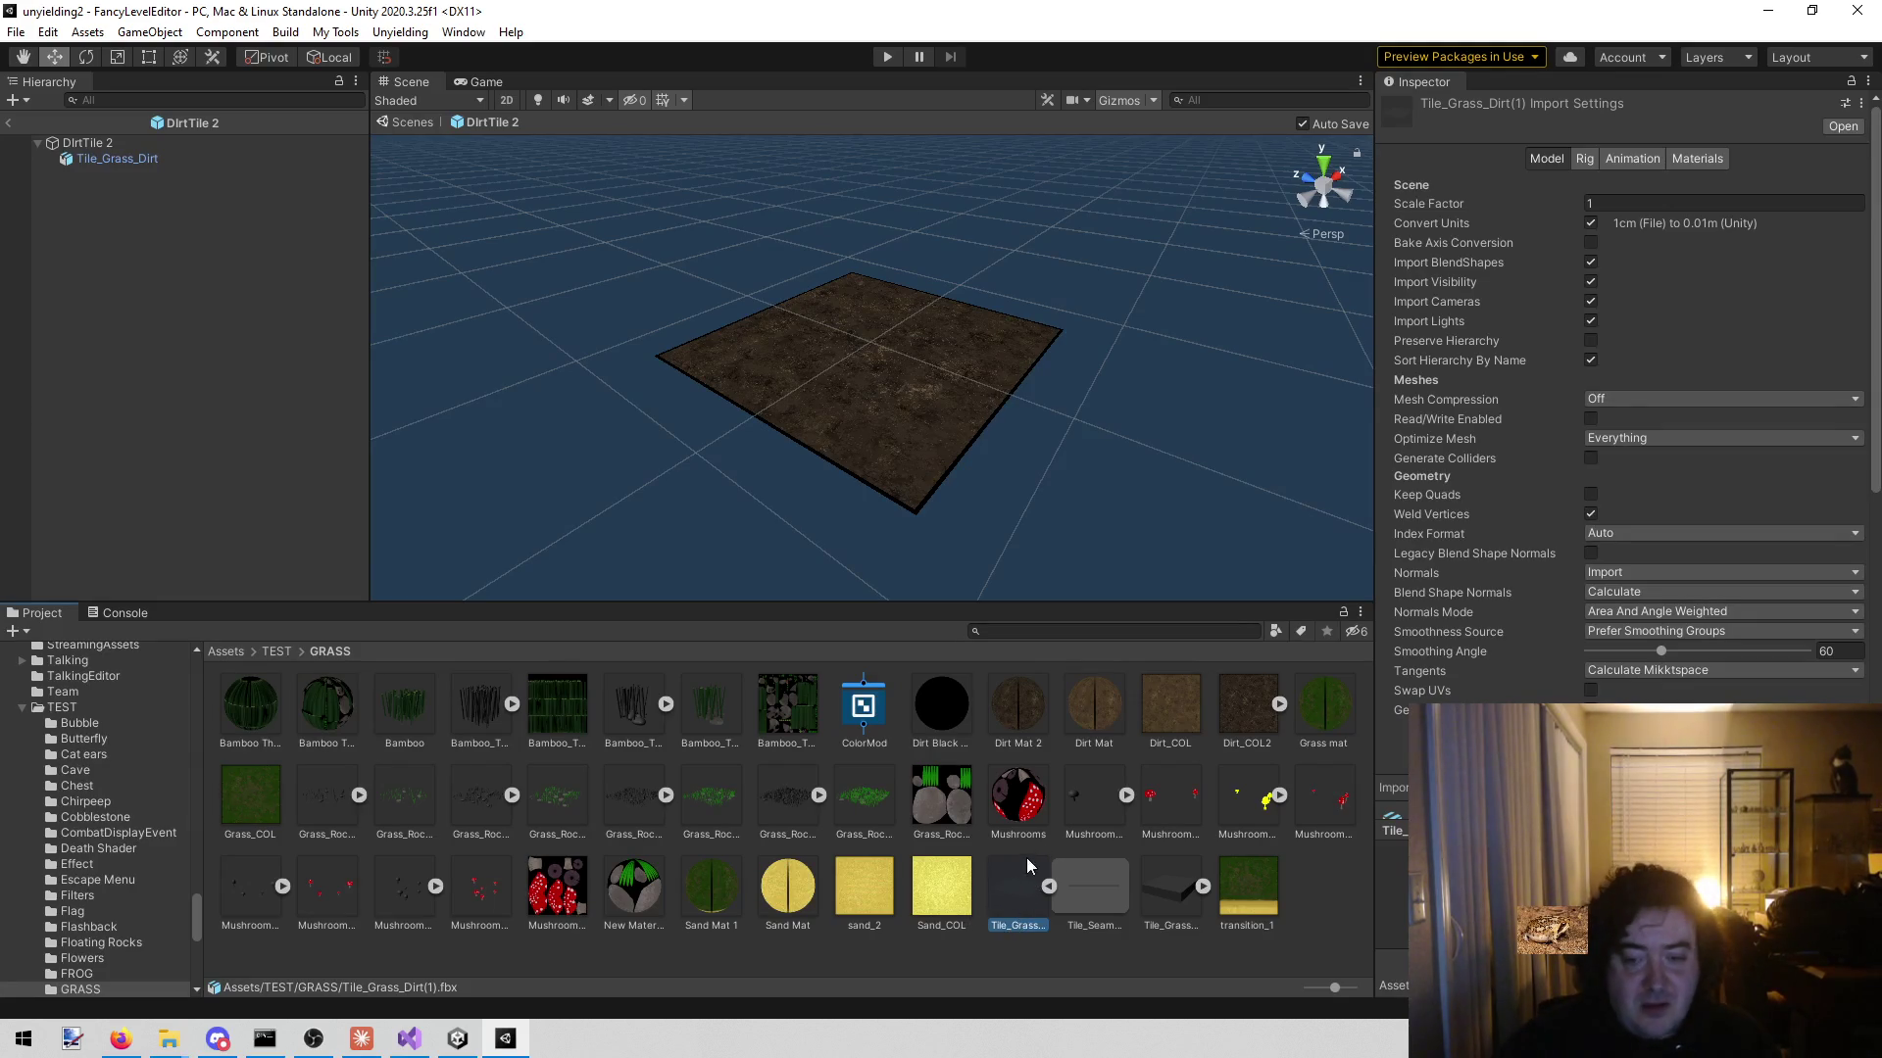
- Reveal the Tile_Grass_Dirt(1) model file in the file explorer, then return to the Unyielding3 editor
right_click(1013, 889)
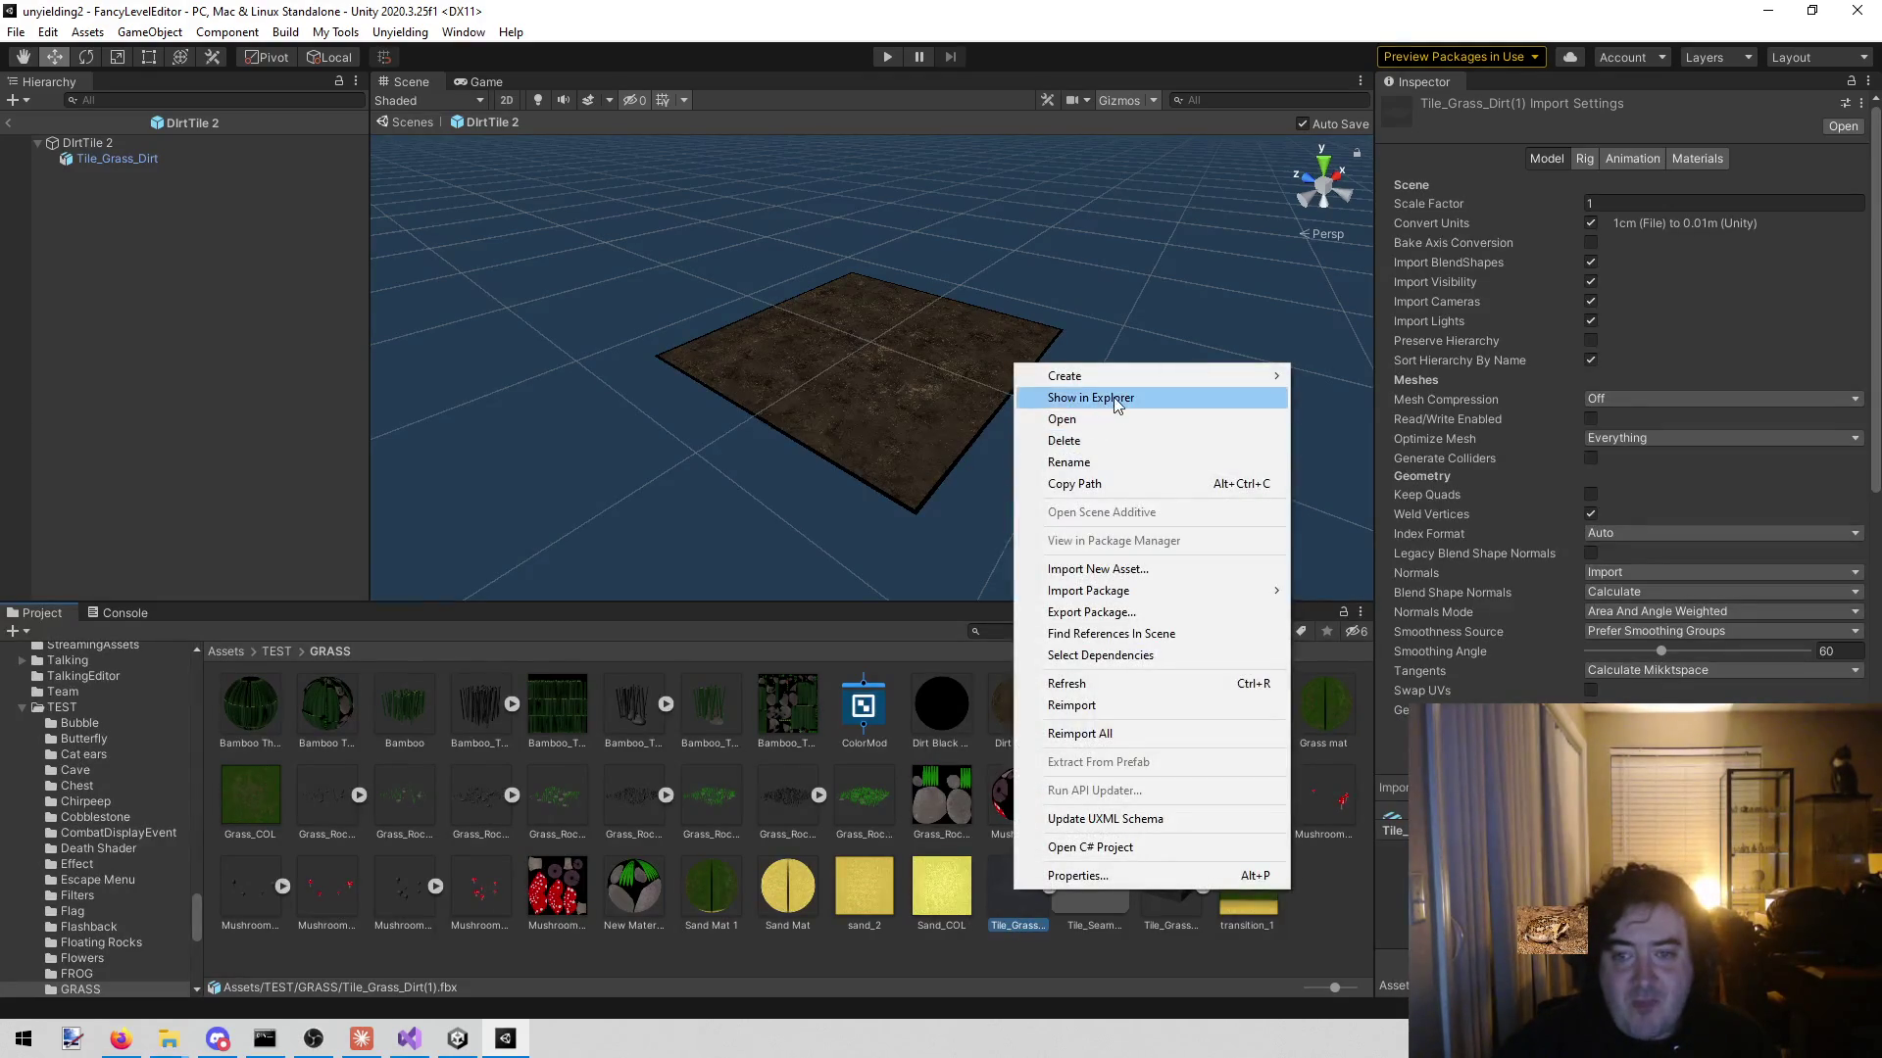
left_click(1114, 395)
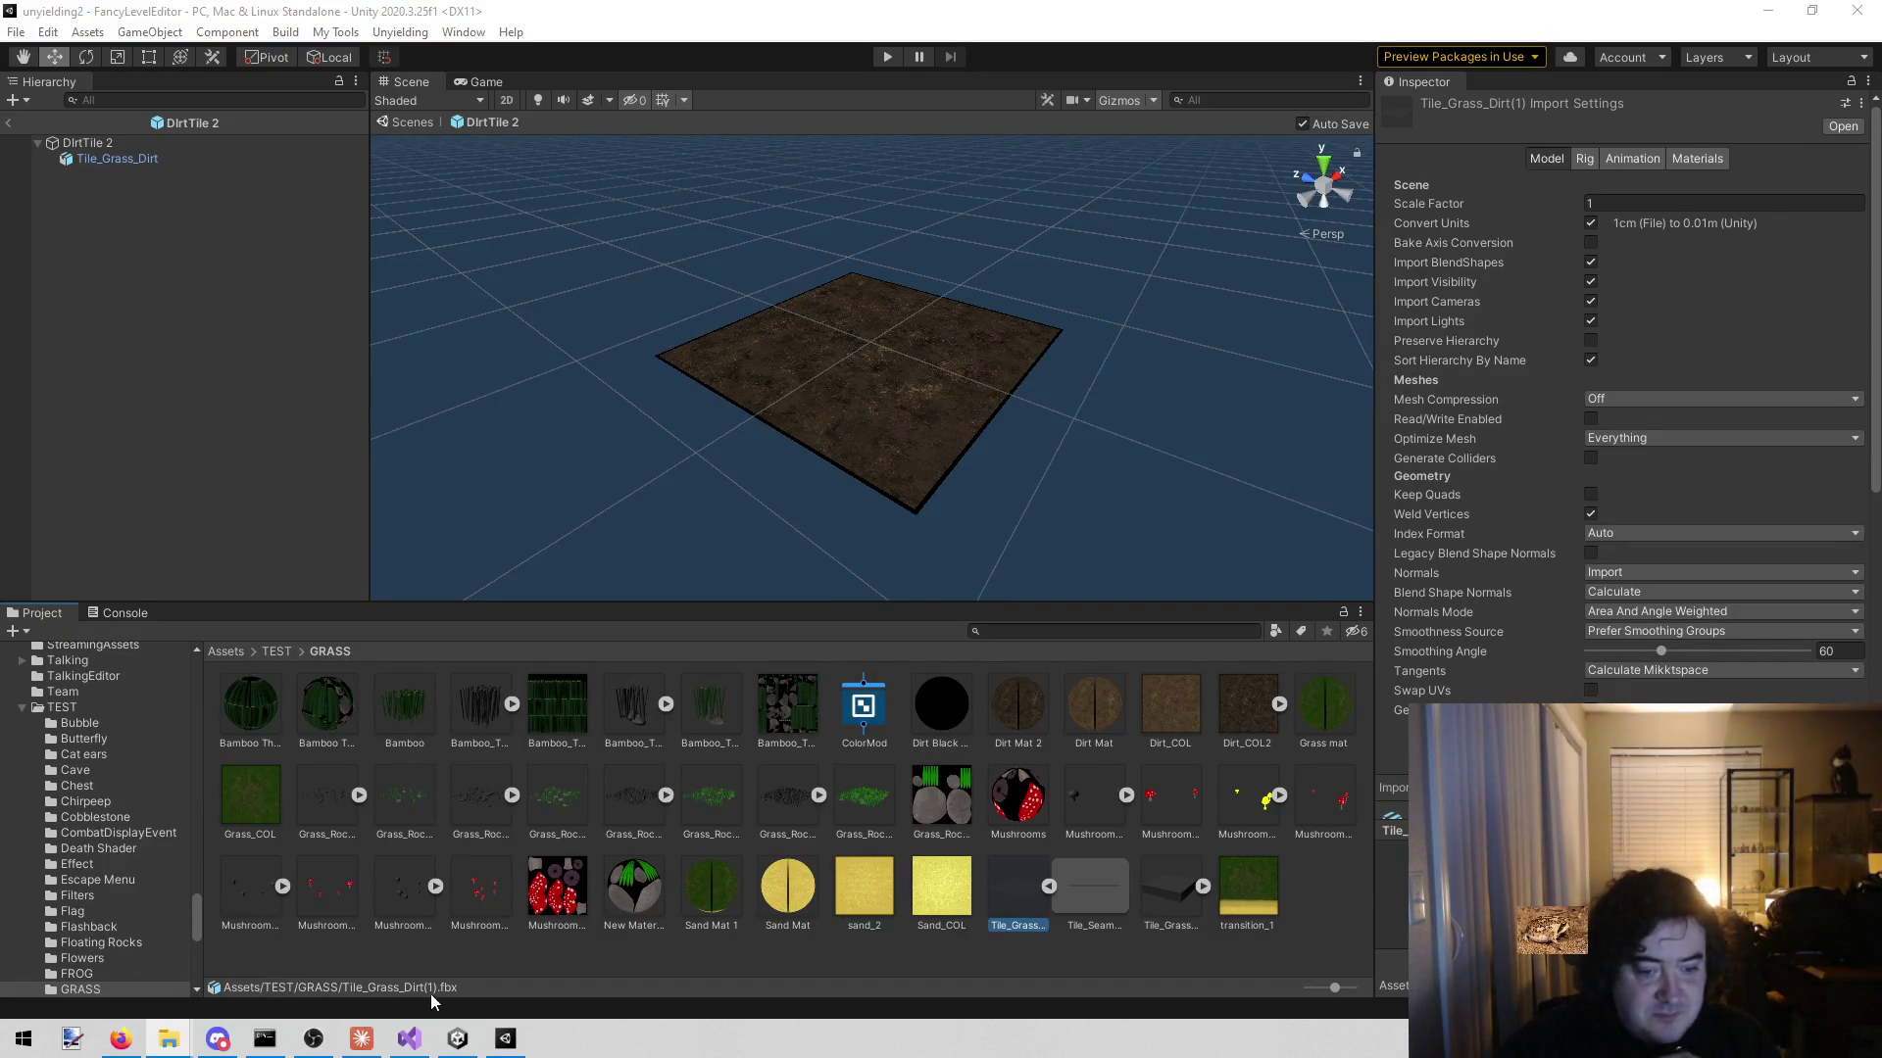
mouse_move(471, 1044)
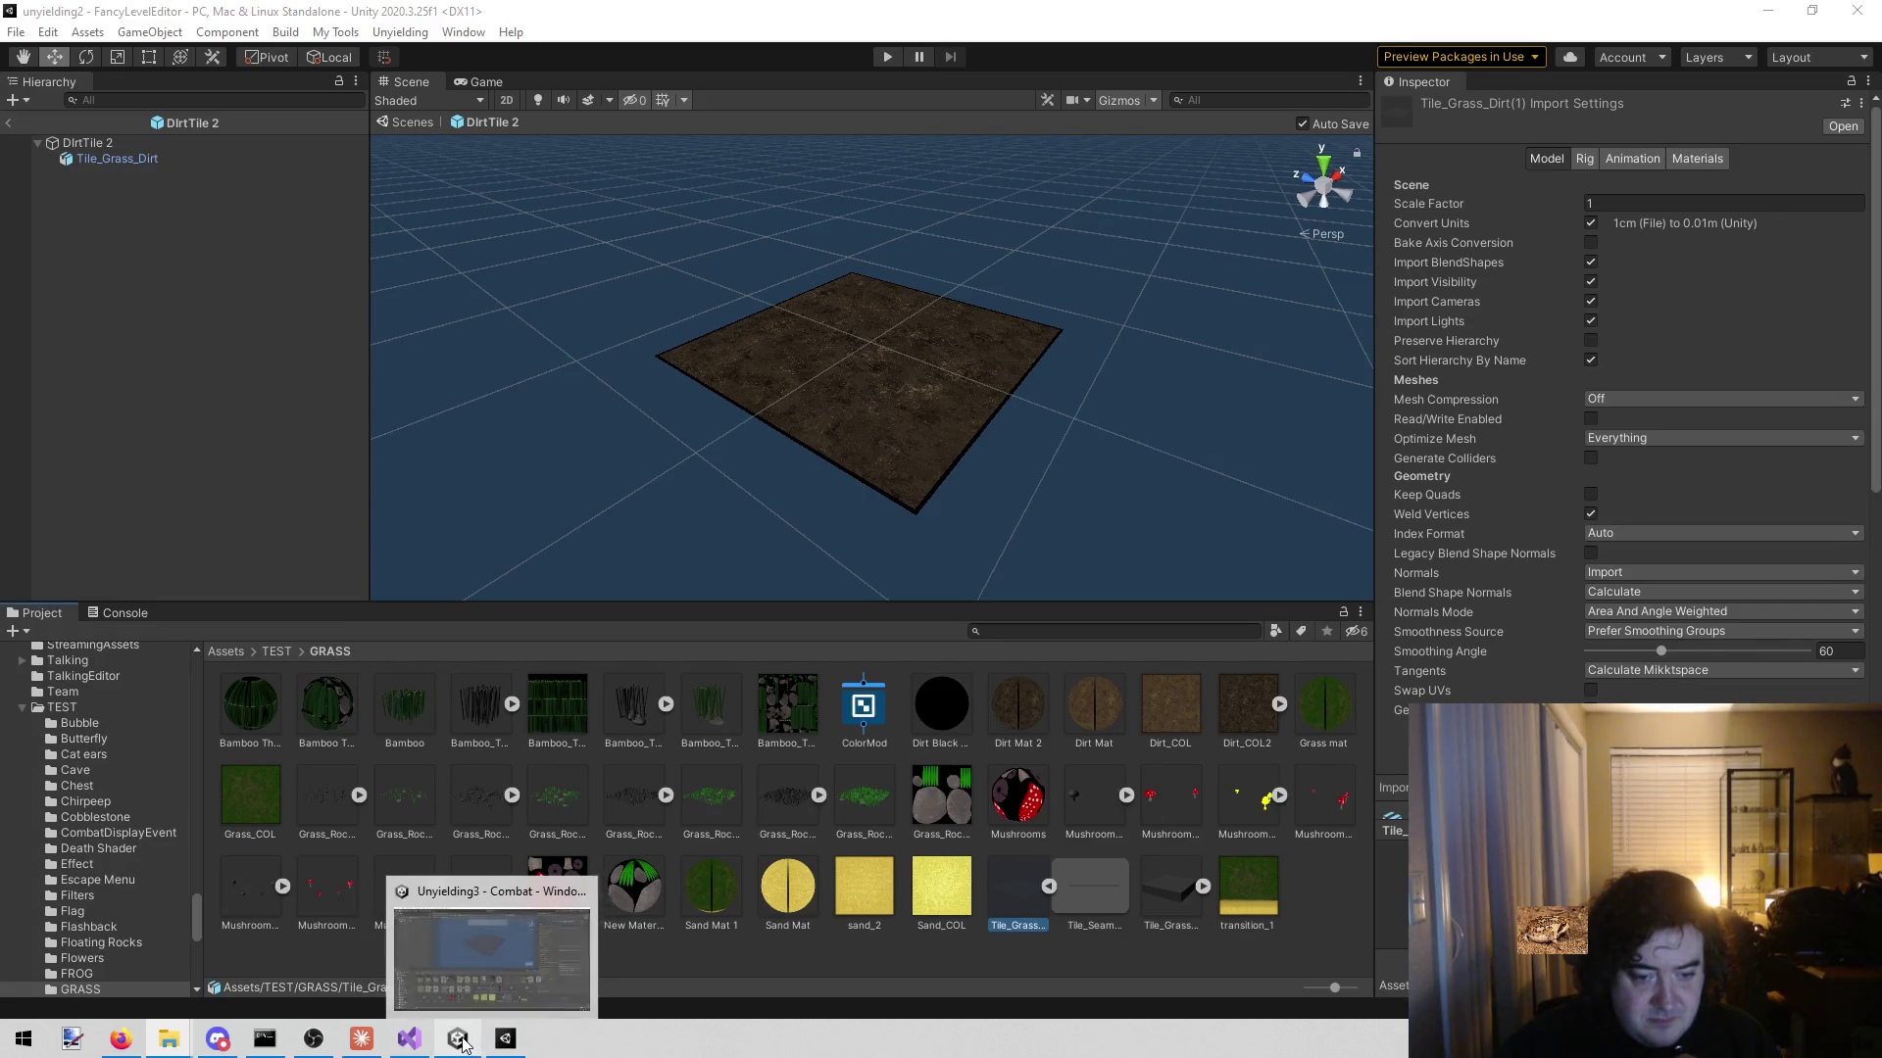
left_click(470, 1043)
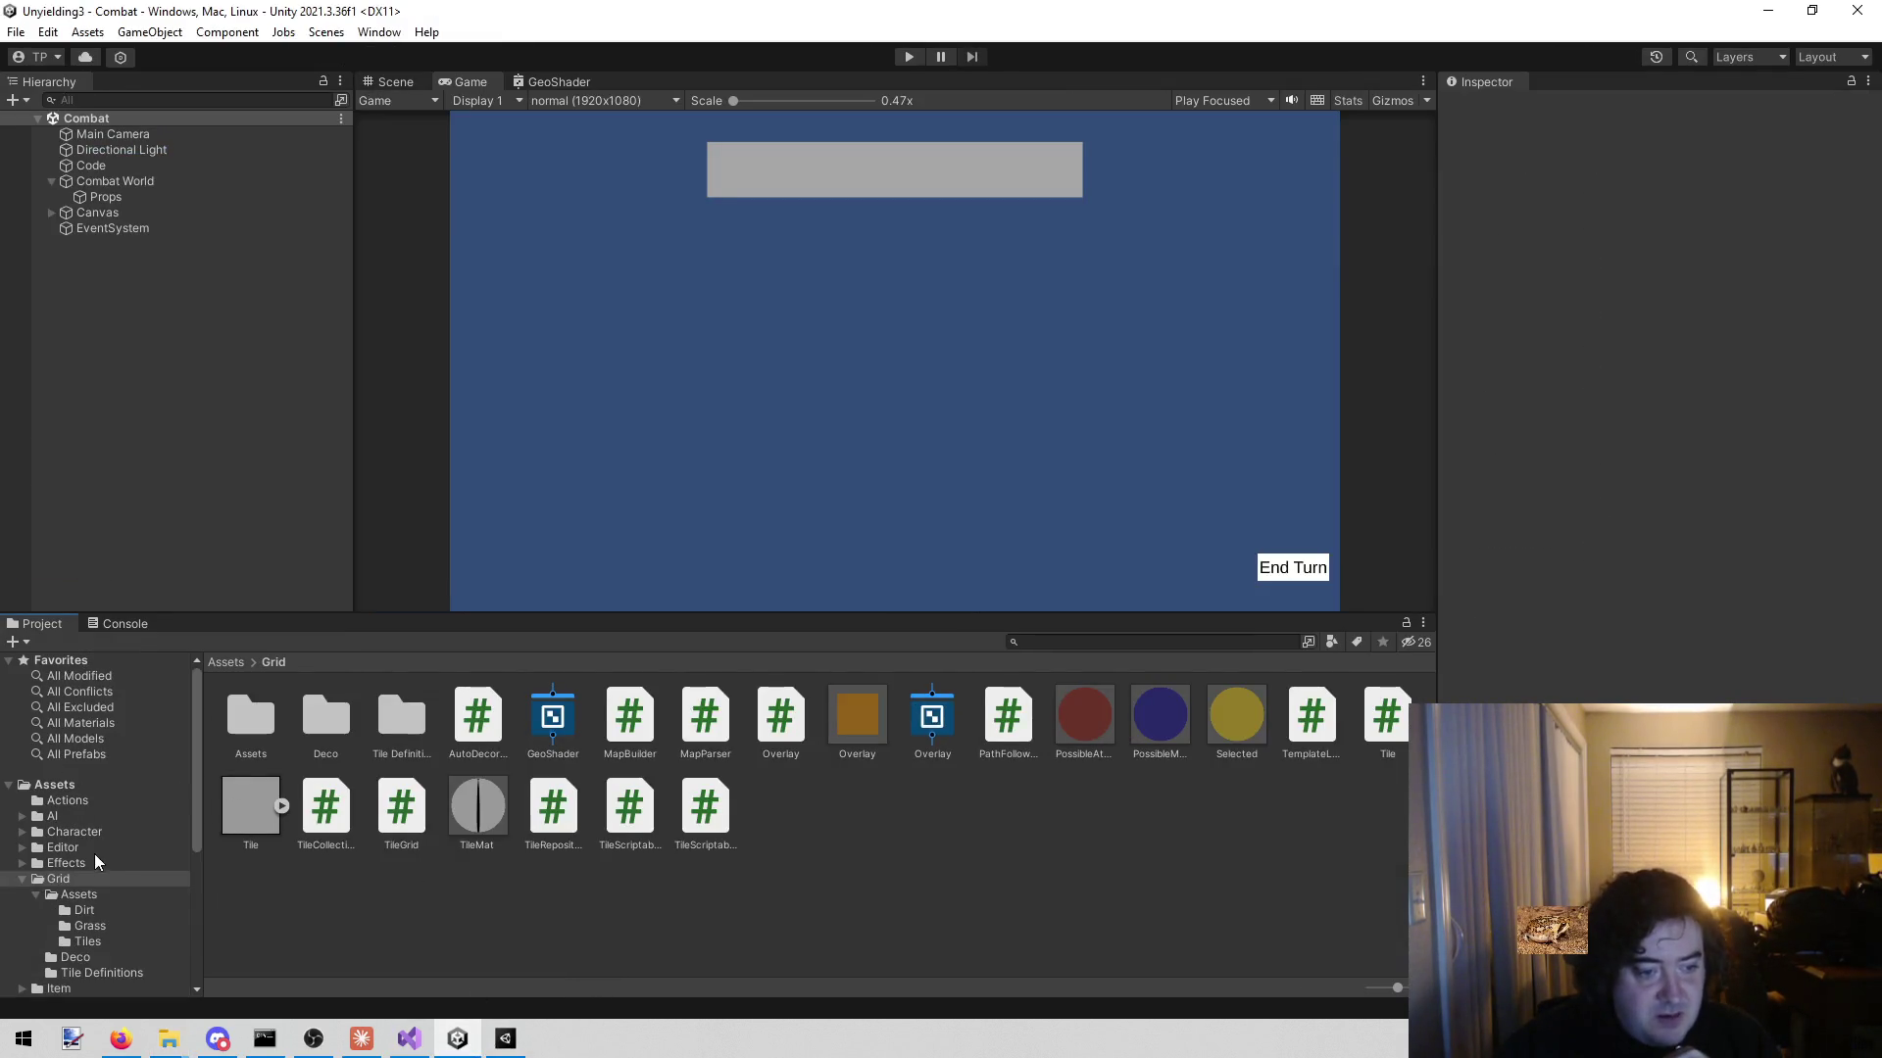
- Open the Grid's Assets subfolder, then its Tiles folder
left_click(86, 862)
left_click(71, 879)
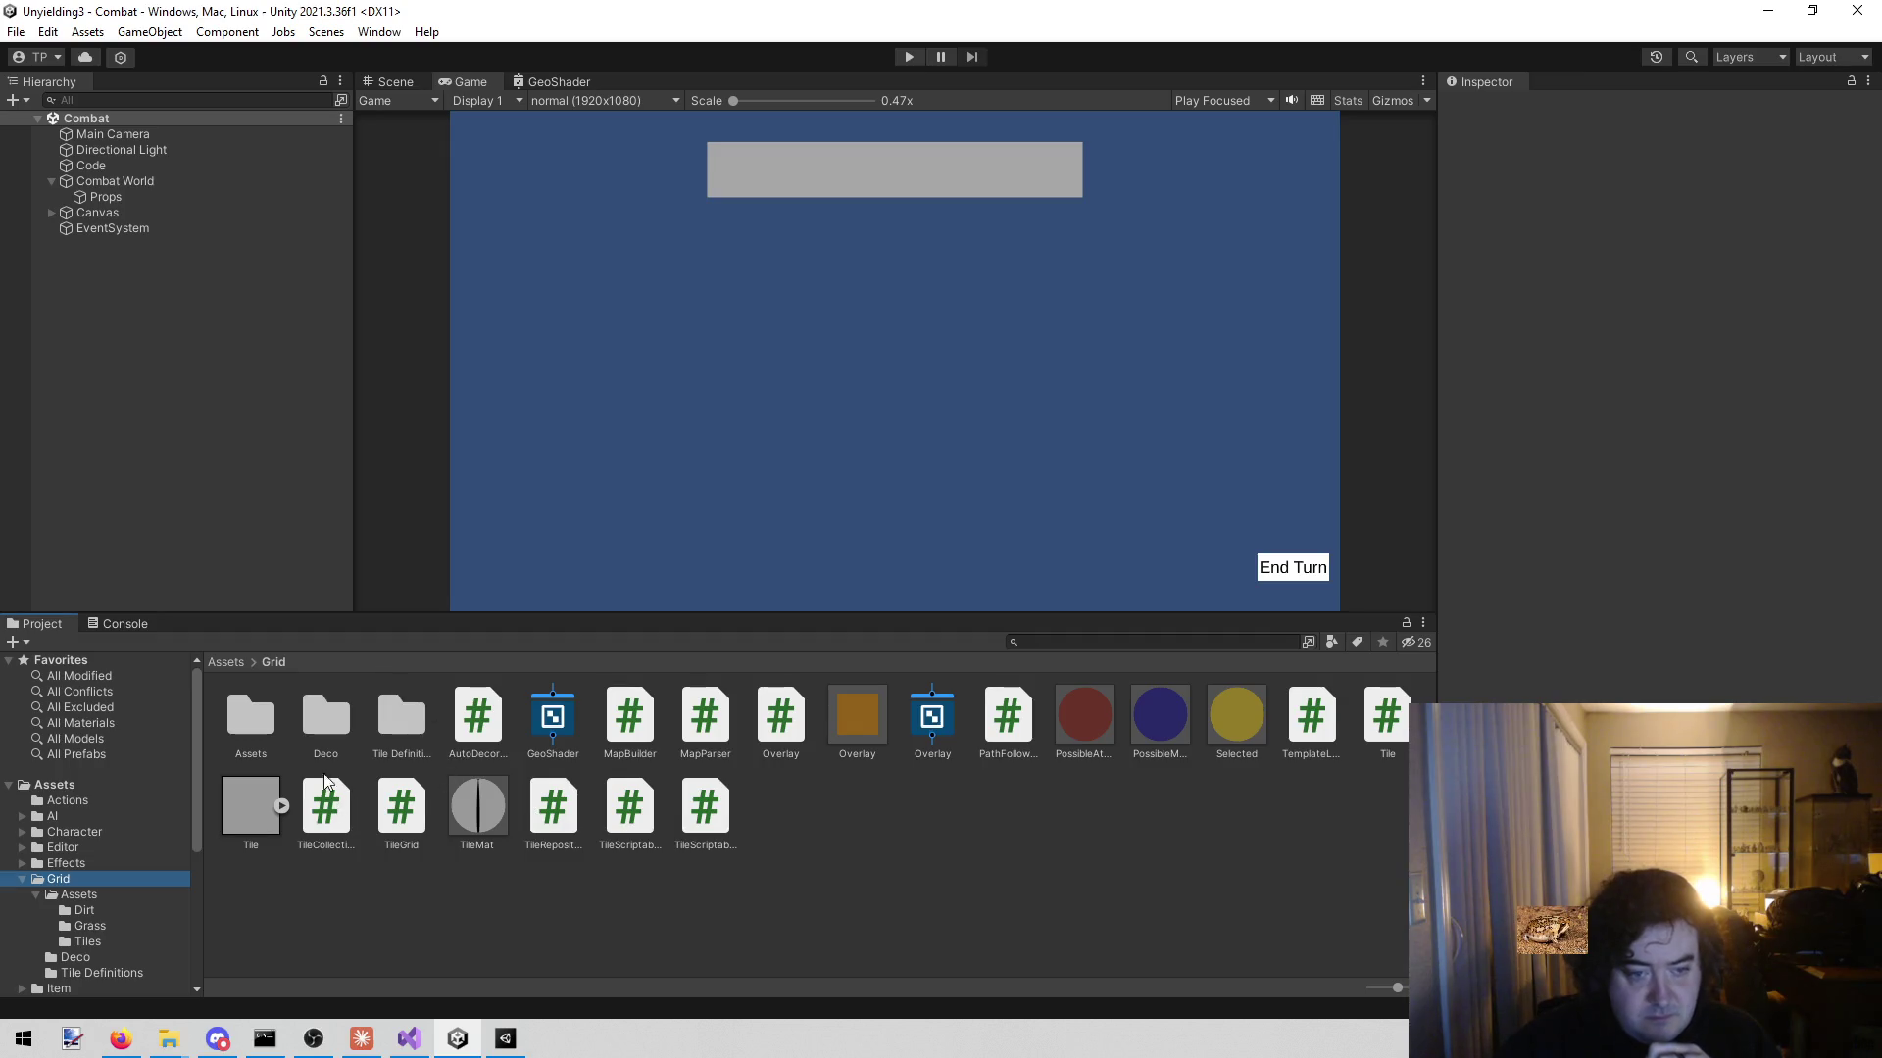
double_click(254, 720)
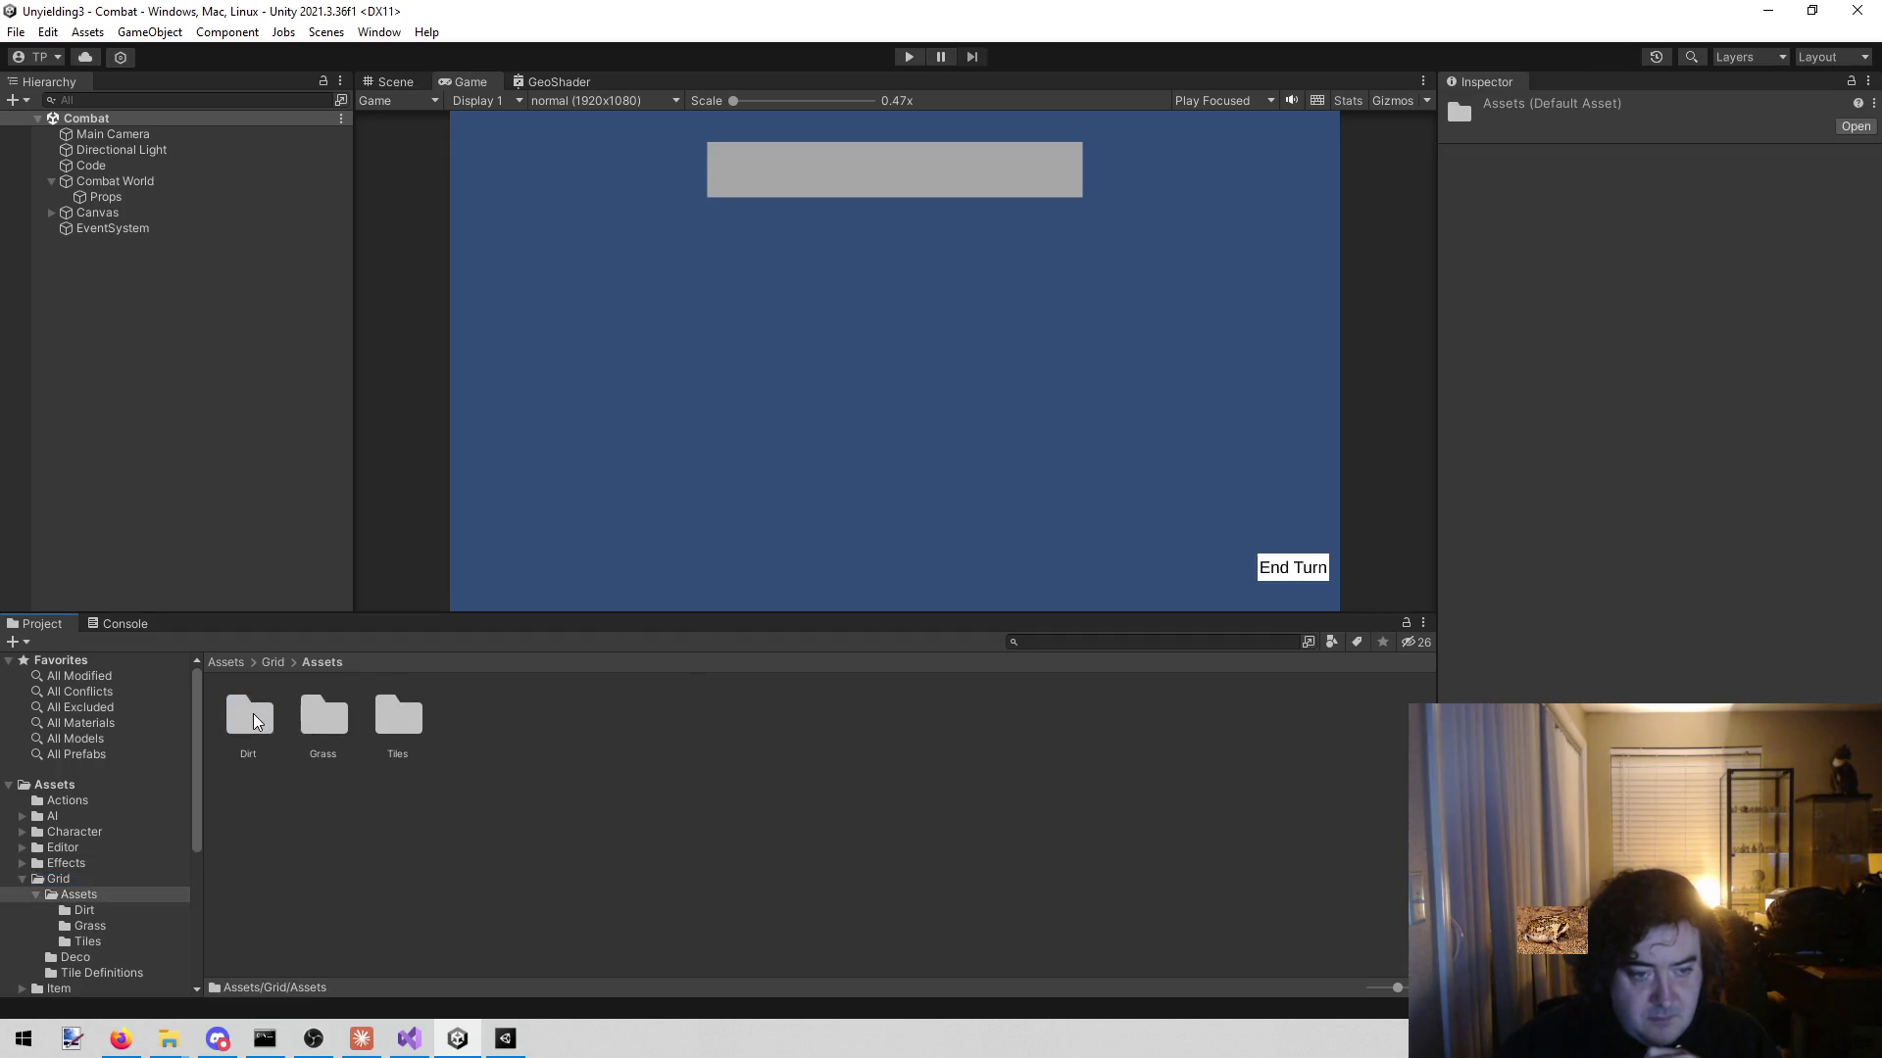
left_click(389, 724)
double_click(389, 724)
- Open DirtTile in the Scene view, check its Collider and root components, and expand Tile_Grass_Dirt(1)
double_click(241, 719)
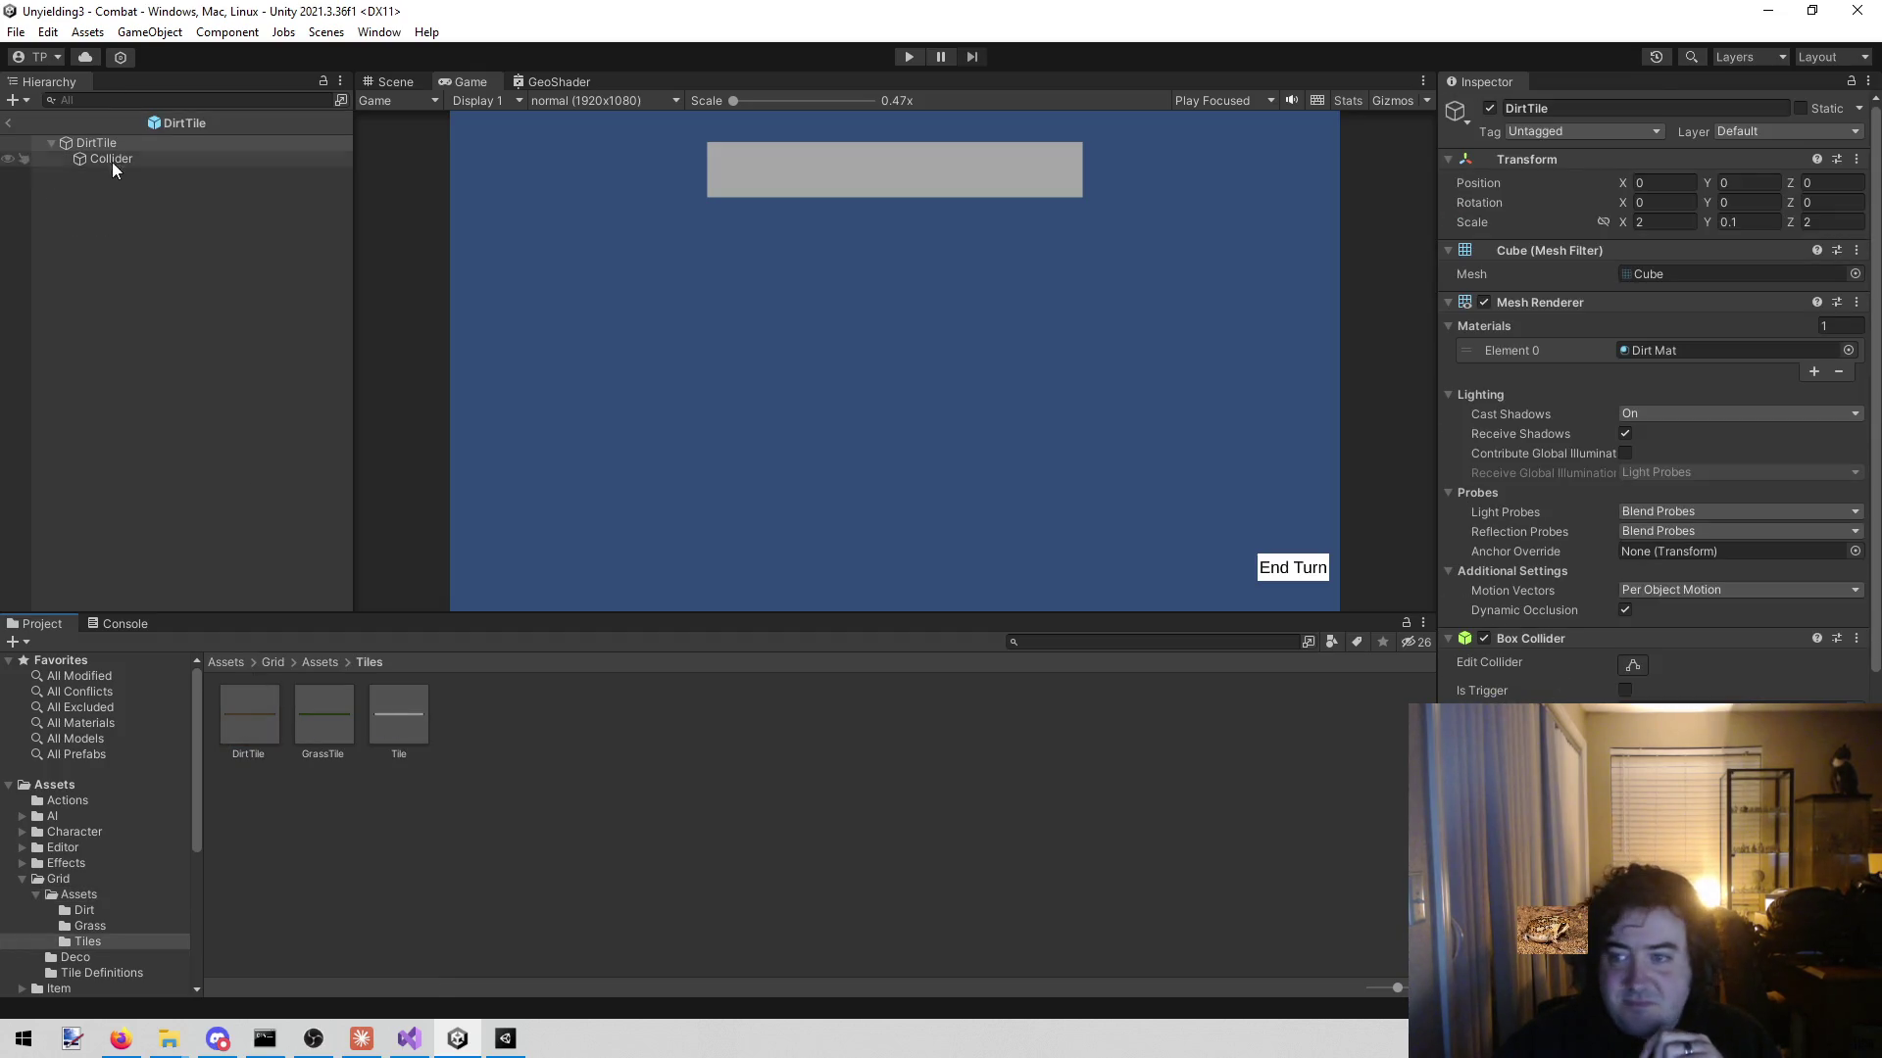
left_click(389, 82)
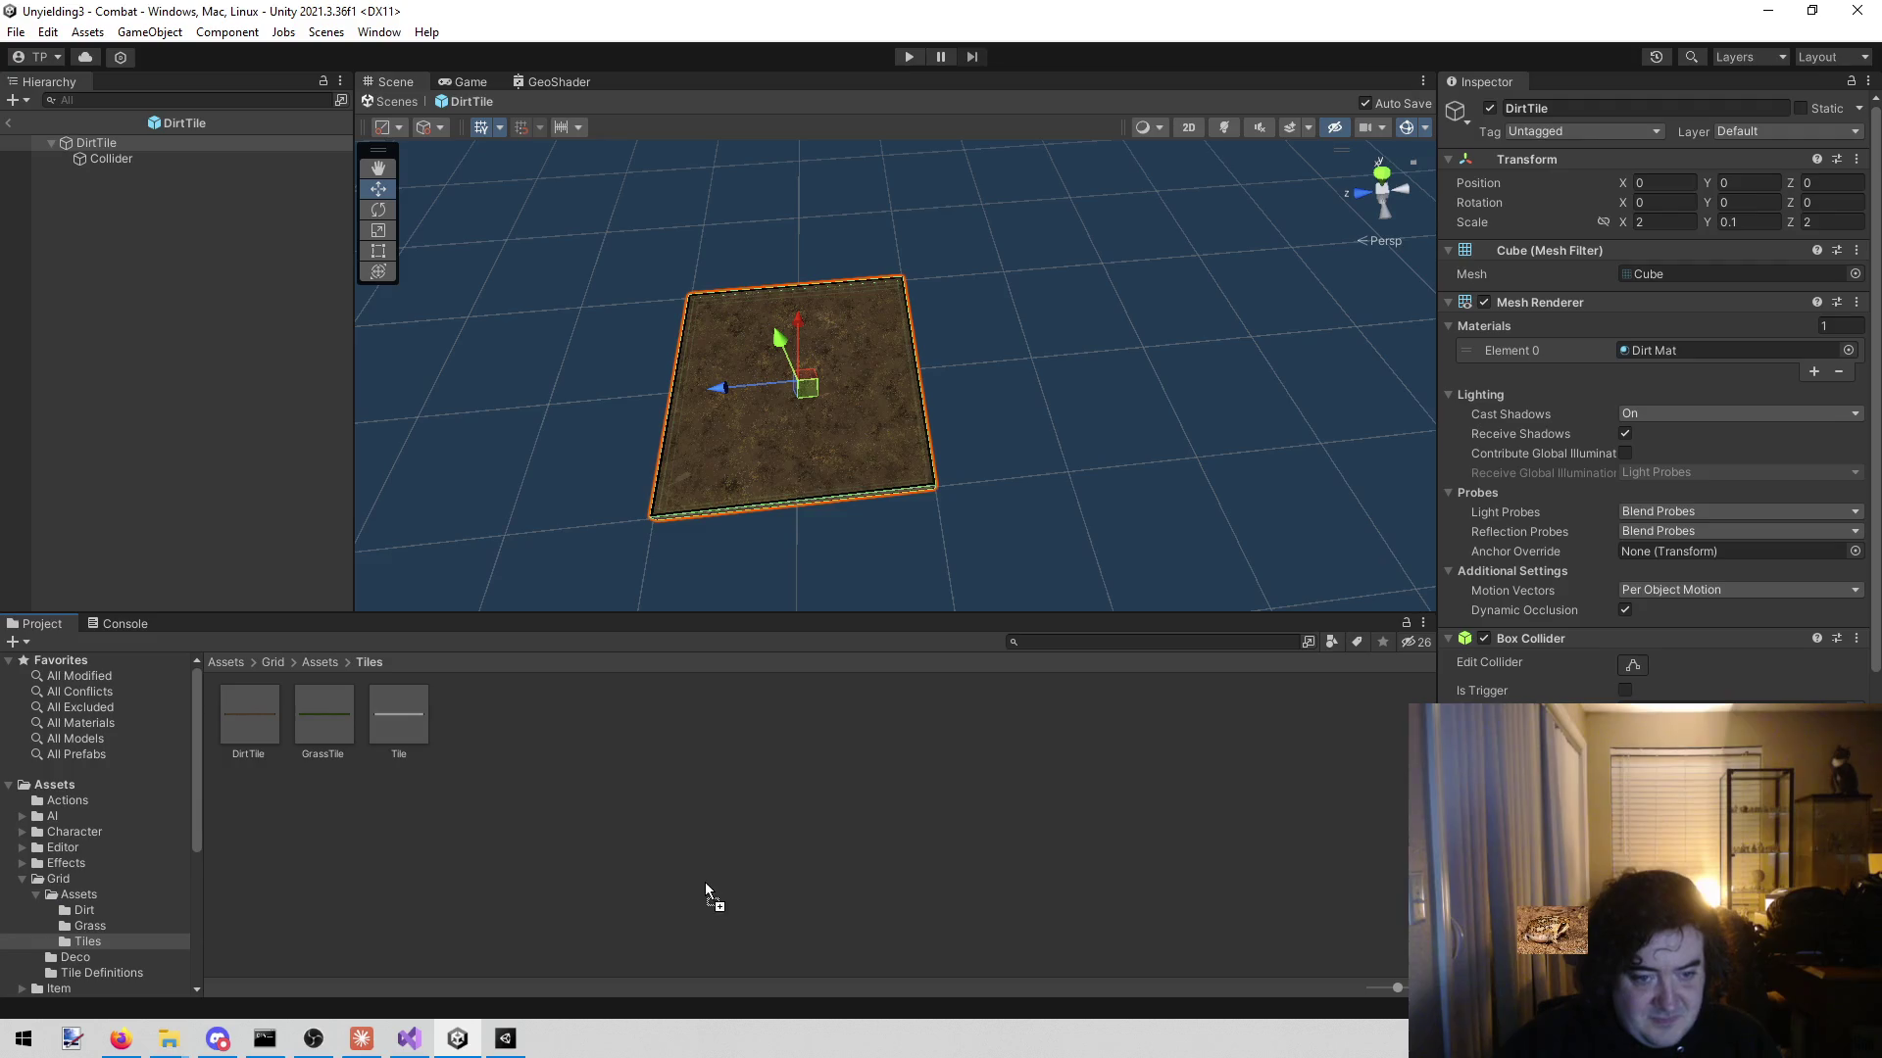
left_click(620, 892)
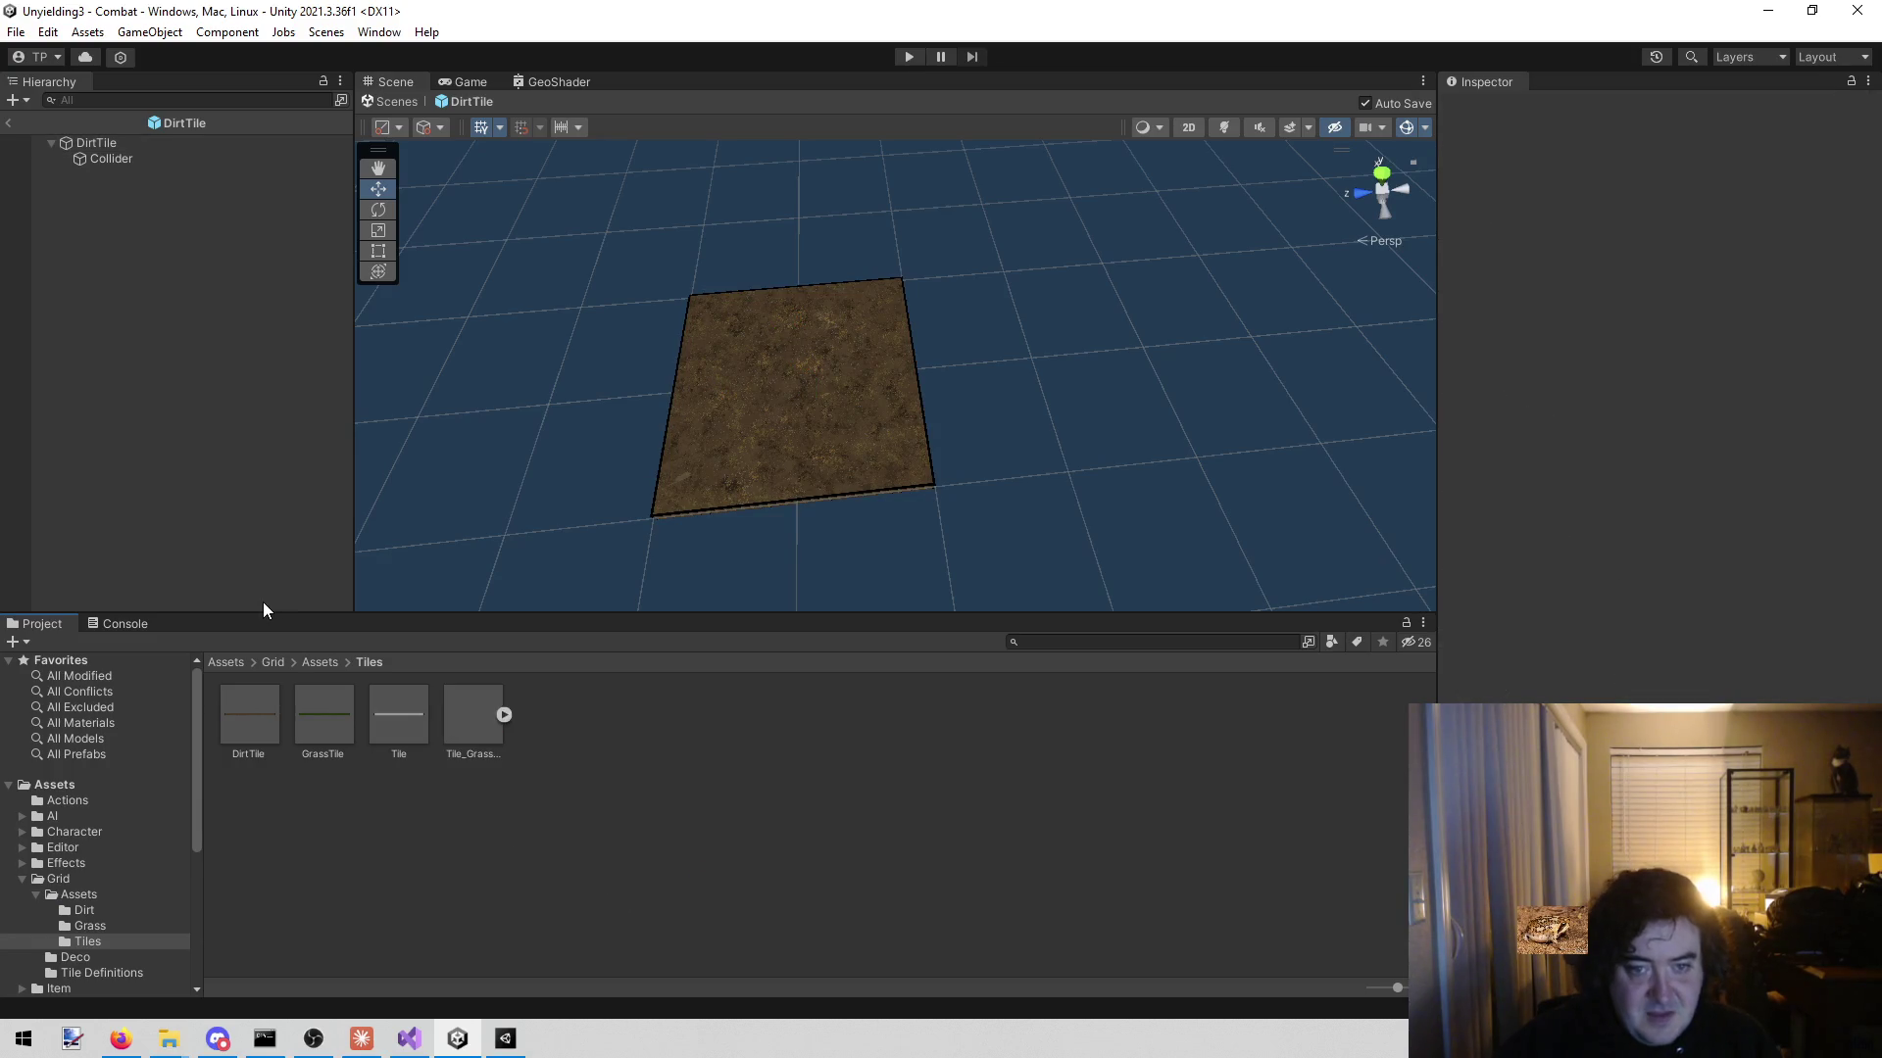
left_click(109, 159)
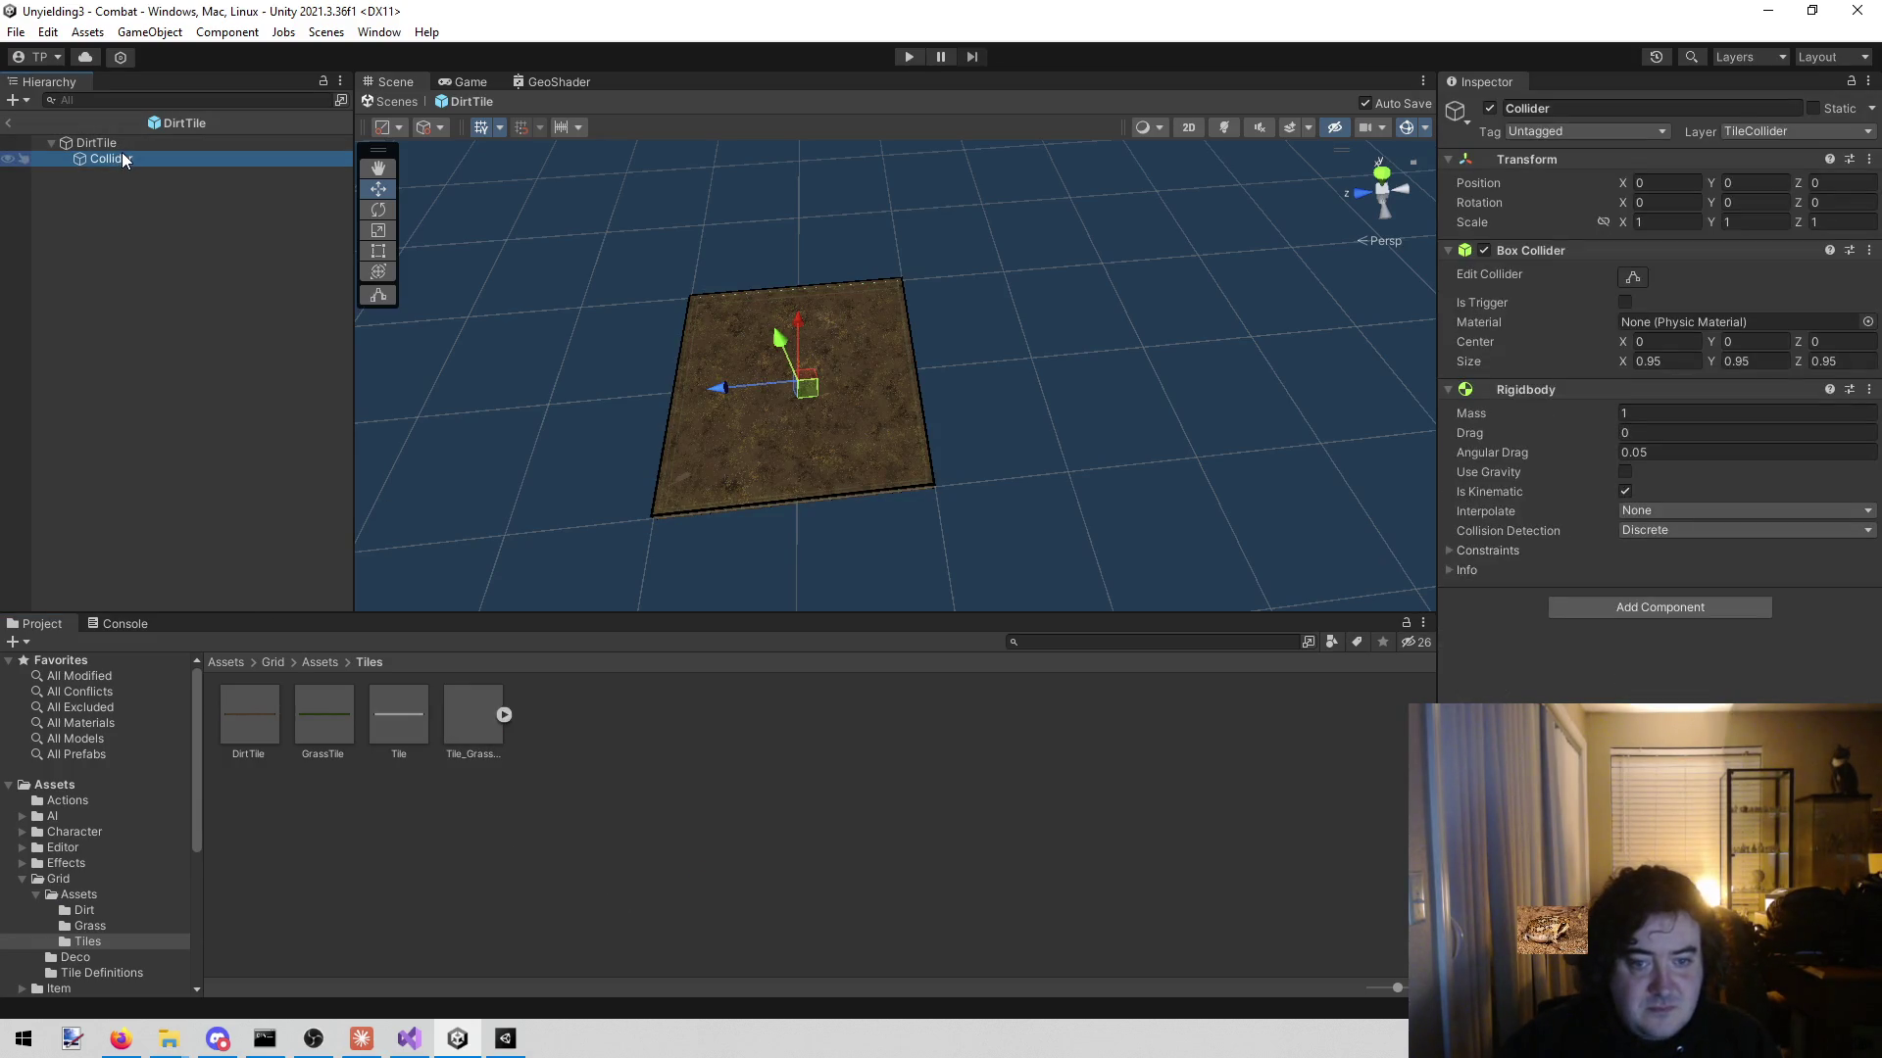
left_click(127, 145)
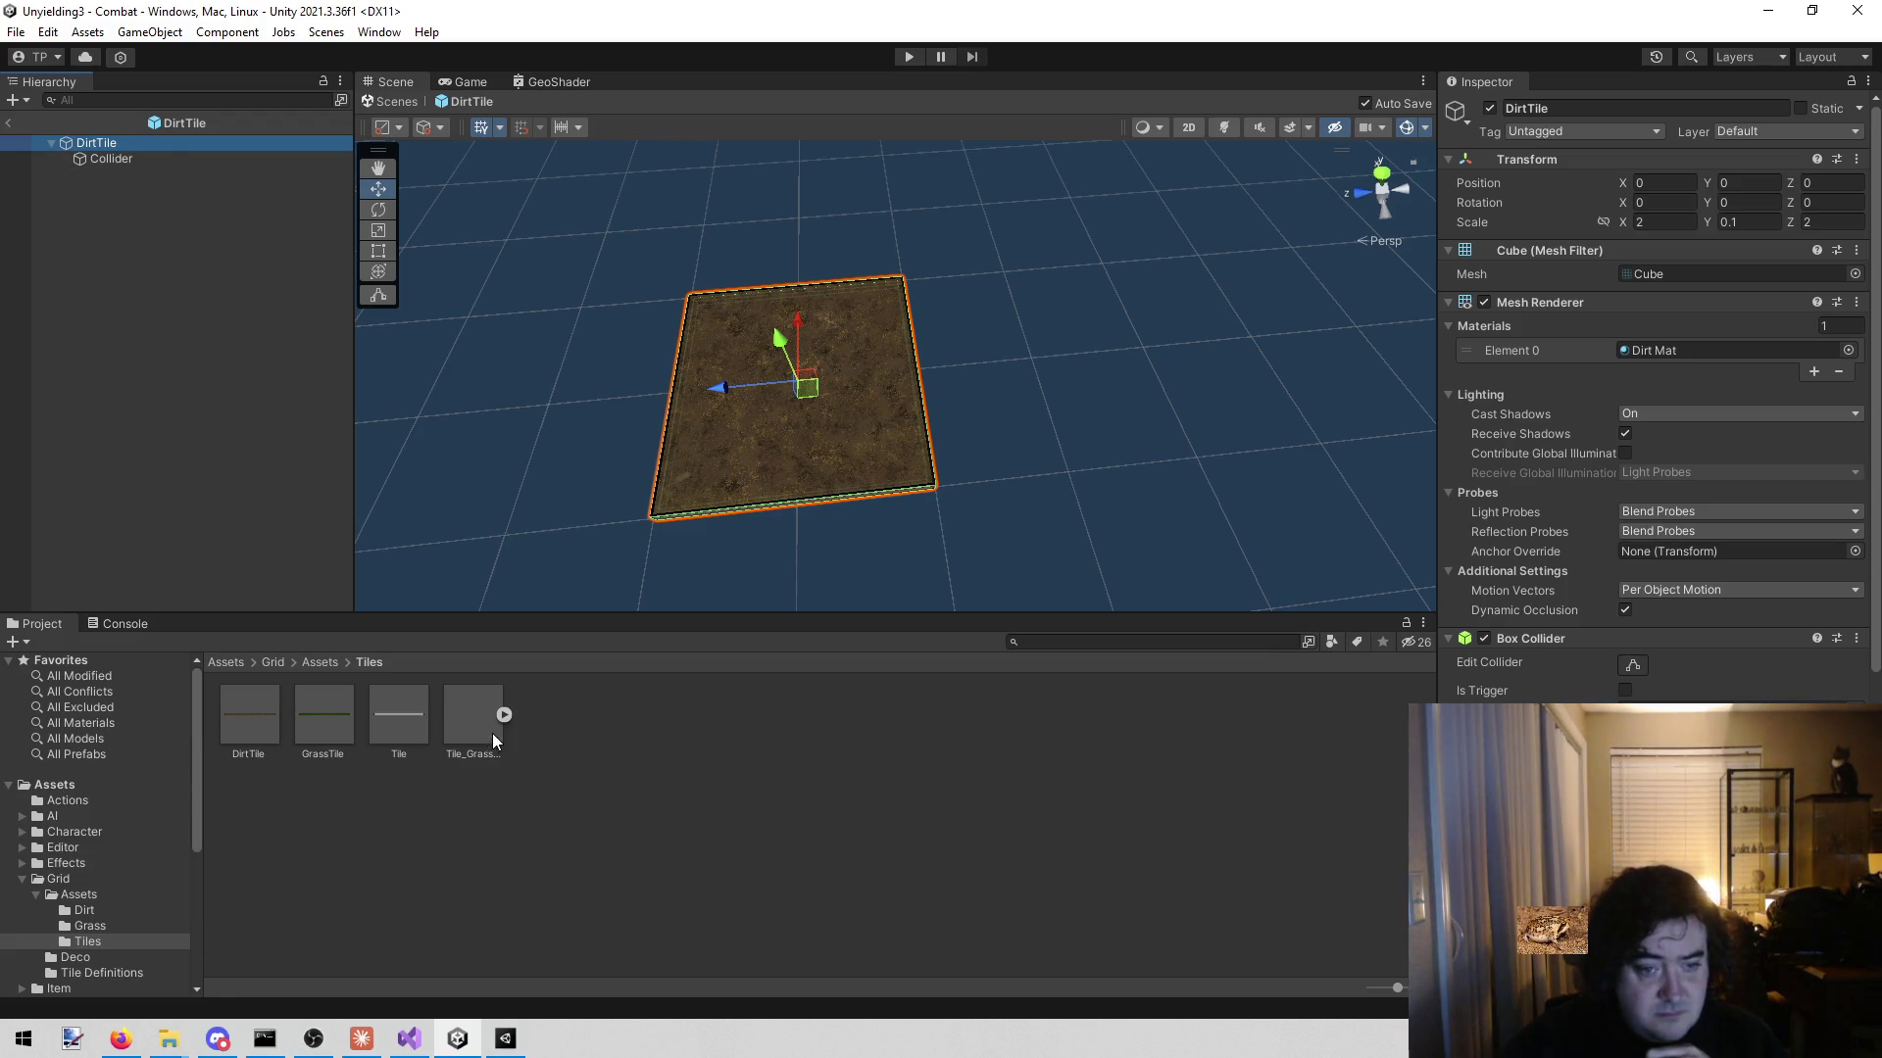
left_click(580, 848)
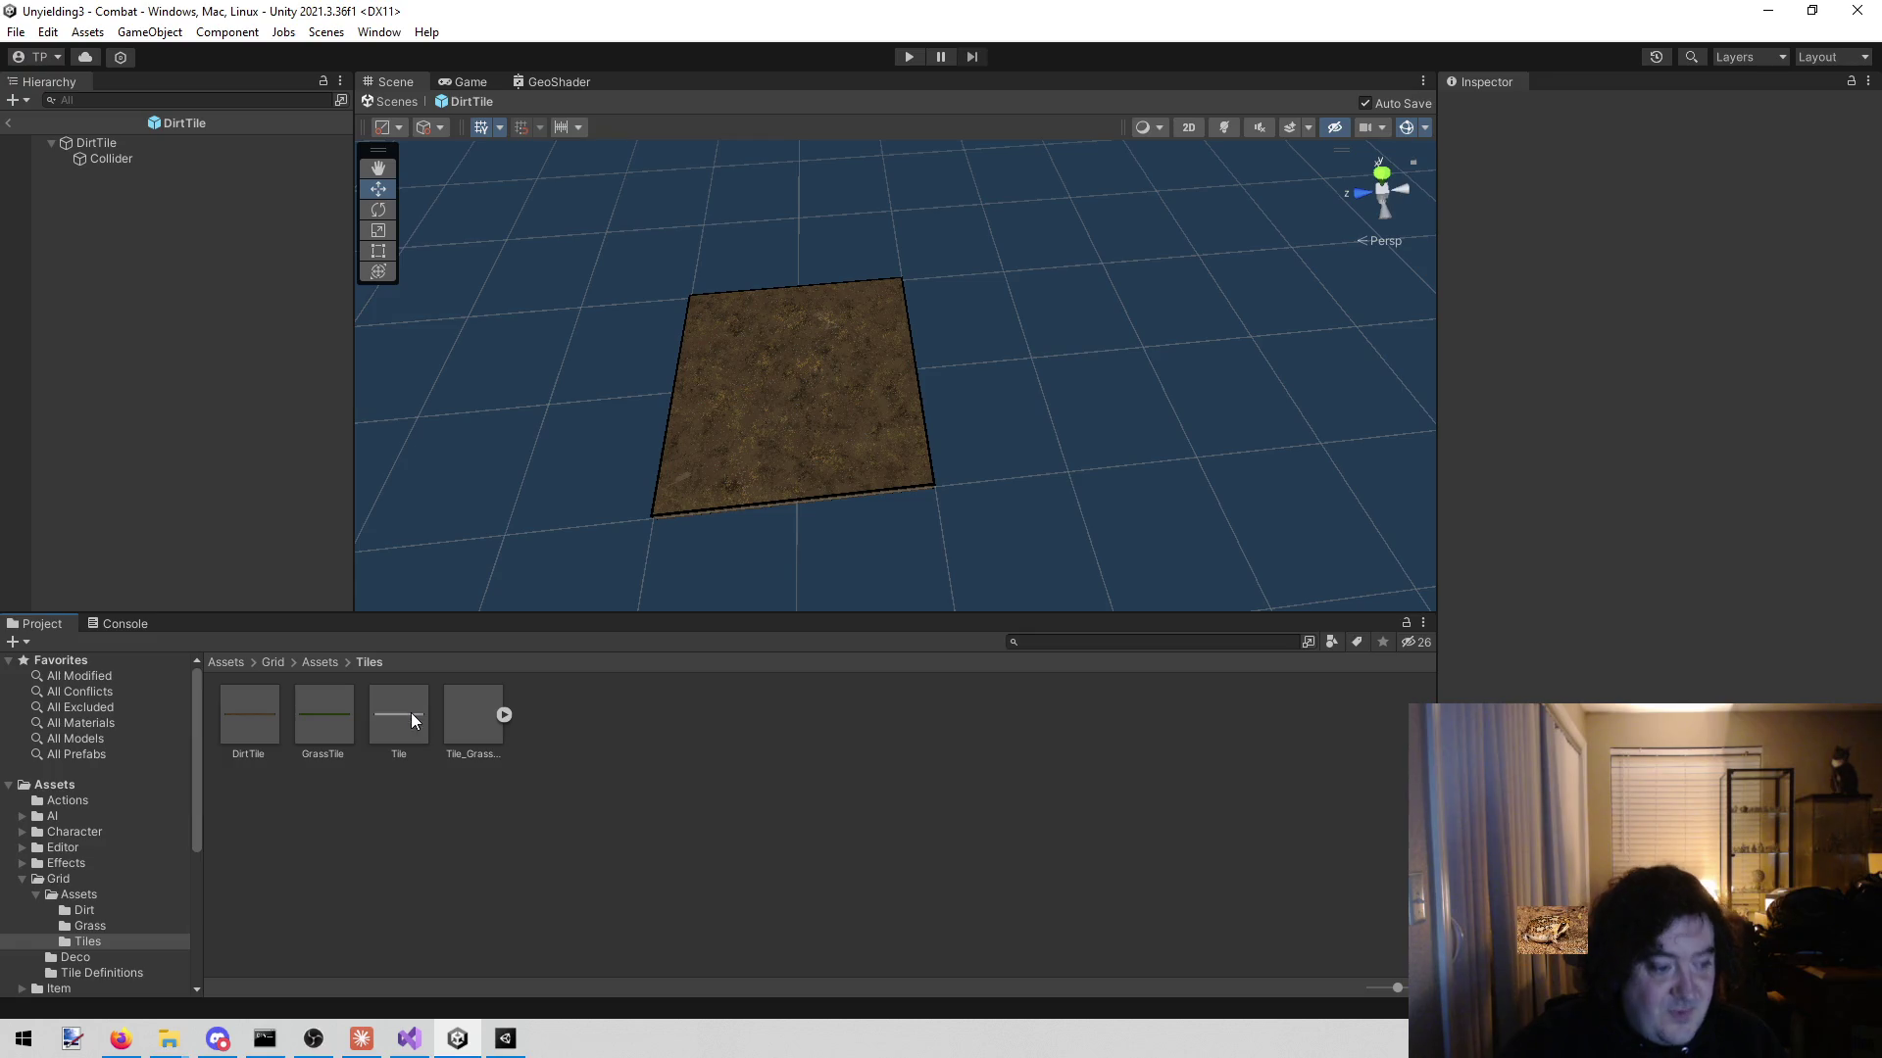
left_click(504, 716)
left_click(465, 737)
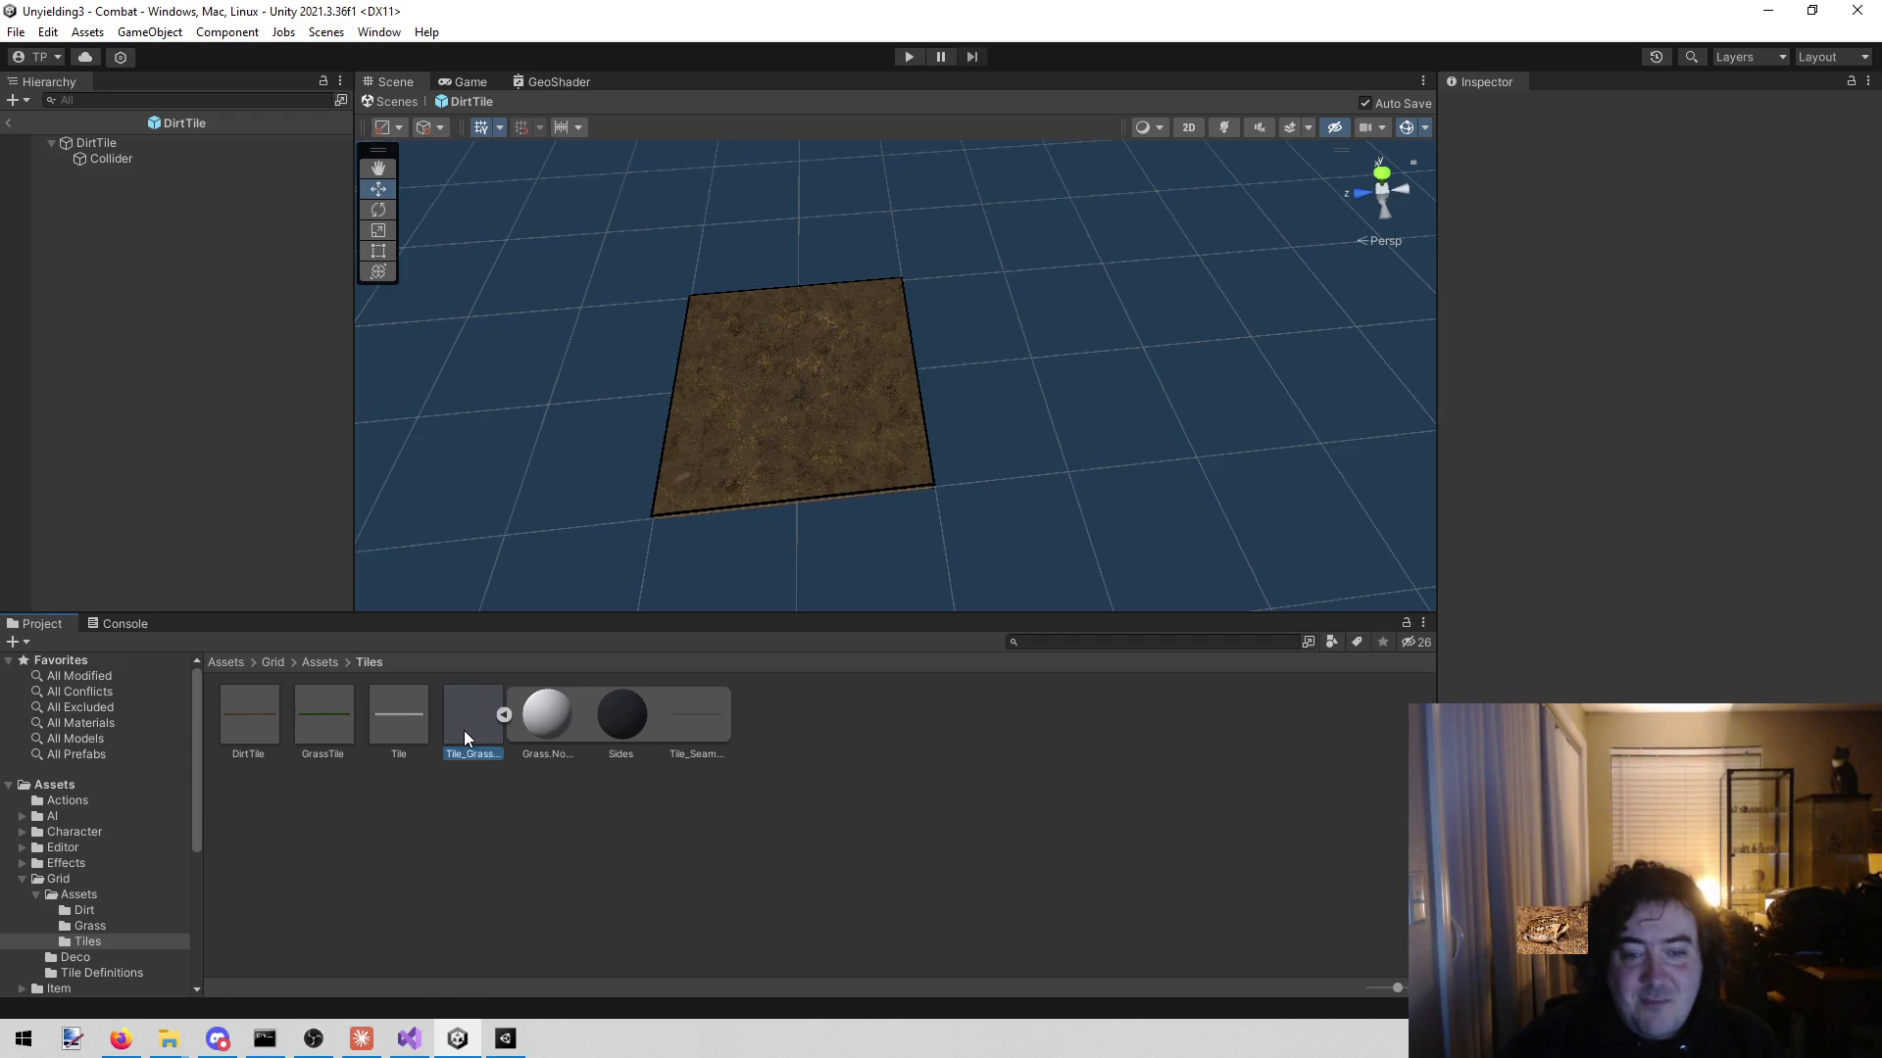
left_click(103, 143)
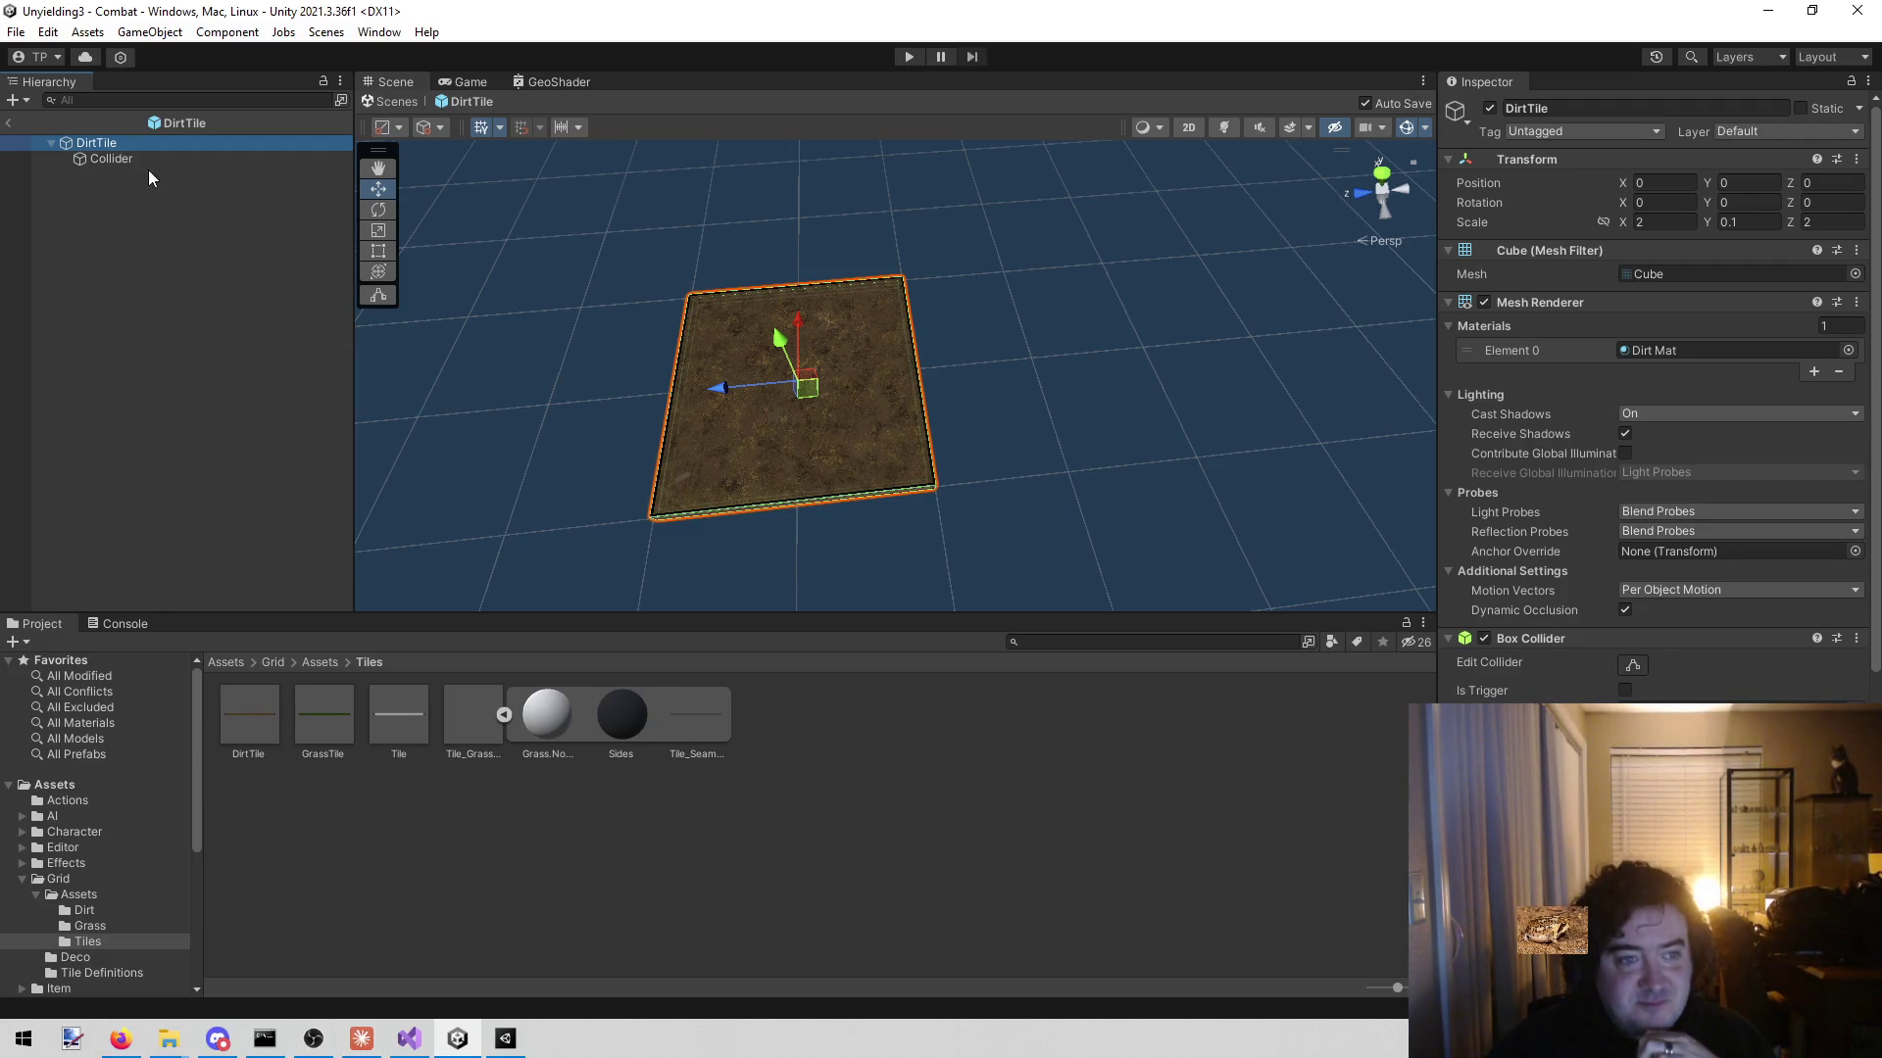
left_click(90, 161)
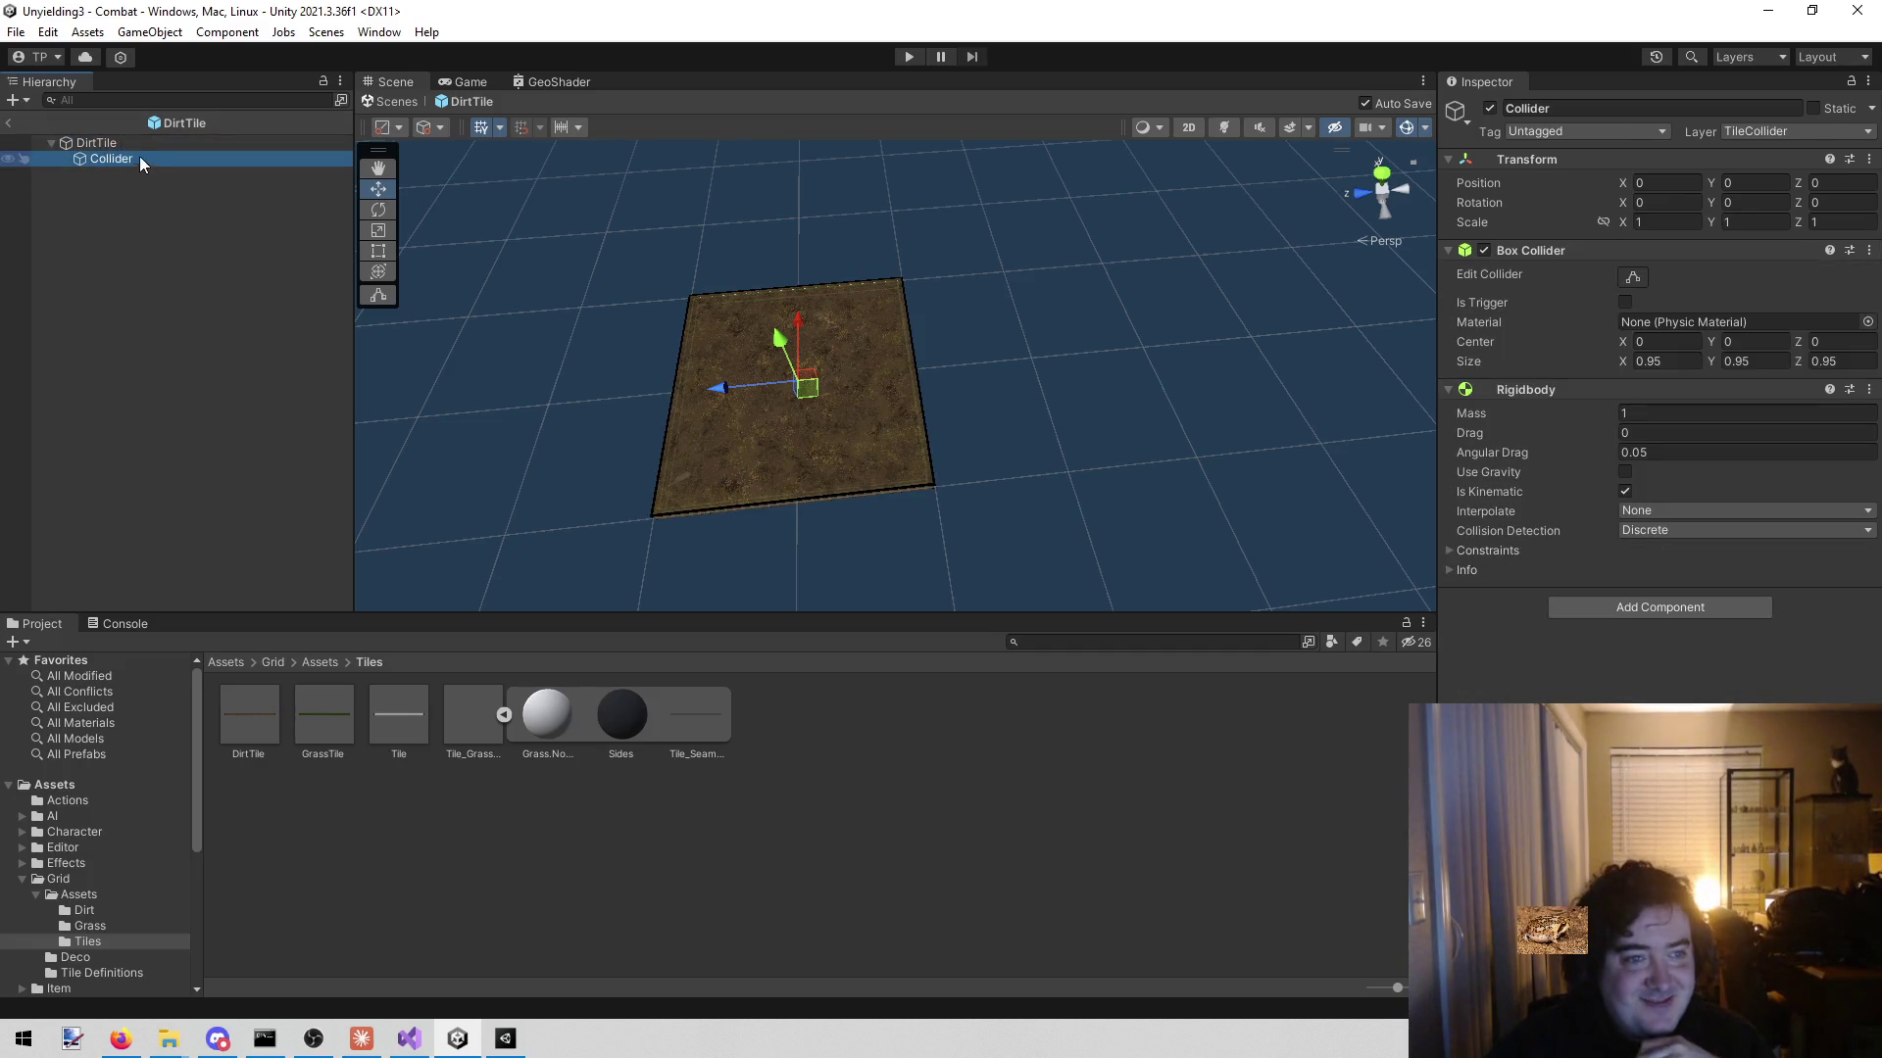
left_click(138, 145)
- Replace the cube in DirtTile's Mesh Filter with the Tile_Seamless mesh
mouse_move(724, 715)
left_mouse_down()
mouse_move(1580, 557)
mouse_move(1708, 362)
mouse_move(1730, 289)
mouse_move(1715, 275)
left_mouse_up()
mouse_move(1067, 288)
left_mouse_down()
mouse_move(861, 328)
mouse_move(1127, 196)
left_mouse_up()
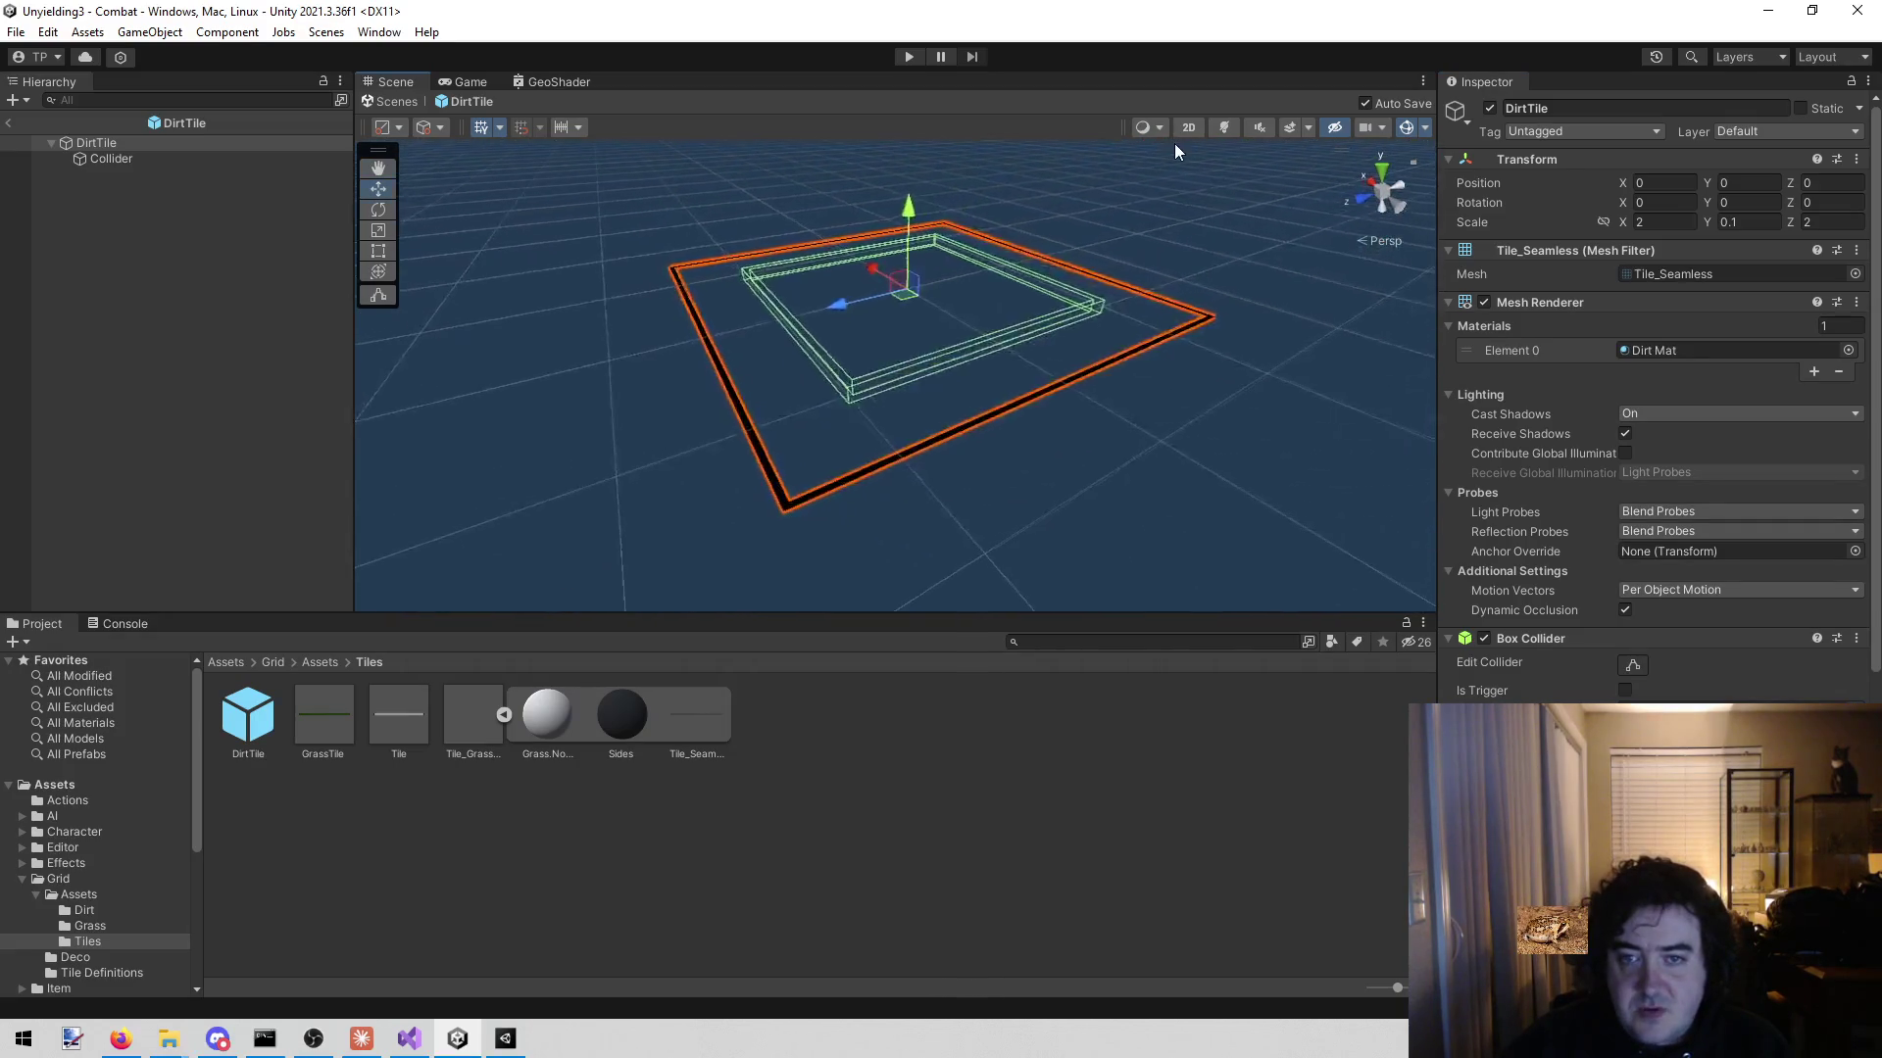
left_click(1172, 147)
mouse_move(1027, 314)
left_mouse_down()
mouse_move(987, 303)
mouse_move(961, 350)
left_mouse_up()
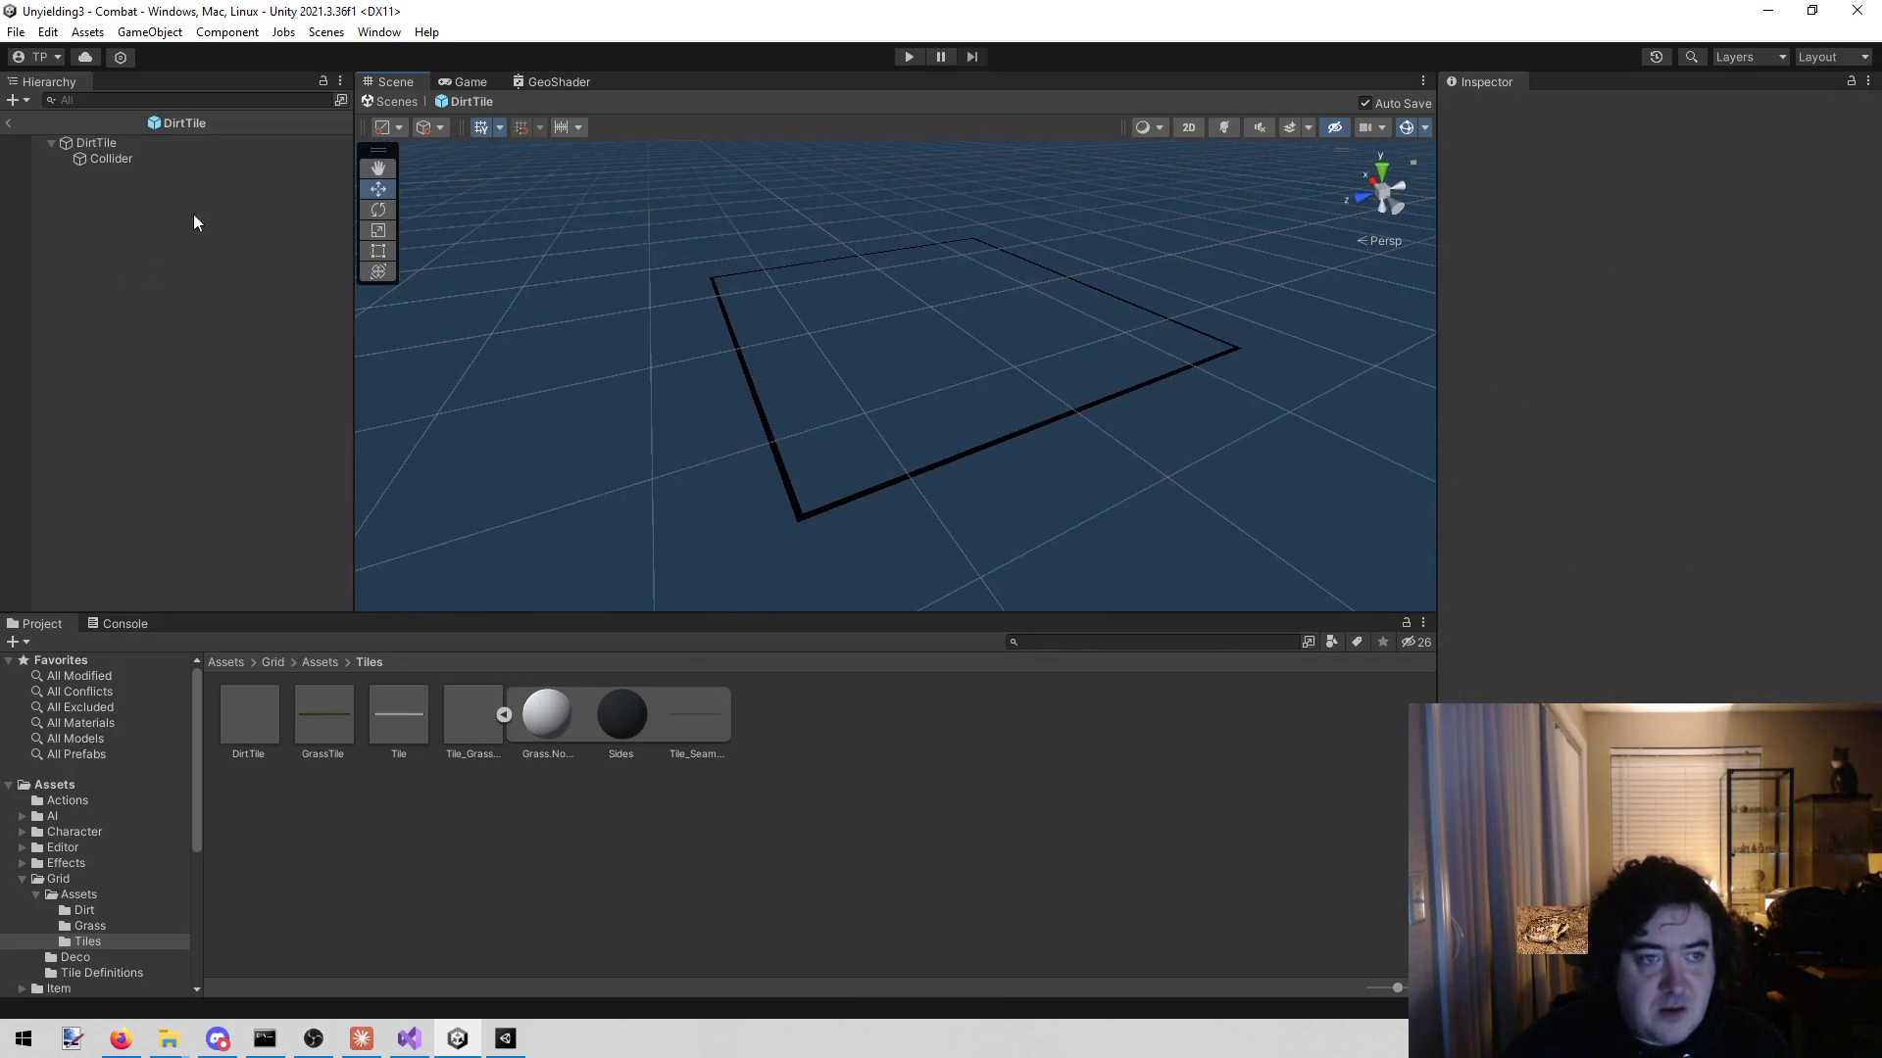
- Orbit around the untextured tile outline and reselect the DirtTile root's Y scale
left_click(161, 161)
left_click(134, 146)
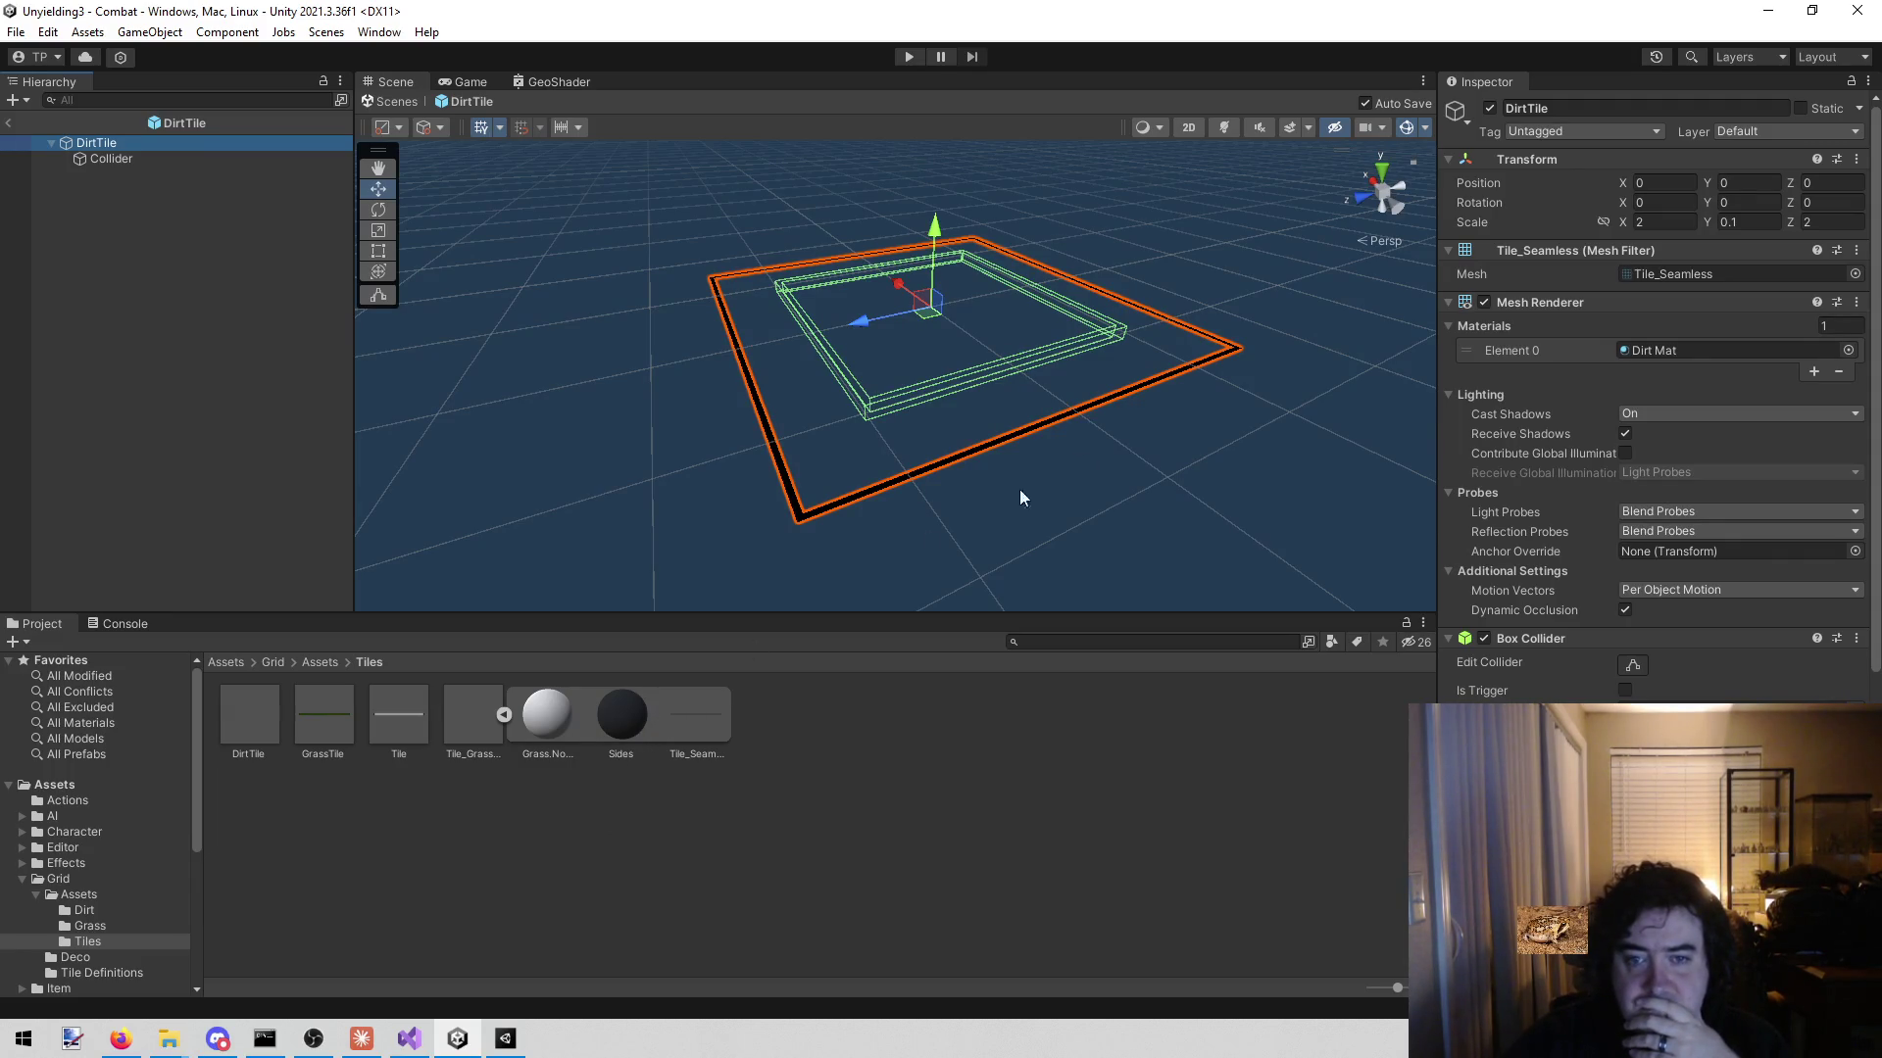
left_click(1125, 483)
mouse_move(1125, 483)
left_mouse_down()
mouse_move(1019, 452)
mouse_move(761, 542)
mouse_move(1071, 397)
mouse_move(1104, 353)
mouse_move(1149, 133)
mouse_move(1029, 608)
mouse_move(1046, 545)
mouse_move(722, 575)
mouse_move(752, 596)
left_mouse_up()
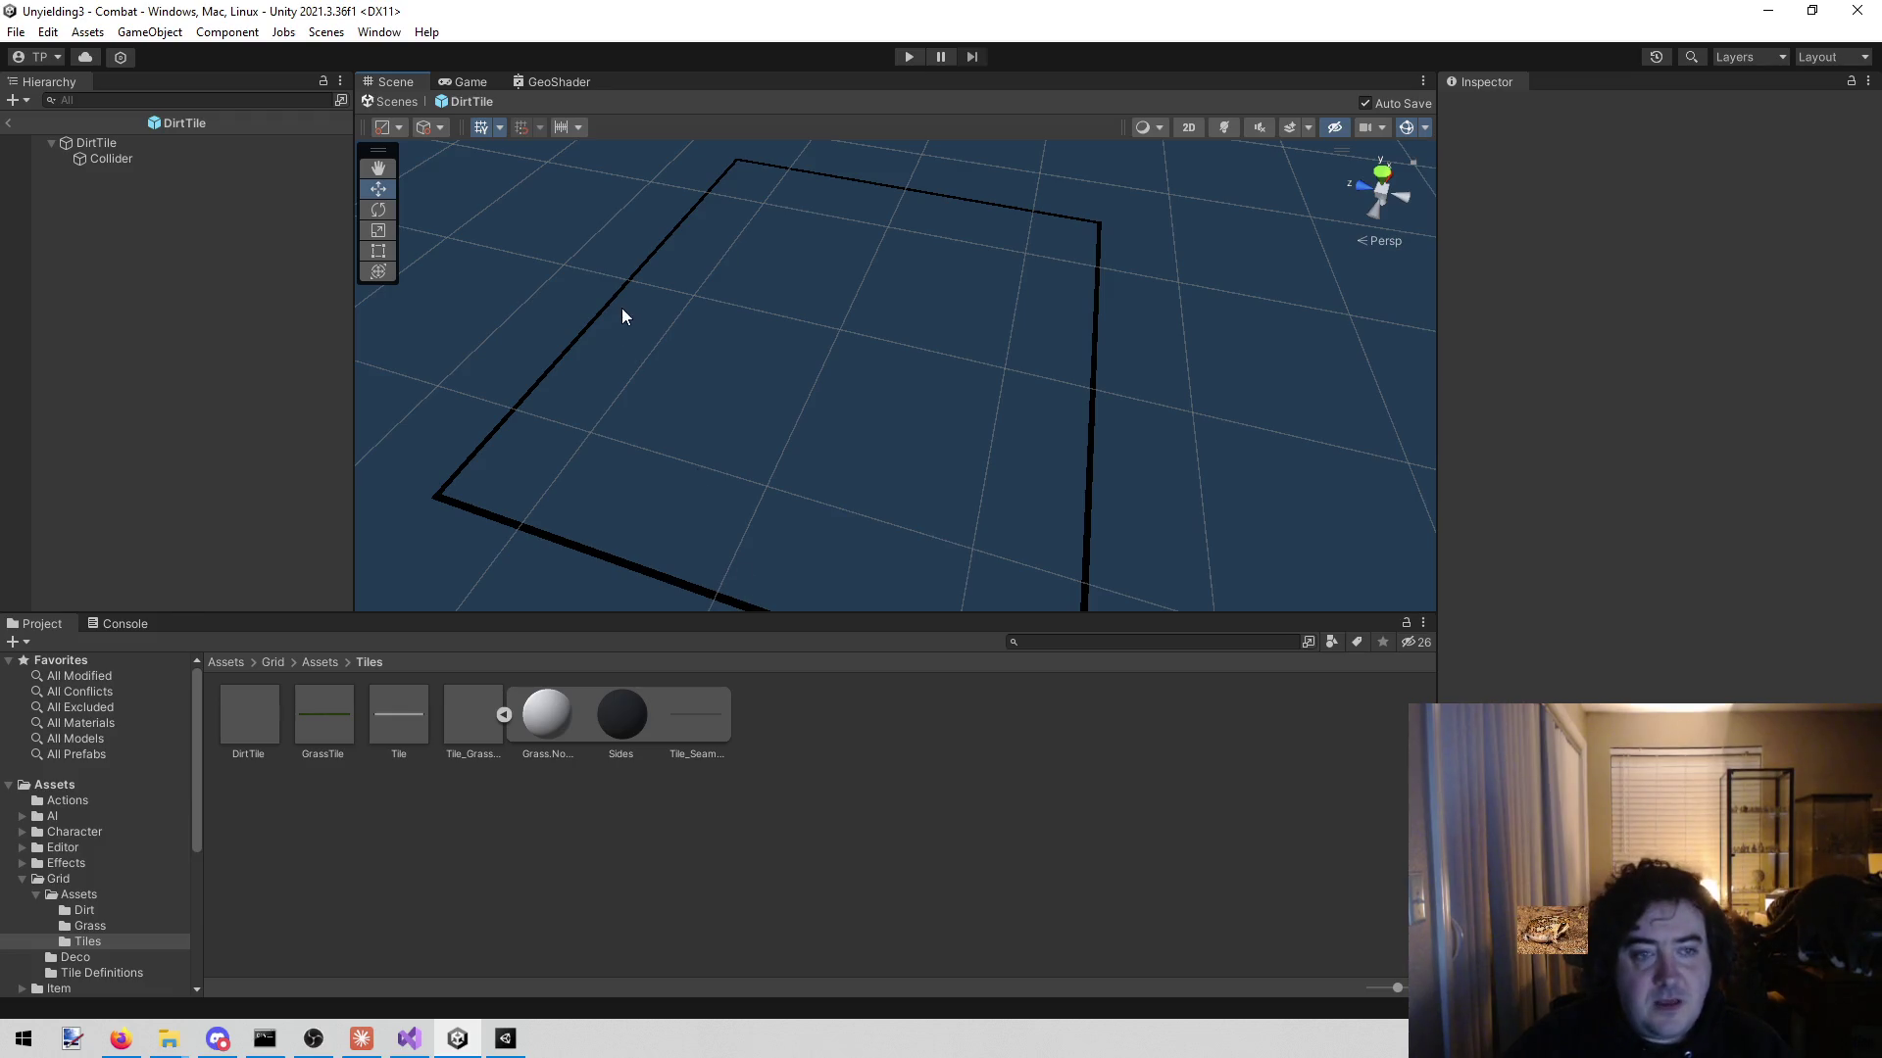
left_click(204, 145)
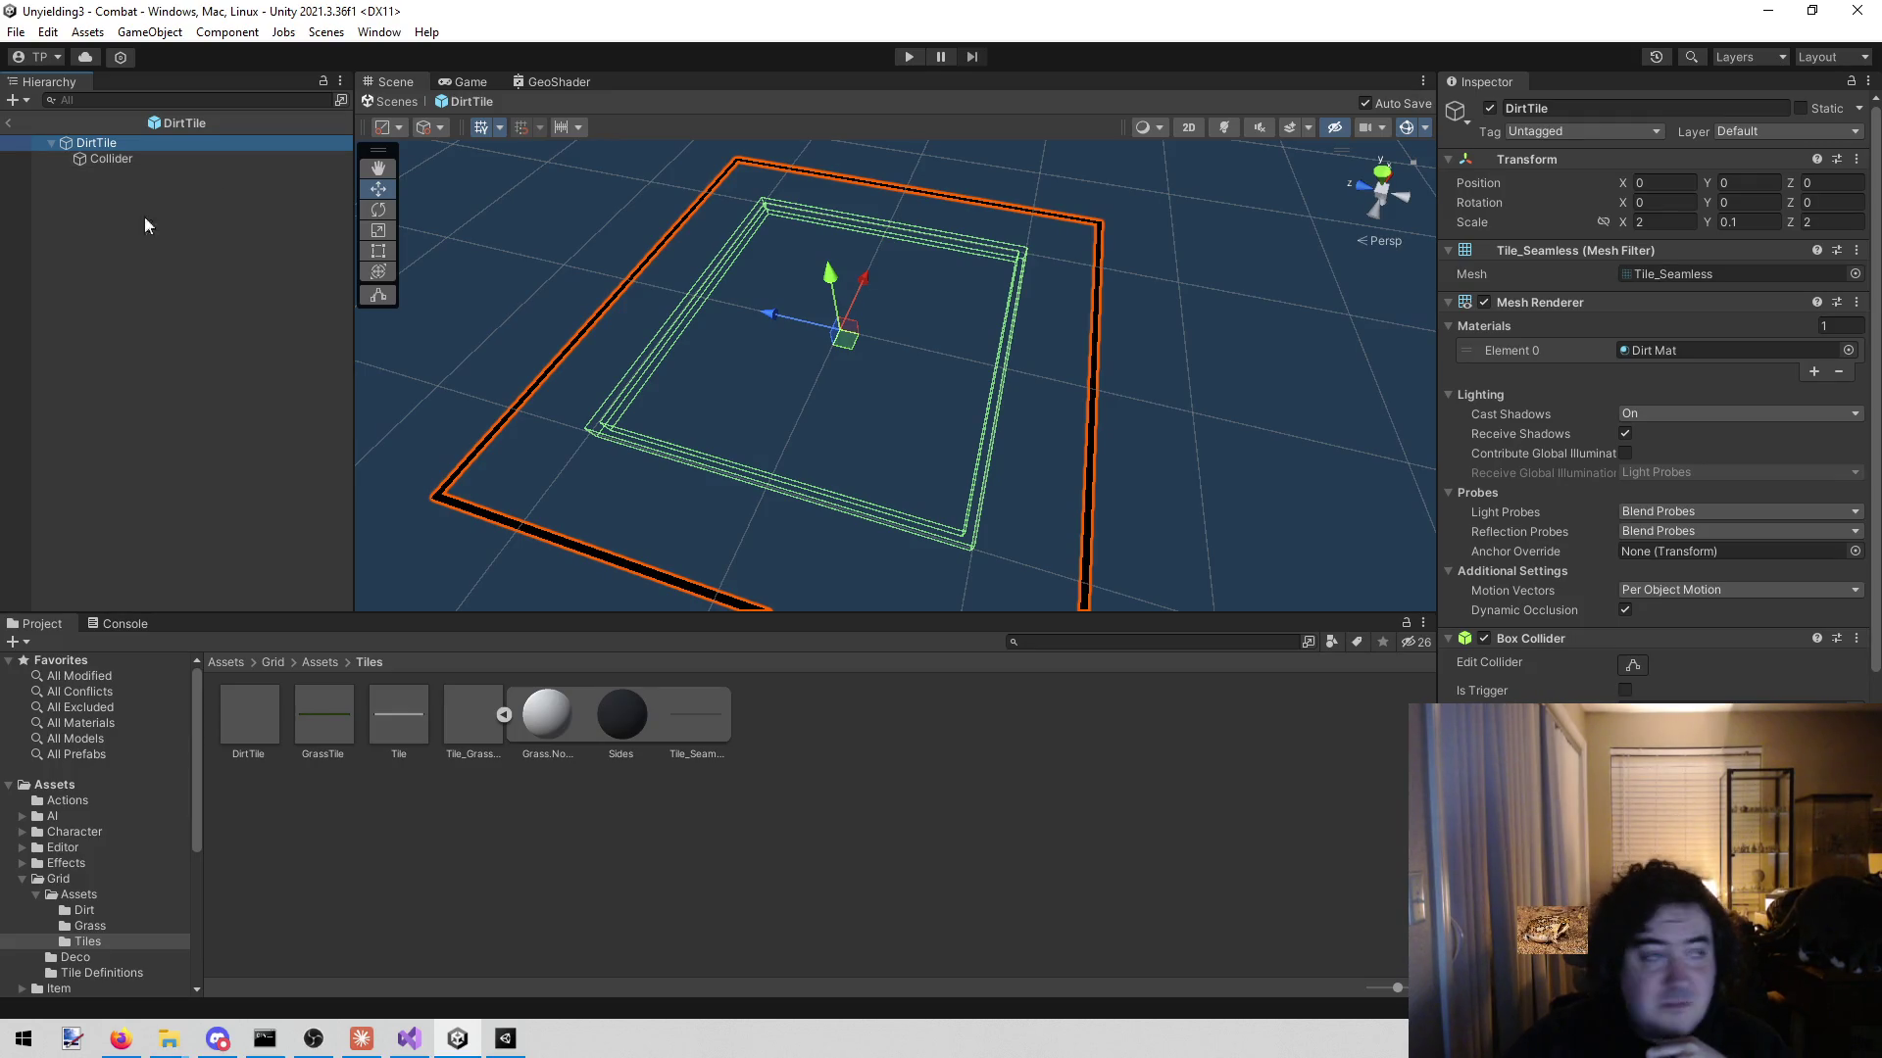
left_click(1768, 224)
- Try a Y scale of 2 on DirtTile, then undo it back to 0.1
double_click(1769, 222)
type("2")
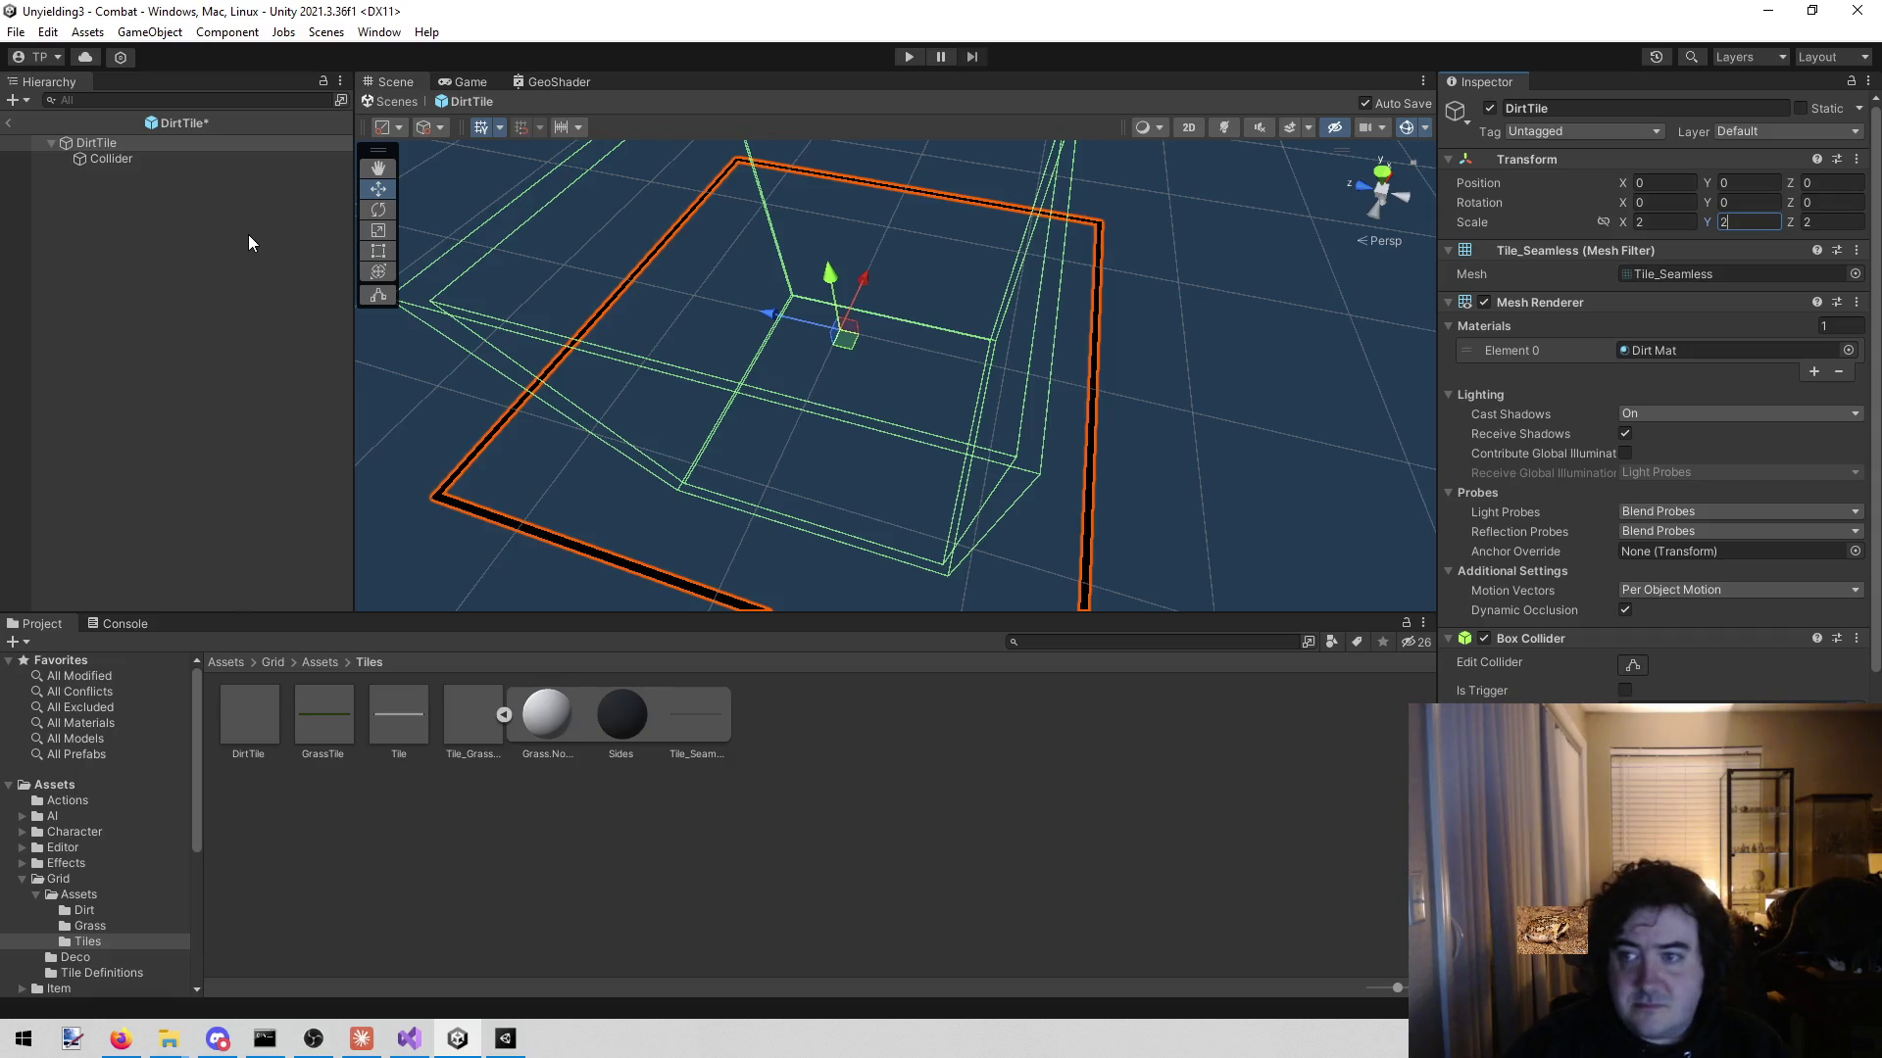
key("ctrl+z")
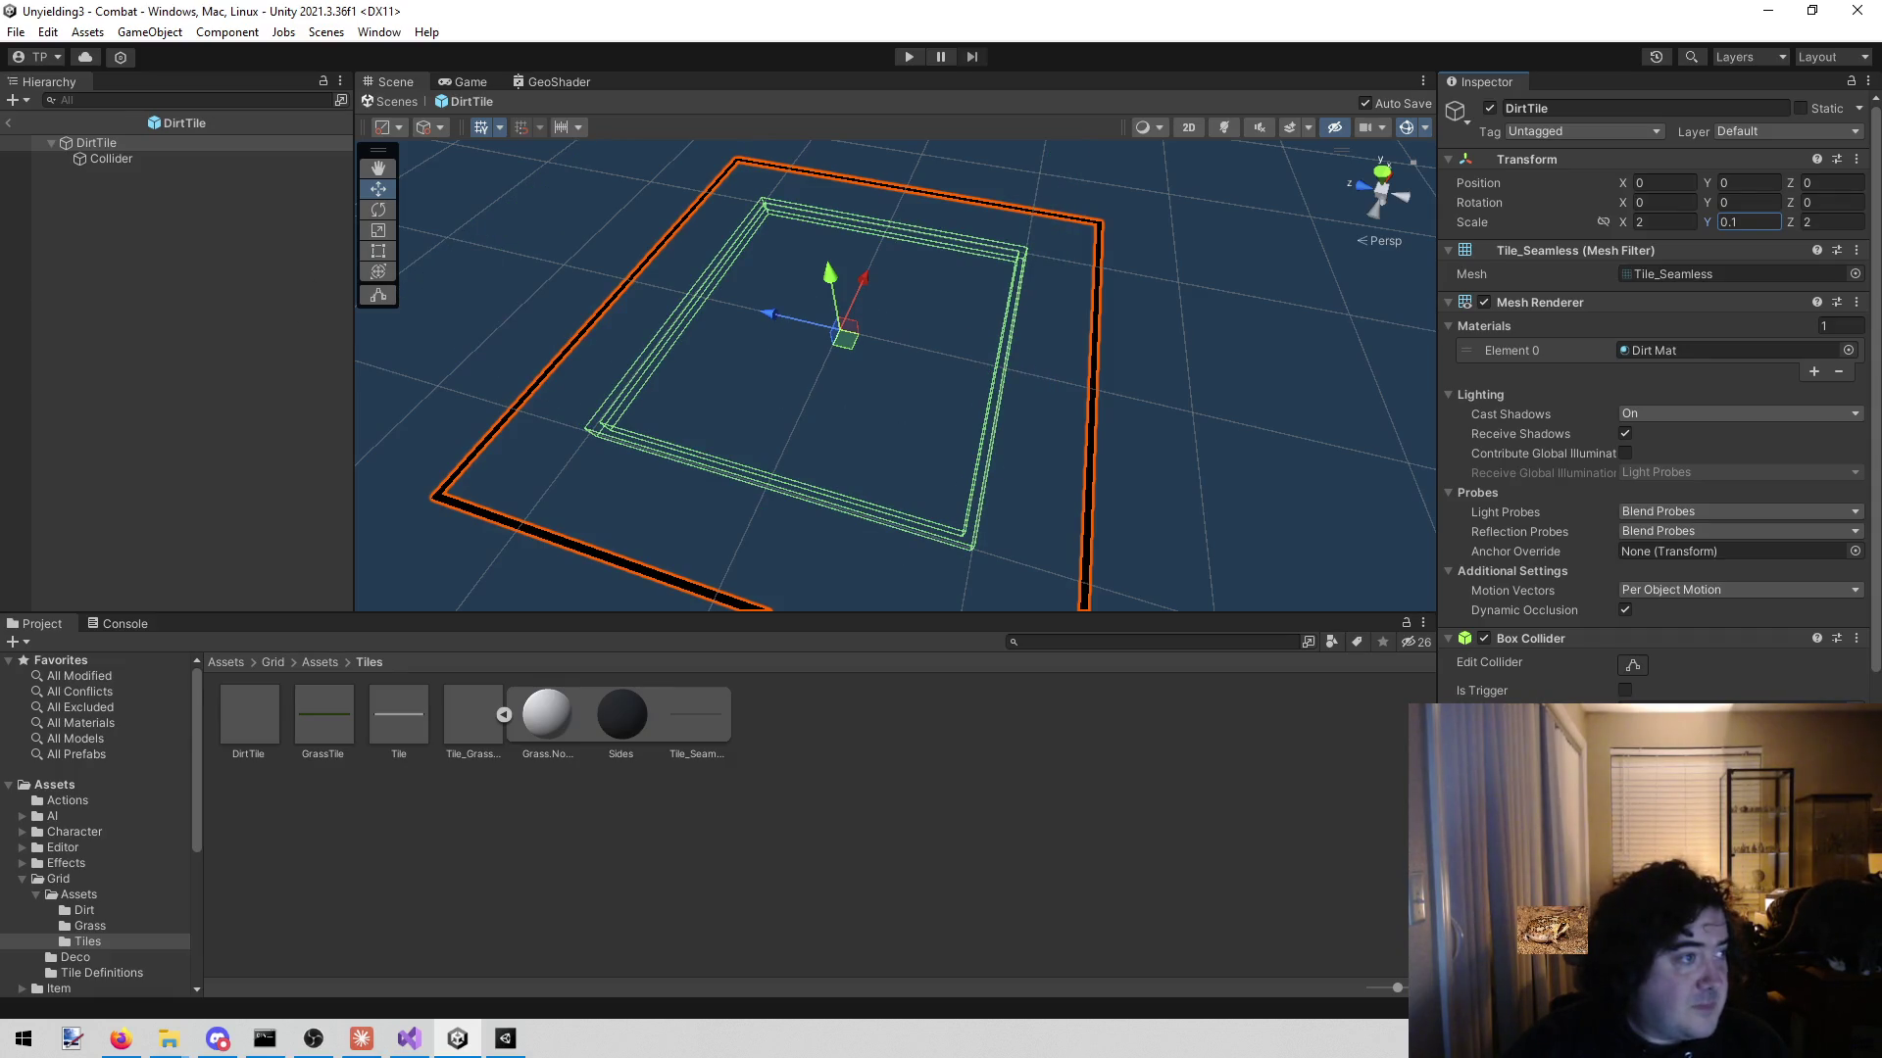
- View the tile from a low angle and show Tile_Seamless mesh details: 45 vertices, two submeshes
left_click(121, 1039)
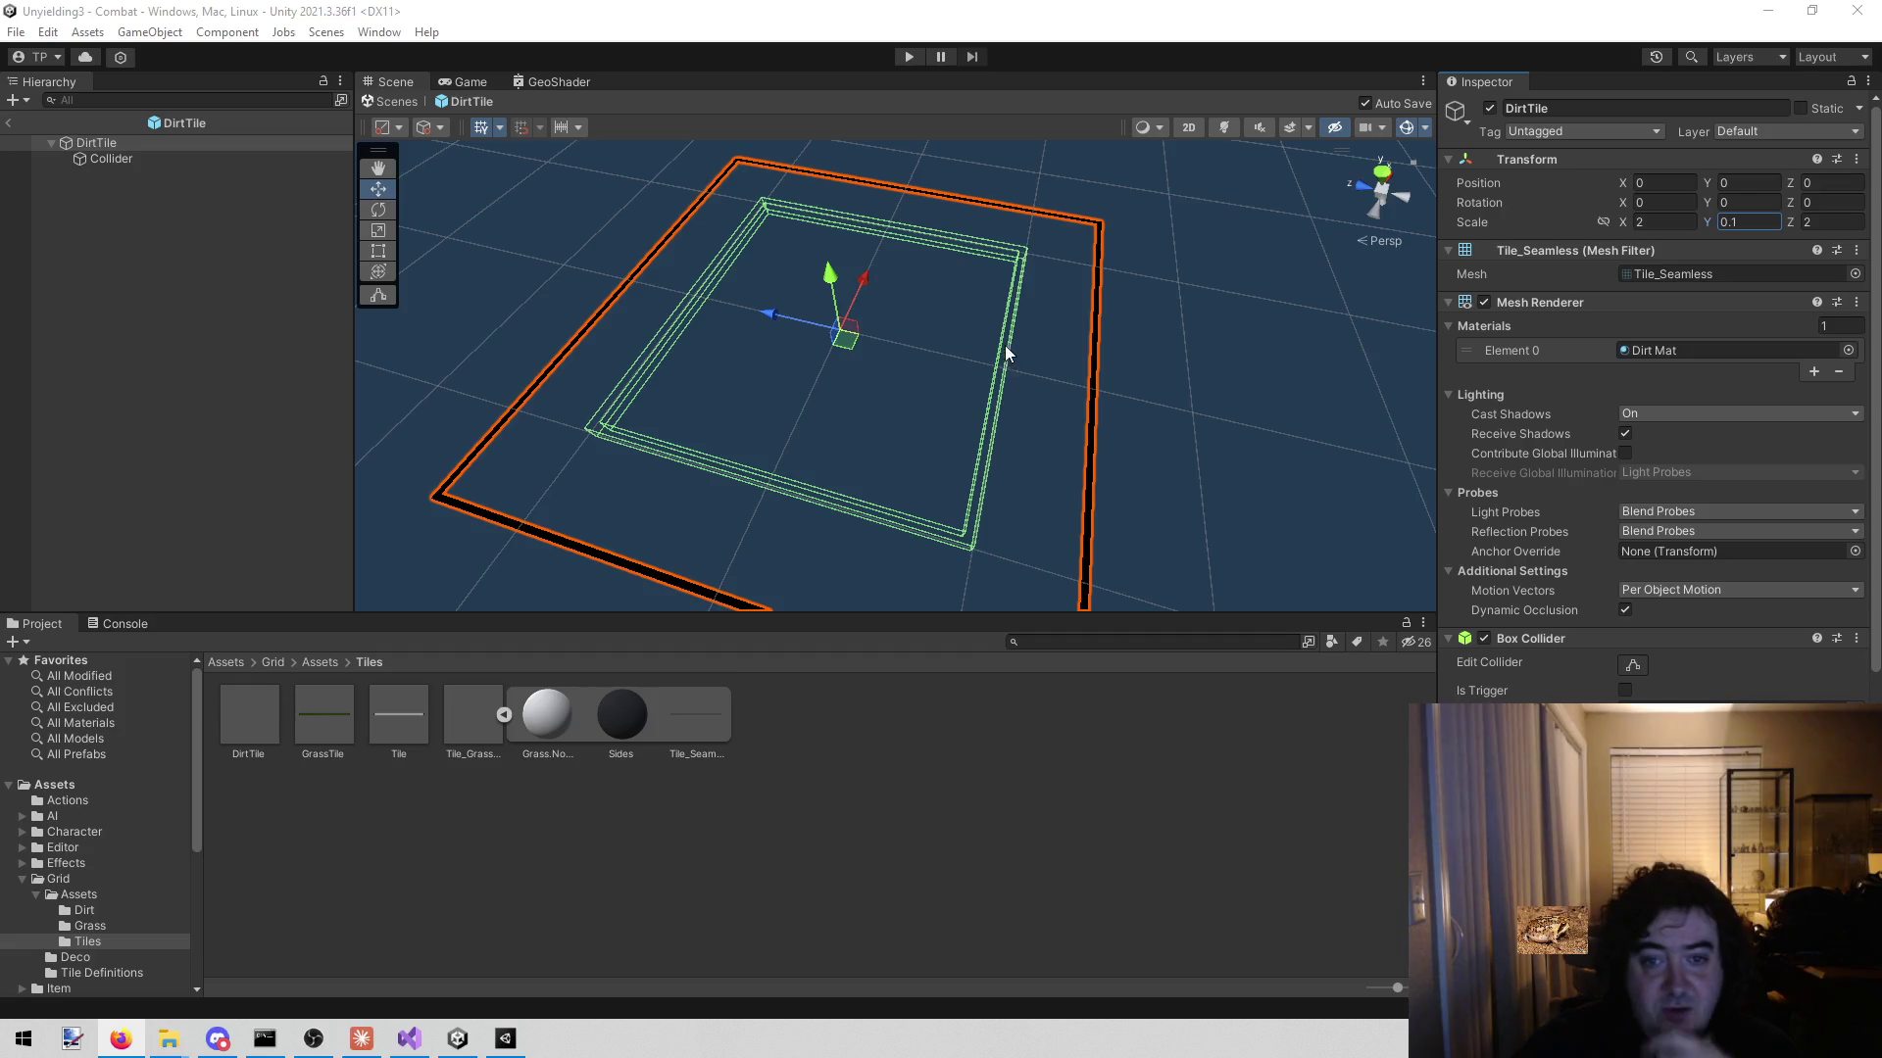
mouse_move(1008, 342)
left_mouse_down()
mouse_move(882, 327)
mouse_move(974, 236)
mouse_move(1104, 252)
mouse_move(1355, 132)
mouse_move(980, 147)
left_mouse_up()
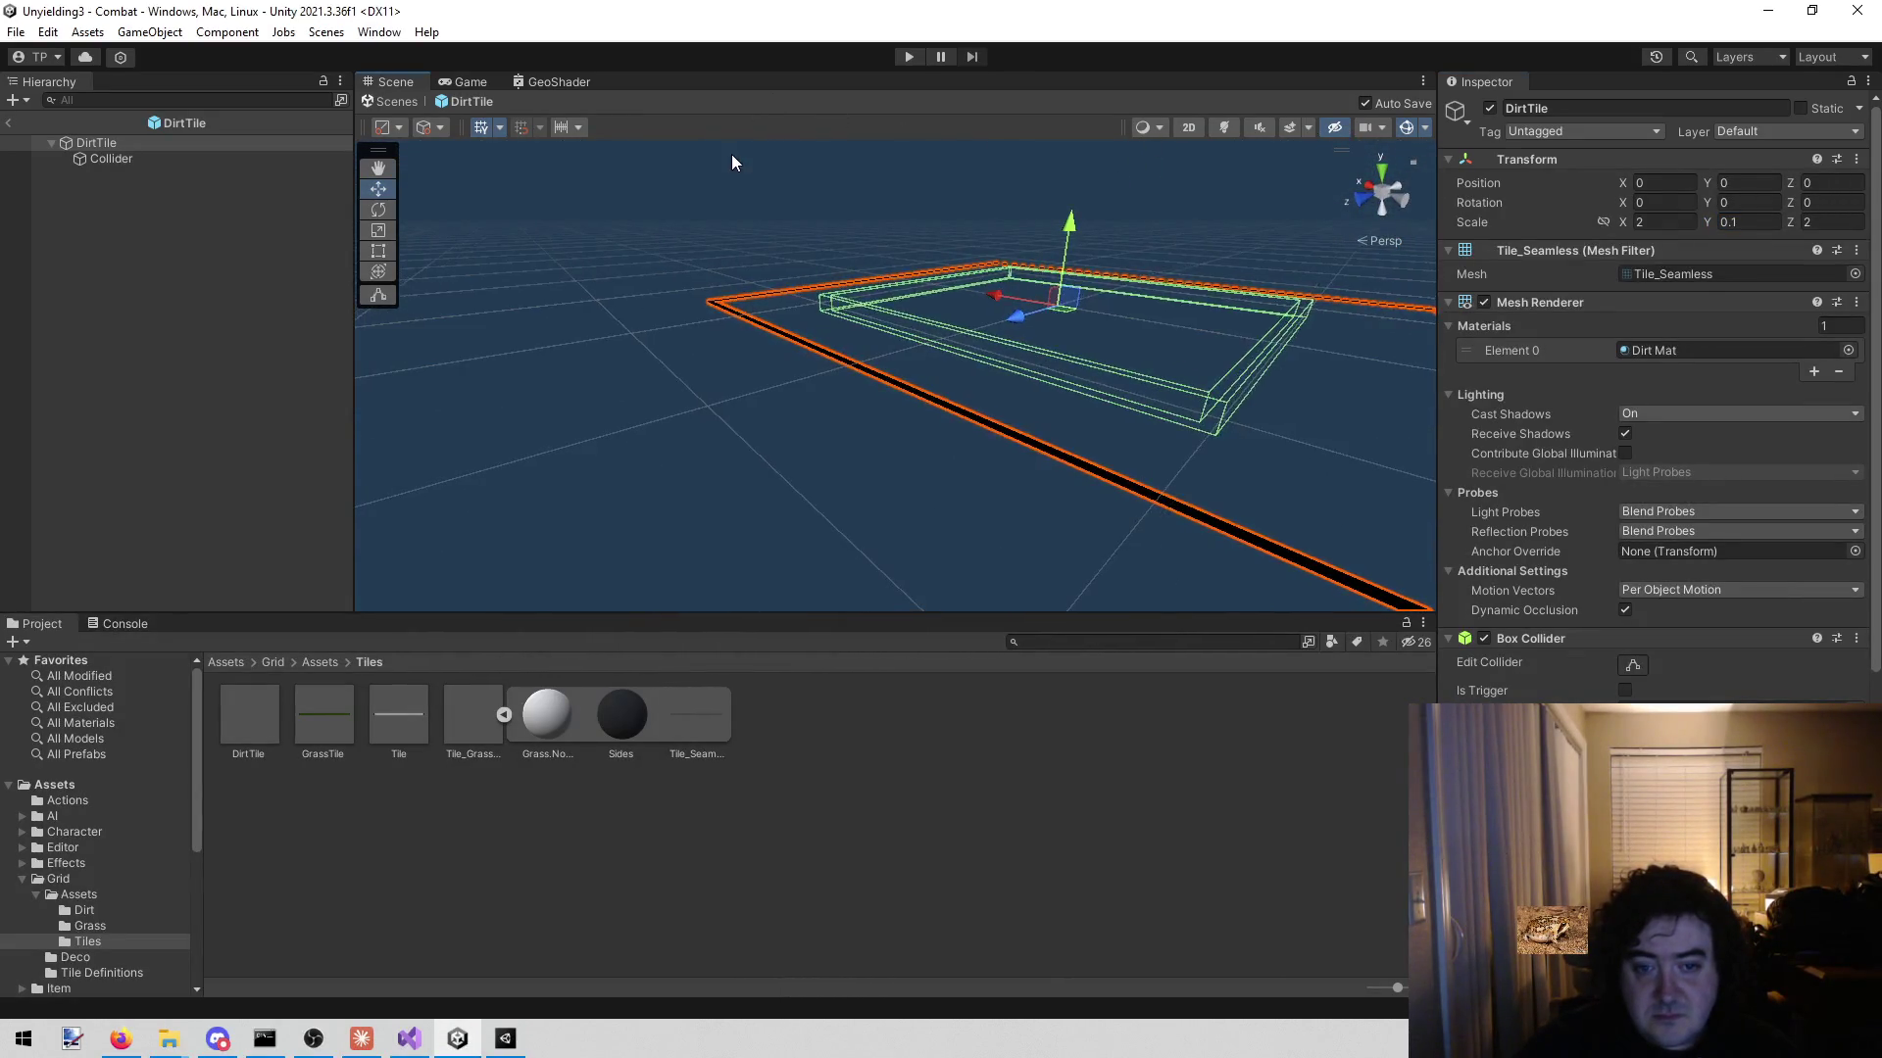
left_click(705, 511)
left_click(686, 722)
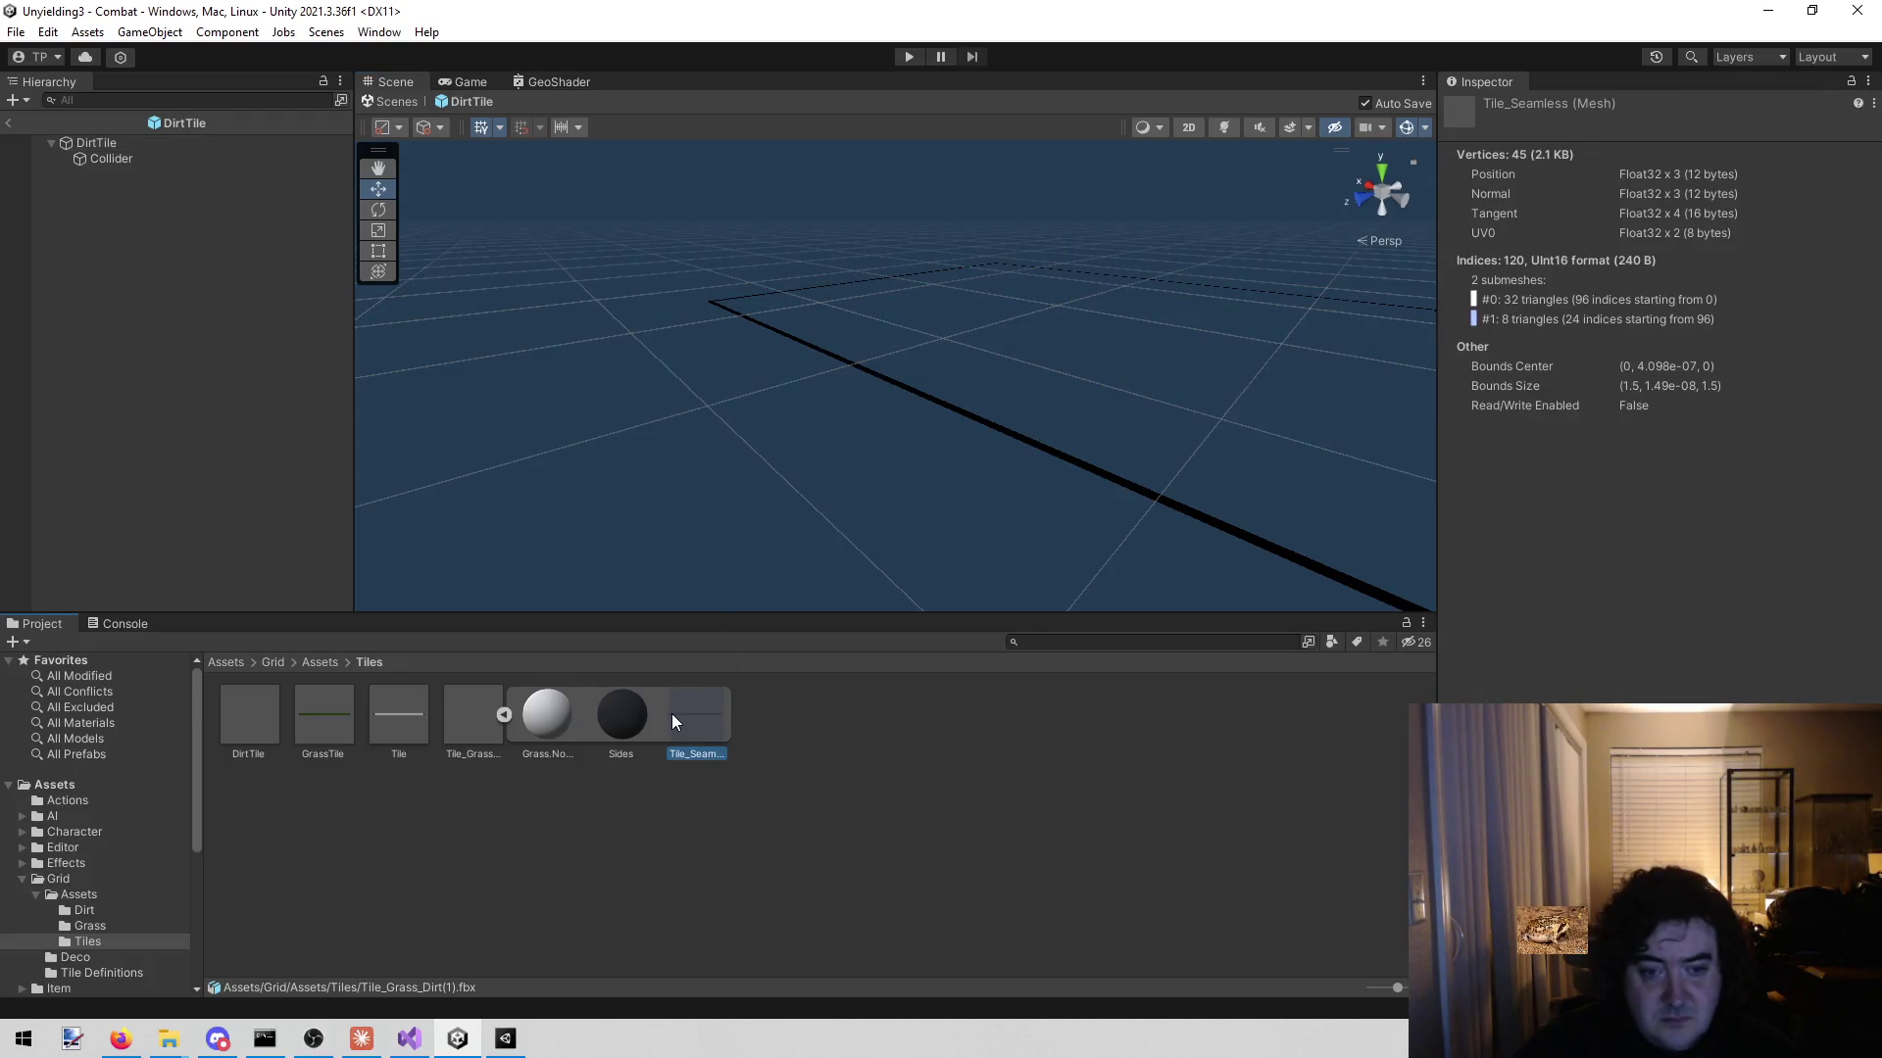
- Browse the Tile_Grass_Dirt(1) model's Grass, Sides and Tile_Seamless parts
left_click(460, 721)
left_click(560, 725)
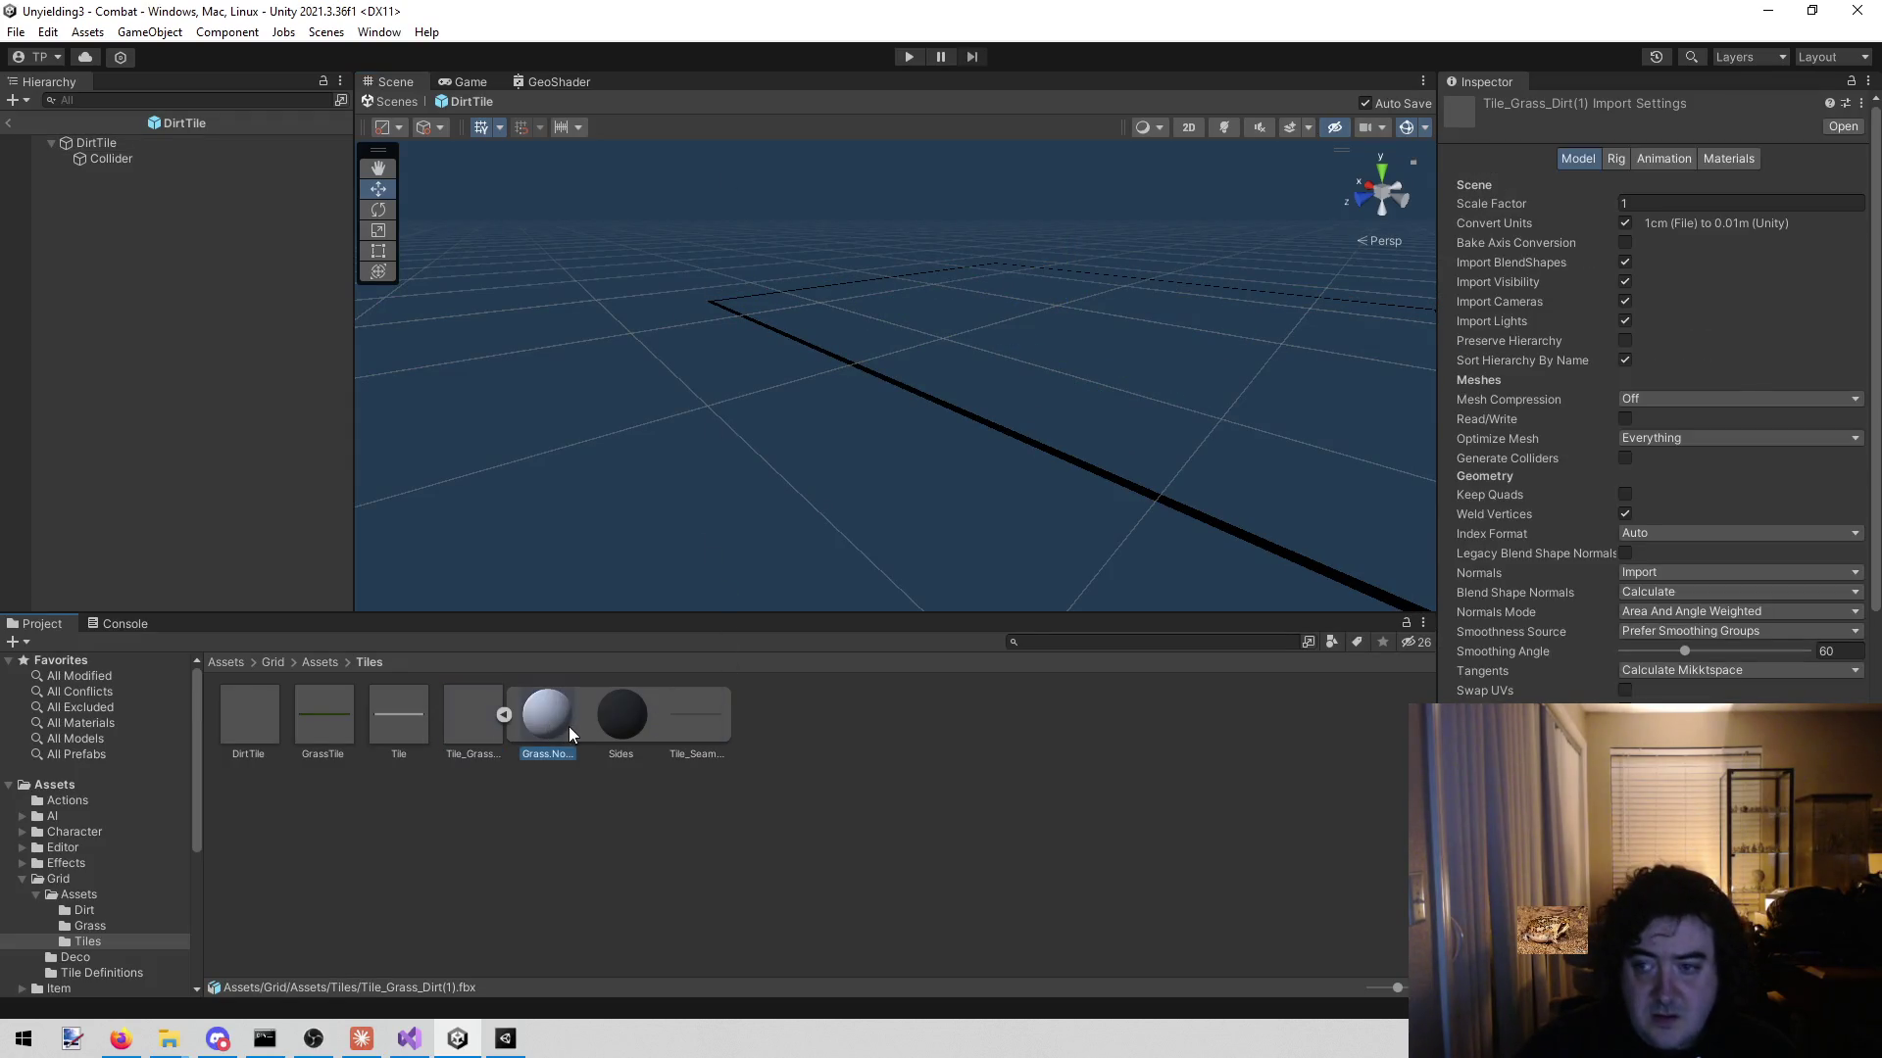
left_click(660, 751)
left_click(633, 723)
left_click(700, 721)
mouse_move(747, 366)
left_mouse_down()
mouse_move(658, 443)
mouse_move(592, 402)
mouse_move(592, 362)
mouse_move(551, 502)
left_mouse_up()
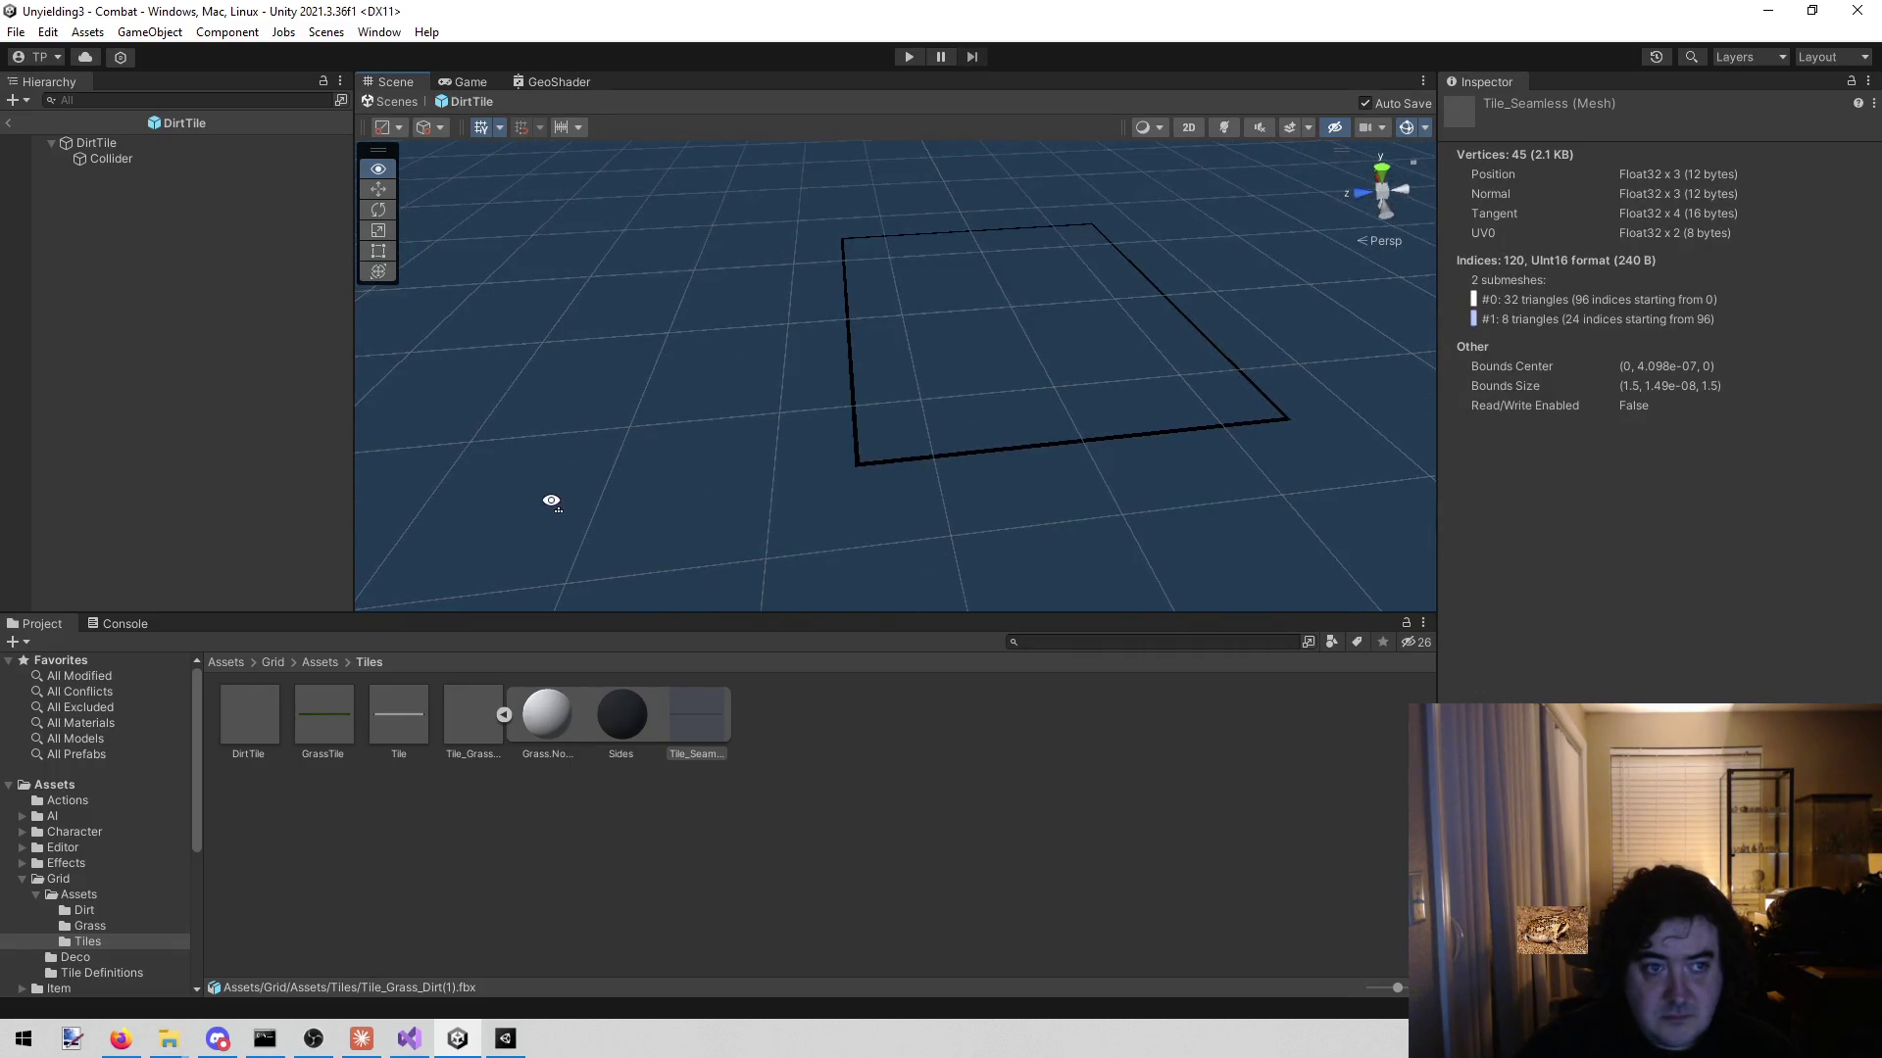
- Add the Tile_Seamless mesh into the DirtTile prefab as a child object
left_click_drag(698, 705, 291, 414)
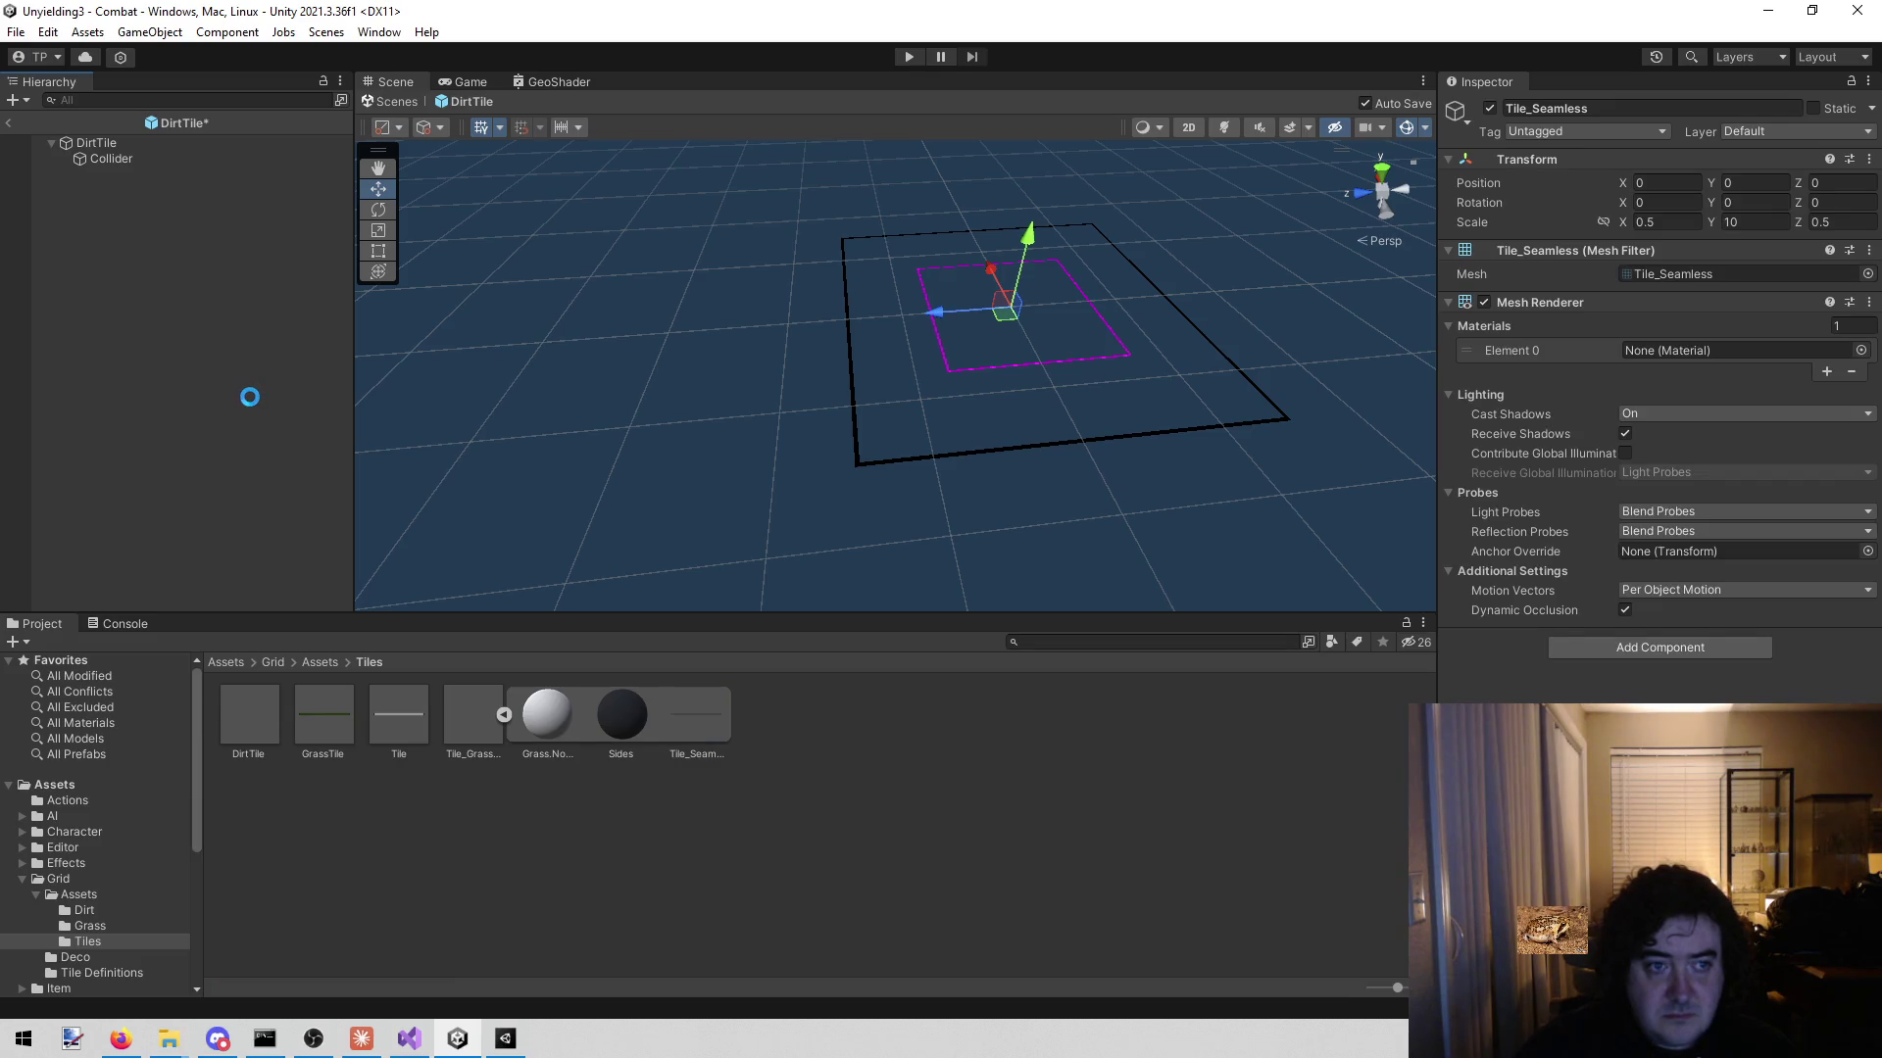
left_click(628, 264)
mouse_move(628, 265)
left_mouse_down()
mouse_move(957, 199)
mouse_move(975, 147)
mouse_move(739, 239)
mouse_move(470, 196)
left_mouse_up()
- Set the Tile_Seamless child's scale to 1 so the tile is square
left_click(162, 173)
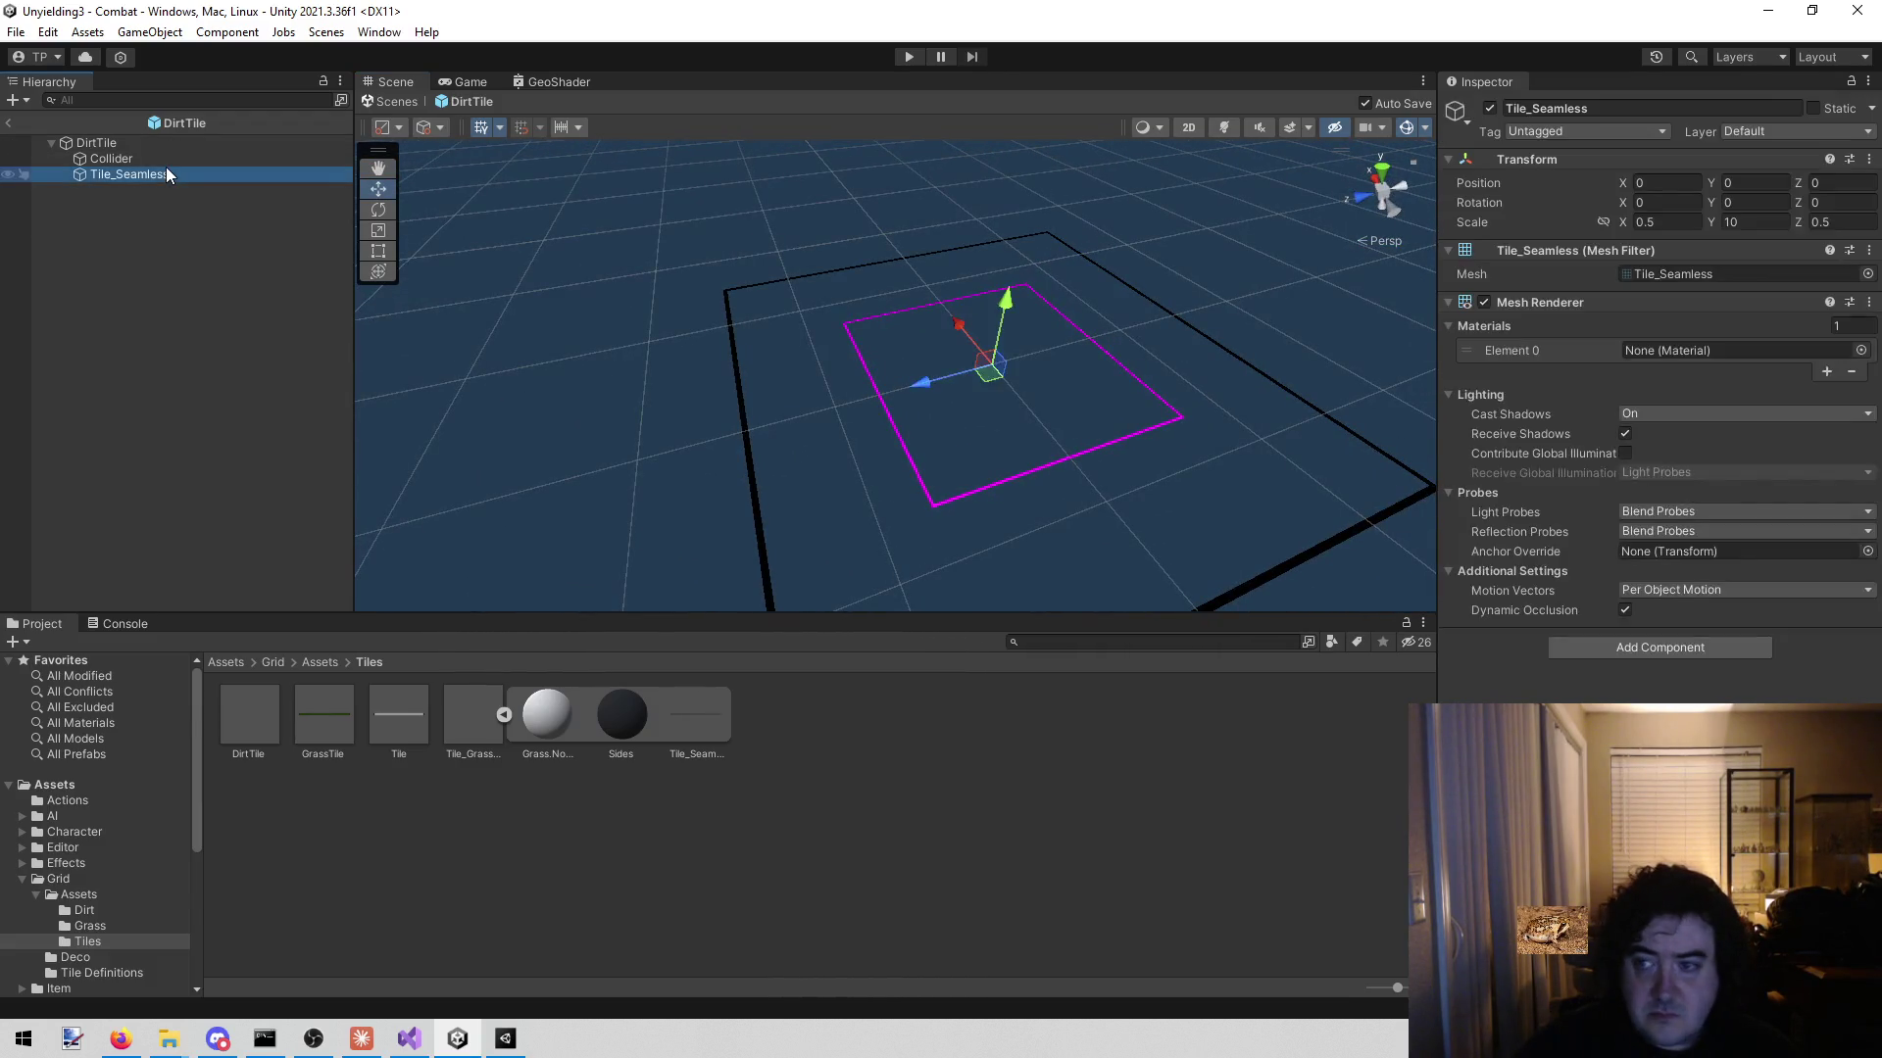
type("1")
key("Tab")
type("1")
key("Tab")
type("1")
key("Return")
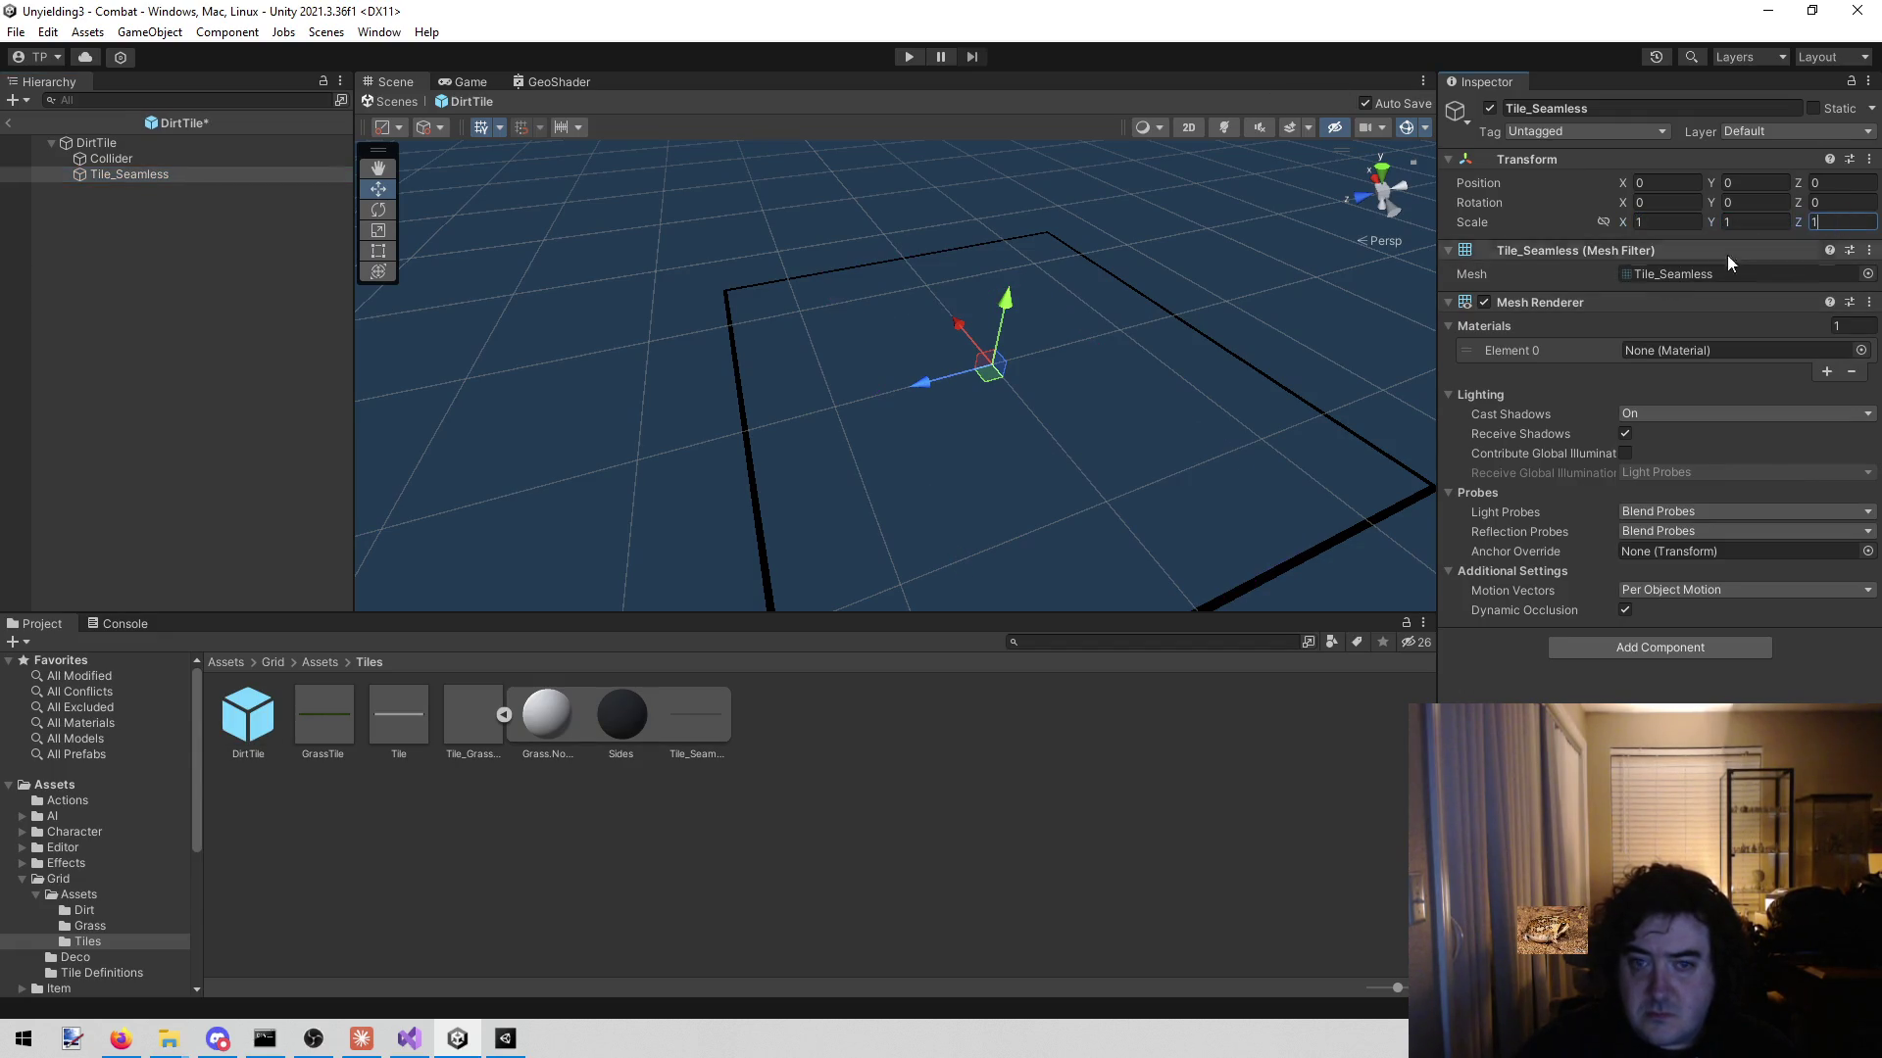
mouse_move(785, 315)
left_mouse_down()
mouse_move(1134, 231)
mouse_move(748, 337)
mouse_move(990, 339)
mouse_move(867, 378)
mouse_move(852, 332)
mouse_move(942, 261)
mouse_move(819, 294)
left_mouse_up()
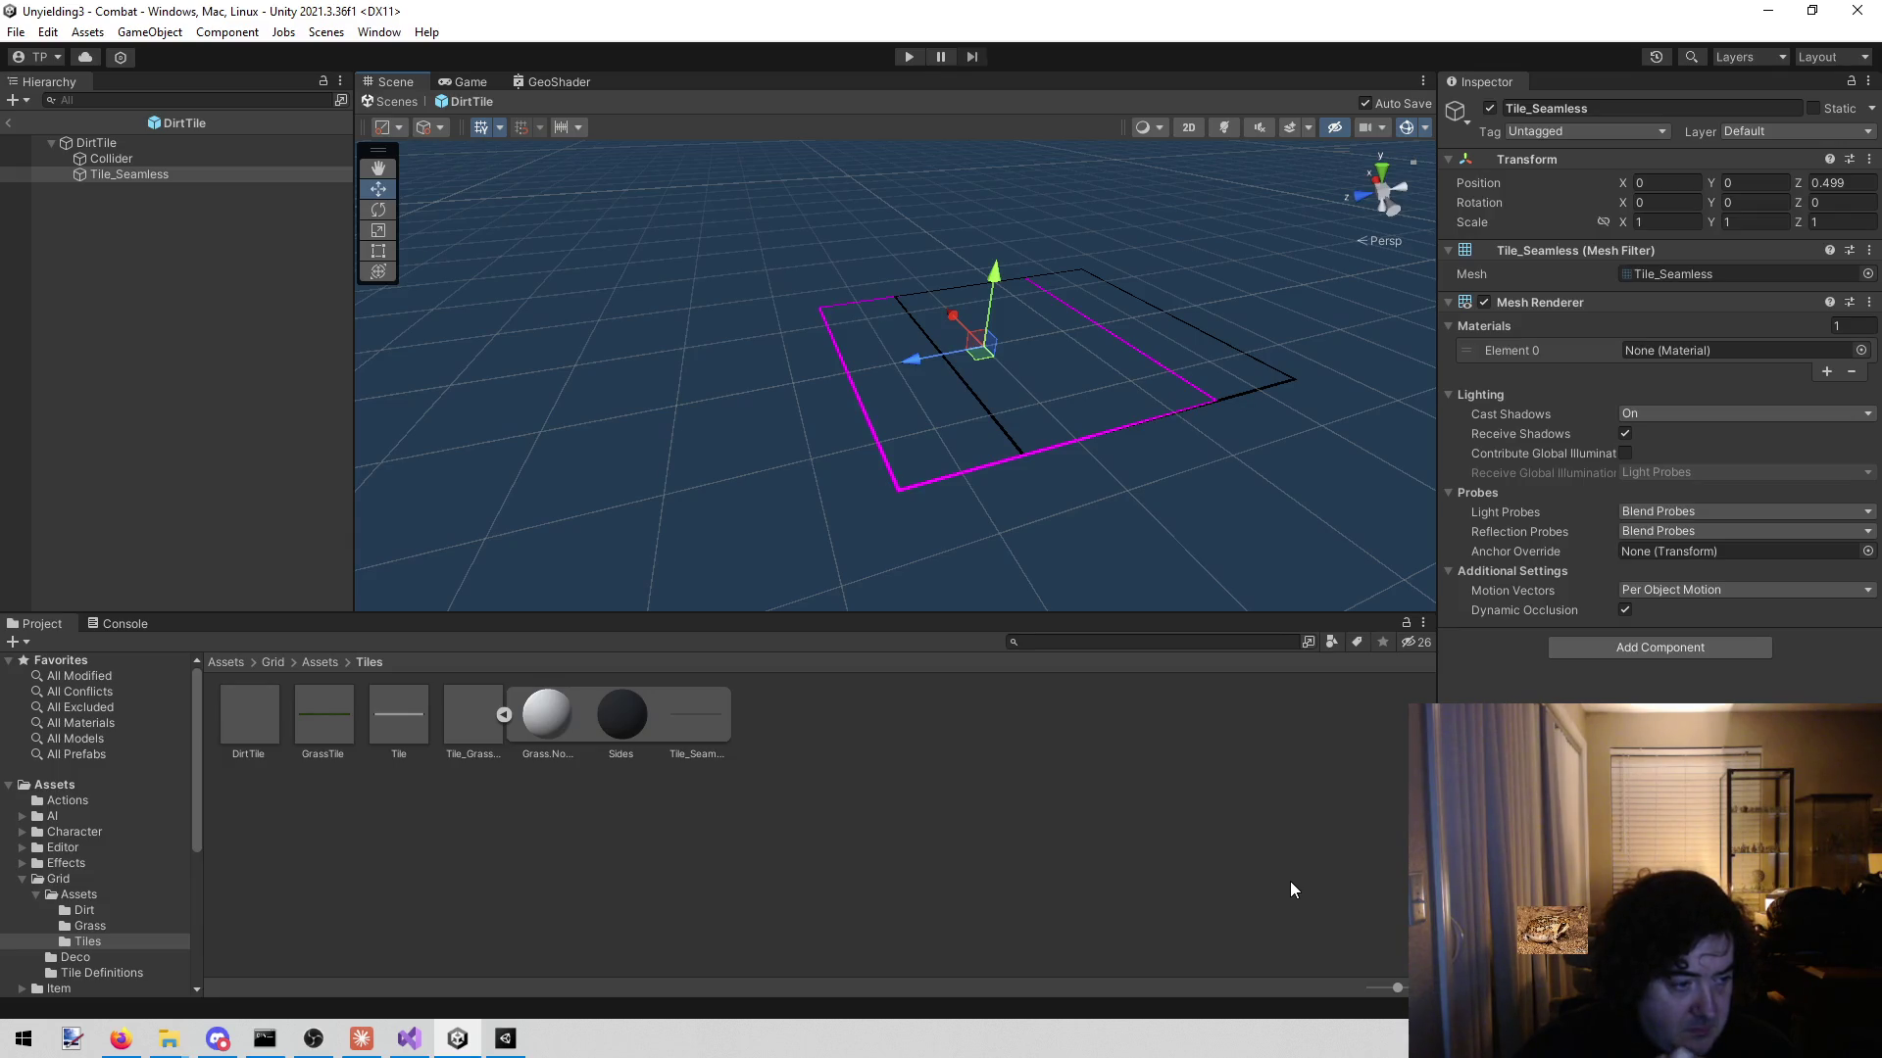
- Rotate the Scene view to compare the Tile_Seamless tile with the DirtTile outline
mouse_move(1025, 540)
left_mouse_down()
mouse_move(1099, 379)
mouse_move(1077, 346)
mouse_move(1058, 390)
mouse_move(983, 407)
mouse_move(971, 471)
mouse_move(962, 349)
mouse_move(981, 509)
mouse_move(1009, 496)
mouse_move(936, 426)
mouse_move(694, 420)
left_mouse_up()
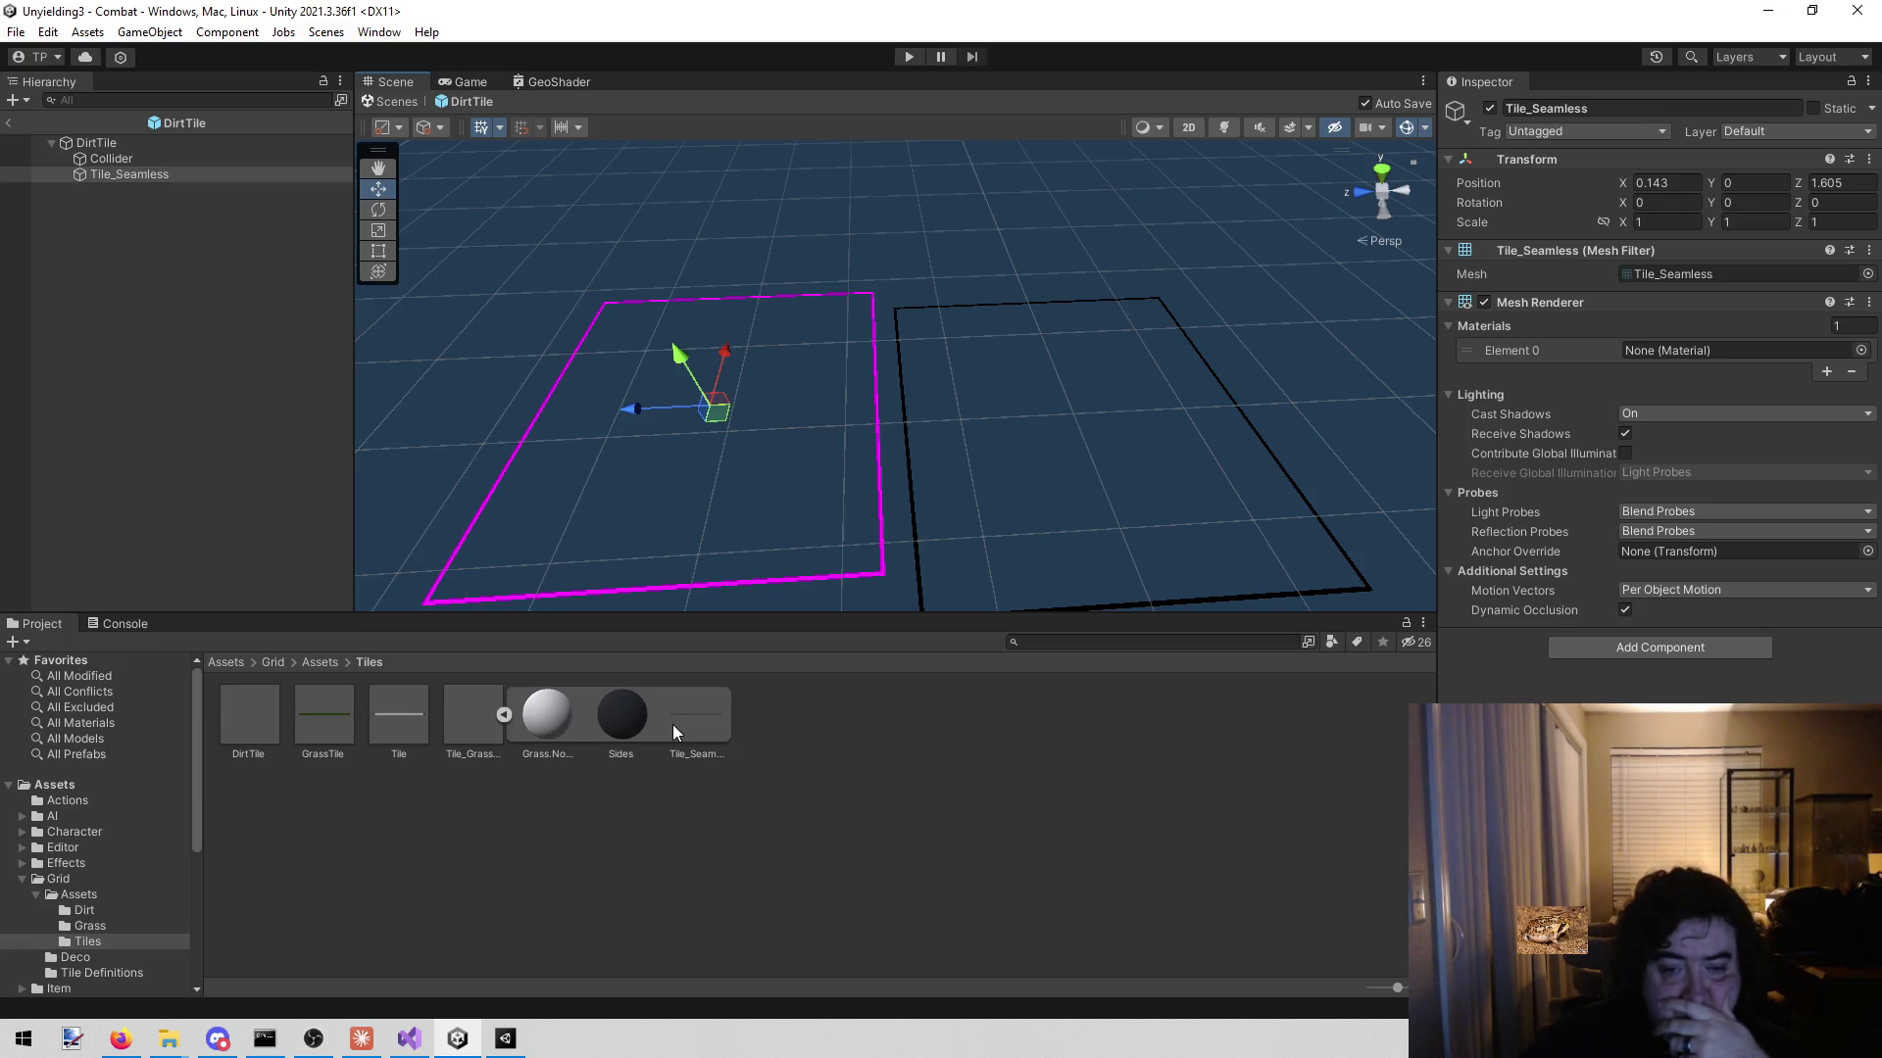
- Delete the Tile_Seamless child object from DirtTile
left_click(674, 727)
left_click(146, 178)
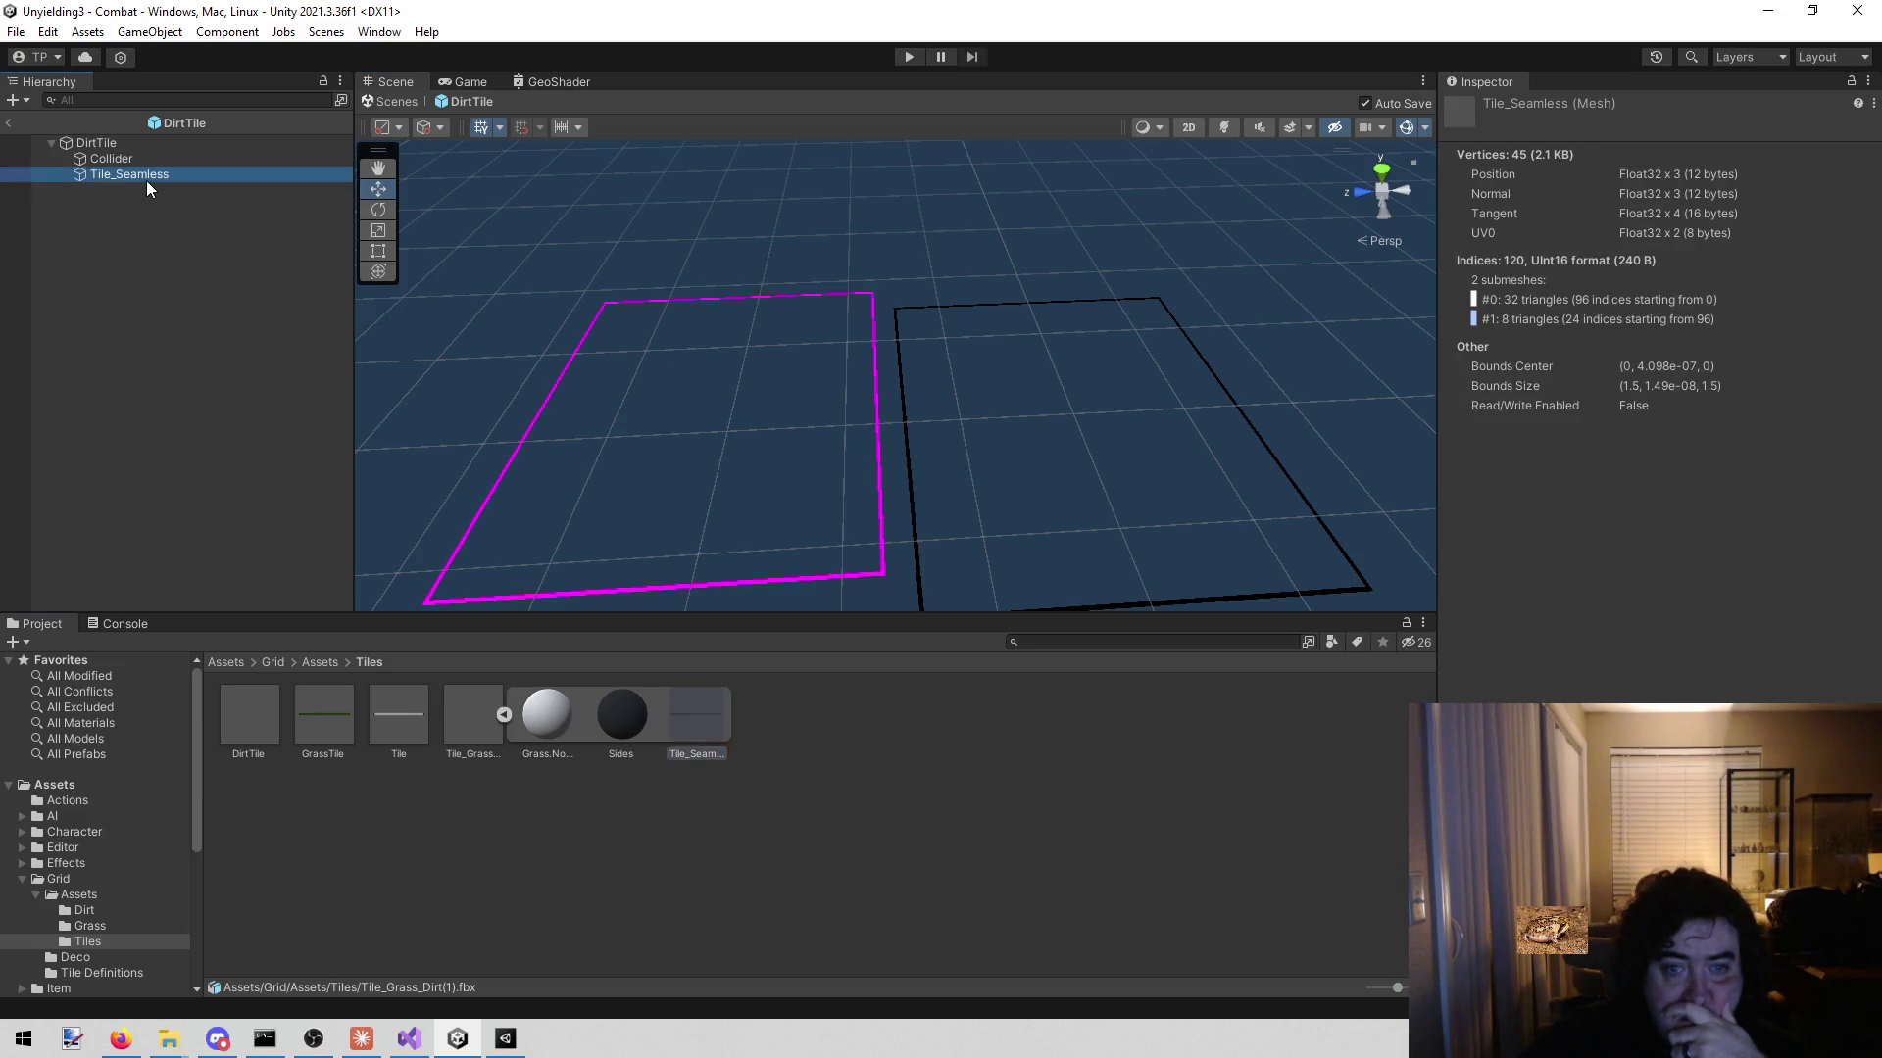
right_click(145, 179)
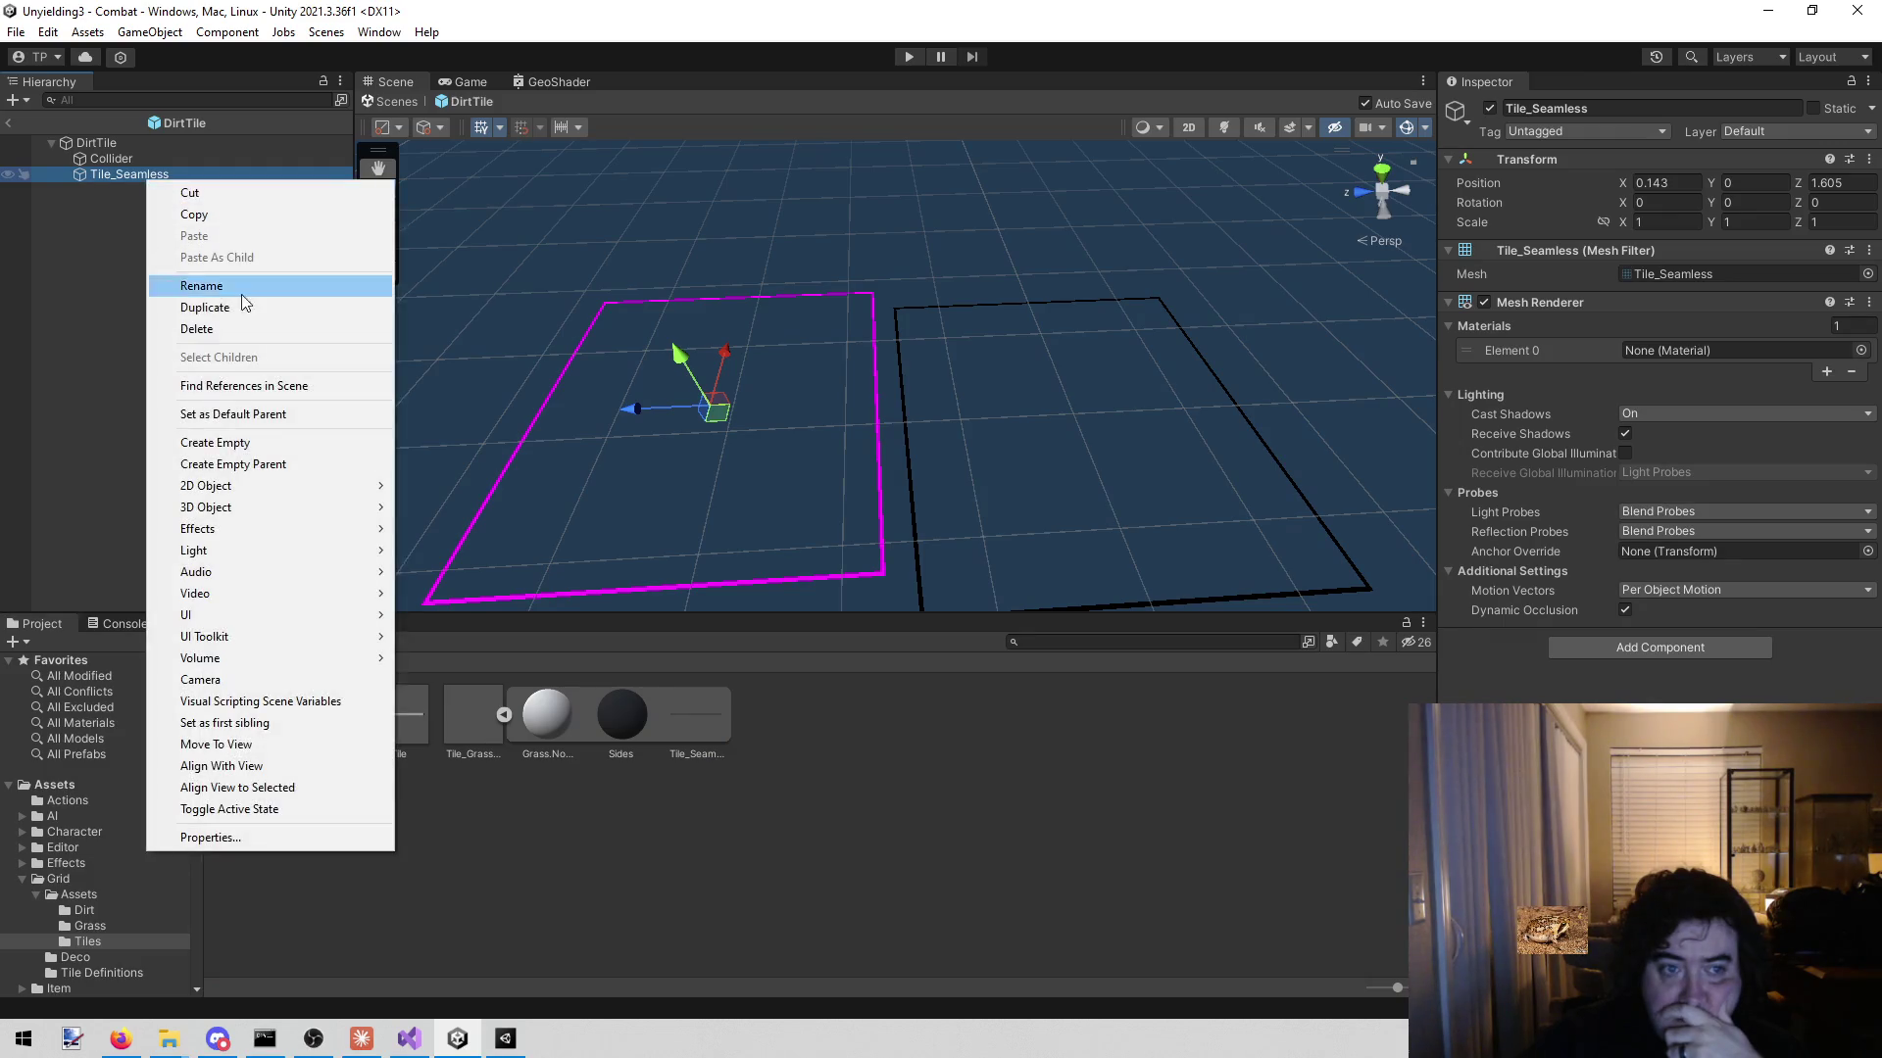
left_click(249, 331)
- Review DirtTile's components and the Tile_Seamless submeshes, then bring up the other Unity window
left_click(138, 145)
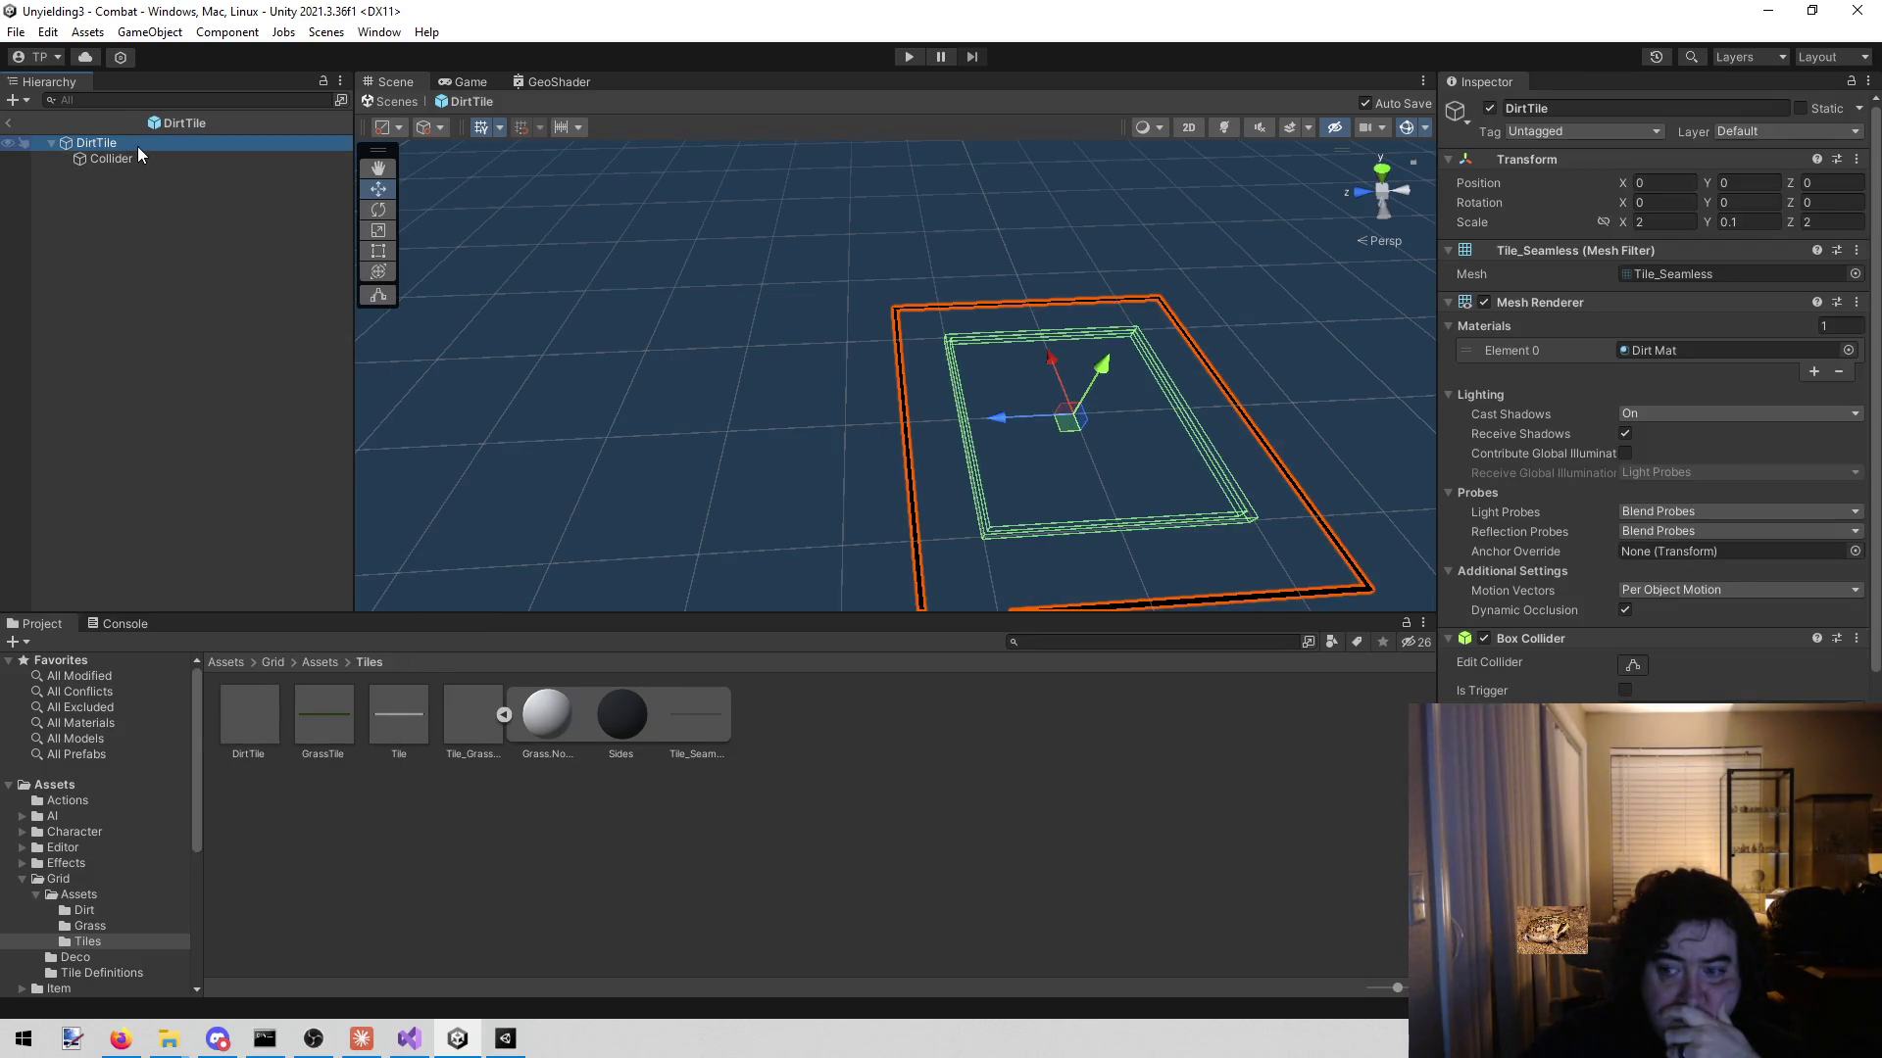
scroll(1764, 407, "down", 5)
scroll(1767, 421, "down", 3)
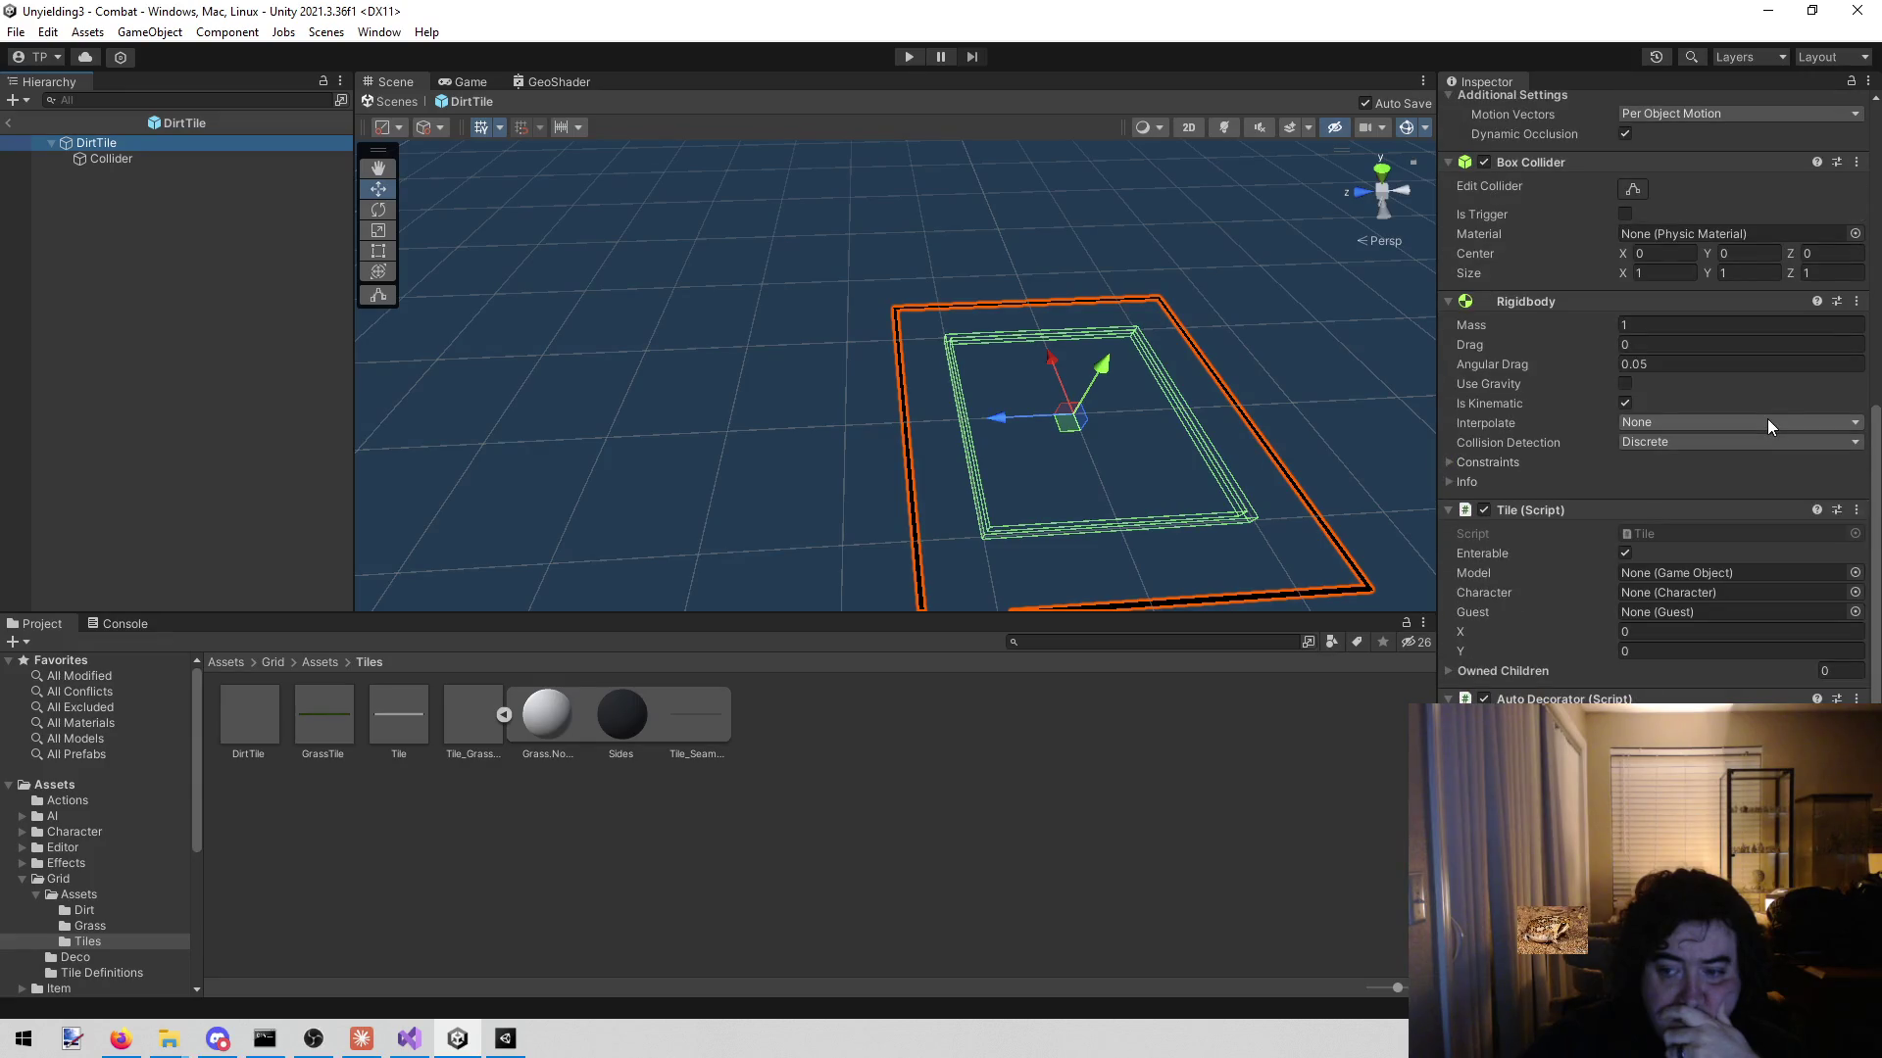
scroll(1764, 423, "up", 7)
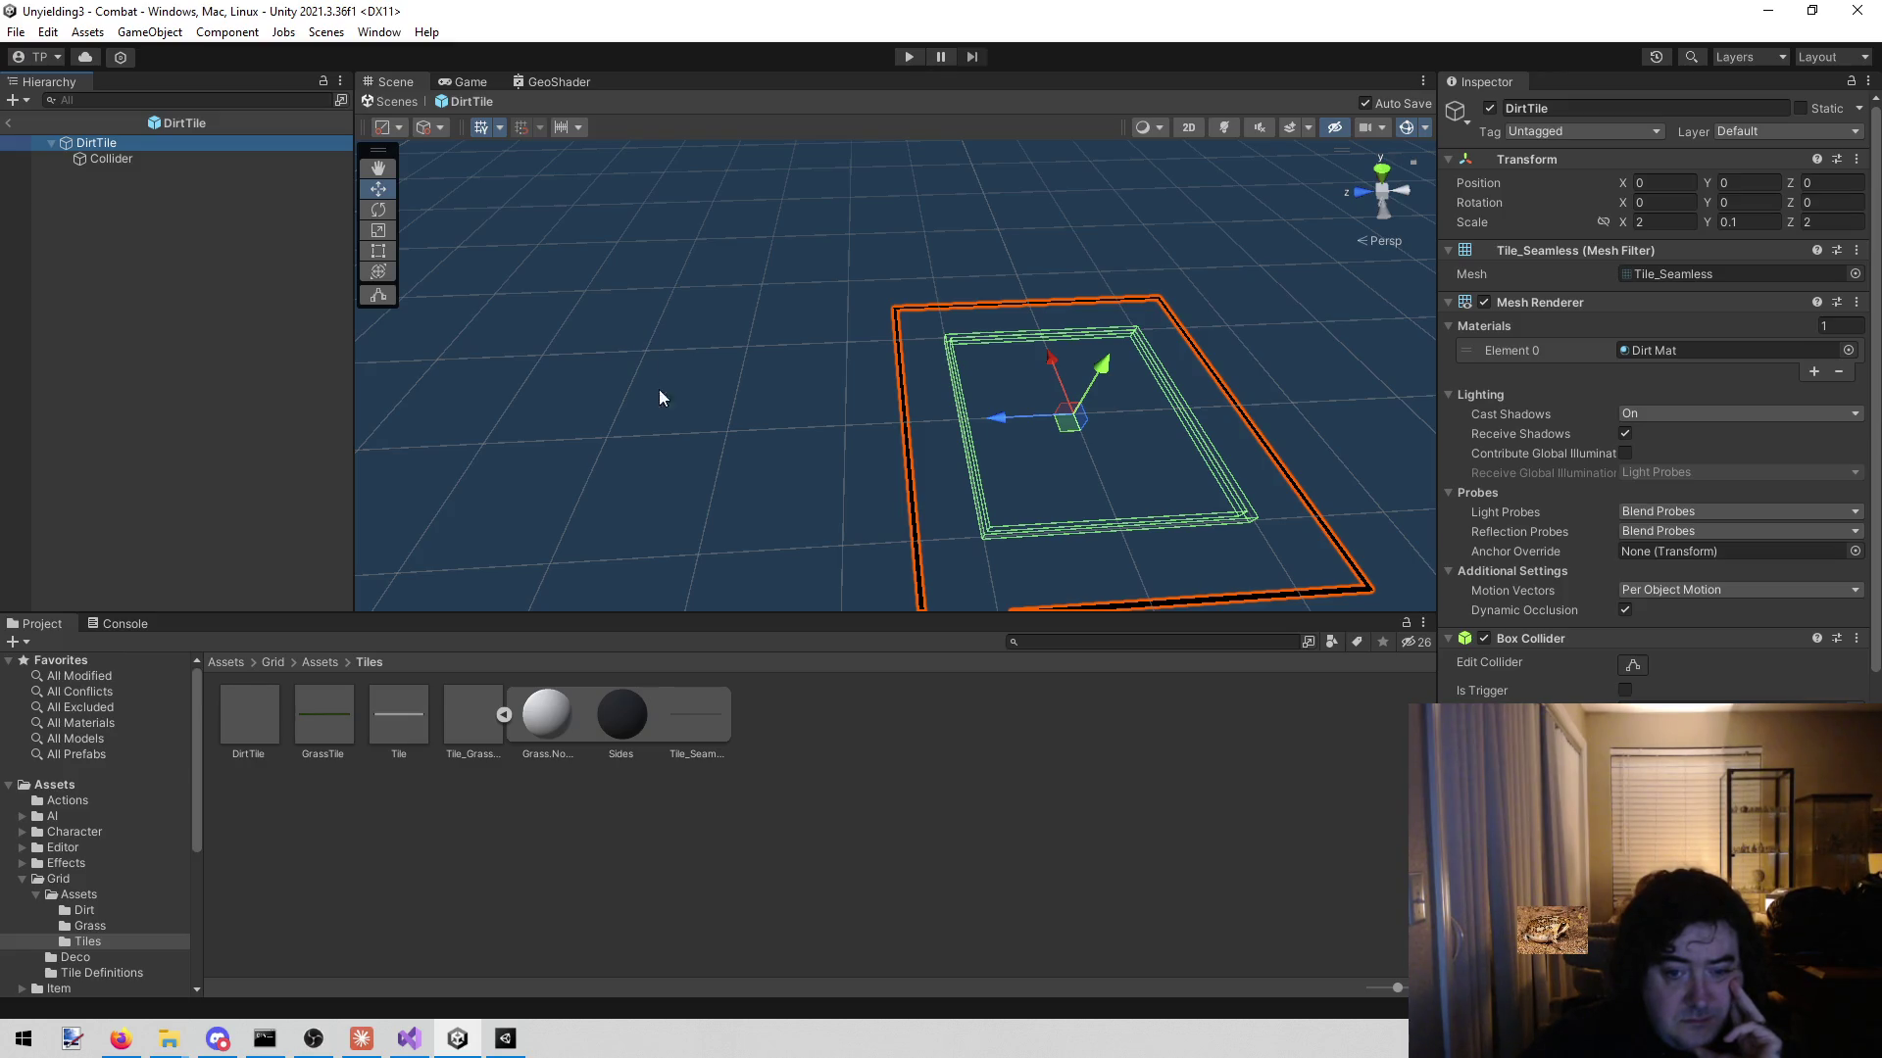
left_click(703, 695)
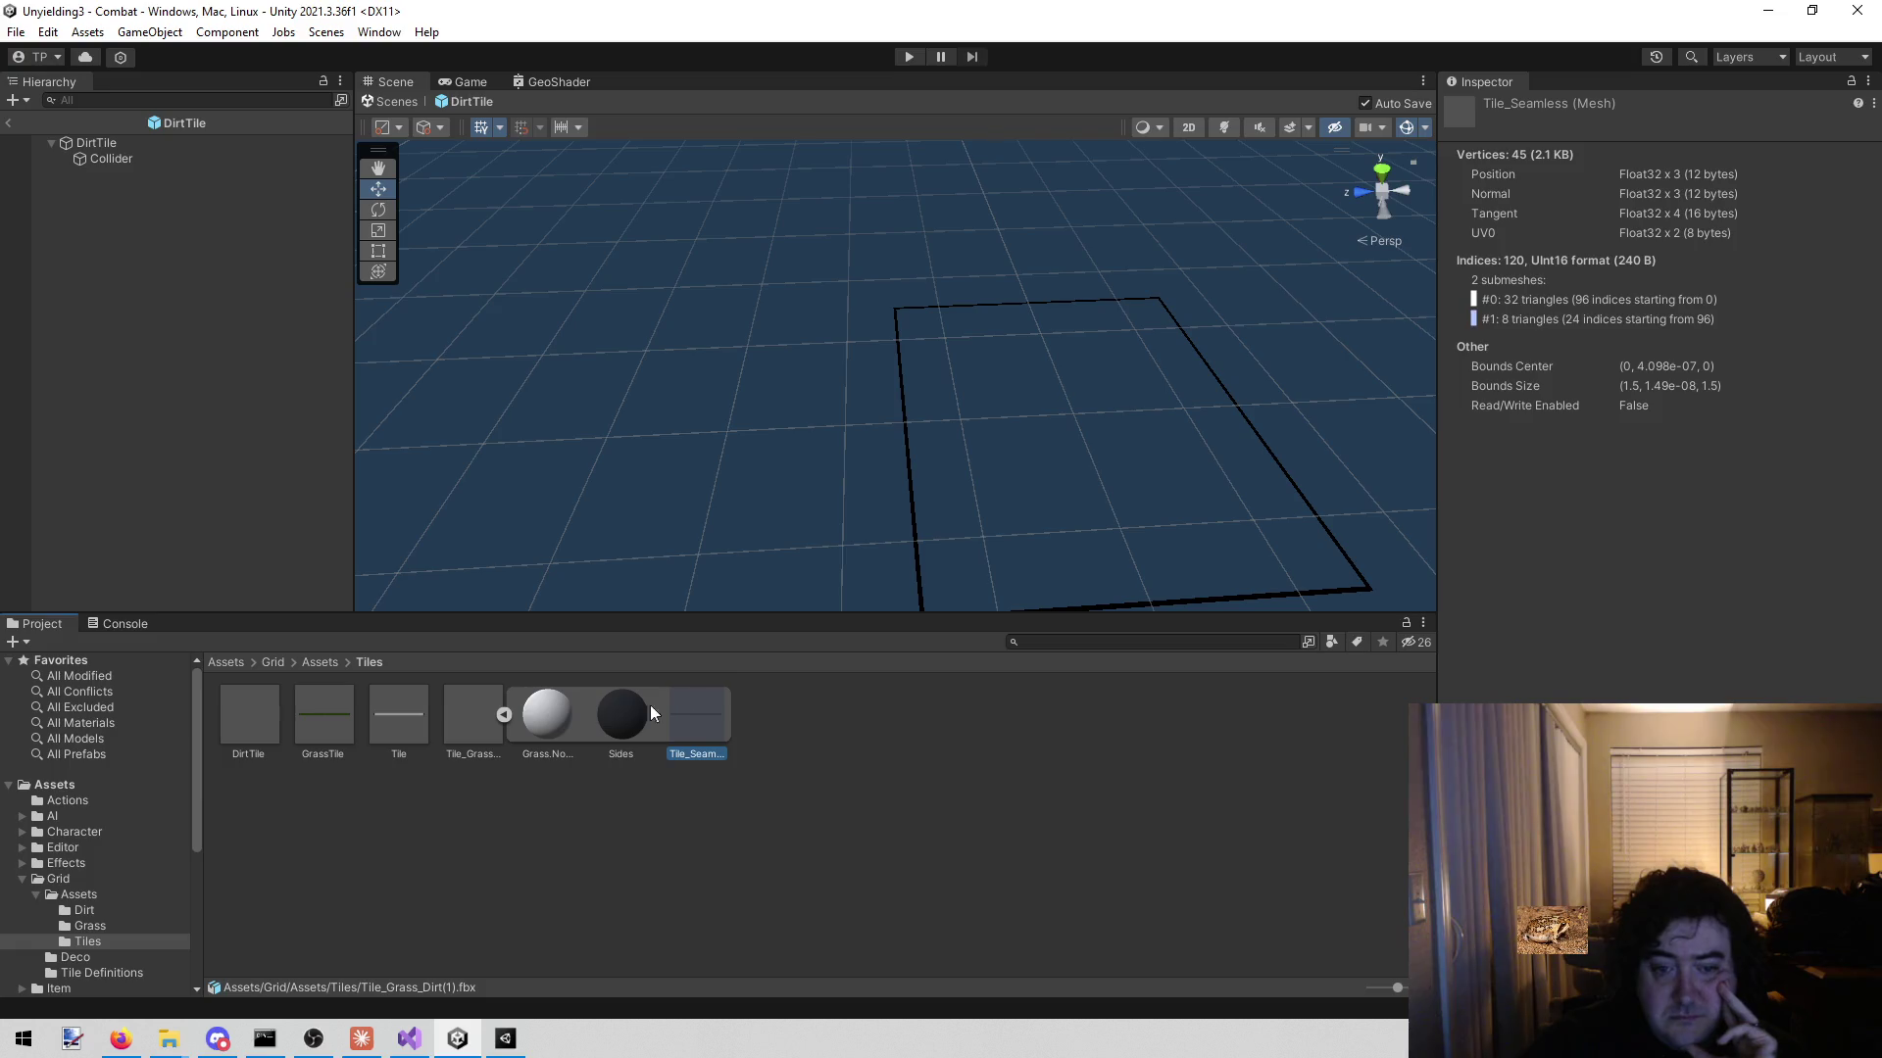
left_click(506, 1037)
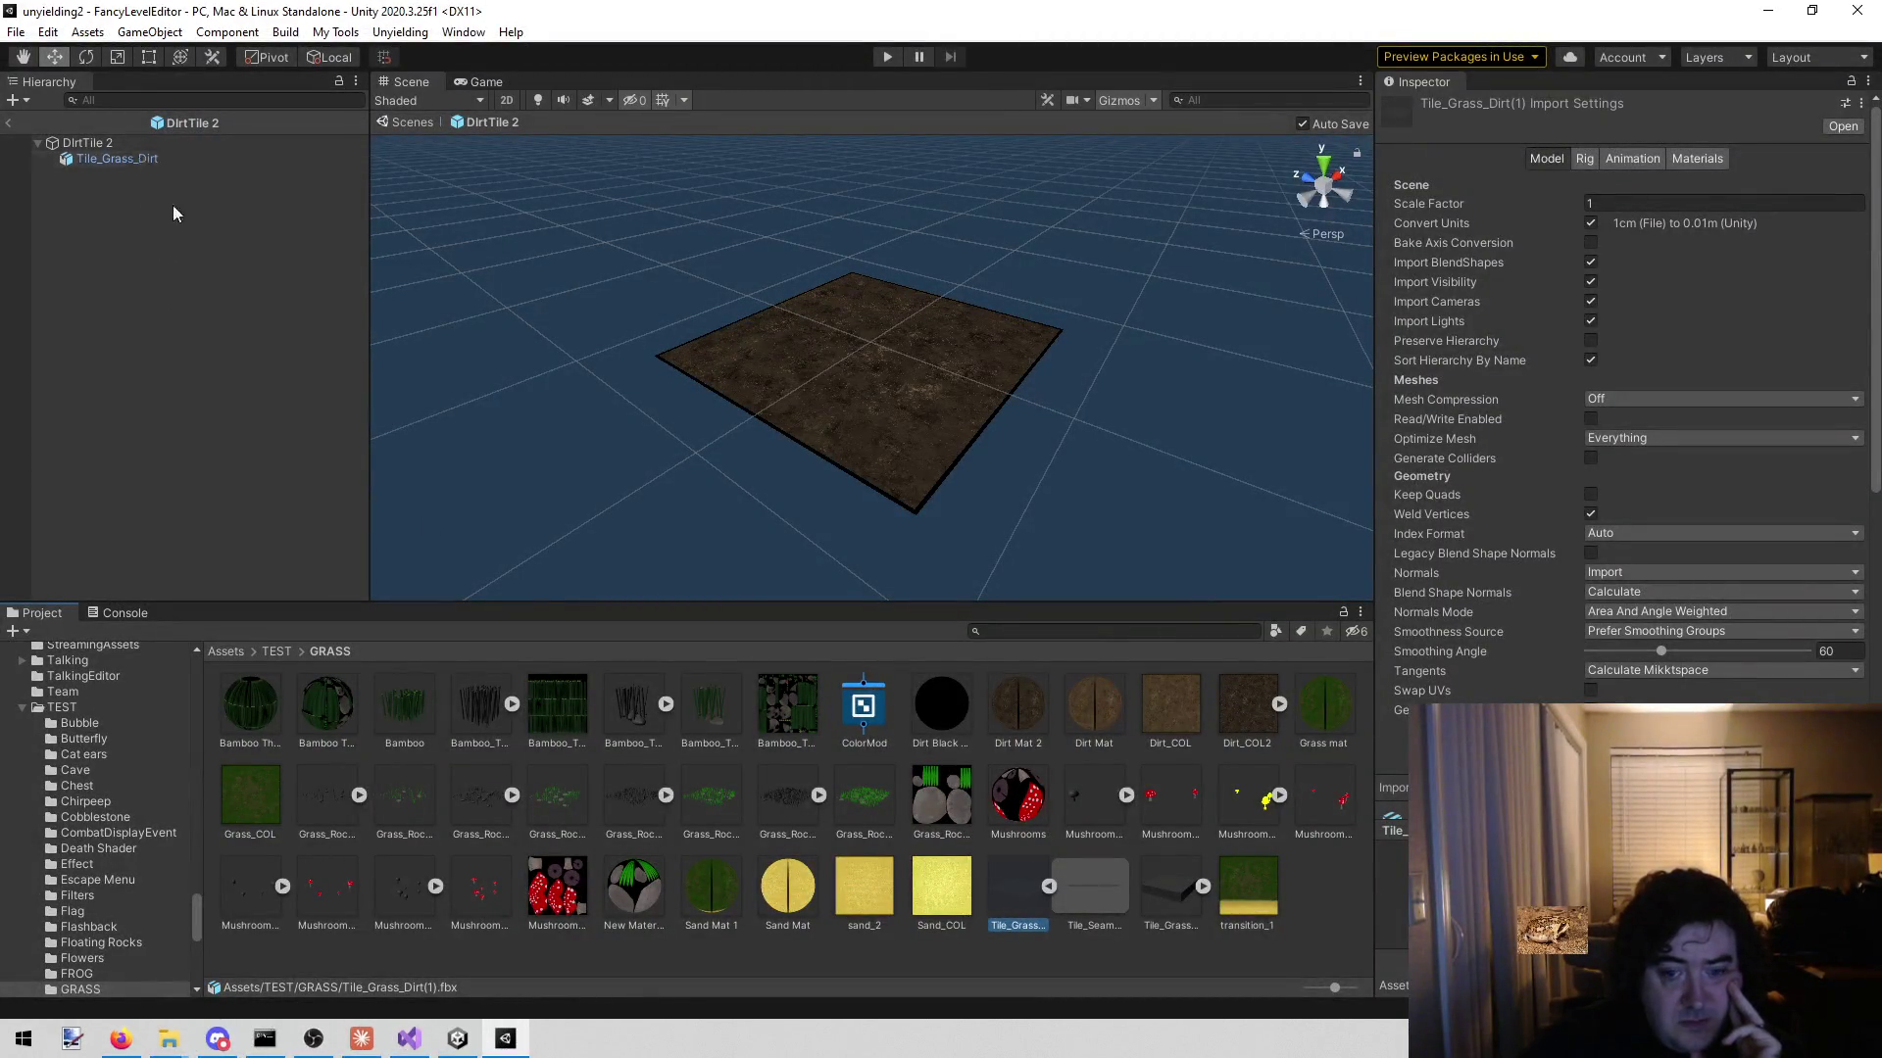
left_click(121, 161)
left_click(100, 139)
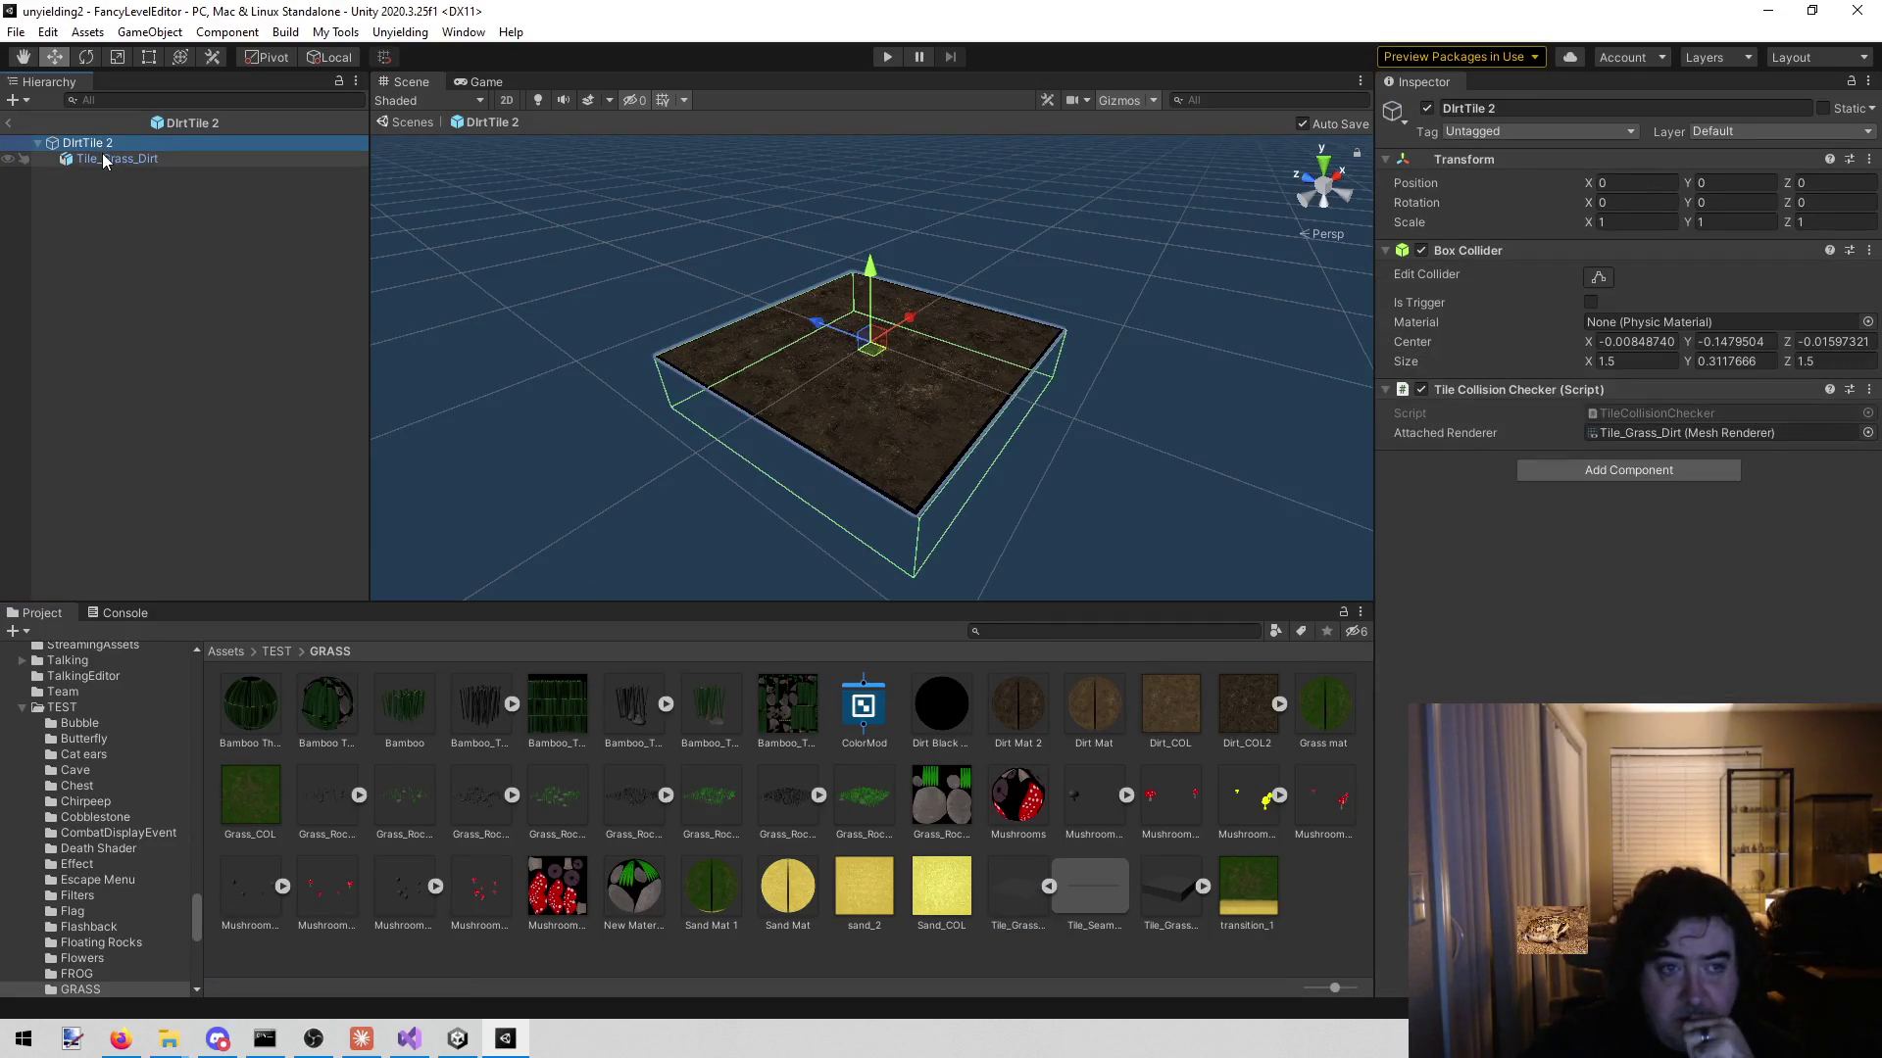
left_click(102, 155)
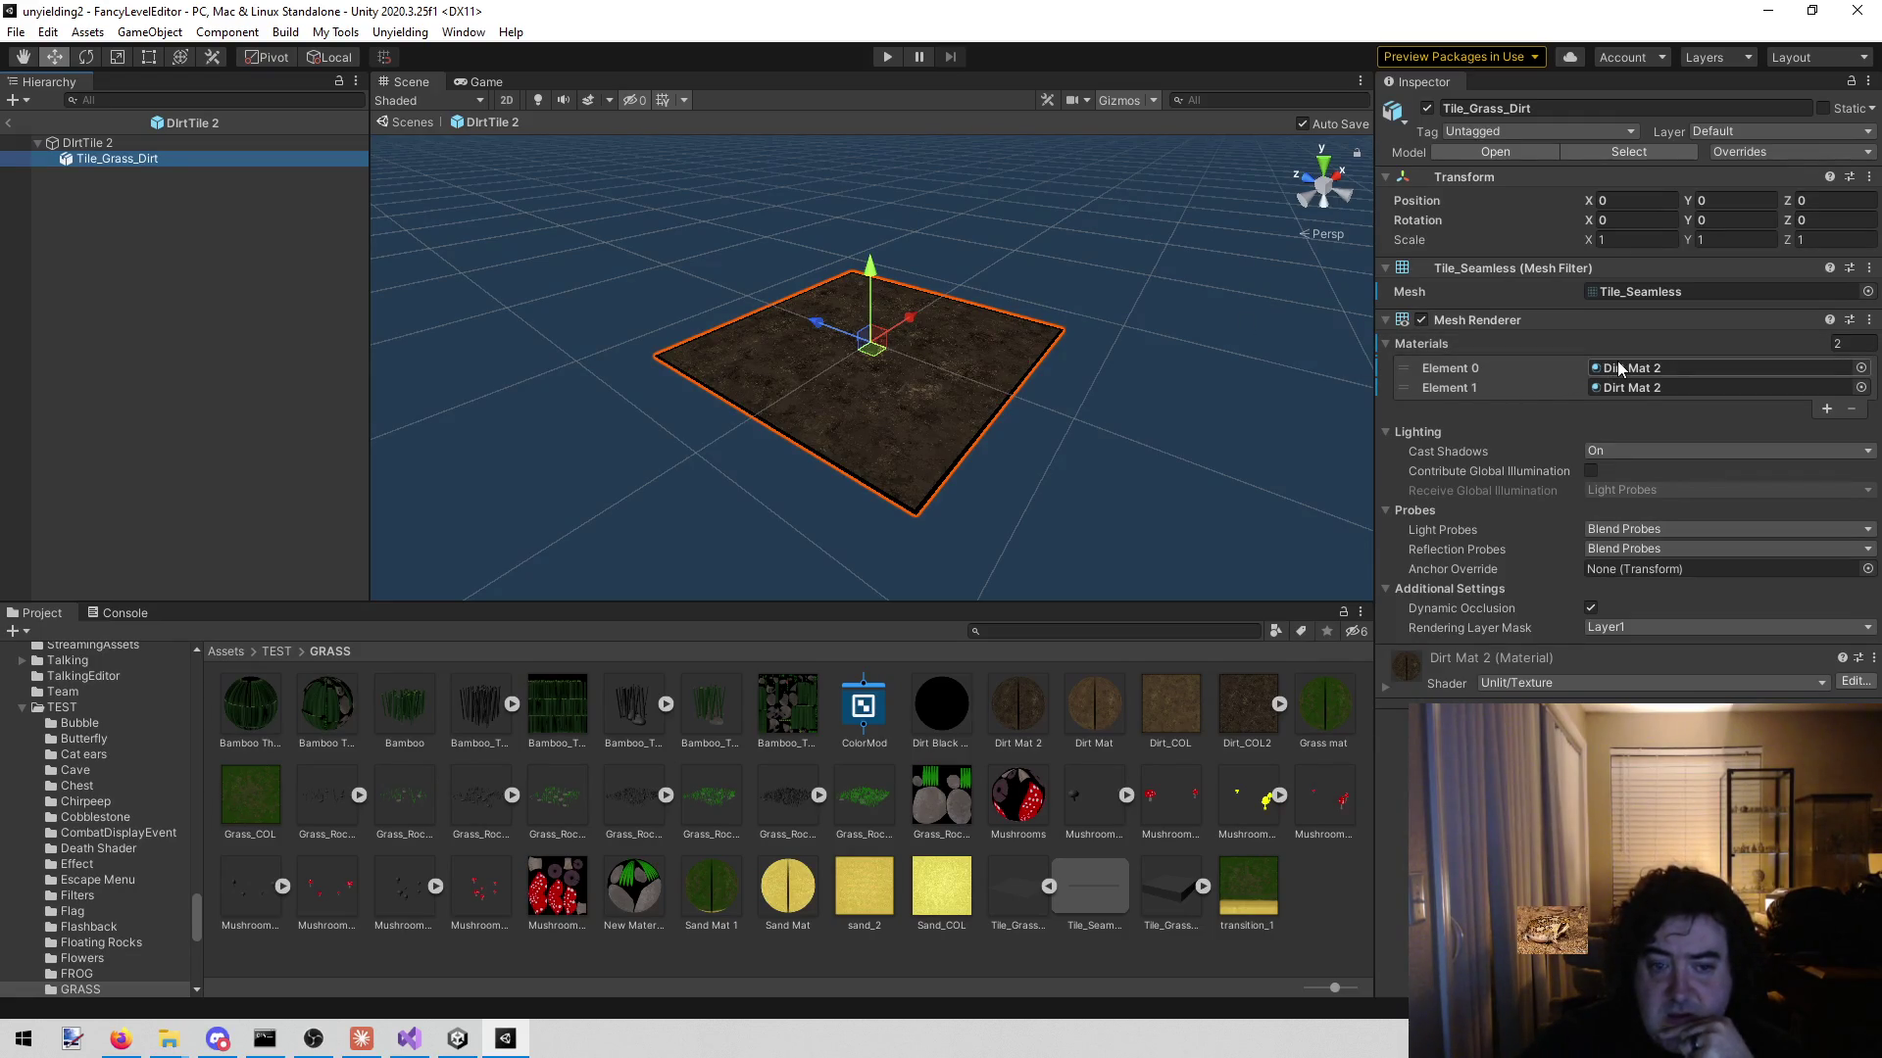
left_click(1054, 949)
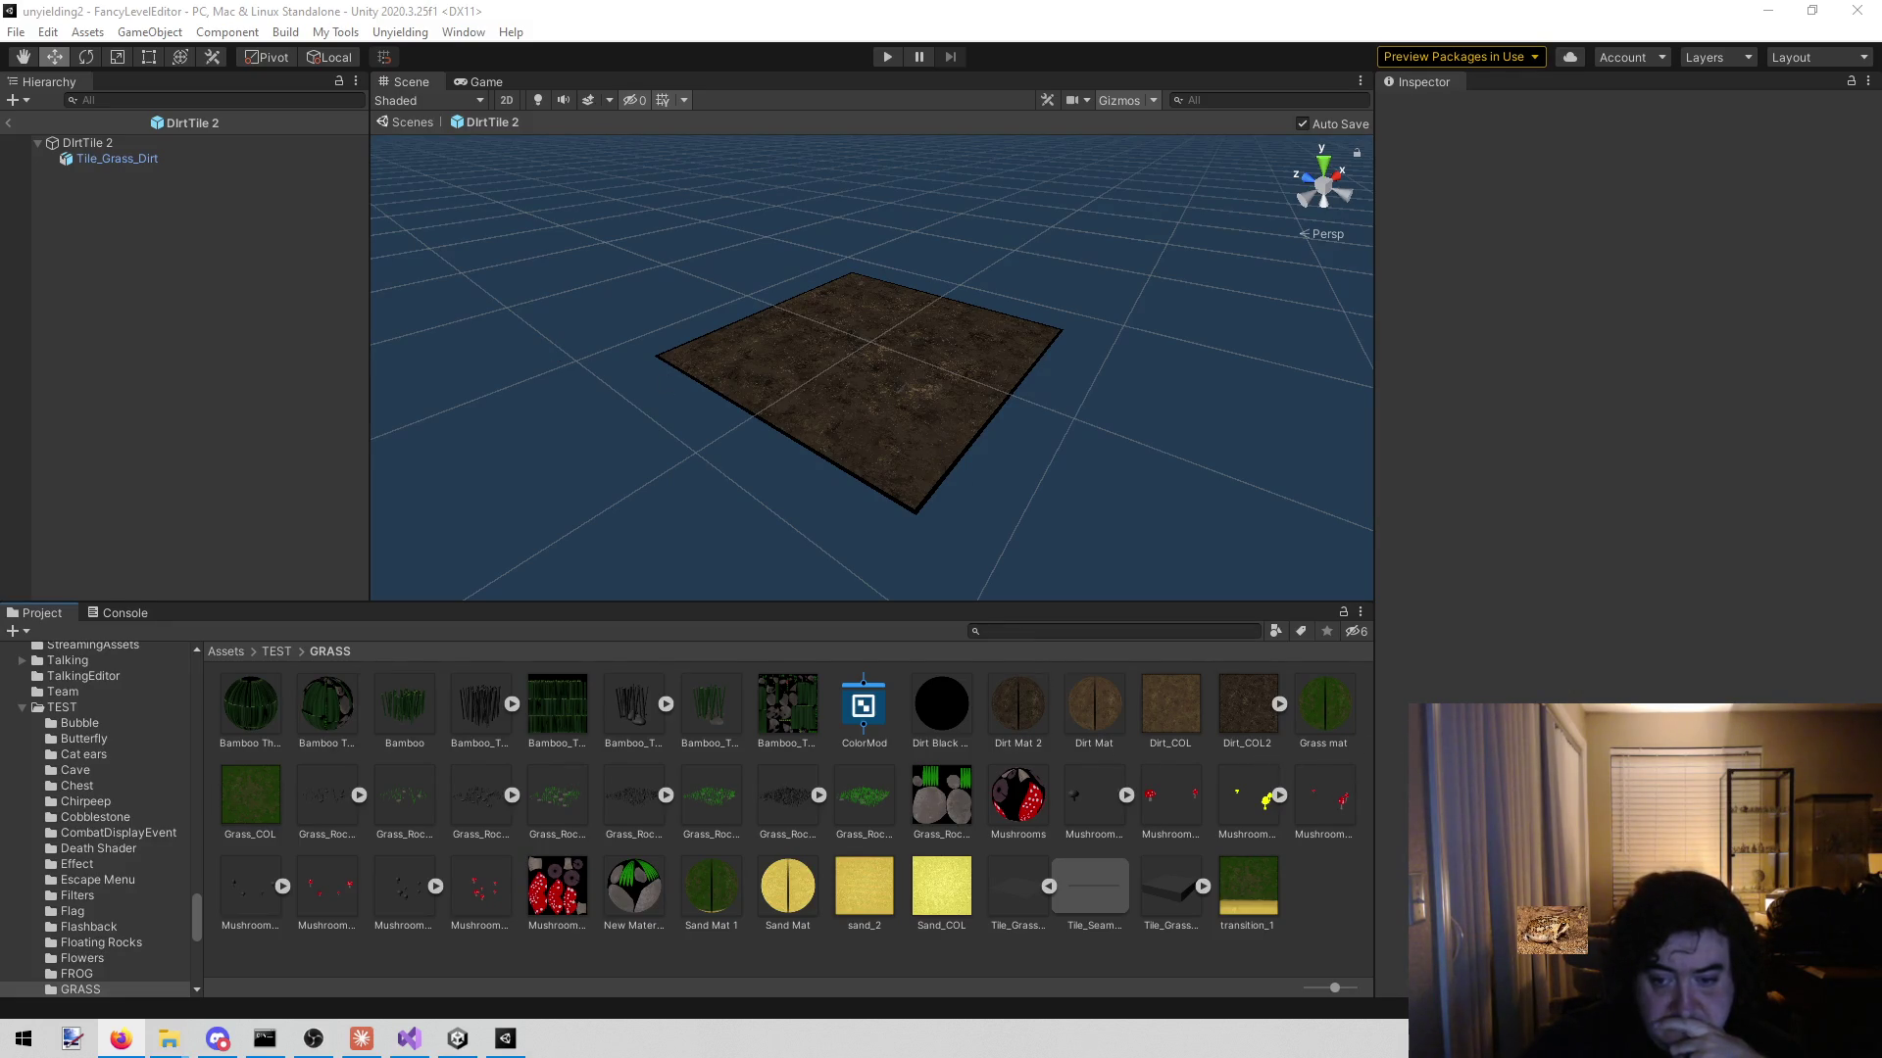
left_click(1019, 903)
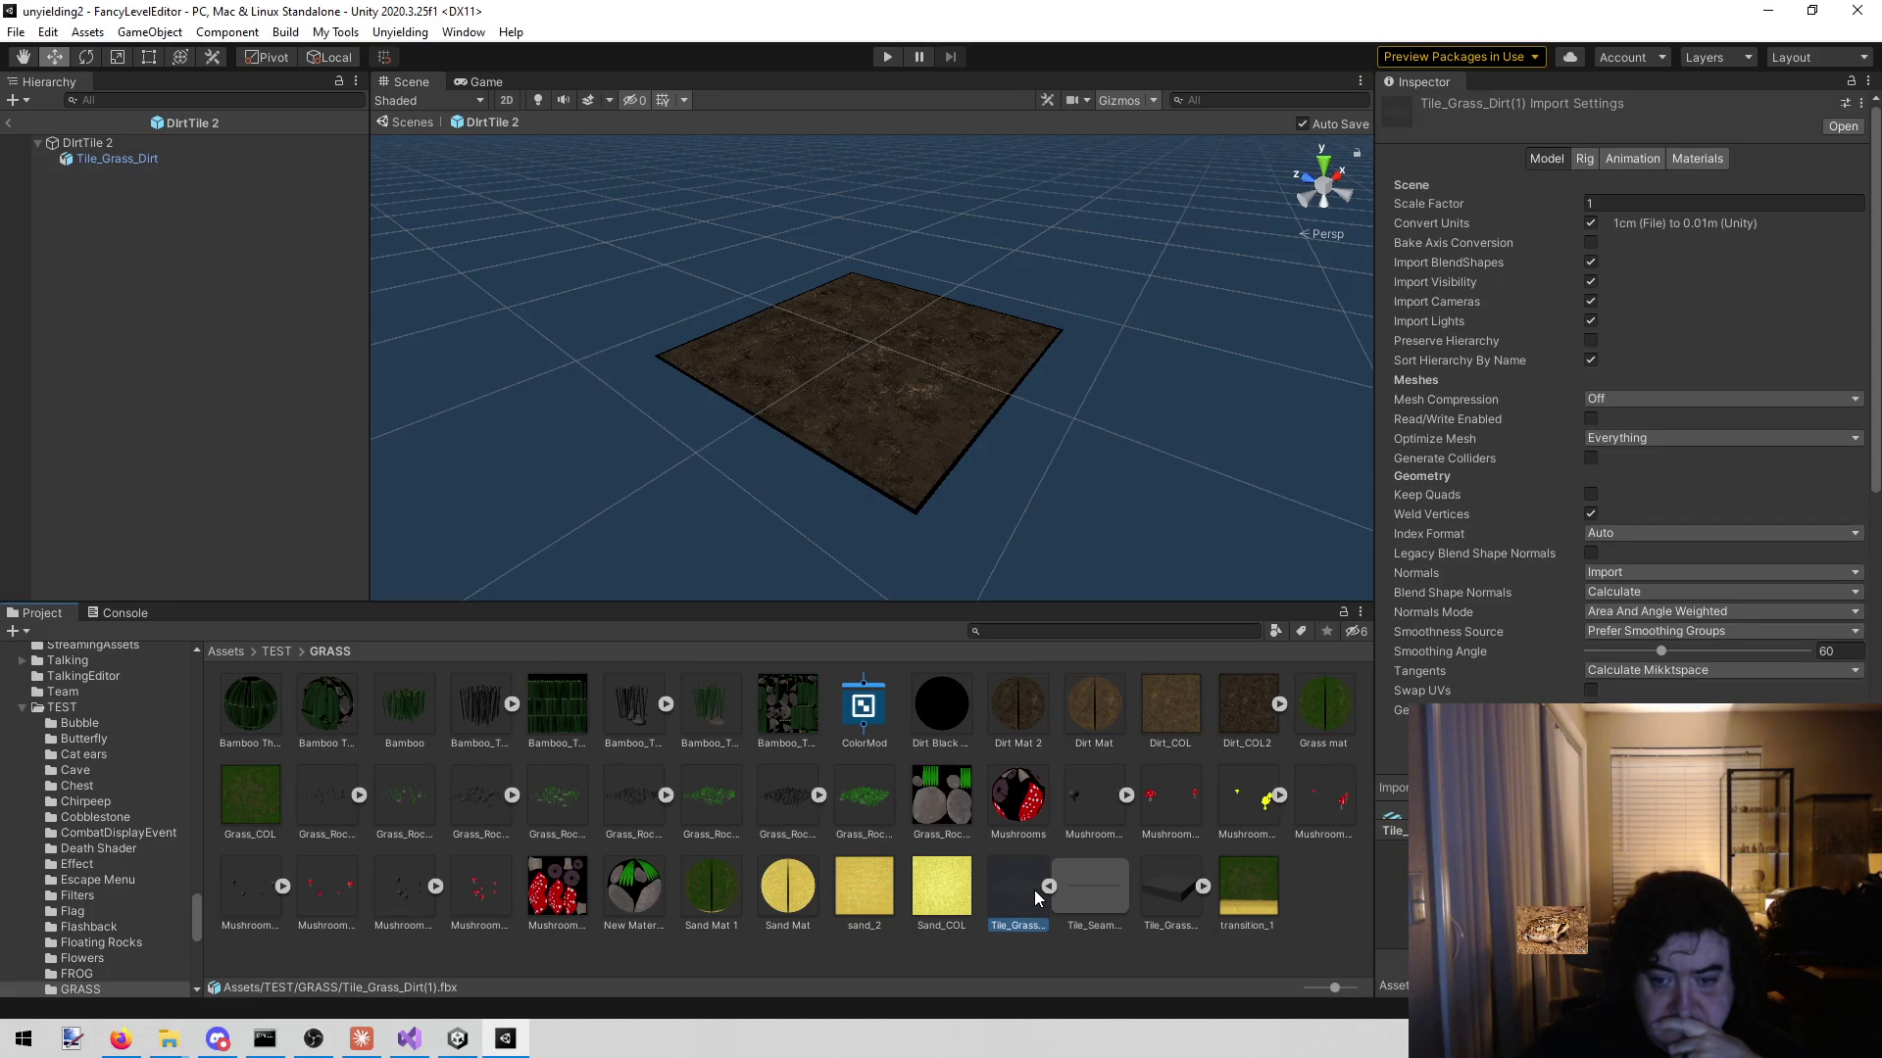
left_click_drag(1033, 889, 237, 323)
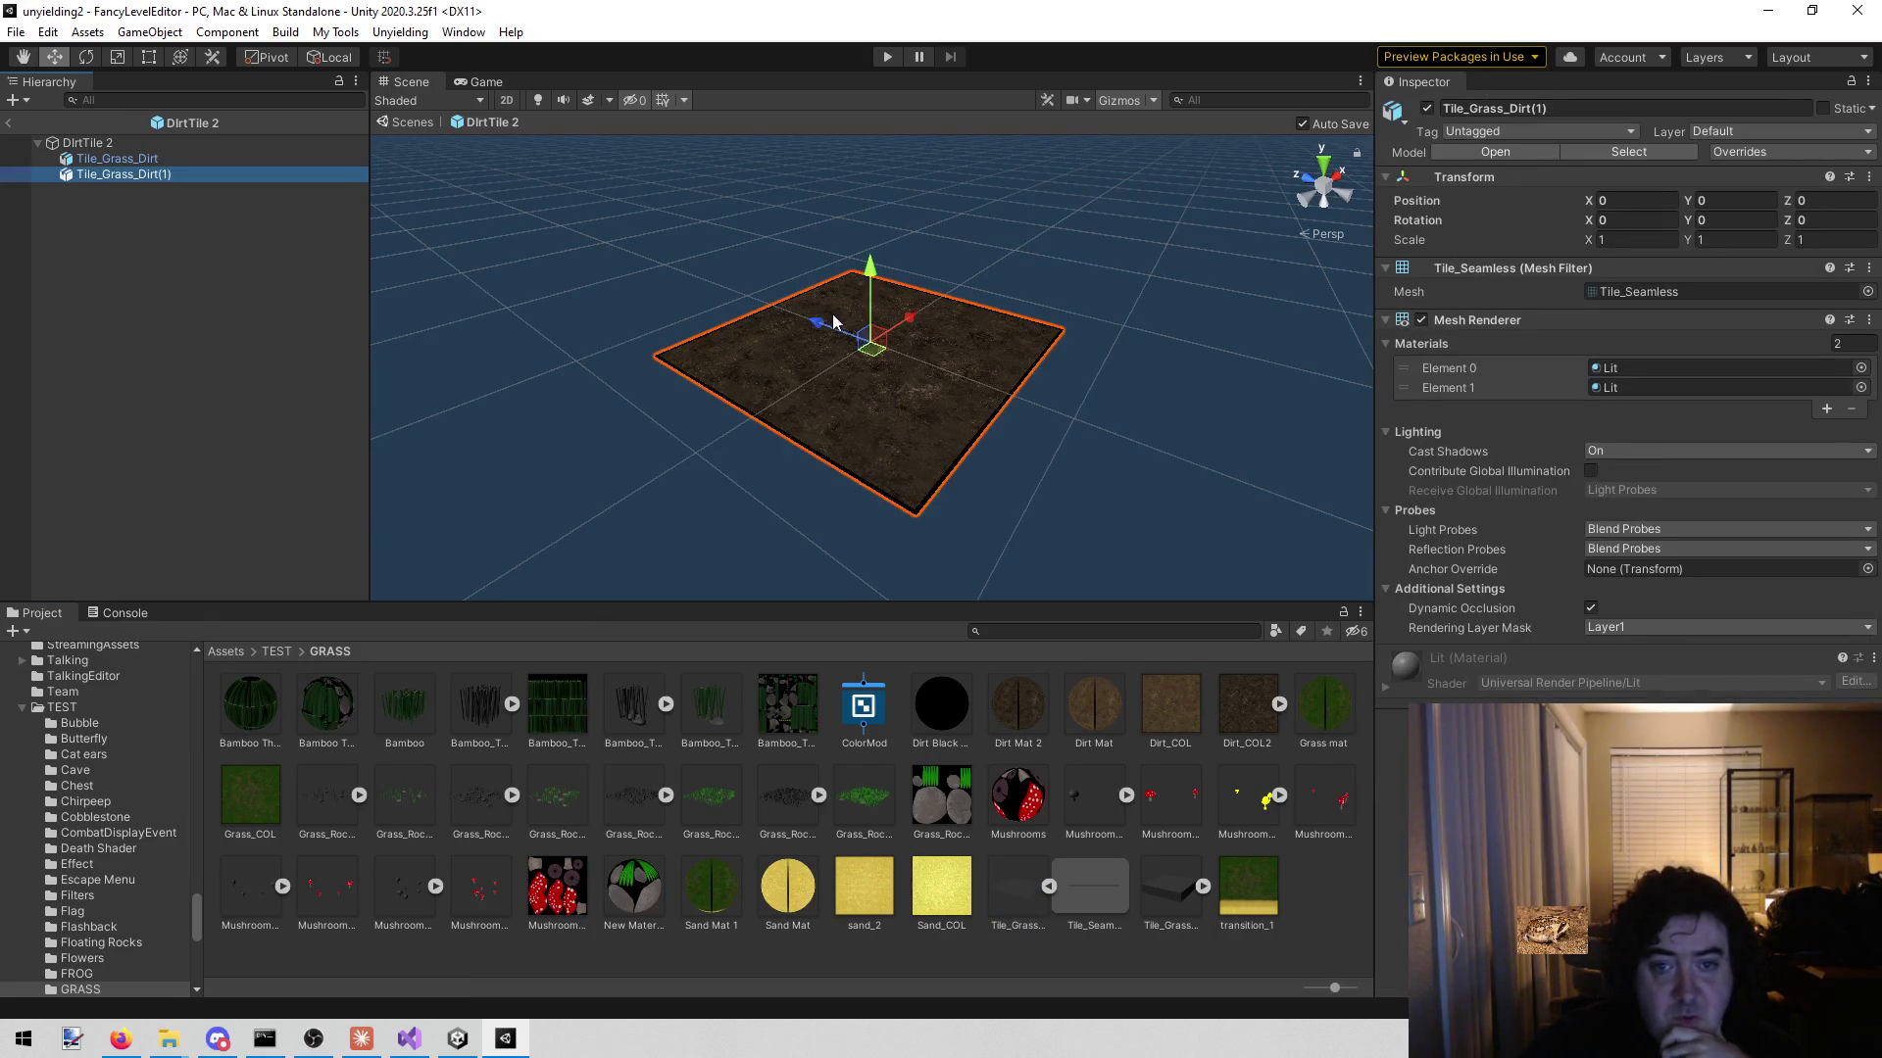
mouse_move(901, 326)
left_mouse_down()
mouse_move(509, 459)
mouse_move(615, 454)
left_mouse_up()
key("f")
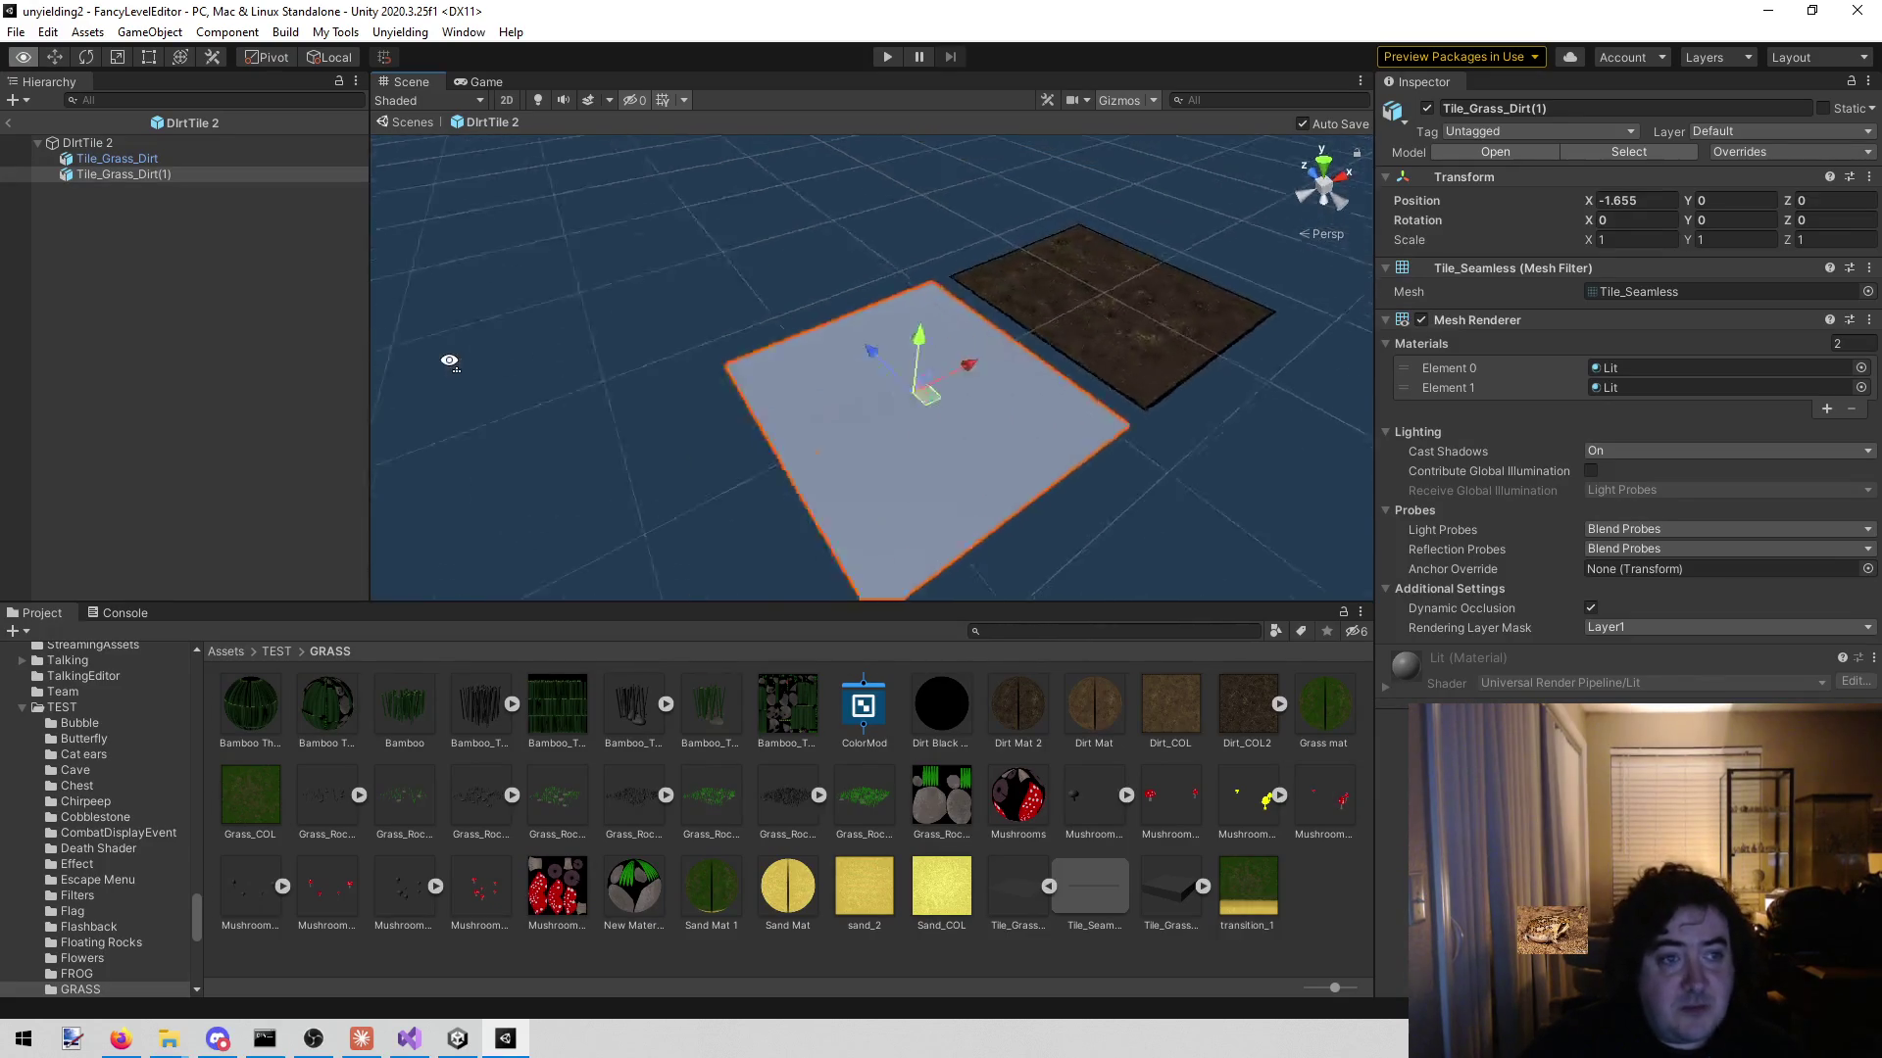
scroll(490, 369, "up", 5)
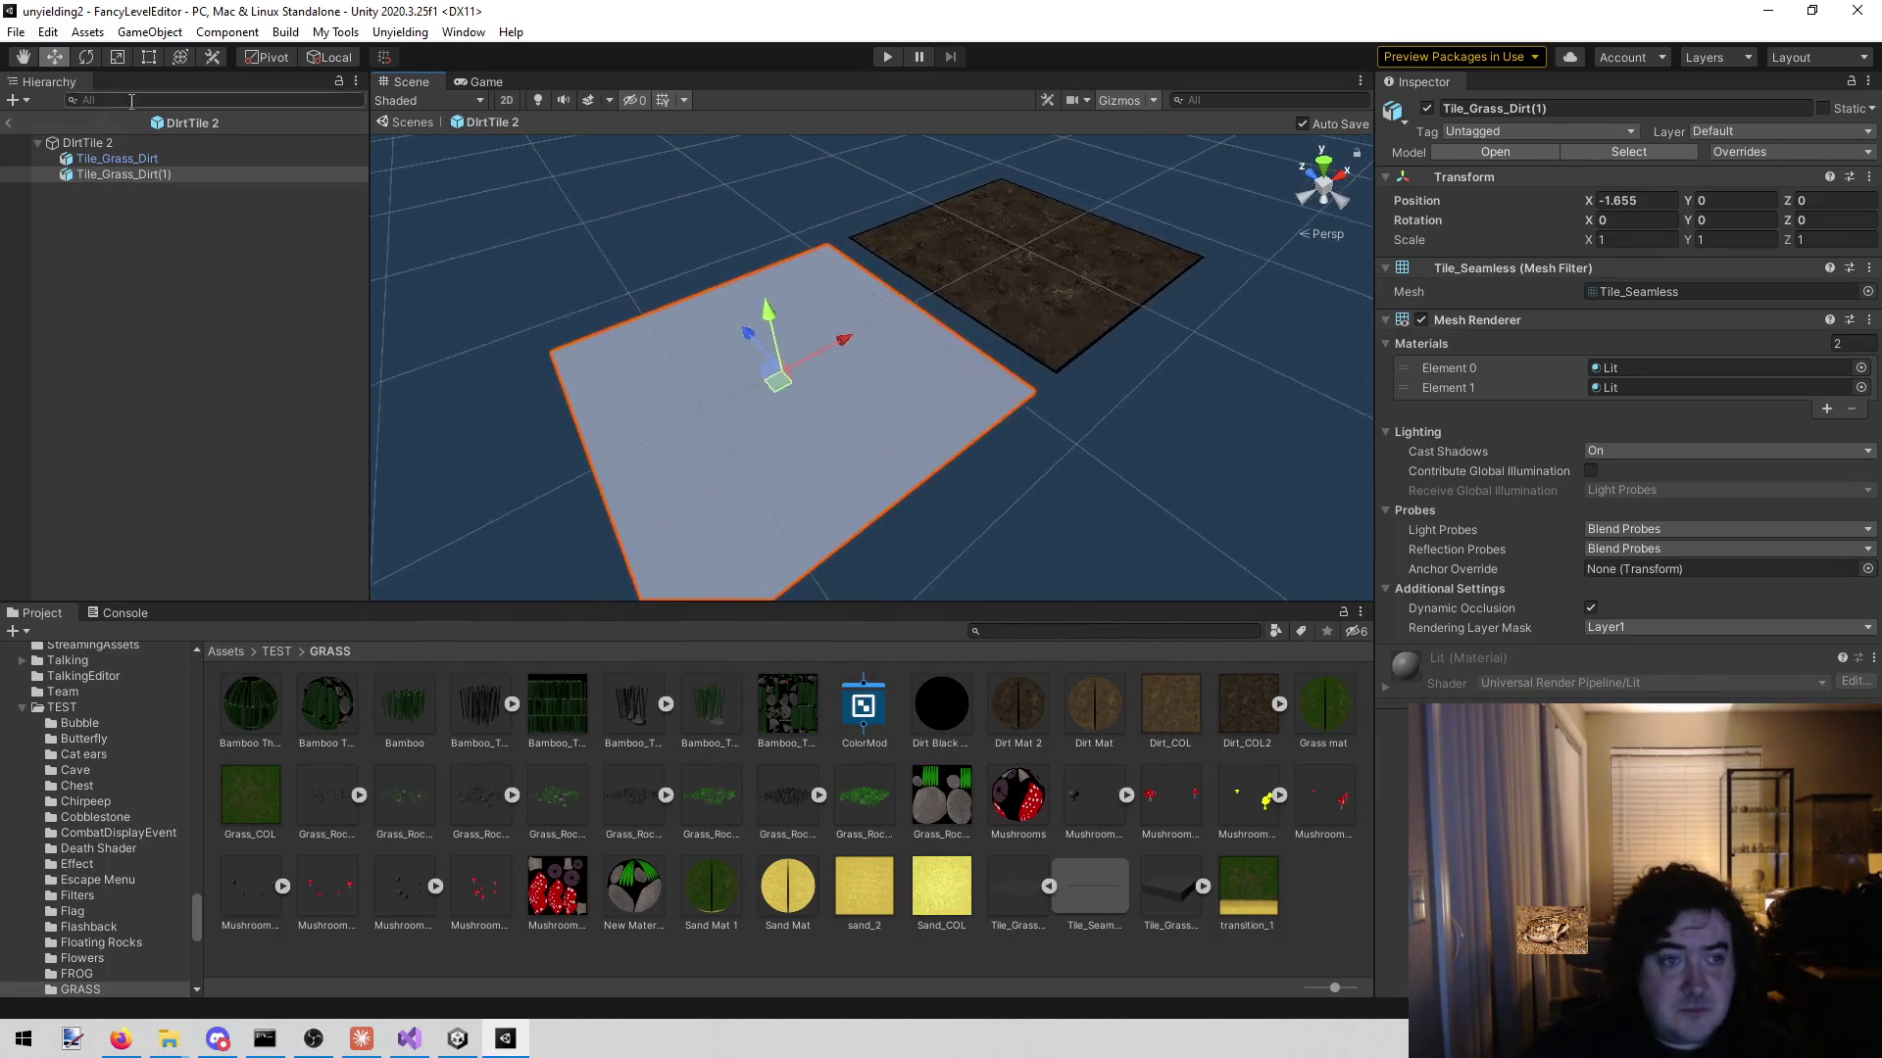
left_click(149, 245)
left_click(141, 177)
left_click(1582, 366)
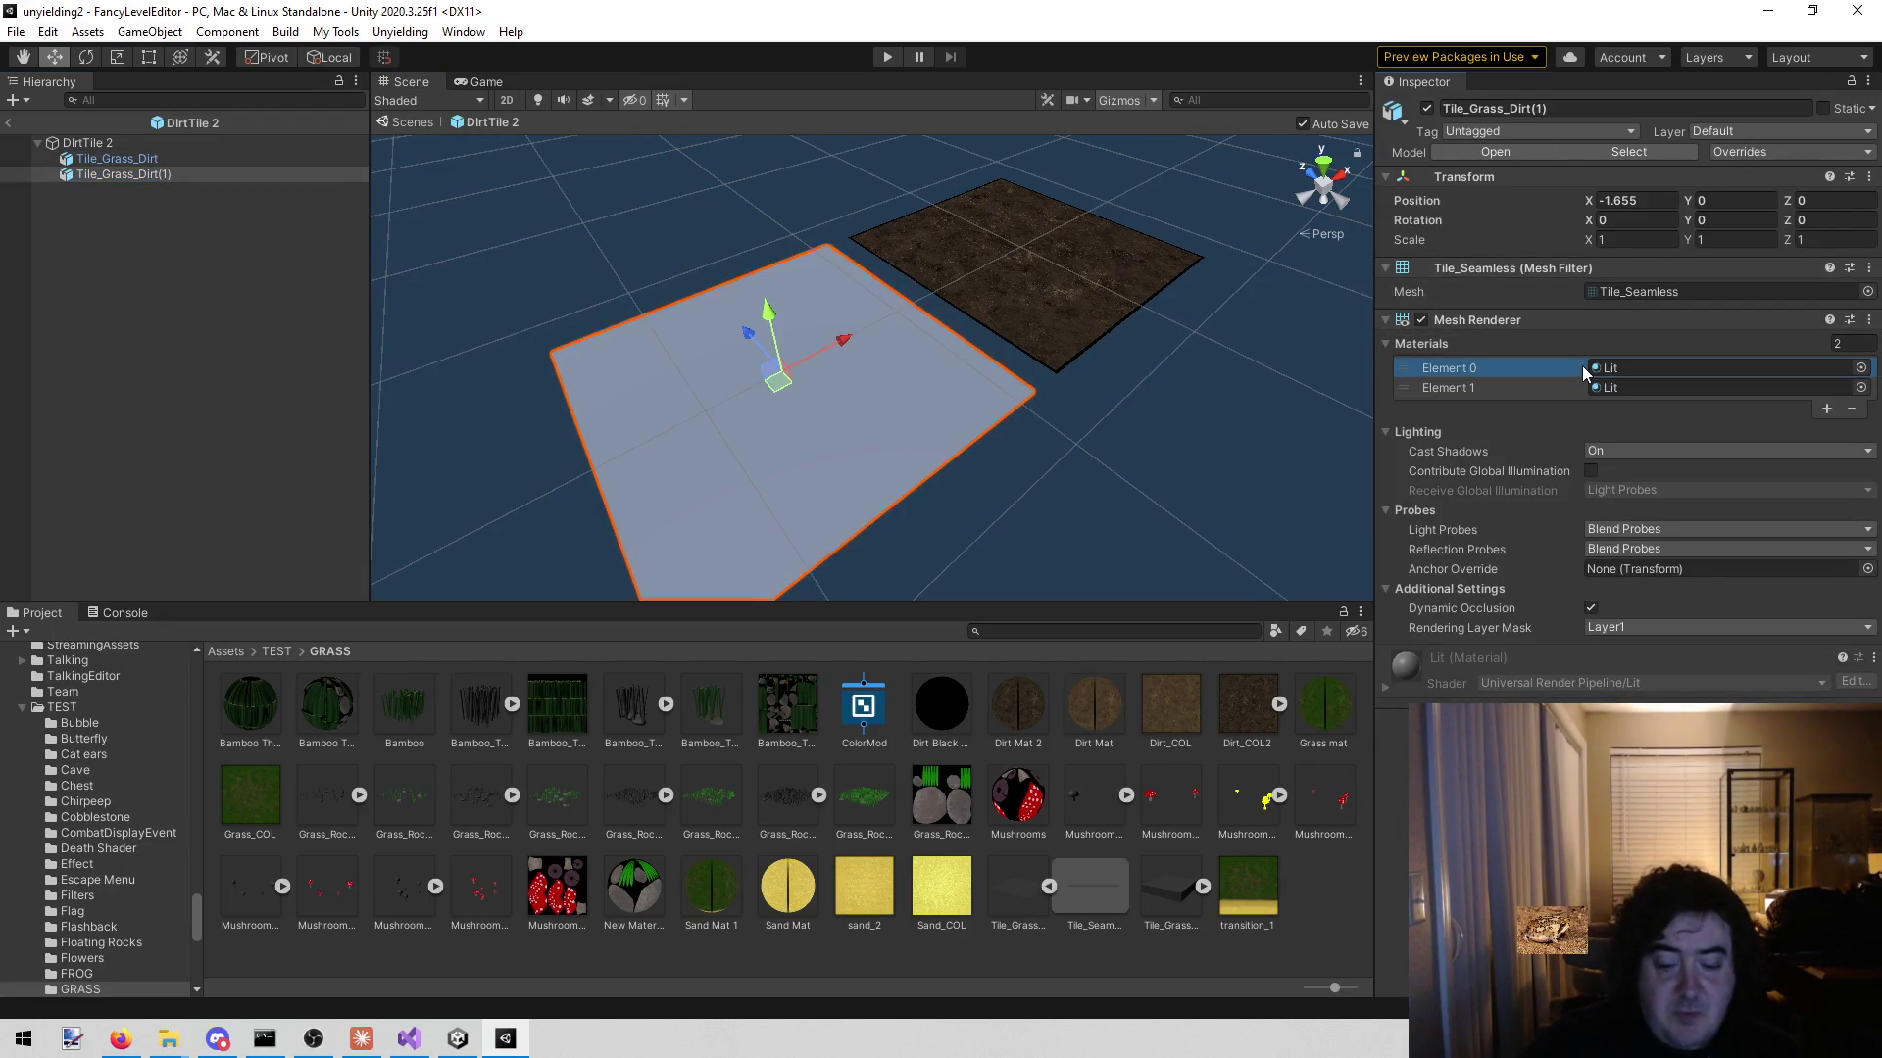
key("Delete")
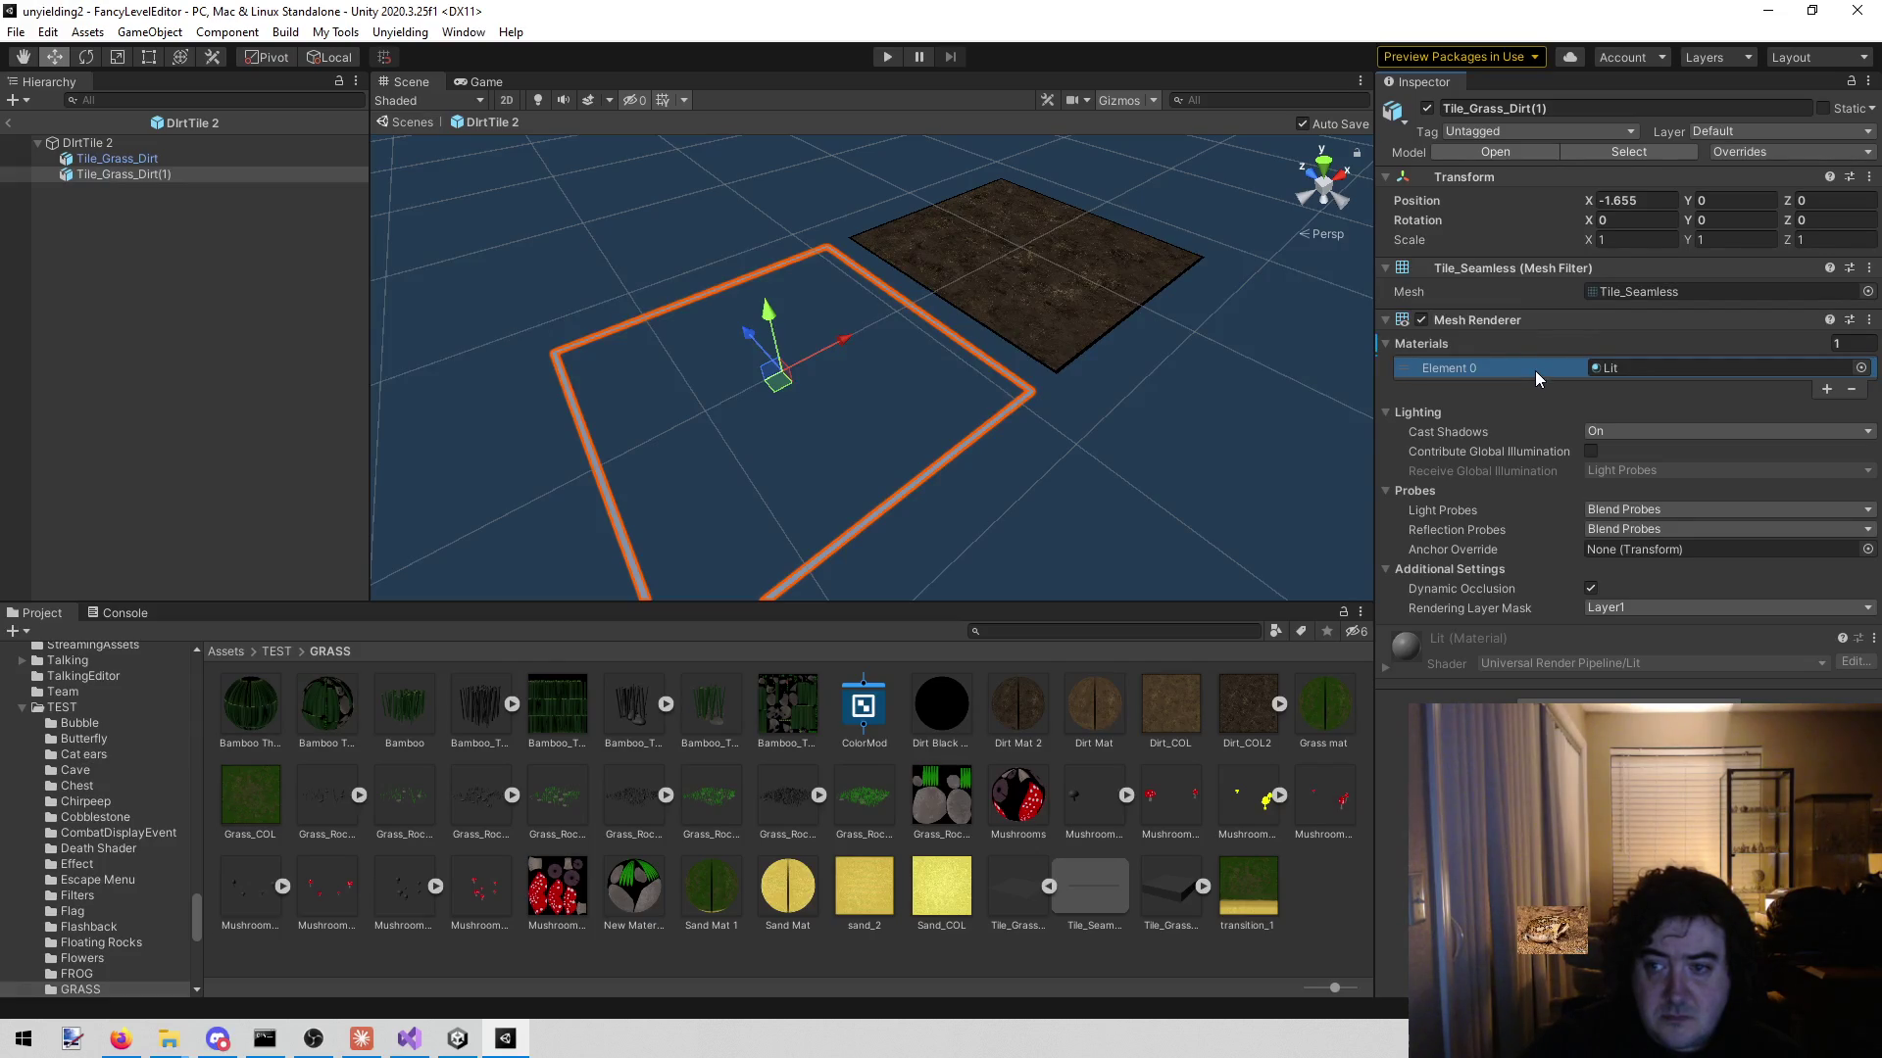
right_click(144, 176)
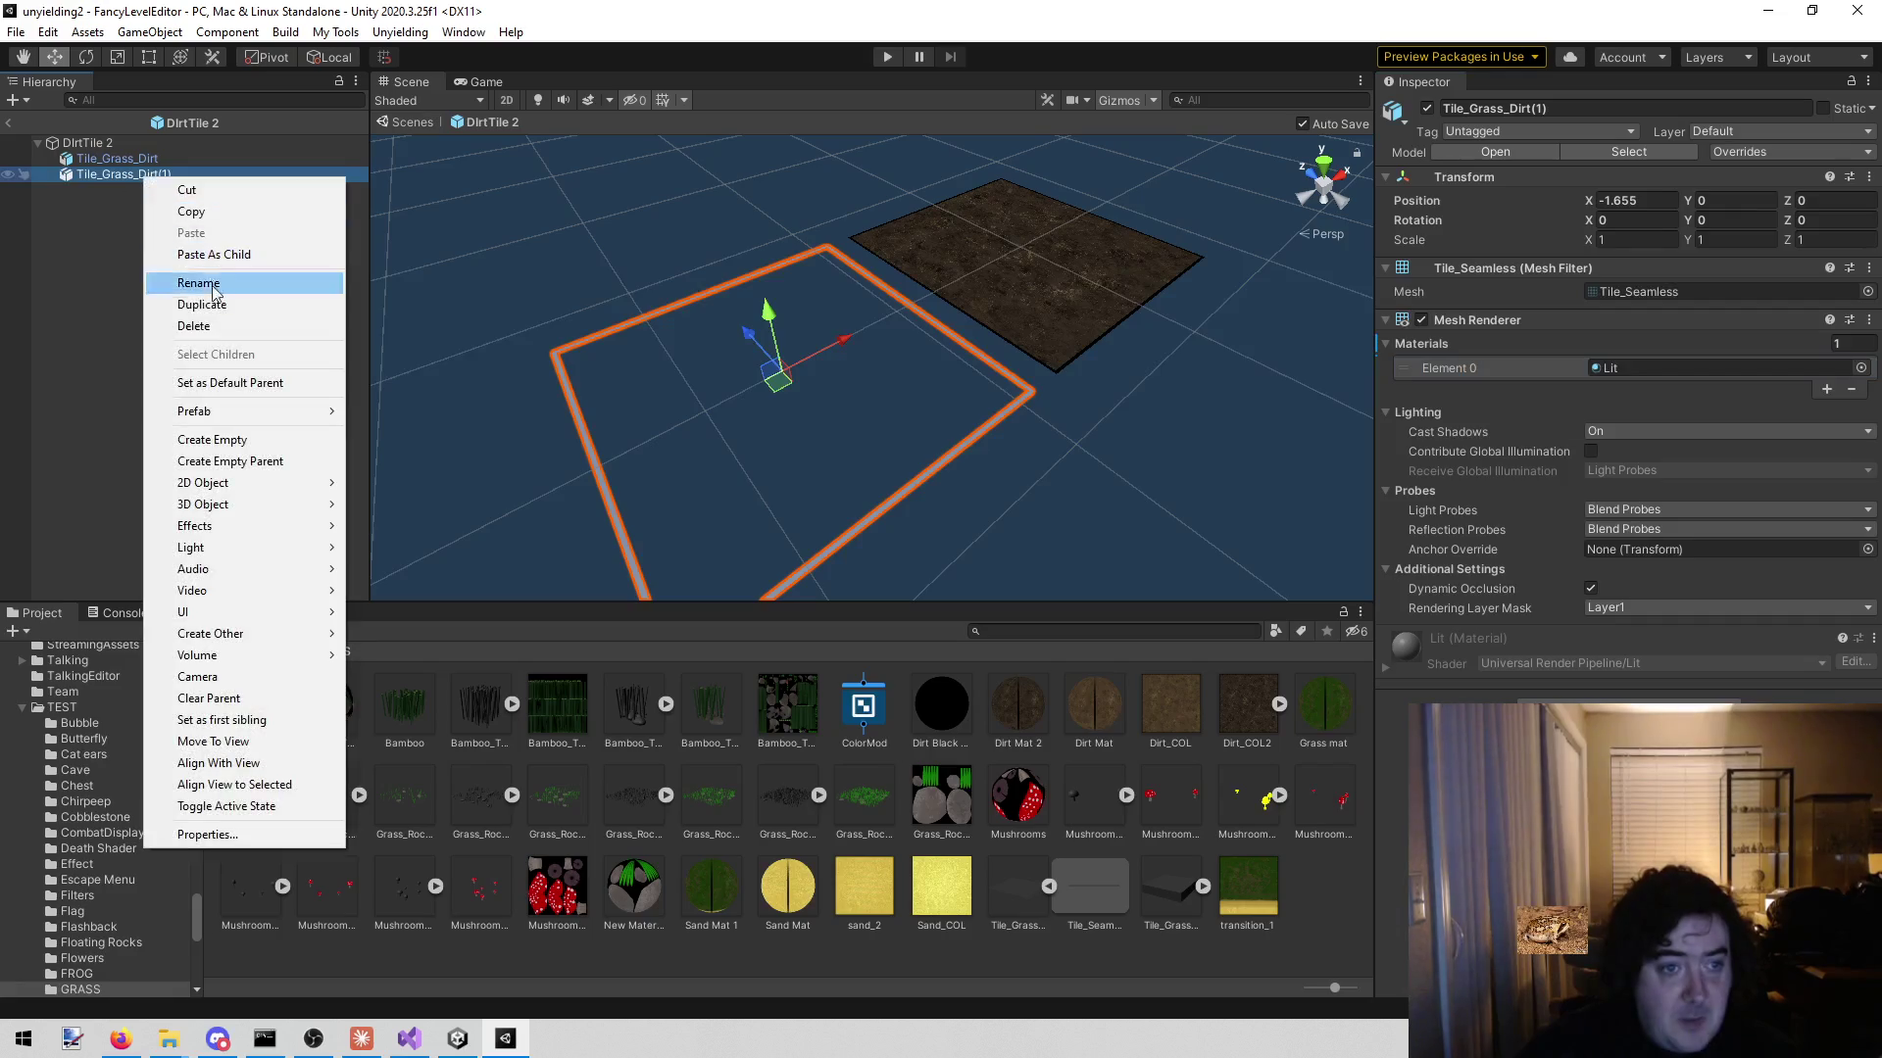
left_click(217, 326)
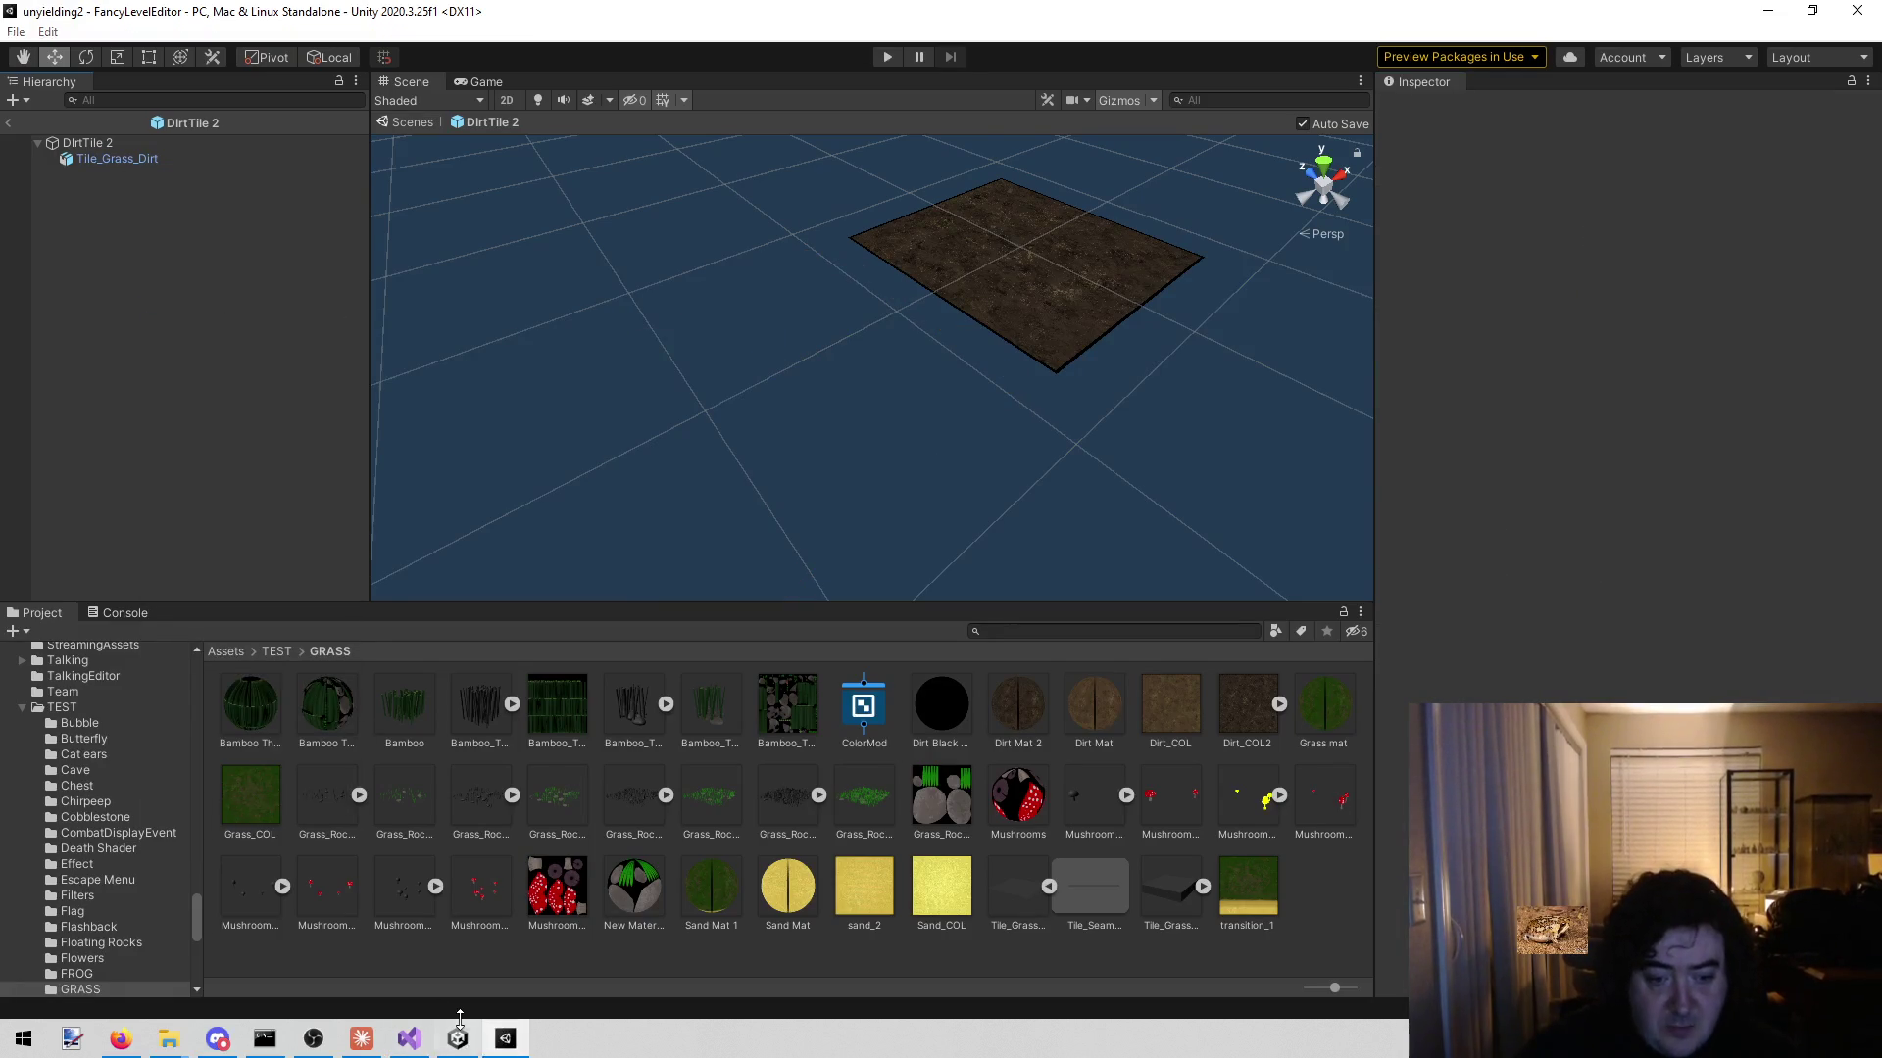
left_click(470, 1049)
- Select the DirtTile root and add a second Dirt Mat slot to its Mesh Renderer
left_click(149, 163)
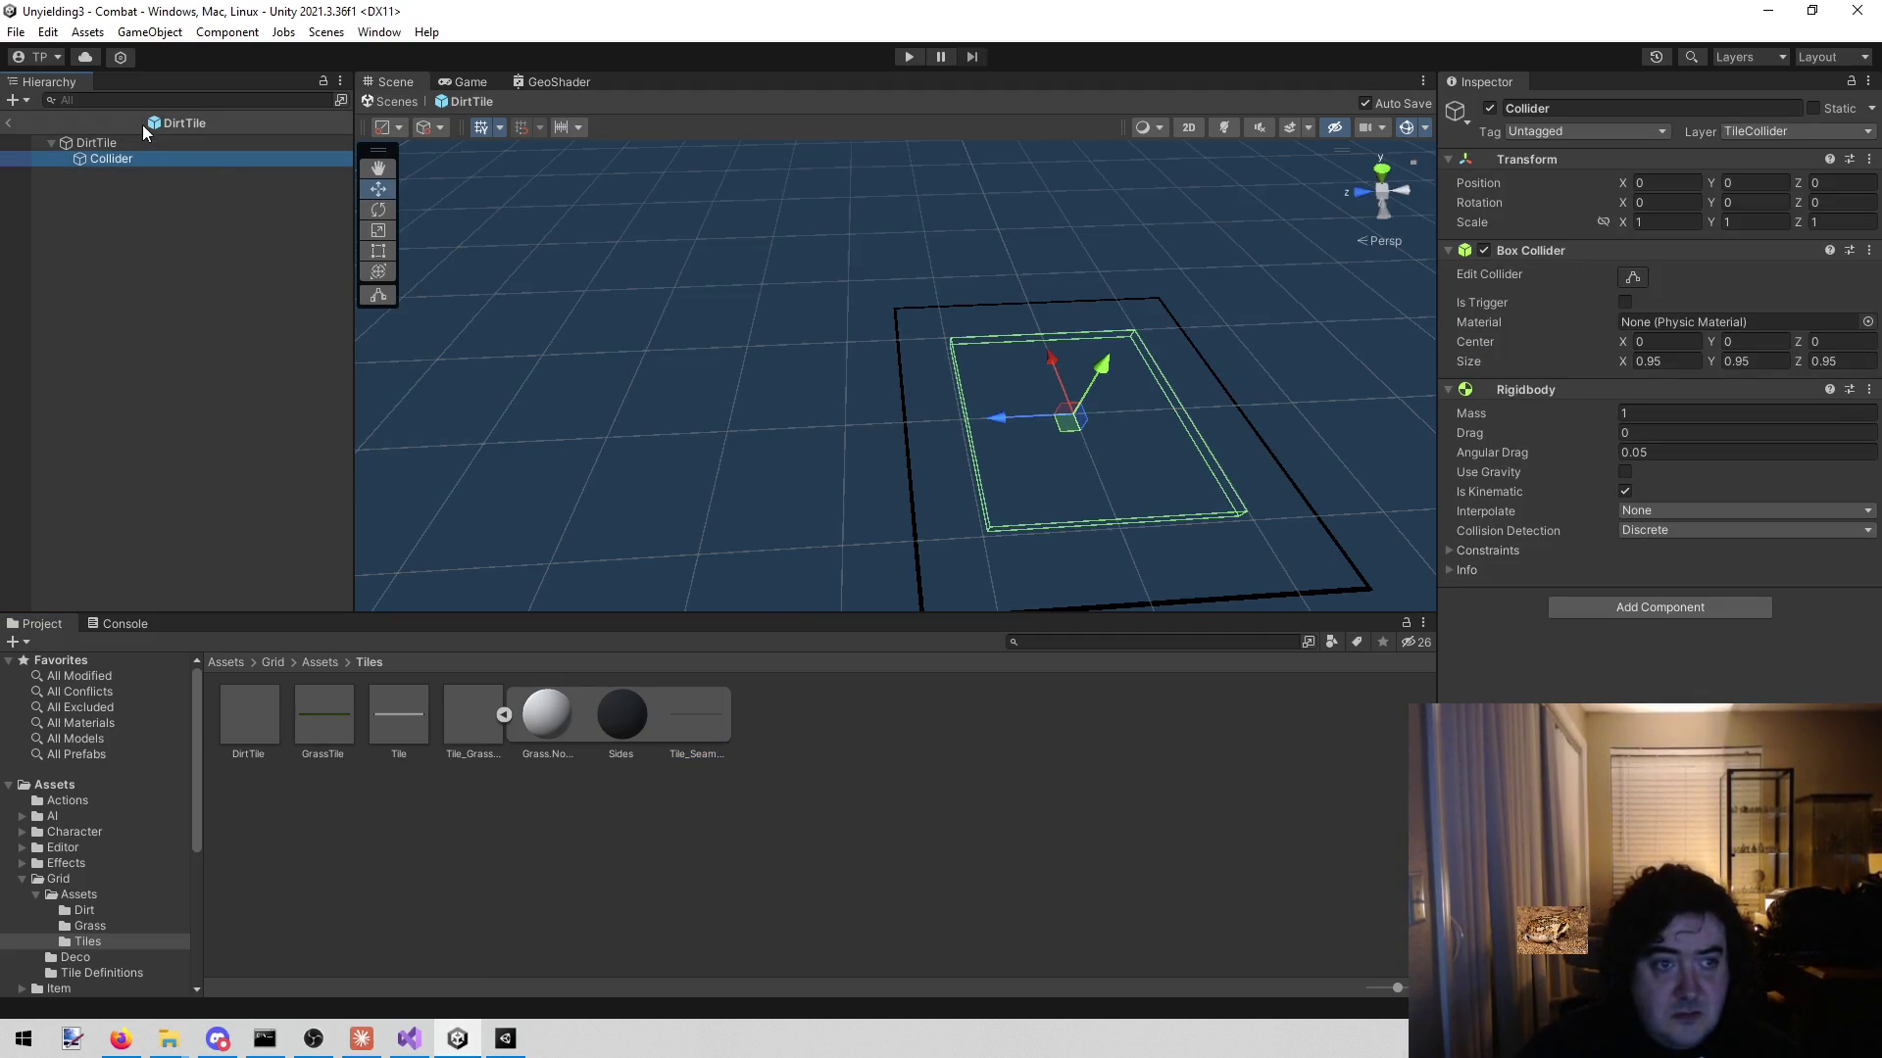
left_click(140, 139)
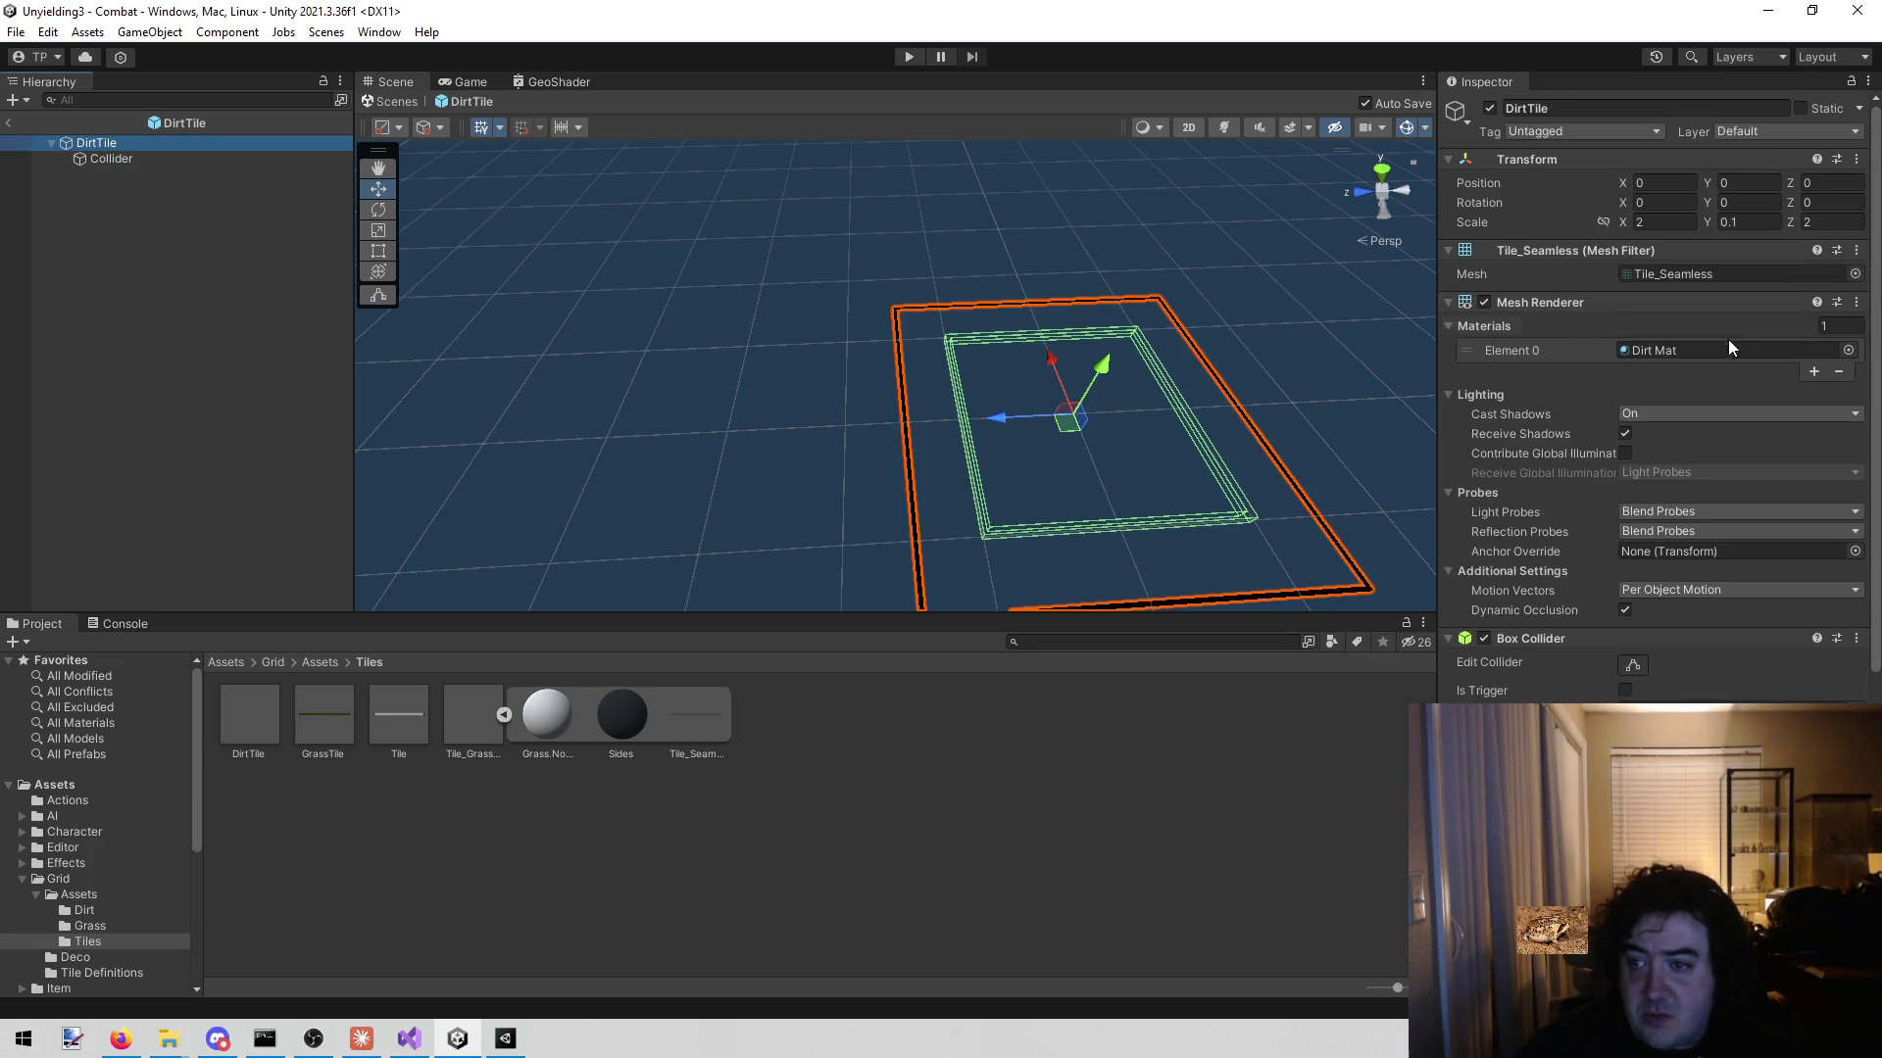
left_click(1811, 374)
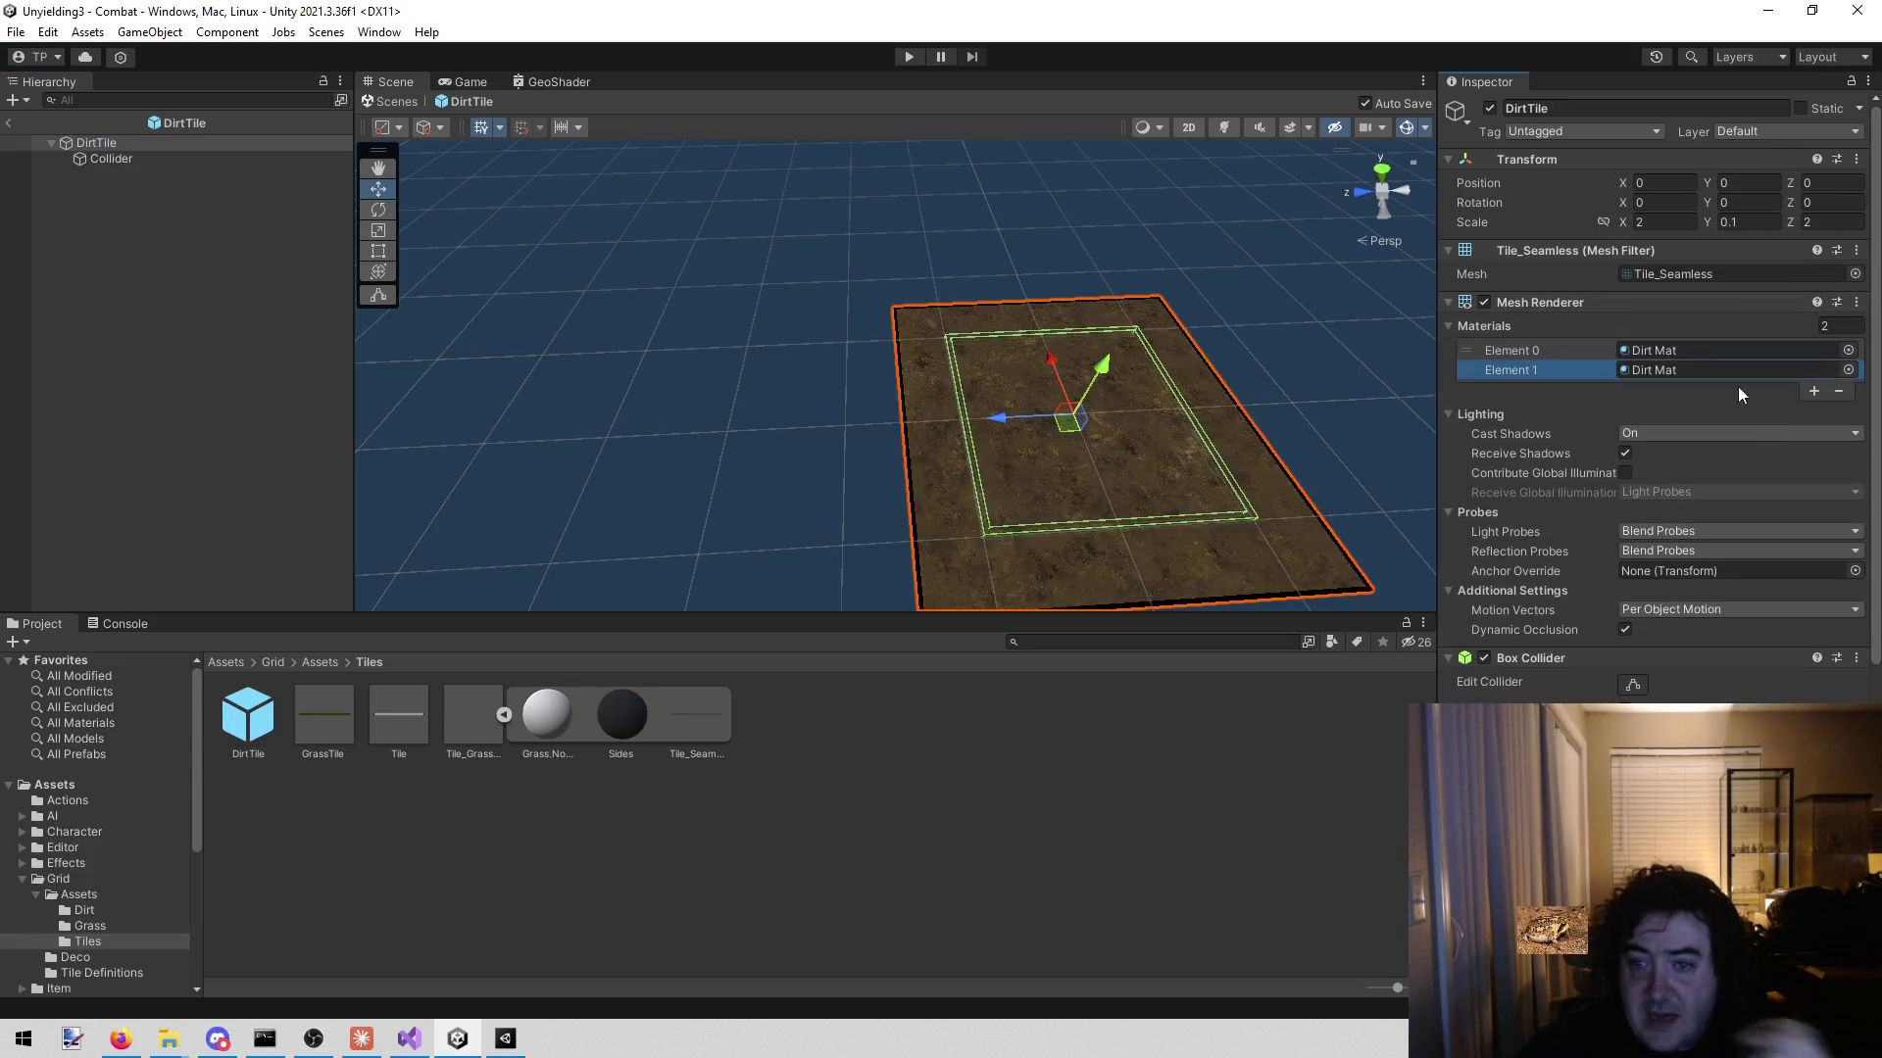
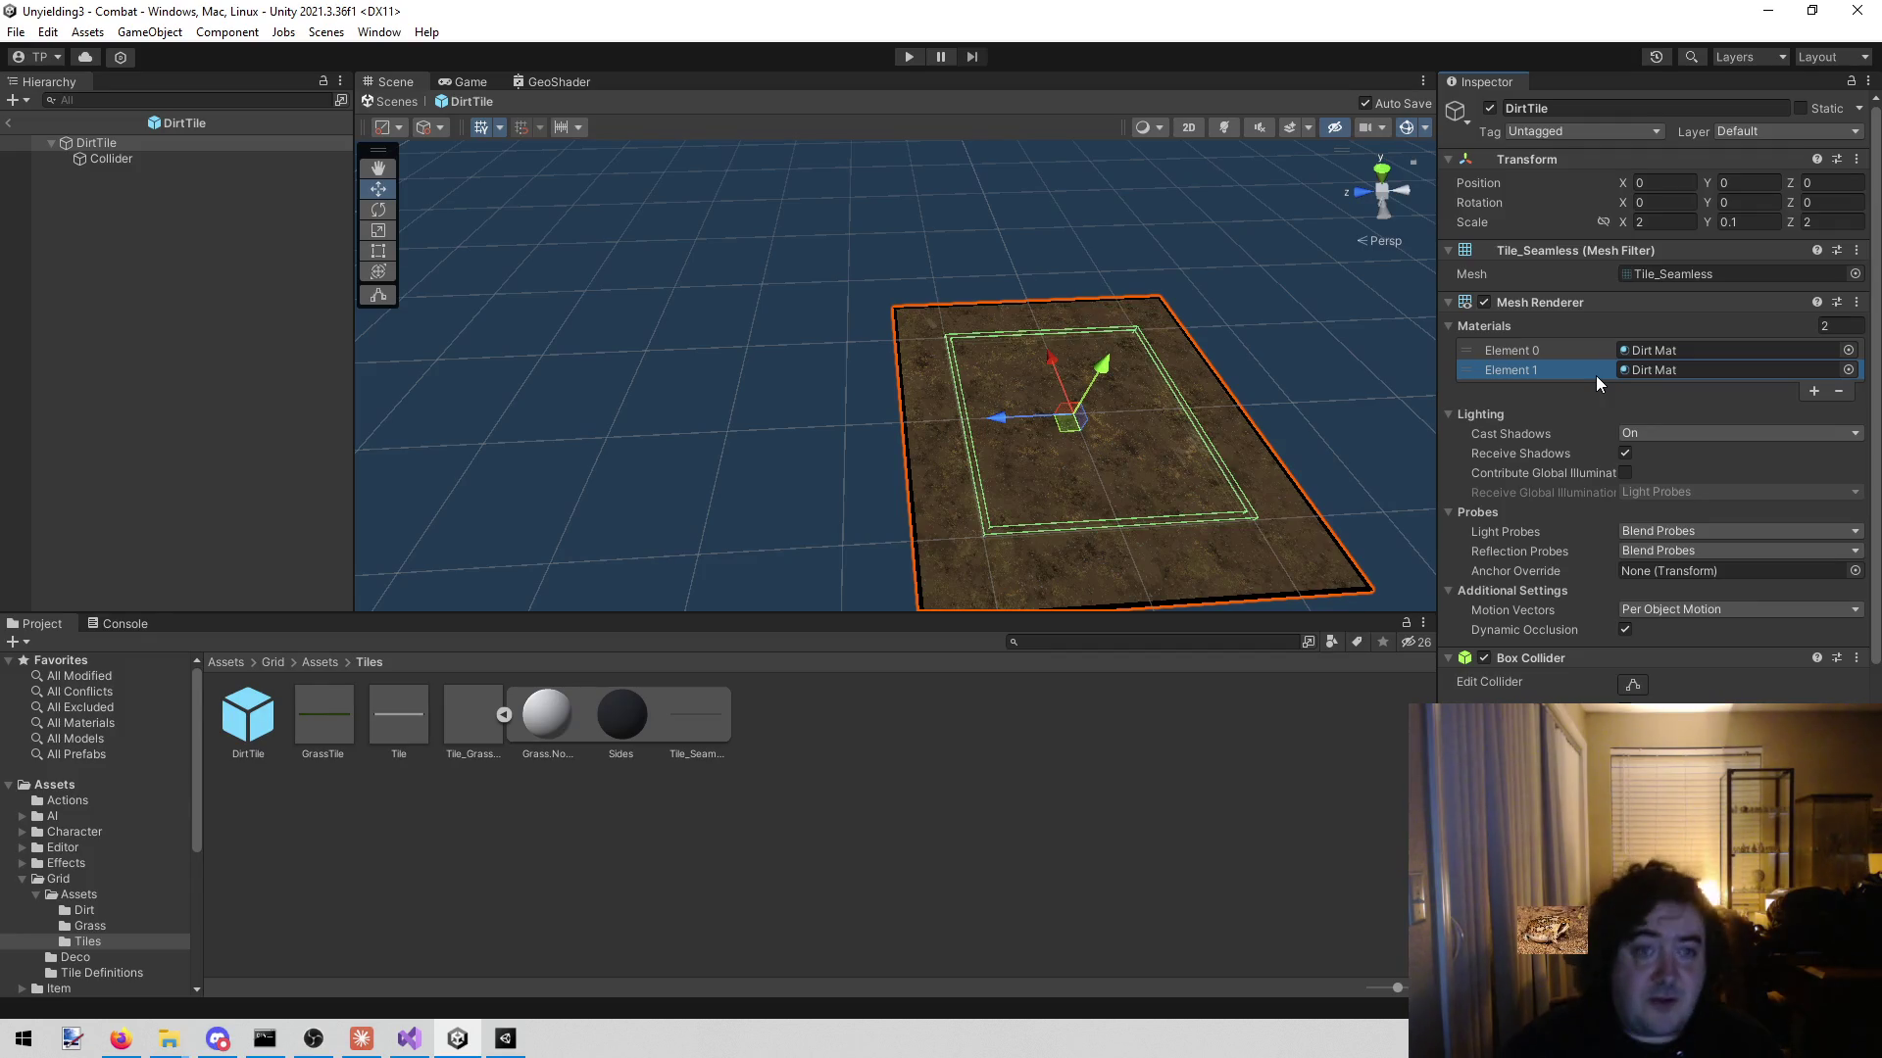
- Replace the GrassTile prefab's Cube mesh with Tile_Seamless and open the prefab for editing
left_click(153, 203)
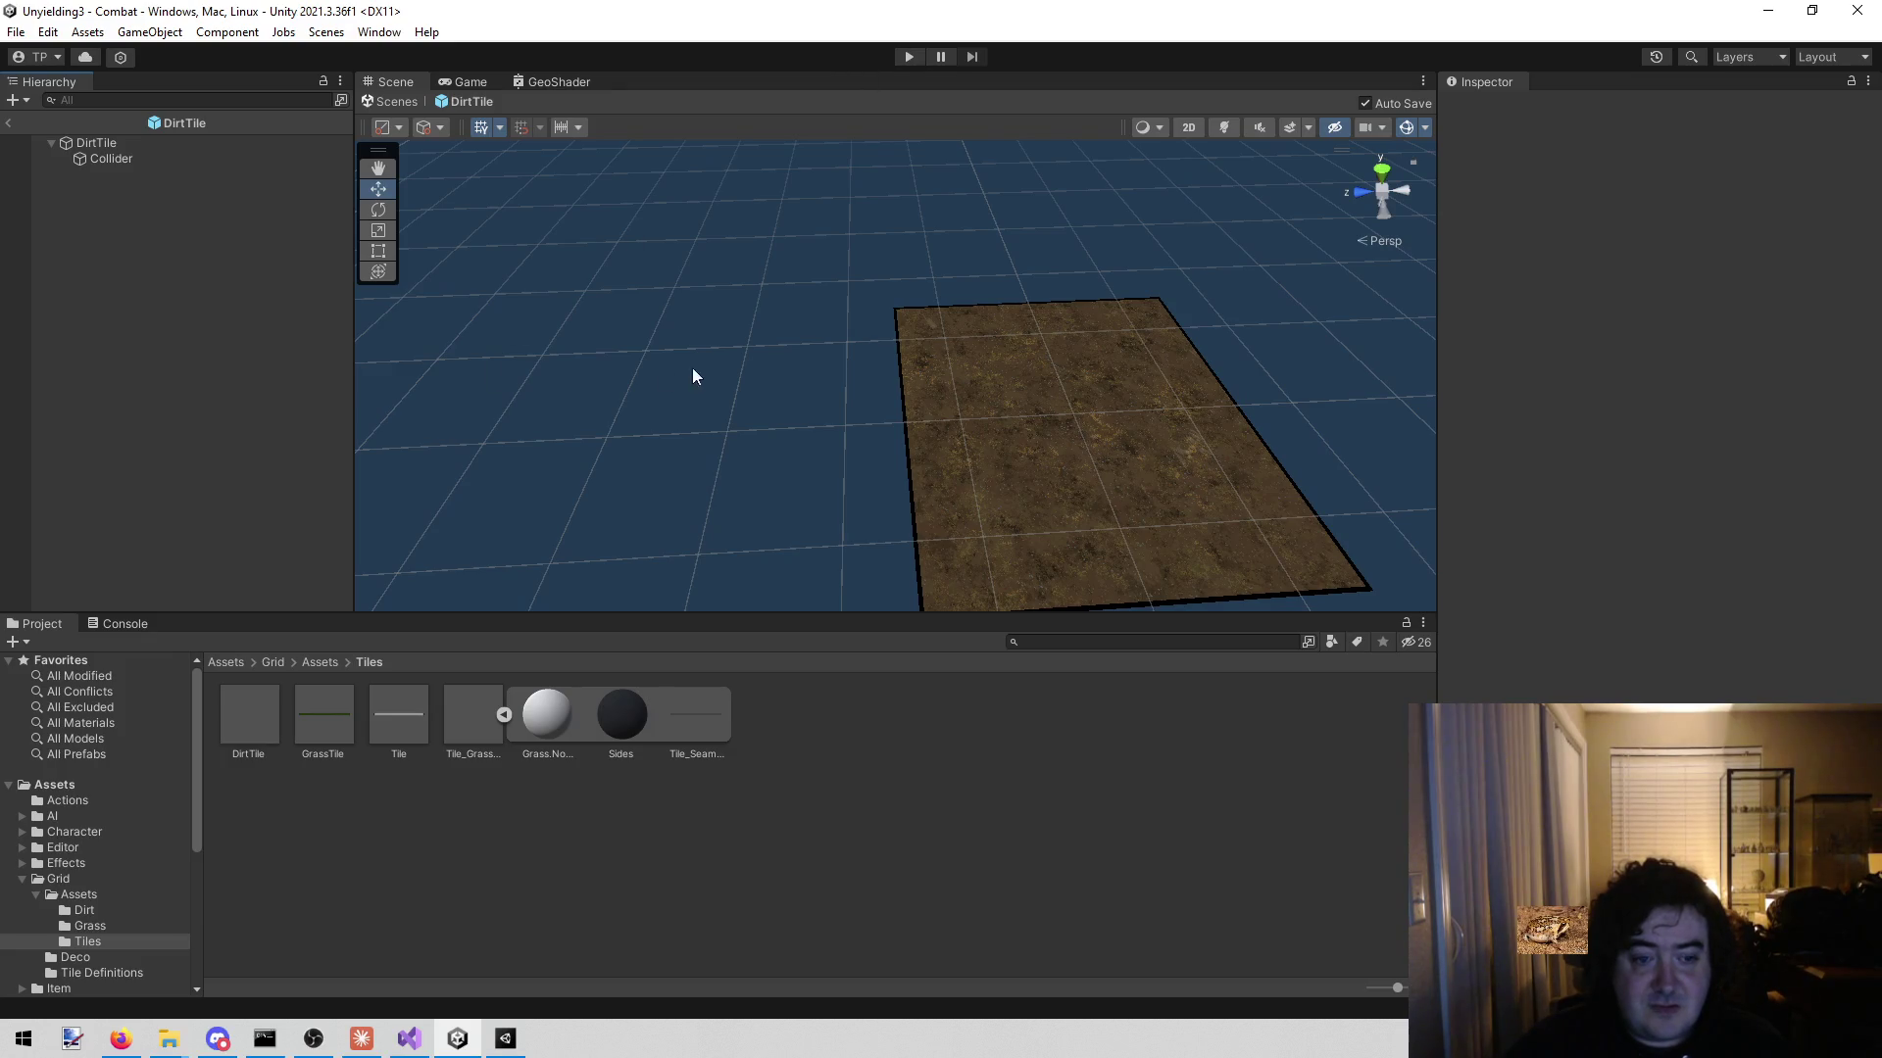
left_click(316, 727)
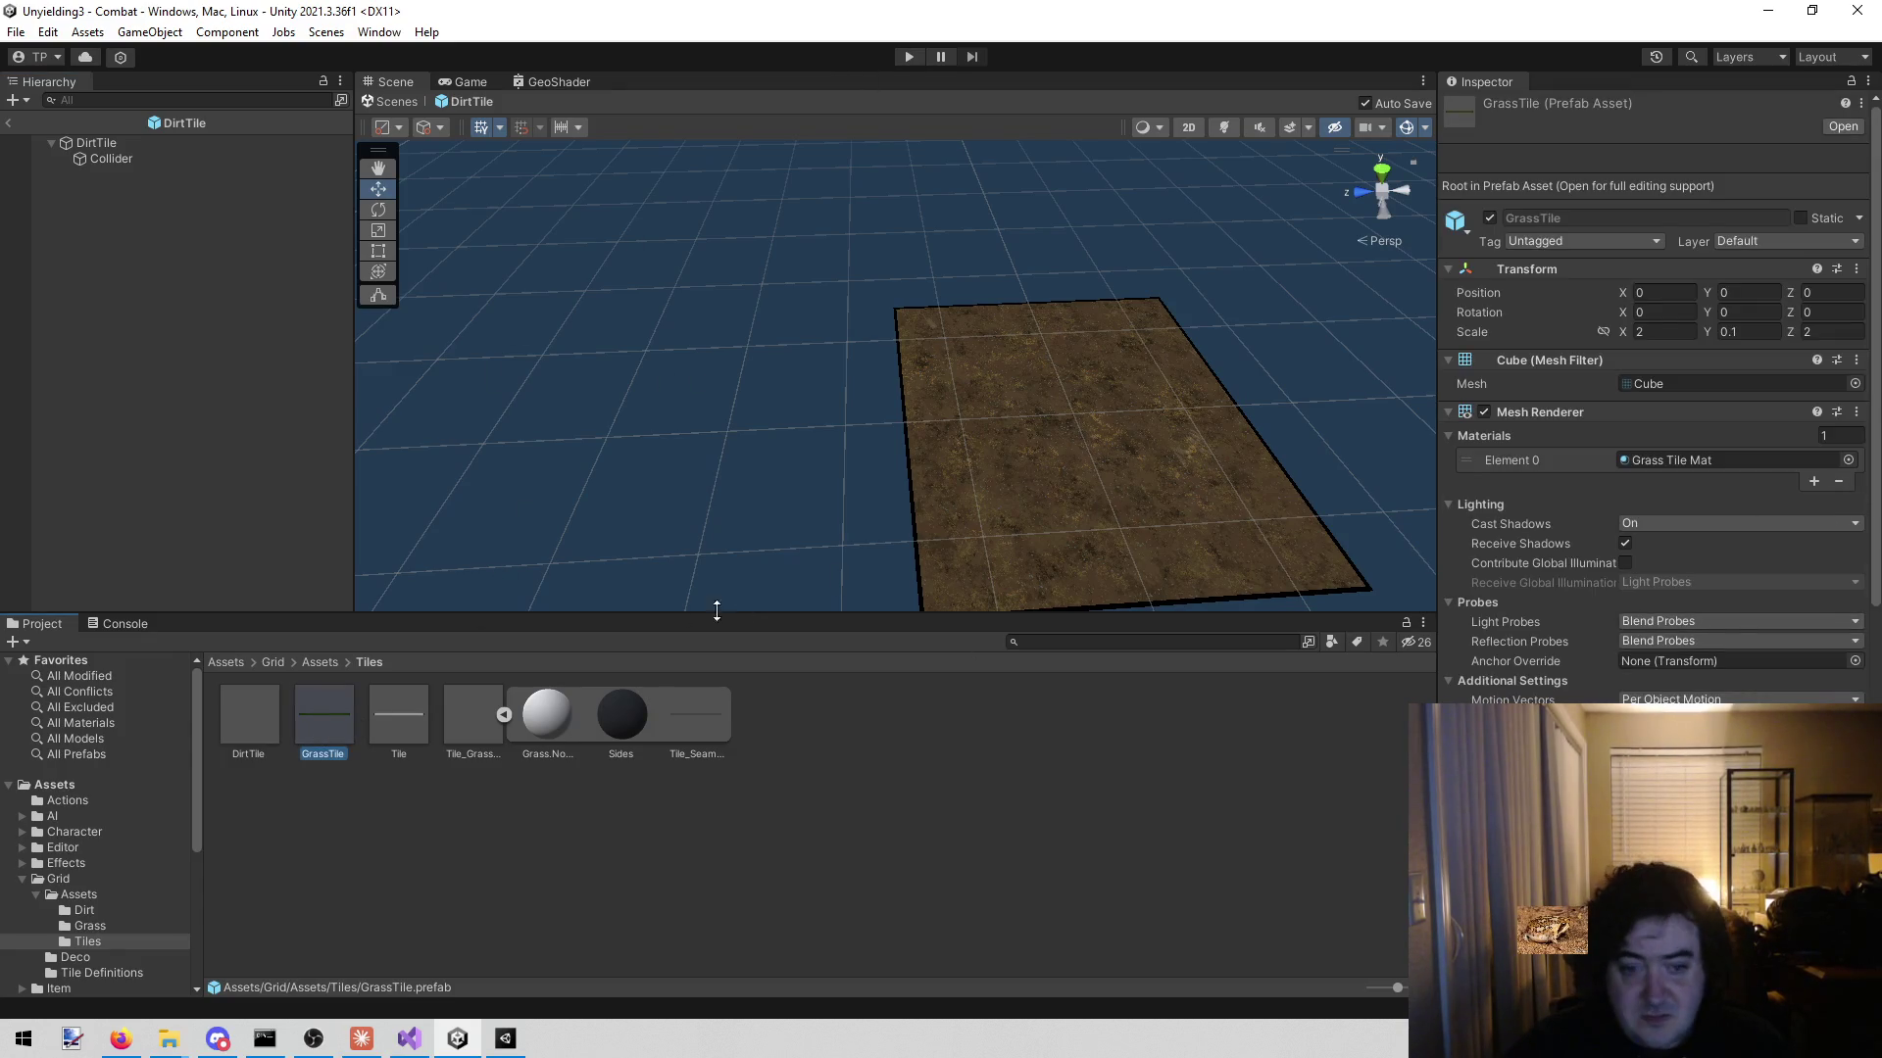
mouse_move(453, 720)
left_mouse_down()
mouse_move(1666, 431)
mouse_move(1663, 385)
mouse_move(1666, 469)
mouse_move(855, 925)
left_mouse_up()
mouse_move(701, 711)
left_mouse_down()
mouse_move(1498, 545)
mouse_move(1685, 380)
left_mouse_up()
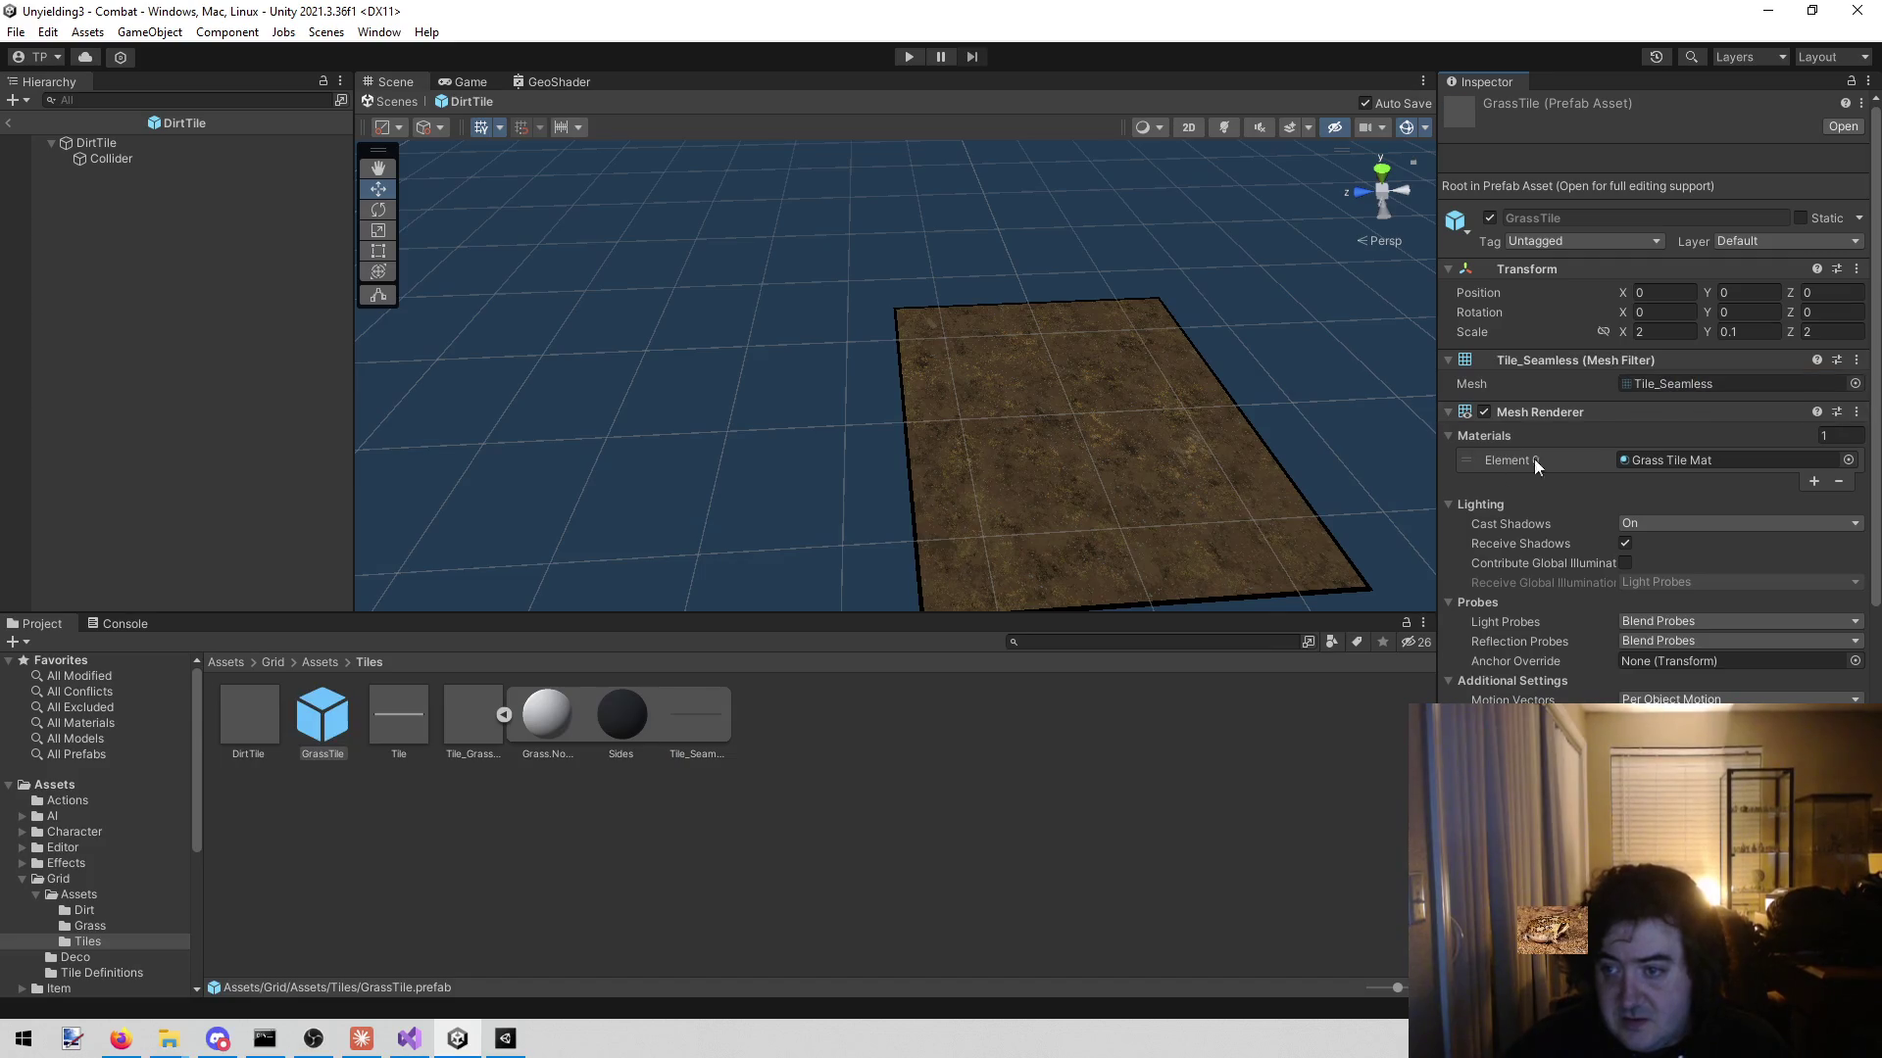
double_click(329, 708)
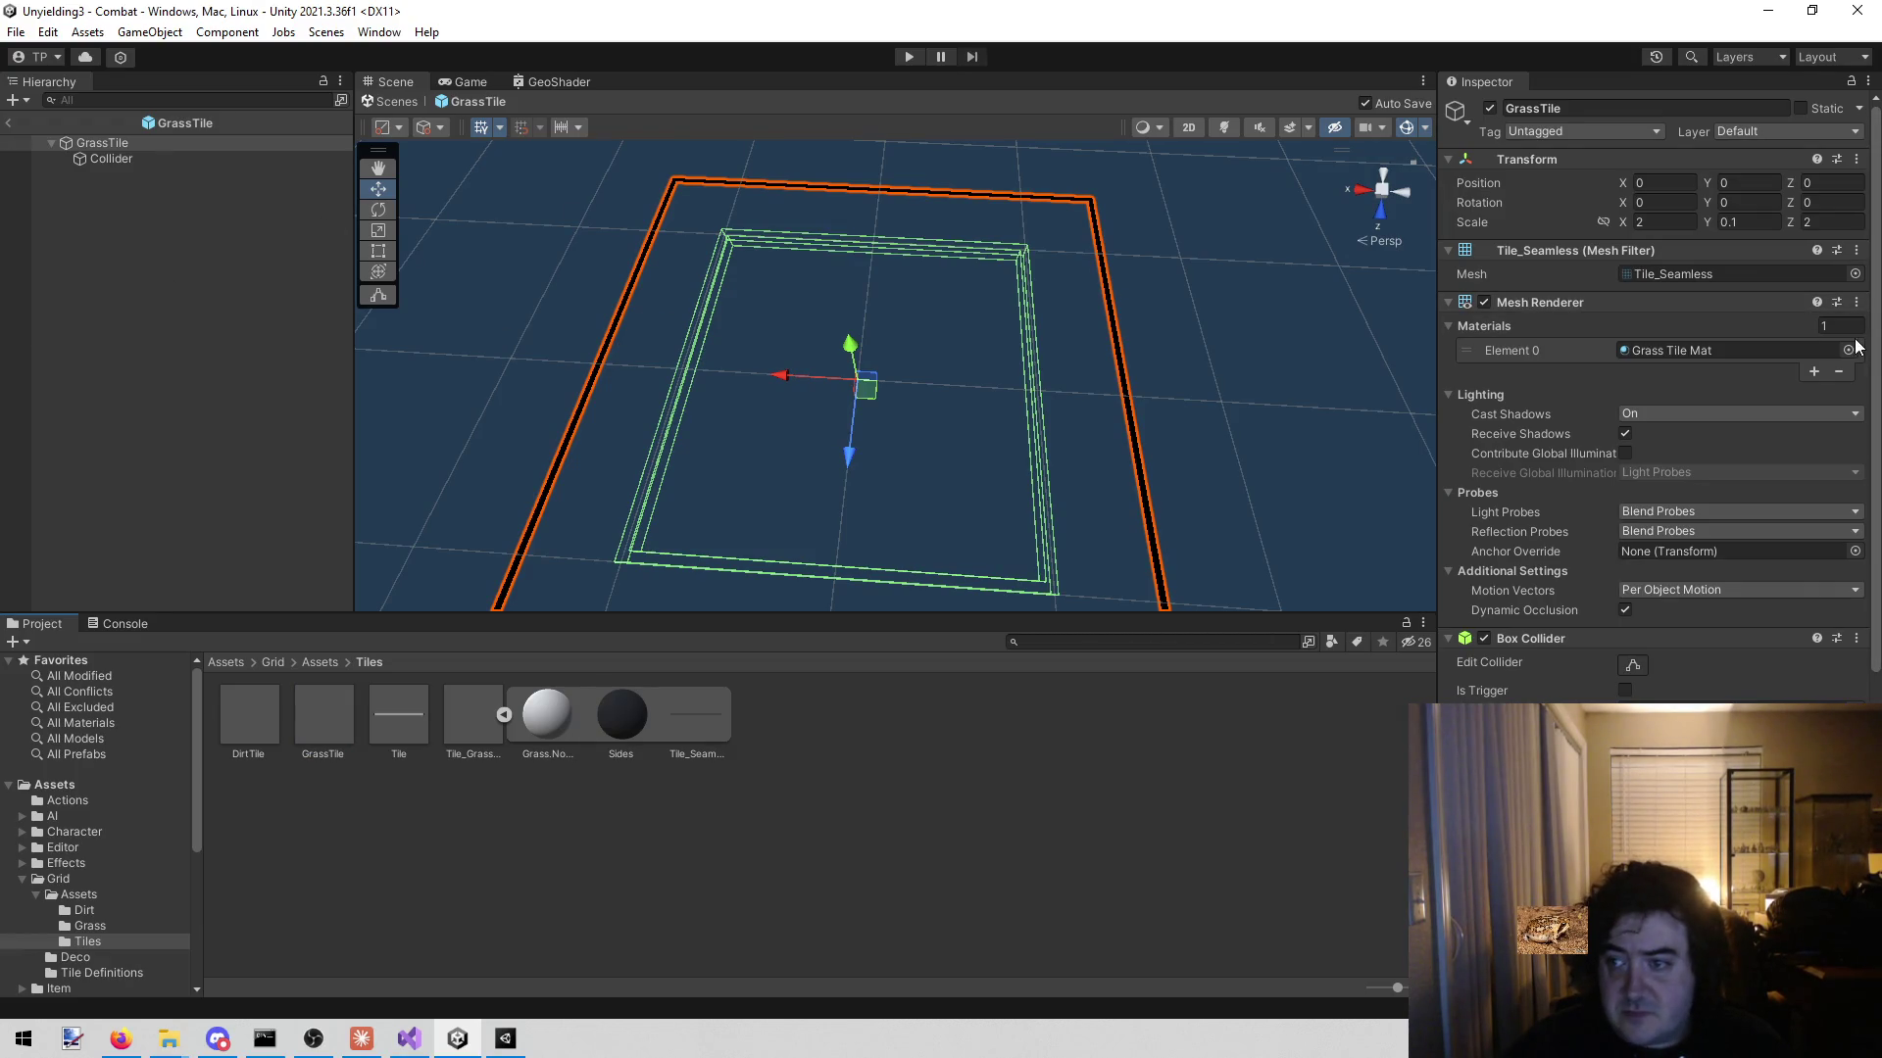
- Add a second Grass Tile Mat material slot to GrassTile, then run the game in Play mode
left_click(1813, 371)
left_click_drag(850, 316, 844, 313)
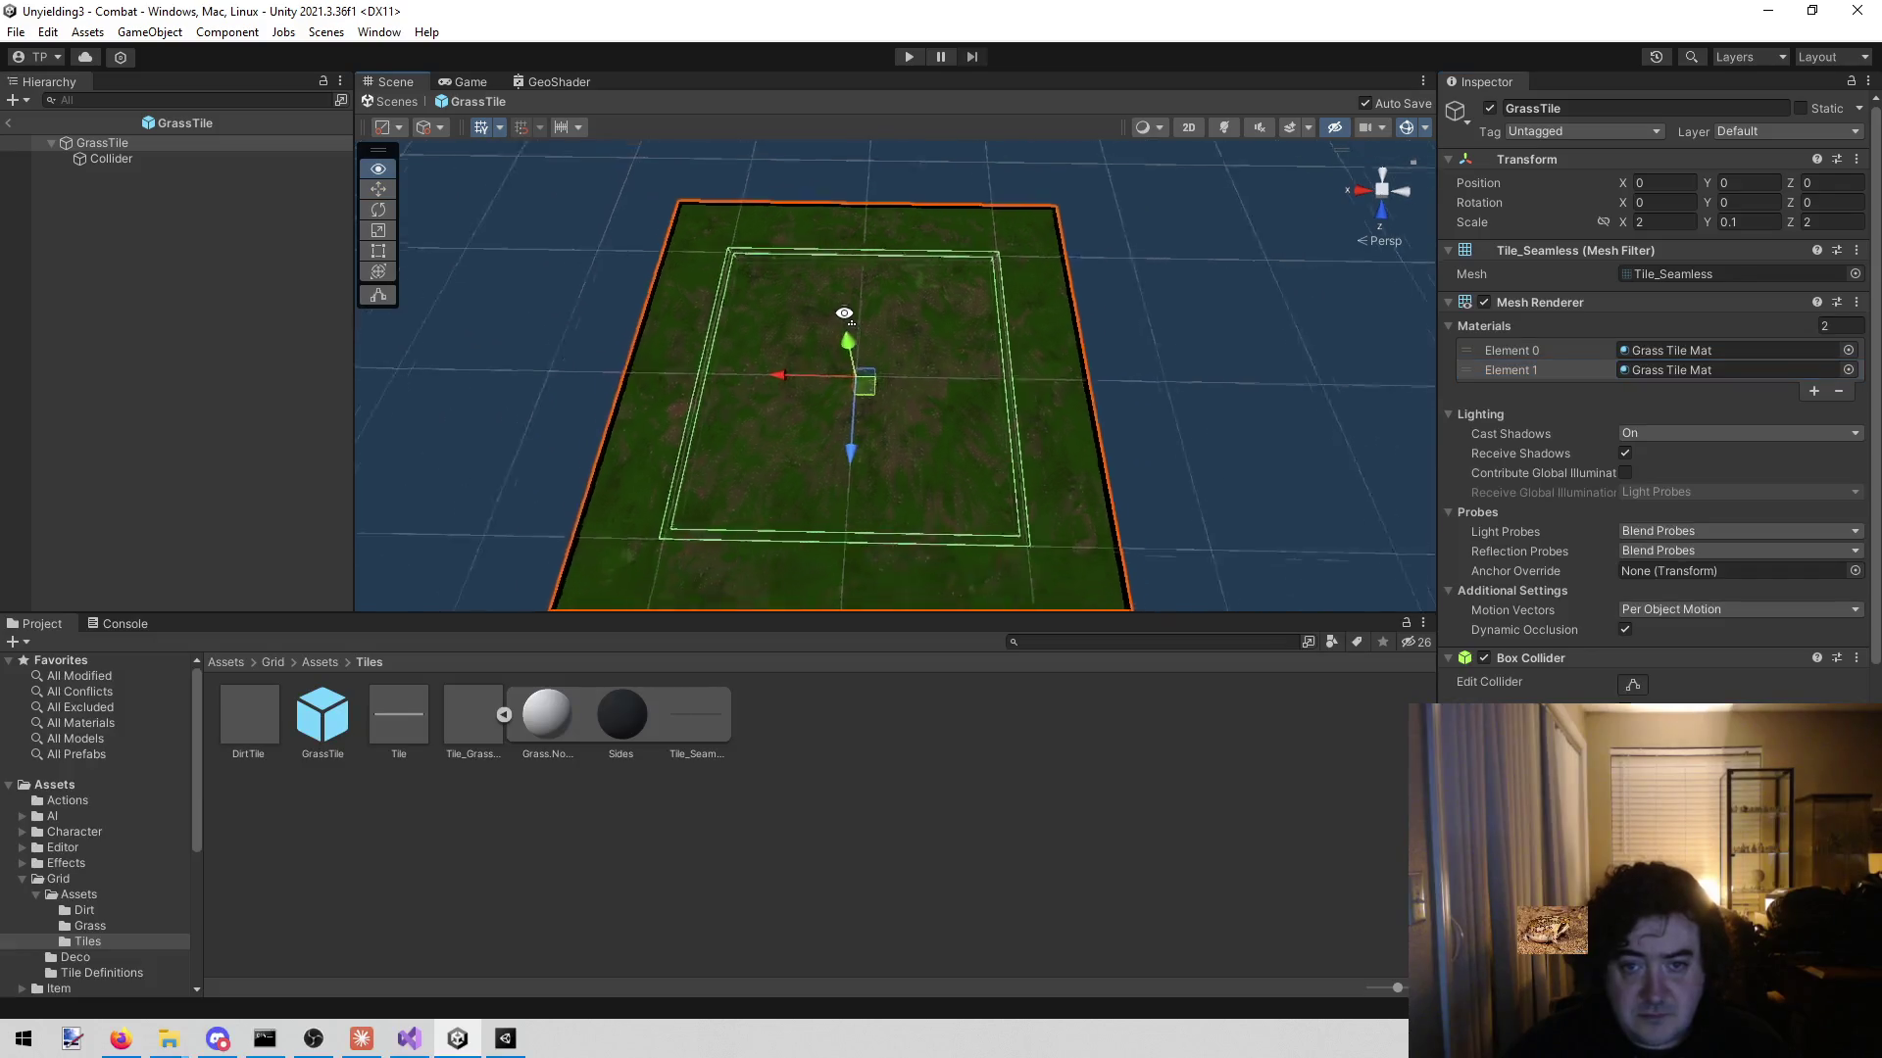
scroll(844, 314, "down", 5)
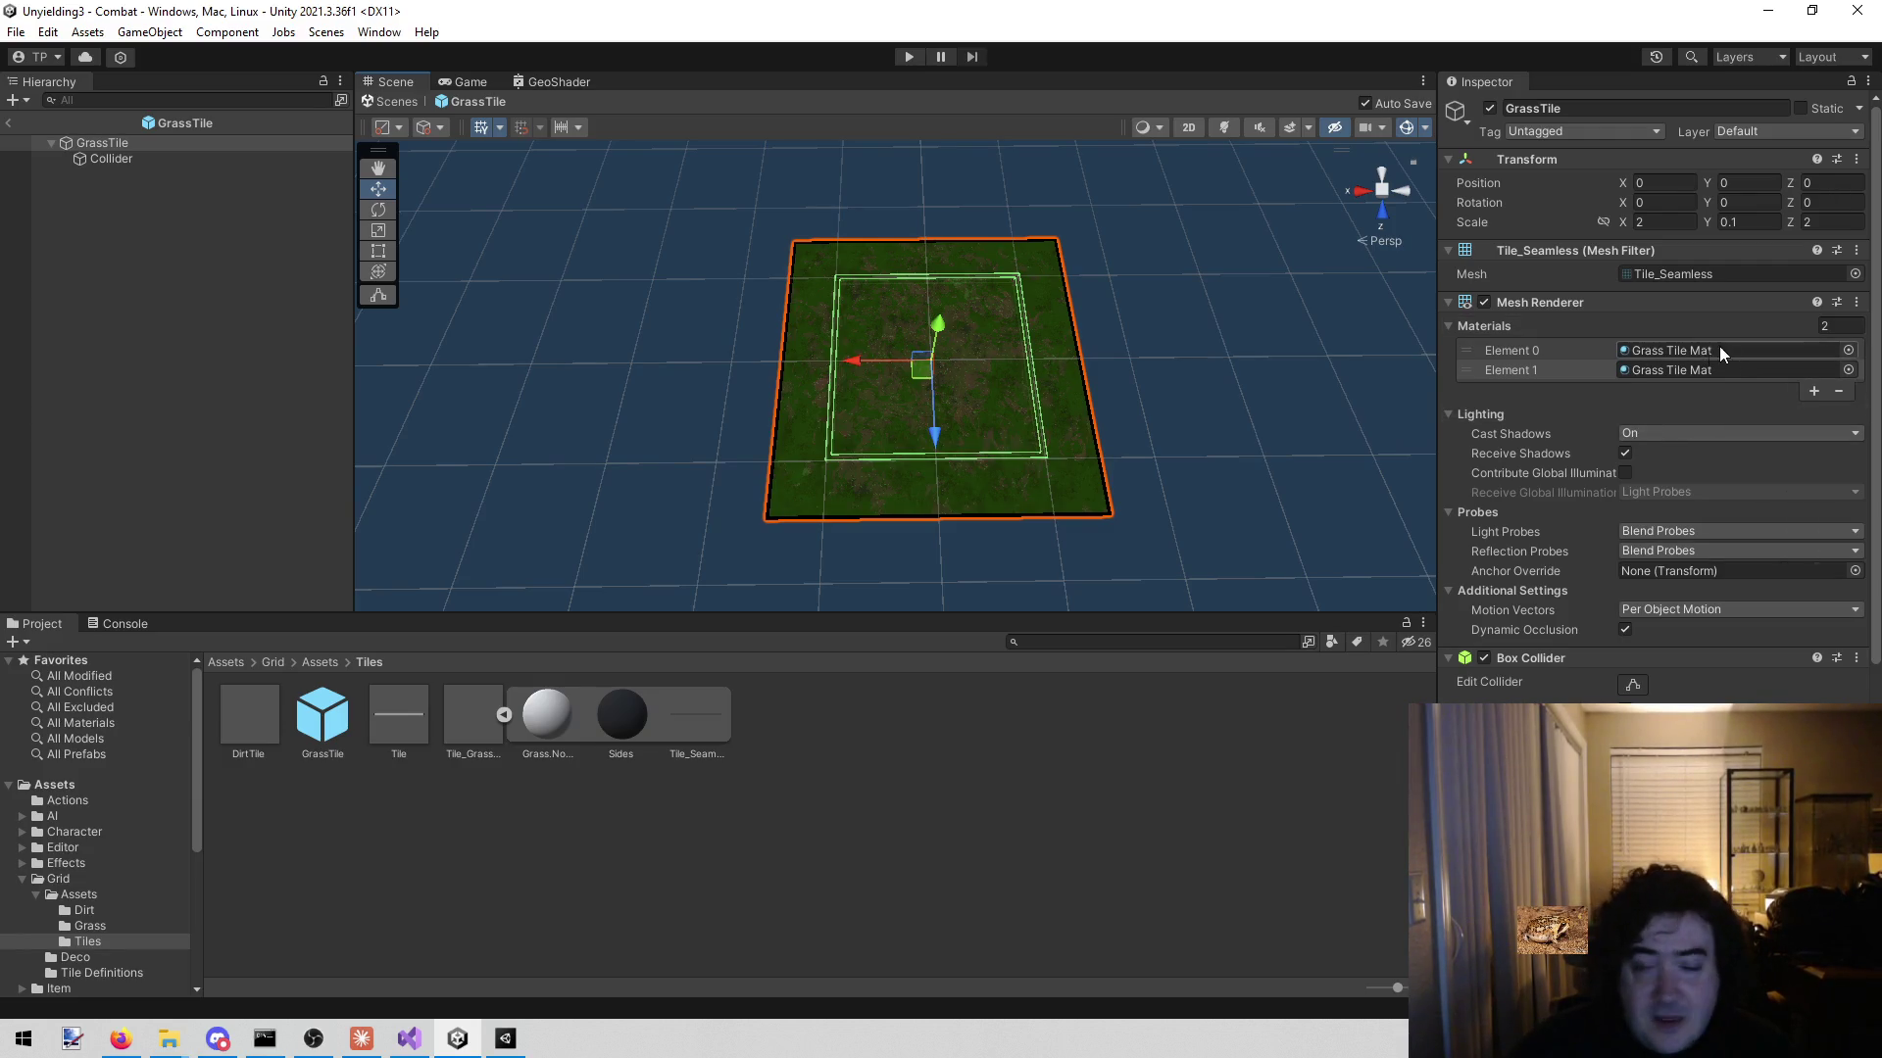
left_click_drag(834, 305, 907, 291)
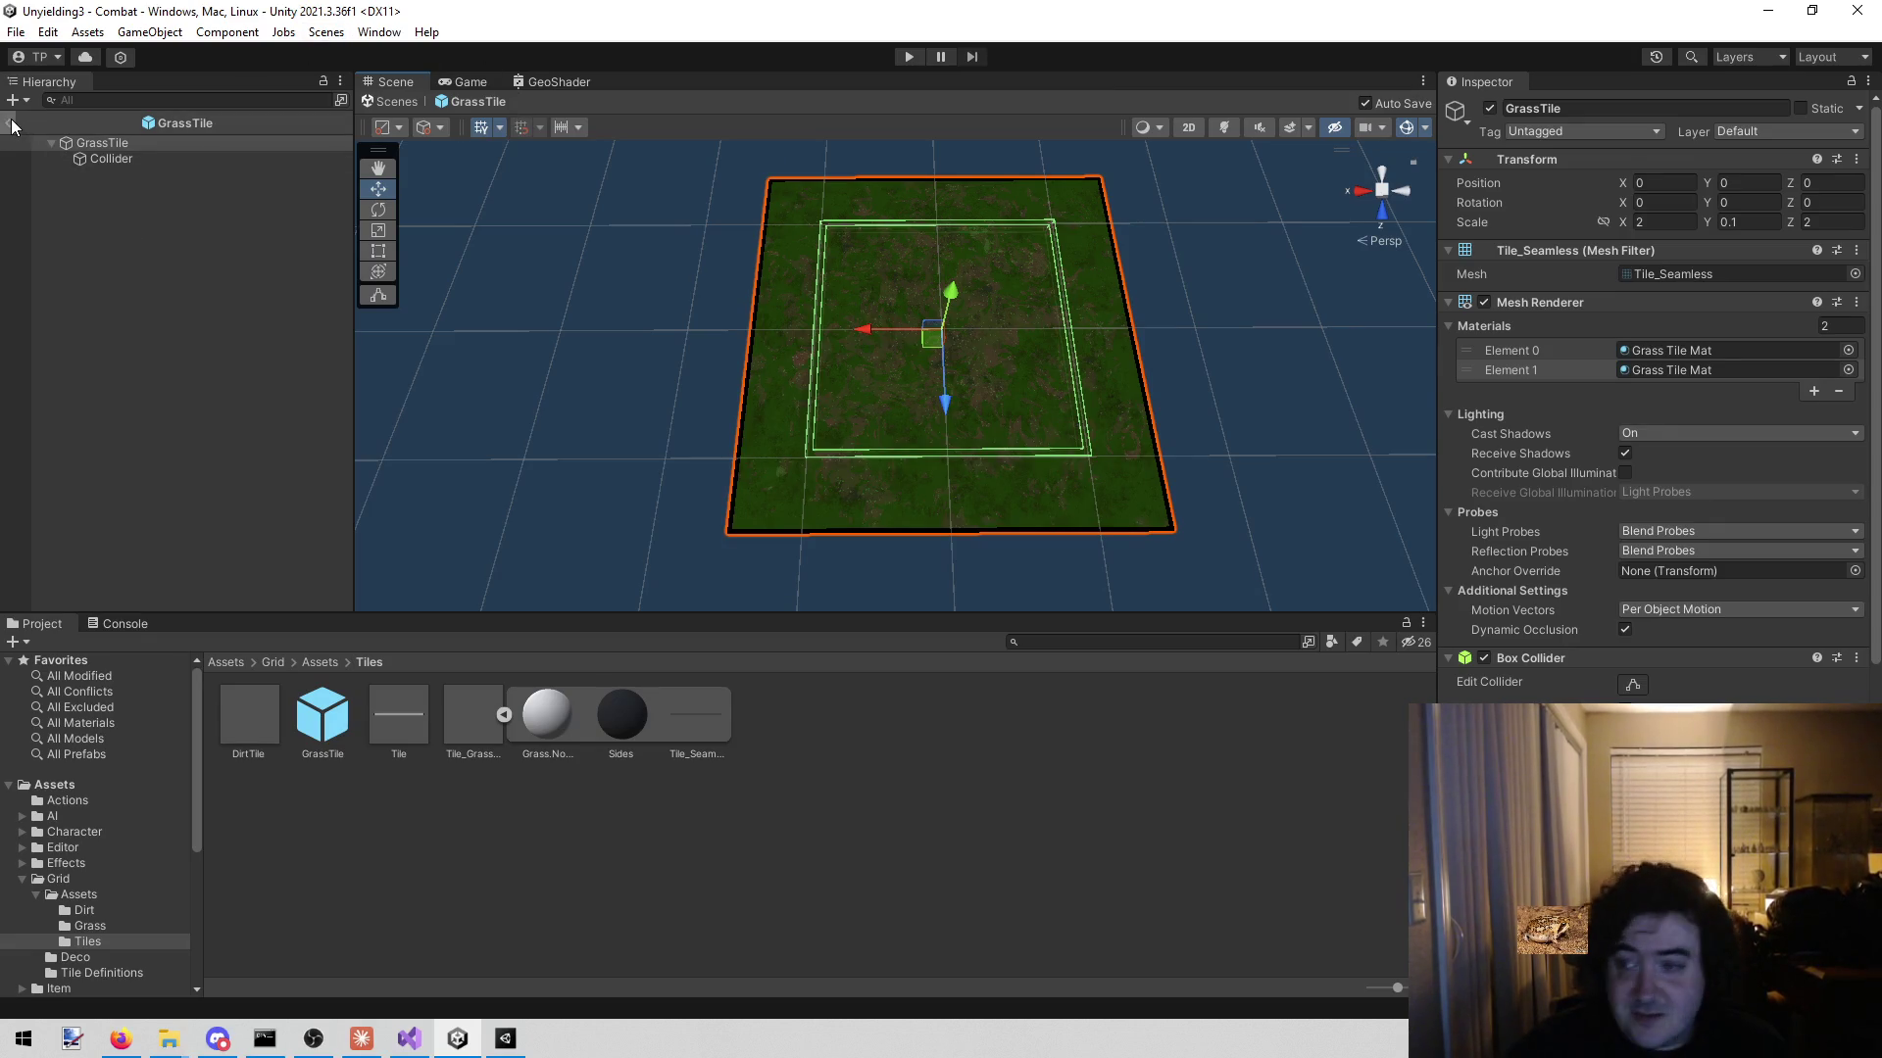
left_click(911, 55)
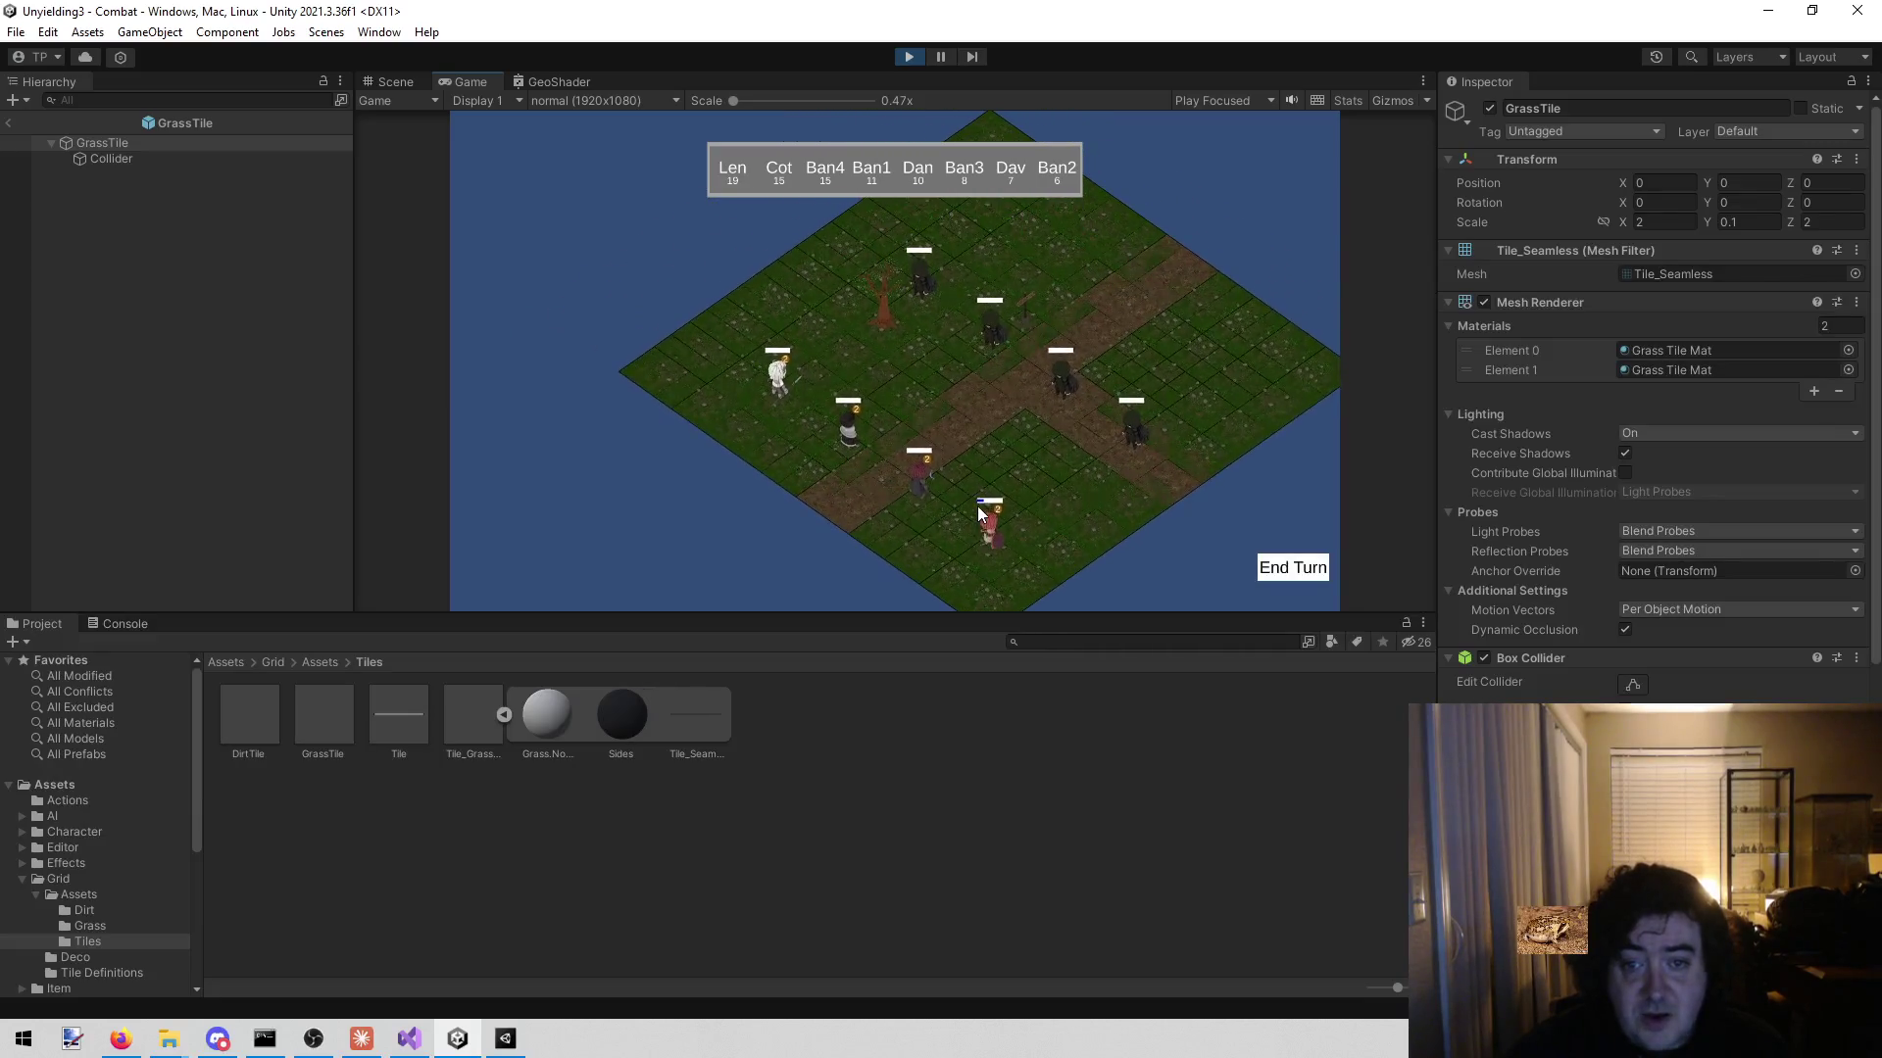
- Pan the game camera across the board with the S, W and A keys, then stop Play mode
key("s")
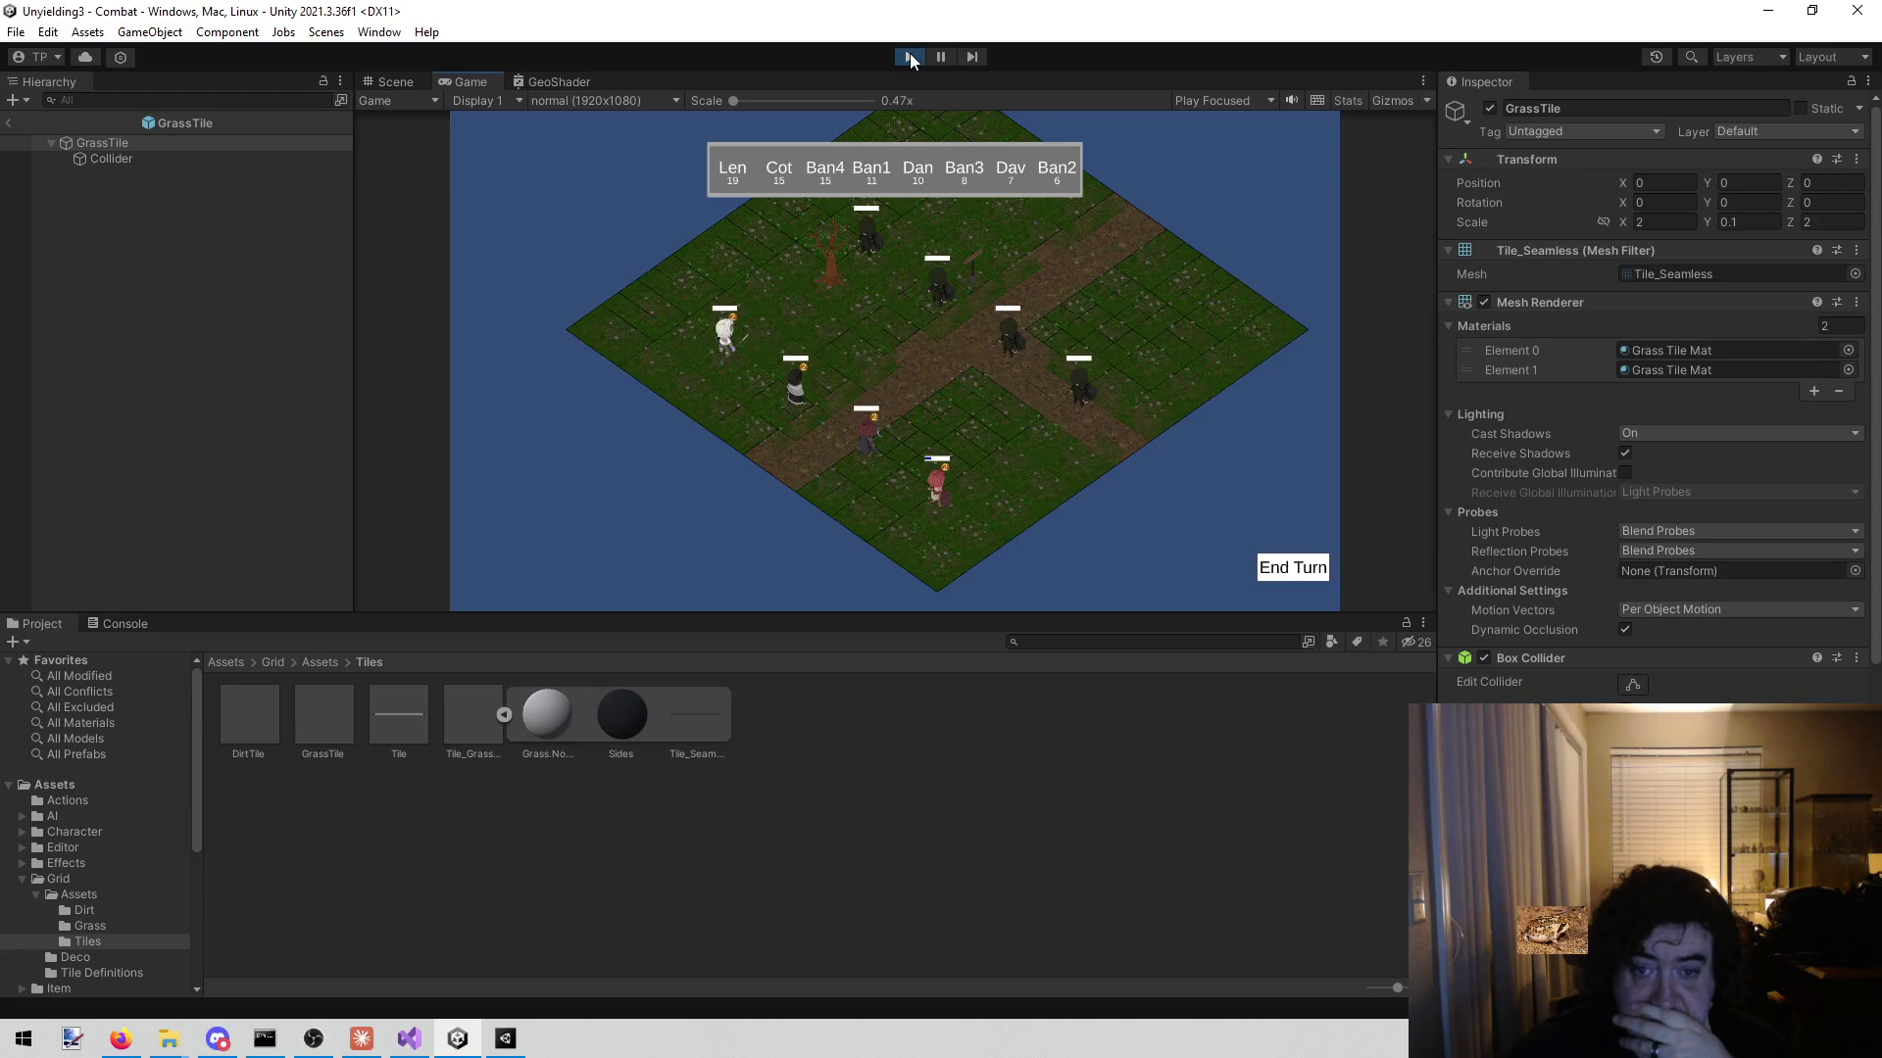
key("w")
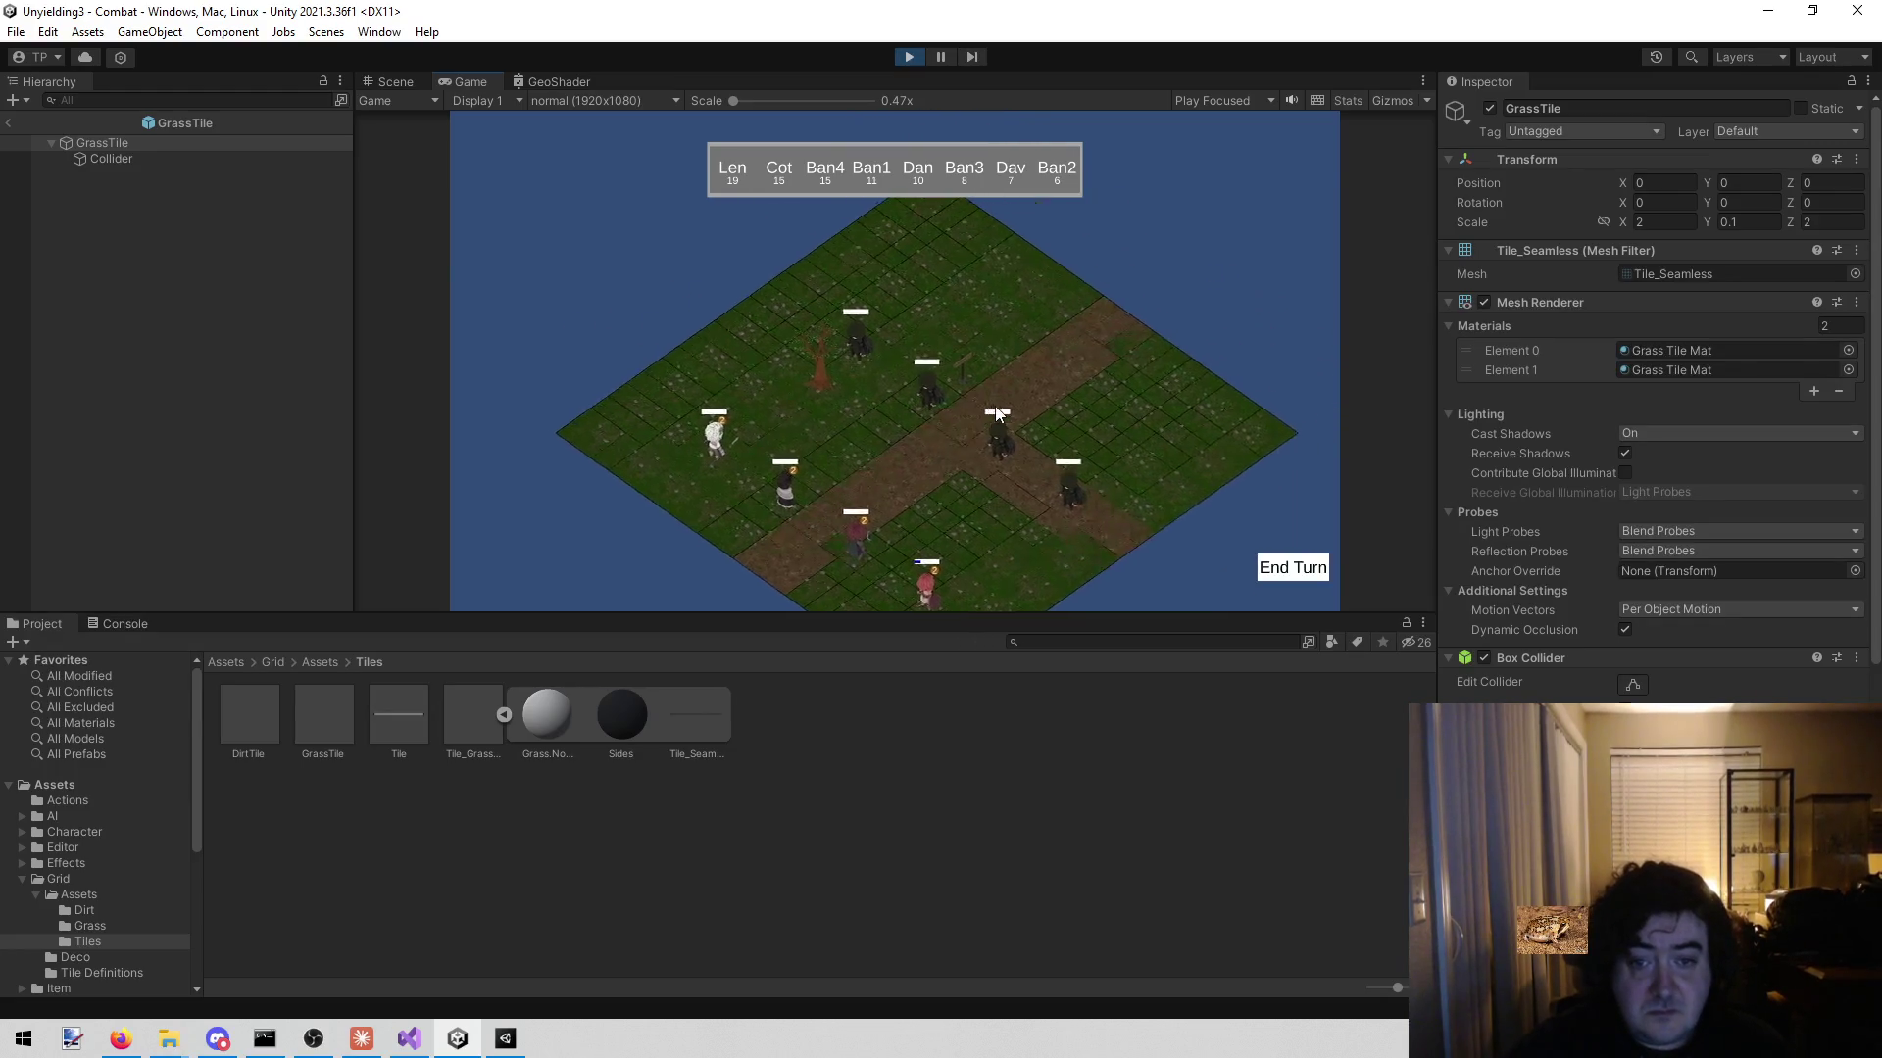
key("s")
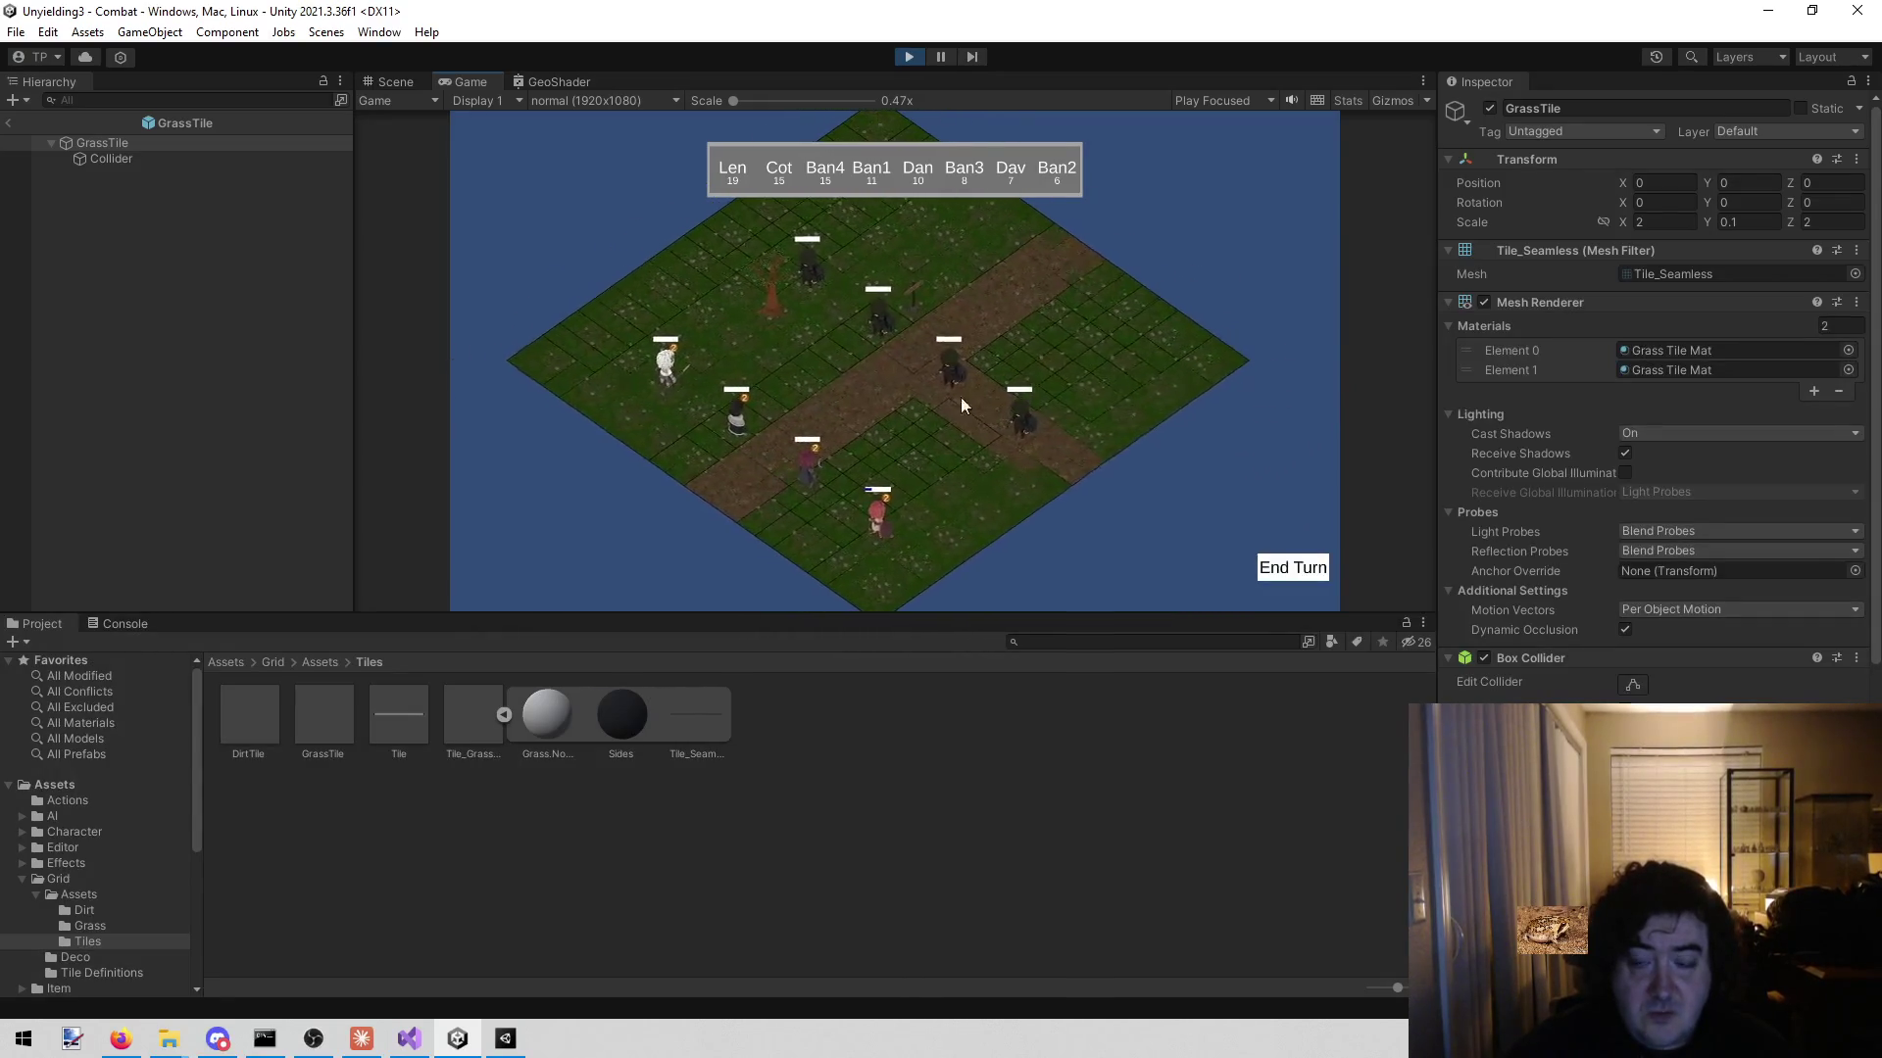
key("a")
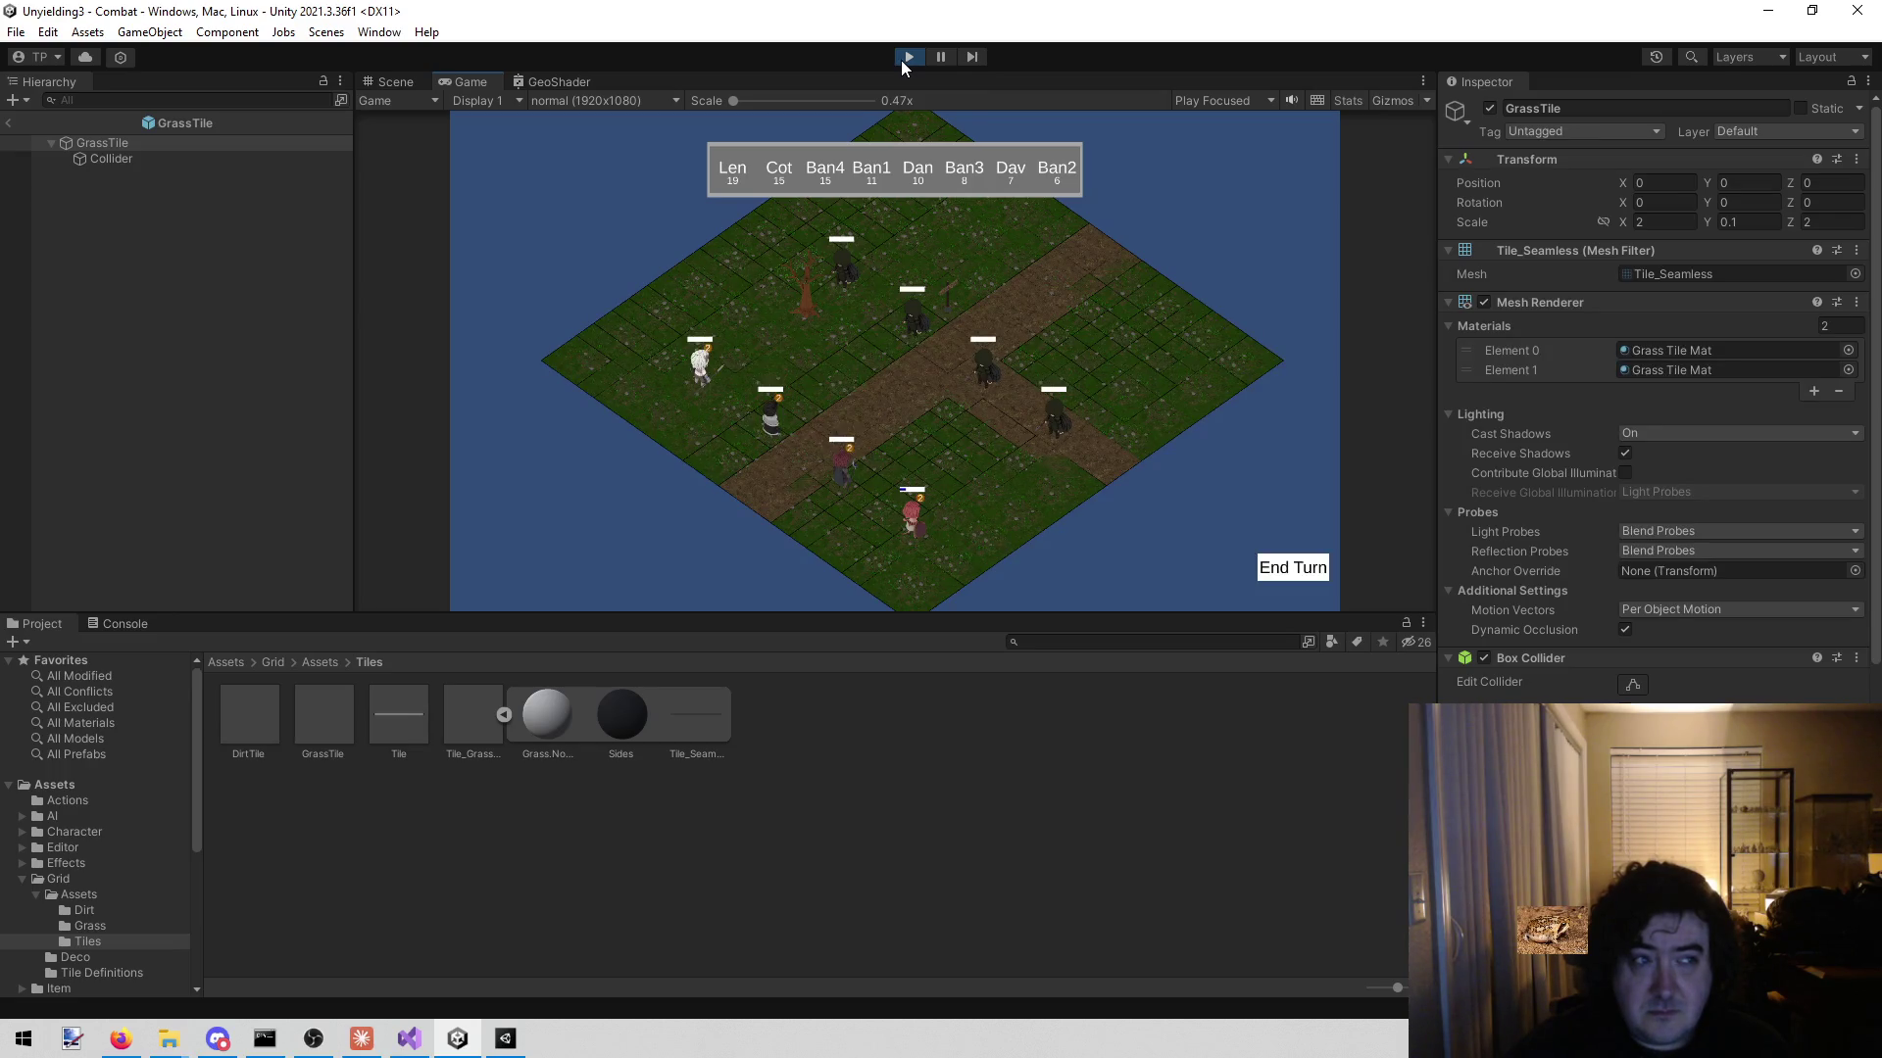
left_click(908, 58)
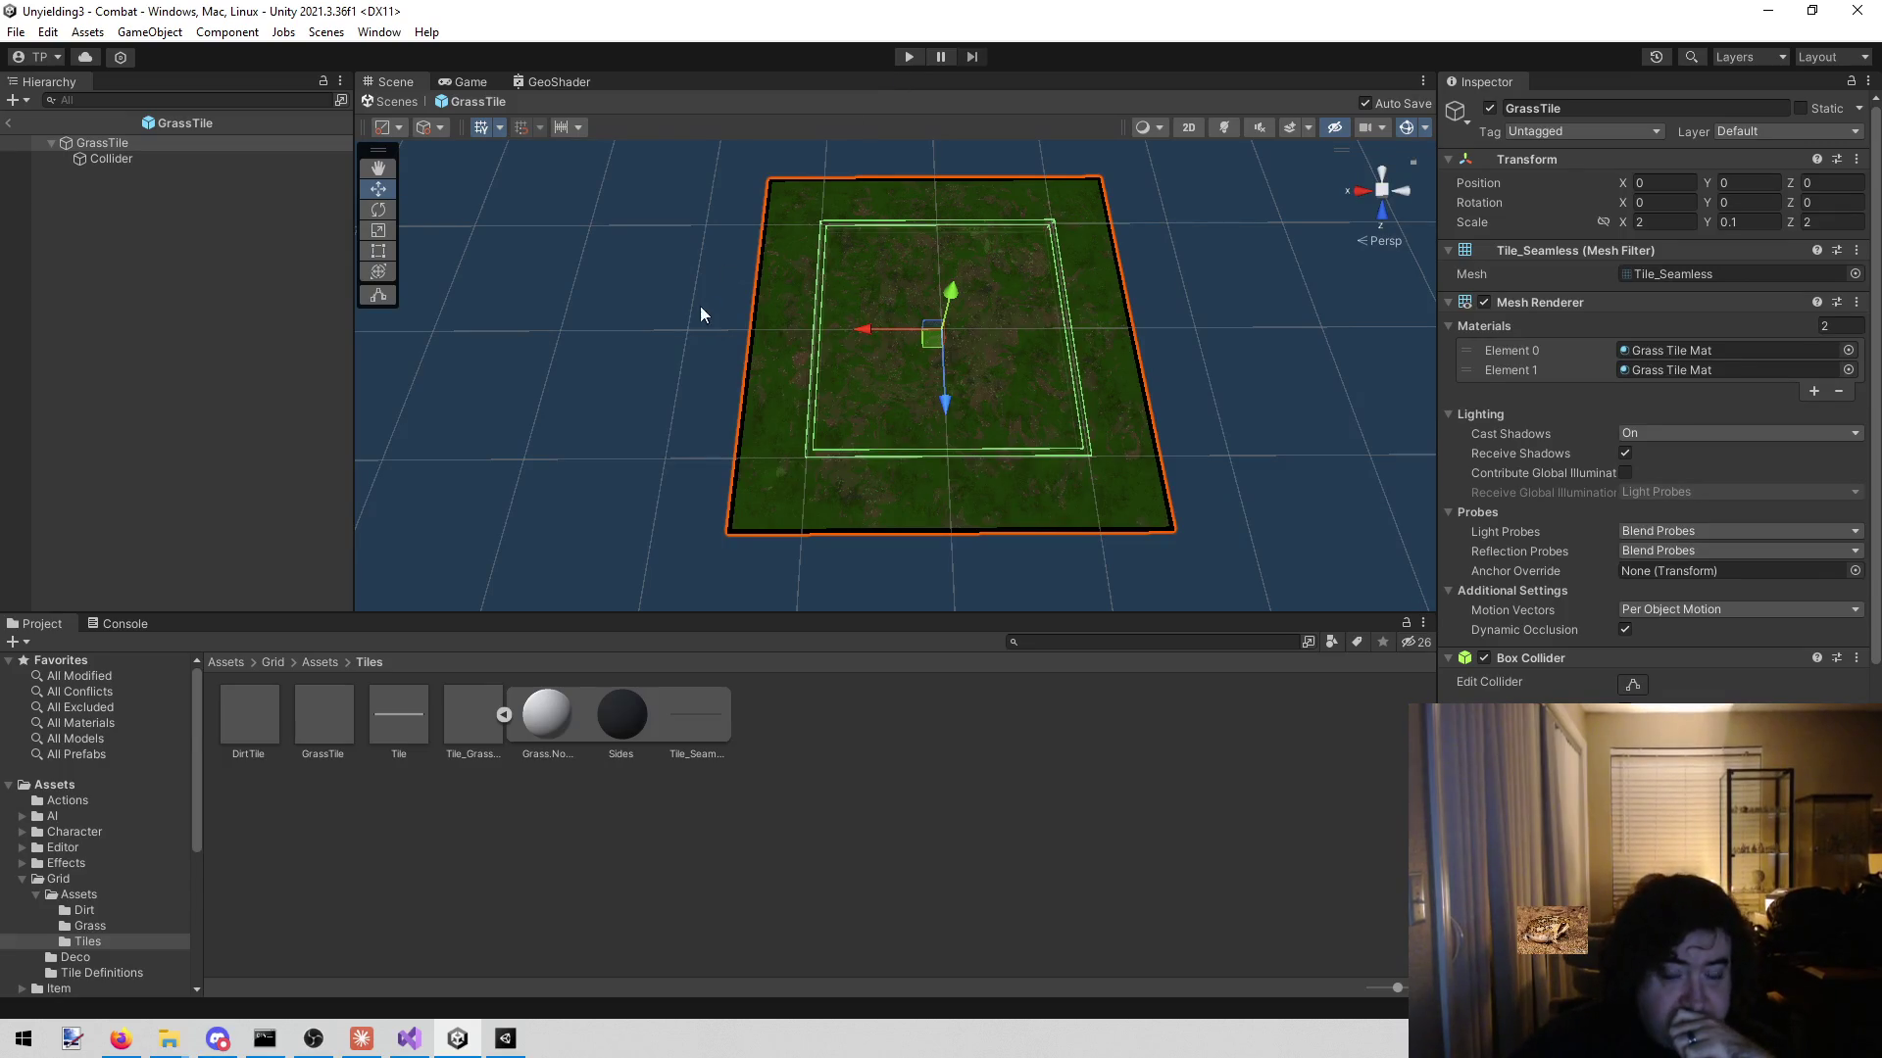
left_click(221, 162)
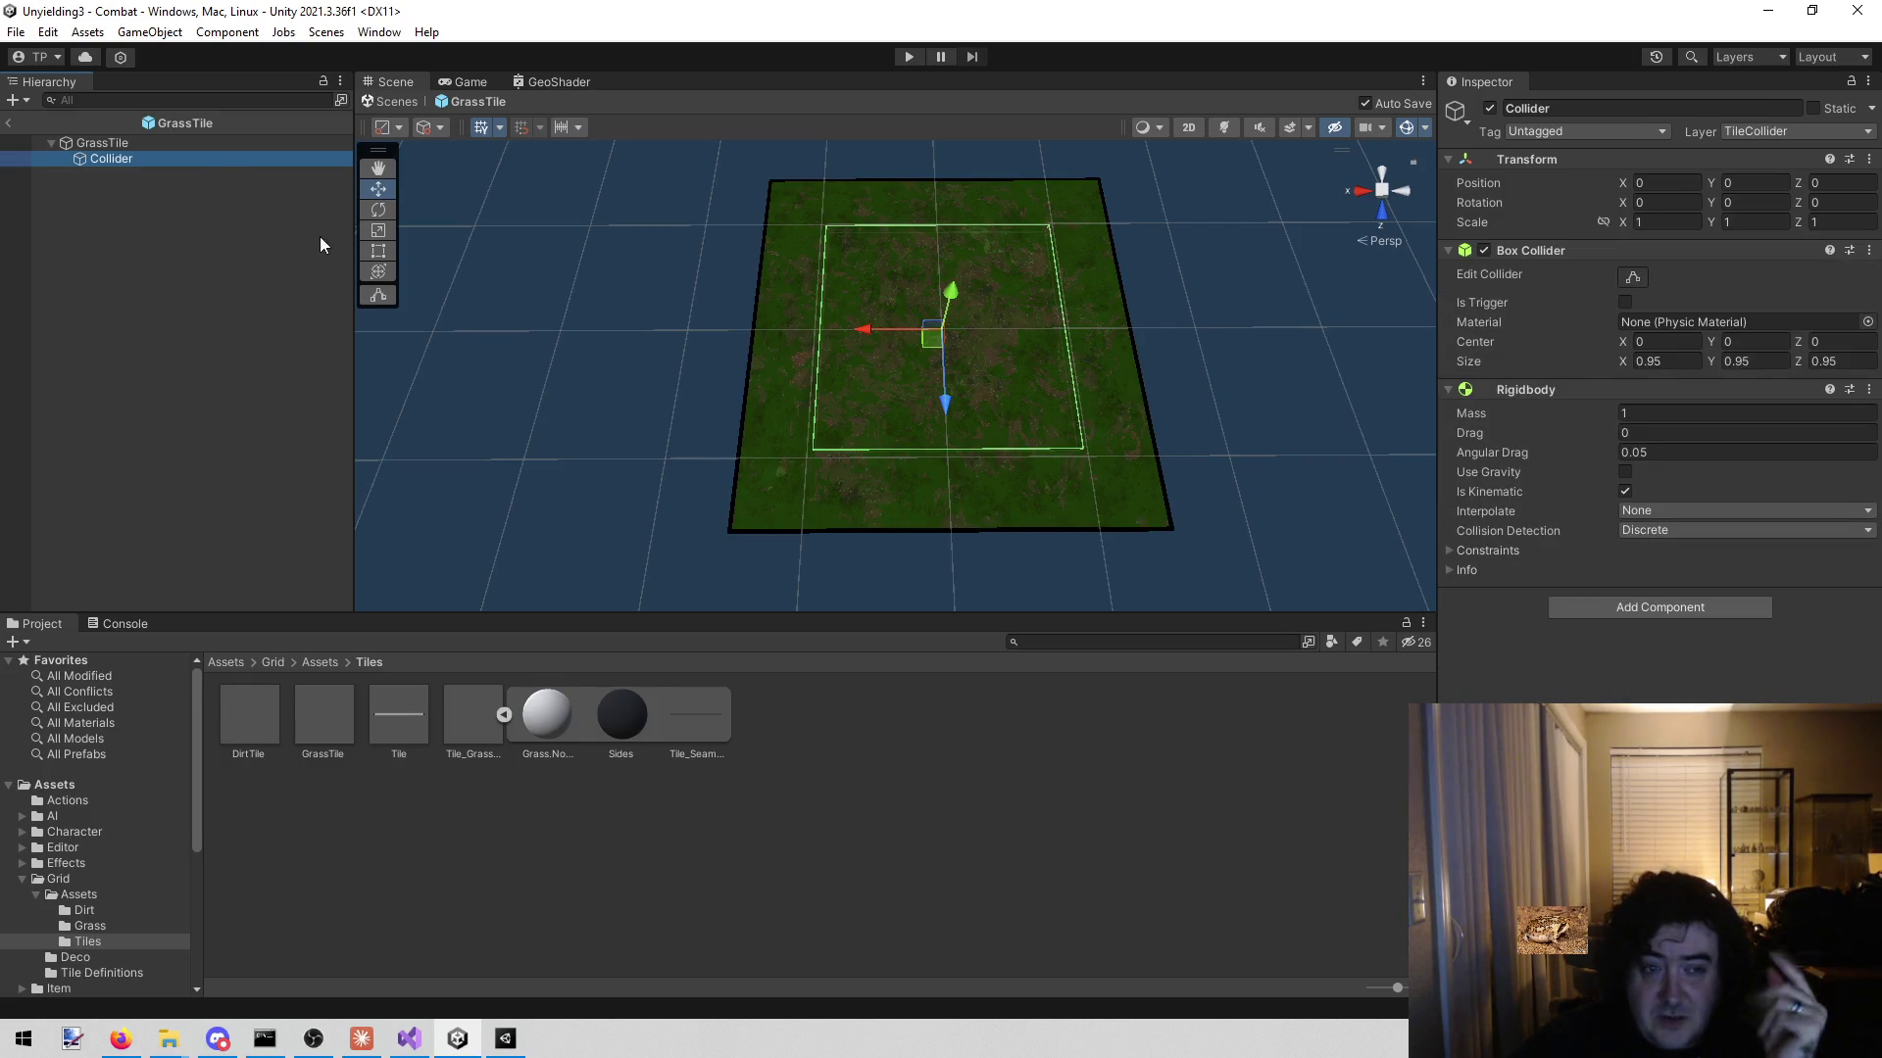
left_click(185, 142)
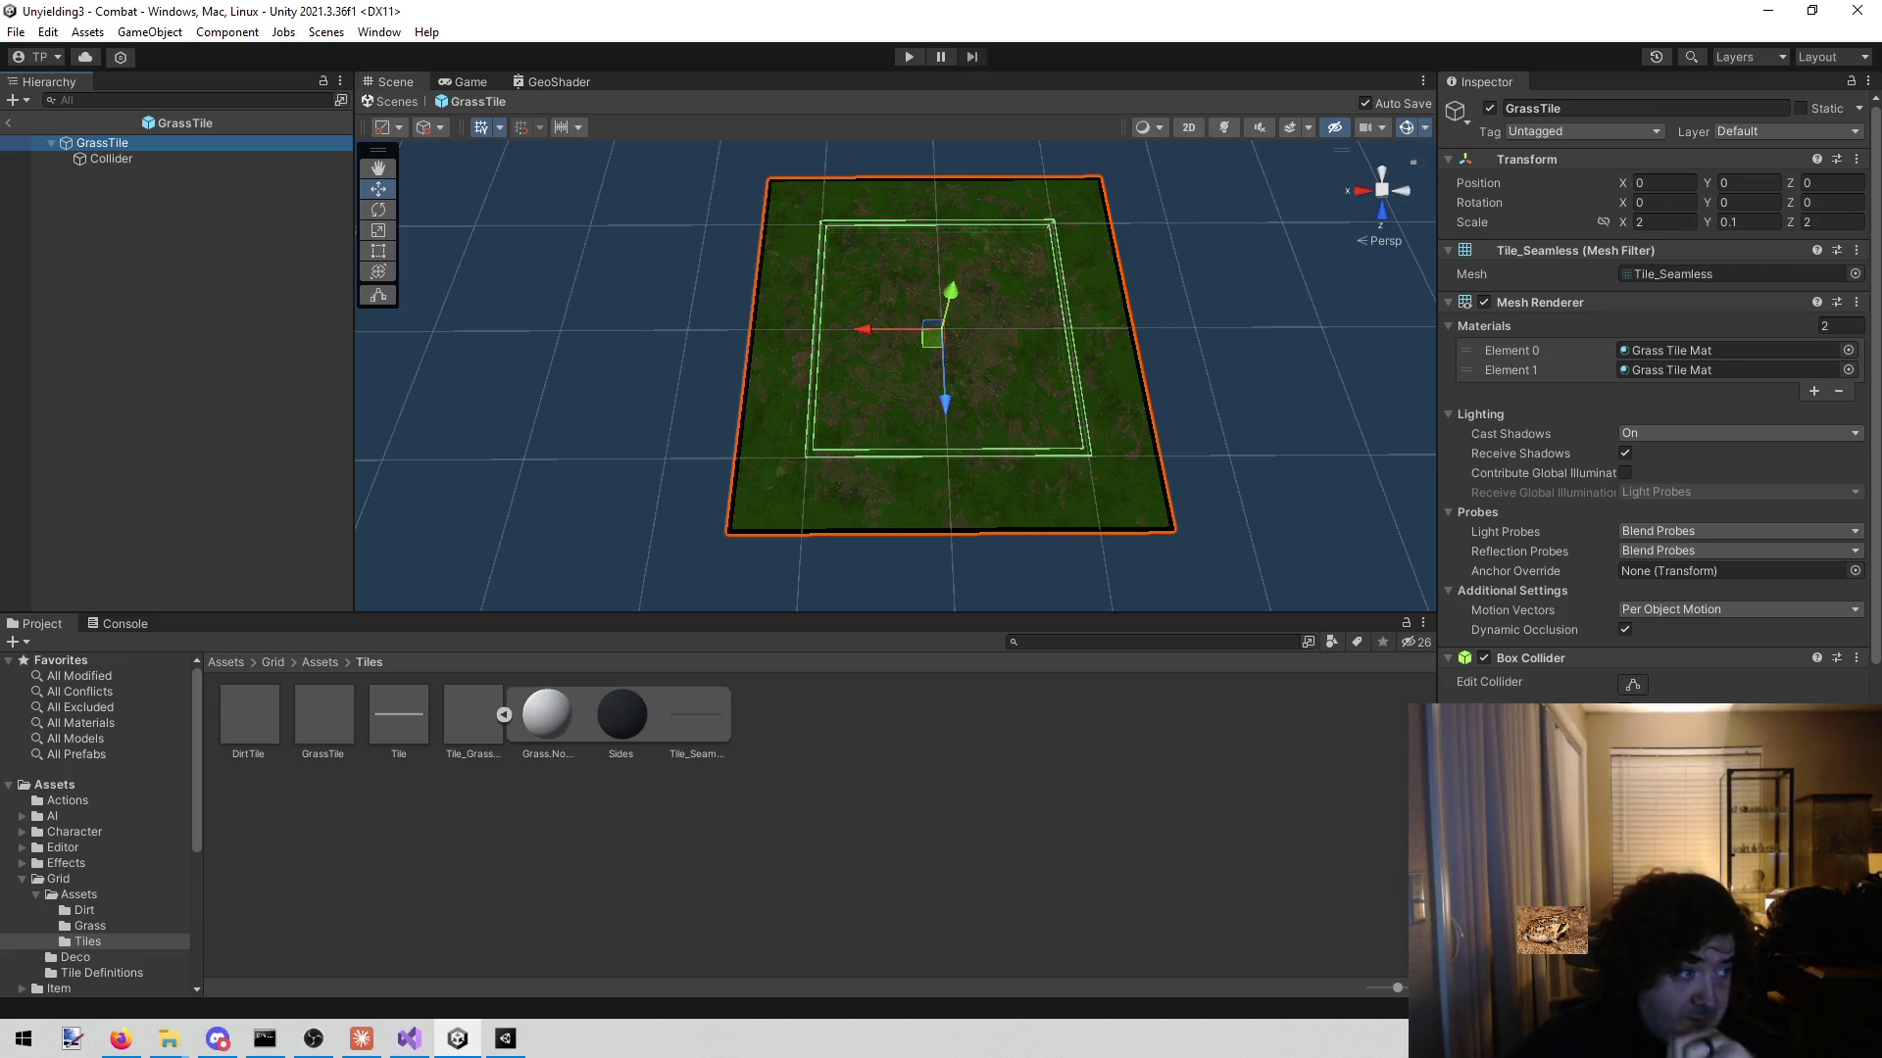
key("alt+Tab")
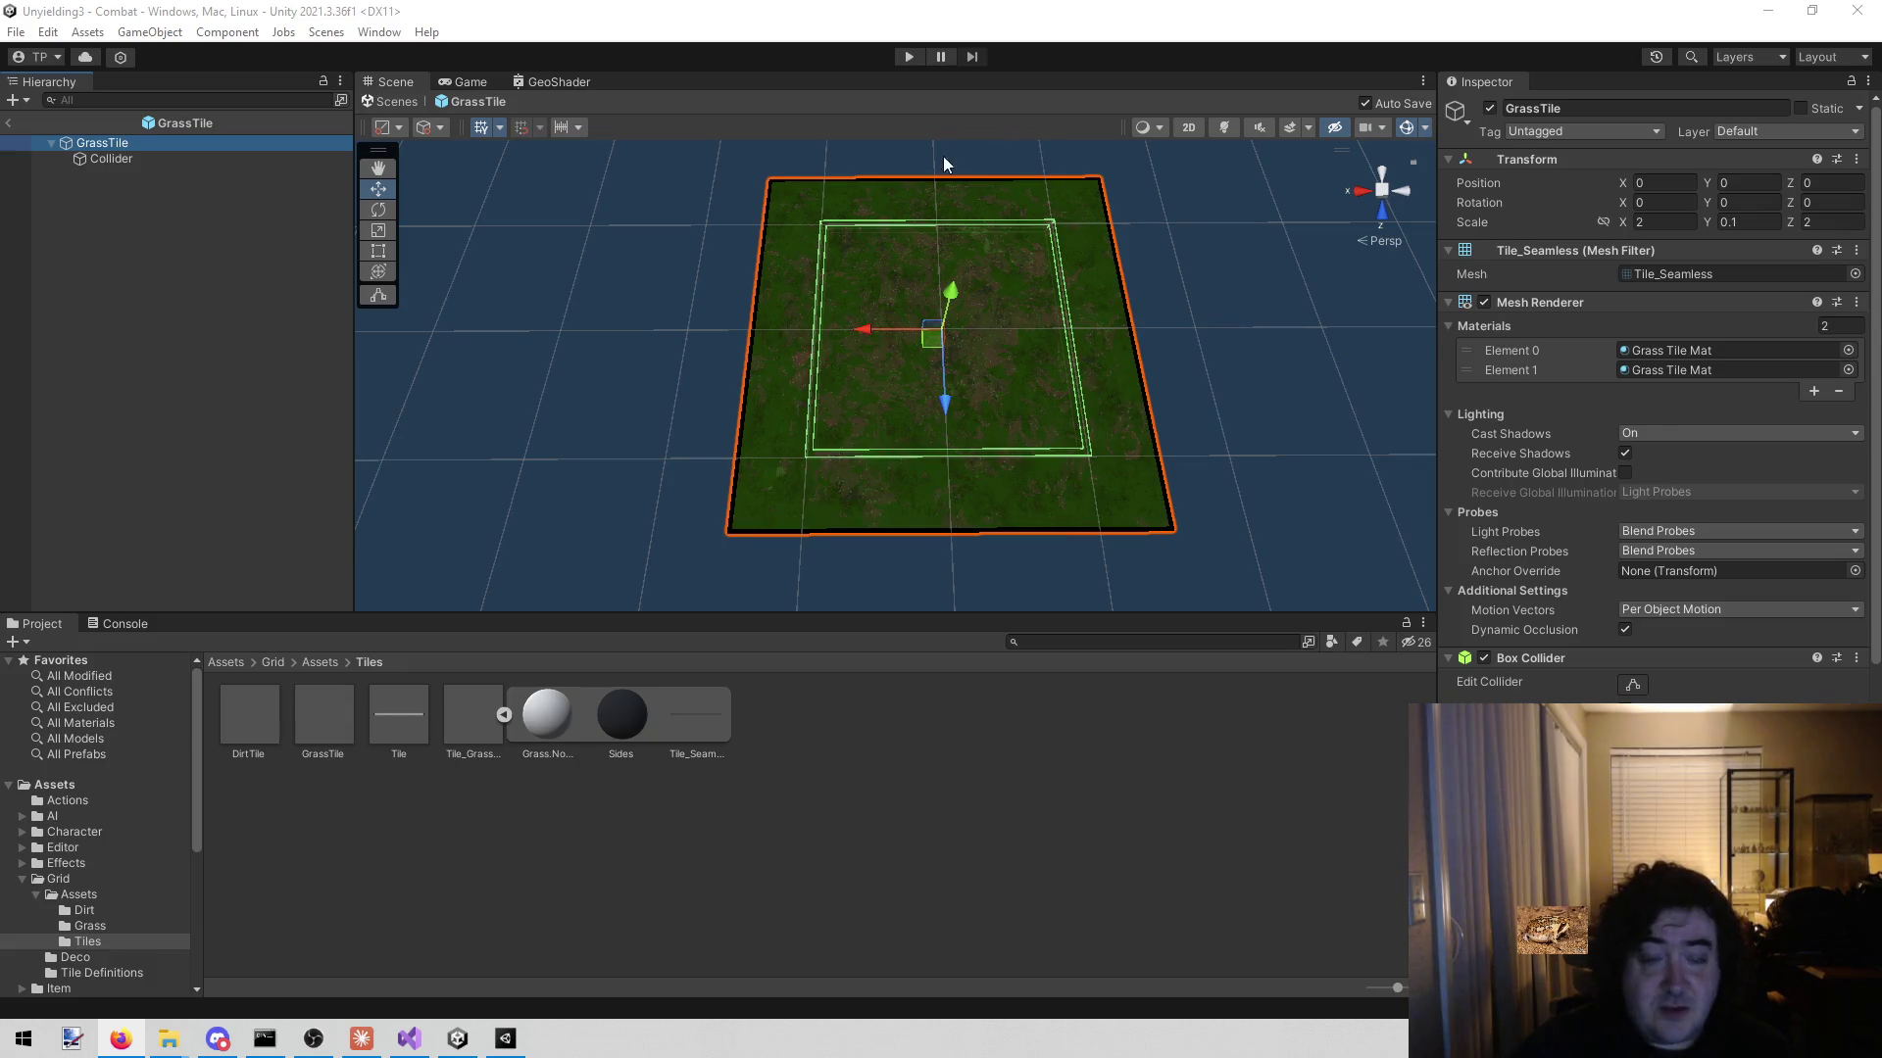
left_click(720, 215)
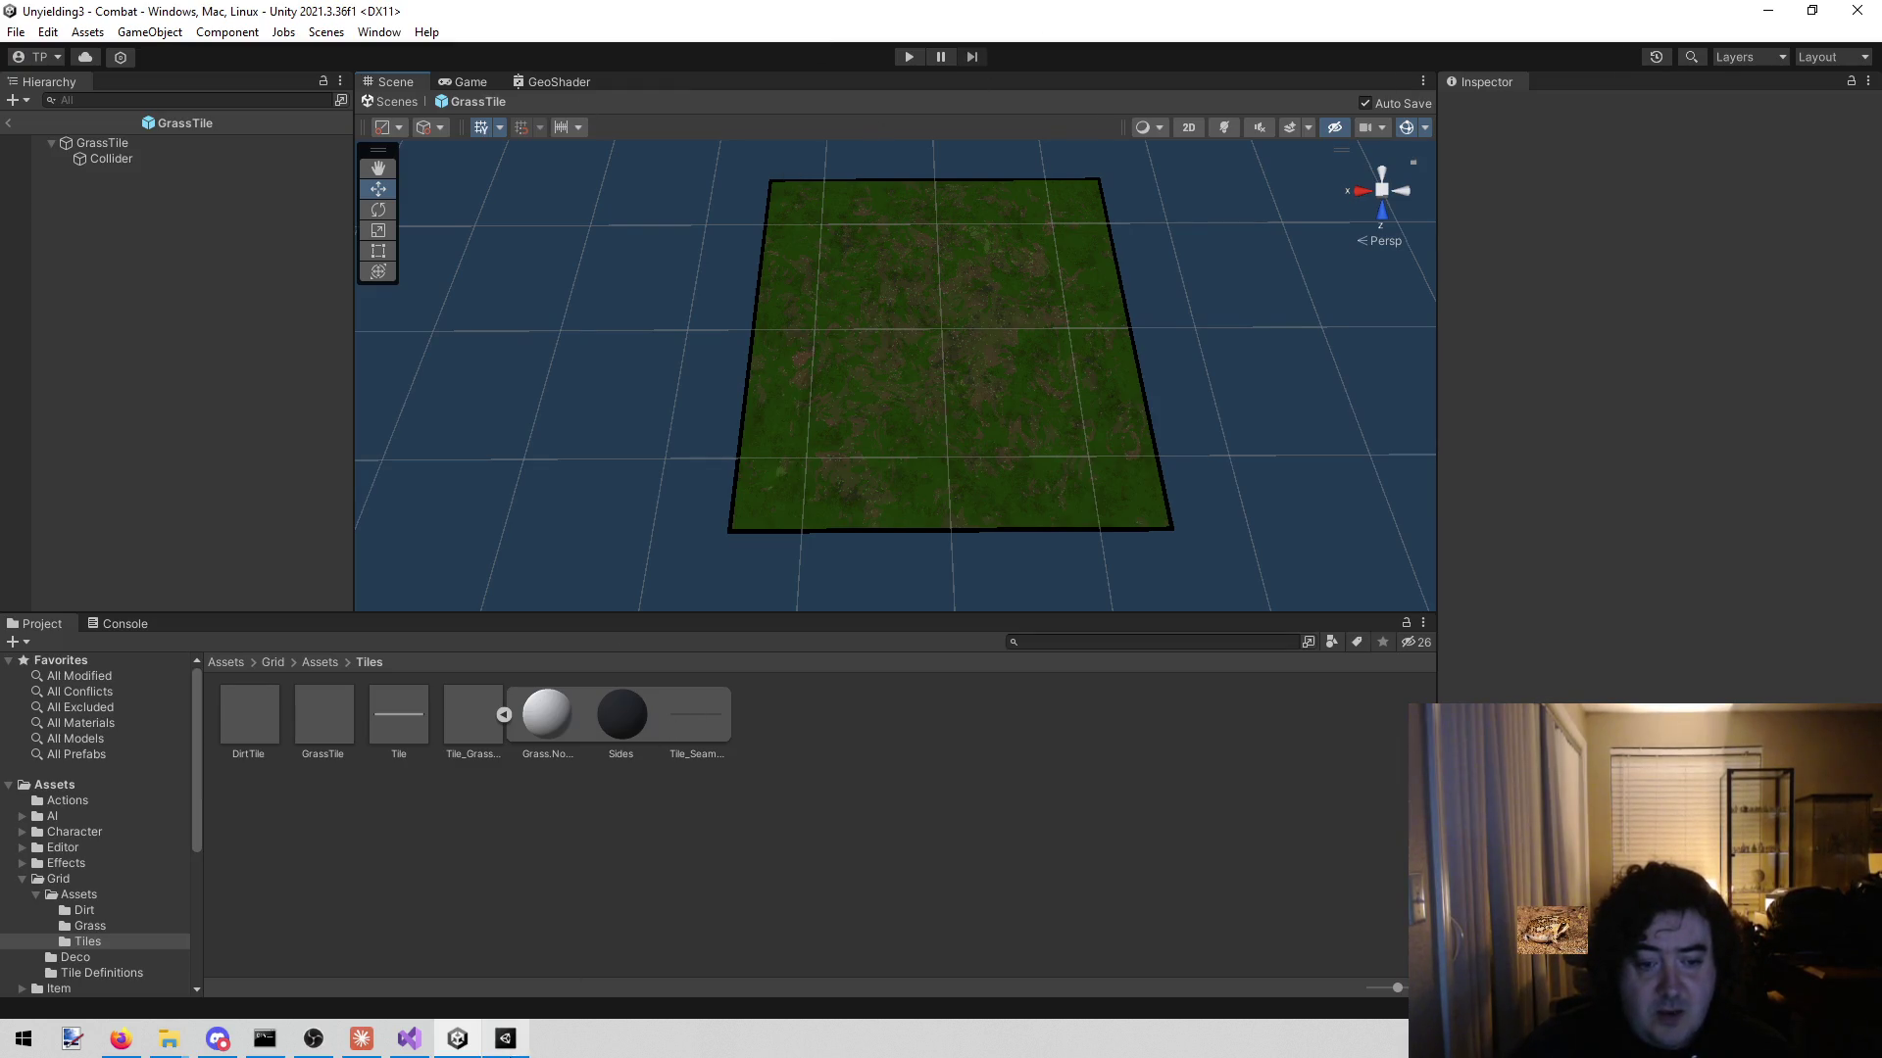
left_click(126, 145)
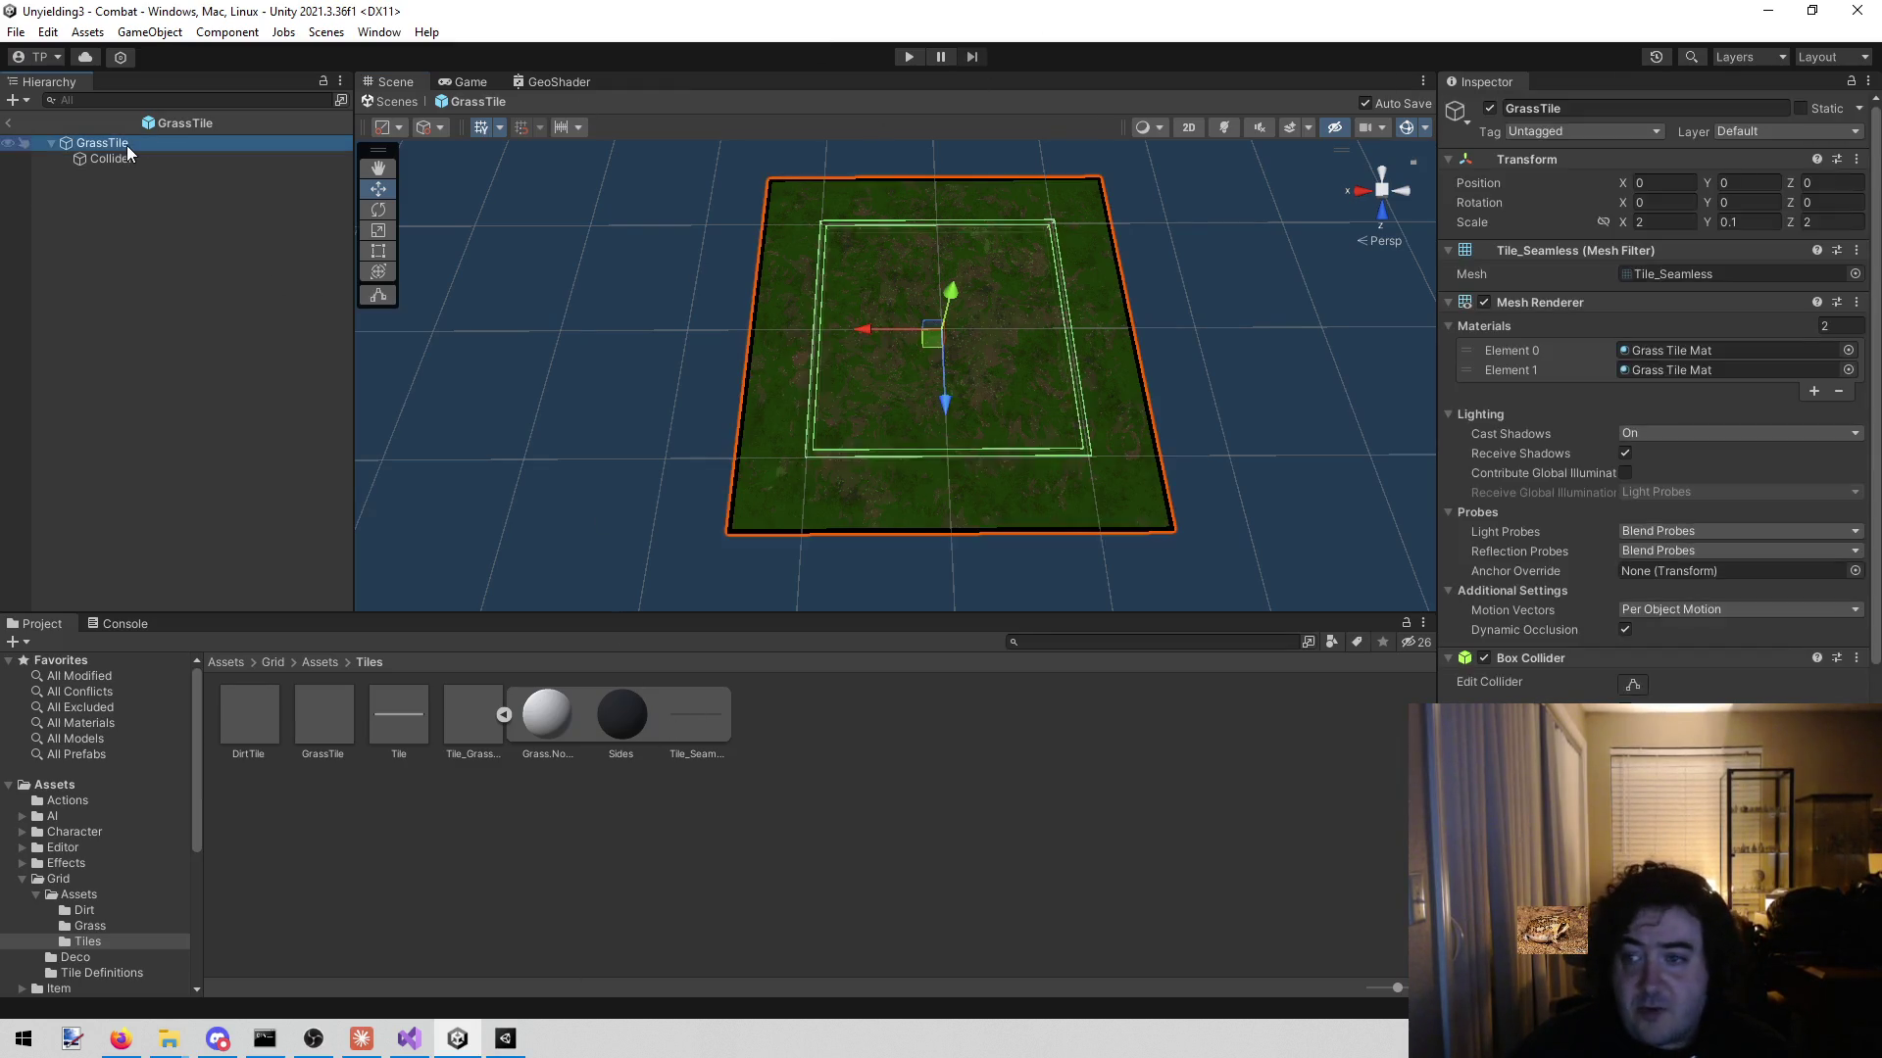
- Set the GrassTile prefab's Transform Scale X and Z to 1.5
left_click(1658, 219)
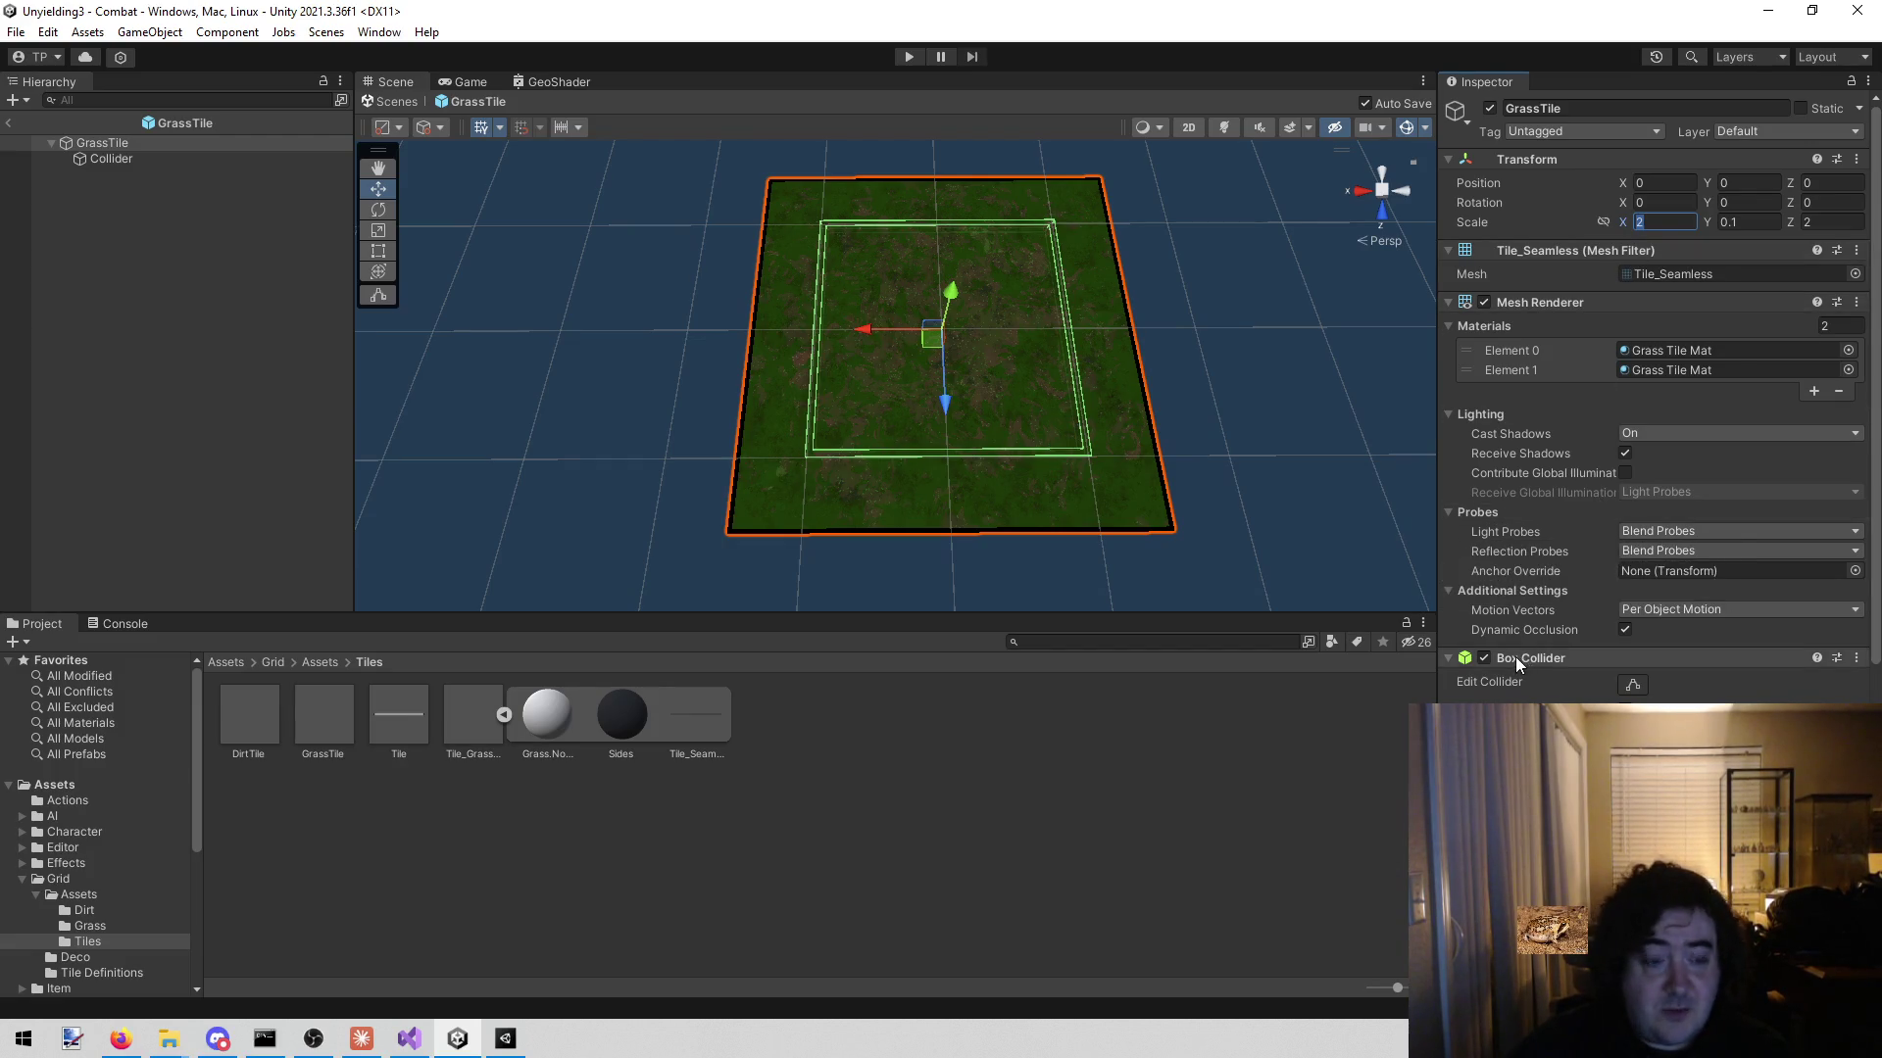
type("1.5")
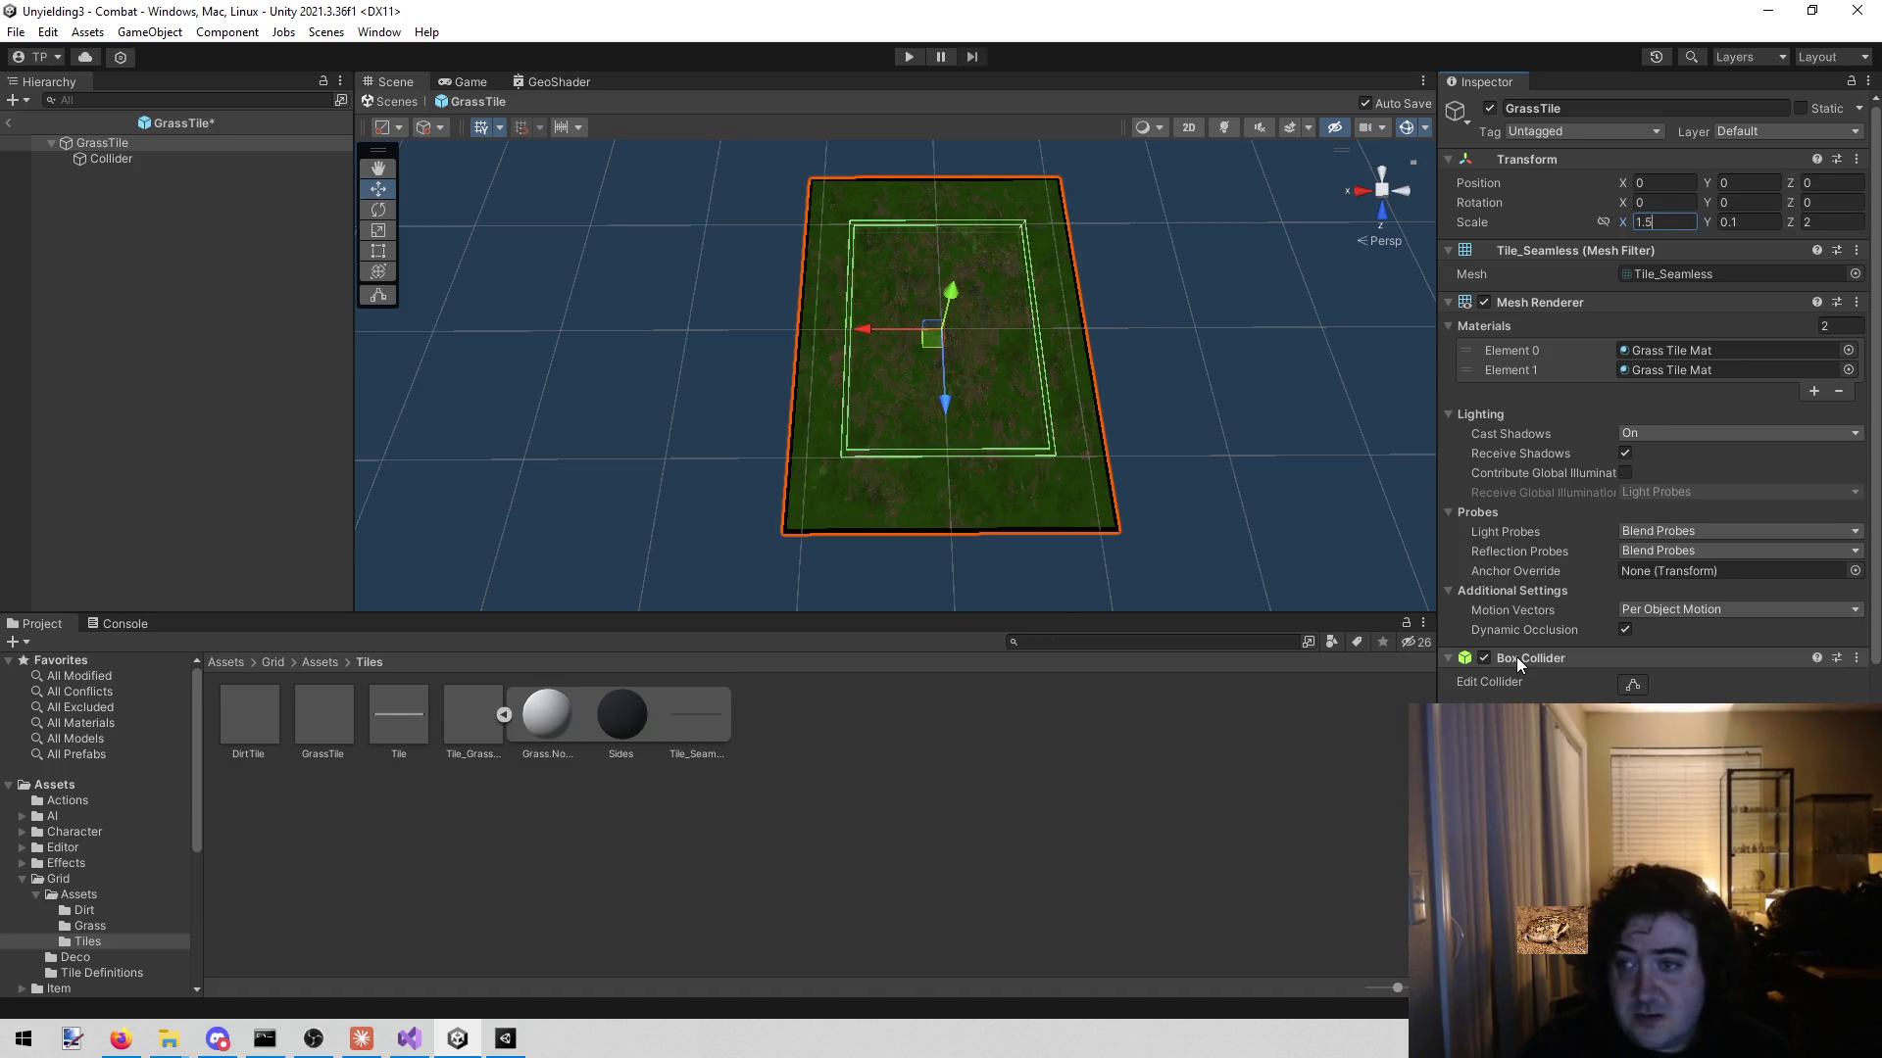
key("Tab")
key("Tab")
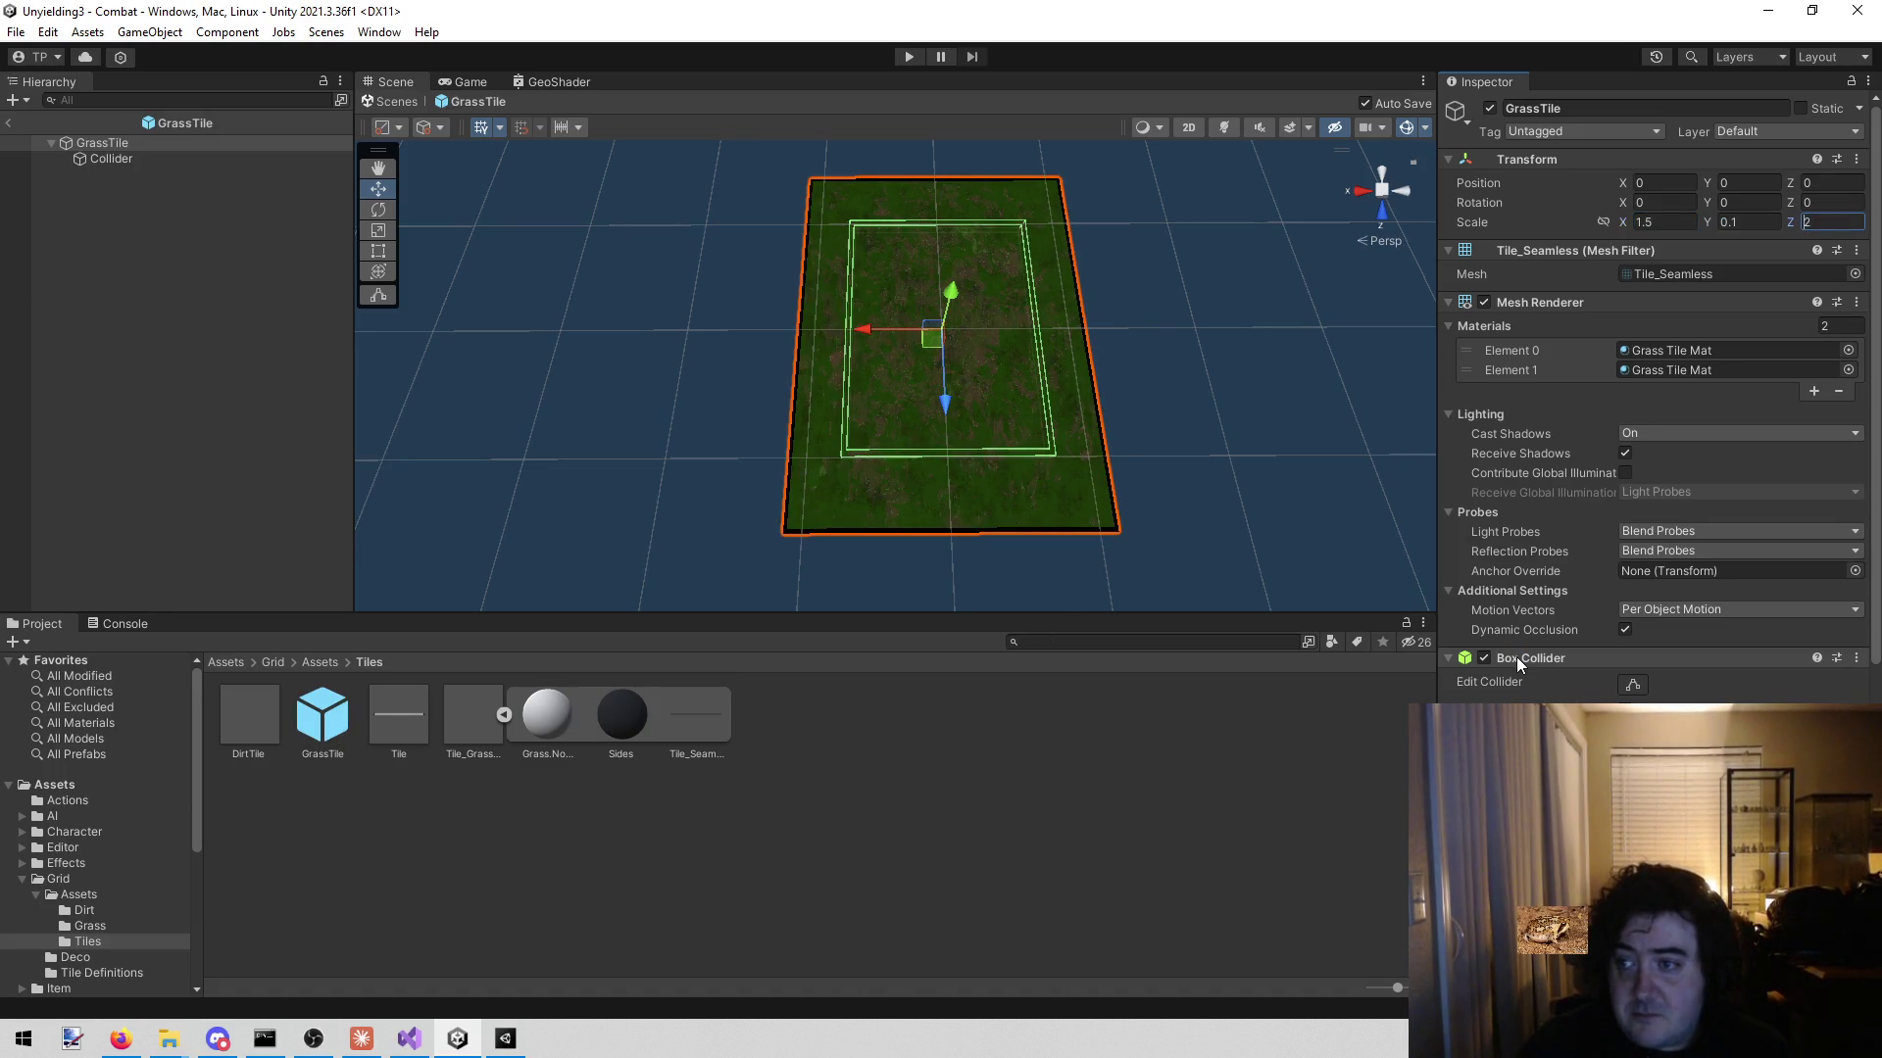
type("1.5")
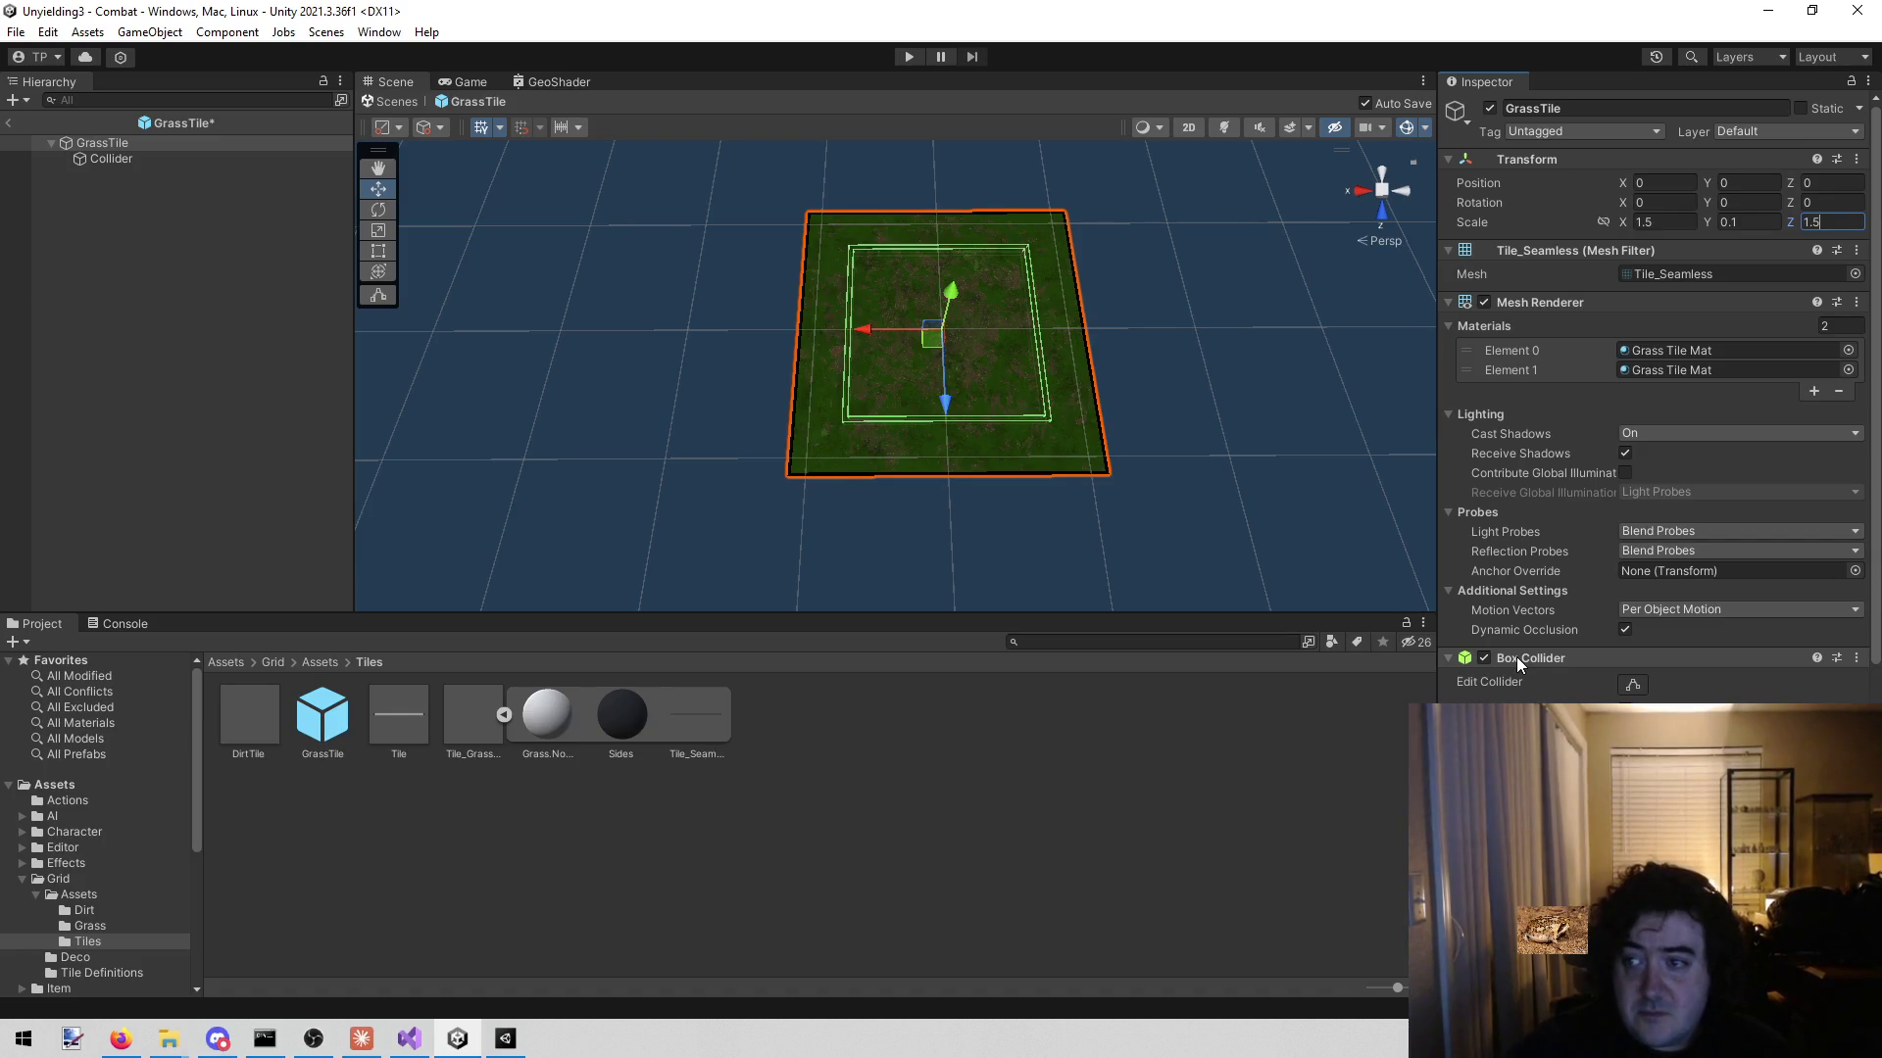
- Play the game, select a unit to show its movement range, then stop
left_click(919, 55)
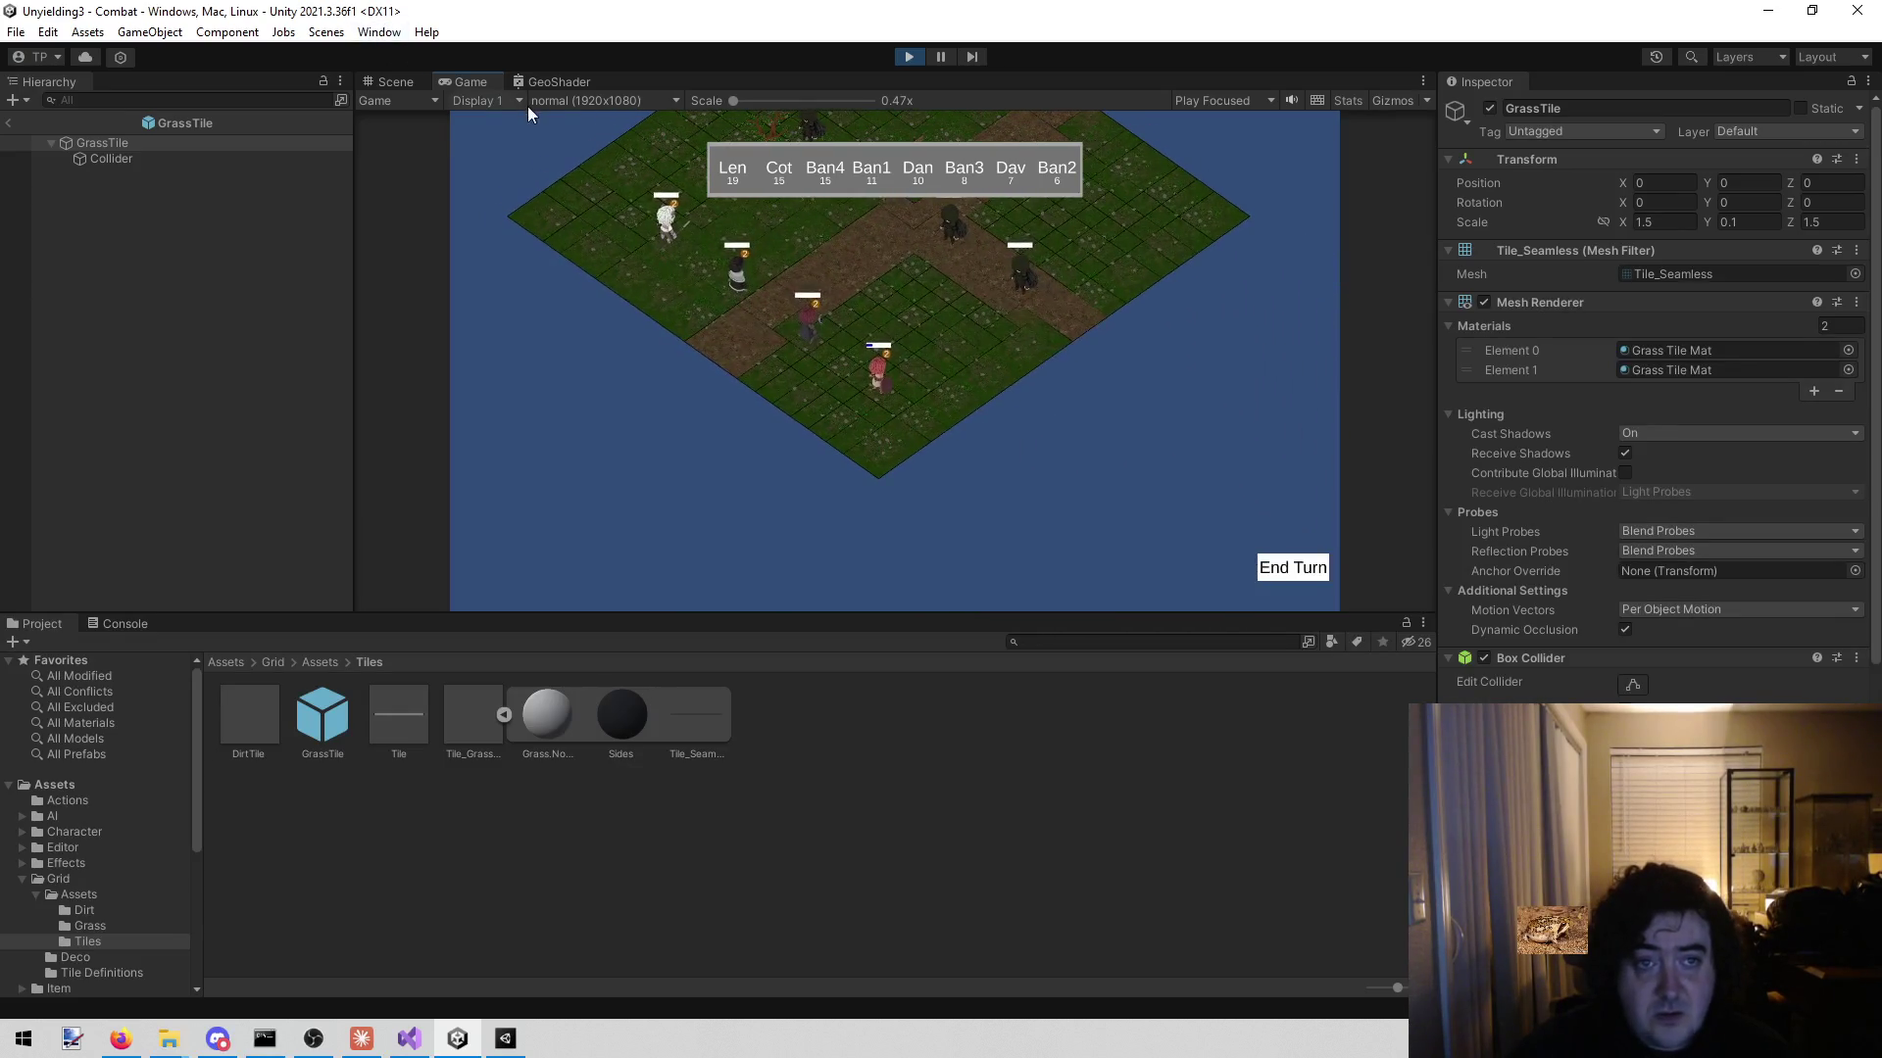
left_click(1303, 571)
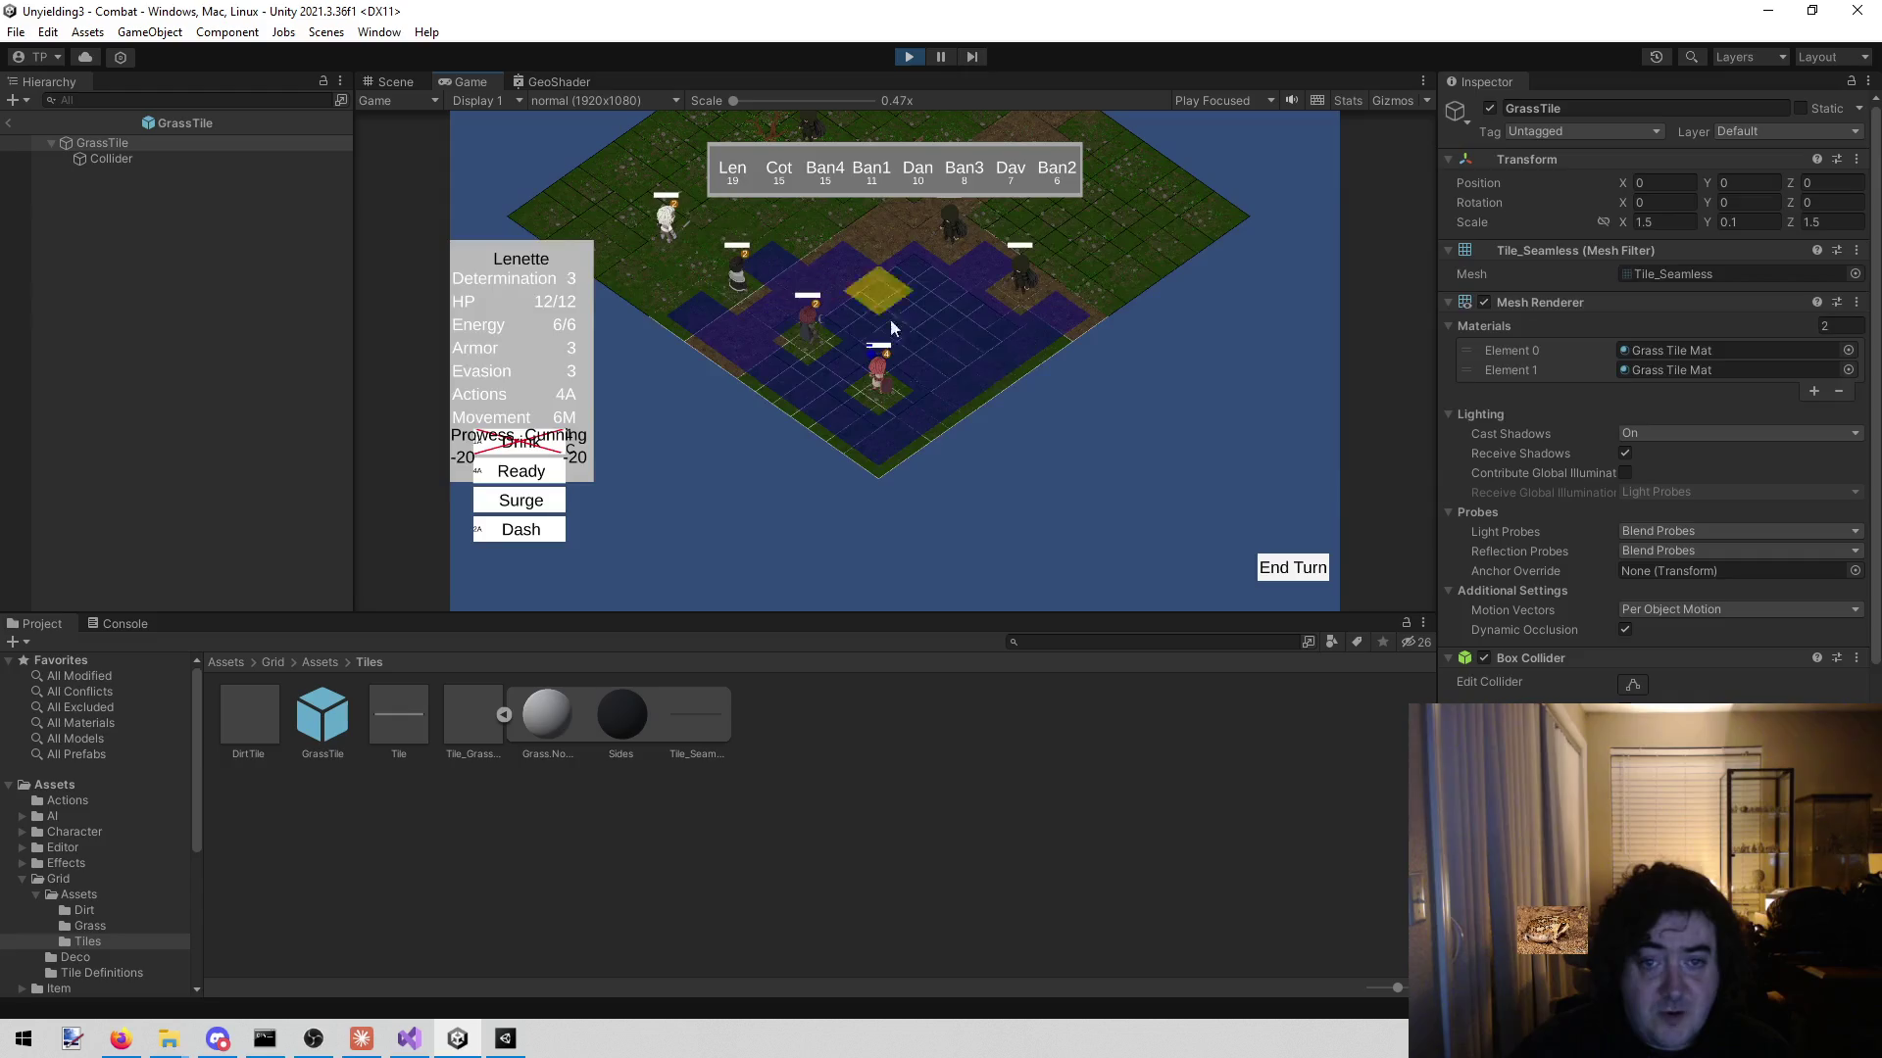
left_click(907, 57)
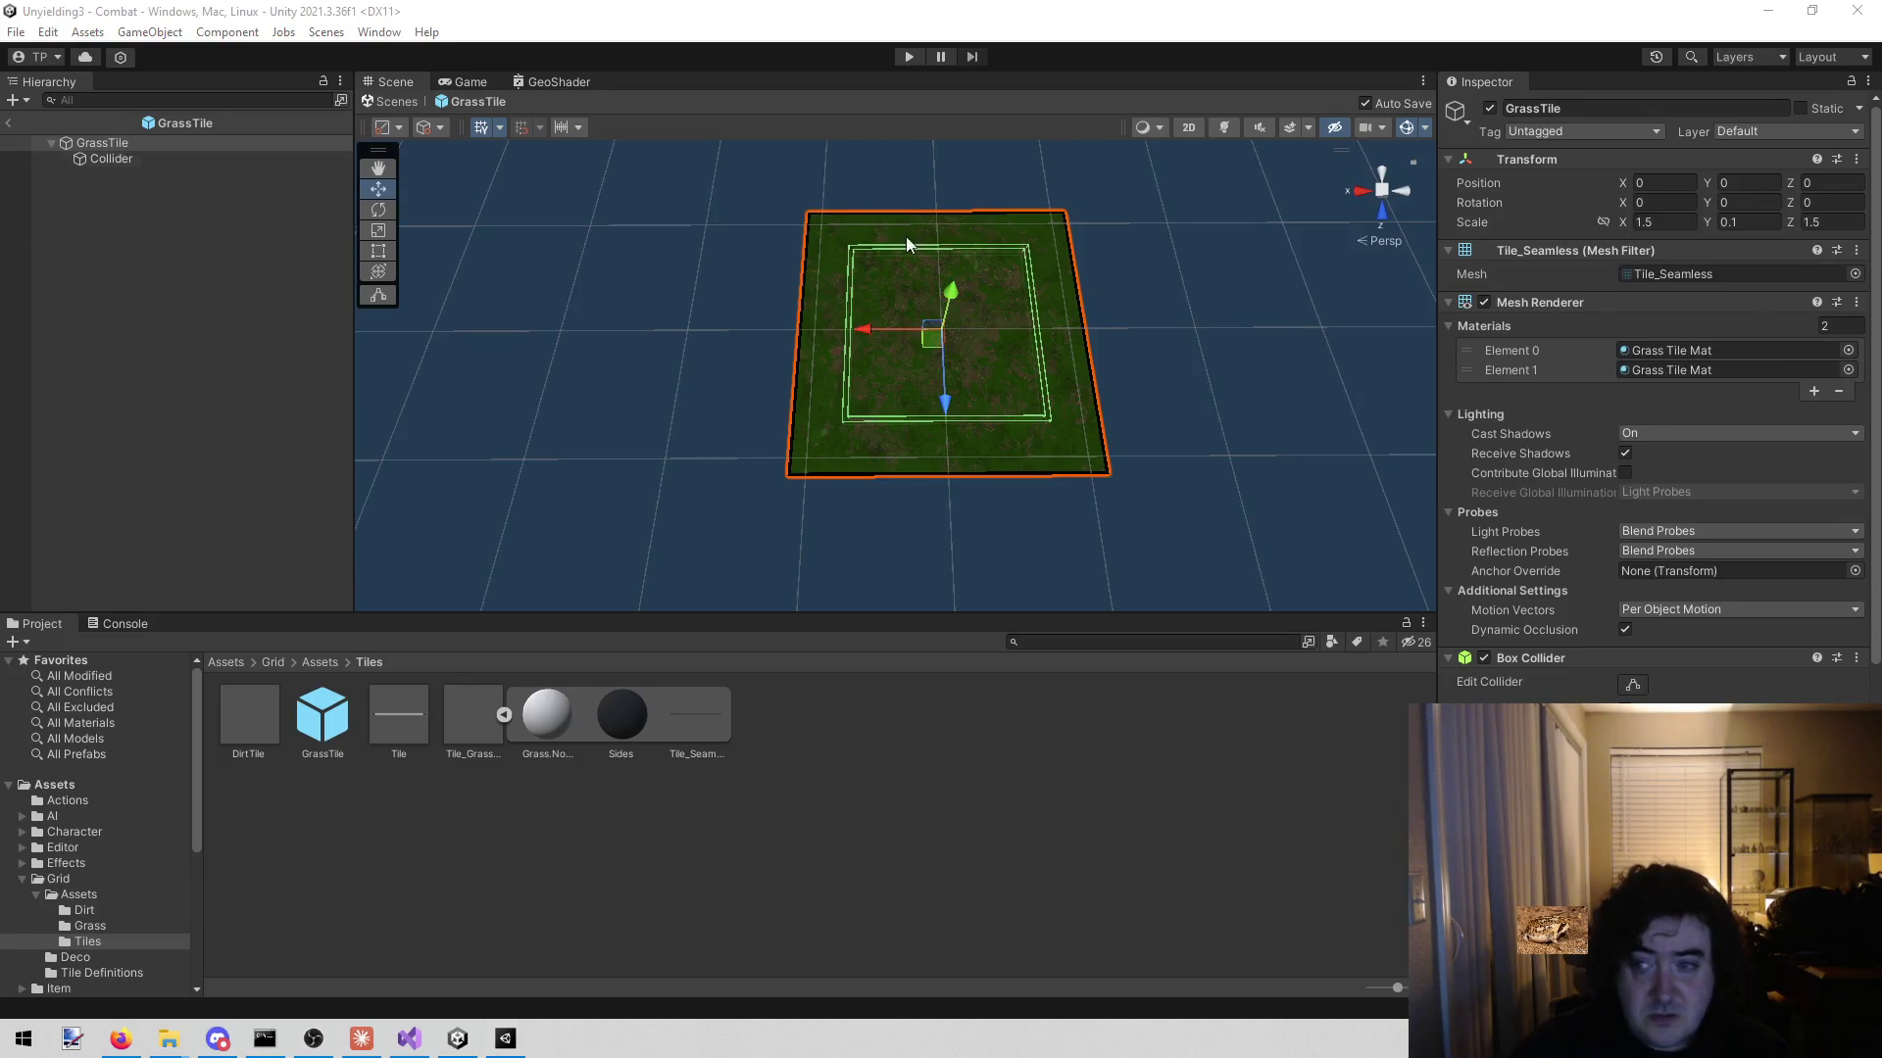
- Set the GrassTile prefab's Transform Scale X, Y and Z to 1
left_click(1671, 222)
type("1")
left_click(1830, 222)
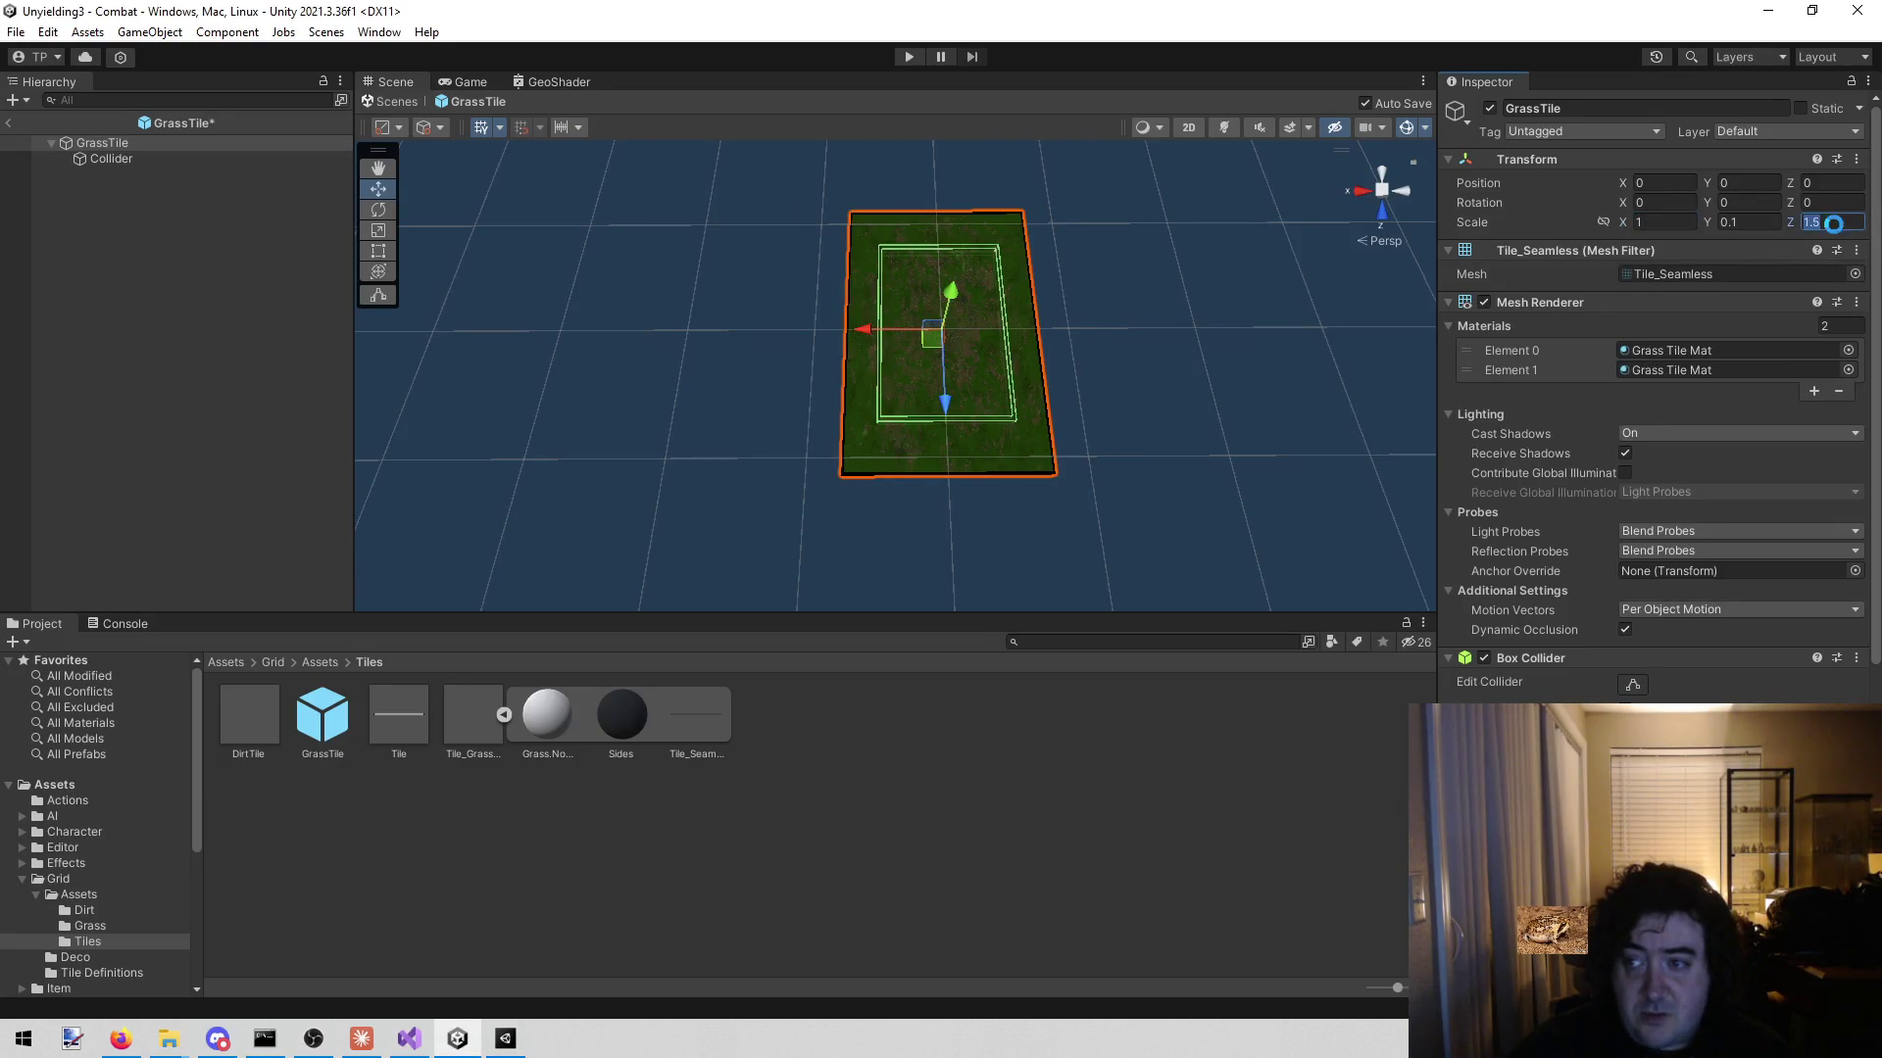
type("1")
left_click(1752, 223)
type("1")
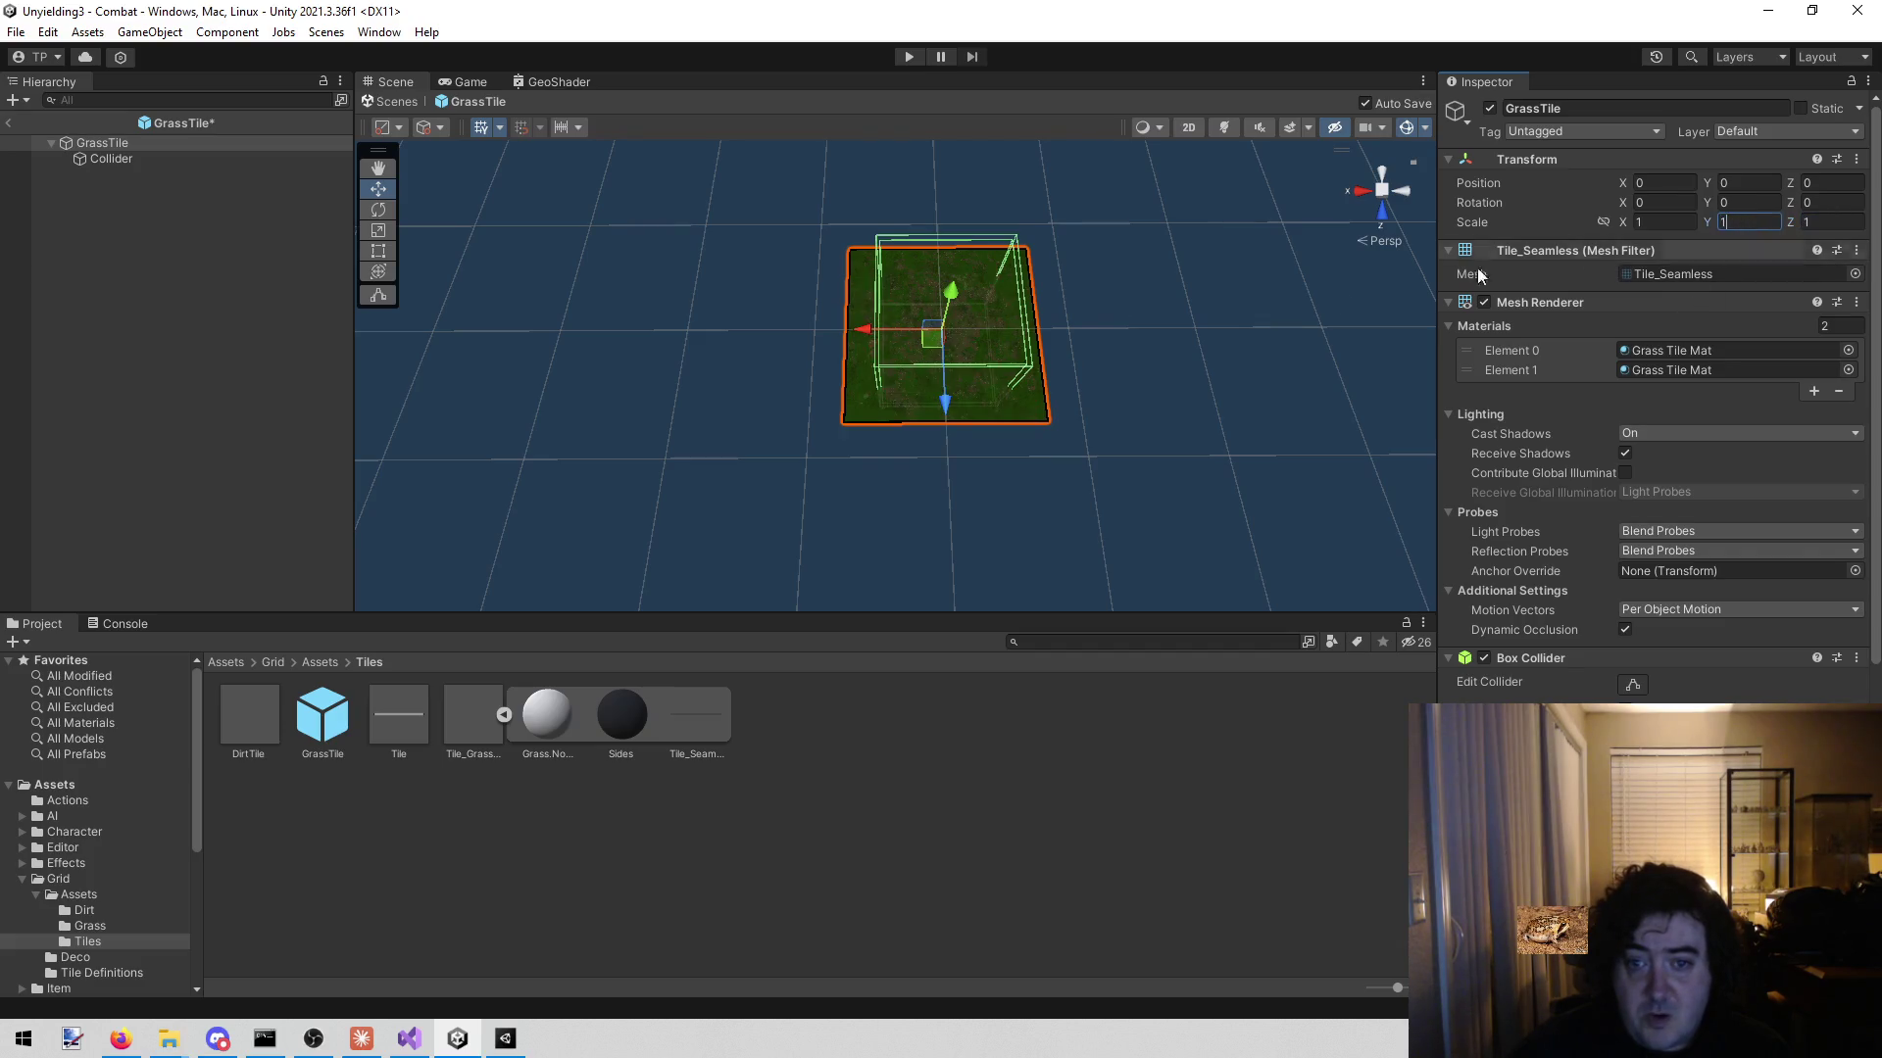
- View the unit-scale tile from higher up and start Play mode
mouse_move(631, 286)
left_mouse_down("alt")
mouse_move(715, 303)
mouse_move(924, 252)
mouse_move(1054, 118)
mouse_move(784, 209)
mouse_move(878, 133)
mouse_move(672, 197)
mouse_move(441, 176)
left_mouse_up("alt")
left_click(237, 150)
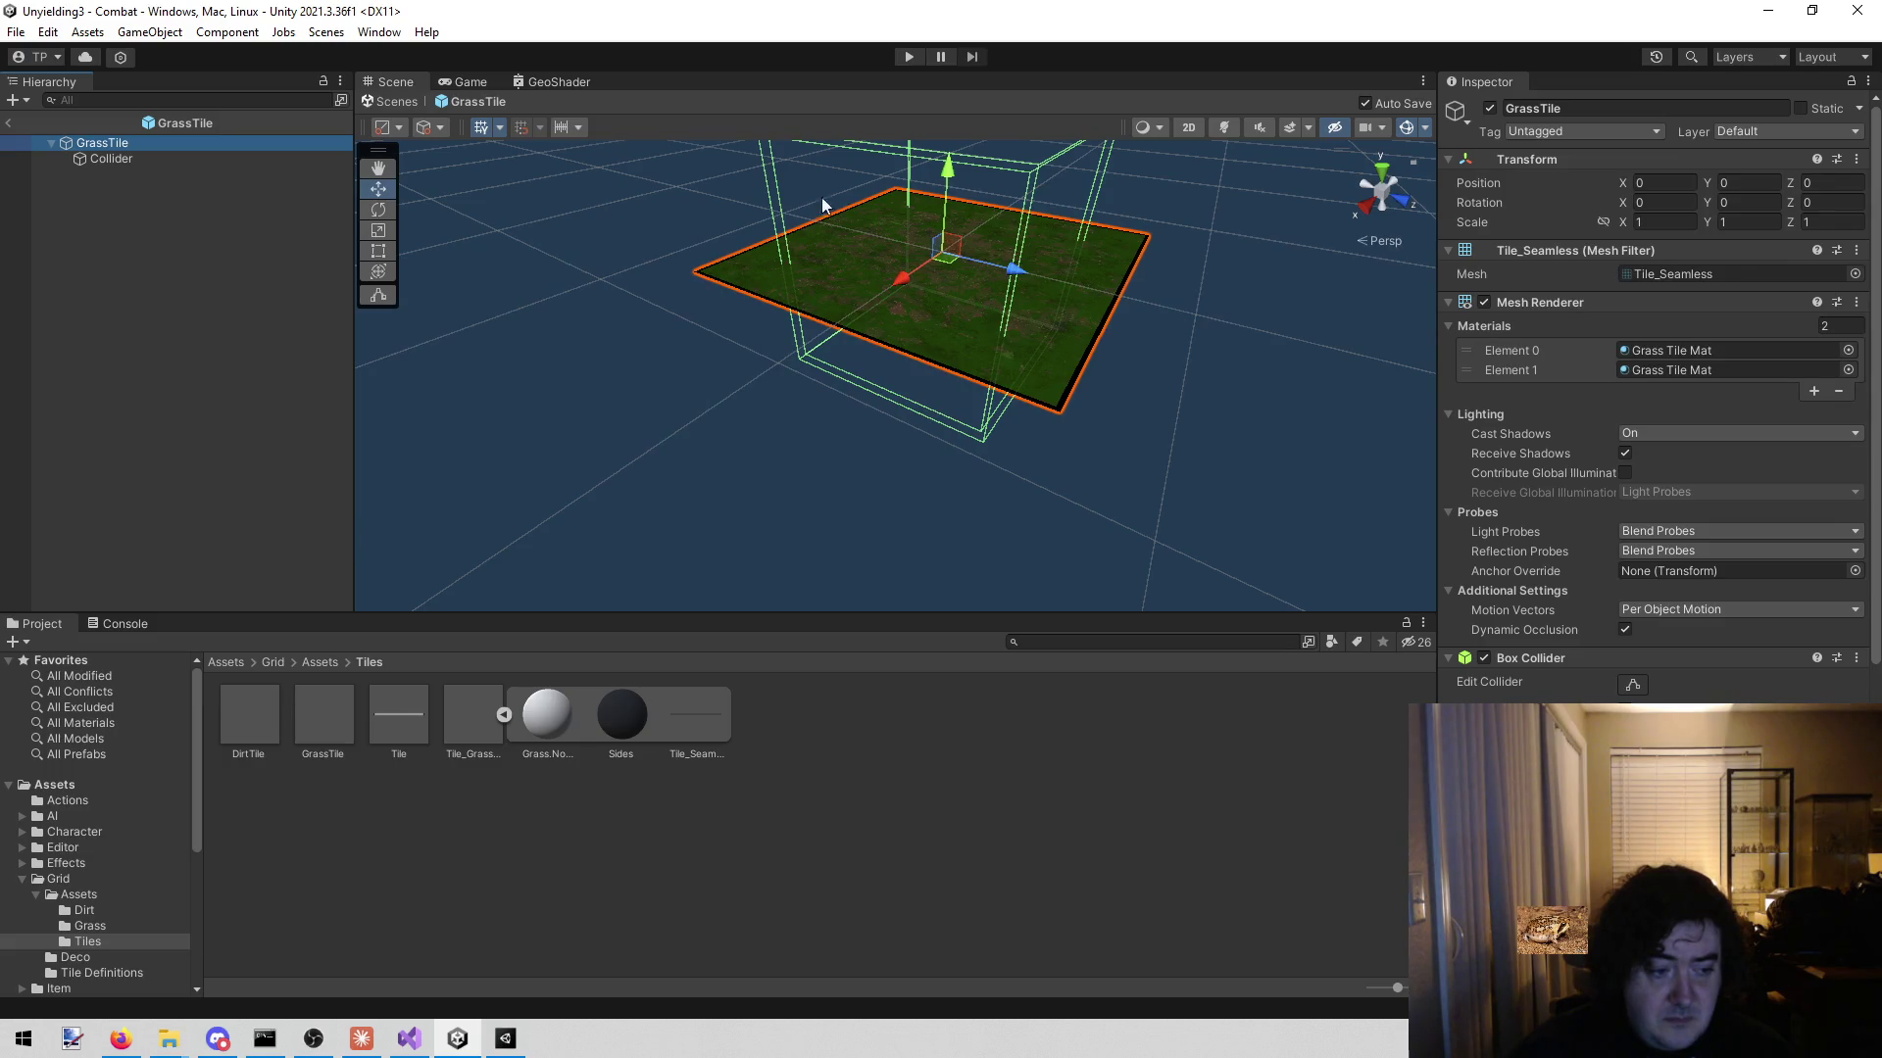
left_click(913, 56)
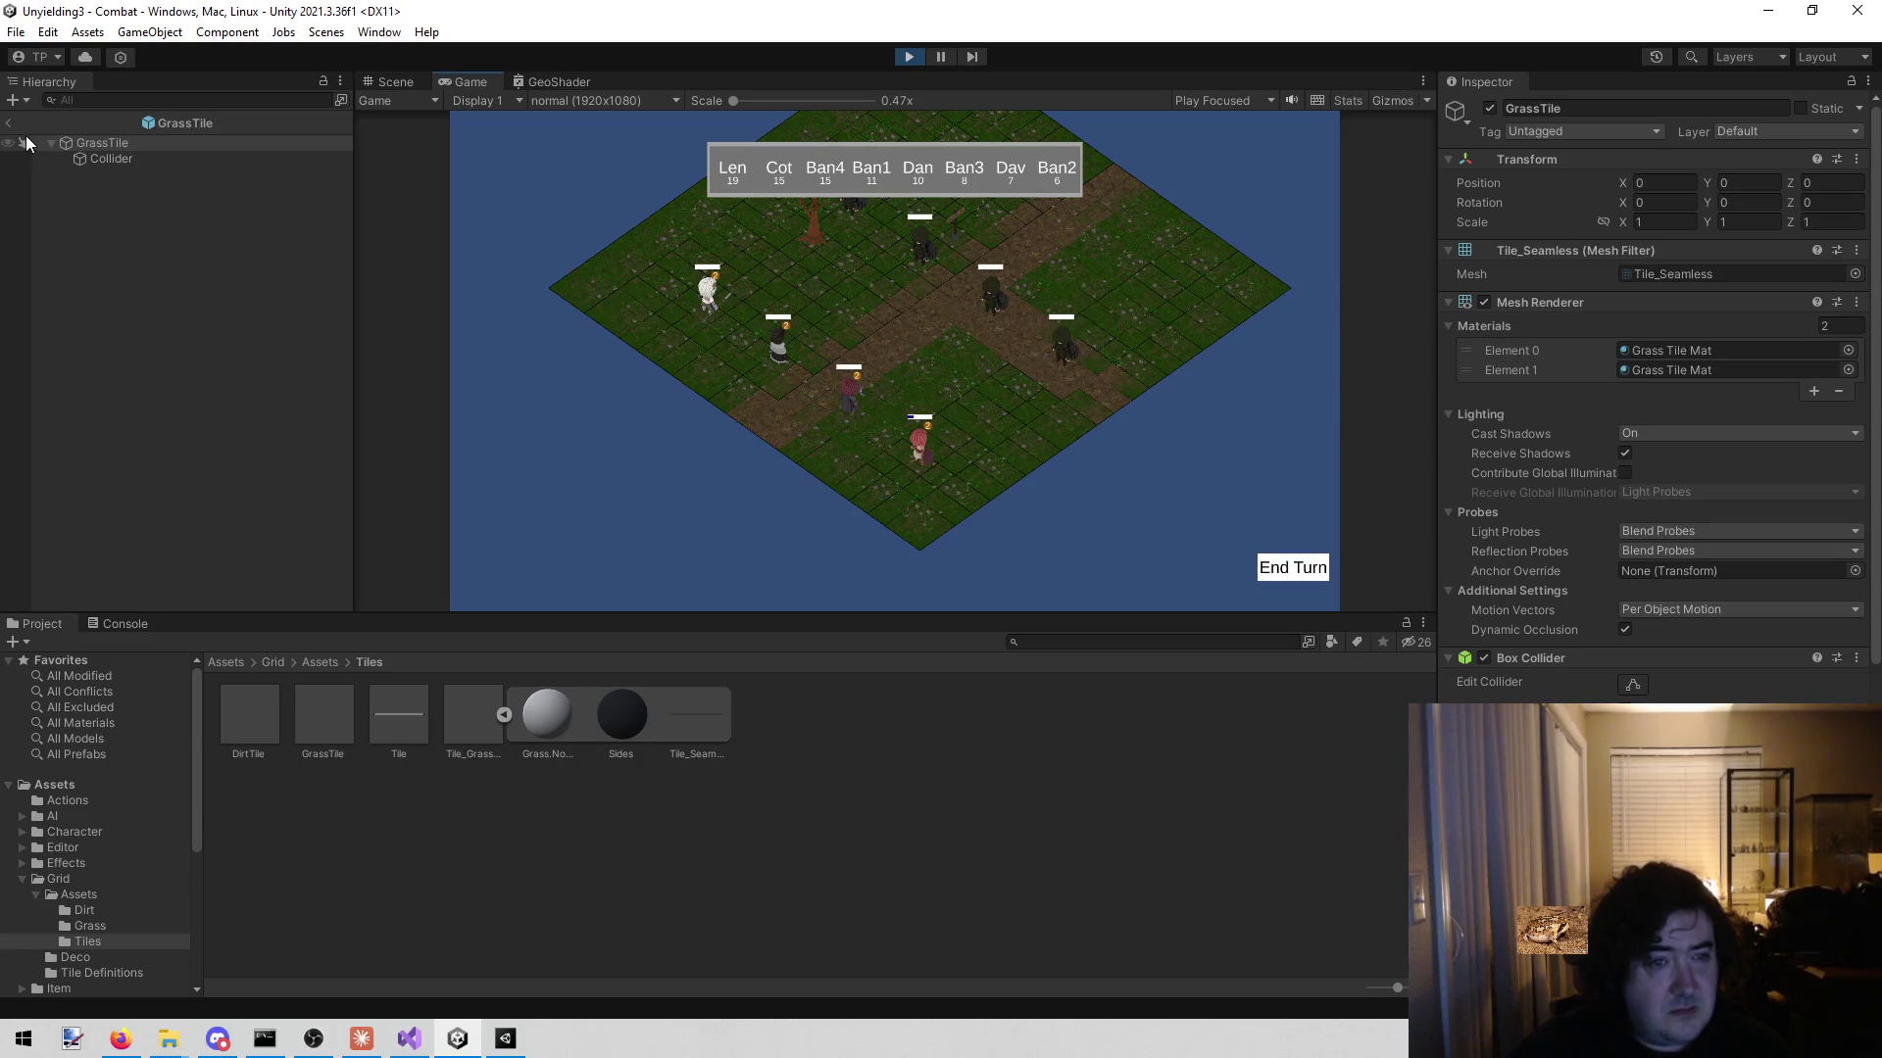
- Return to the Combat scene and slide grid cell 0, 0 off the board along Z
left_click(8, 123)
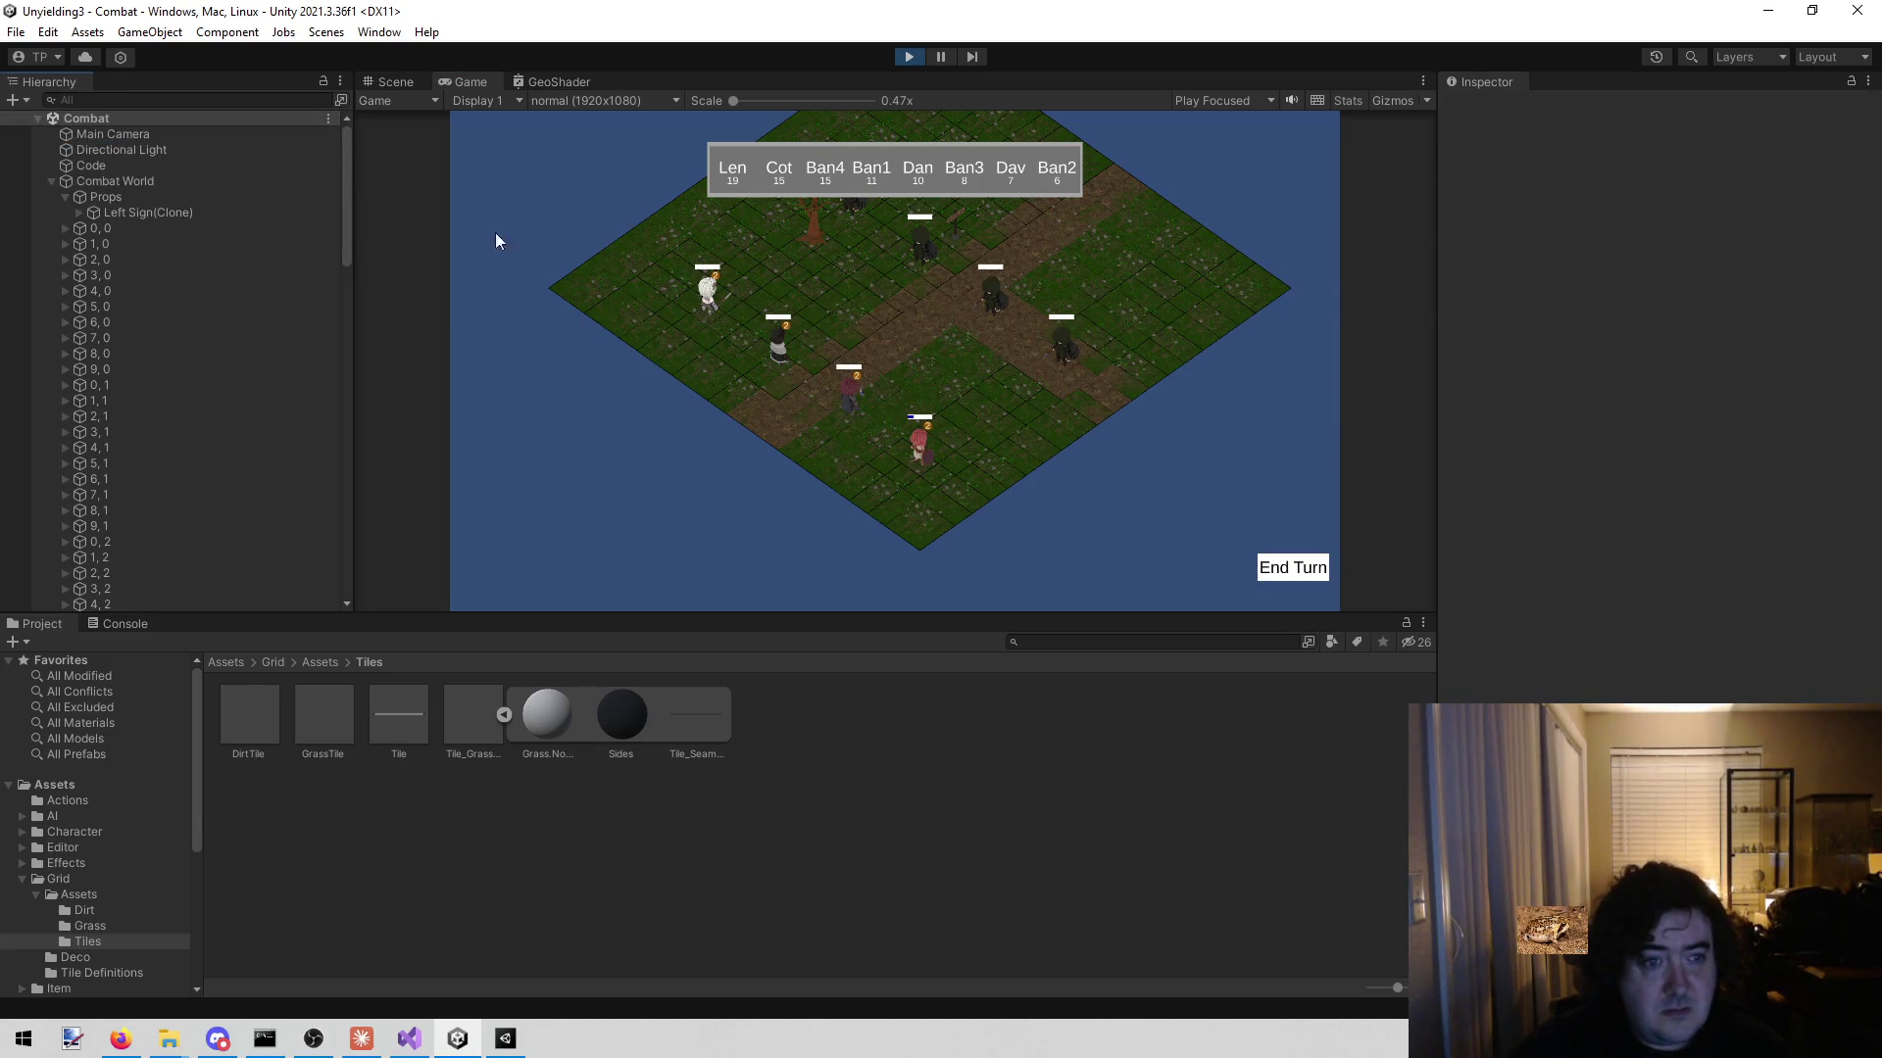
left_click(147, 229)
left_click(396, 81)
left_click_drag(790, 290, 1102, 201)
left_click(1382, 147)
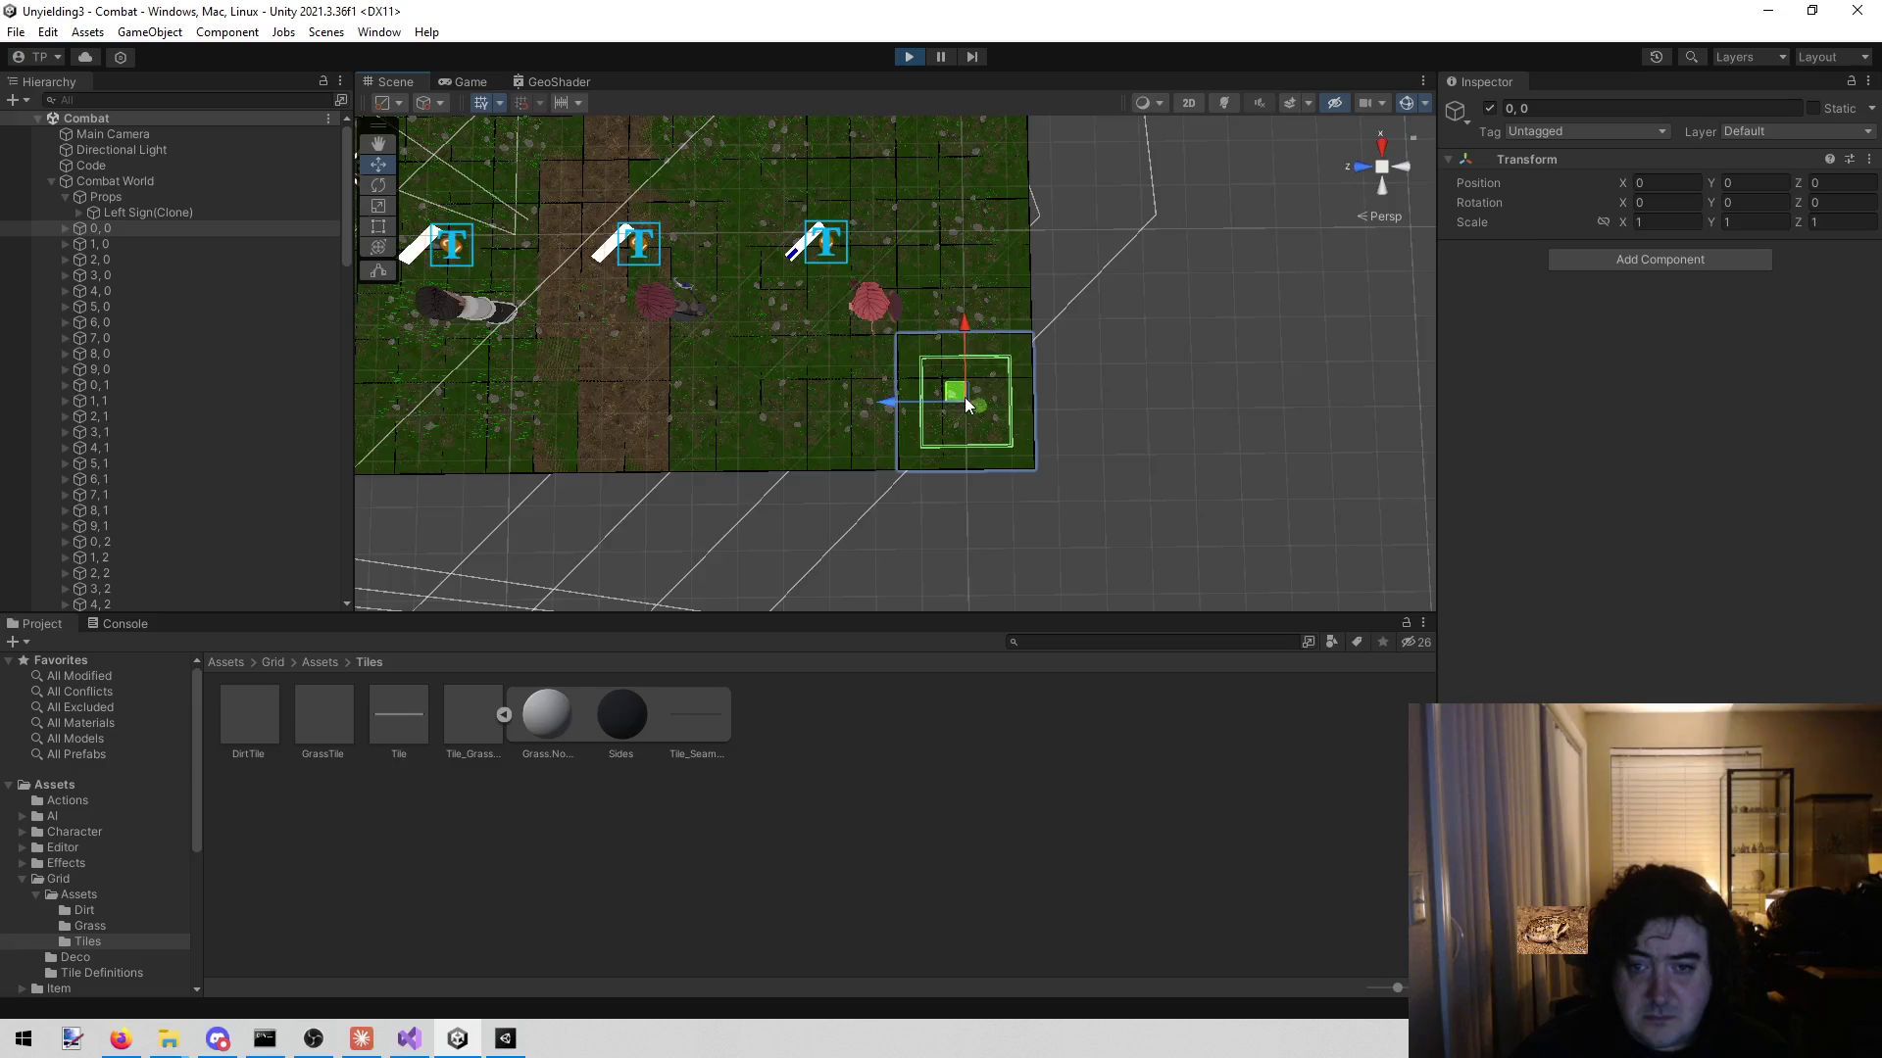
left_click_drag(894, 403, 1074, 410)
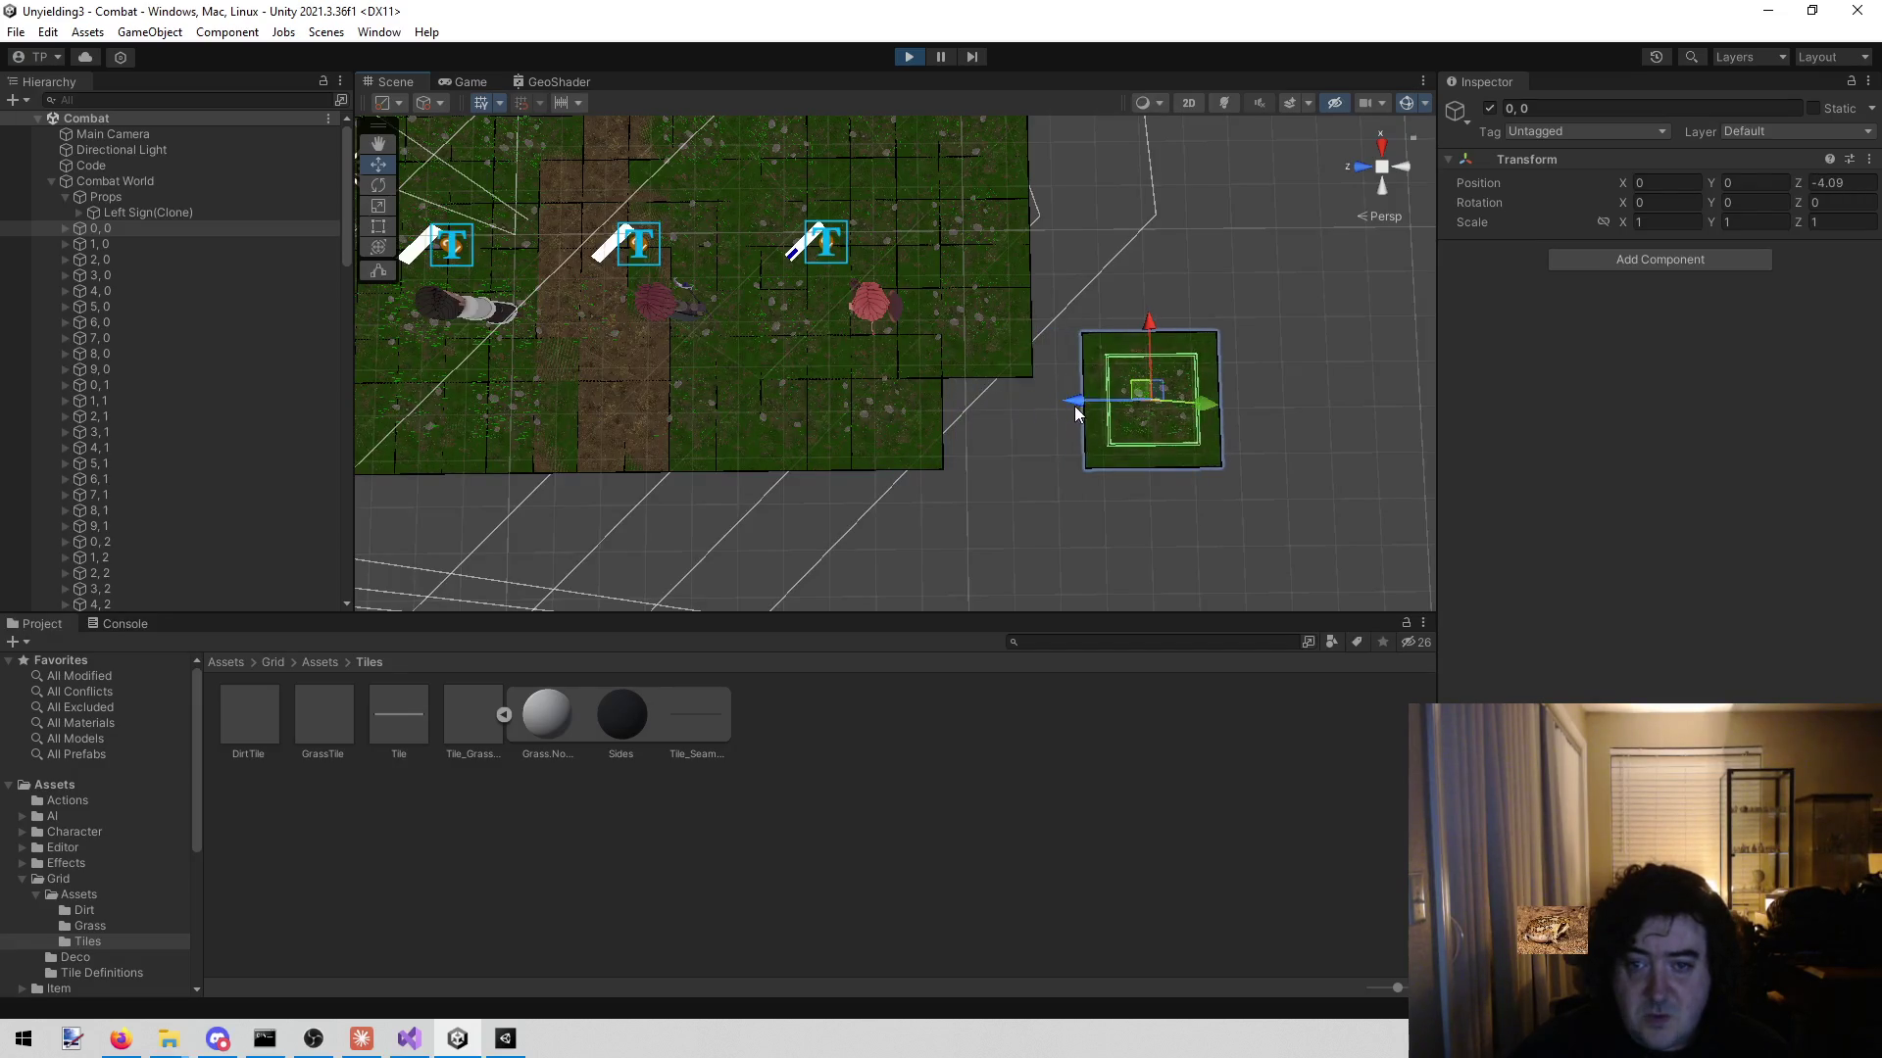
mouse_move(1002, 528)
left_mouse_down()
mouse_move(1037, 474)
mouse_move(946, 429)
mouse_move(933, 476)
mouse_move(891, 457)
left_mouse_up()
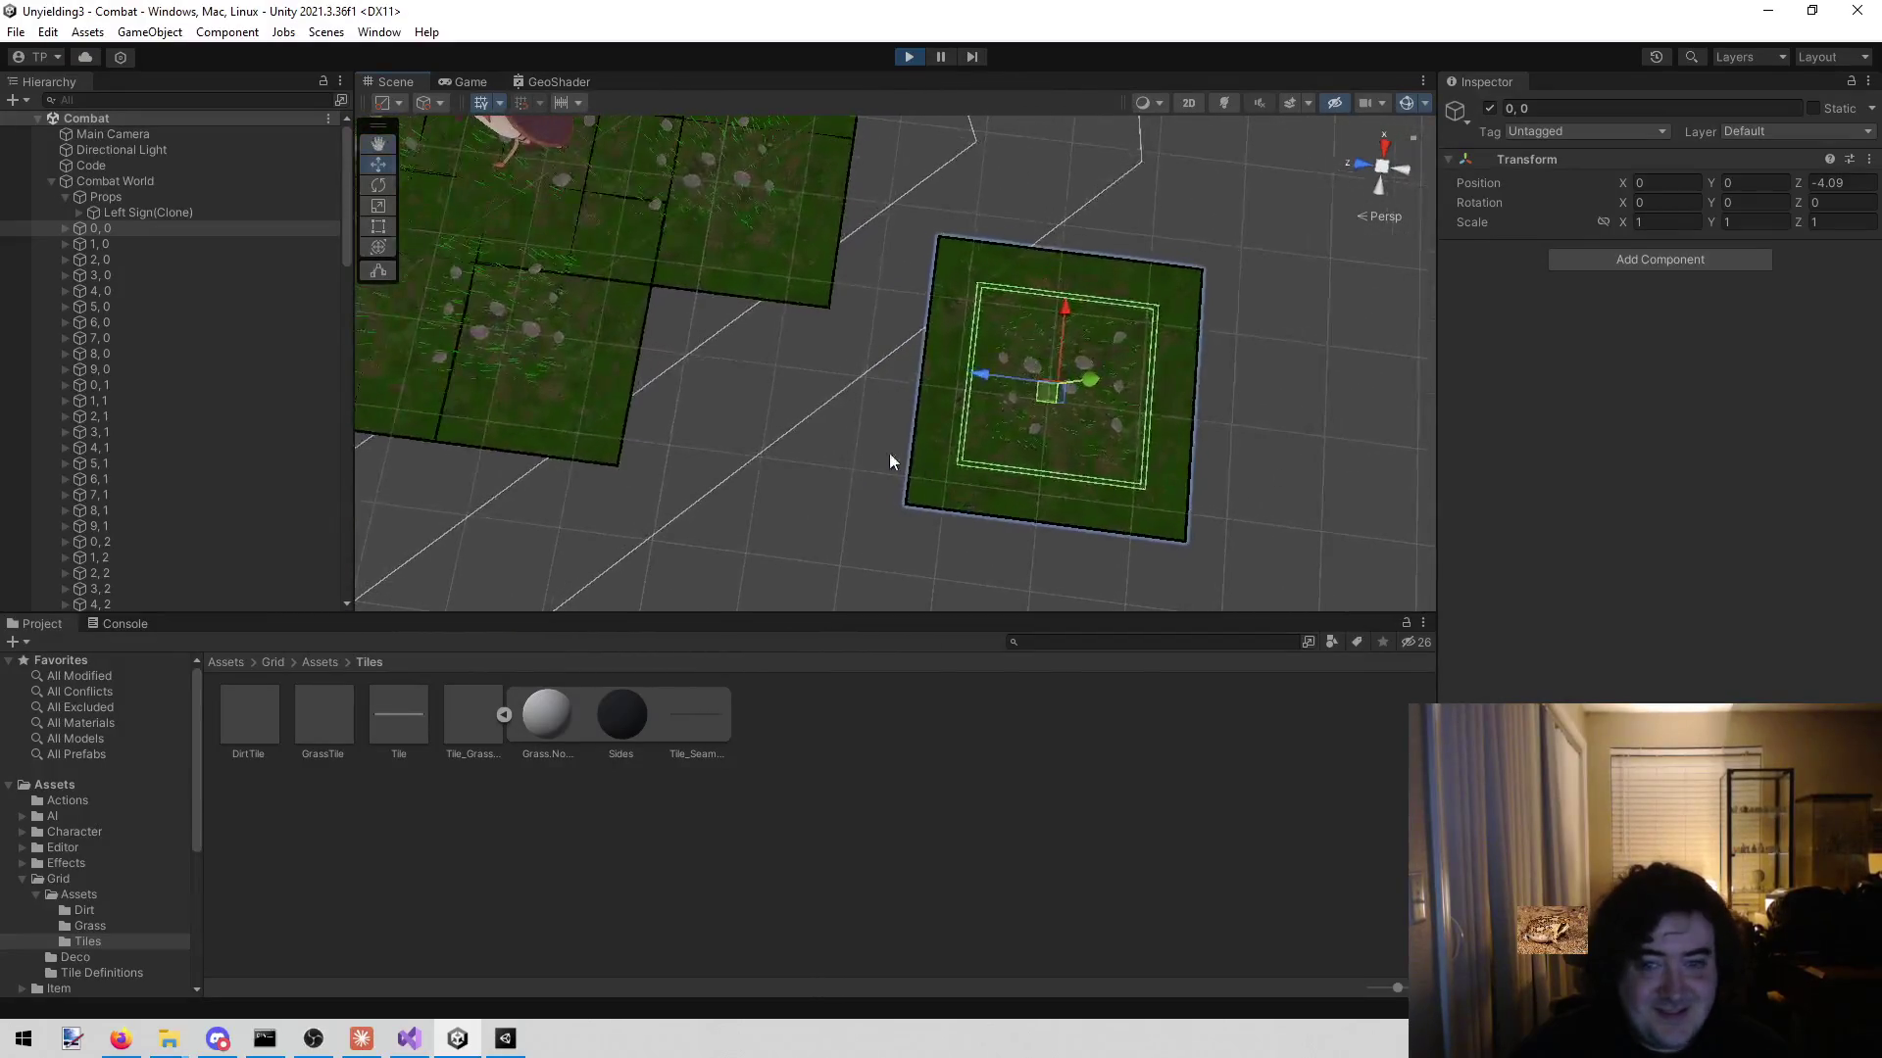
- Expand 0, 0's children and frame its Grass_Rocks_2(Clone) decoration in the Scene view
left_click(55, 234)
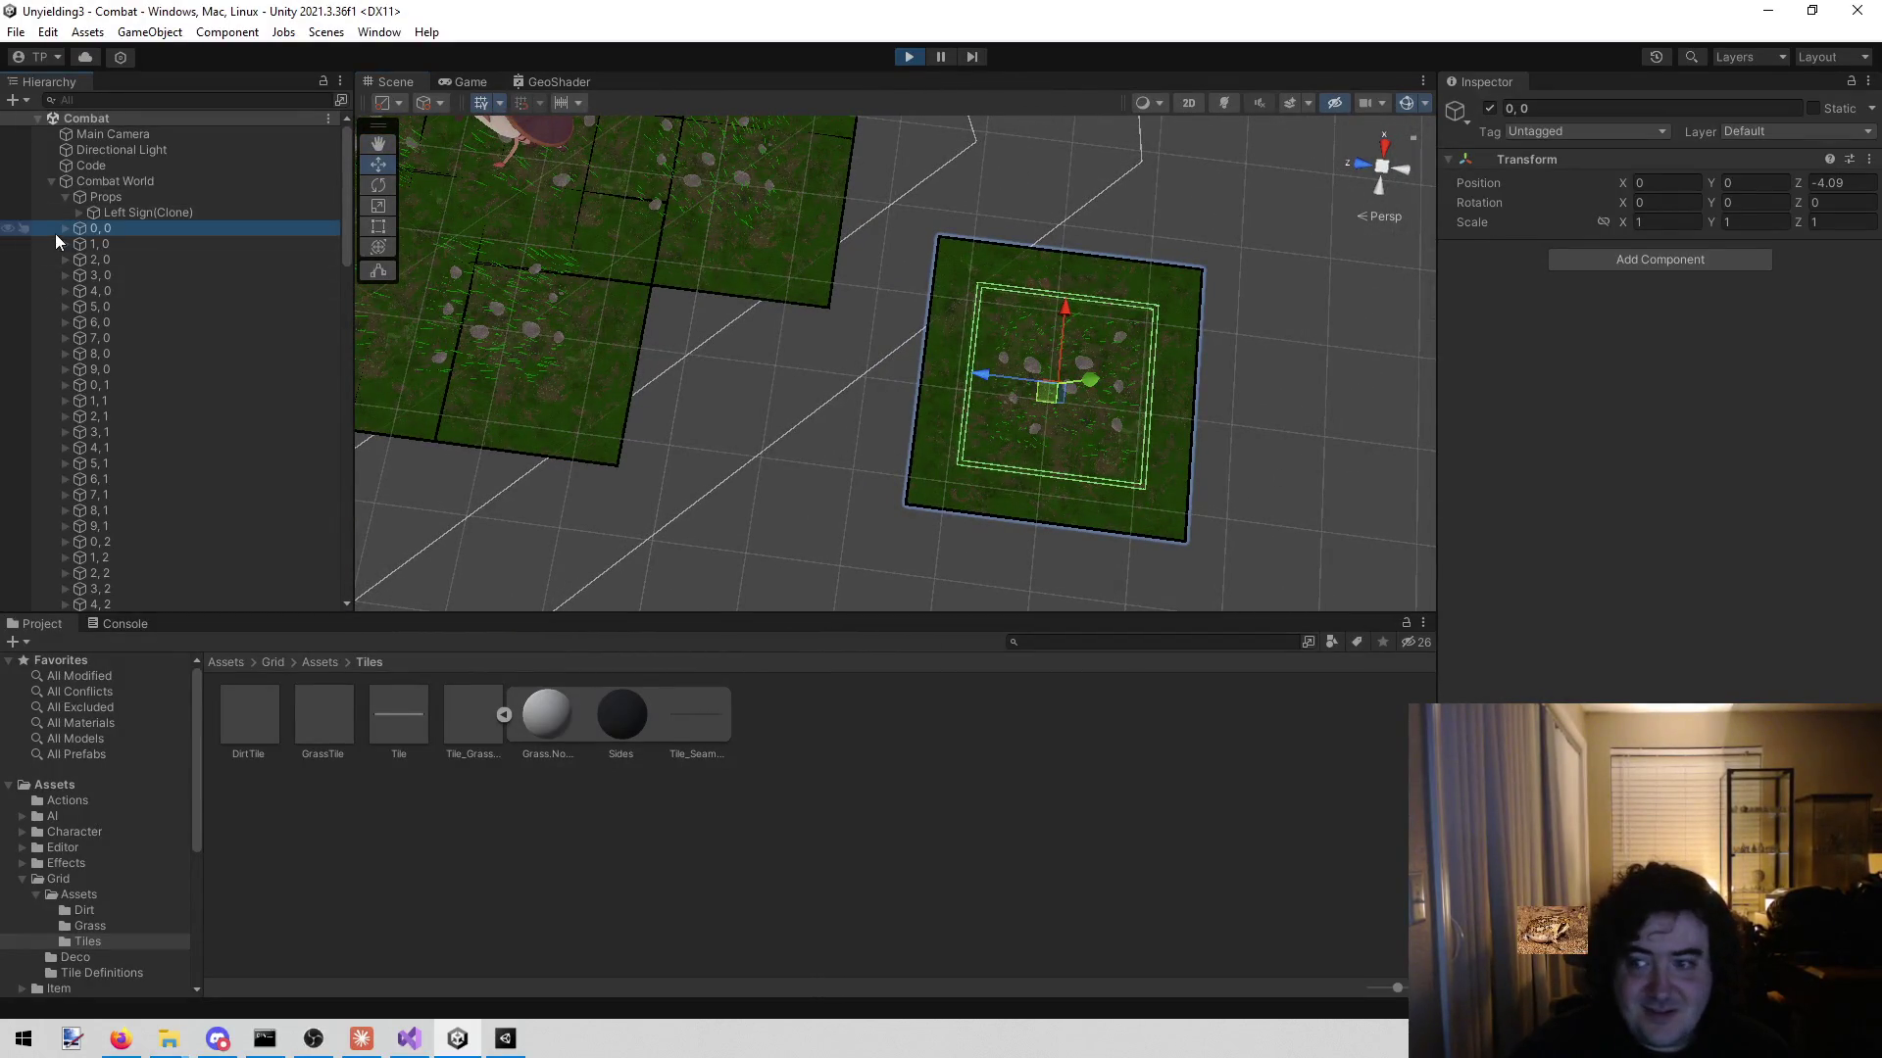
left_click(67, 234)
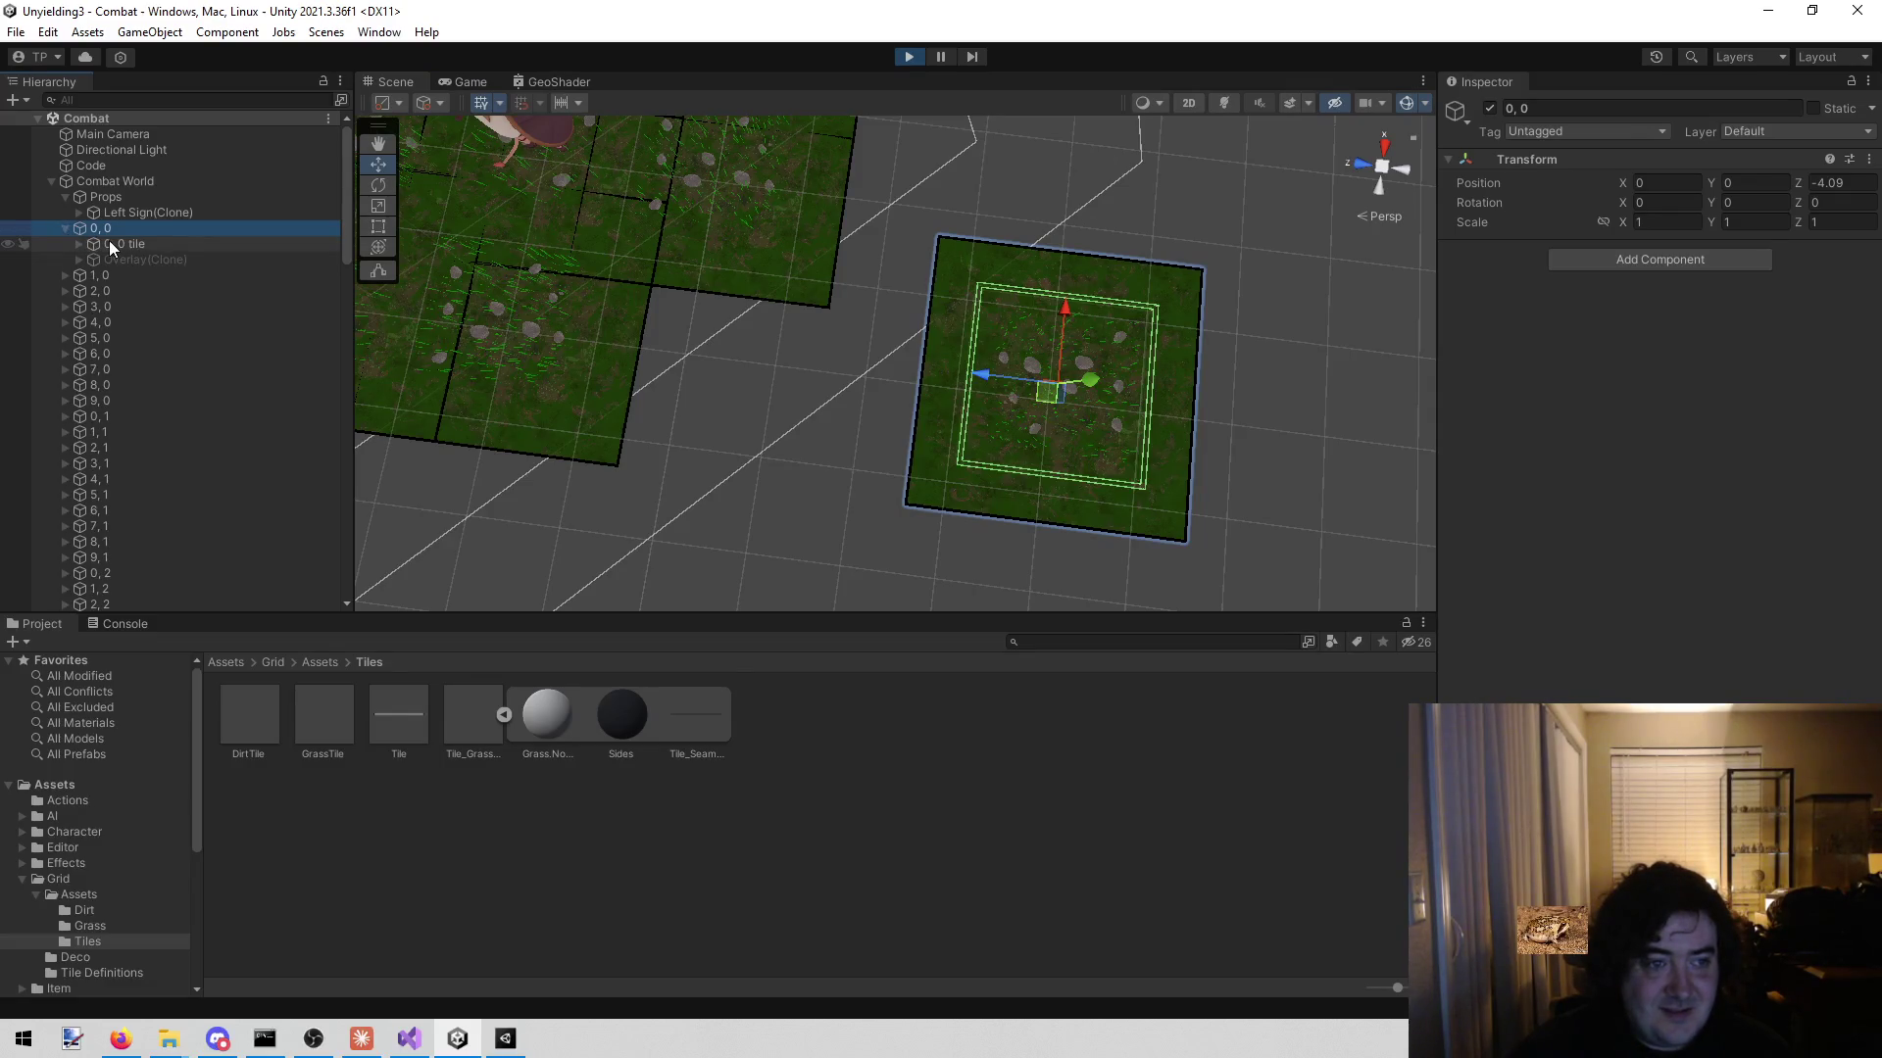
left_click(110, 241)
key("Right")
key("Down")
key("Down")
key("f")
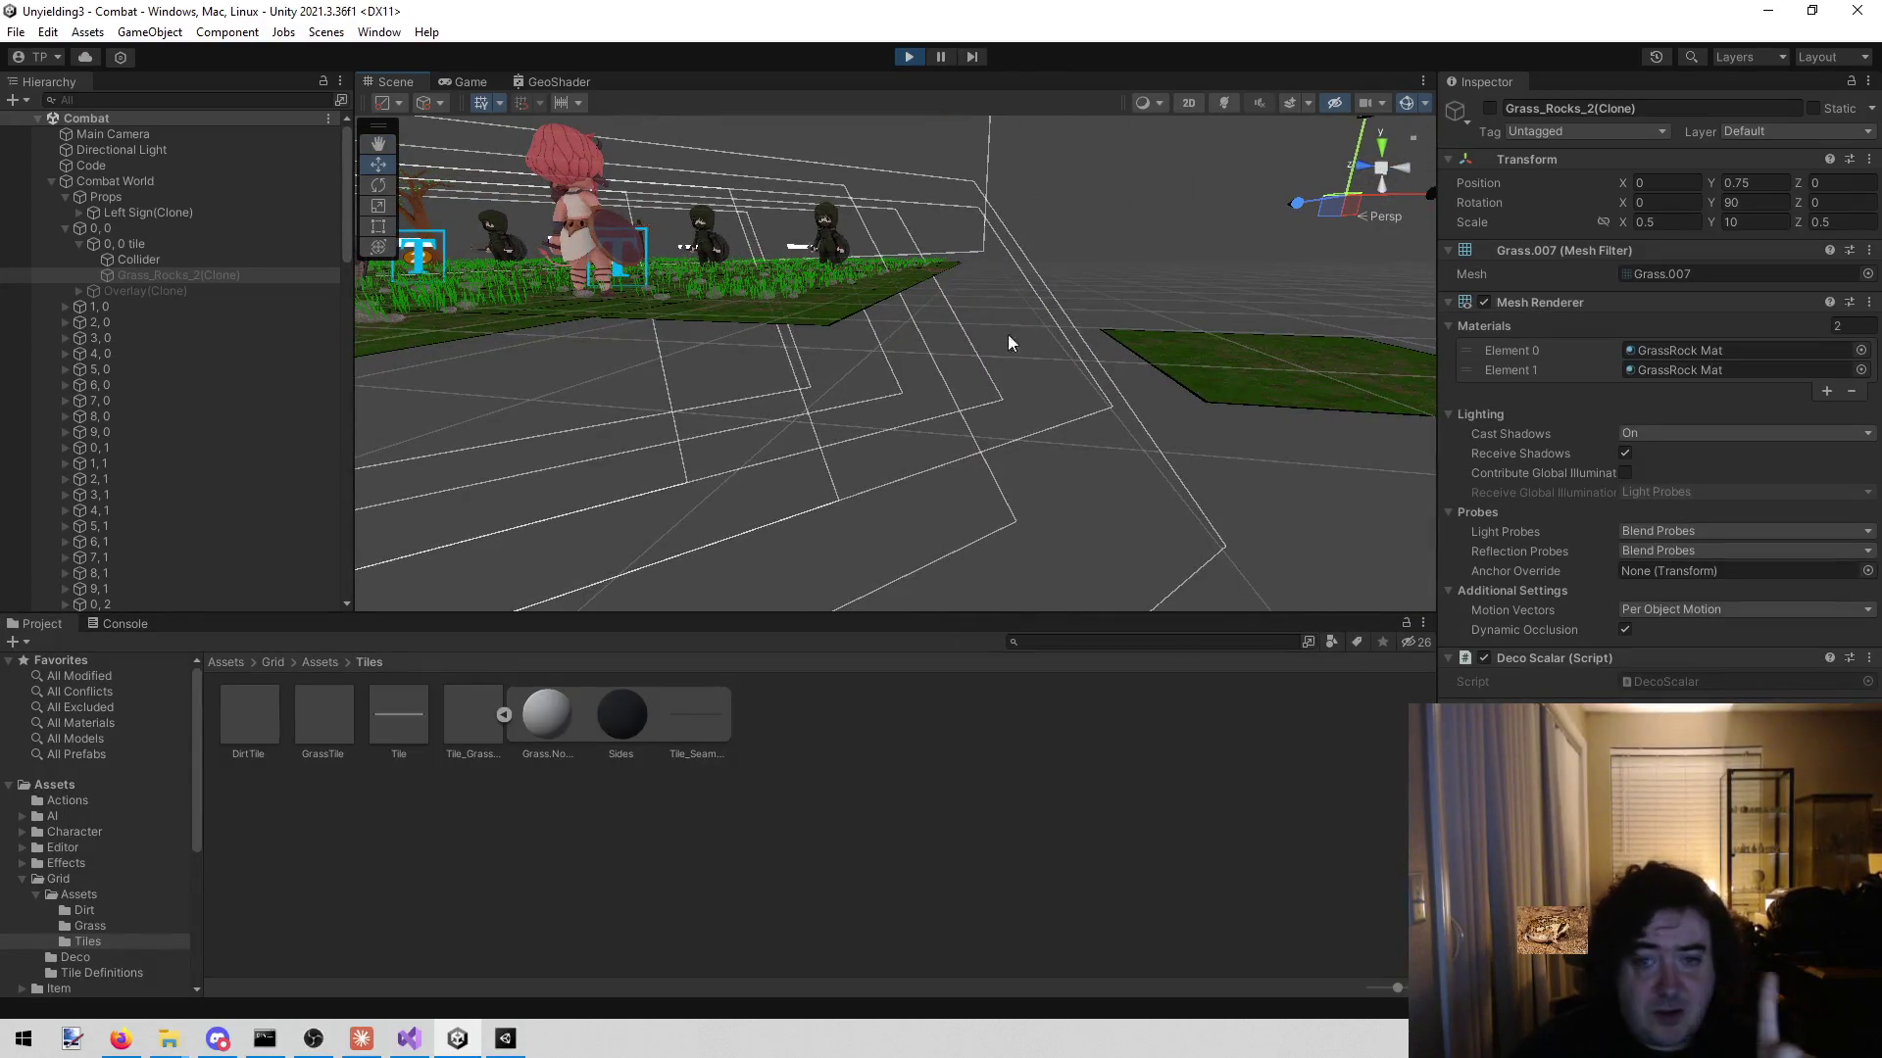
mouse_move(761, 344)
left_mouse_down()
mouse_move(1037, 349)
mouse_move(920, 378)
mouse_move(941, 391)
mouse_move(1038, 375)
mouse_move(924, 285)
left_mouse_up()
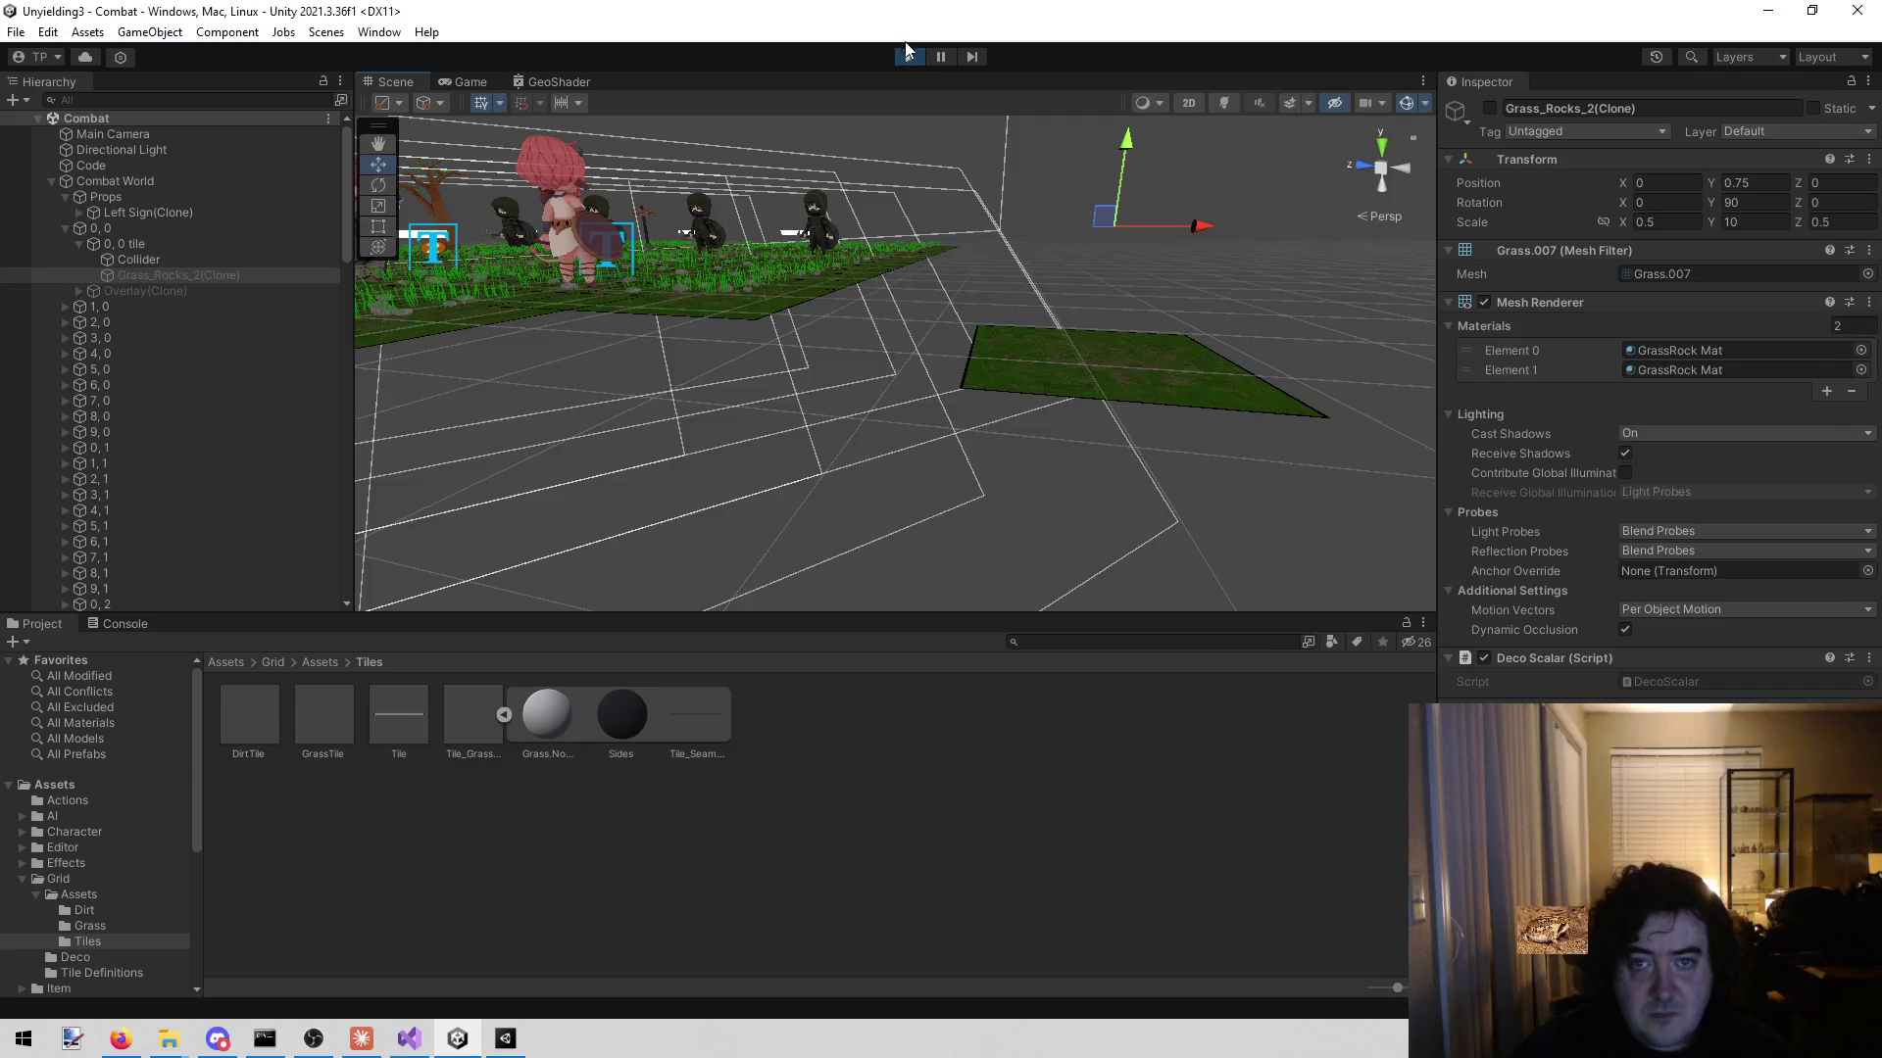
- Stop the running game and bring the unyielding2 Unity project window to the front
right_click(907, 54)
left_click(916, 54)
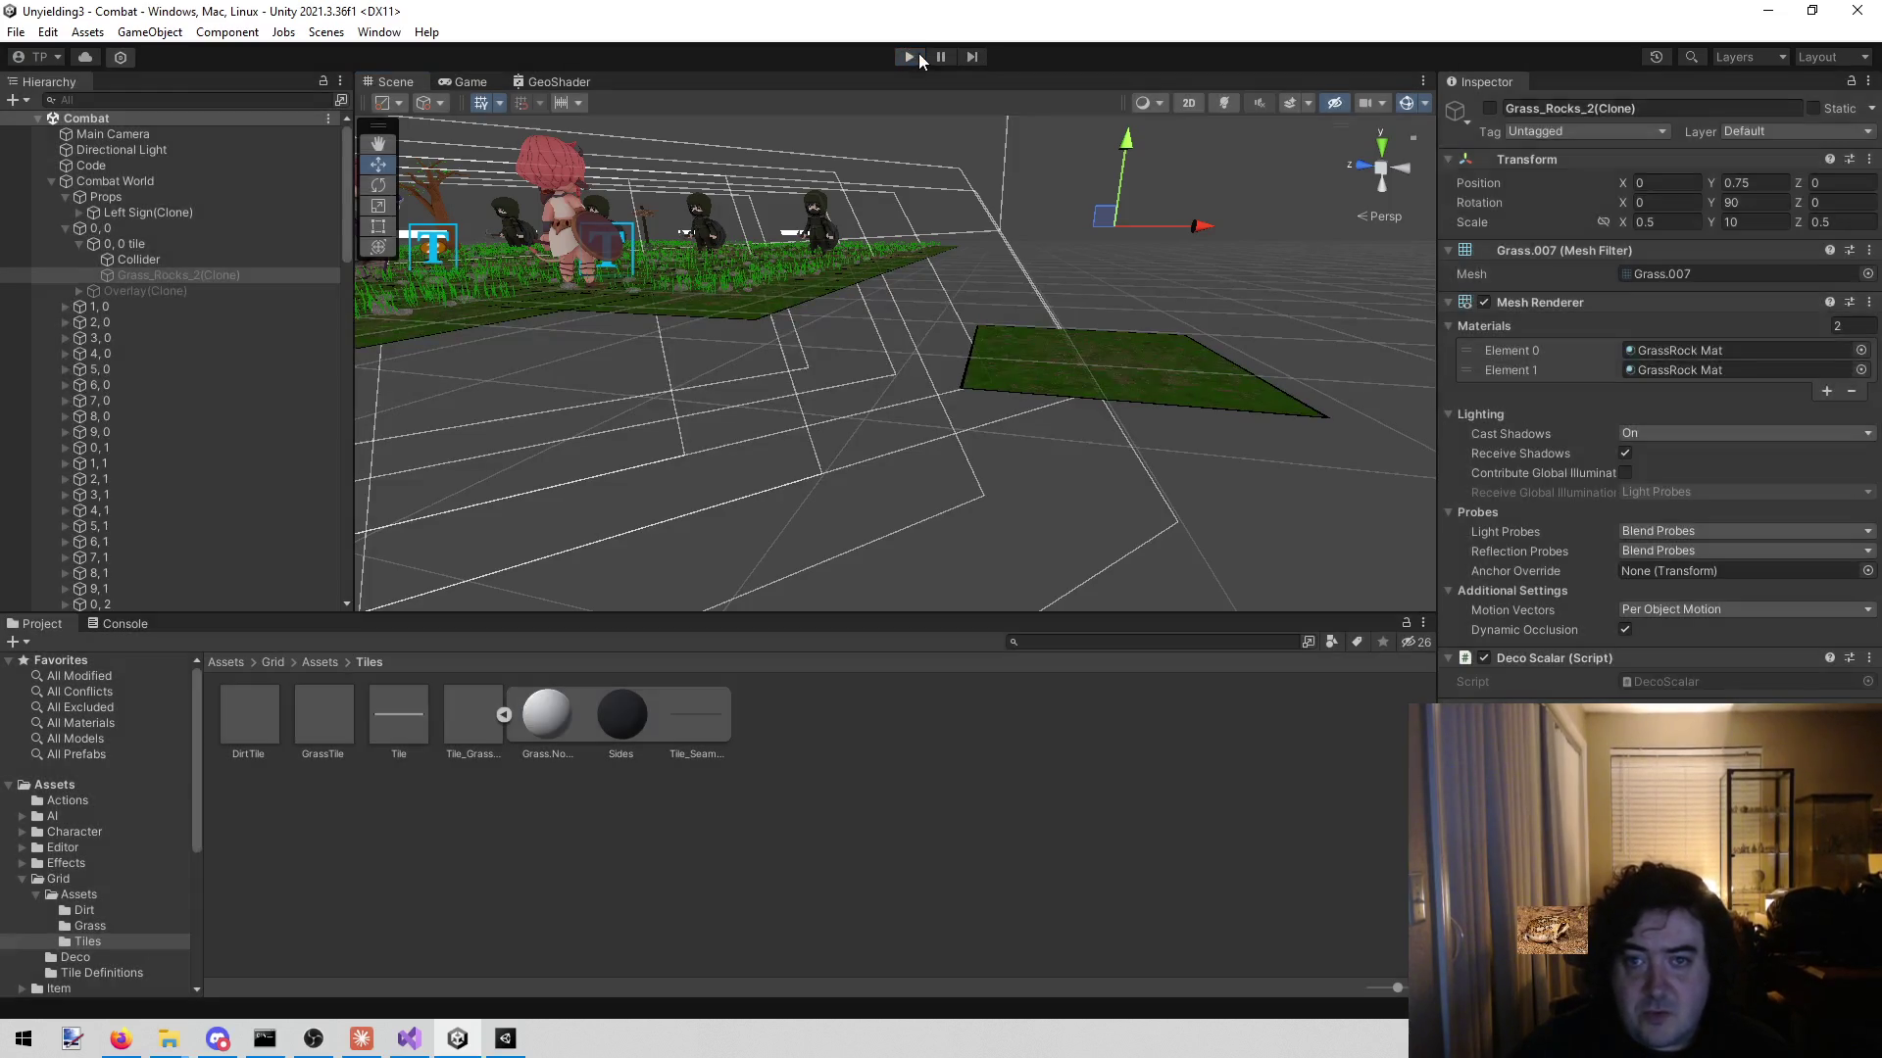
left_click(505, 1040)
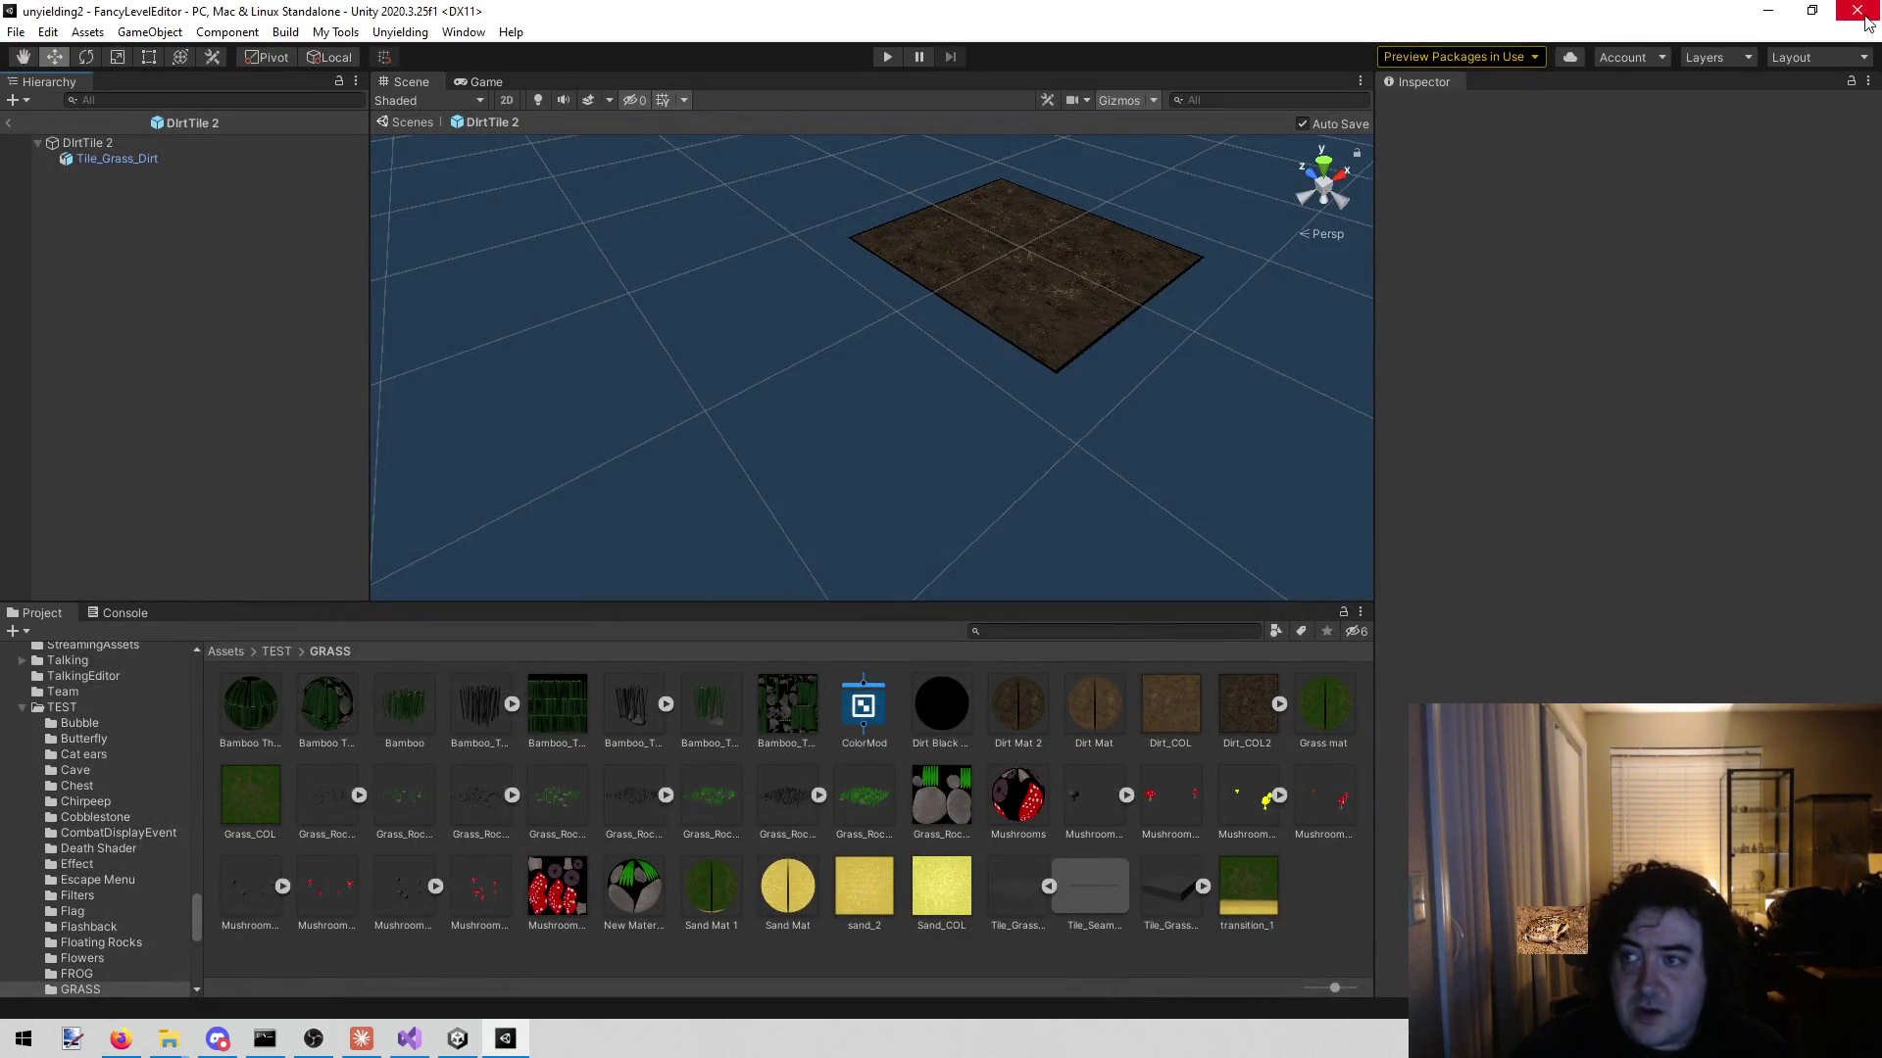
- Search MapBuilder.cs in Visual Studio for occurrences of 2, then return to Unity
left_click(419, 1031)
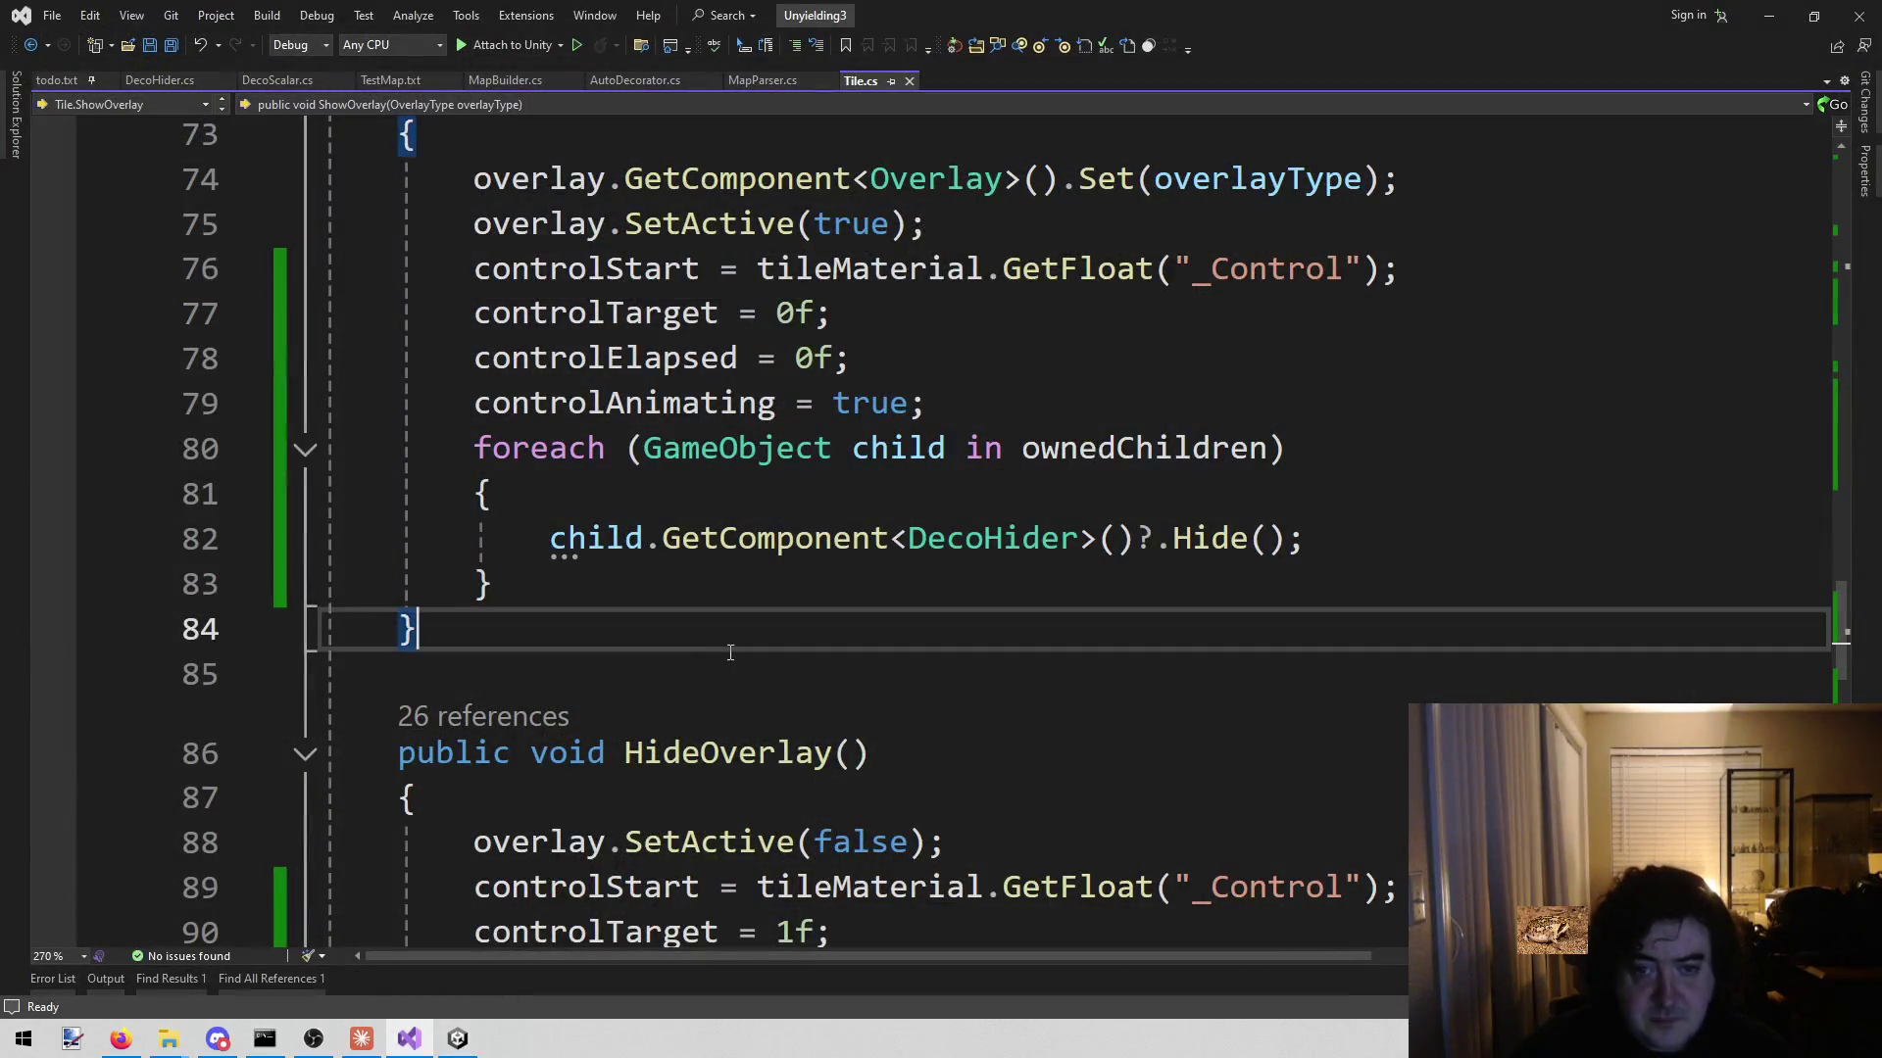
left_click(507, 82)
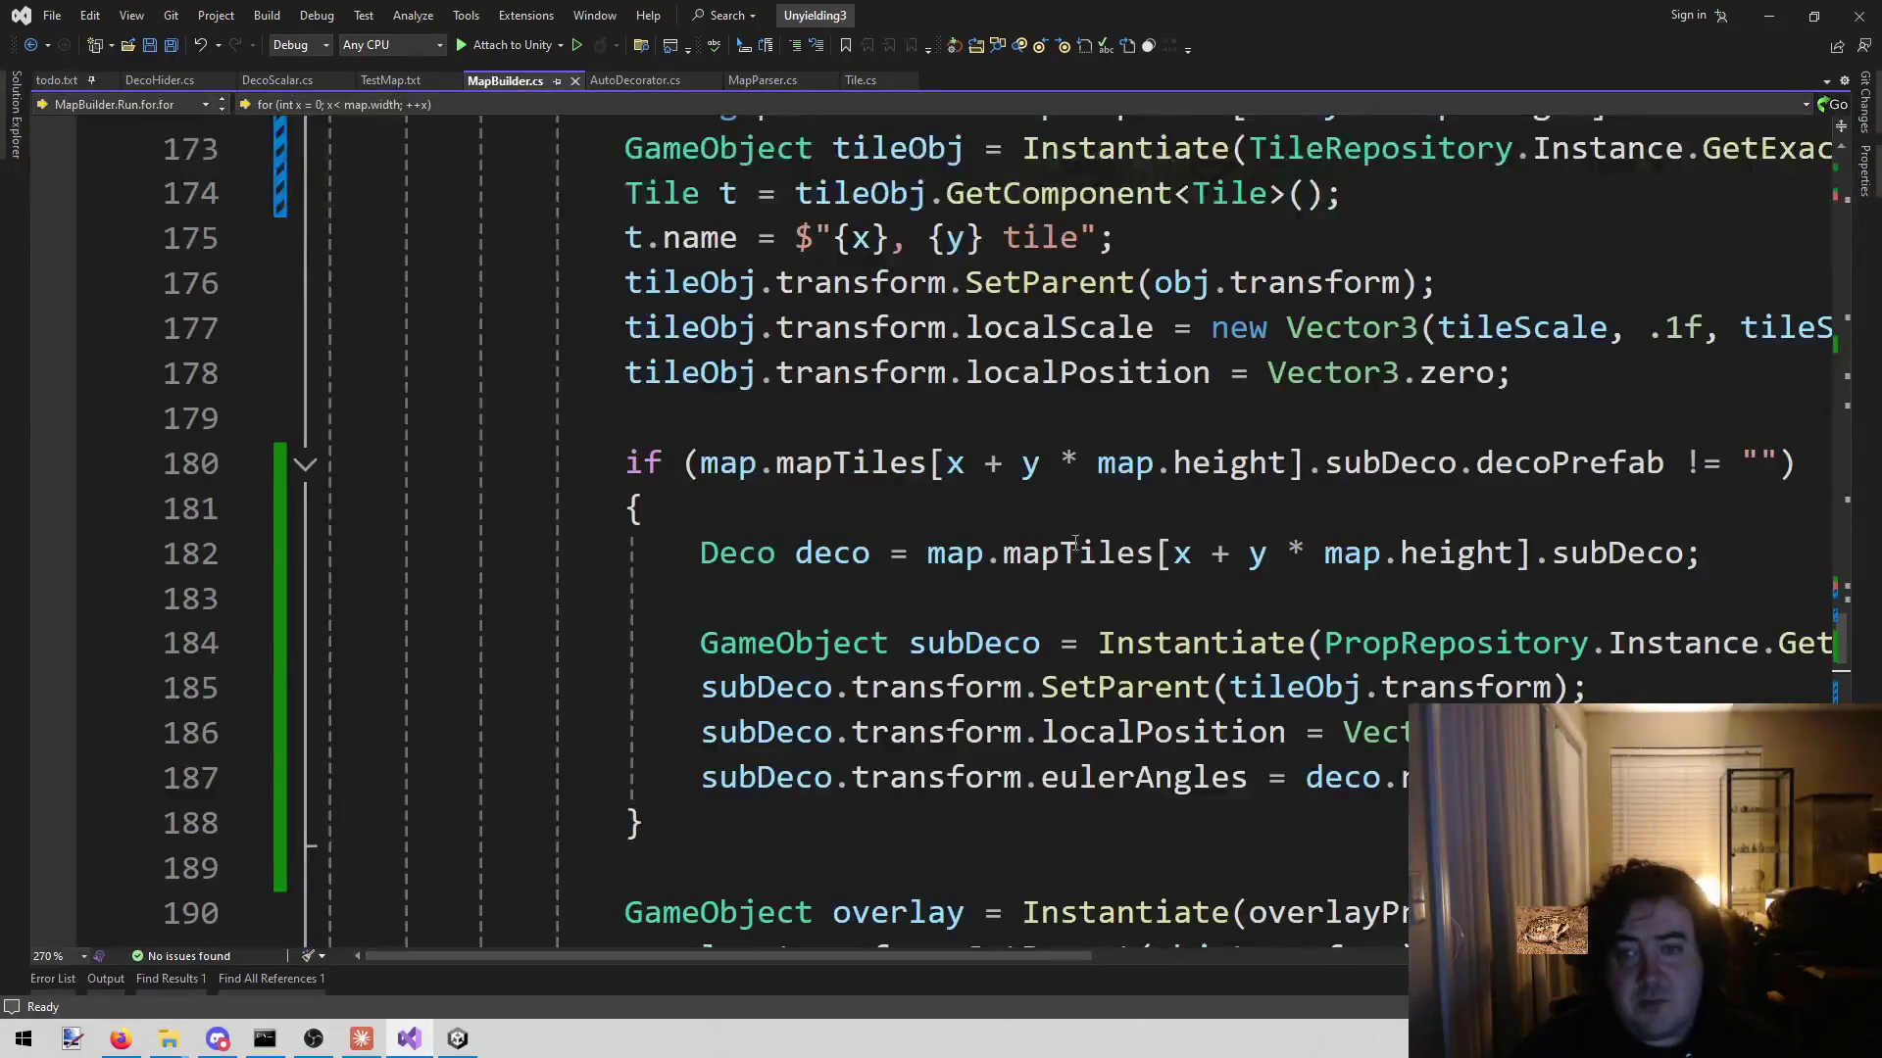
key("ctrl+f")
type("2")
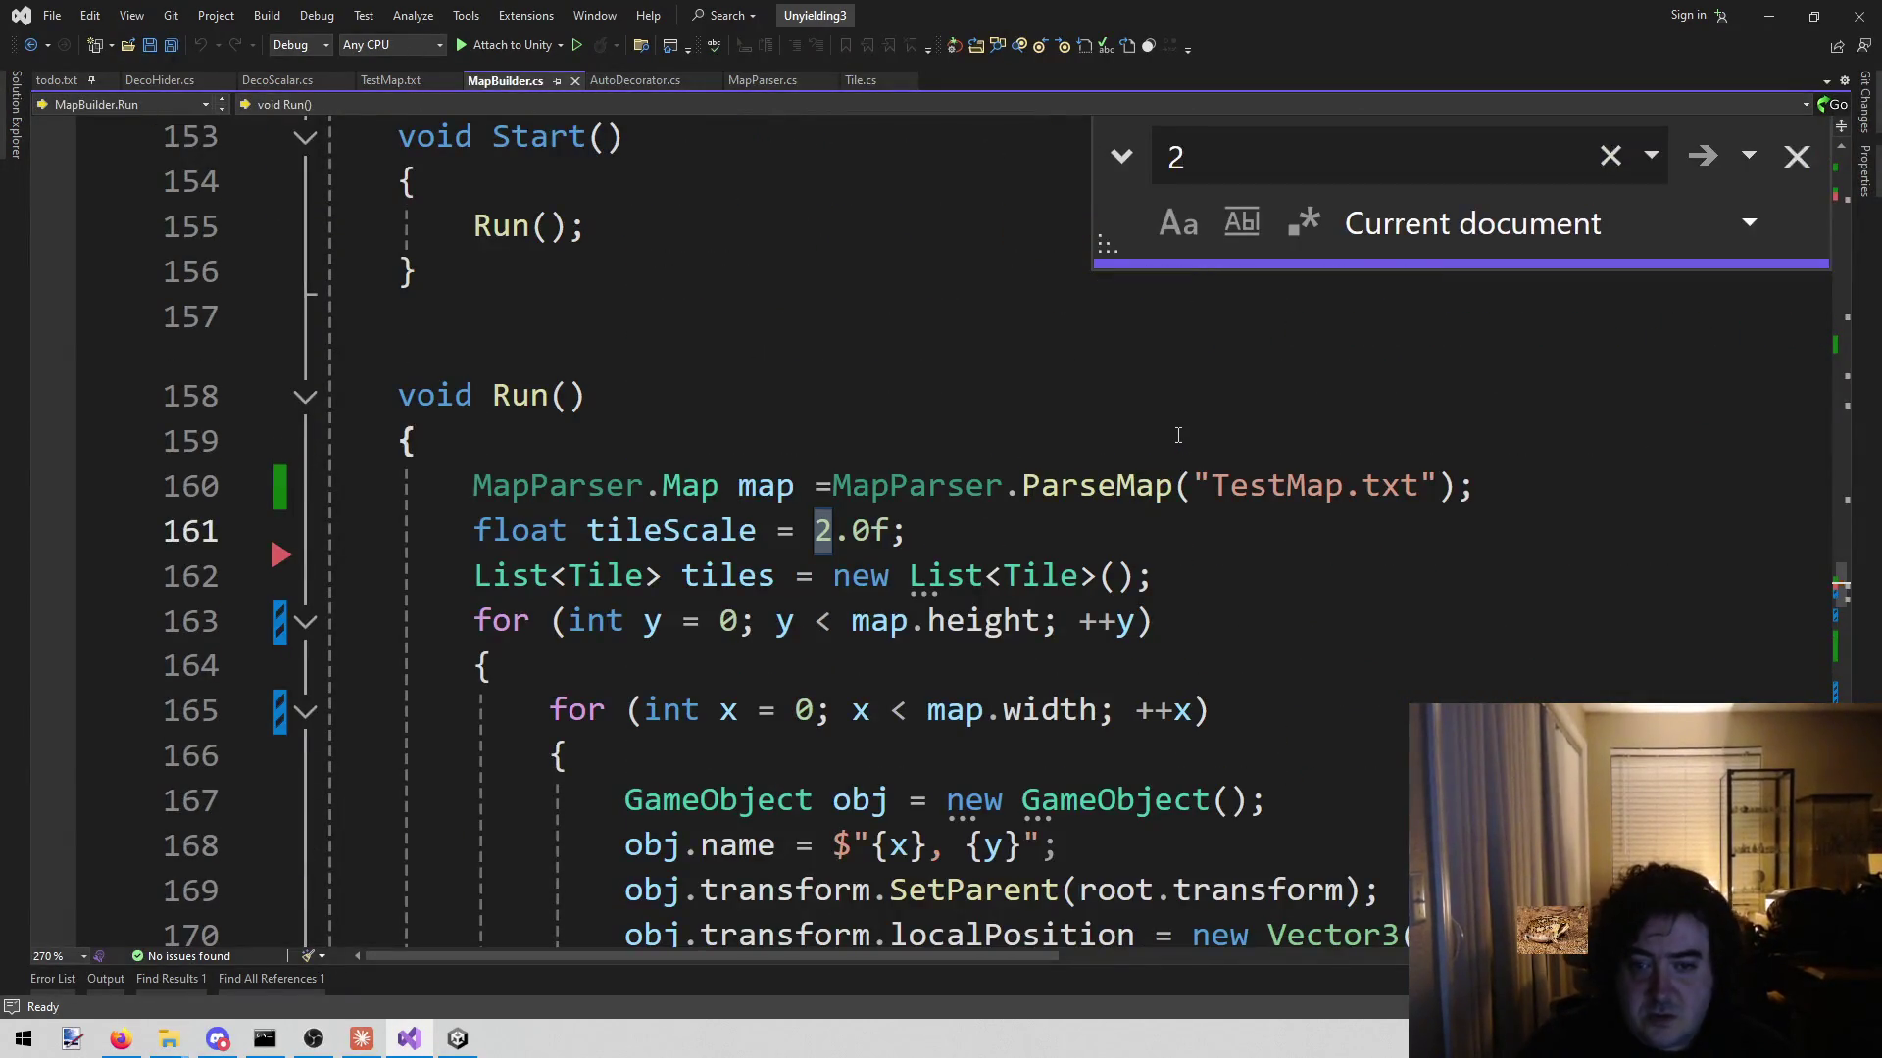
key("Return")
key("Return")
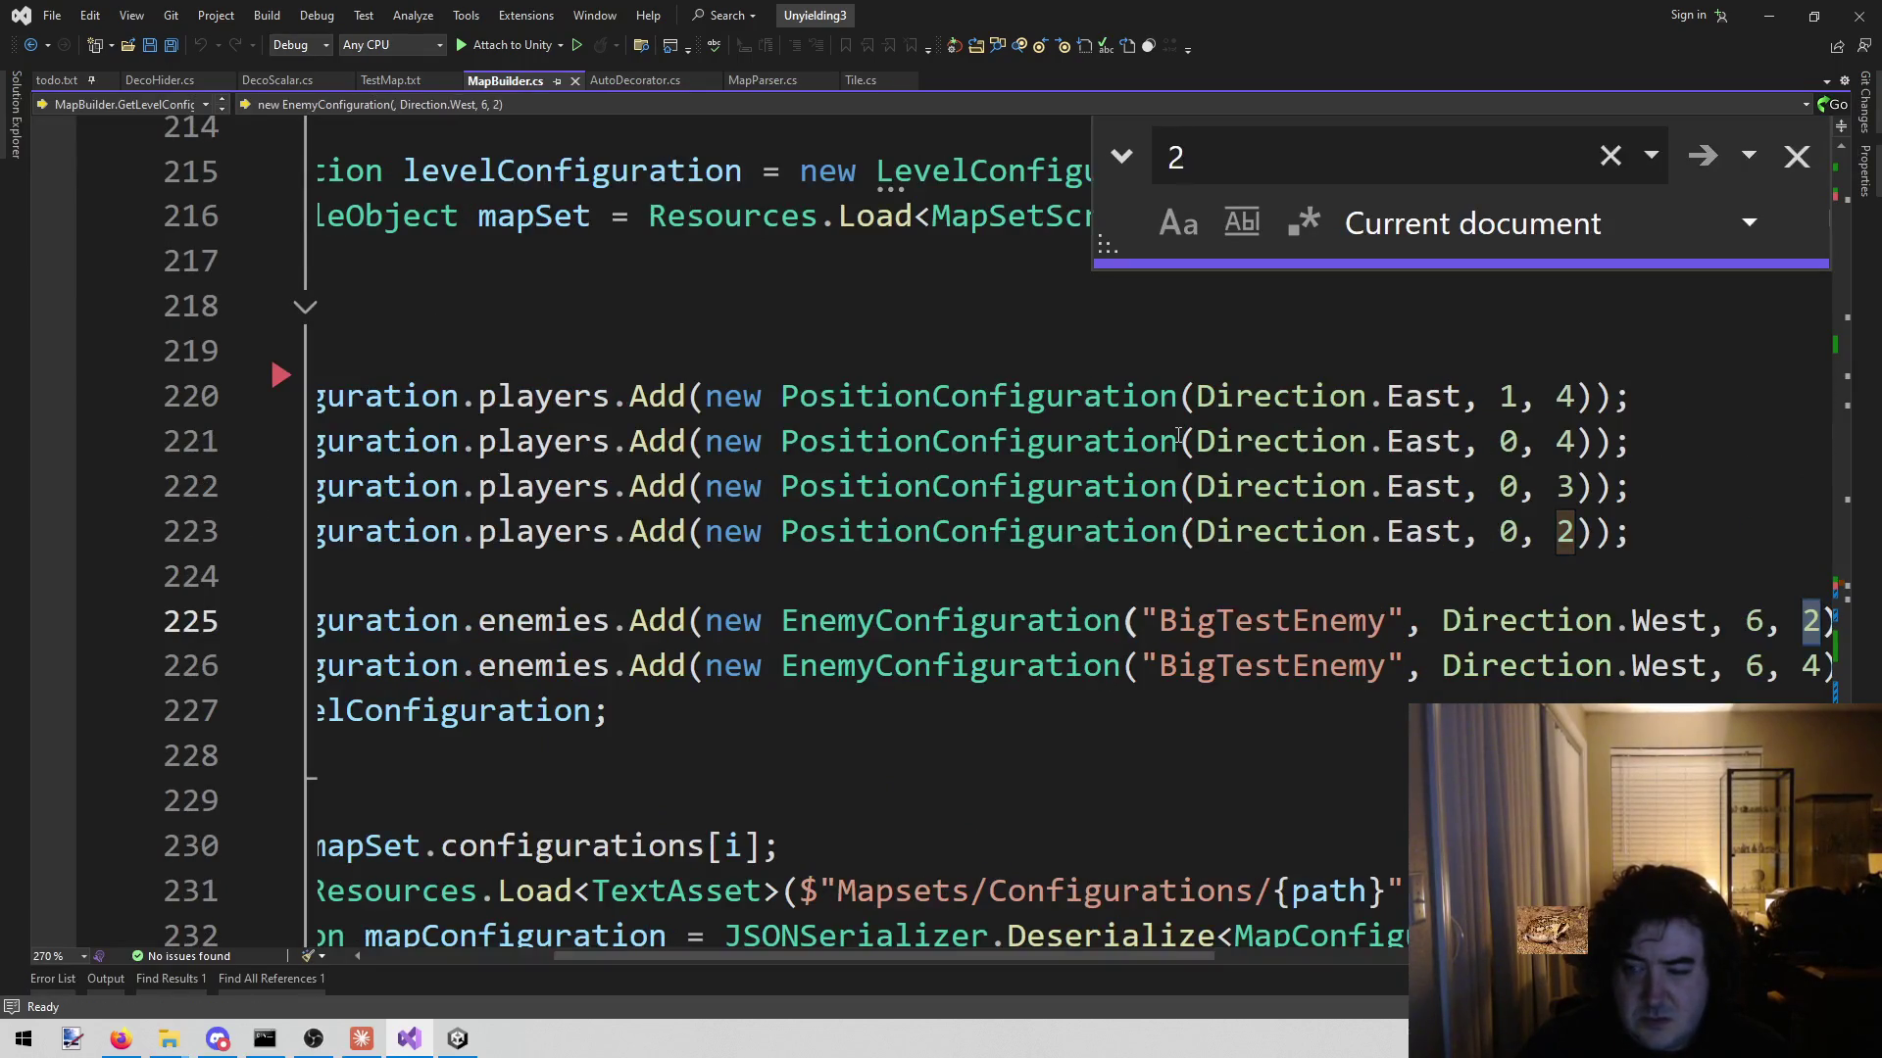
key("Return")
key("Return")
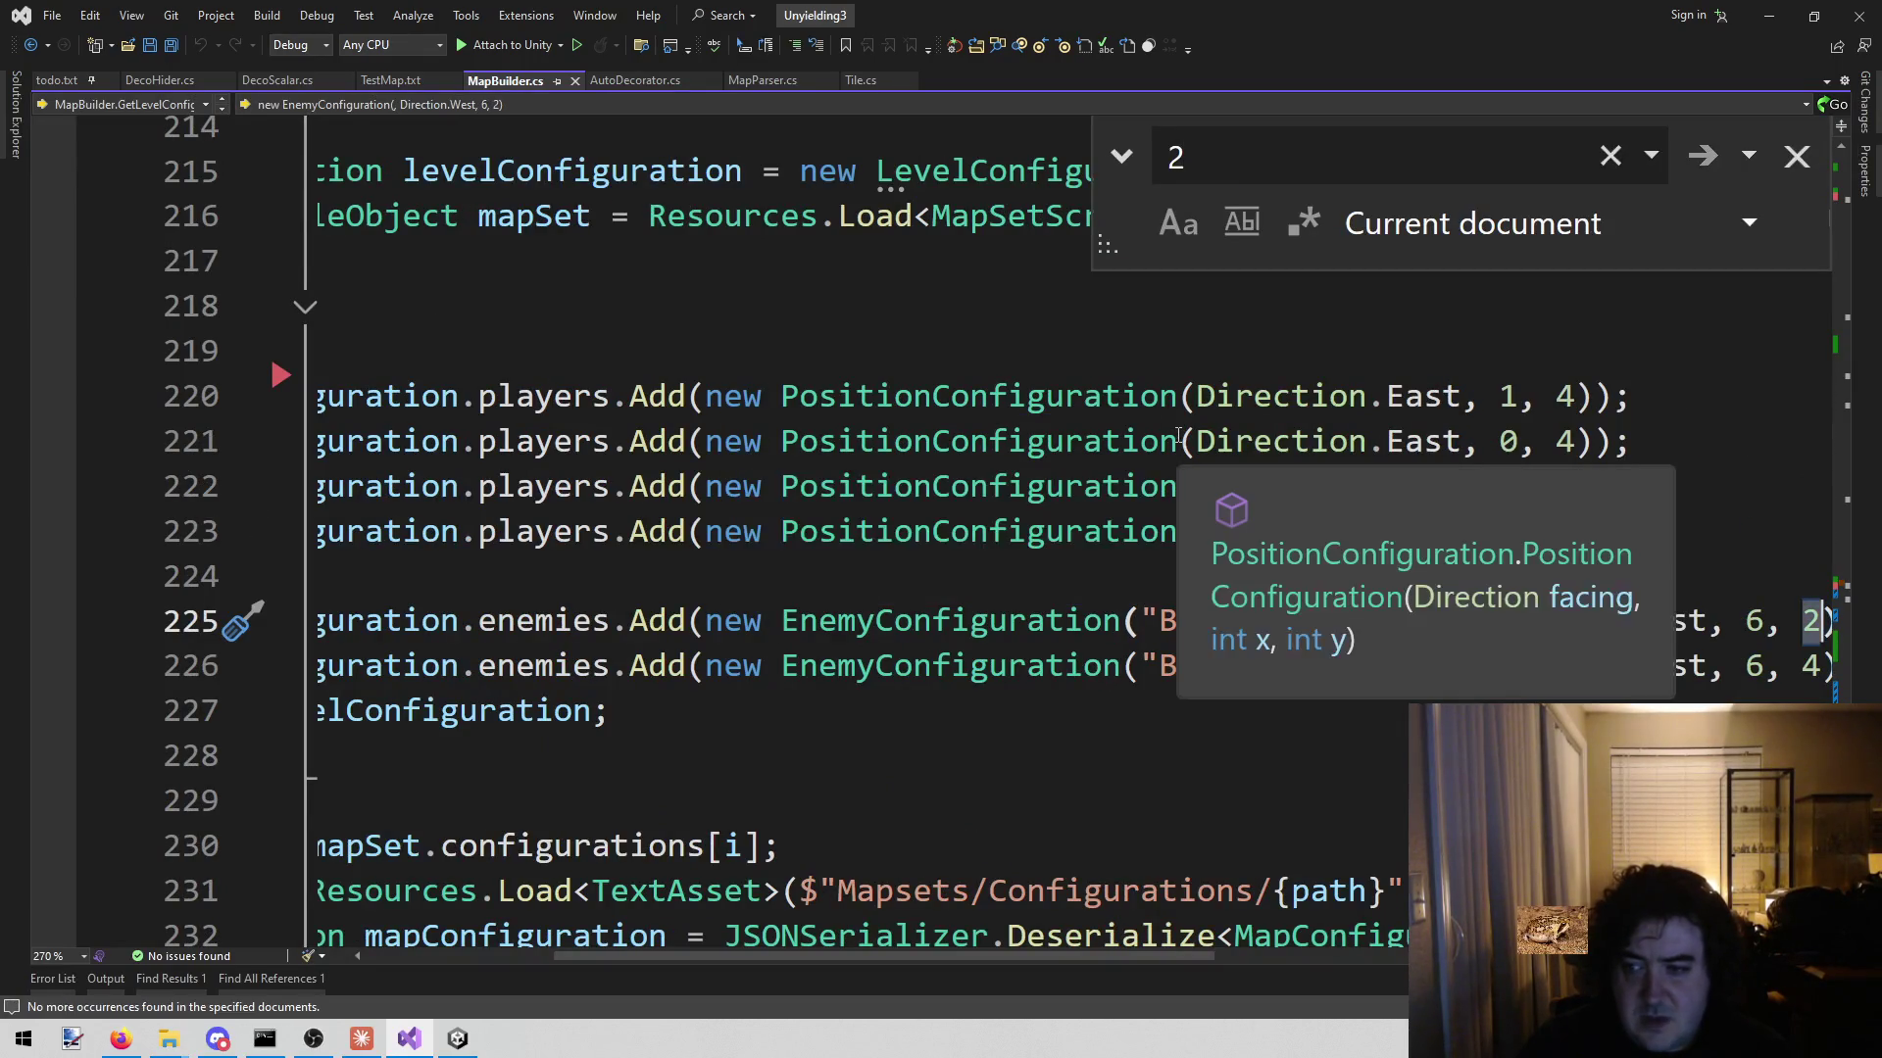
left_click(456, 1042)
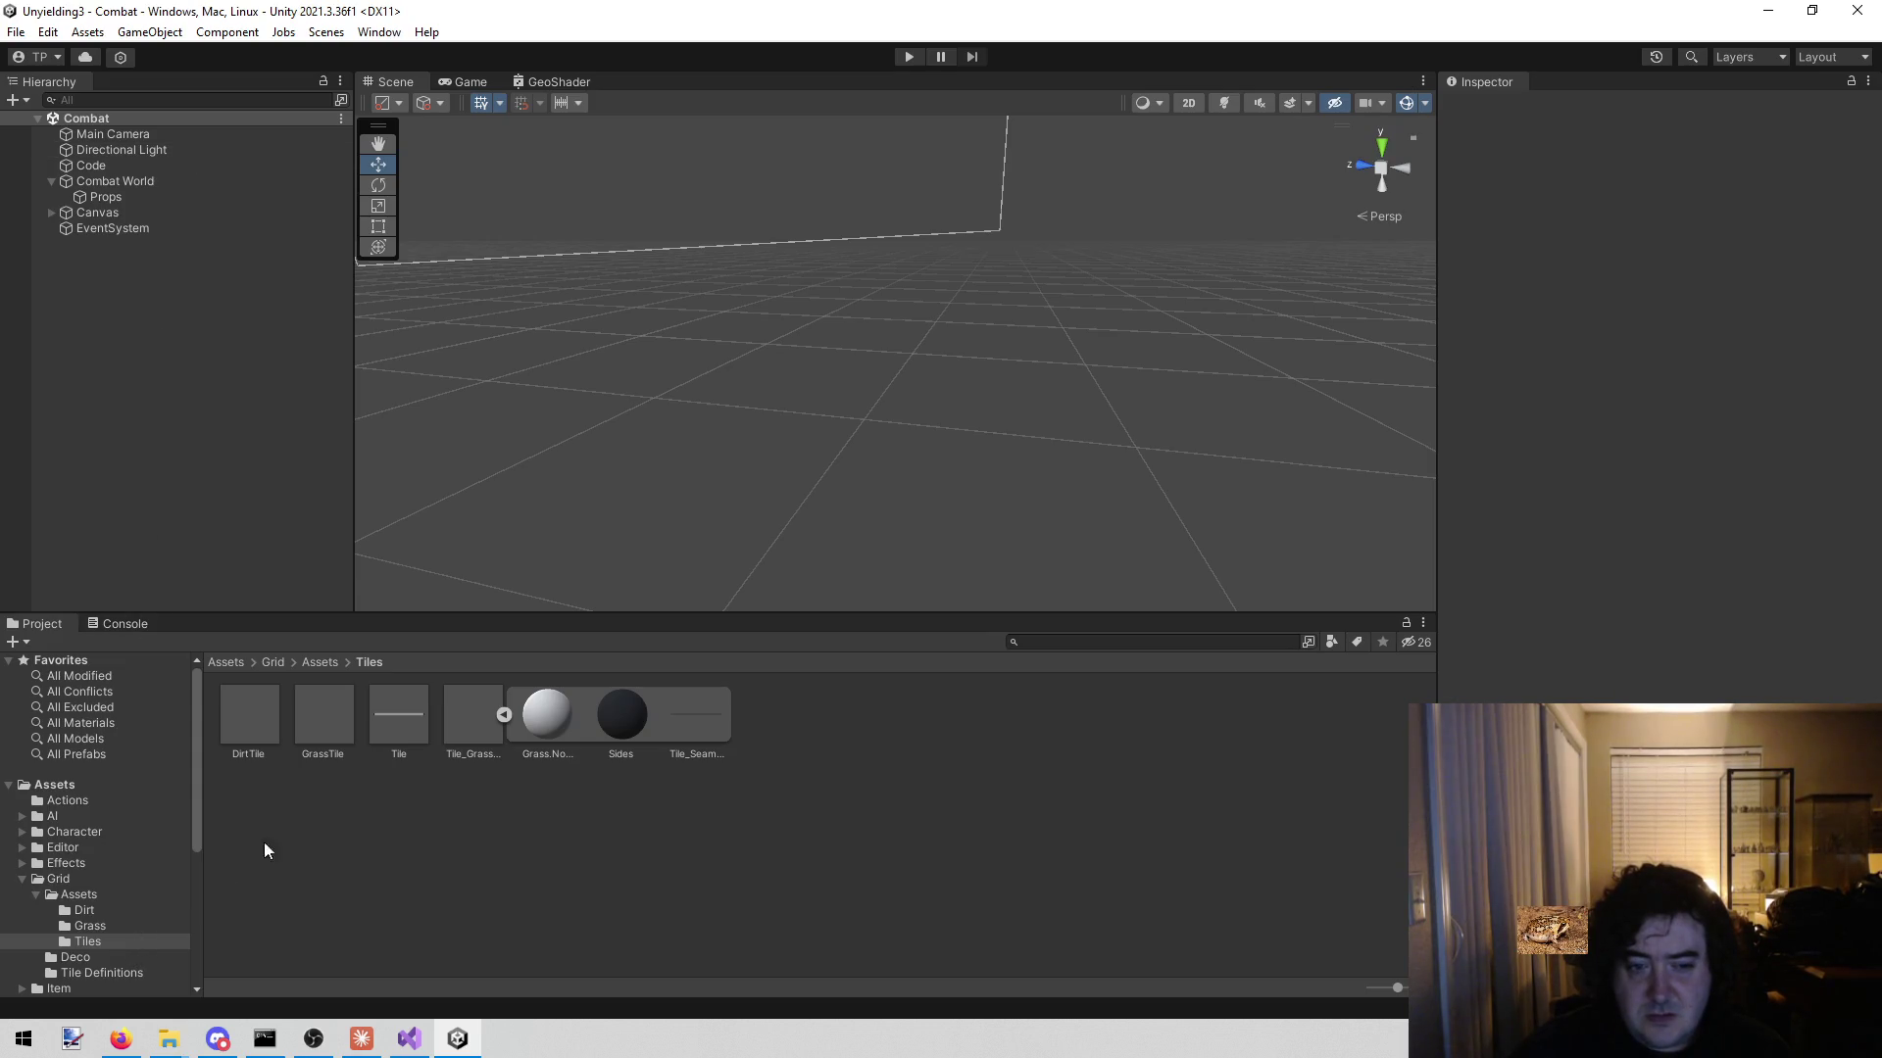
- Set the Tile prefab's Transform Scale to 1, 1, 1
left_click(402, 716)
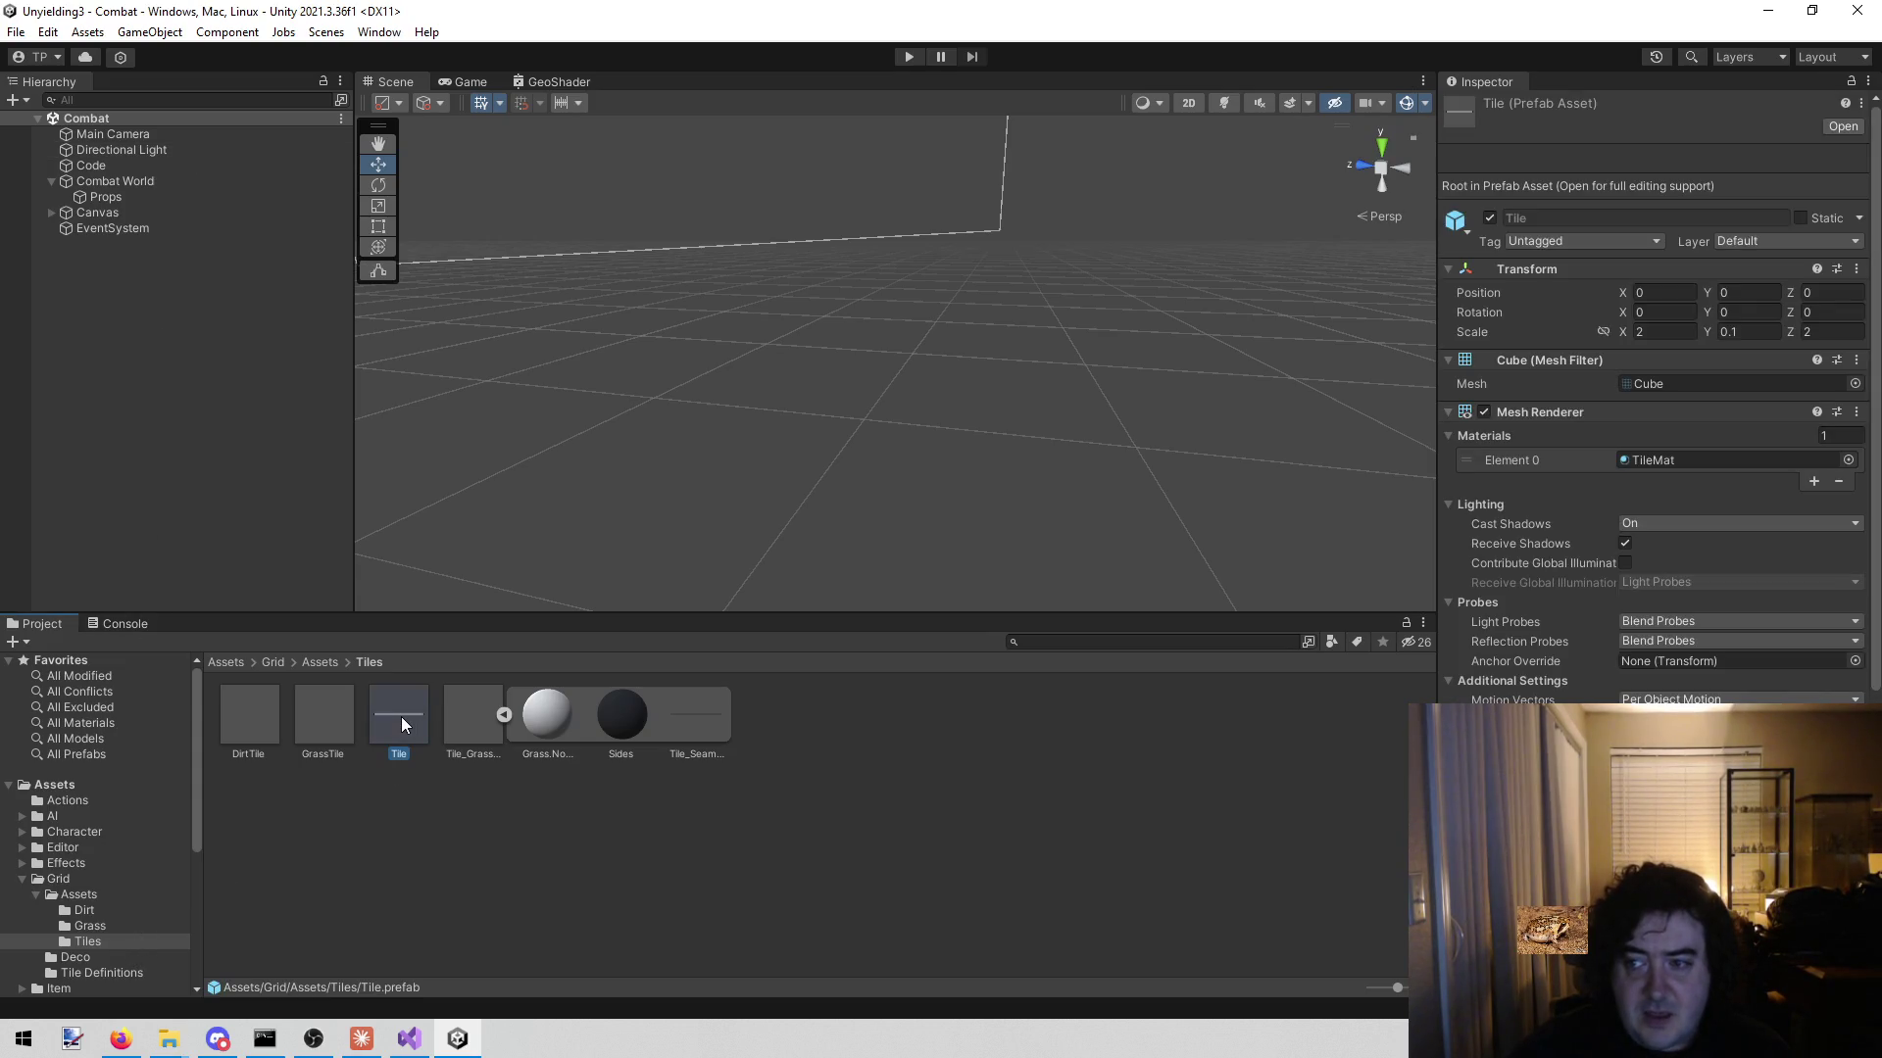
left_click(1693, 332)
type("1")
left_click(1755, 331)
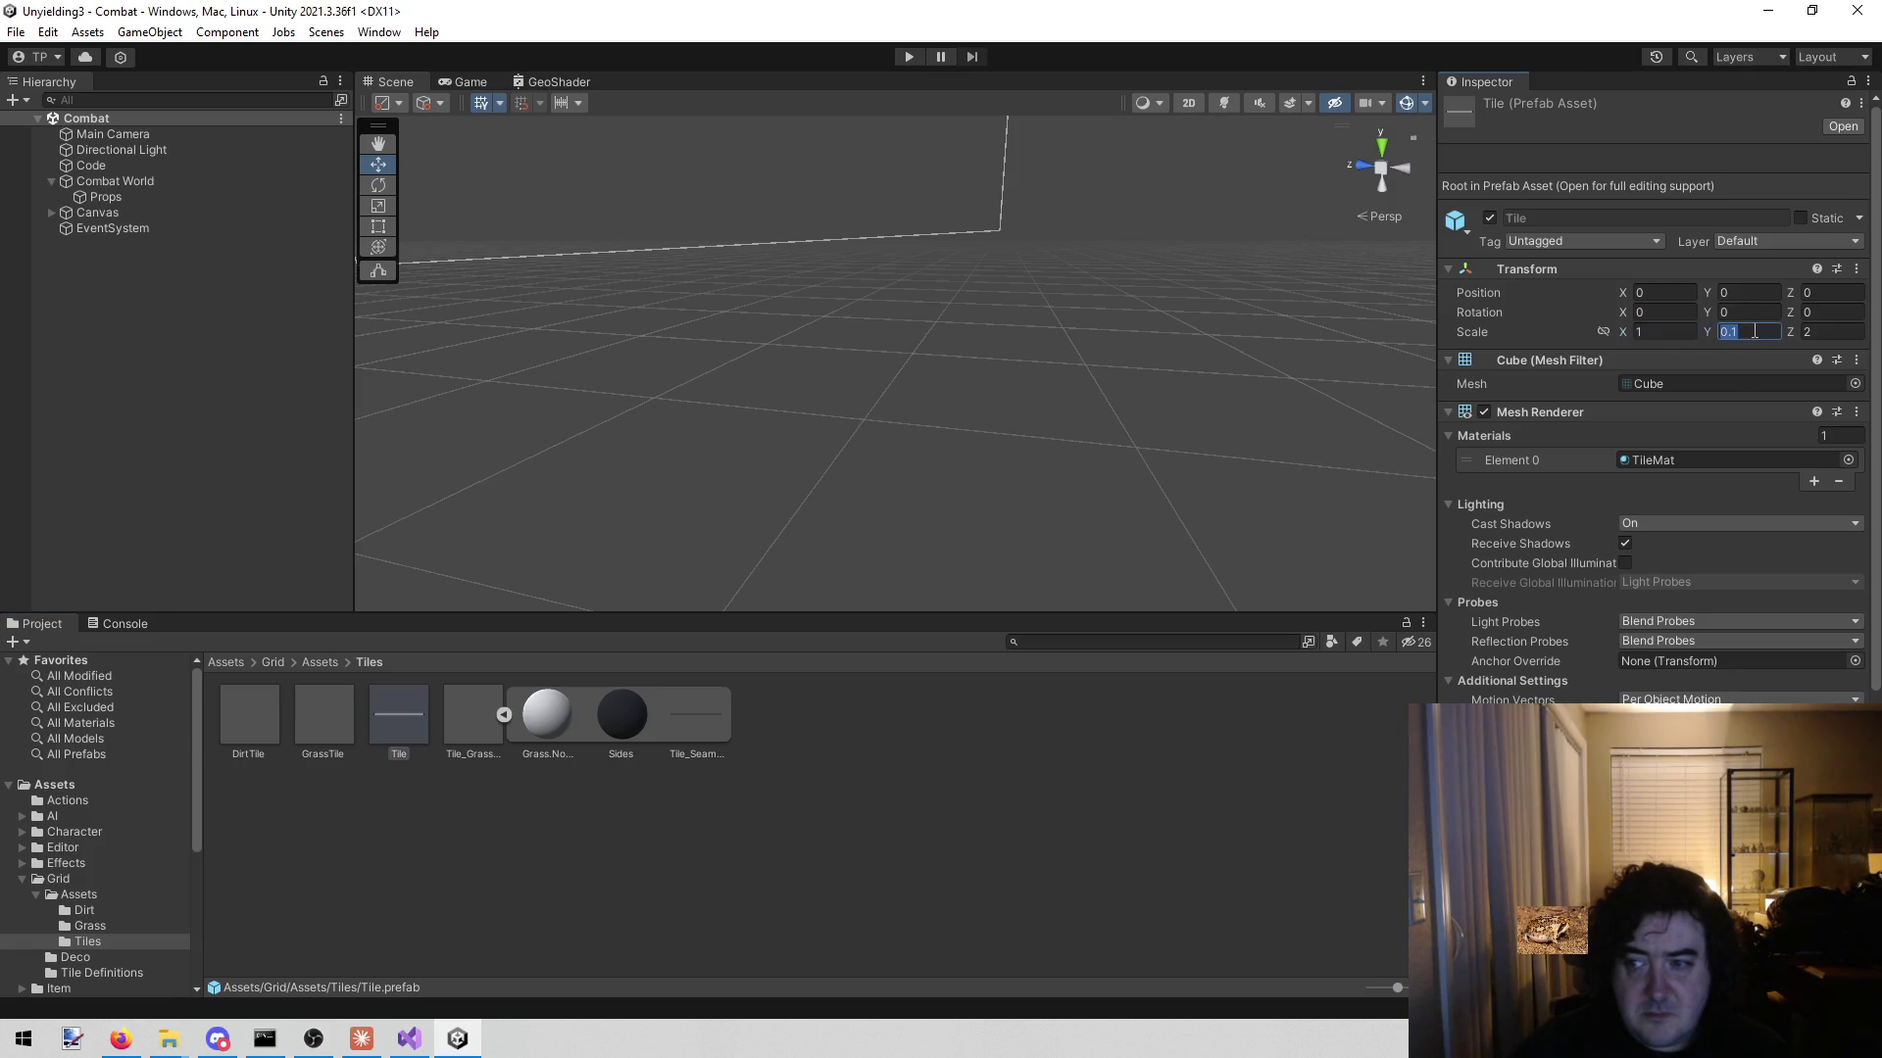
type("1")
left_click(1823, 336)
type("1")
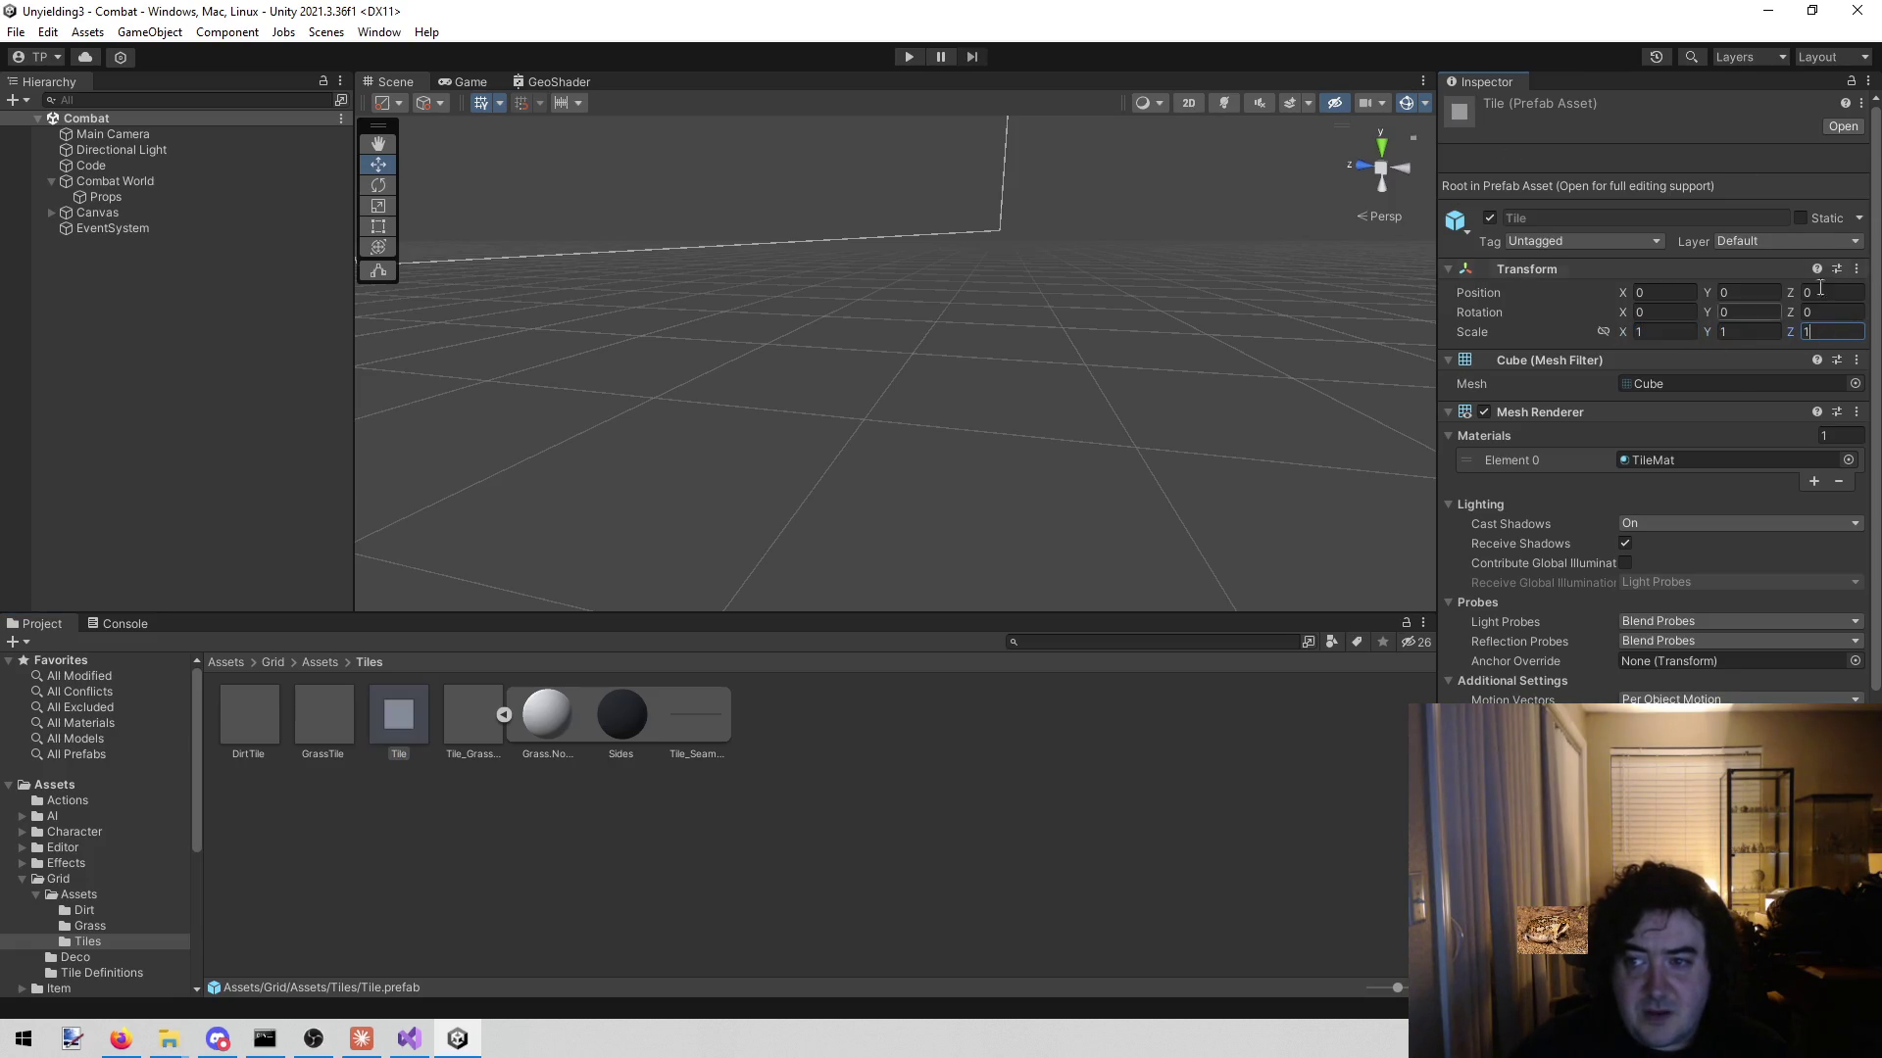
left_click(644, 849)
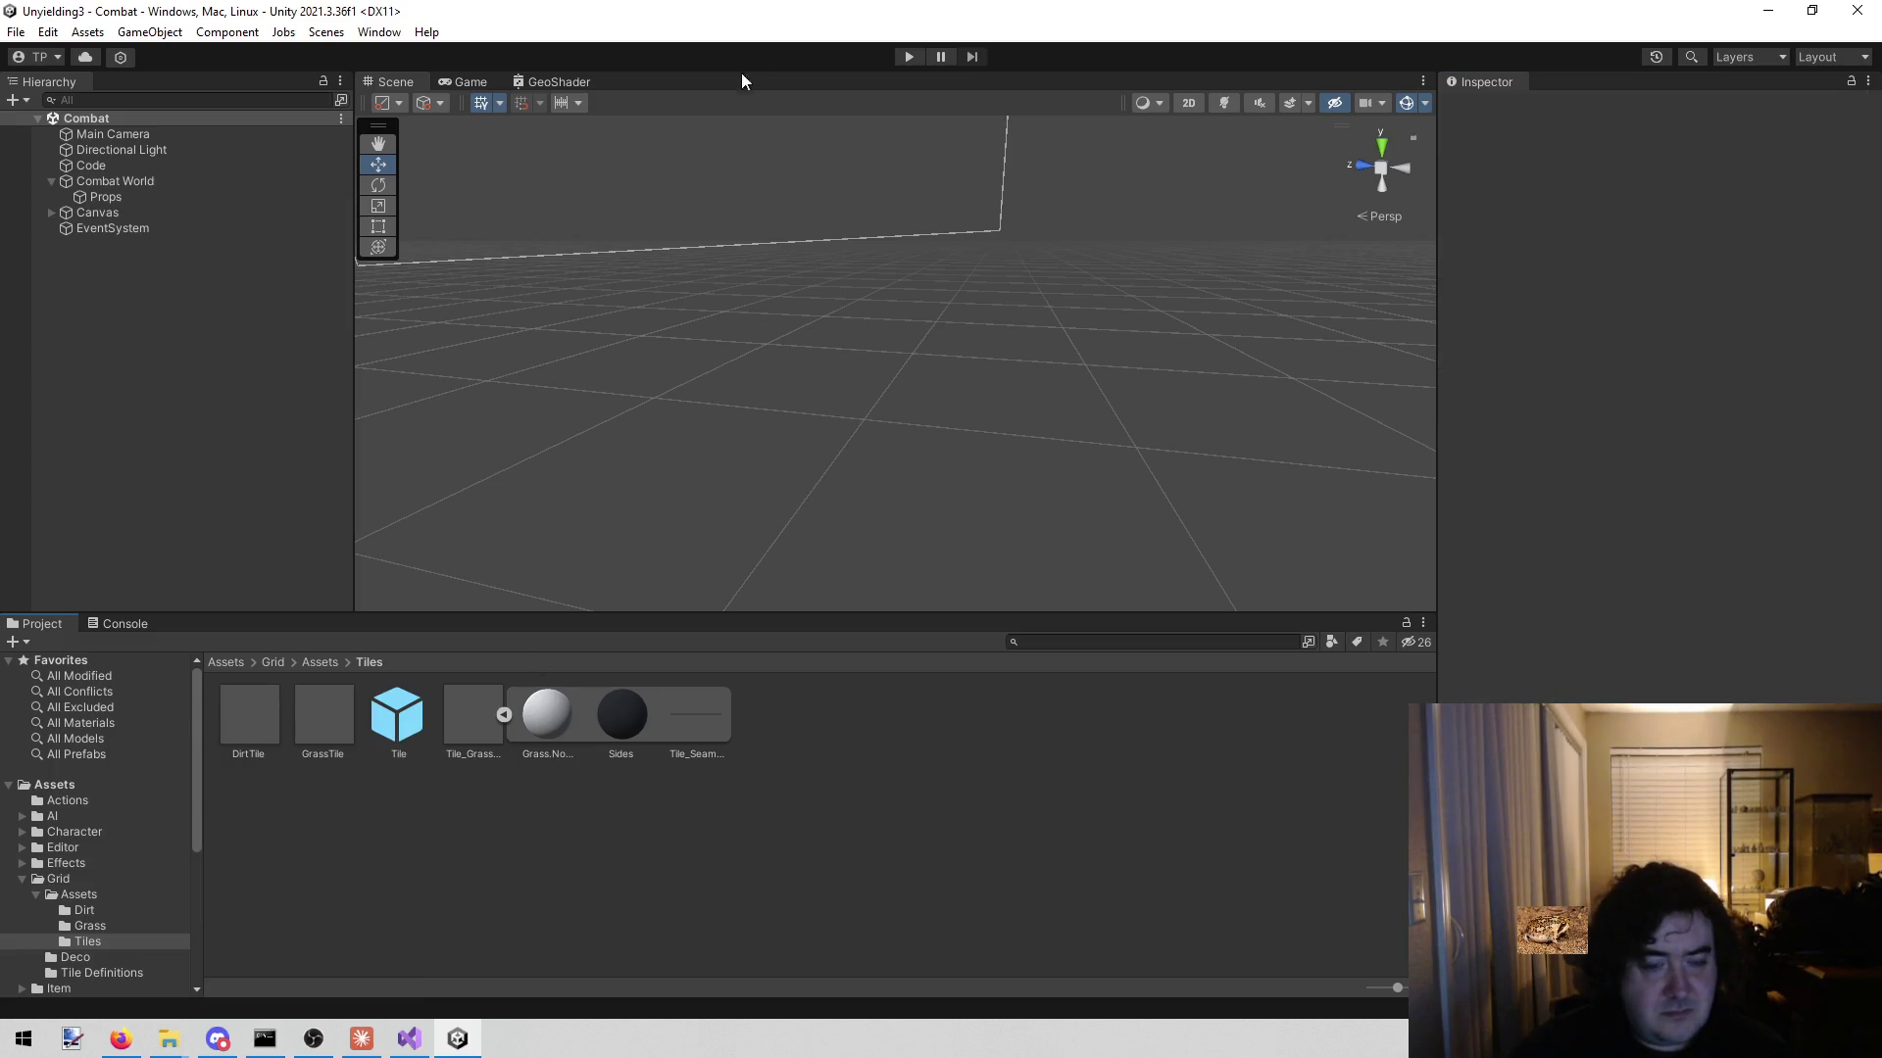
- Run and stop the game to test the resized tiles, then switch to Visual Studio
left_click(910, 56)
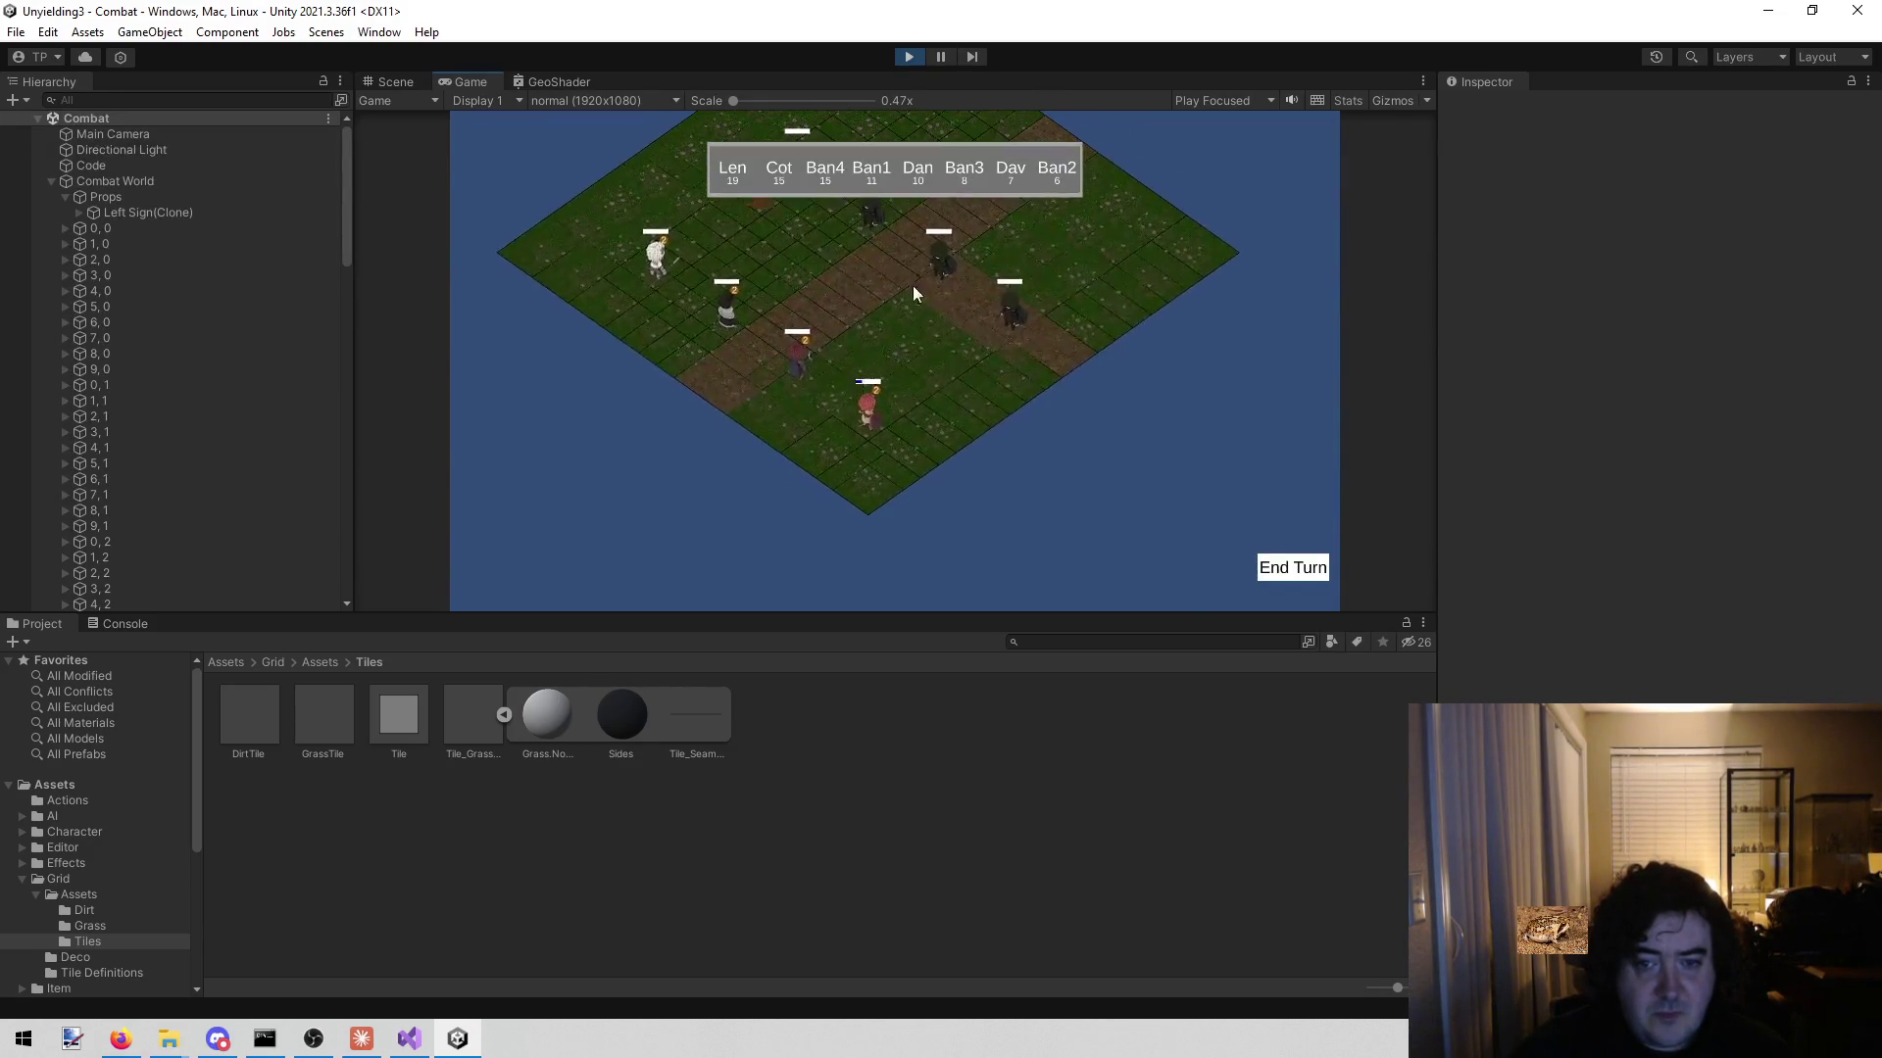
left_click(908, 56)
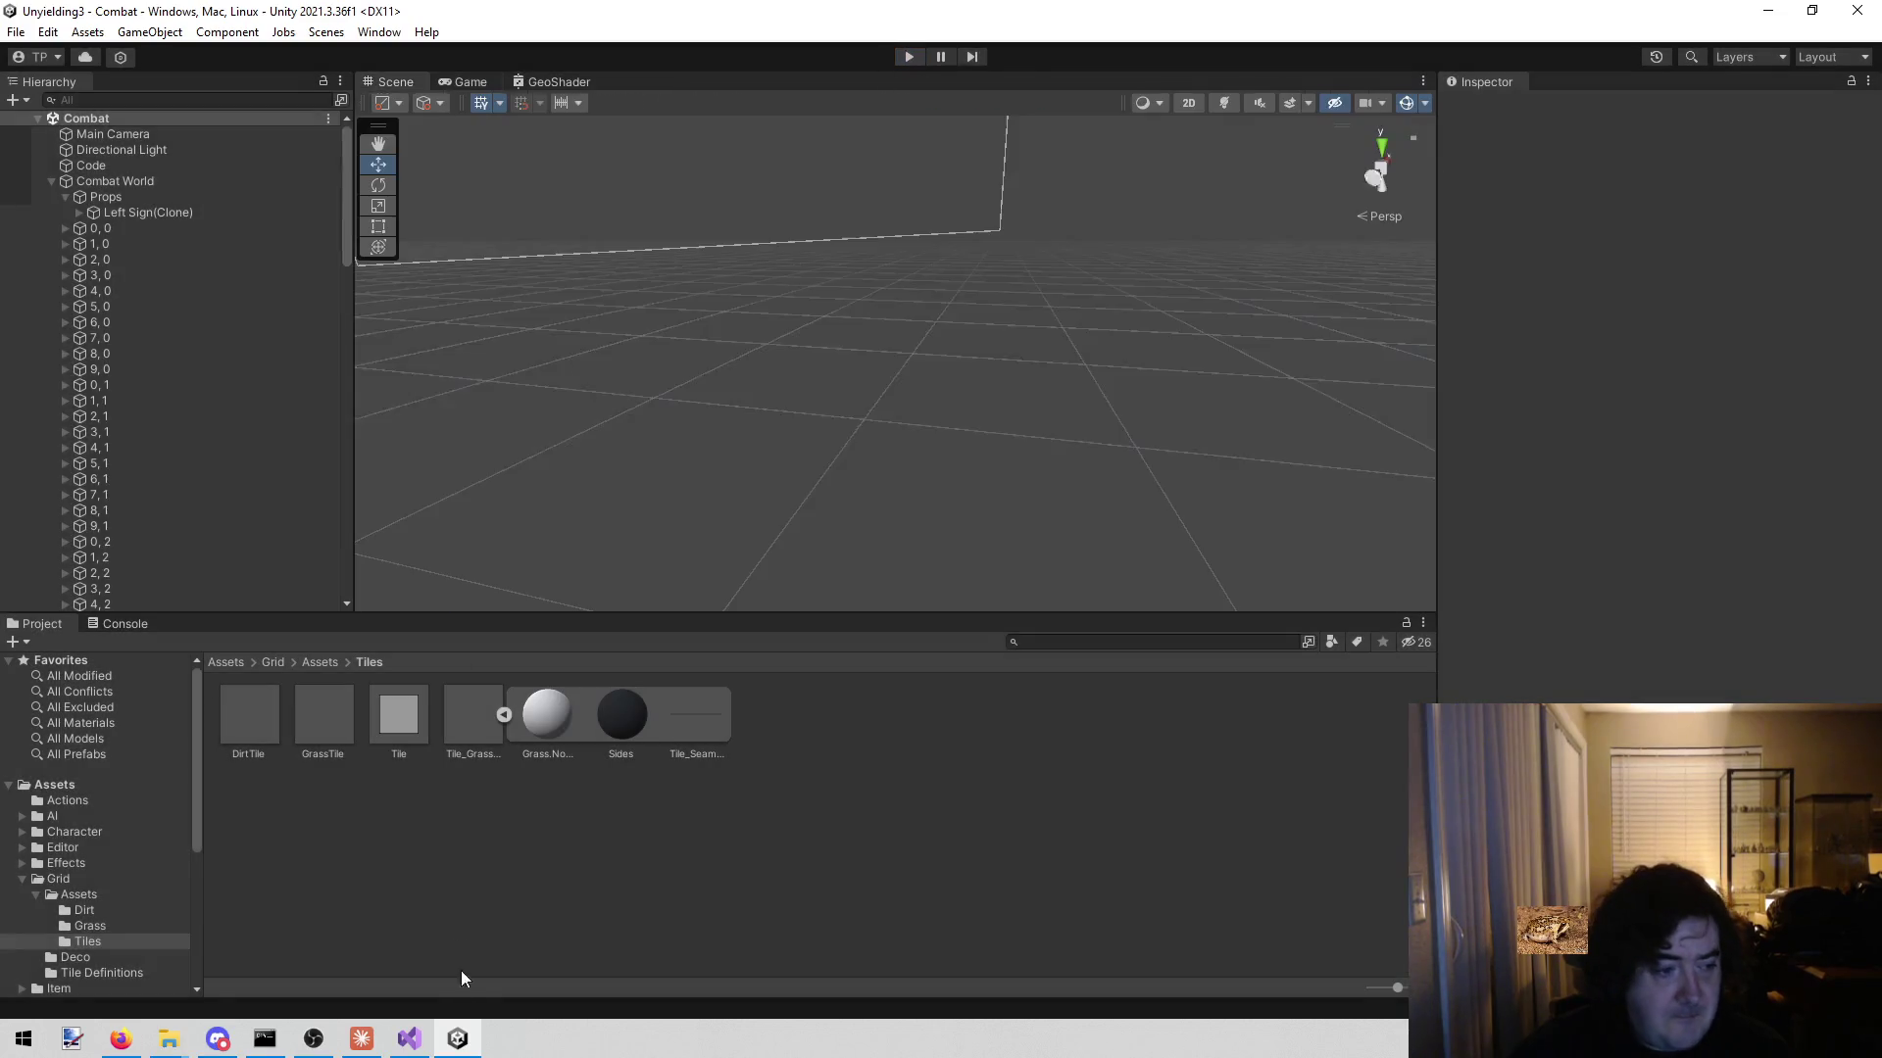
left_click(410, 1039)
- Browse MapBuilder.cs, highlighting uses of transform and tileScale around lines 167–176
left_click(490, 891)
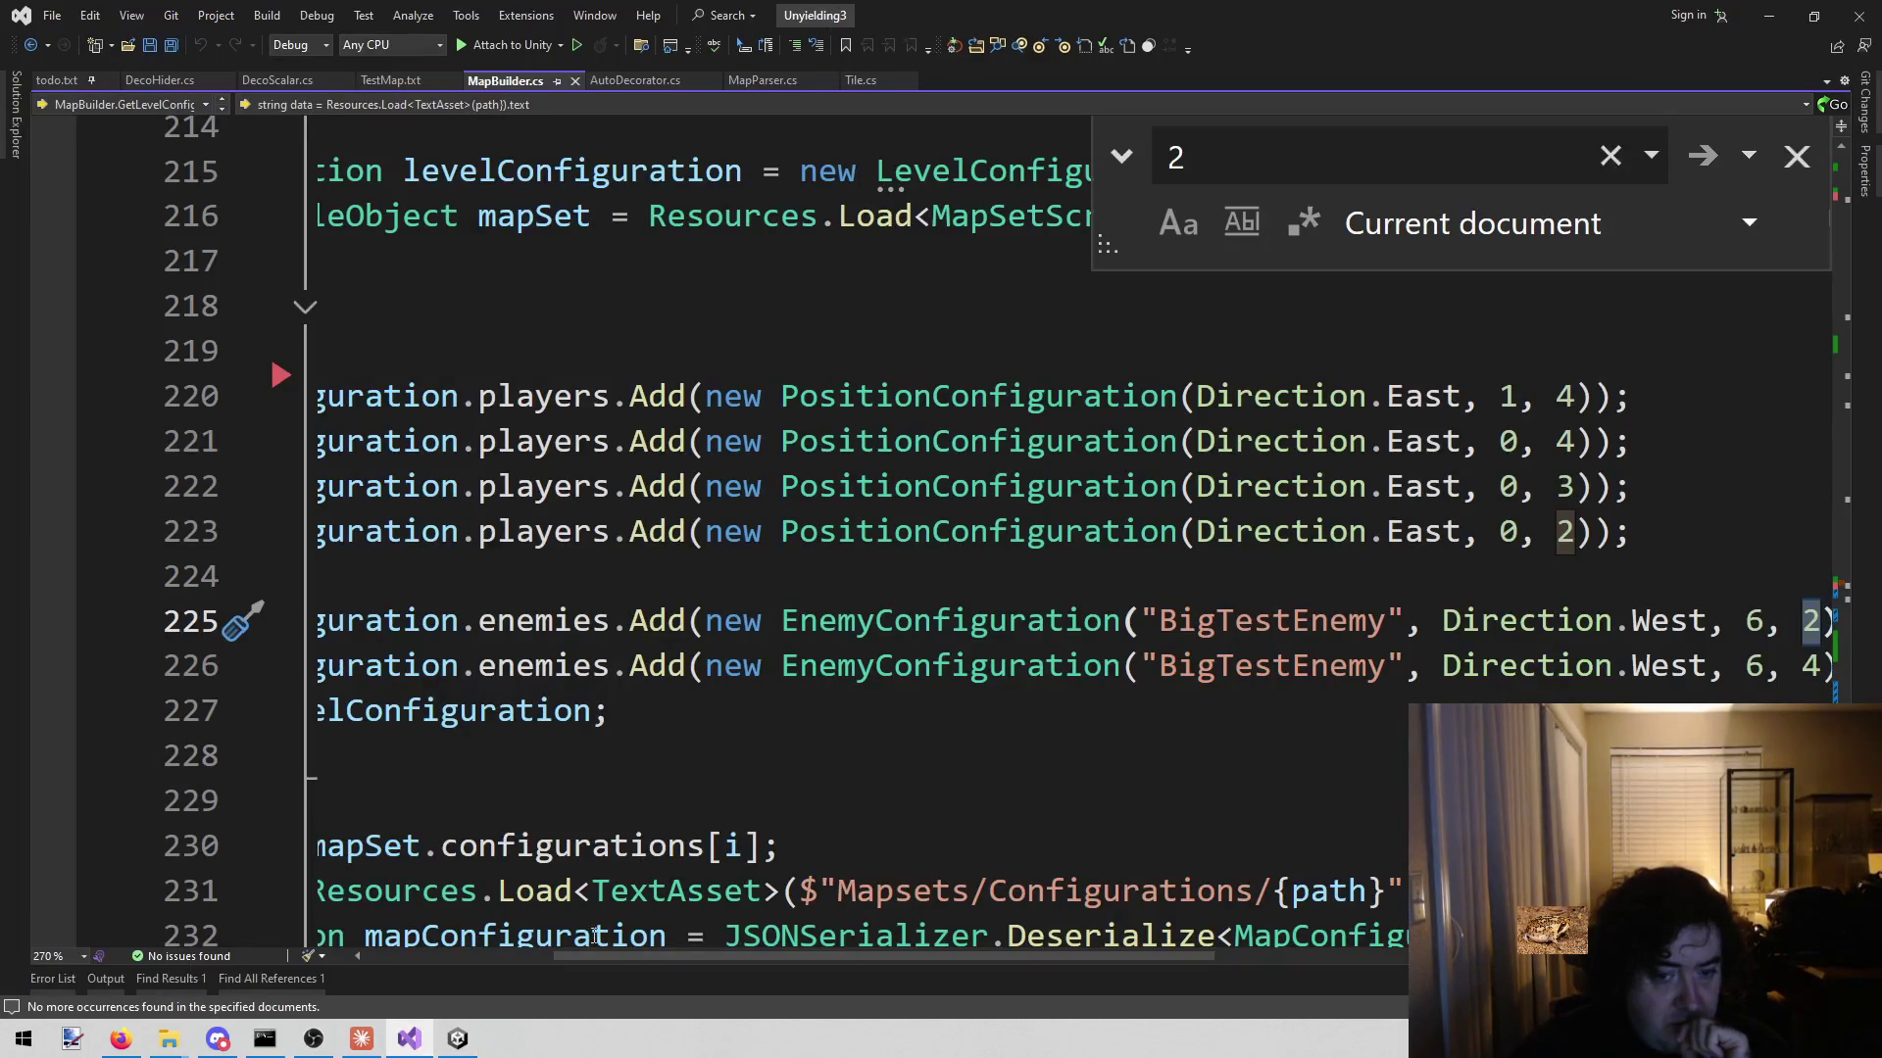
scroll(582, 953, "left", 3)
scroll(615, 796, "up", 7)
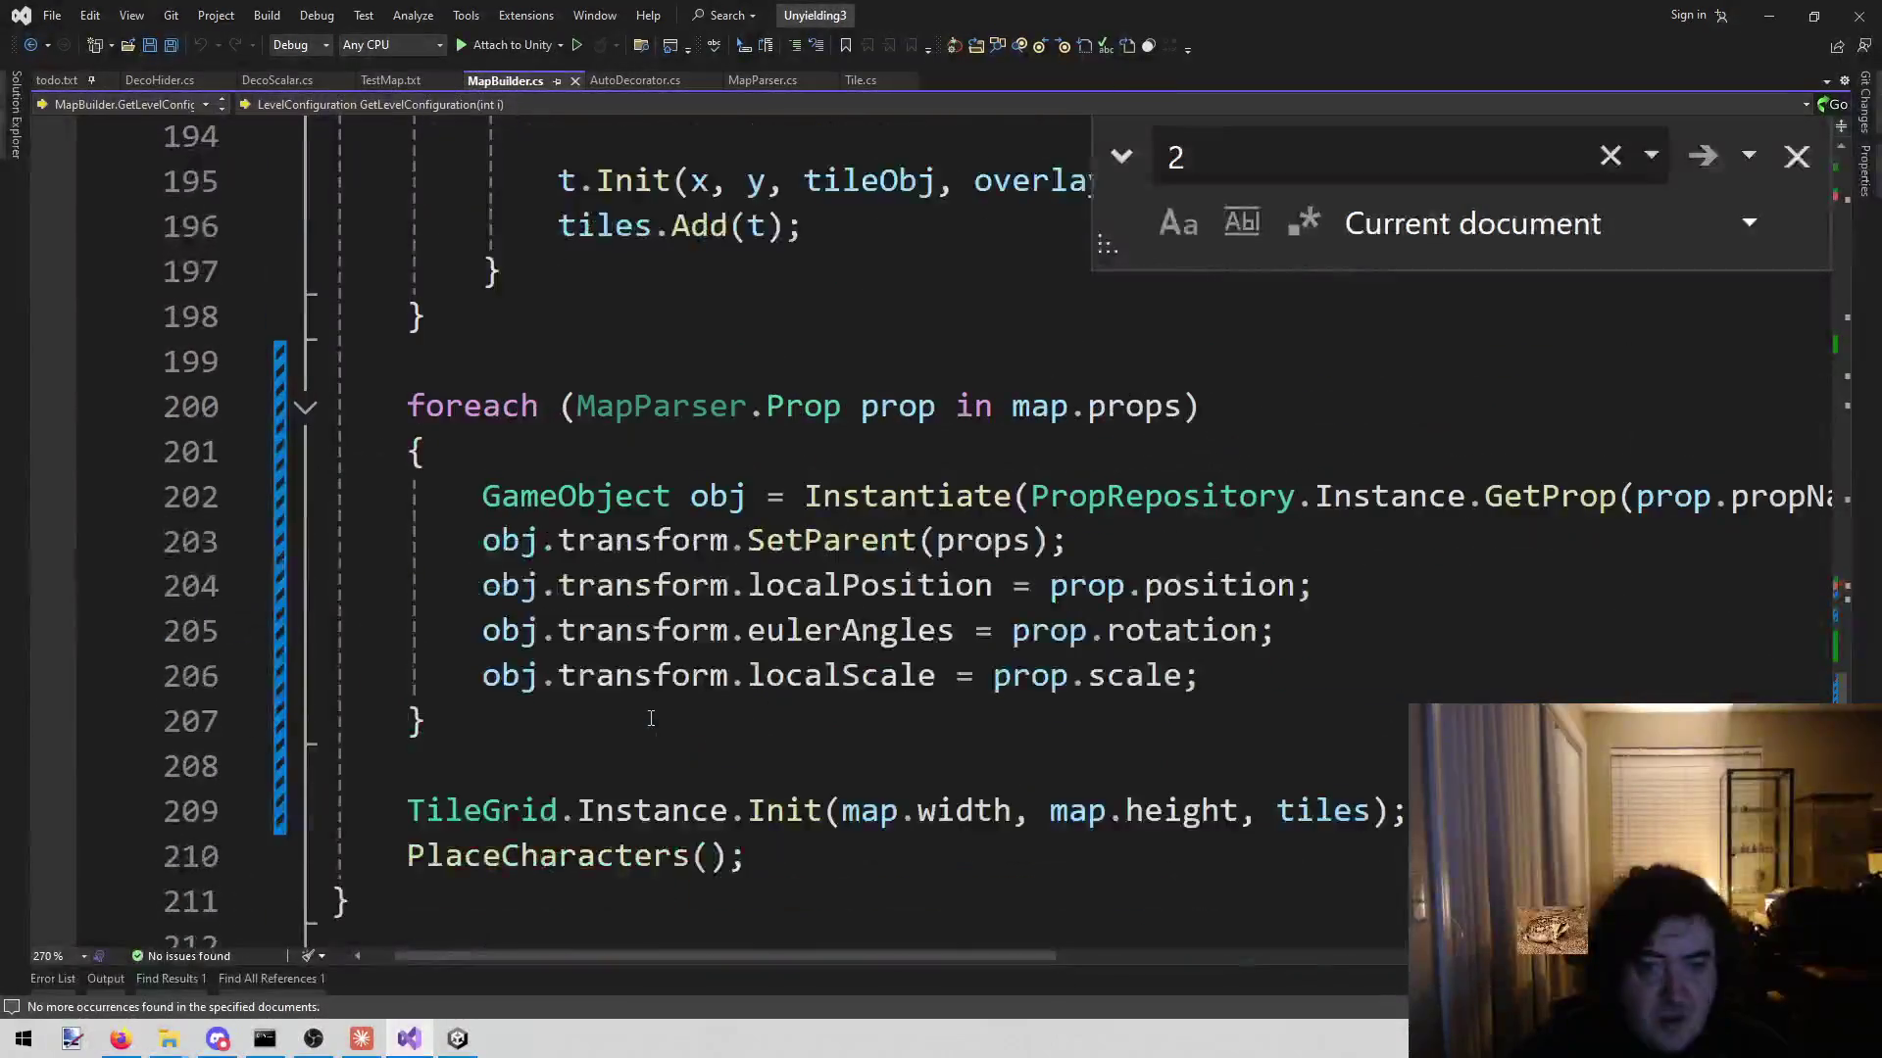
scroll(627, 744, "down", 20)
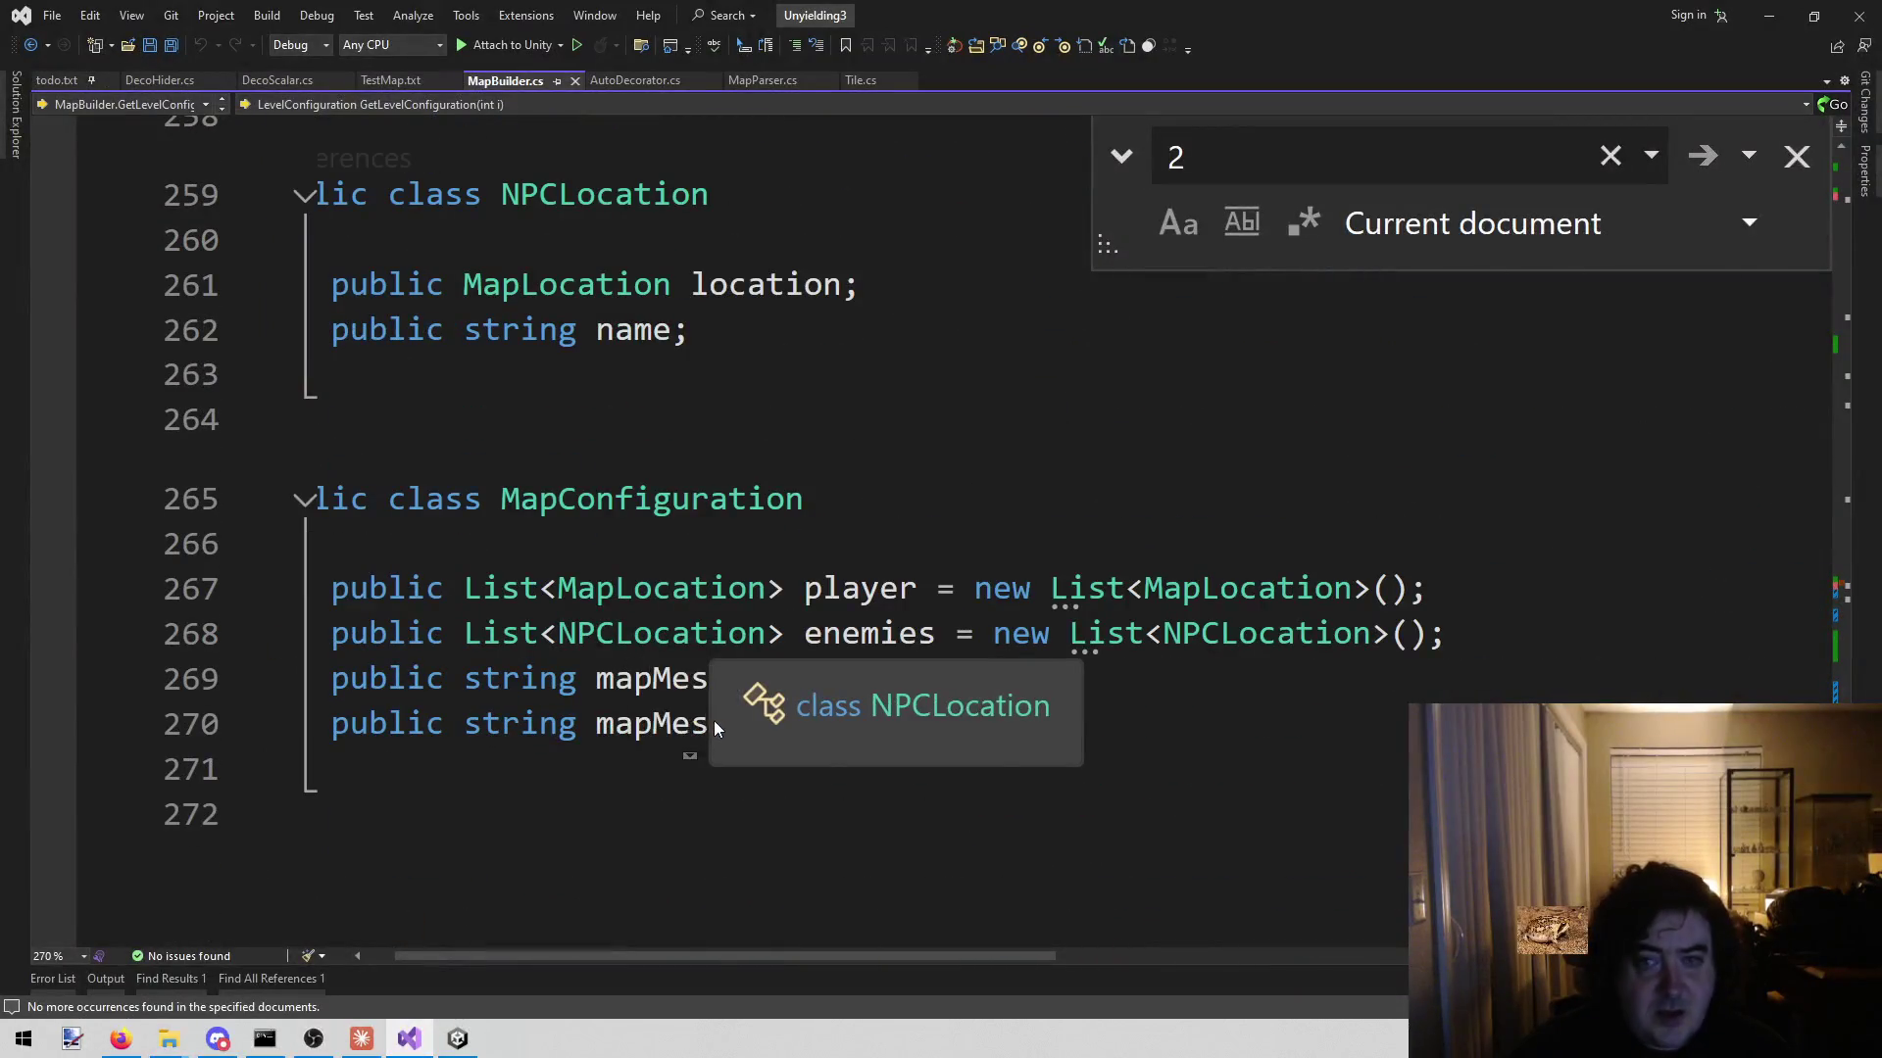
left_click(660, 653)
scroll(745, 490, "up", 15)
scroll(745, 490, "up", 20)
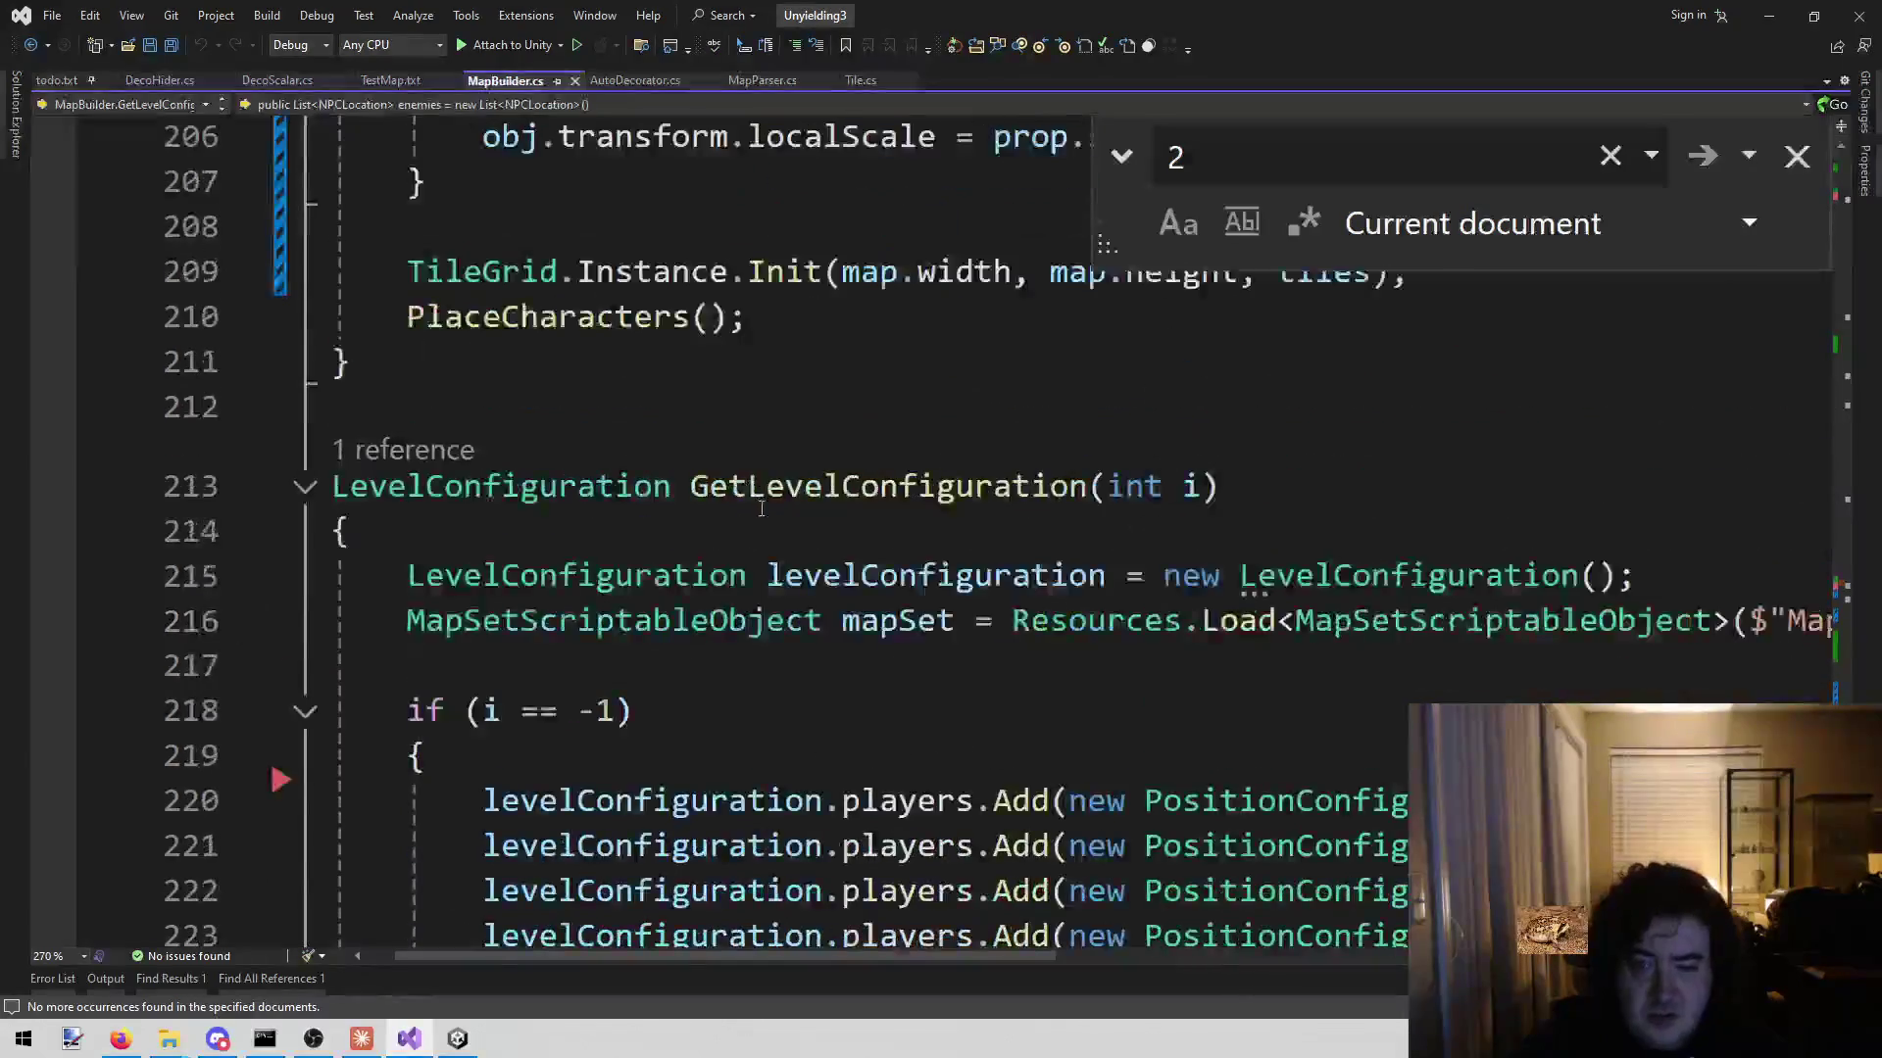
scroll(940, 540, "down", 2)
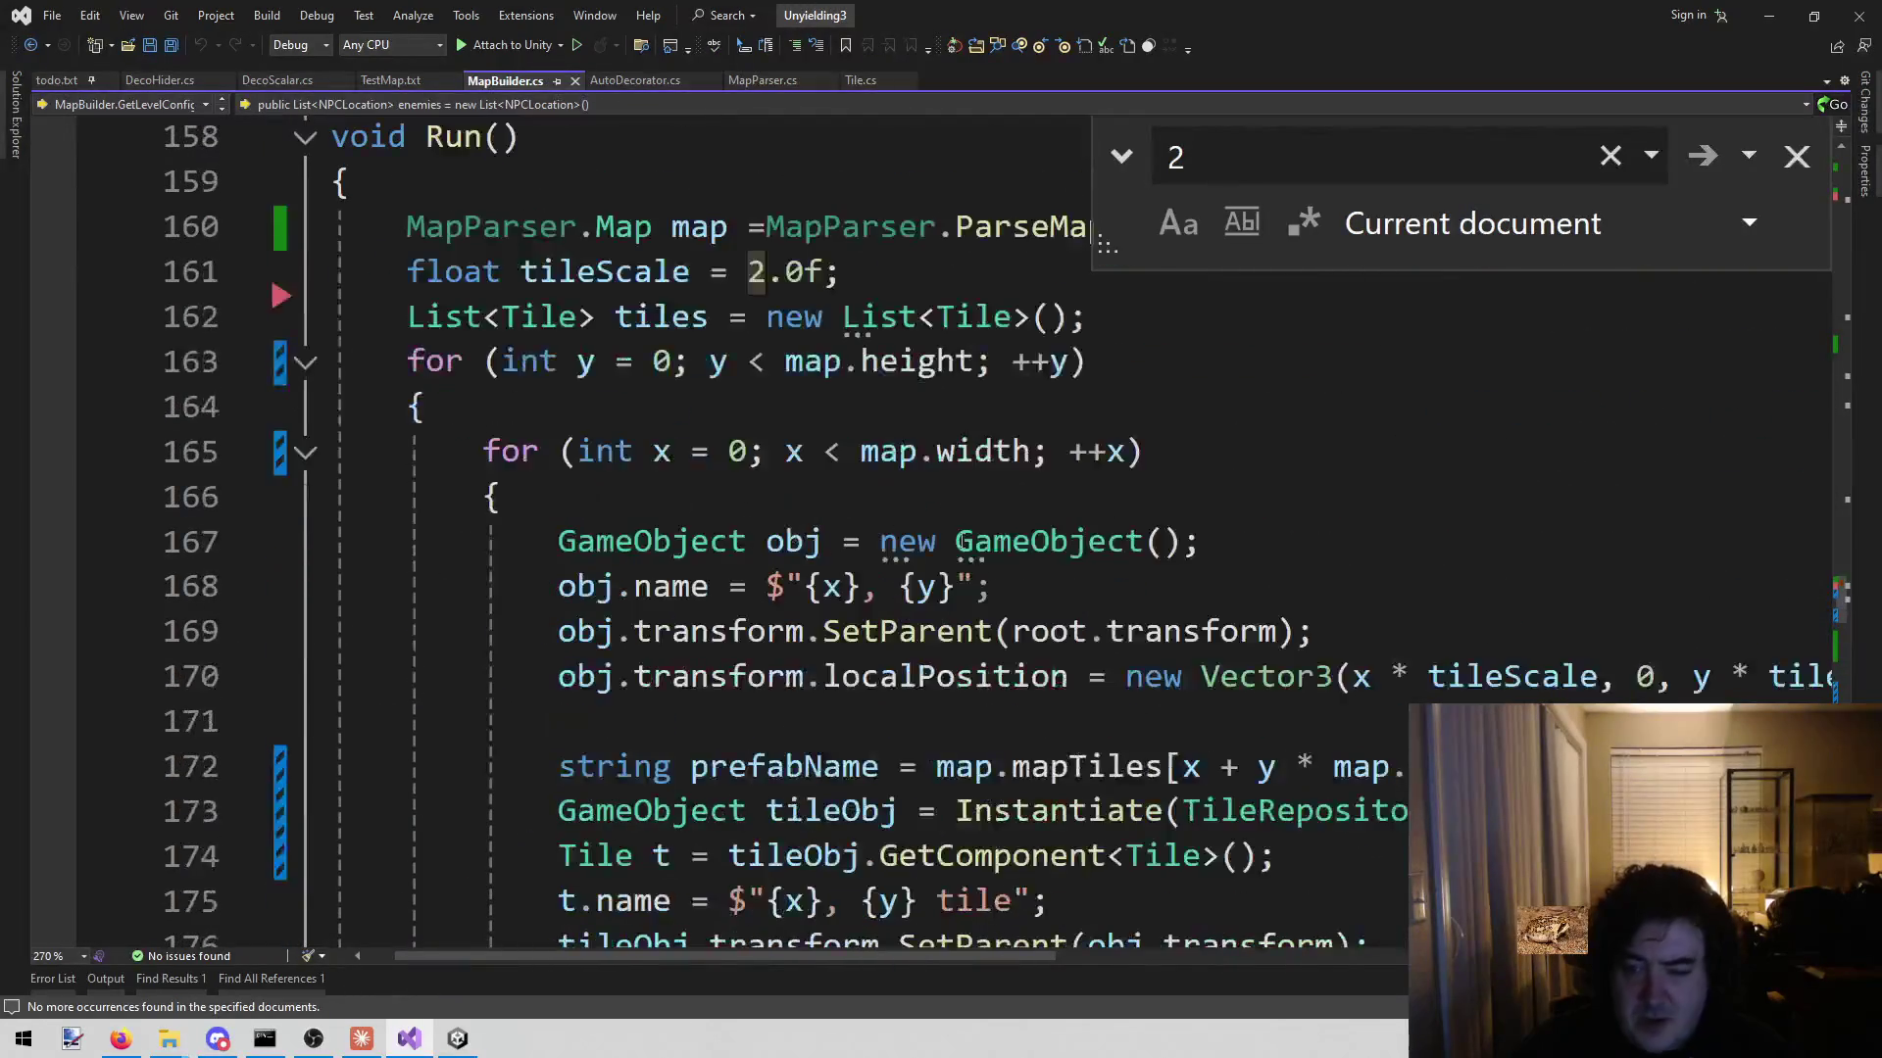
scroll(792, 954, "right", 3)
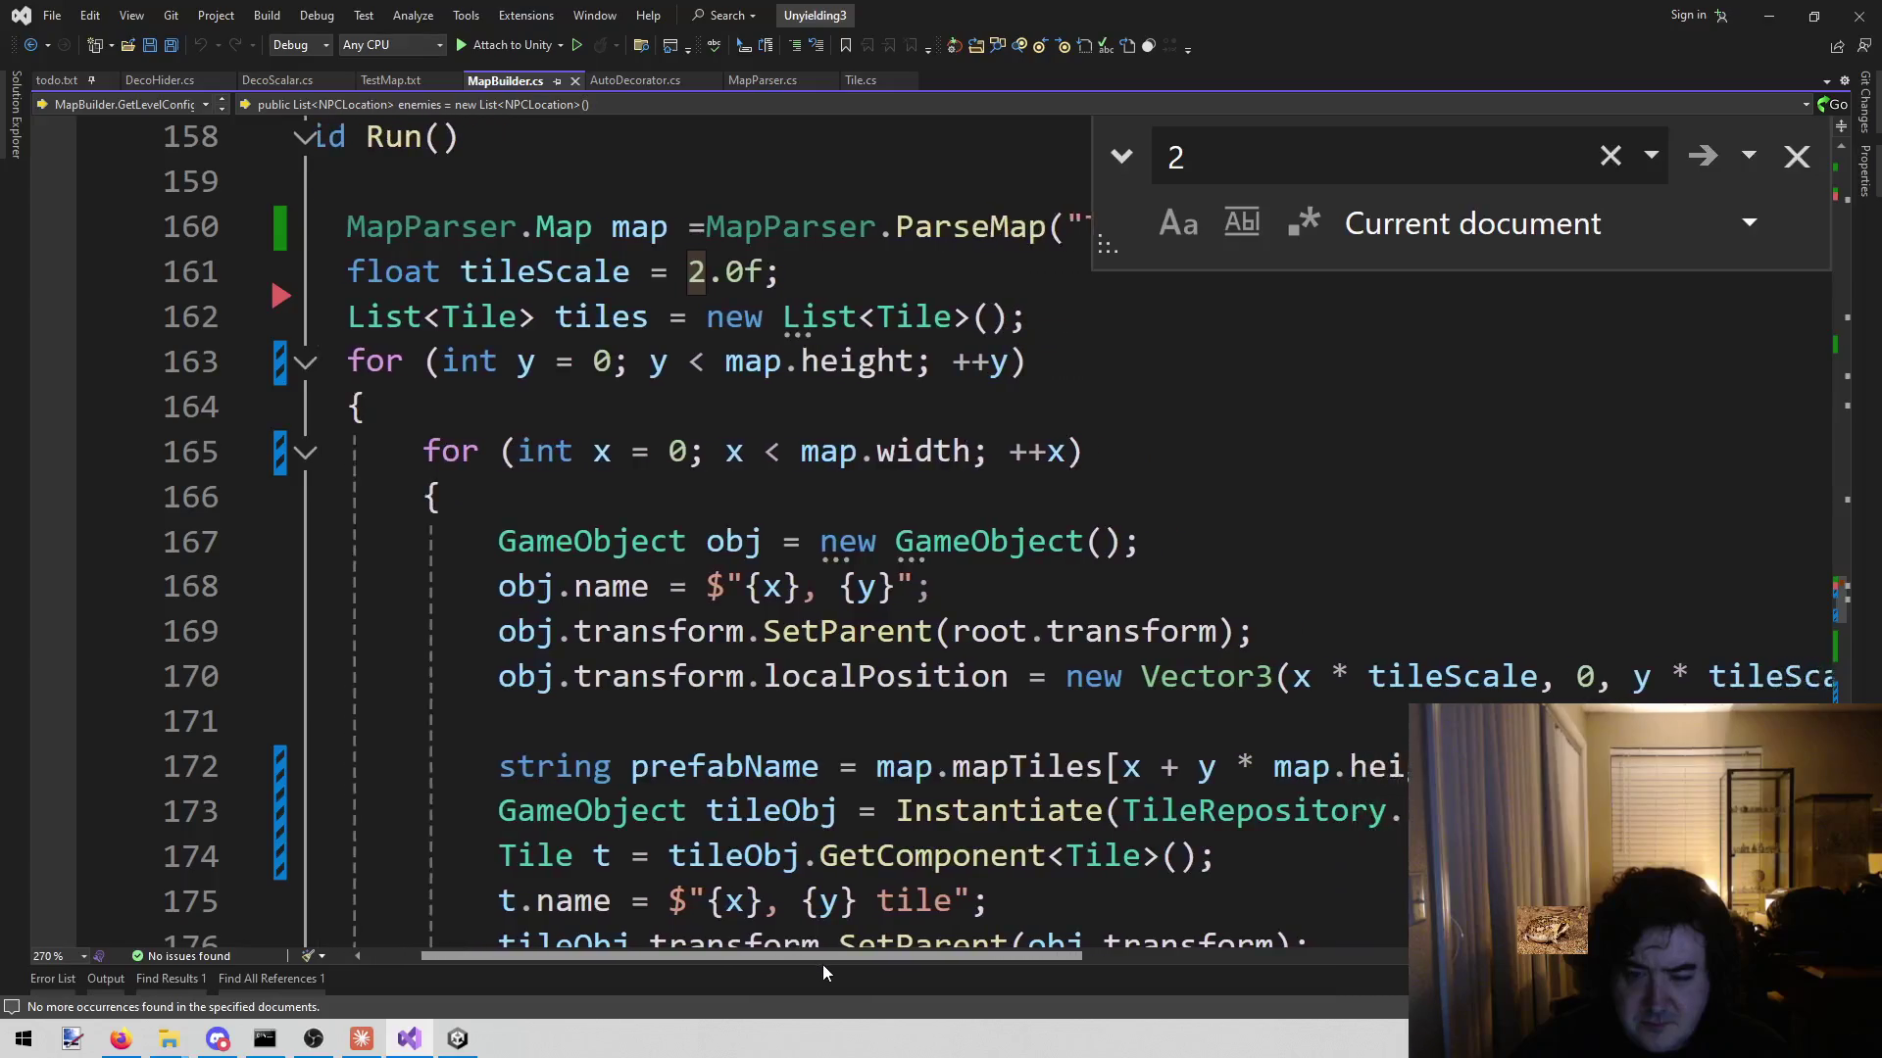
left_click(1040, 501)
left_click(828, 541)
left_click(1166, 631)
left_click_drag(843, 950, 975, 956)
left_click(1197, 686)
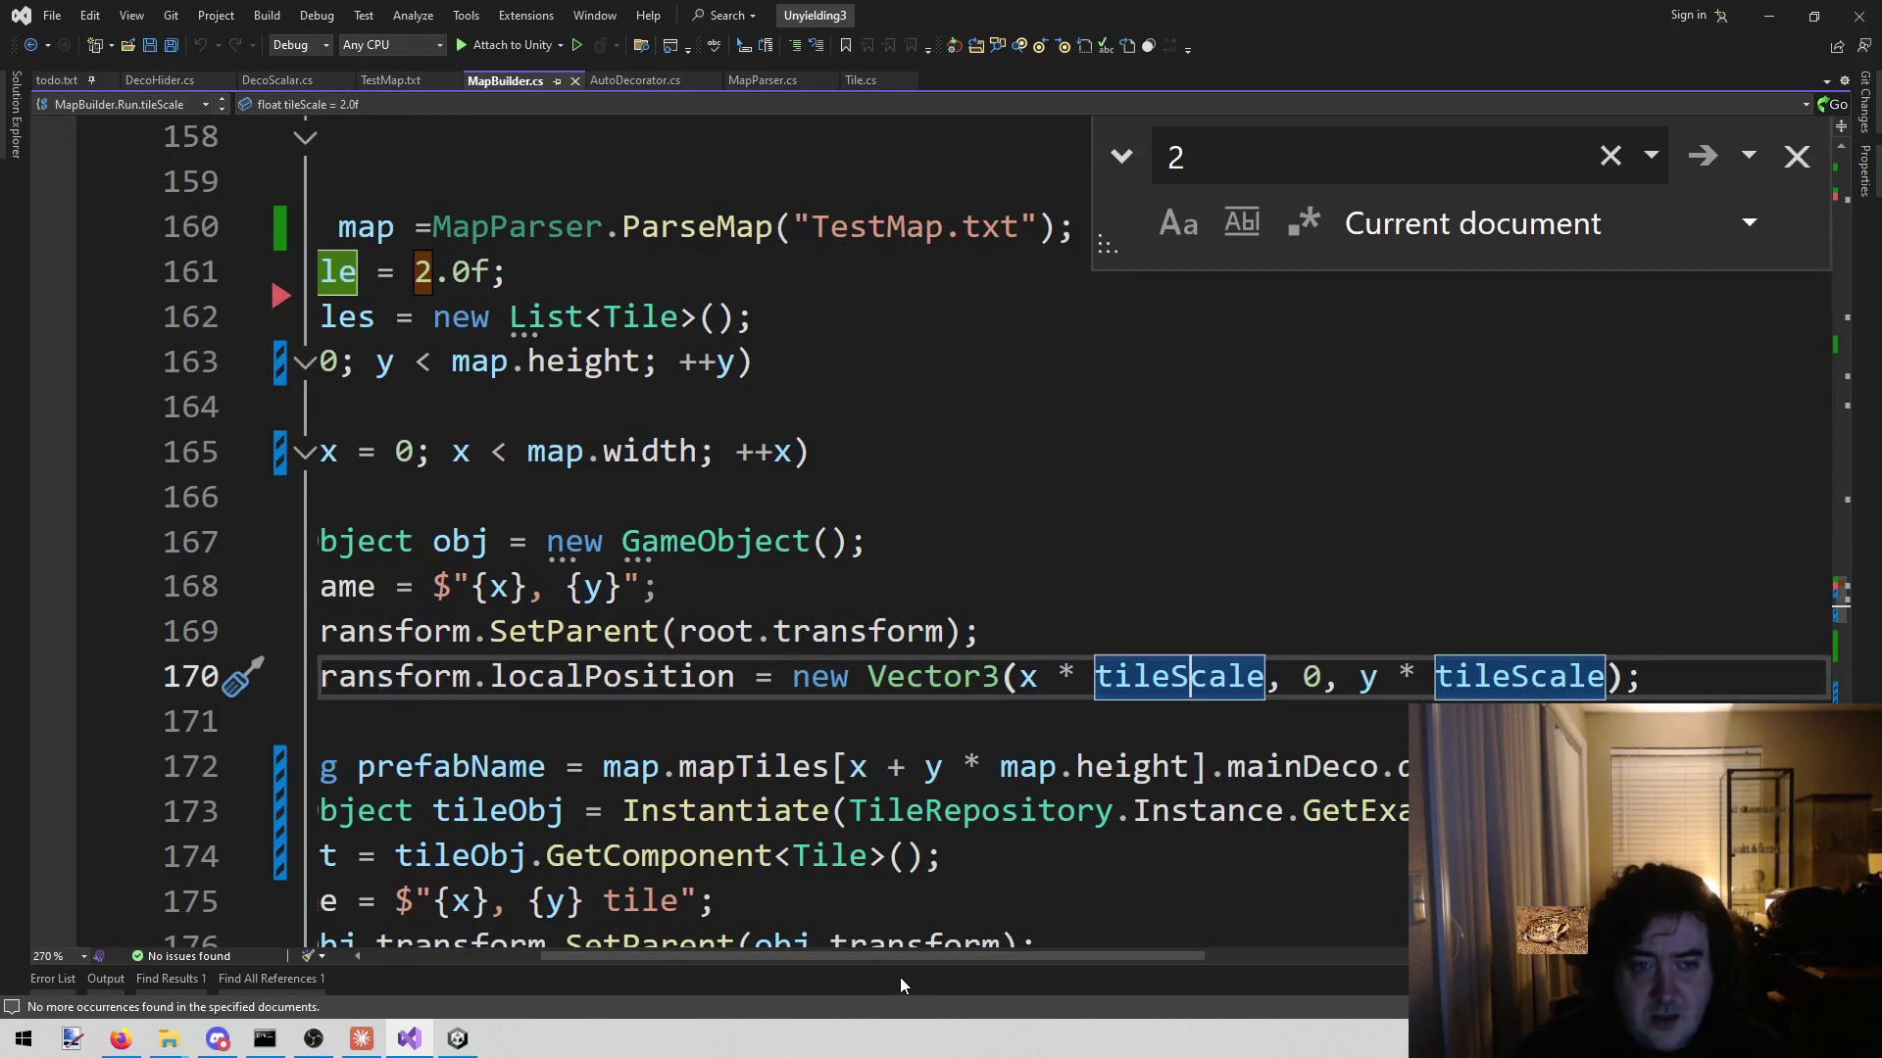
left_click(853, 943)
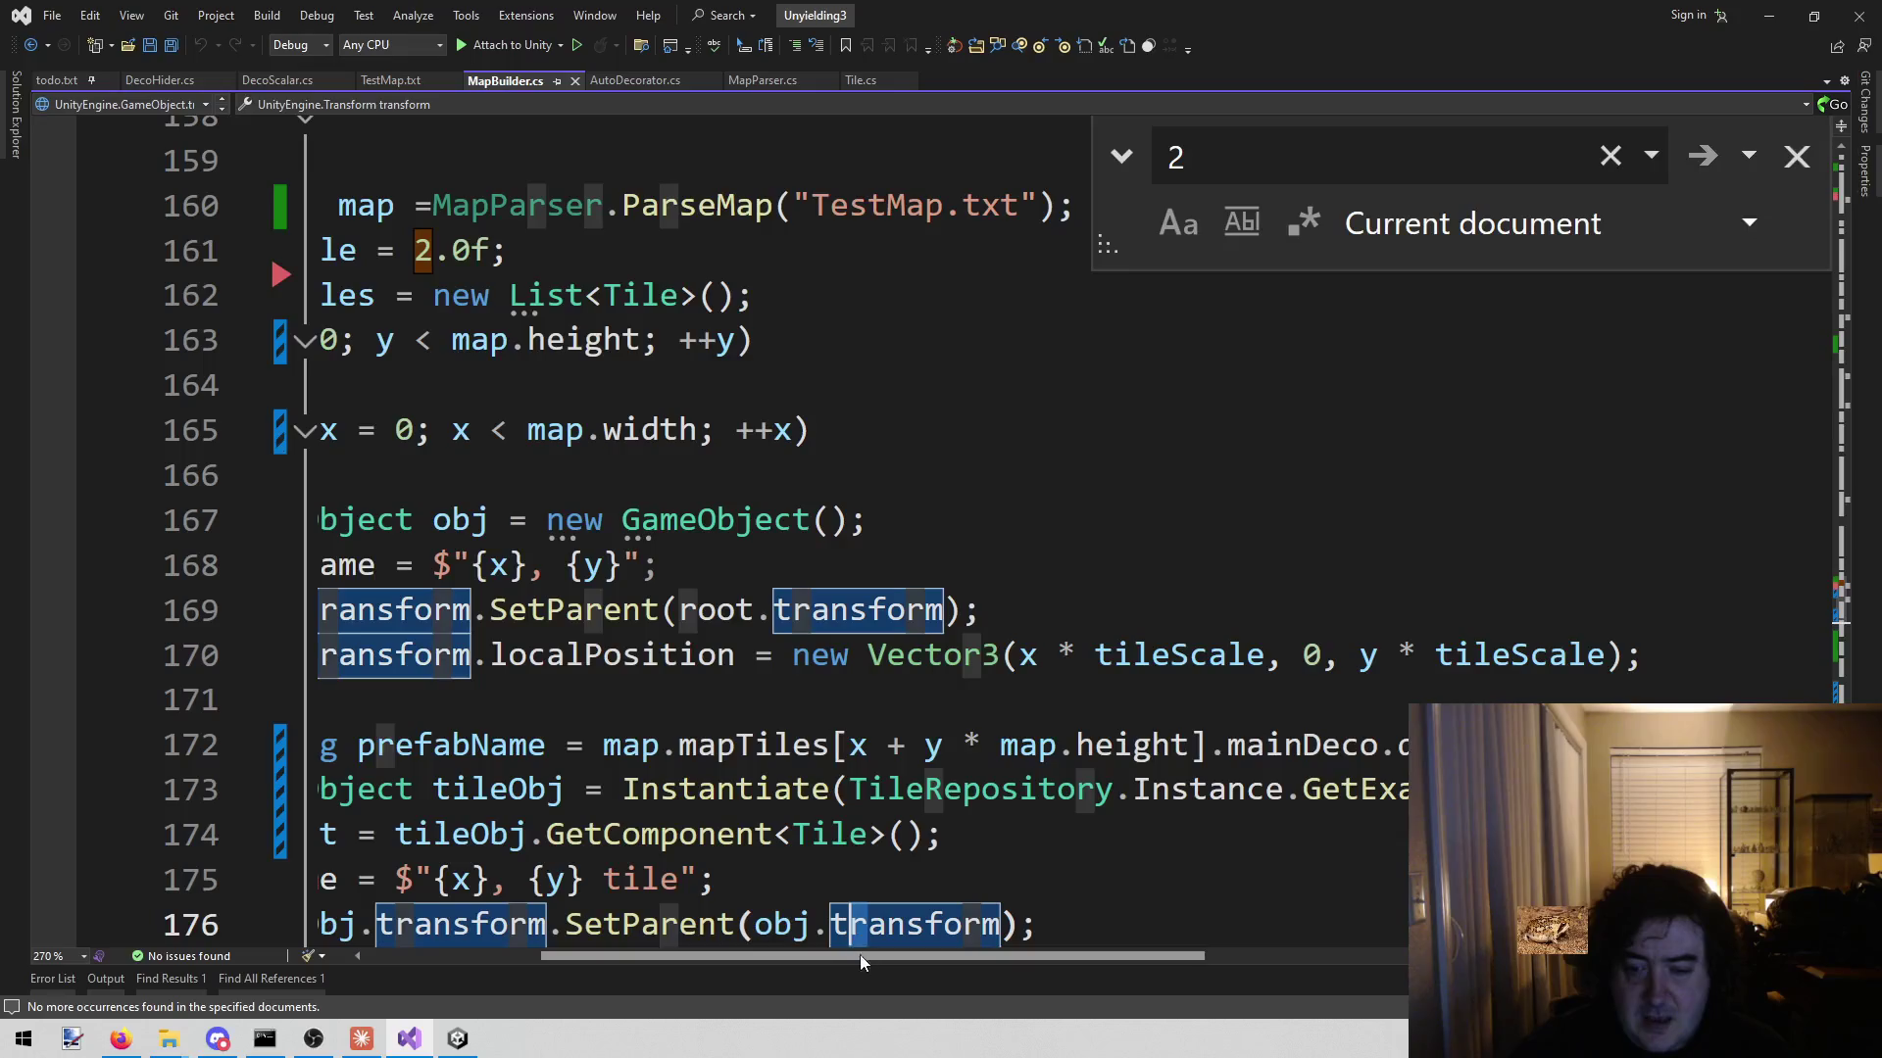
left_click_drag(855, 958, 685, 952)
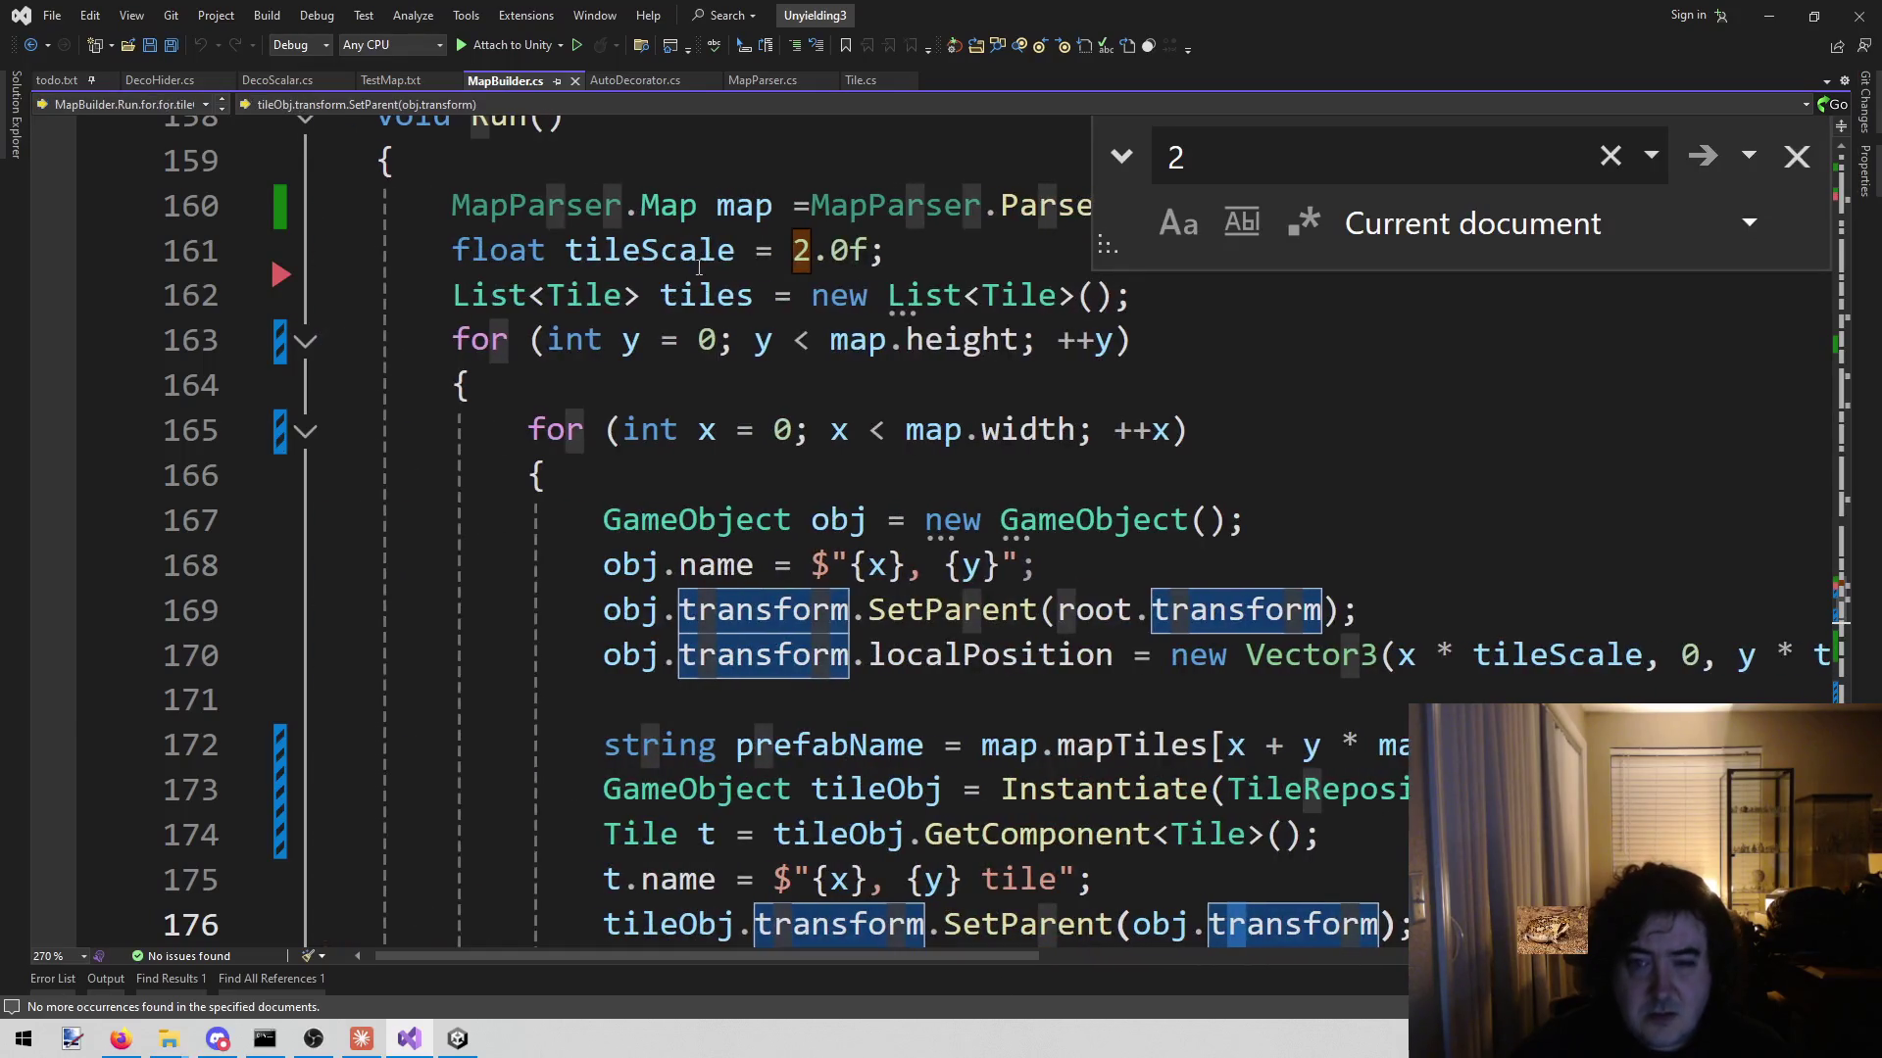
- Change tileScale from 2.0f to 1.0f, save MapBuilder.cs, and return to Unity to recompile
left_click(795, 252)
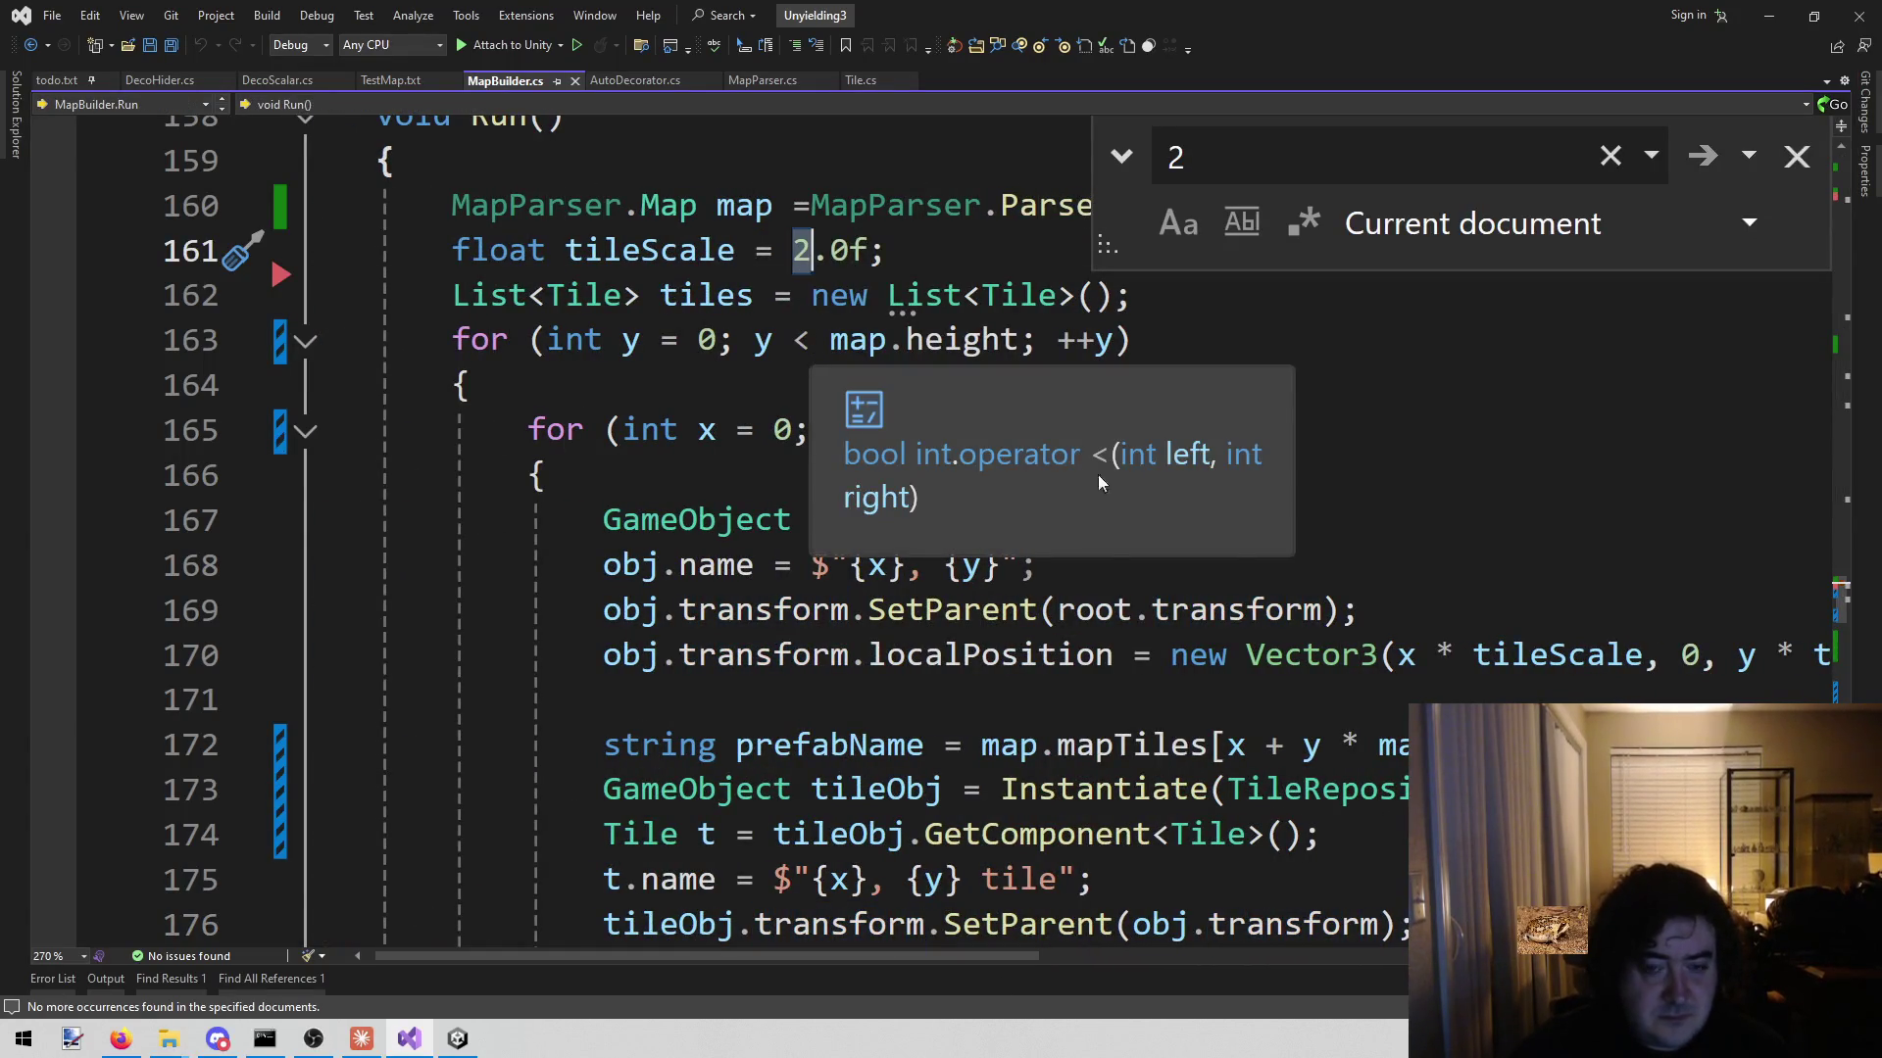
type("1")
key("Down")
key("Down")
key("Down")
key("ctrl+s")
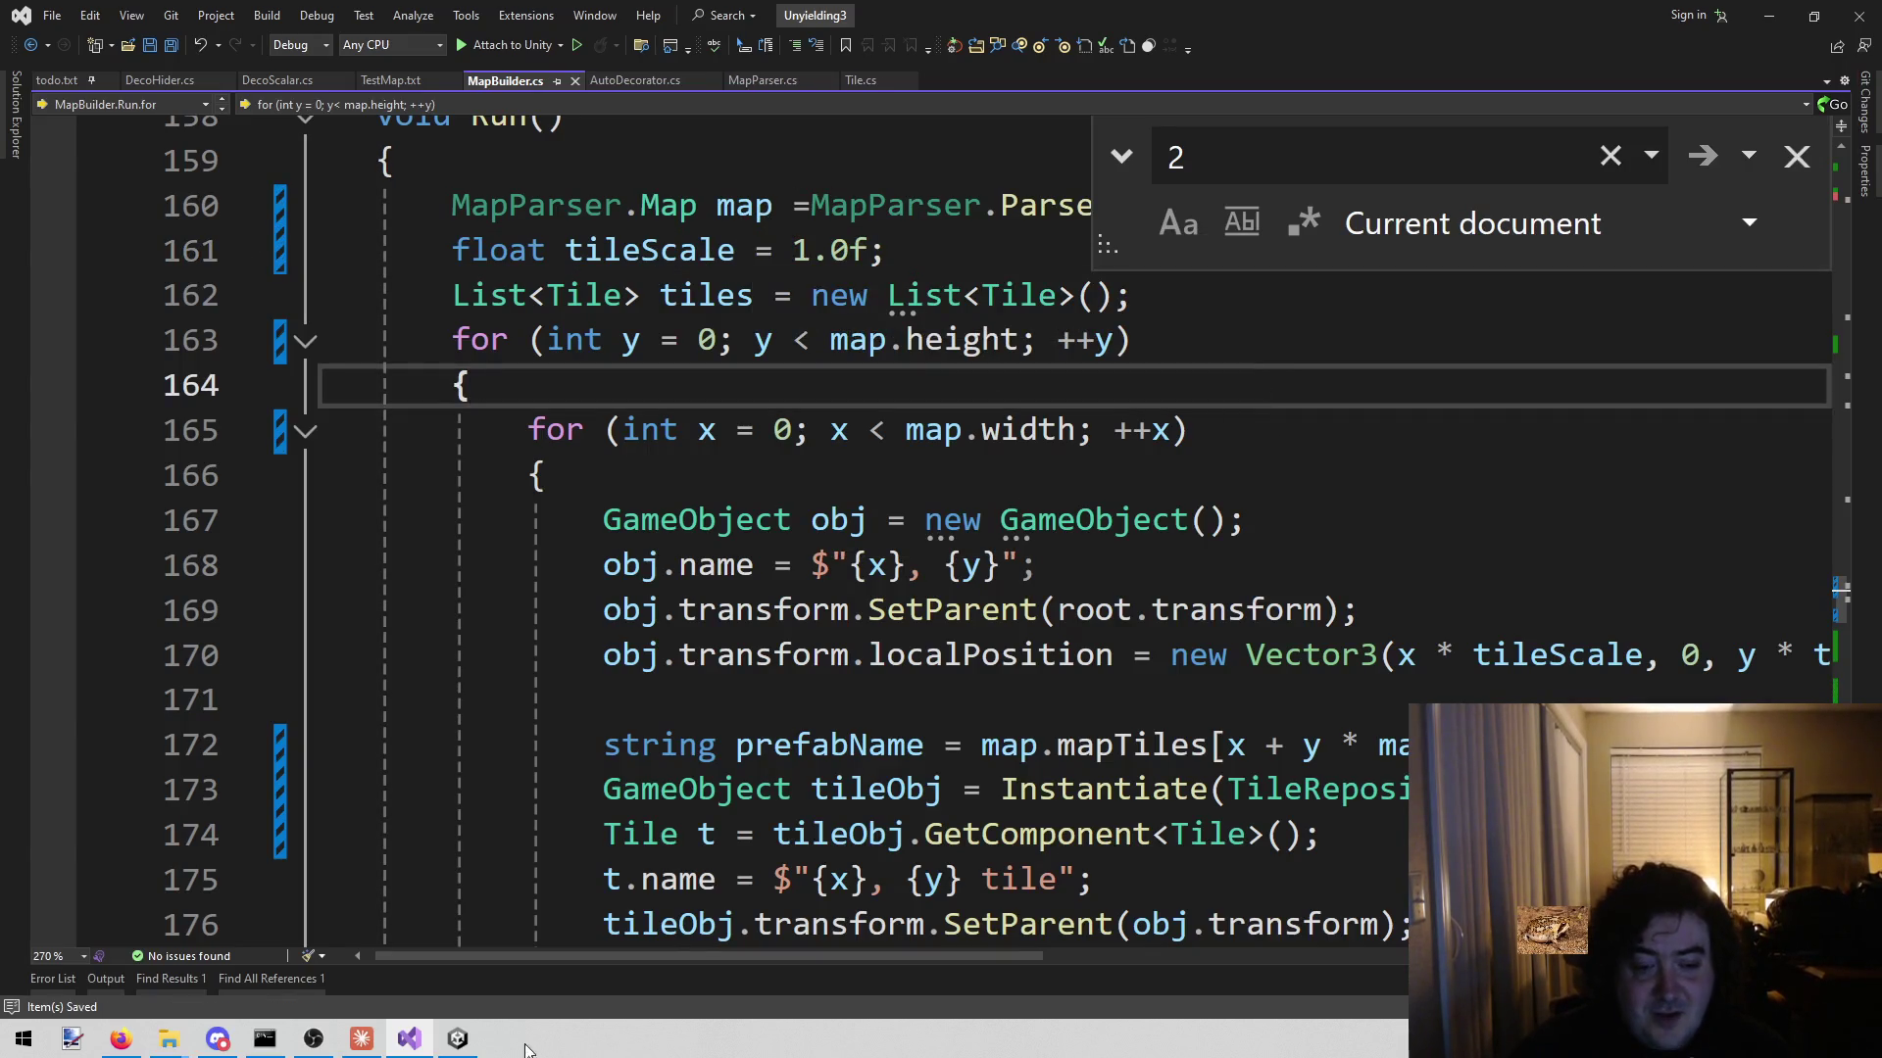
left_click(457, 1038)
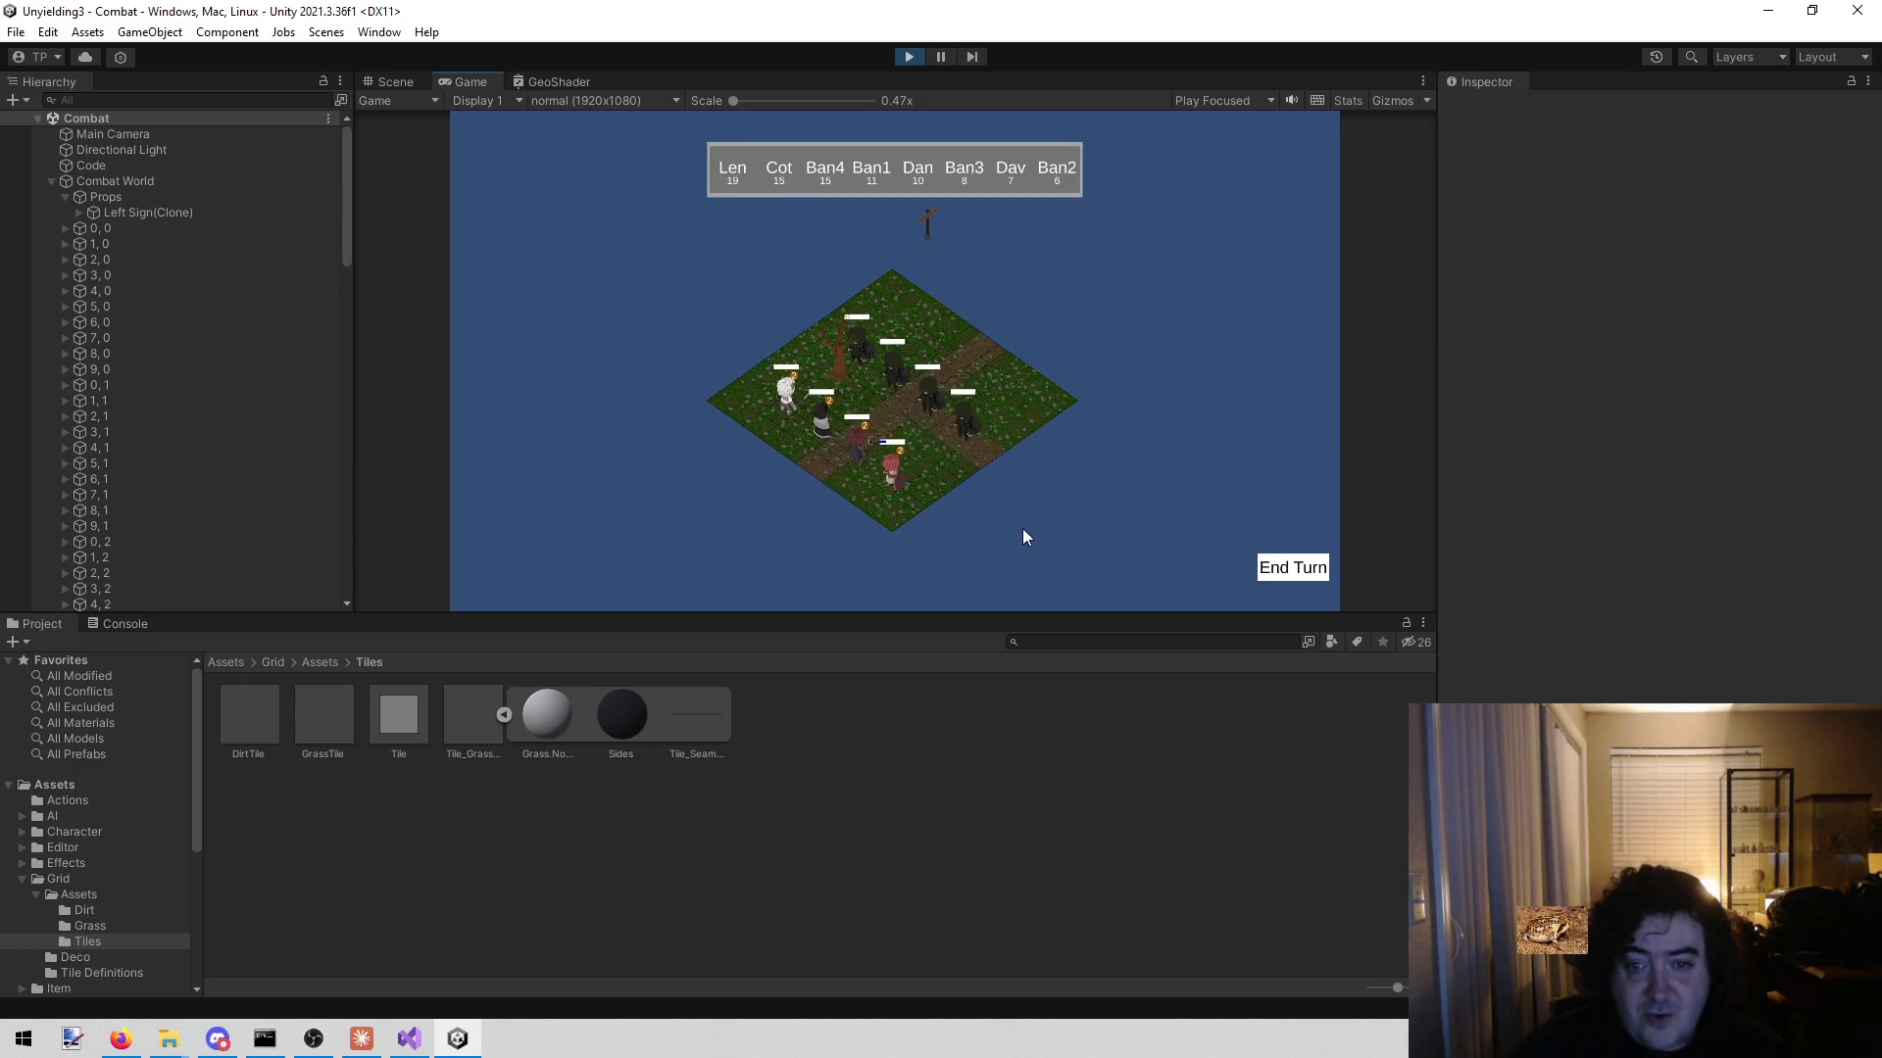
- Stop the 1.0-scale test run and Alt+Tab back to Visual Studio
left_click(912, 65)
key("alt+Tab")
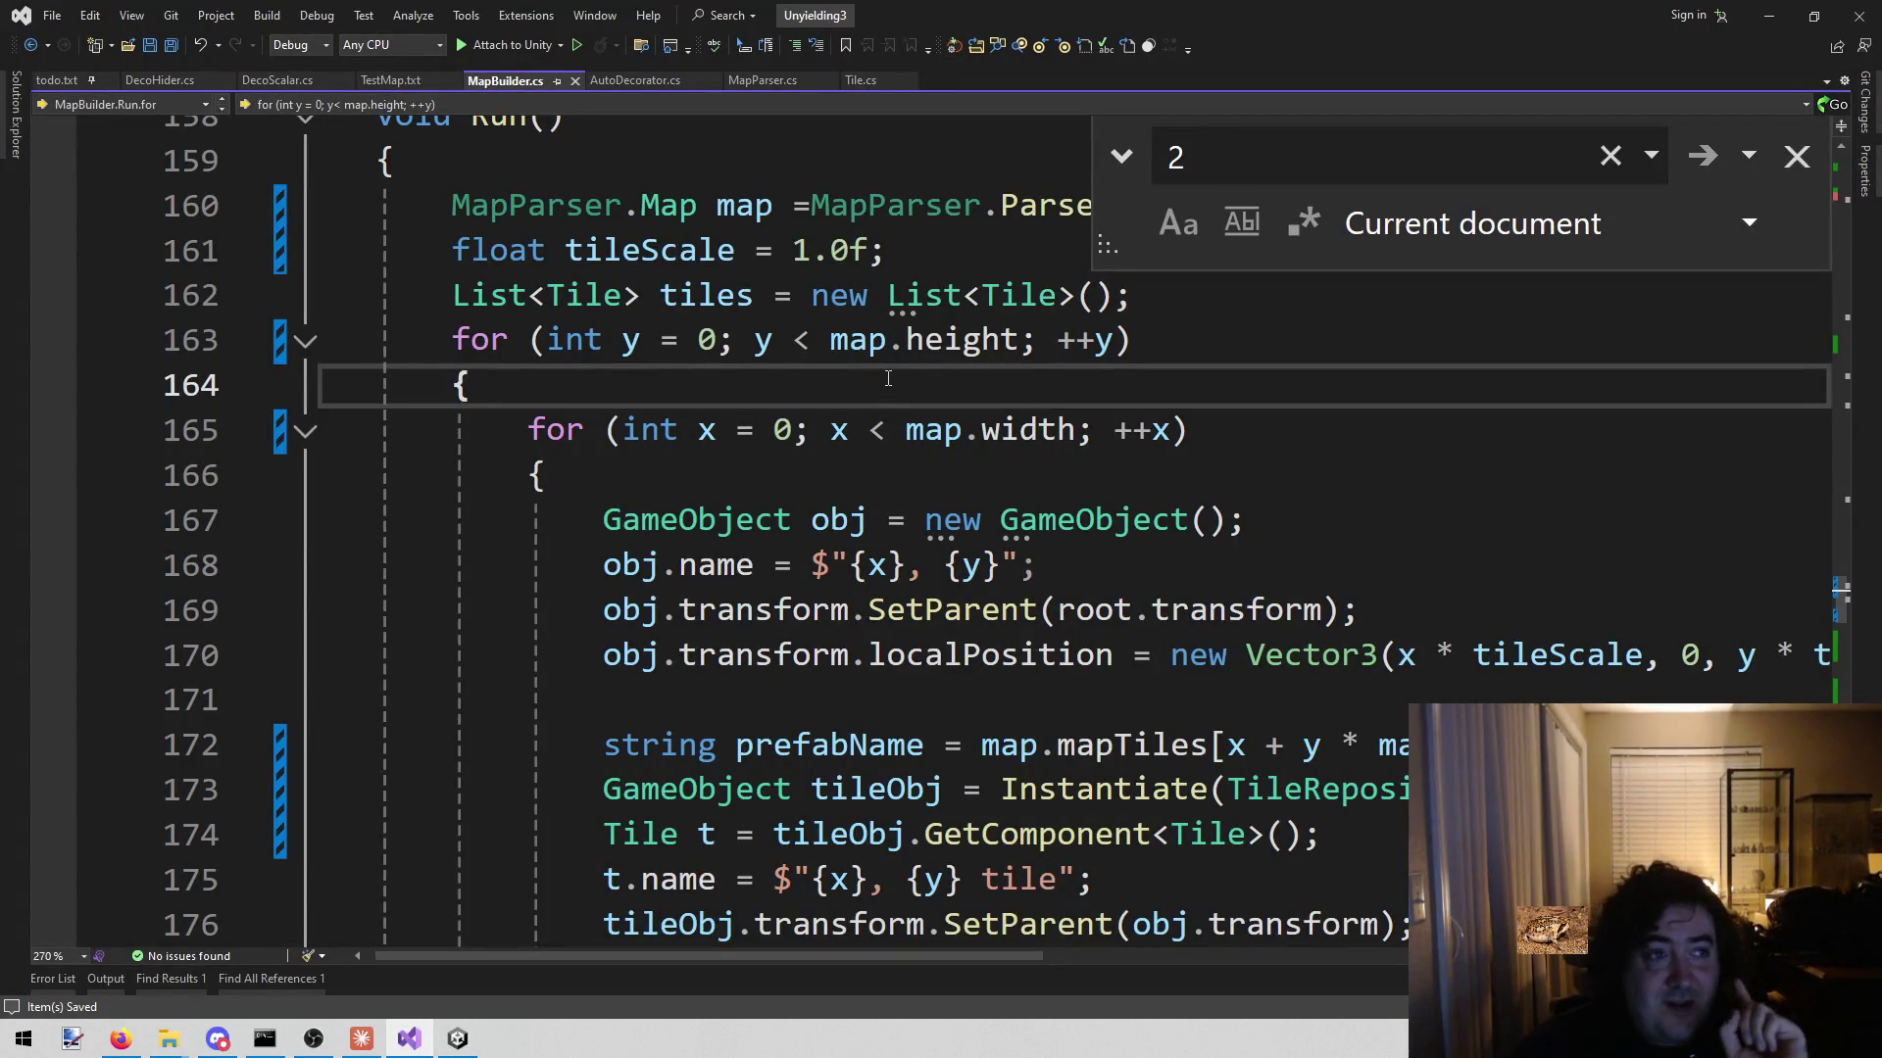
- Change tileScale on line 161 from 1.0f to 1.5f and bring the Unity editor back
left_click(849, 249)
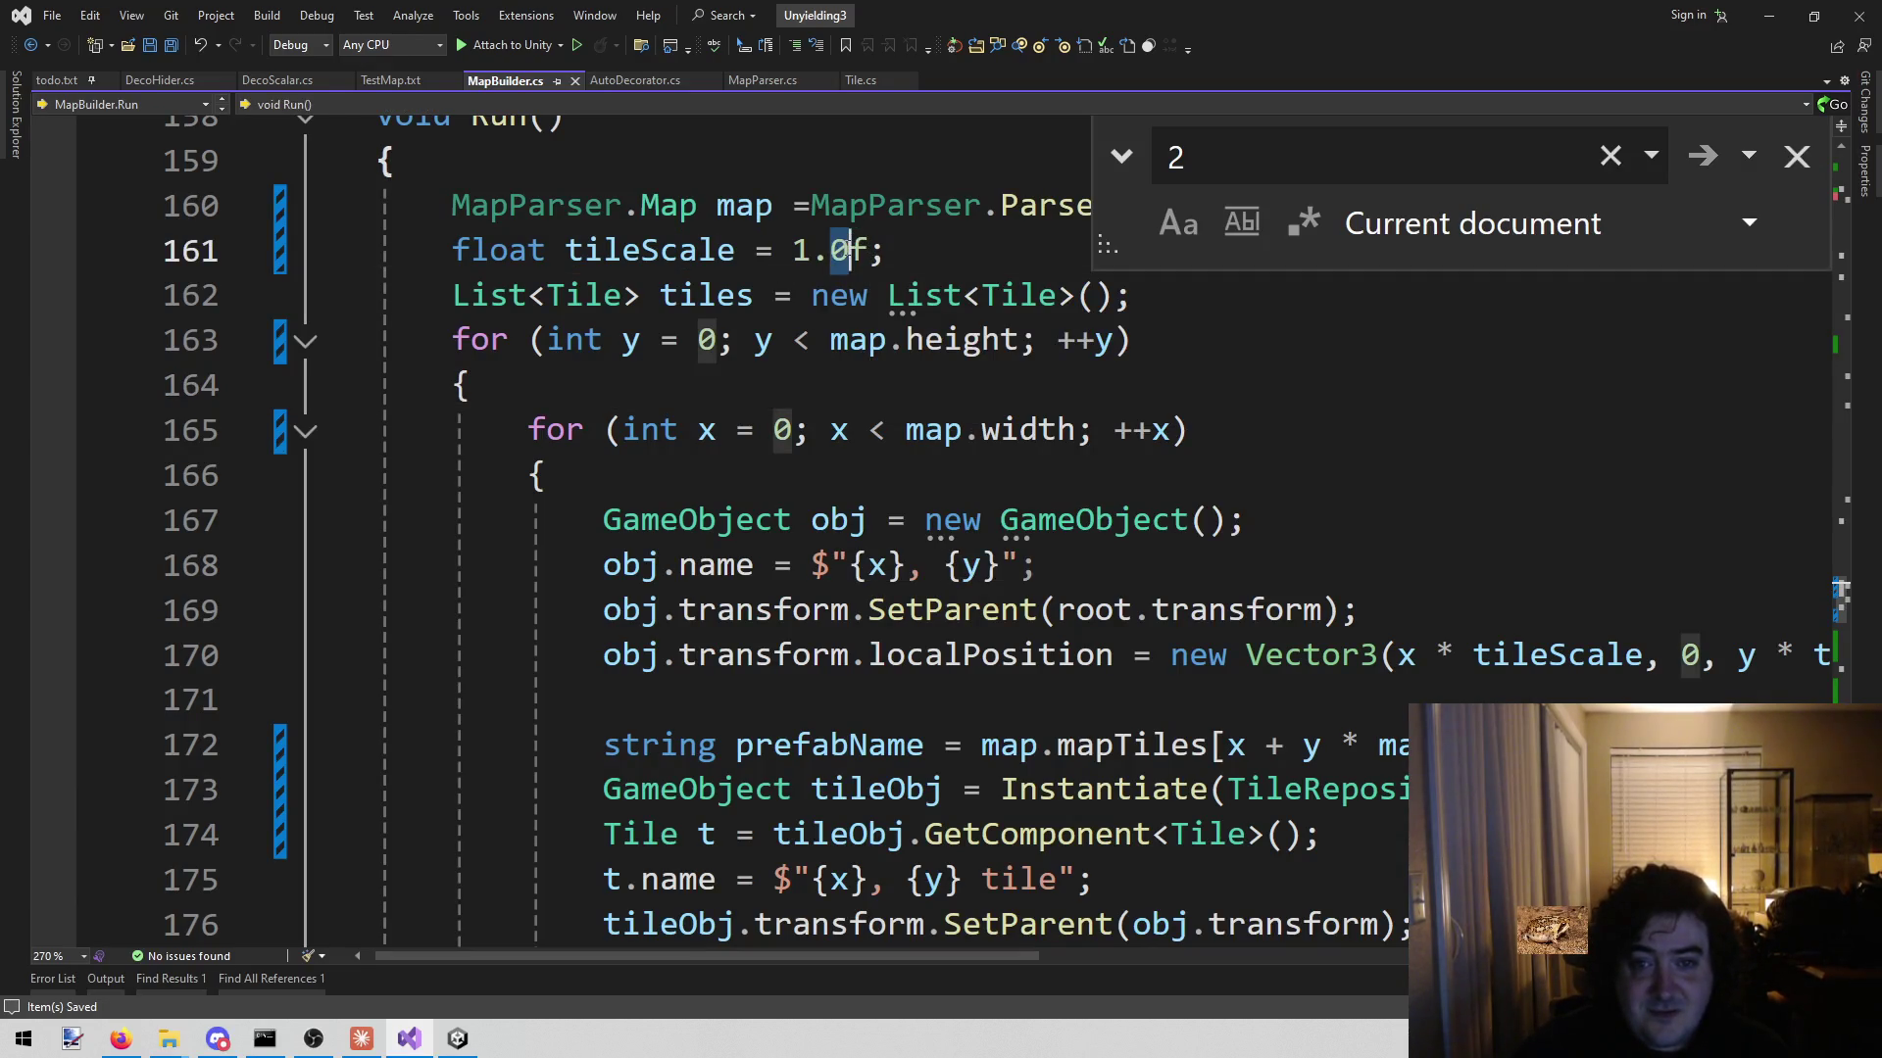
key("BackSpace")
type("5")
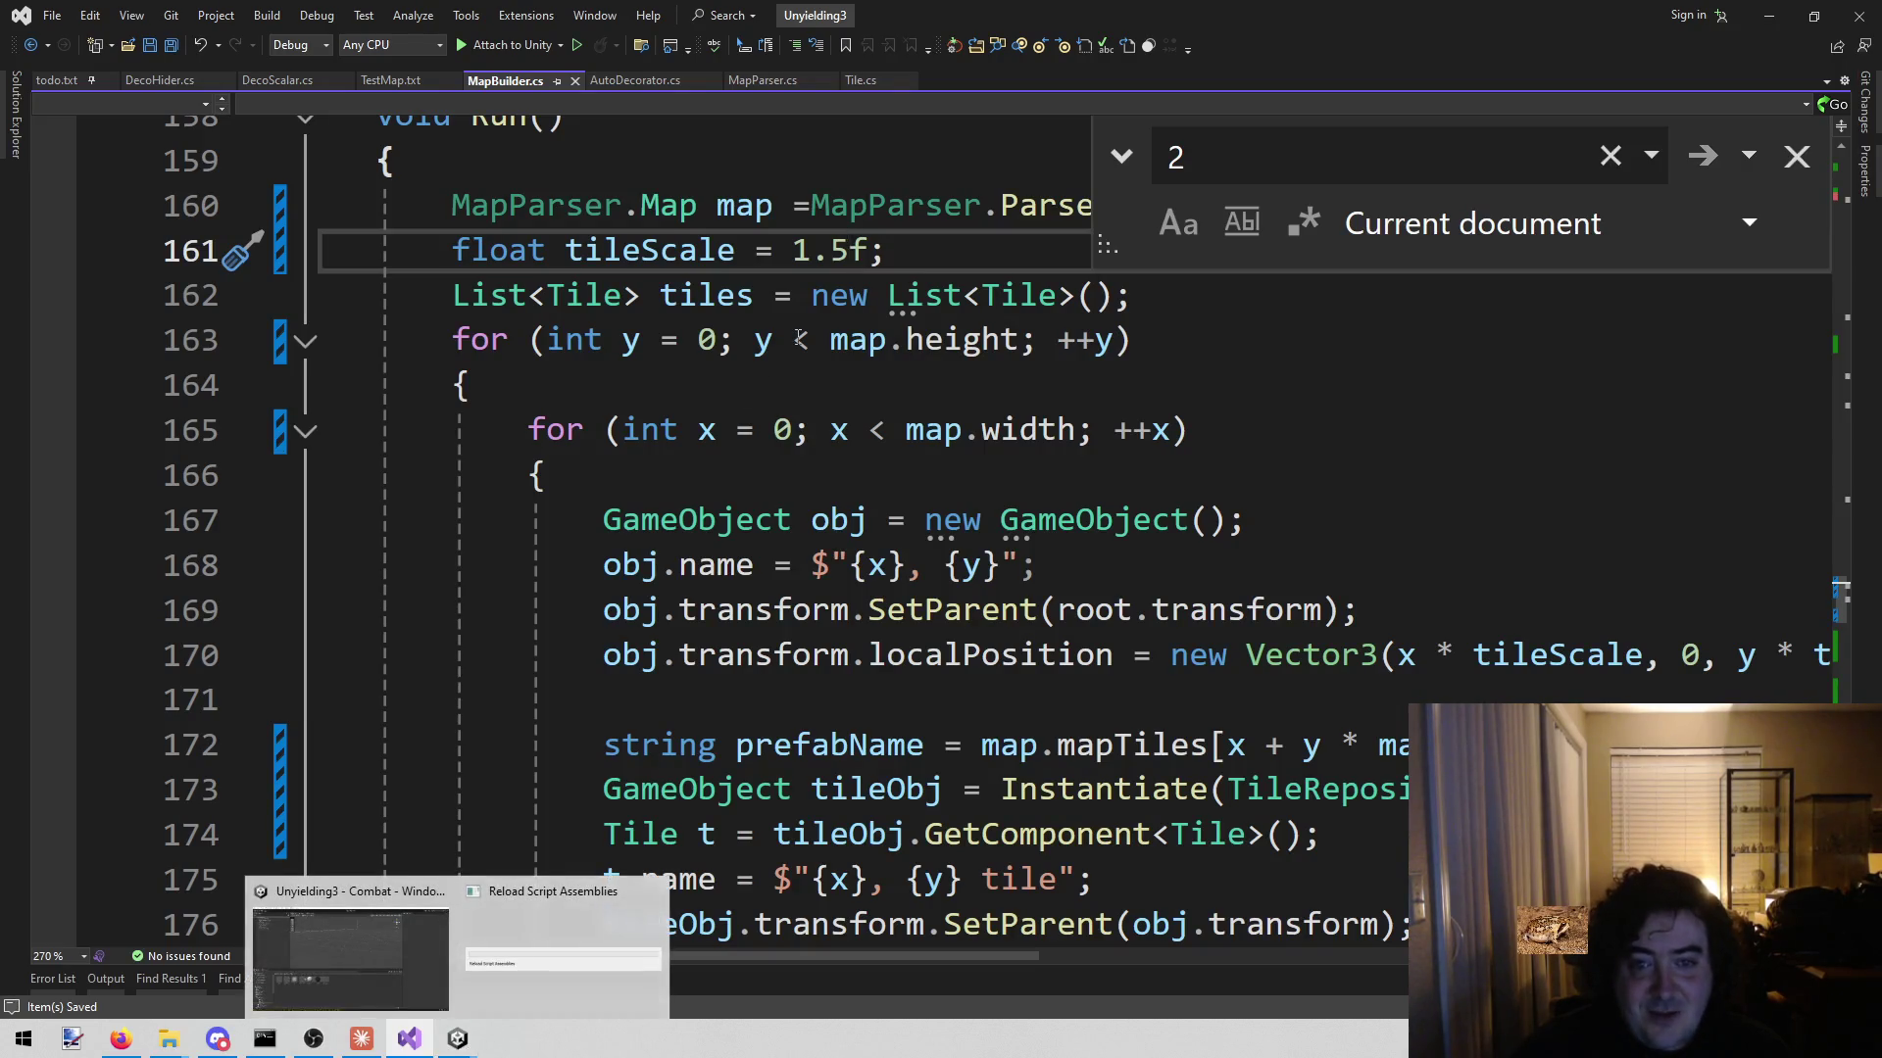
left_click(457, 1039)
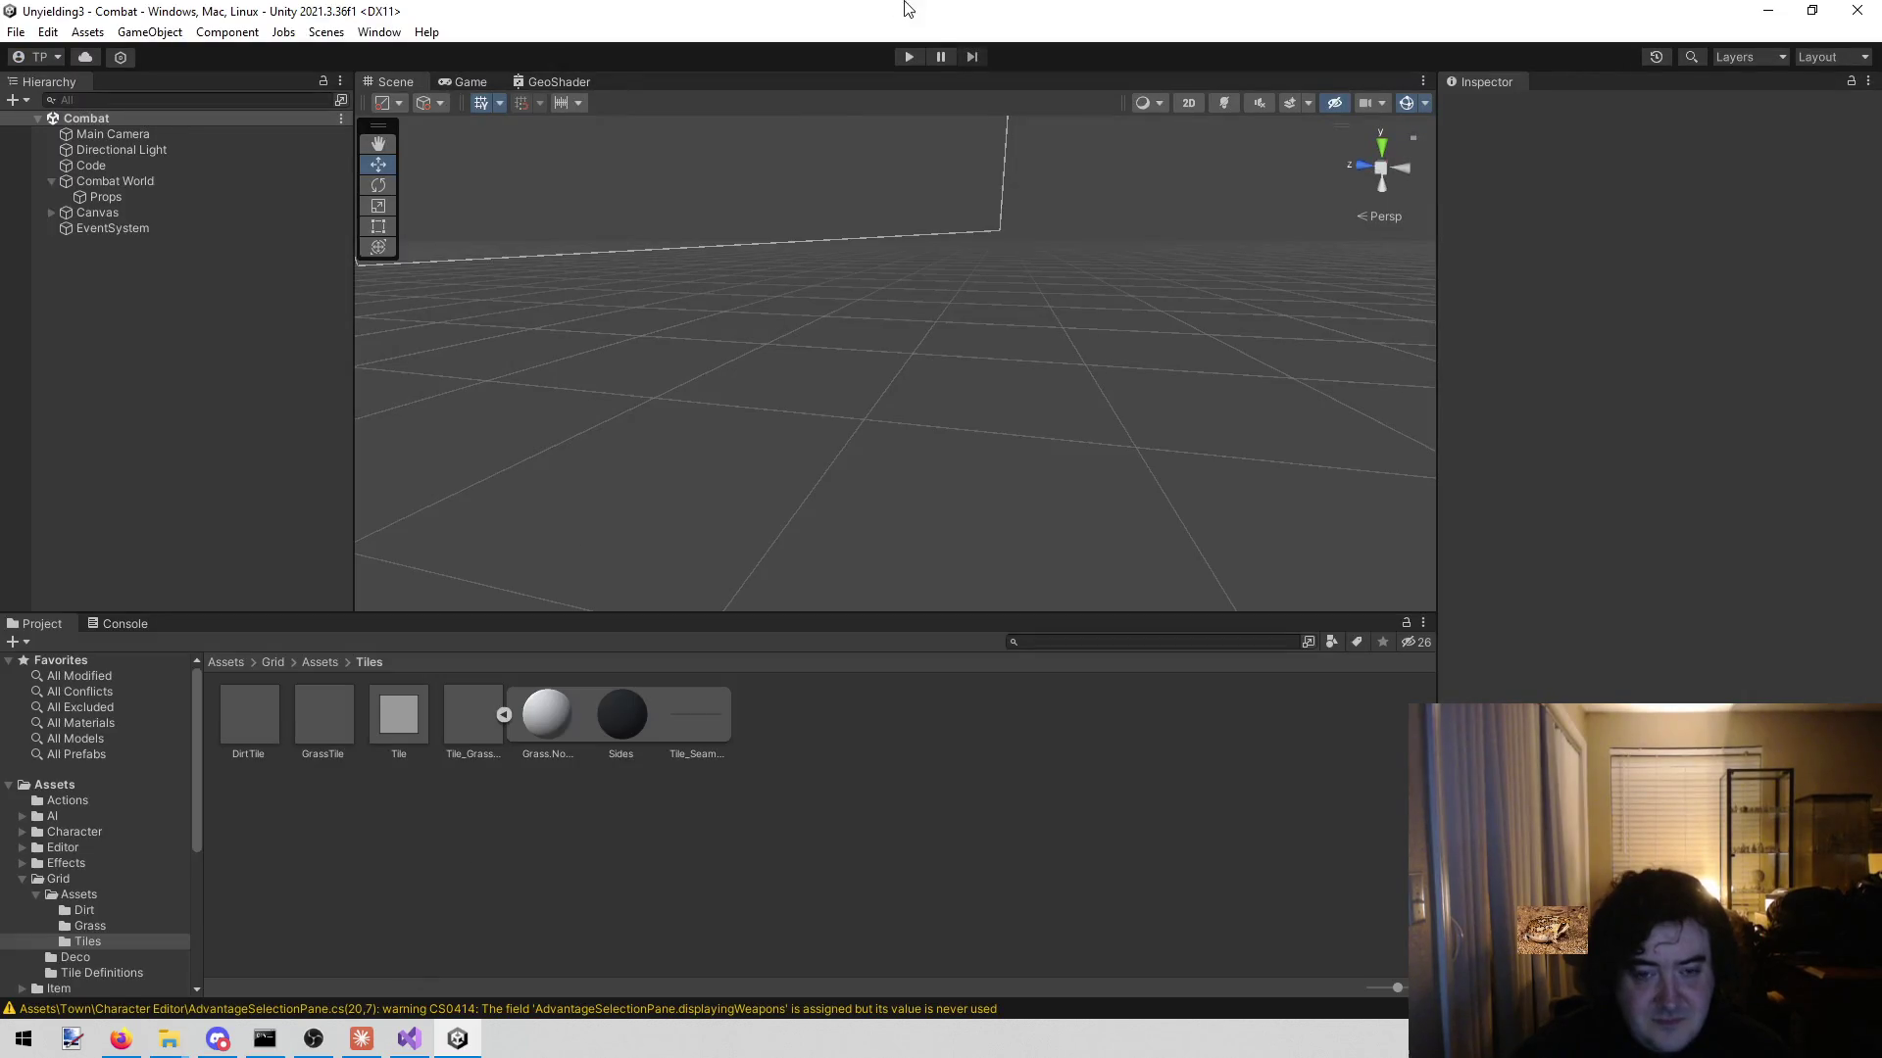
- Run the game and compare the board in the Scene and Game views, ending on Scene
left_click(902, 61)
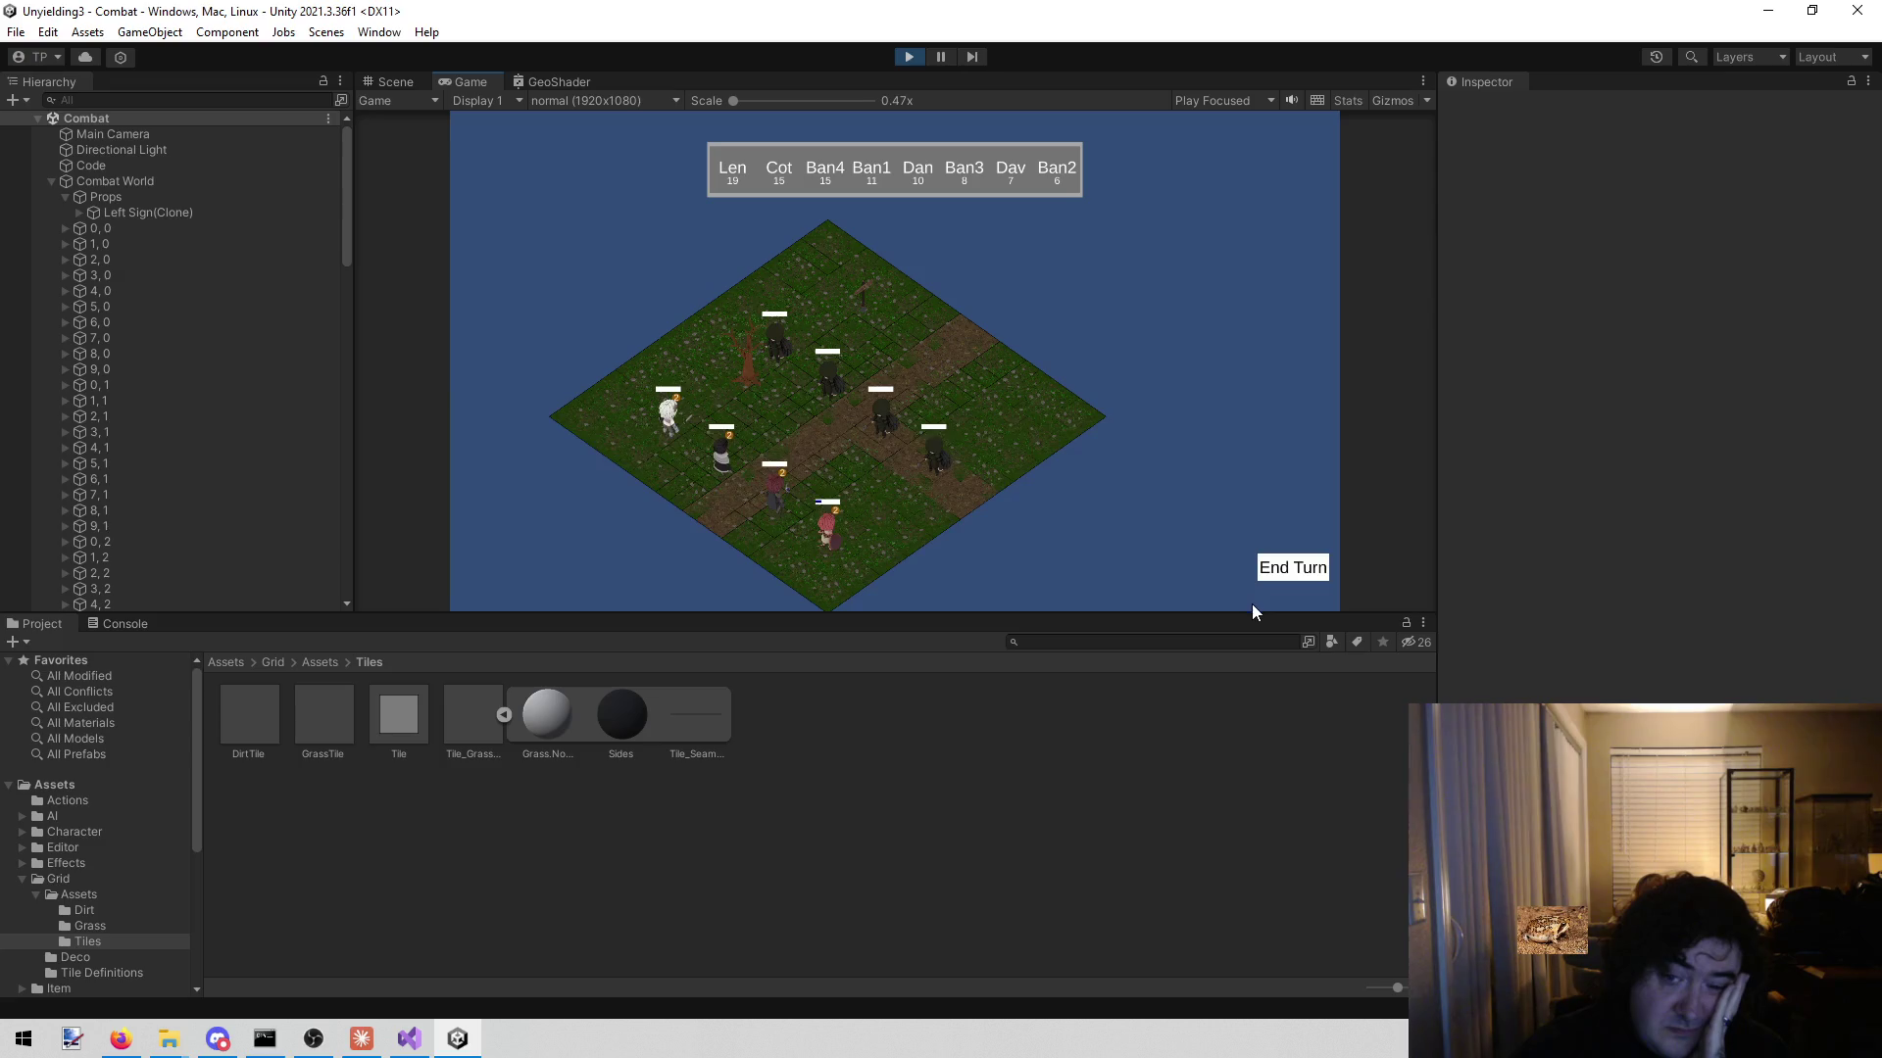
left_click(392, 74)
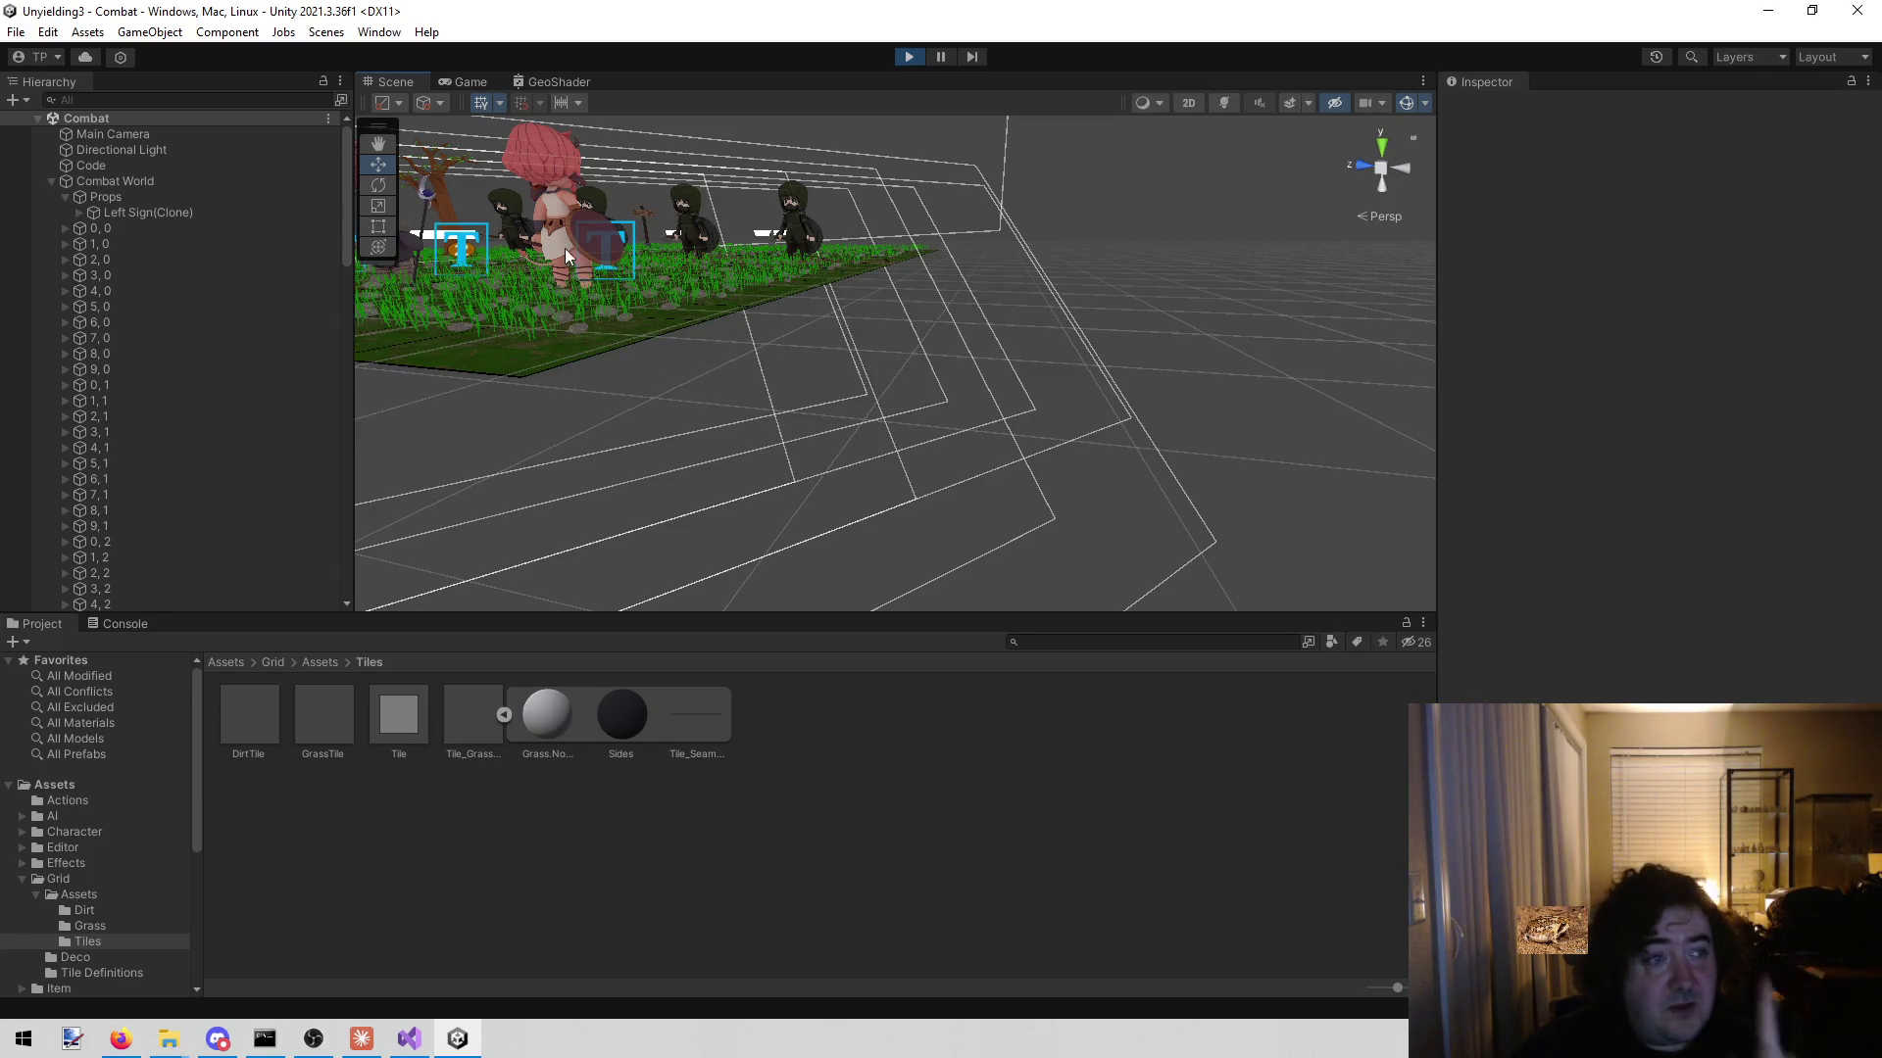
left_click(475, 78)
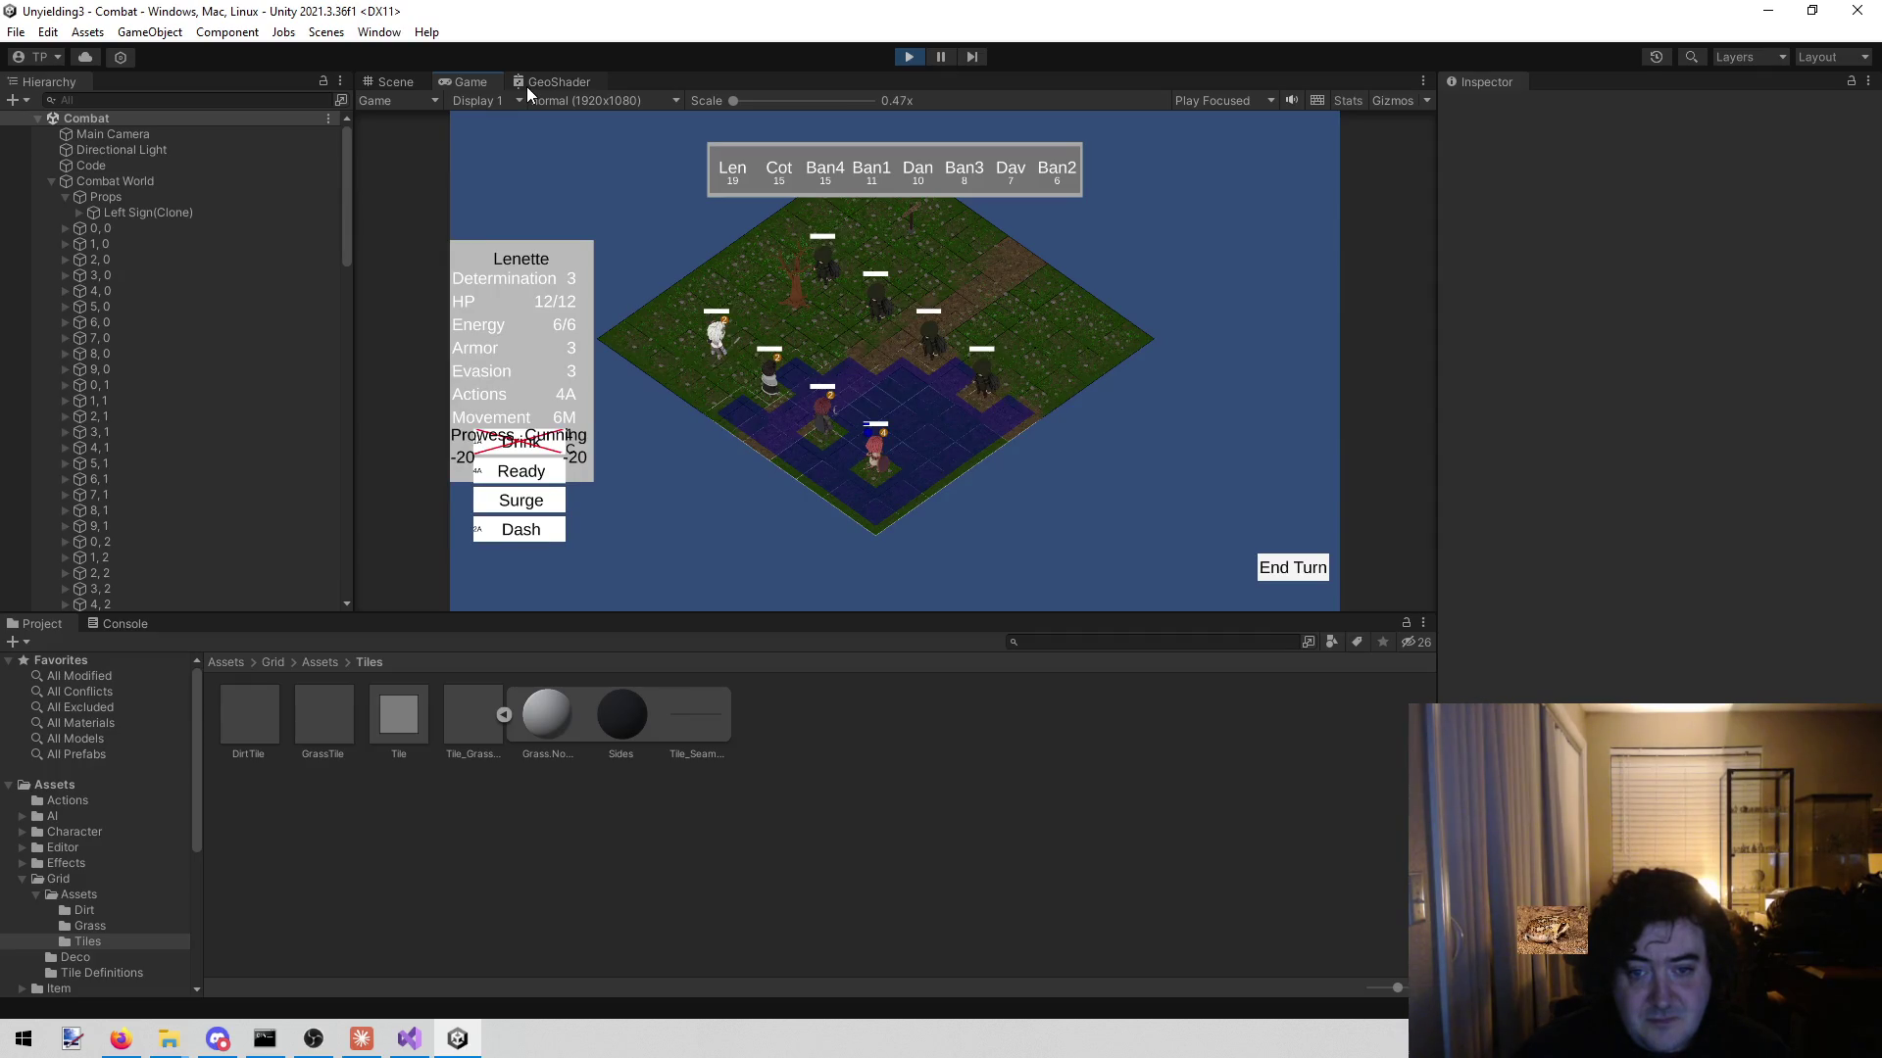
left_click(391, 83)
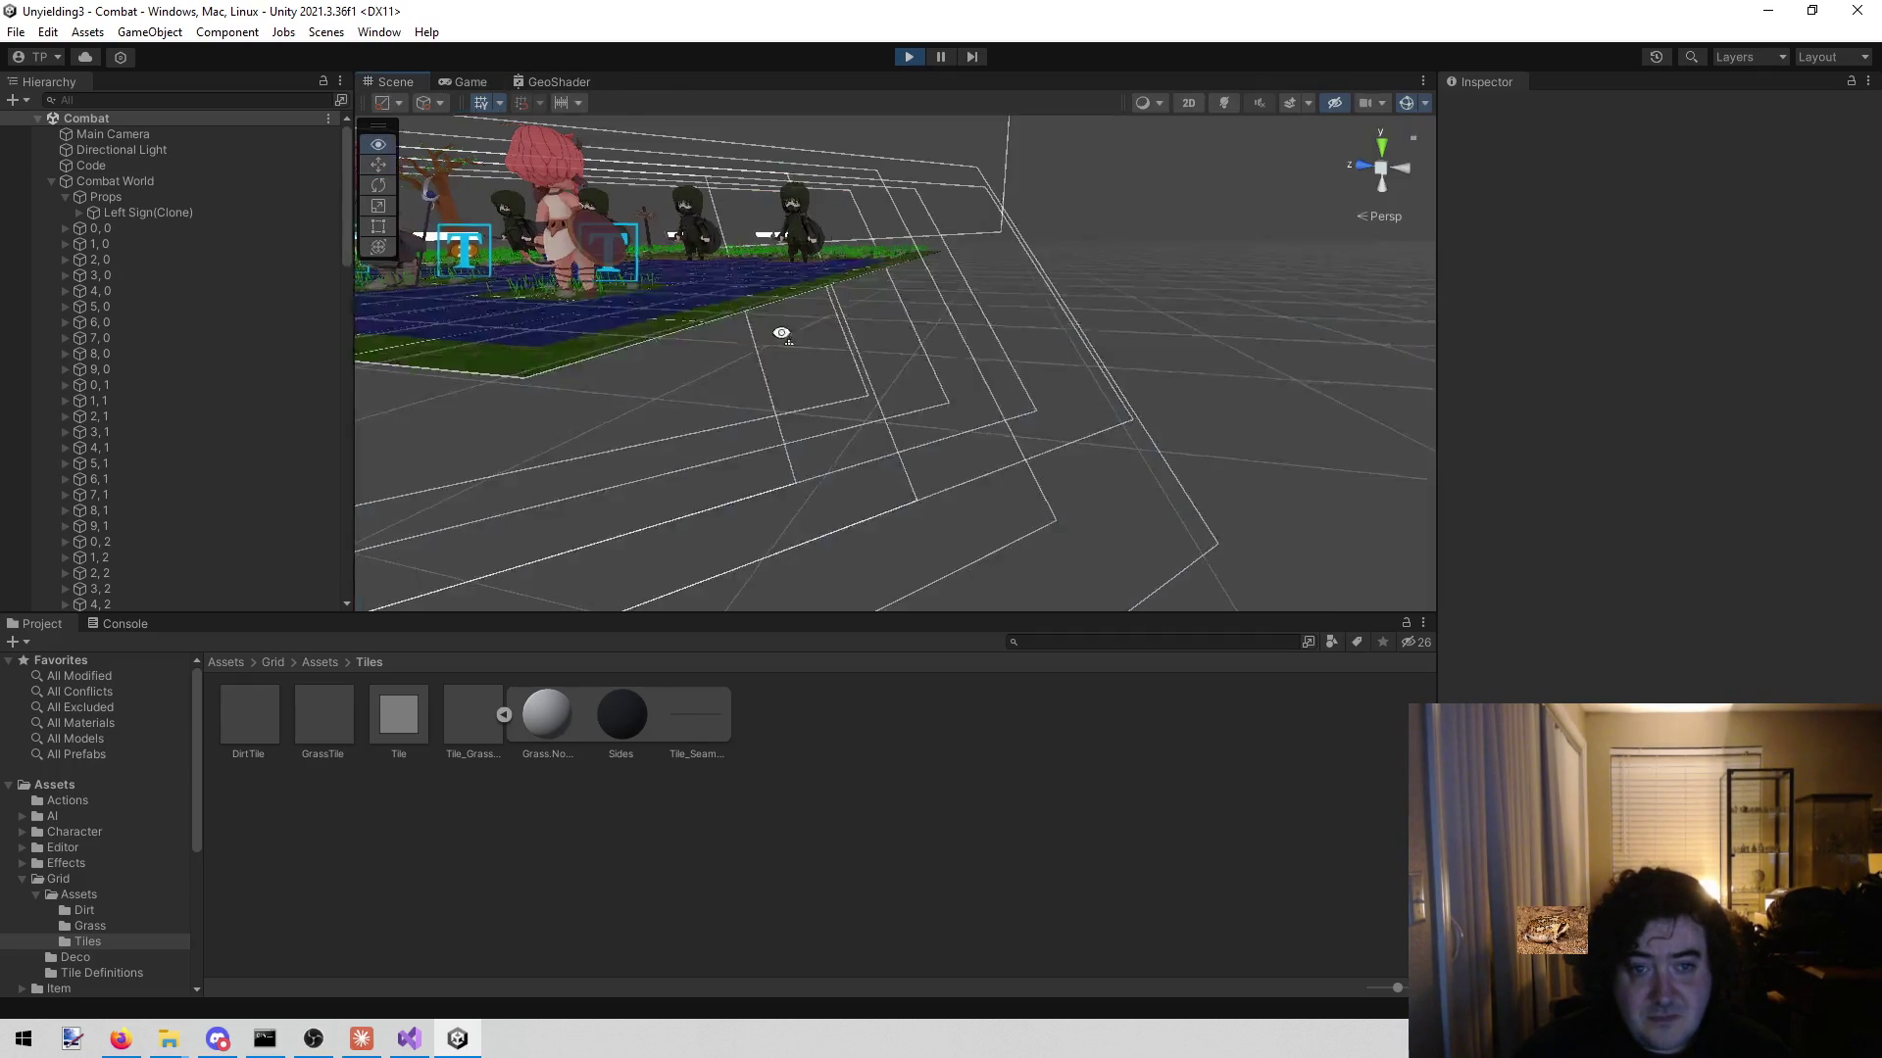
- Select tiles 0, 0 and 1, 0 and drag them together along Z to about -5.408
scroll(782, 333, "up", 5)
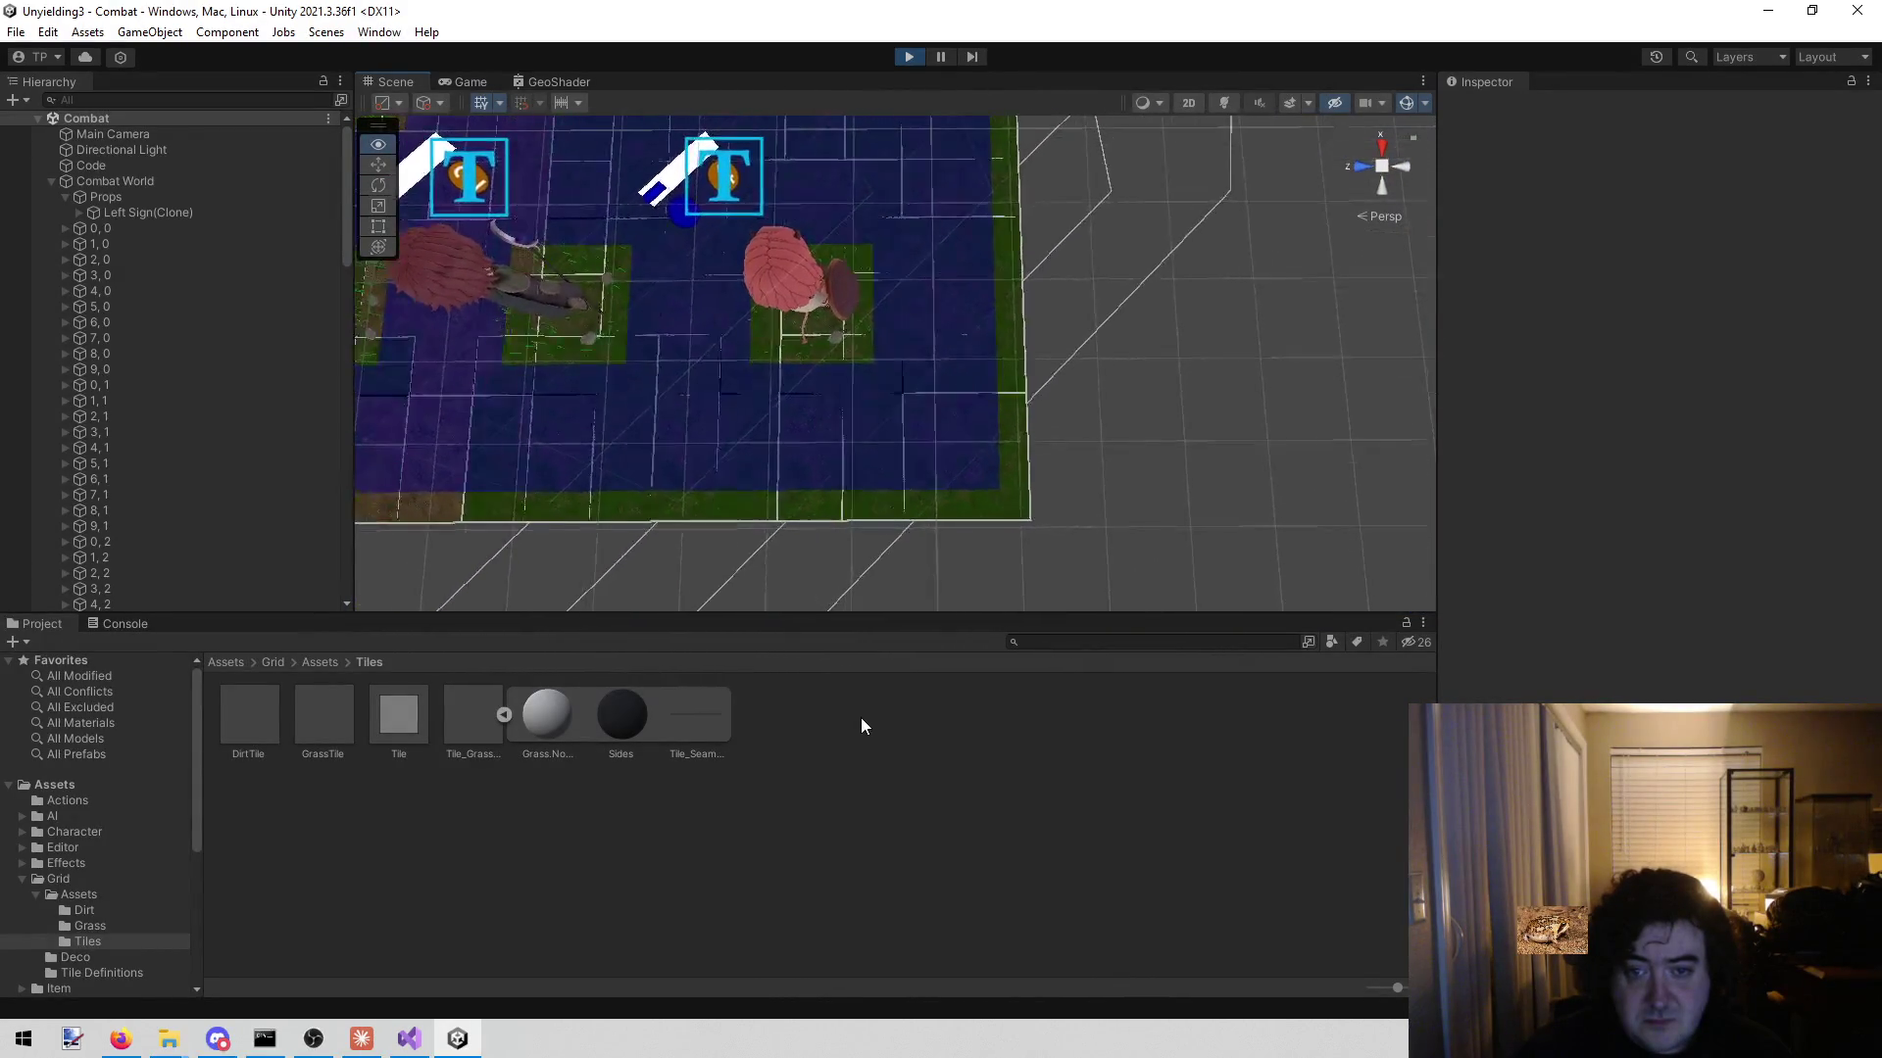
left_click(113, 232)
left_click(120, 243)
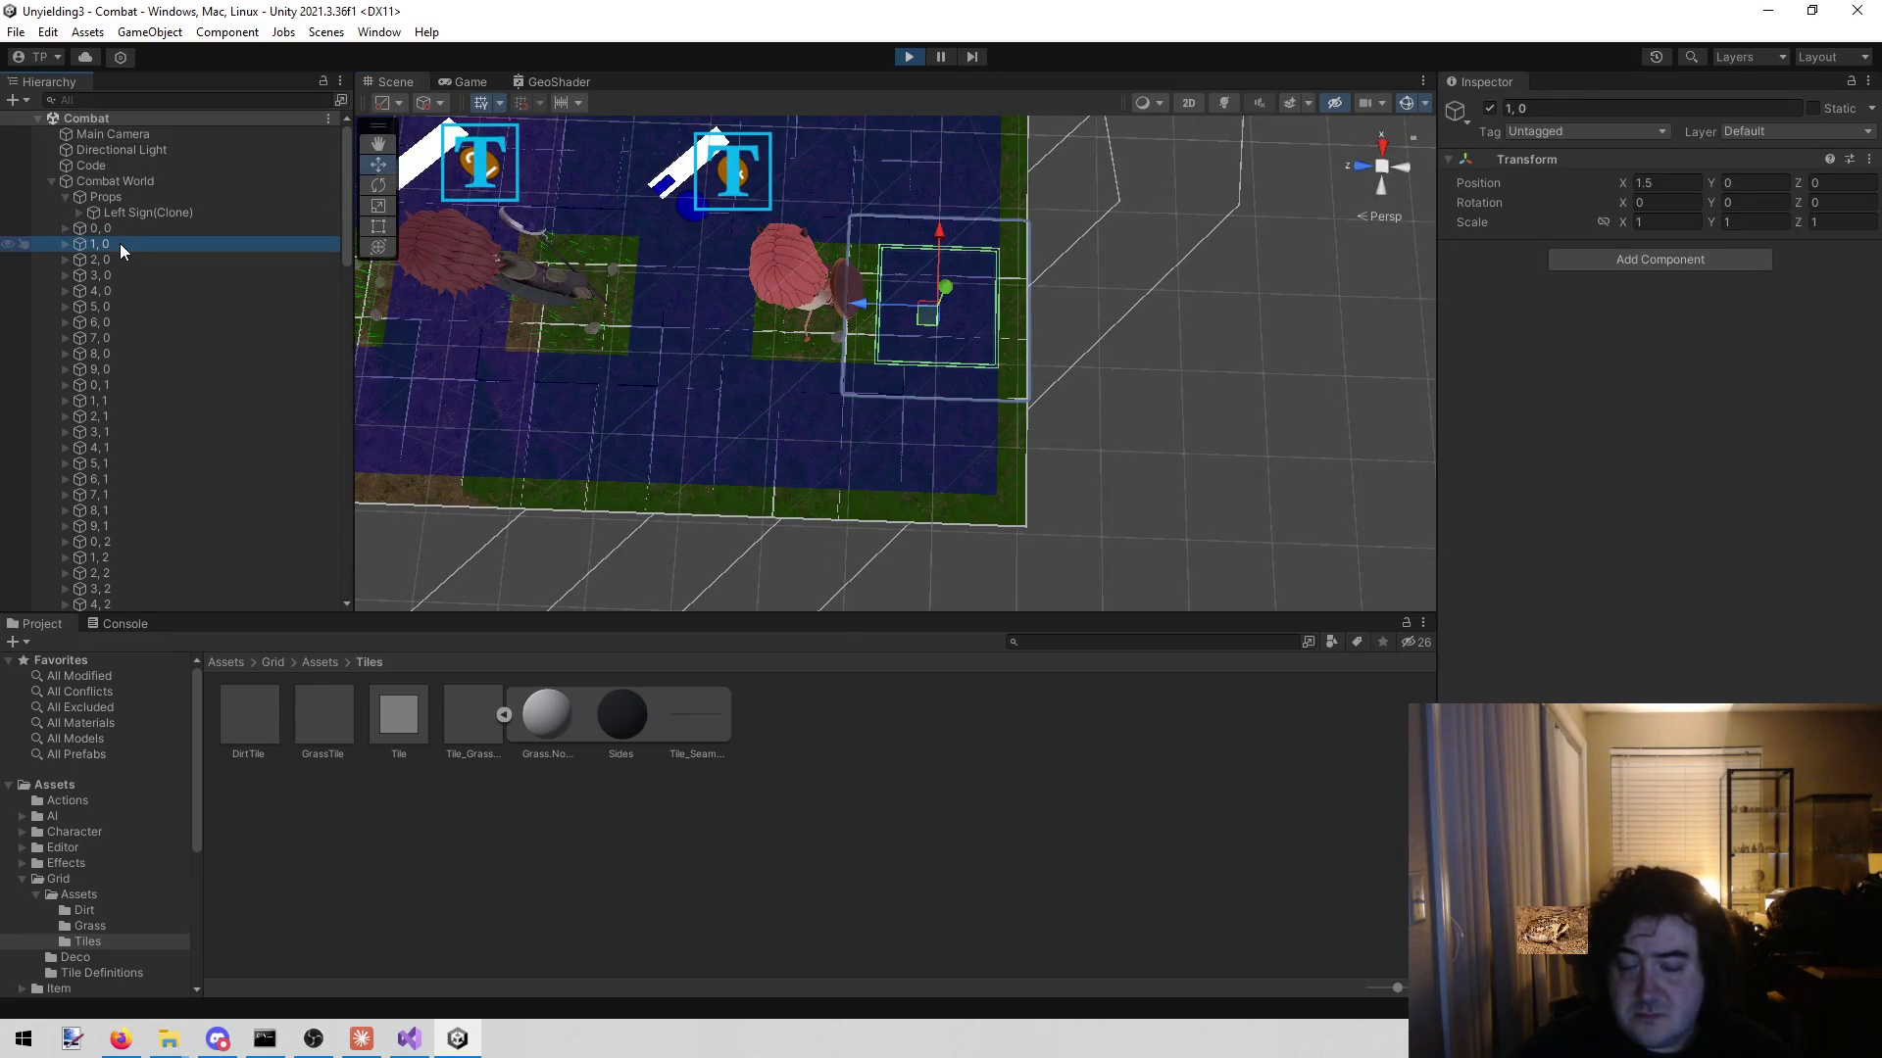
left_click(126, 232)
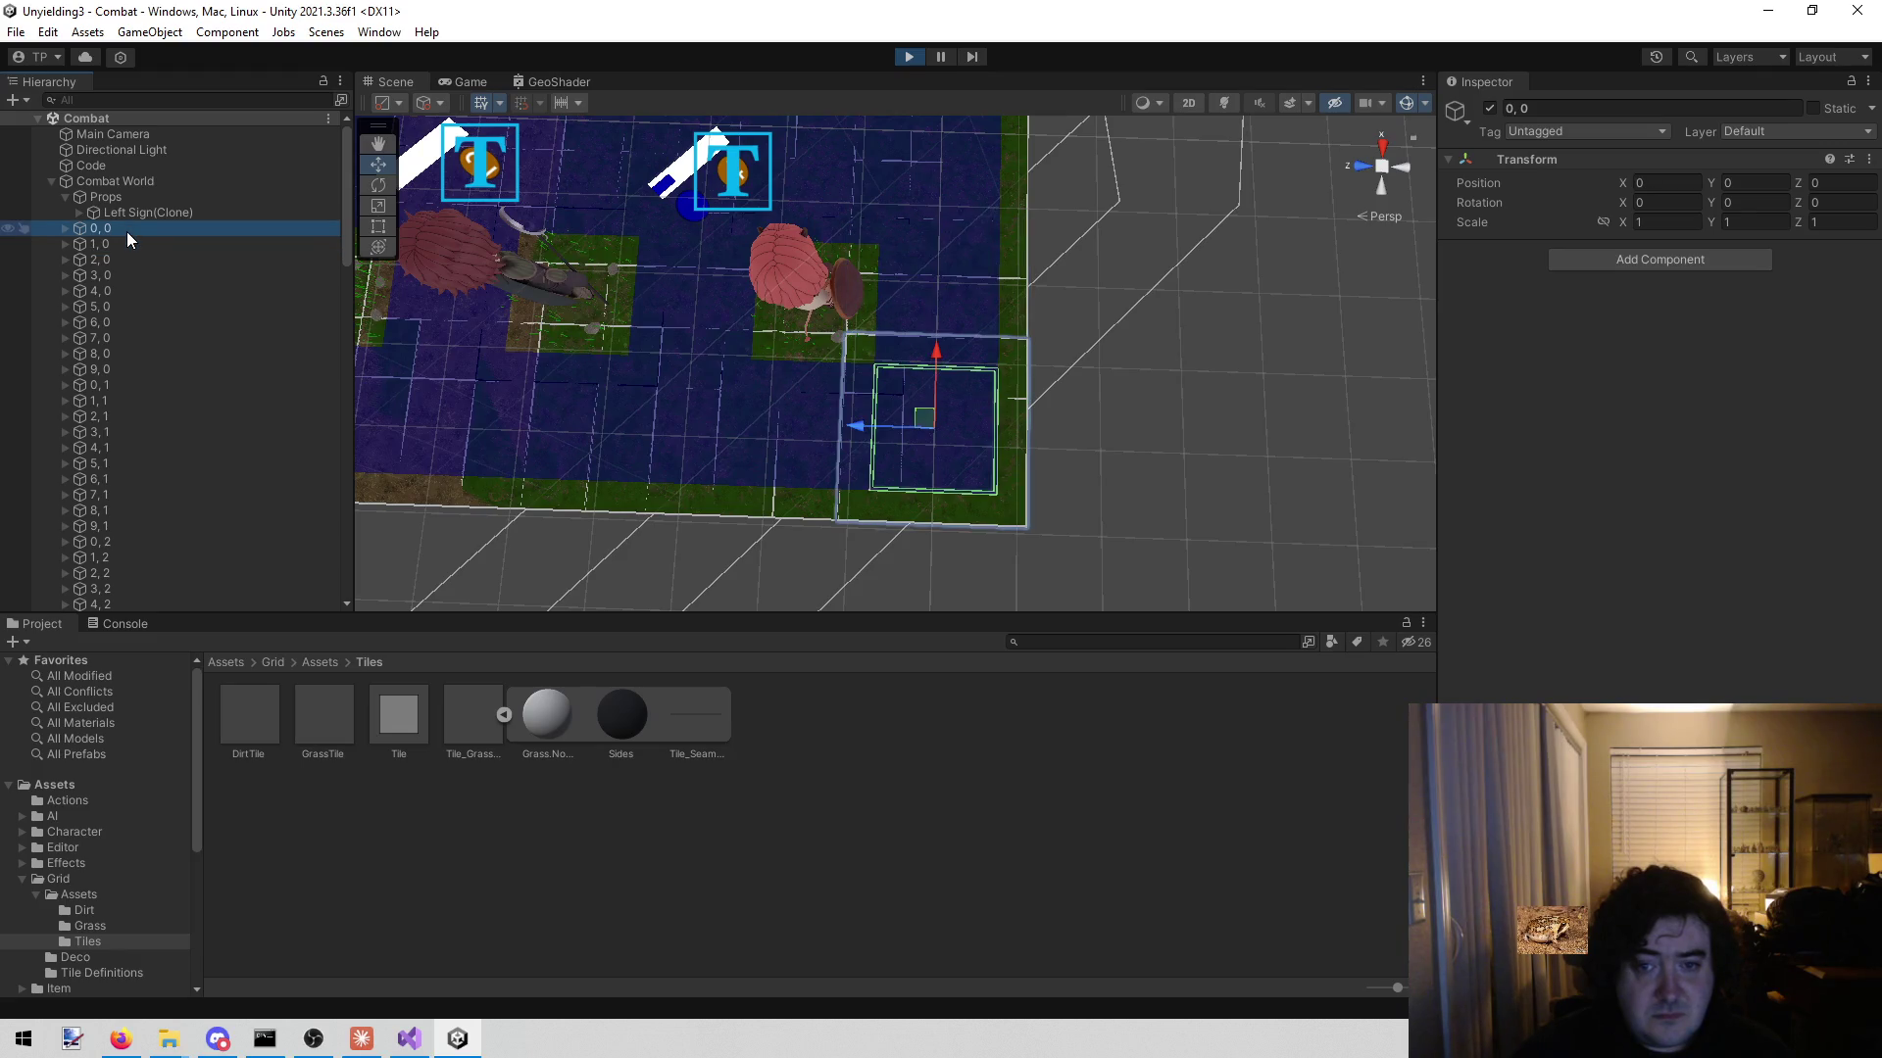
mouse_move(1176, 472)
left_mouse_down()
mouse_move(803, 483)
mouse_move(1034, 391)
mouse_move(1150, 408)
left_mouse_up()
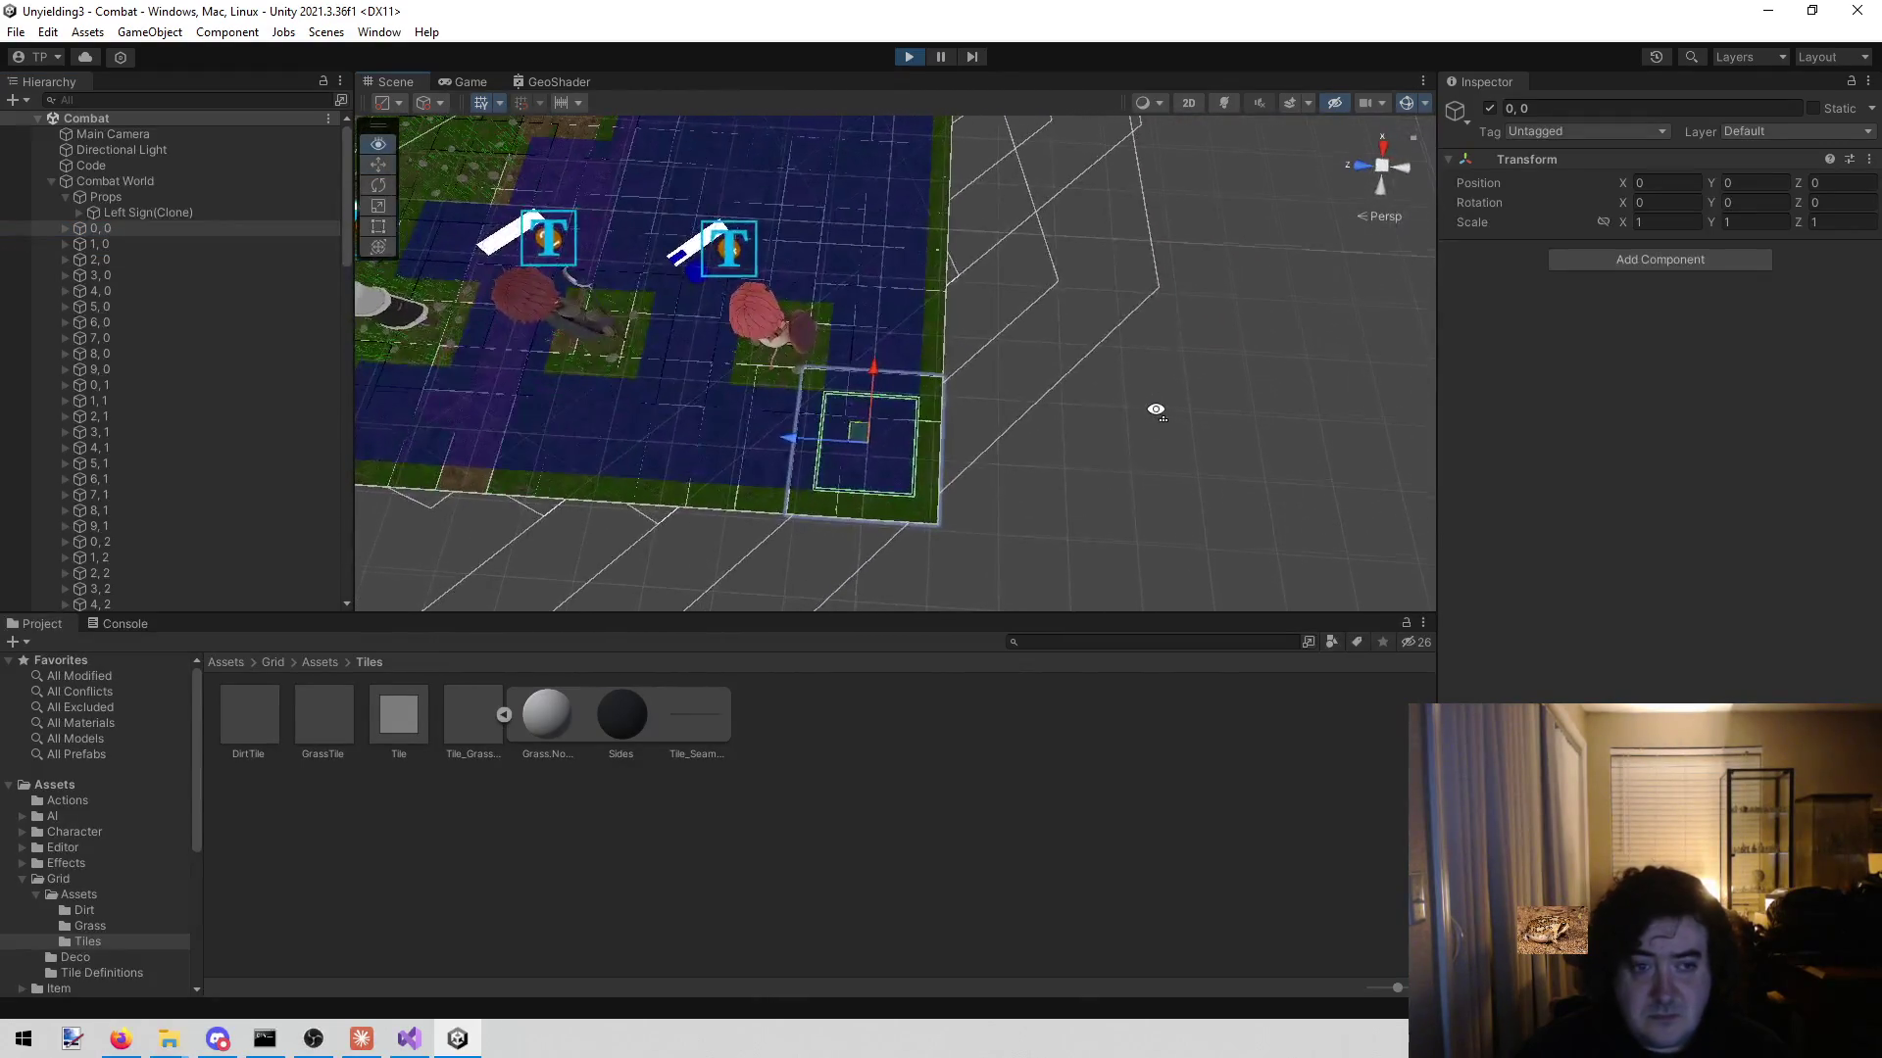
left_click(203, 241, "shift")
left_click_drag(810, 360, 1140, 354)
key("f")
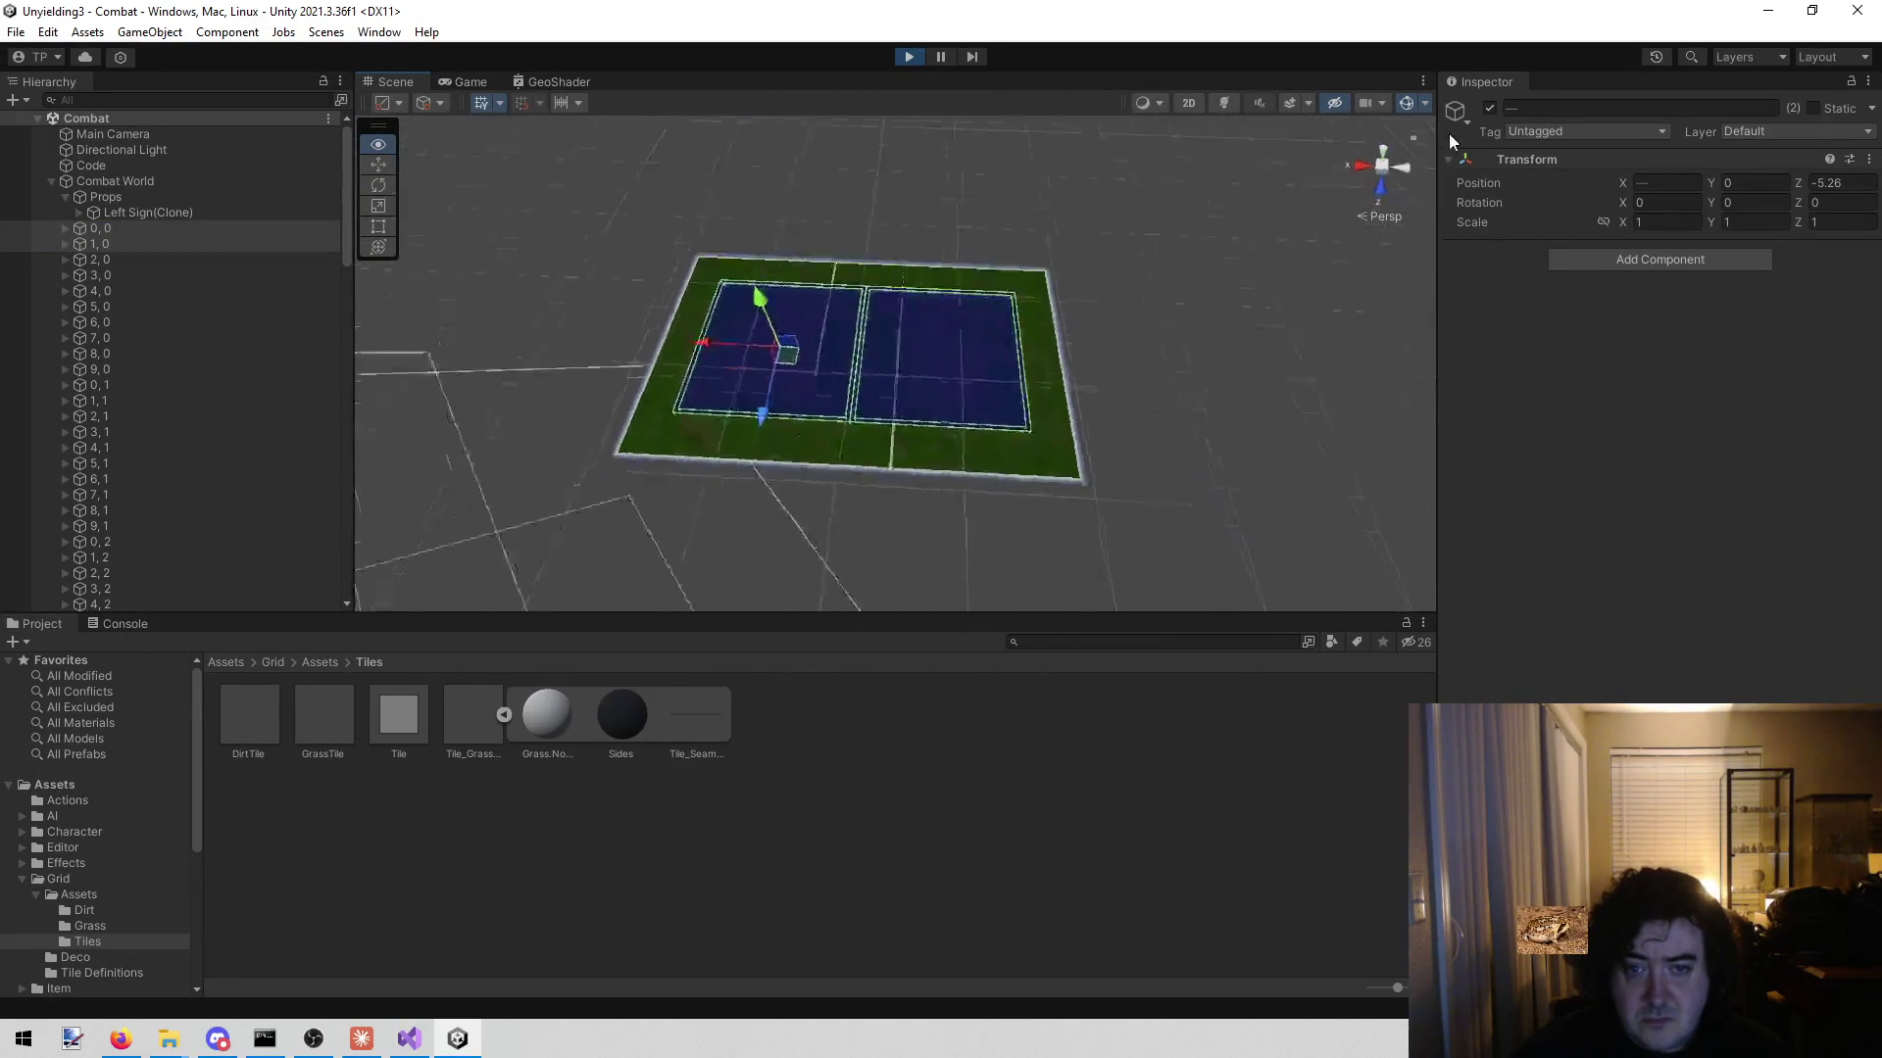
scroll(1421, 267, "down", 3)
scroll(1421, 267, "up", 5)
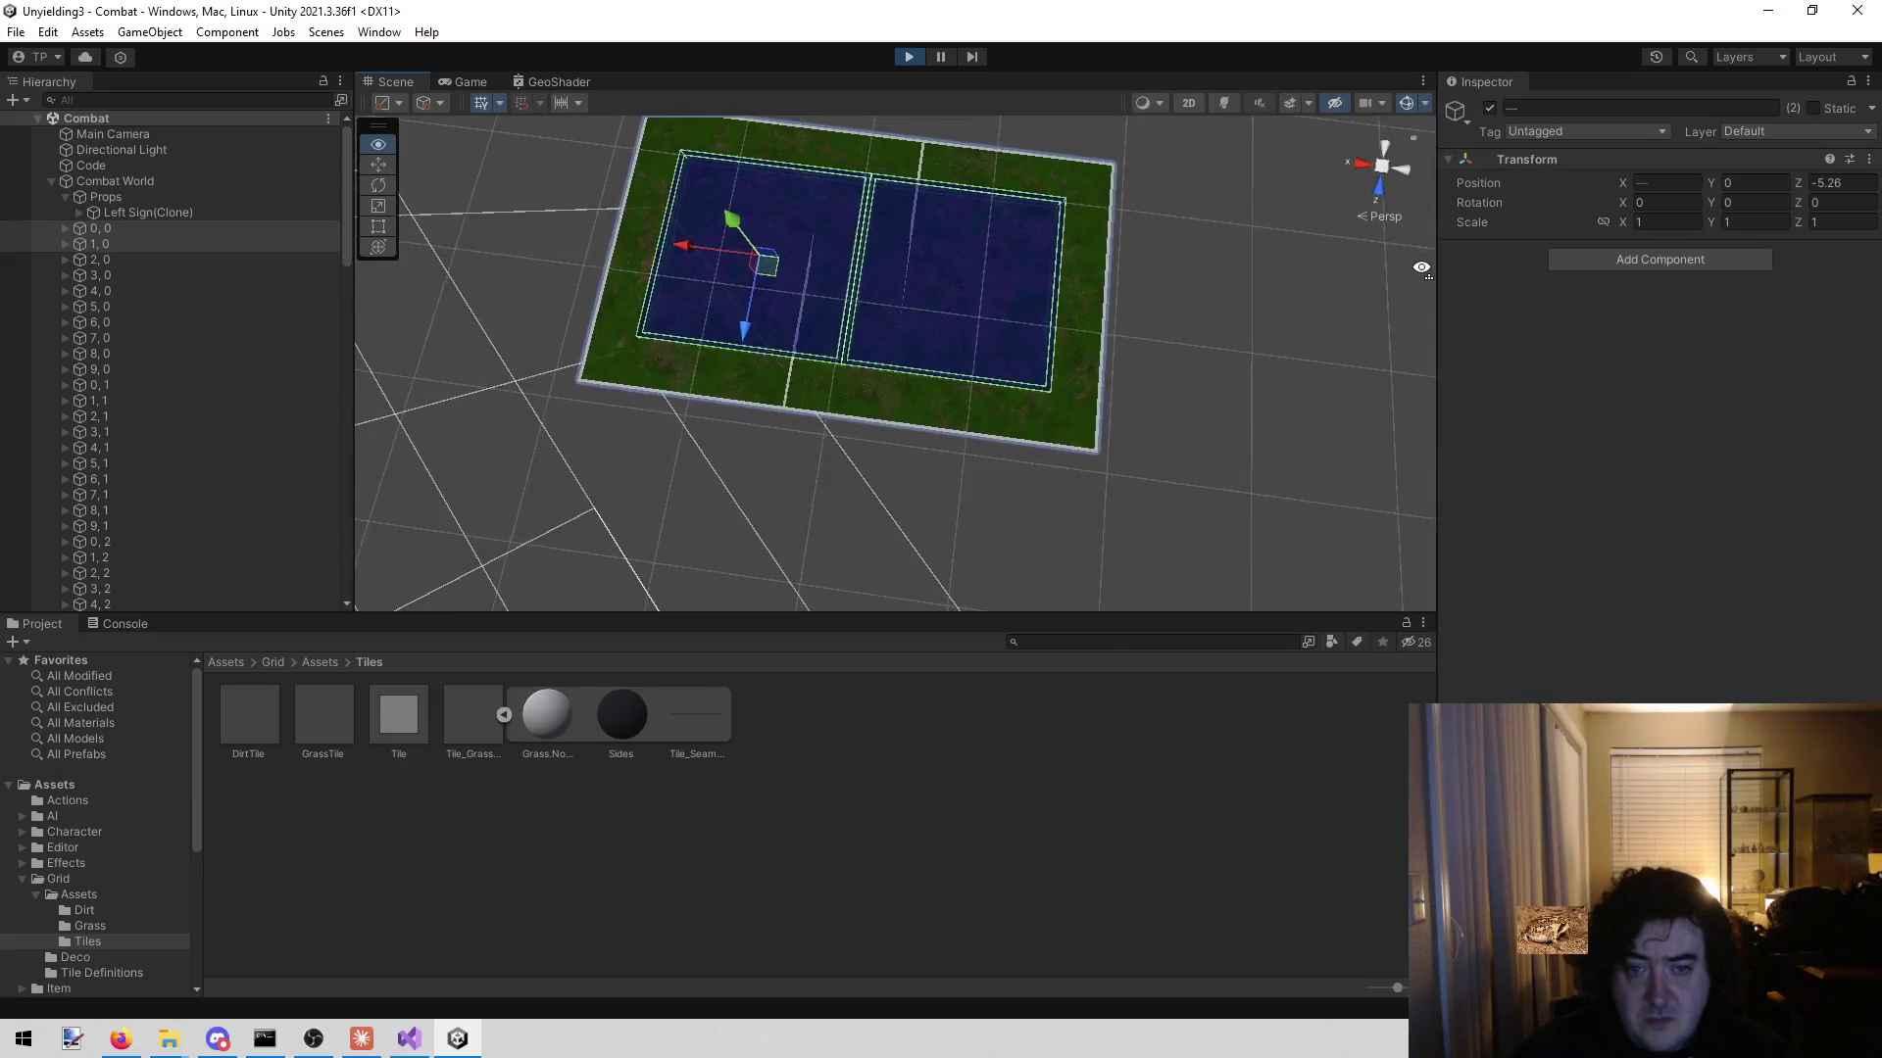
mouse_move(1421, 267)
left_mouse_down()
mouse_move(784, 588)
mouse_move(39, 1044)
mouse_move(1372, 294)
mouse_move(1419, 189)
mouse_move(1084, 294)
mouse_move(971, 304)
mouse_move(924, 285)
mouse_move(953, 285)
mouse_move(958, 180)
mouse_move(944, 261)
left_mouse_up()
left_click_drag(828, 284, 849, 265)
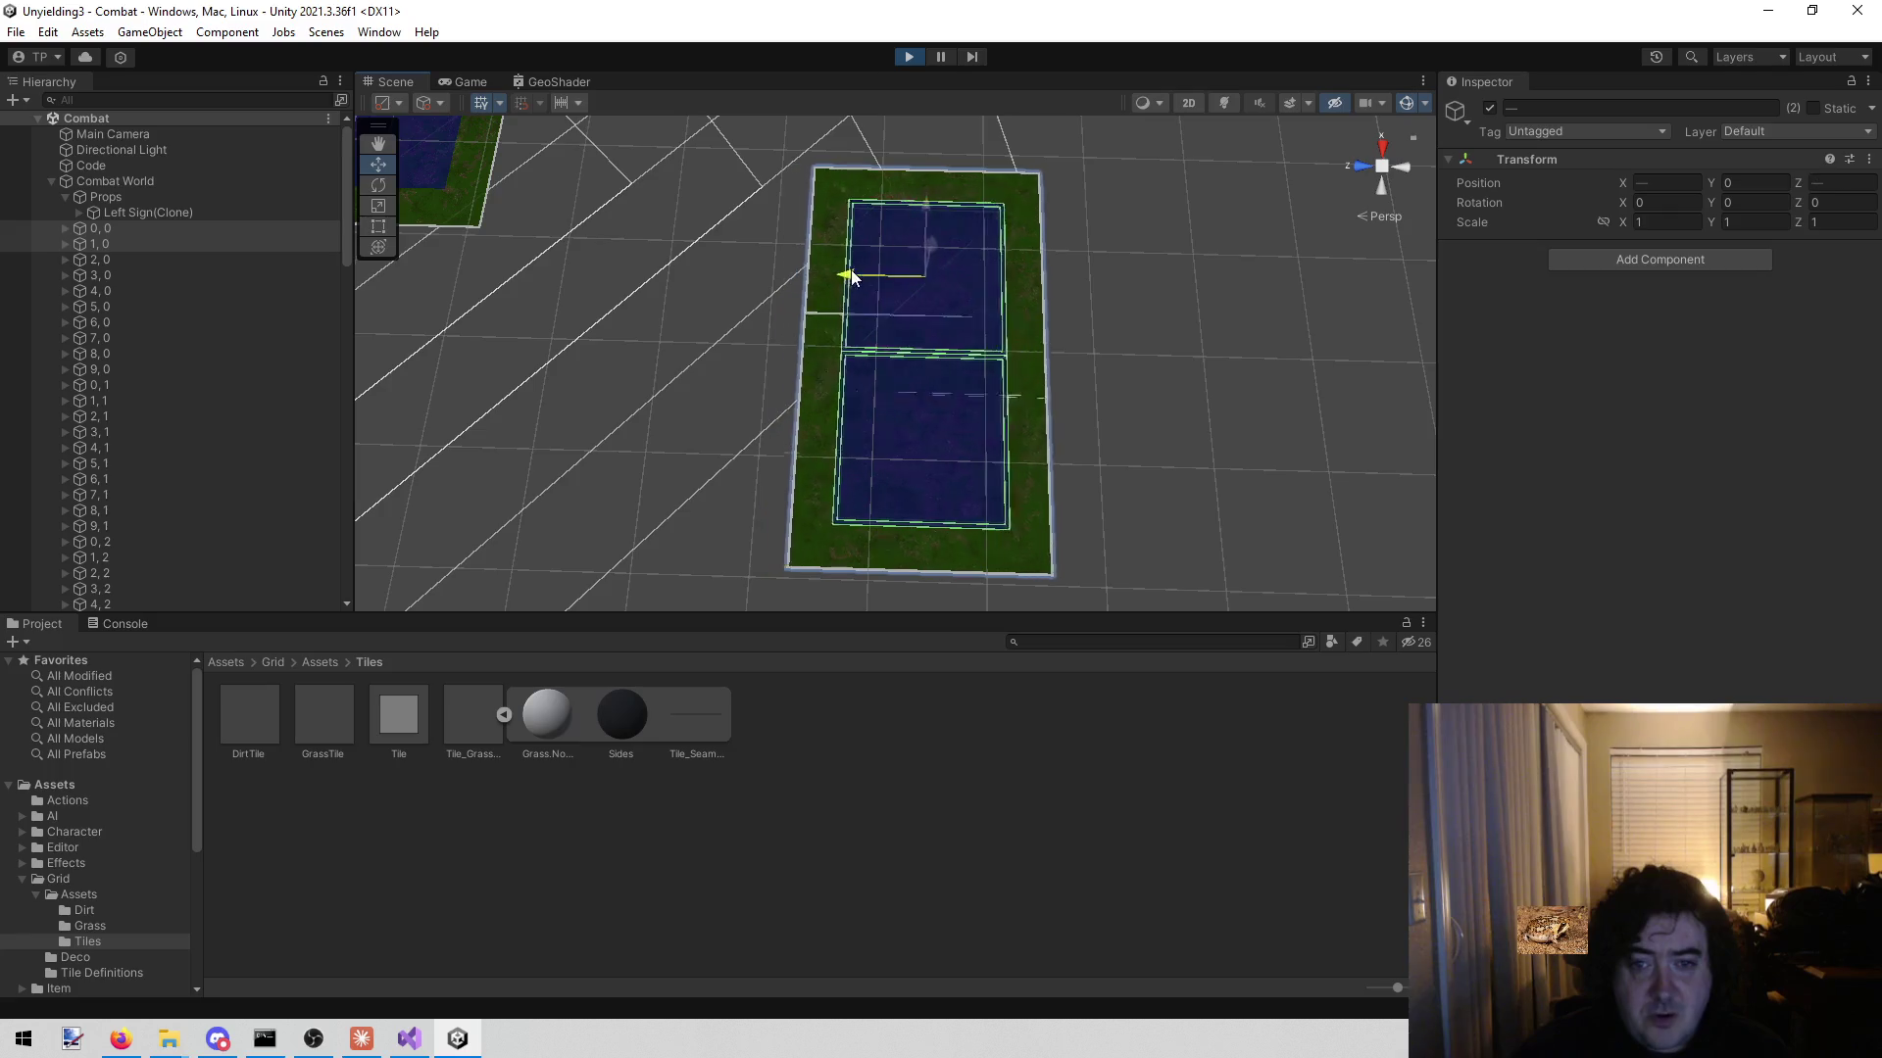
- Slide tile 0, 0 alone along Z, then set tile 1, 0's Position X to 2
left_click(227, 229)
mouse_move(849, 438)
left_mouse_down()
mouse_move(924, 421)
mouse_move(855, 410)
left_mouse_up()
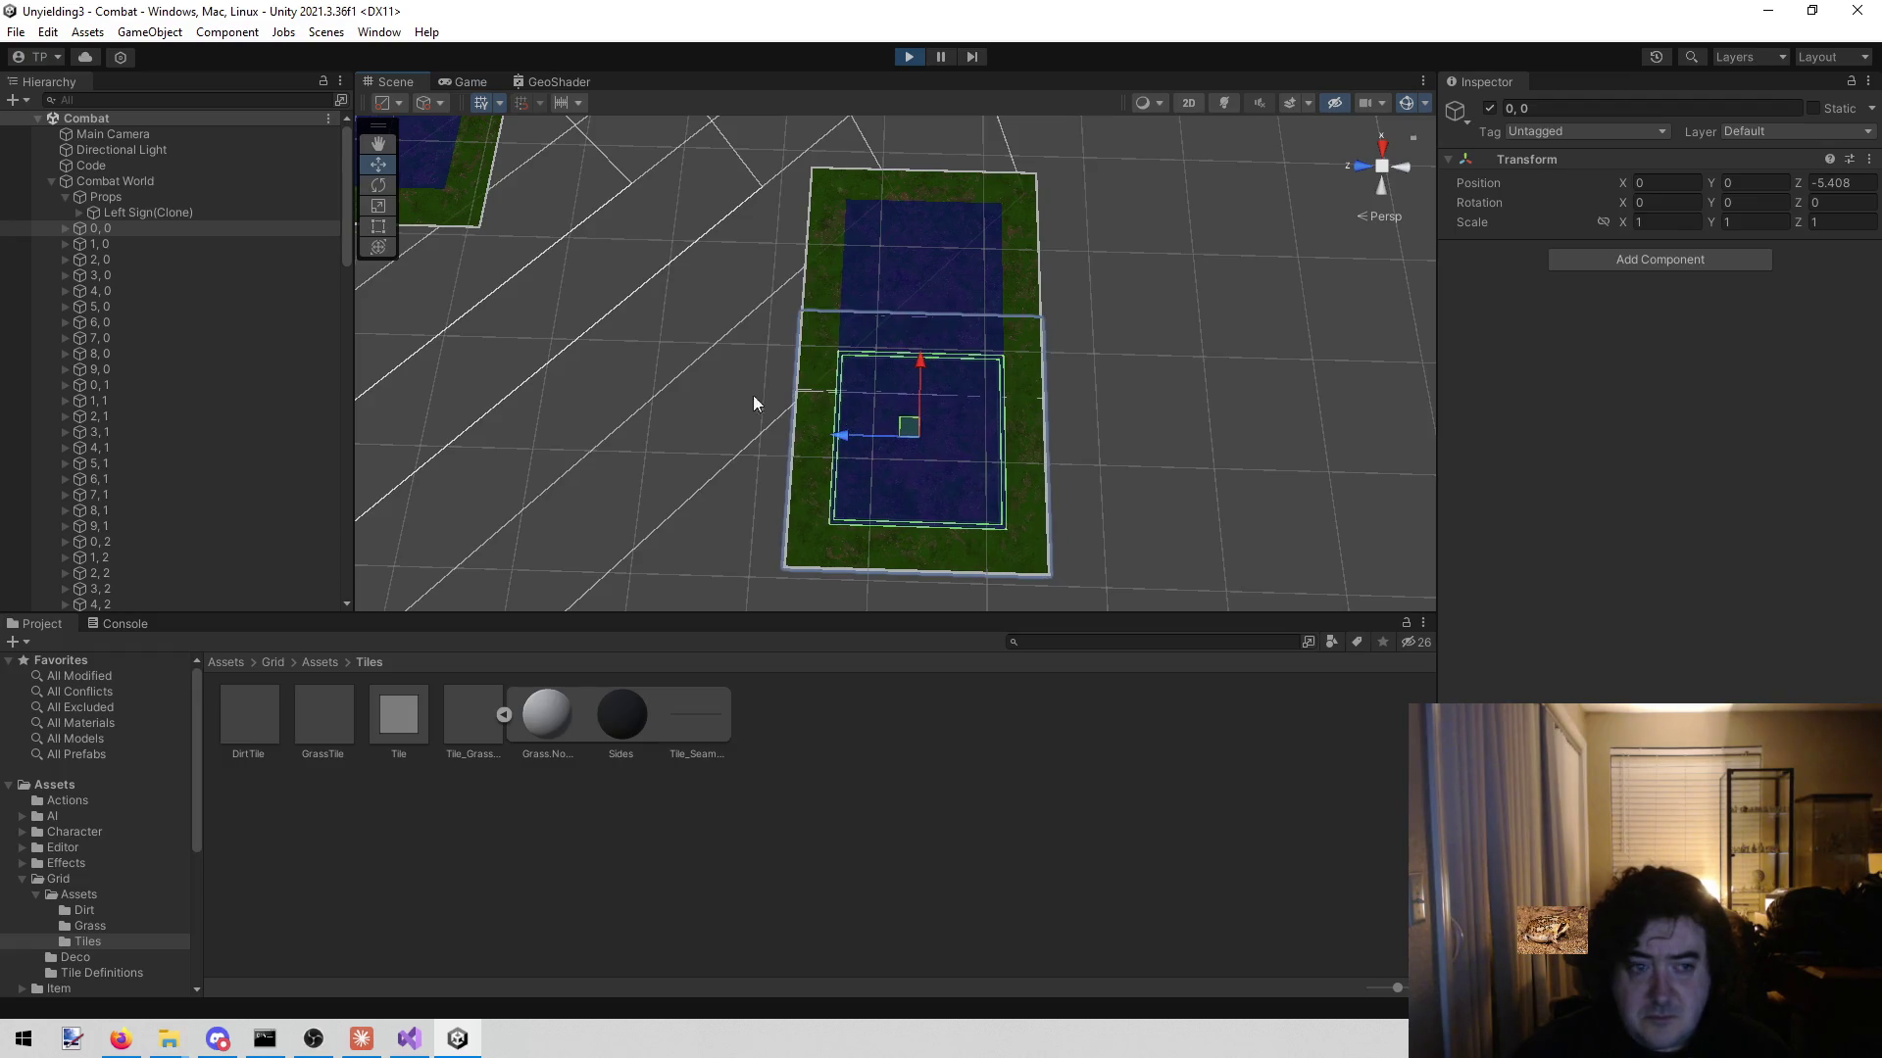
left_click(124, 239)
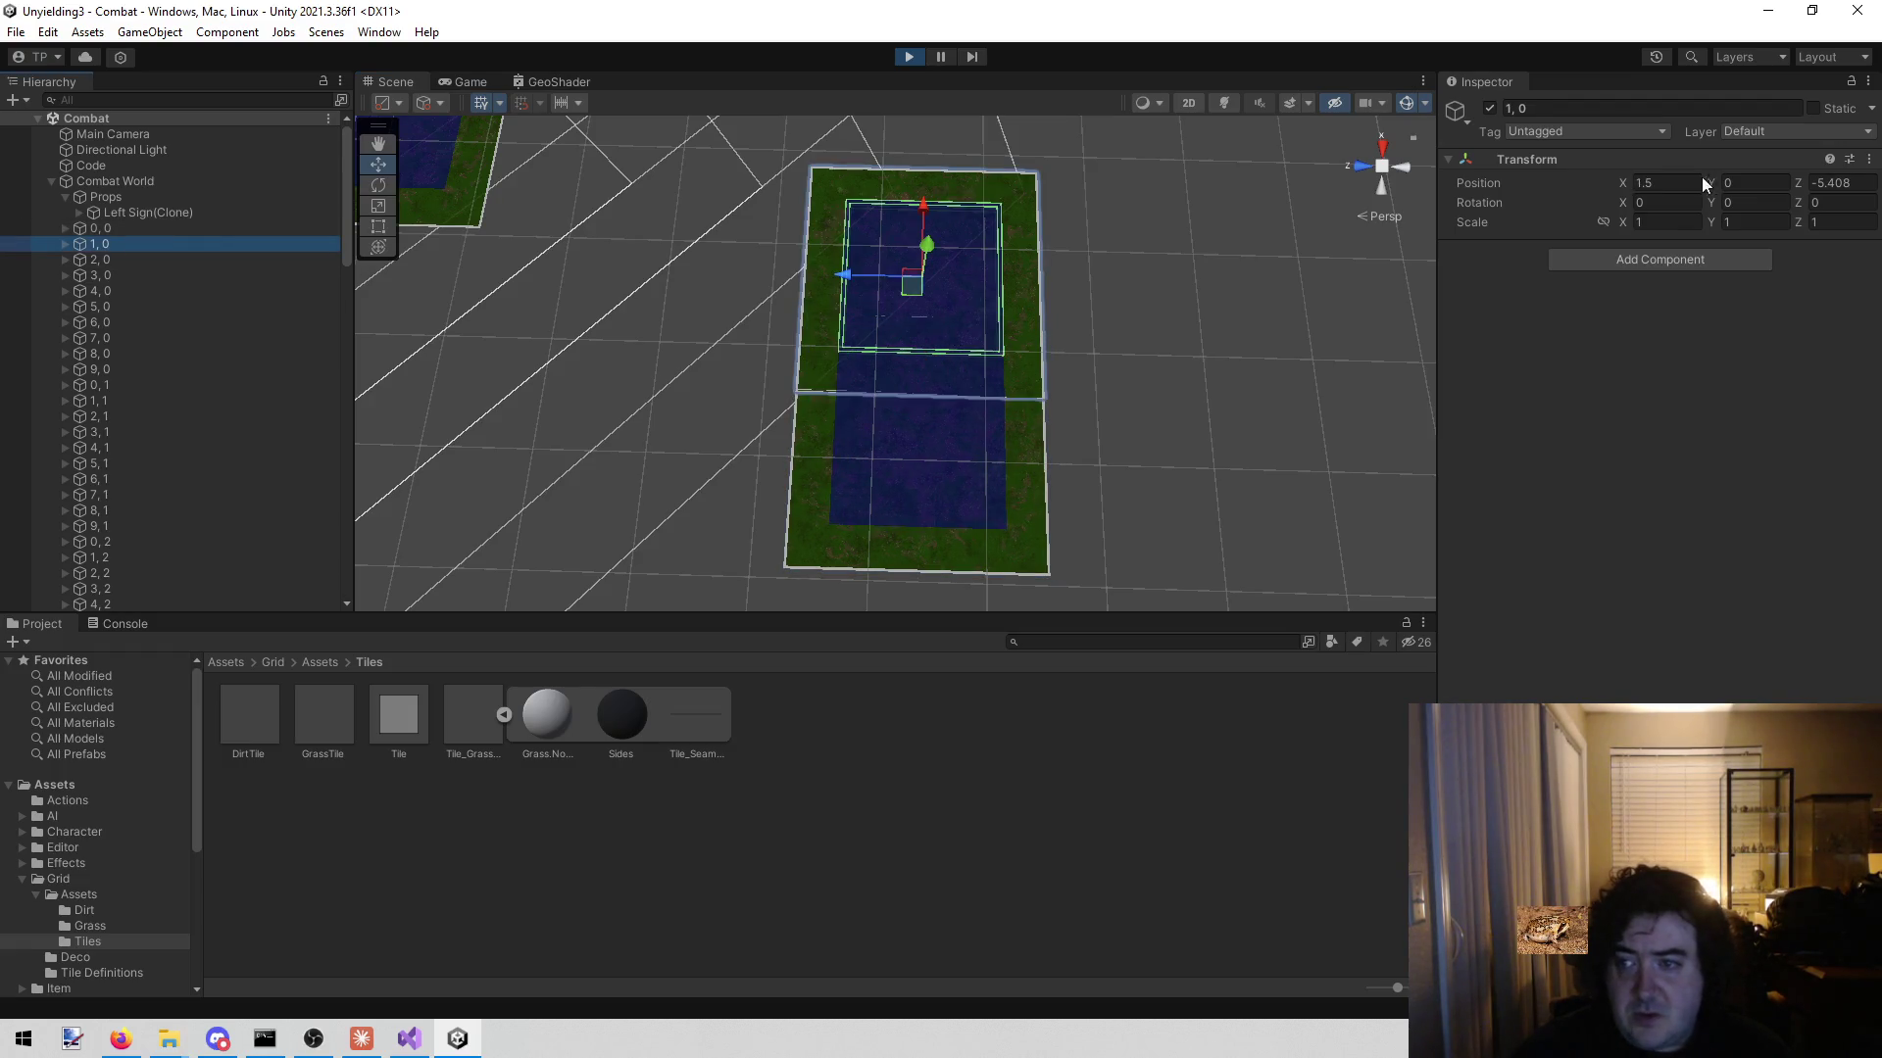
left_click(1670, 183)
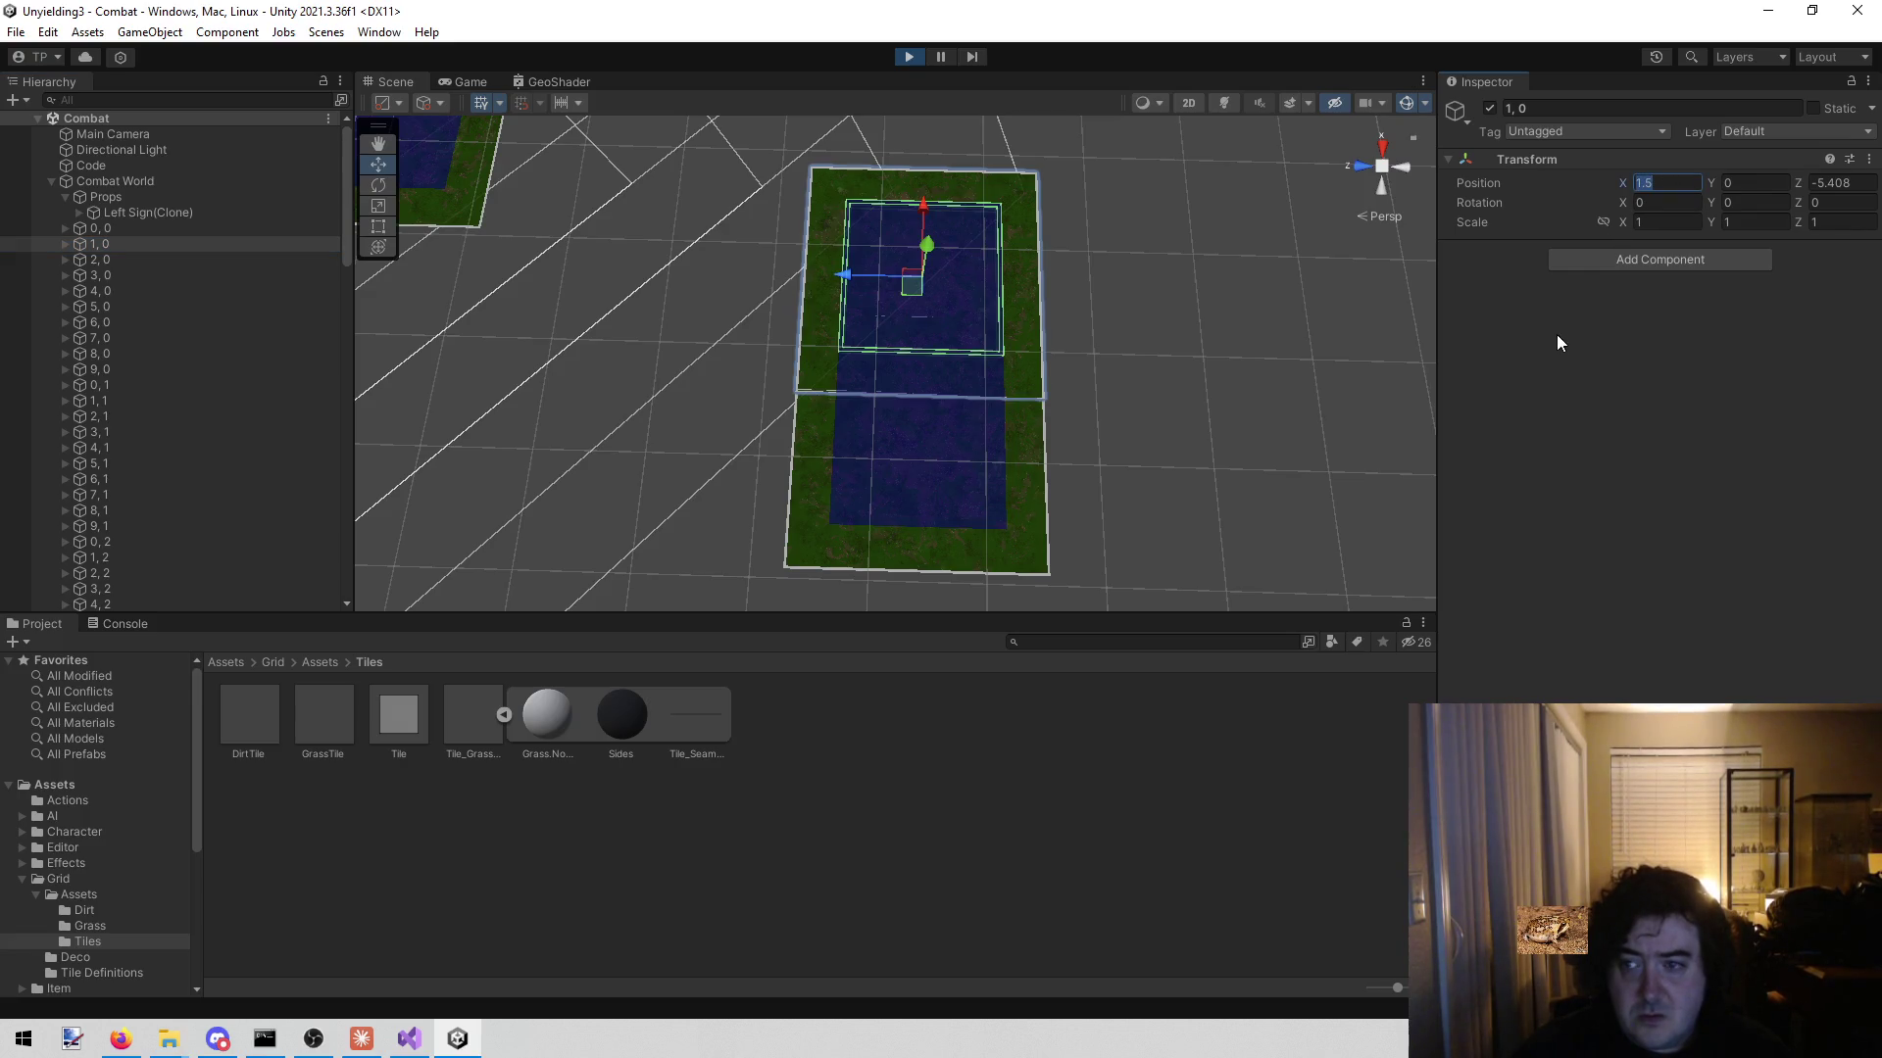
type("2")
key("Return")
mouse_move(1131, 398)
left_mouse_down("alt")
mouse_move(705, 428)
mouse_move(538, 399)
mouse_move(605, 352)
left_mouse_up("alt")
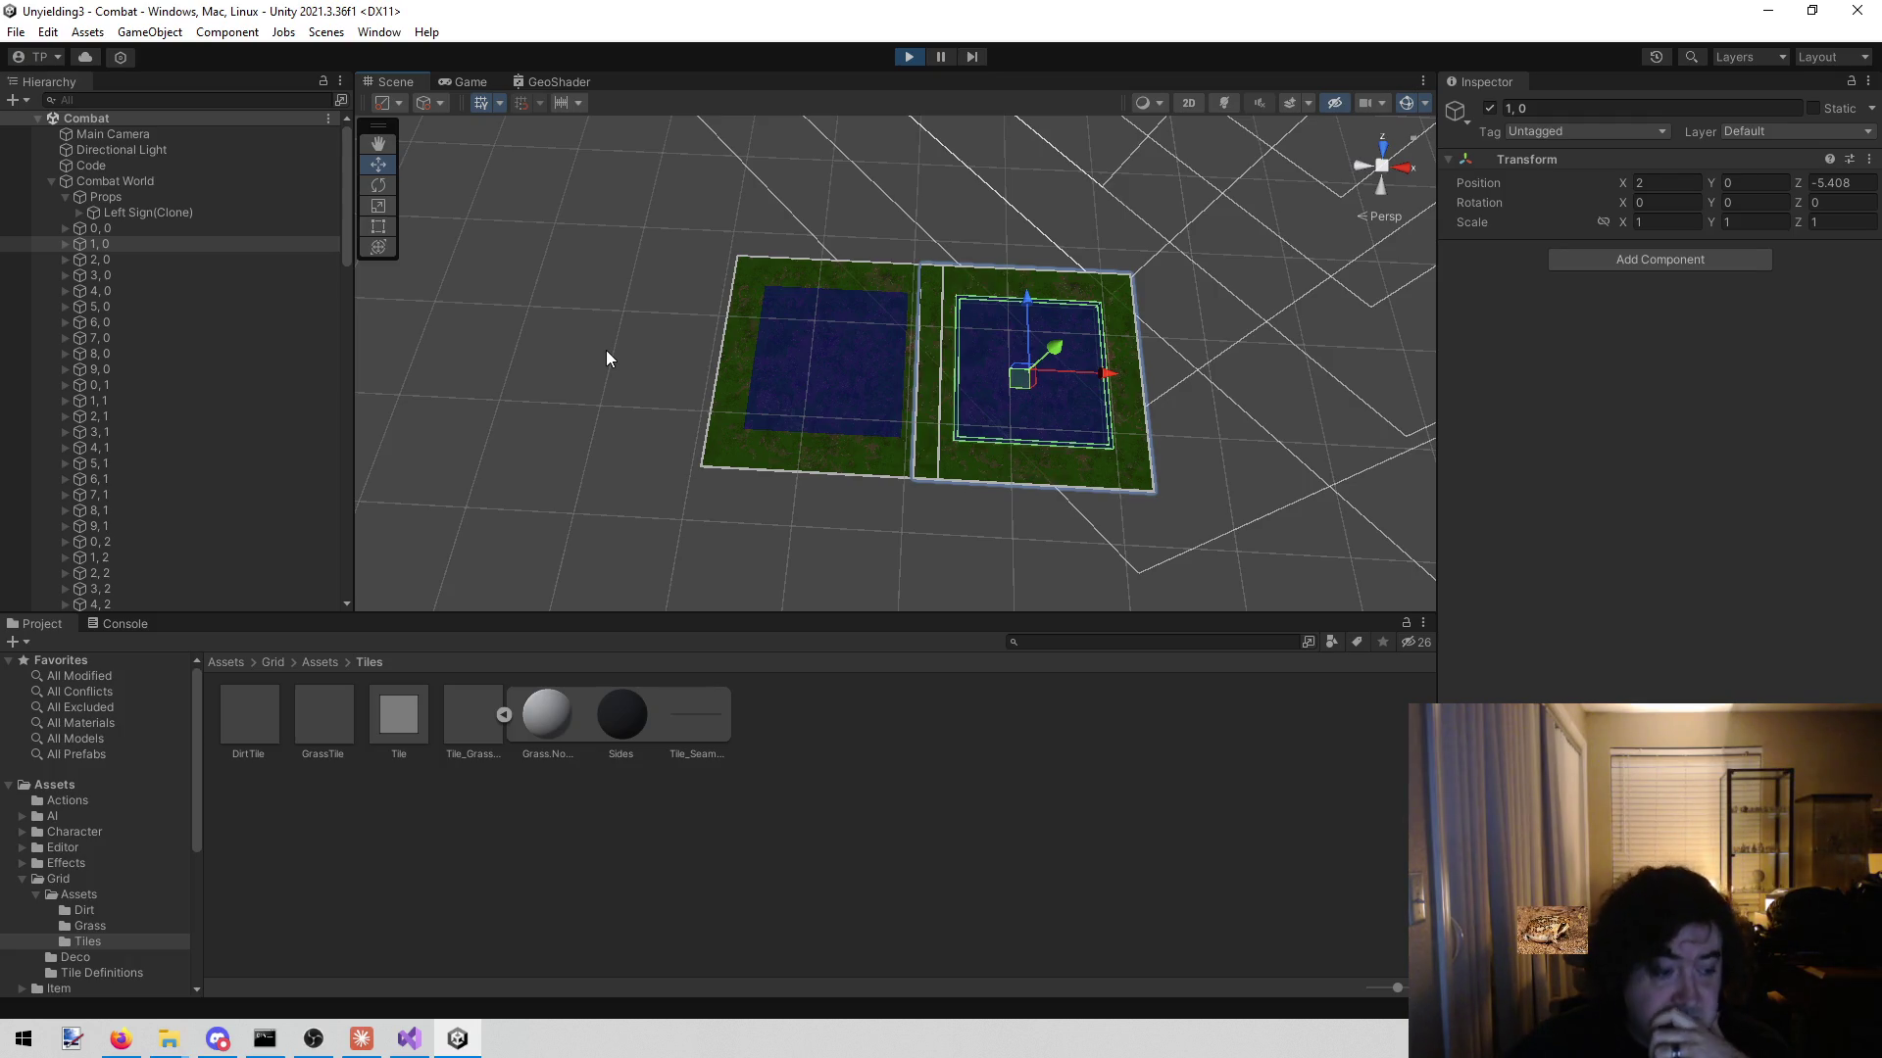
- Expand 1, 0 in the Hierarchy and select its 1, 0 tile child
left_click(65, 245)
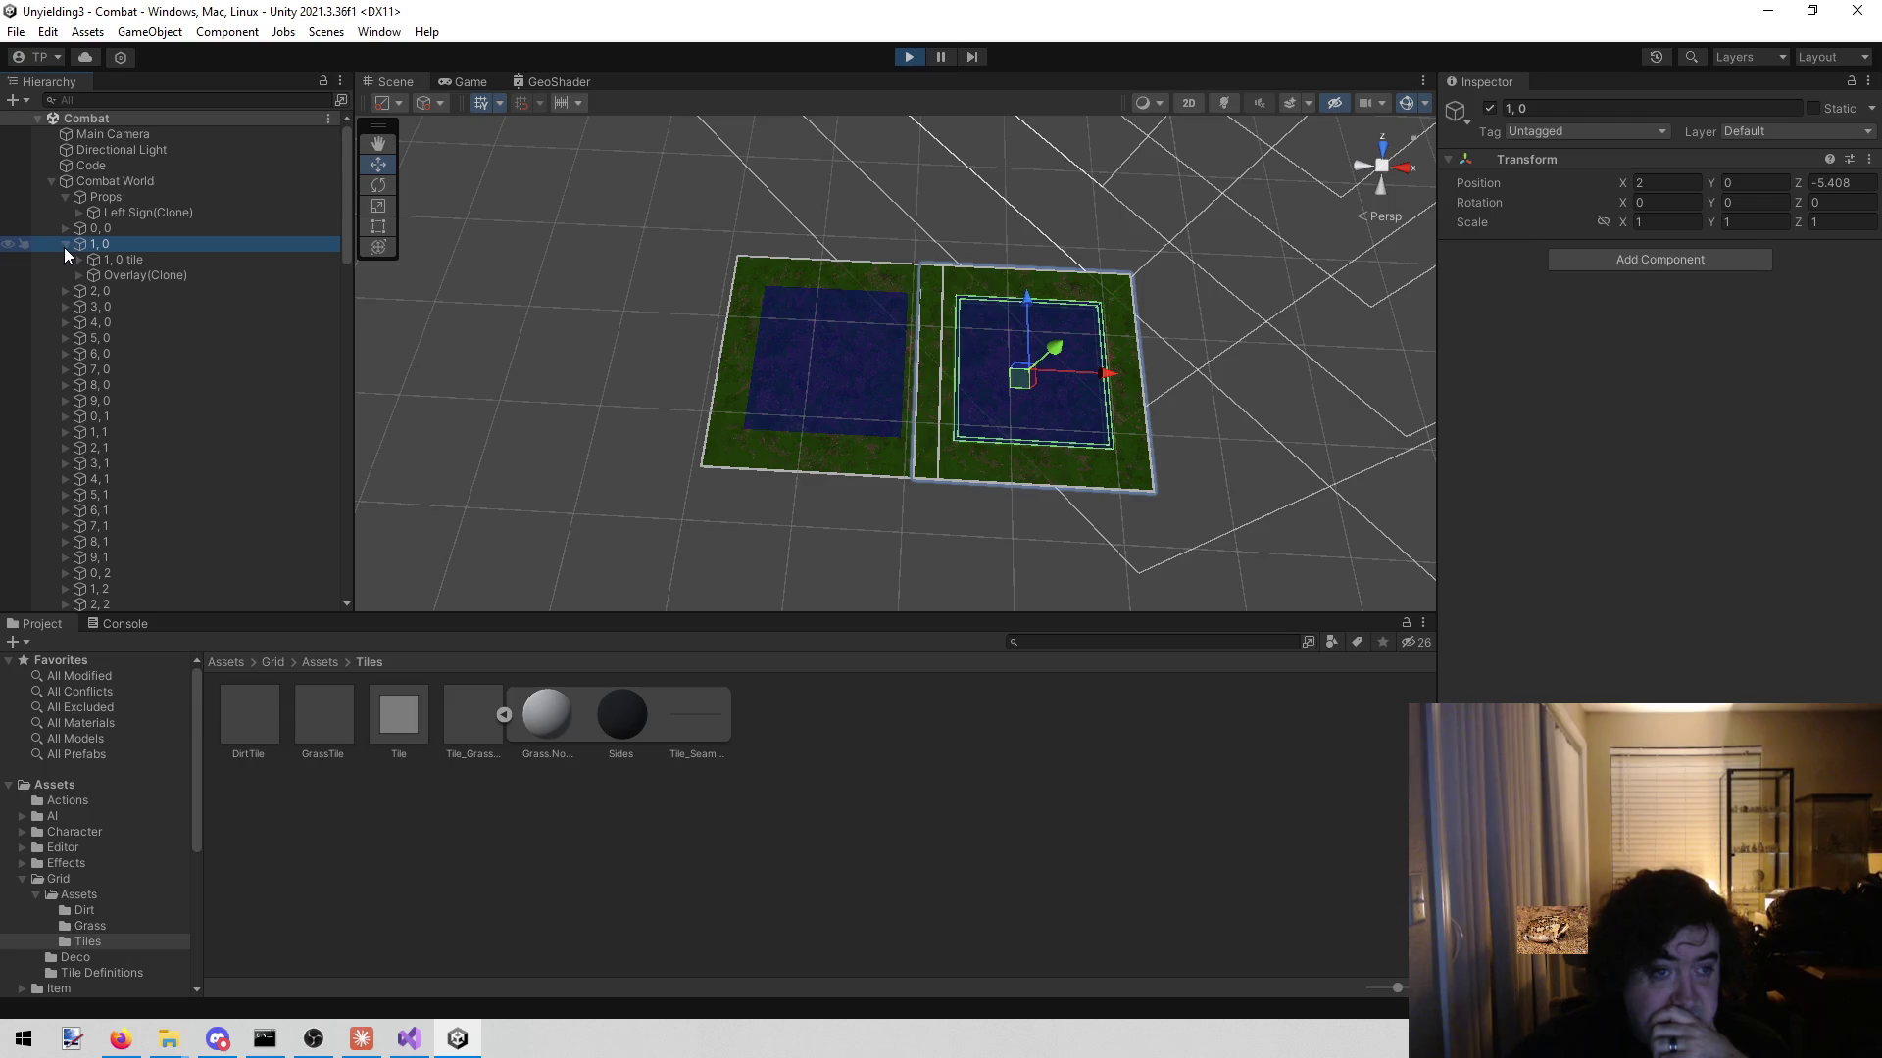
left_click(132, 257)
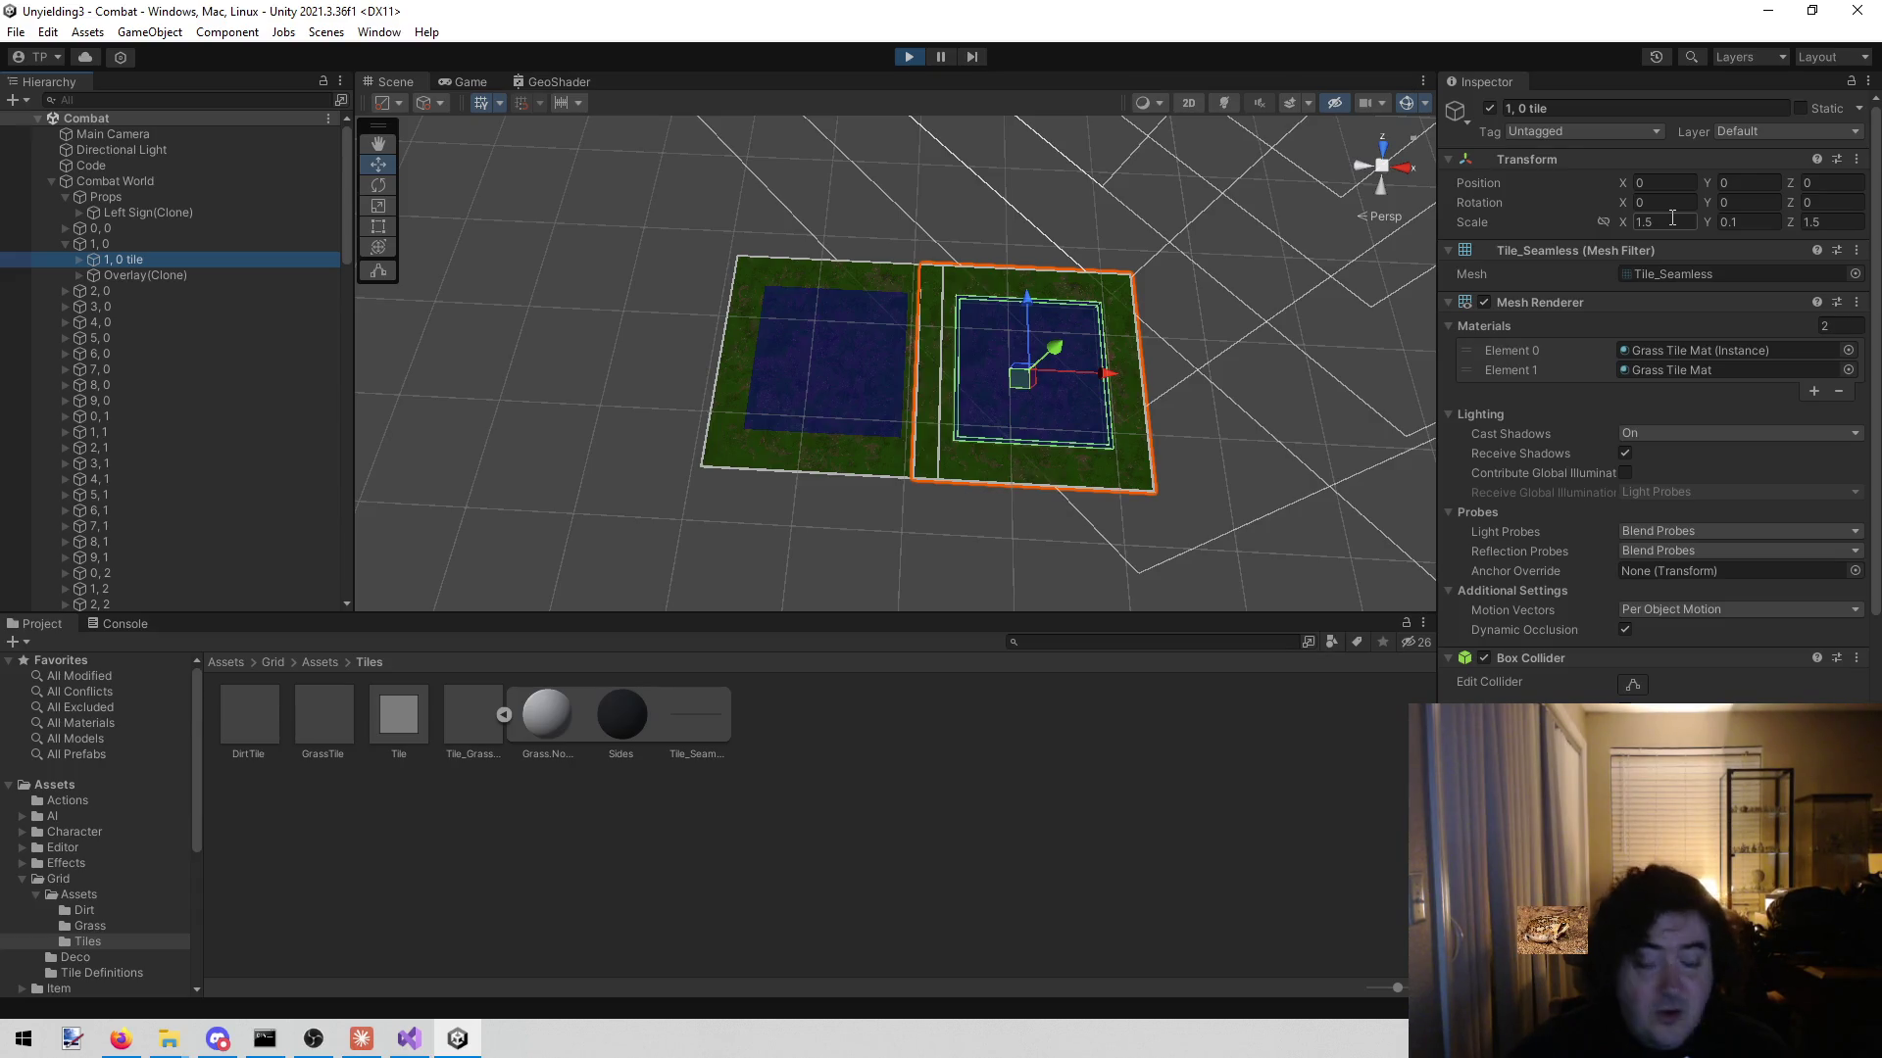
- Set the 1, 0 tile's Scale X and Z to 1
type("1")
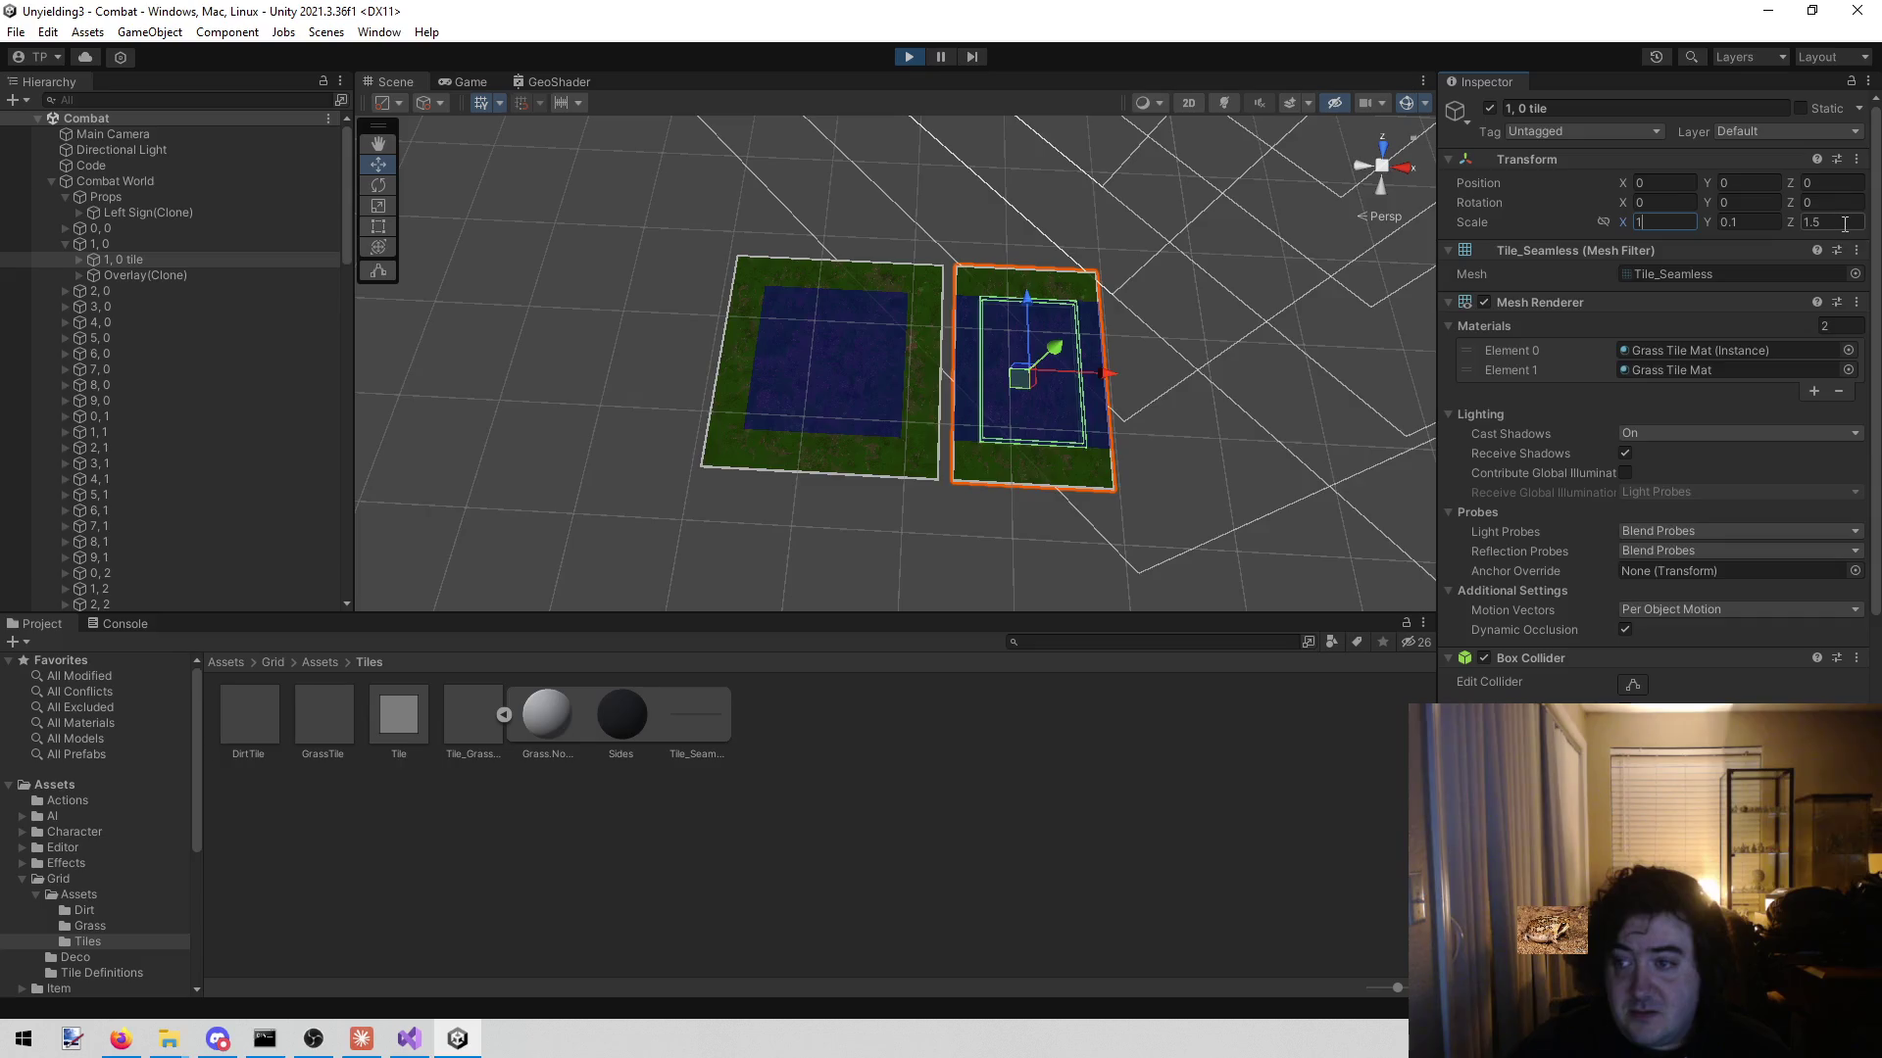
left_click(1843, 222)
type("1")
mouse_move(1200, 266)
left_mouse_down()
mouse_move(1014, 231)
mouse_move(1113, 209)
mouse_move(1063, 215)
mouse_move(1088, 228)
mouse_move(1068, 231)
left_mouse_up()
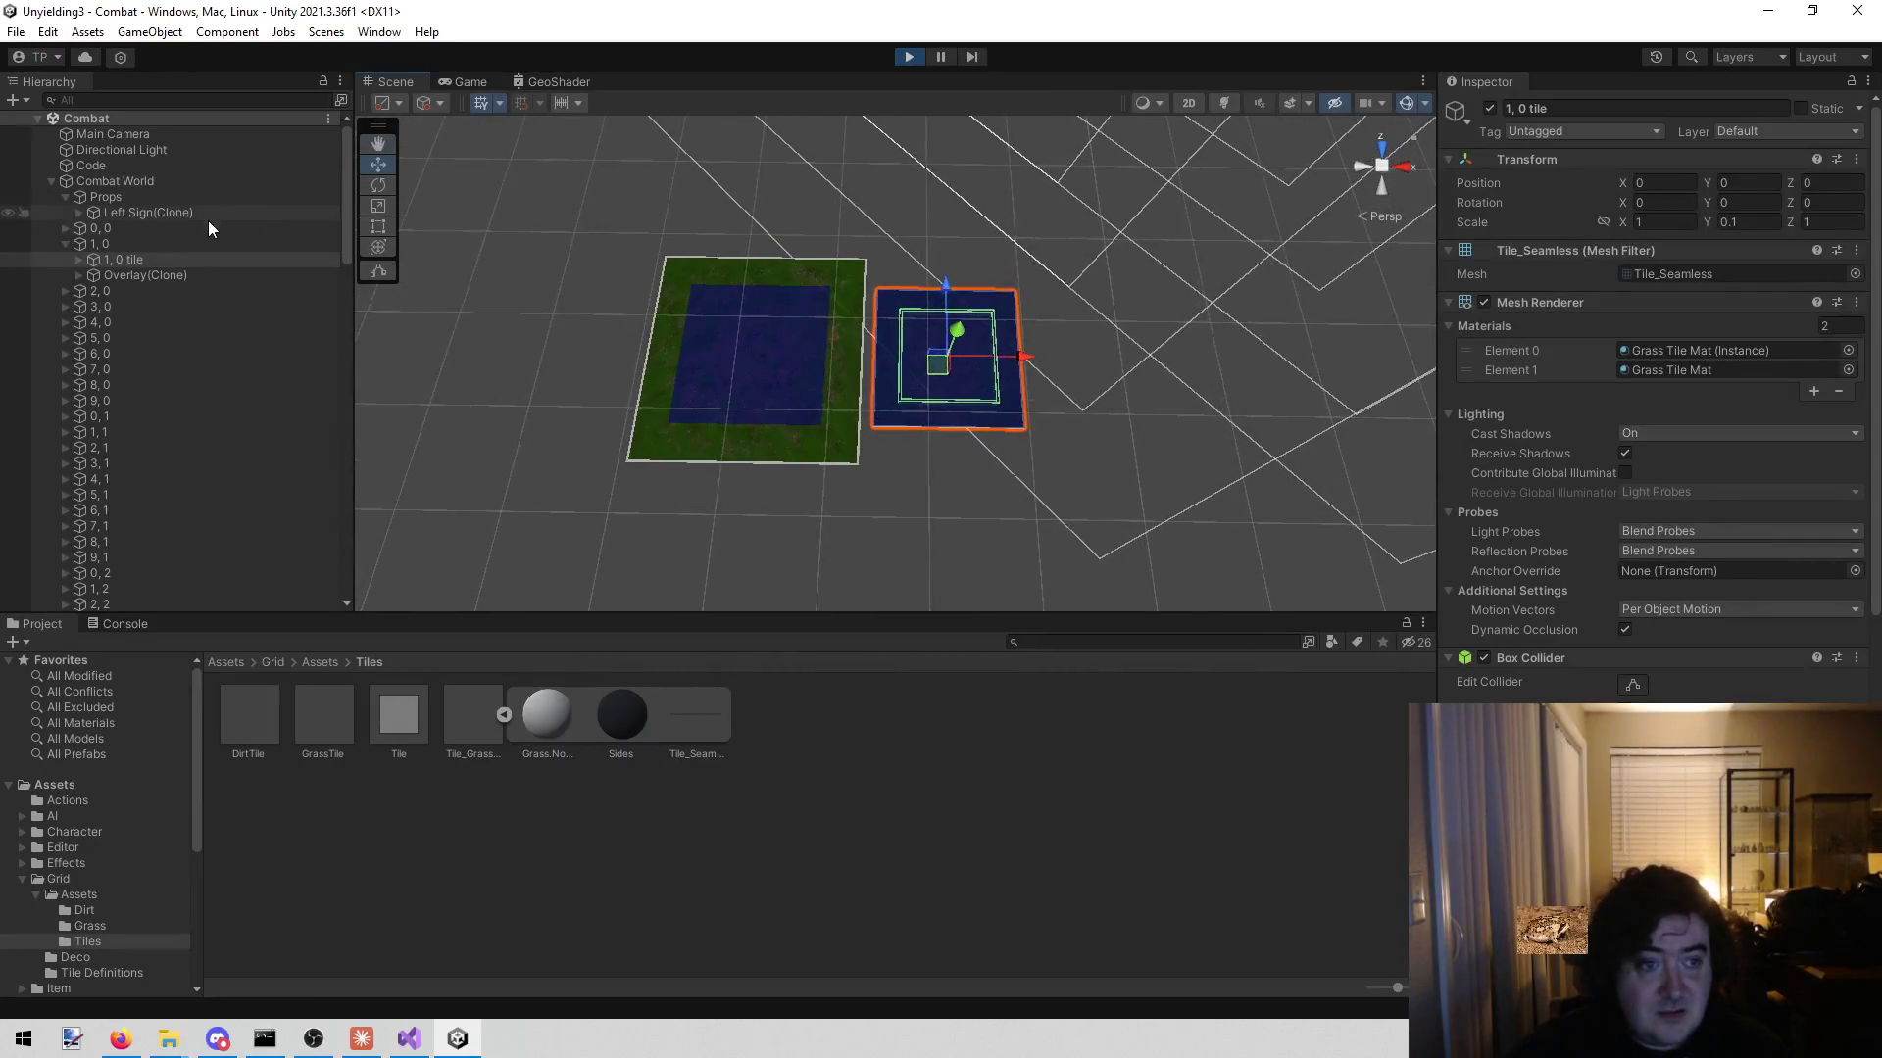
- Expand 0, 0 and set its 0, 0 tile child's Scale X and Z to 1
left_click(65, 227)
left_click(145, 247)
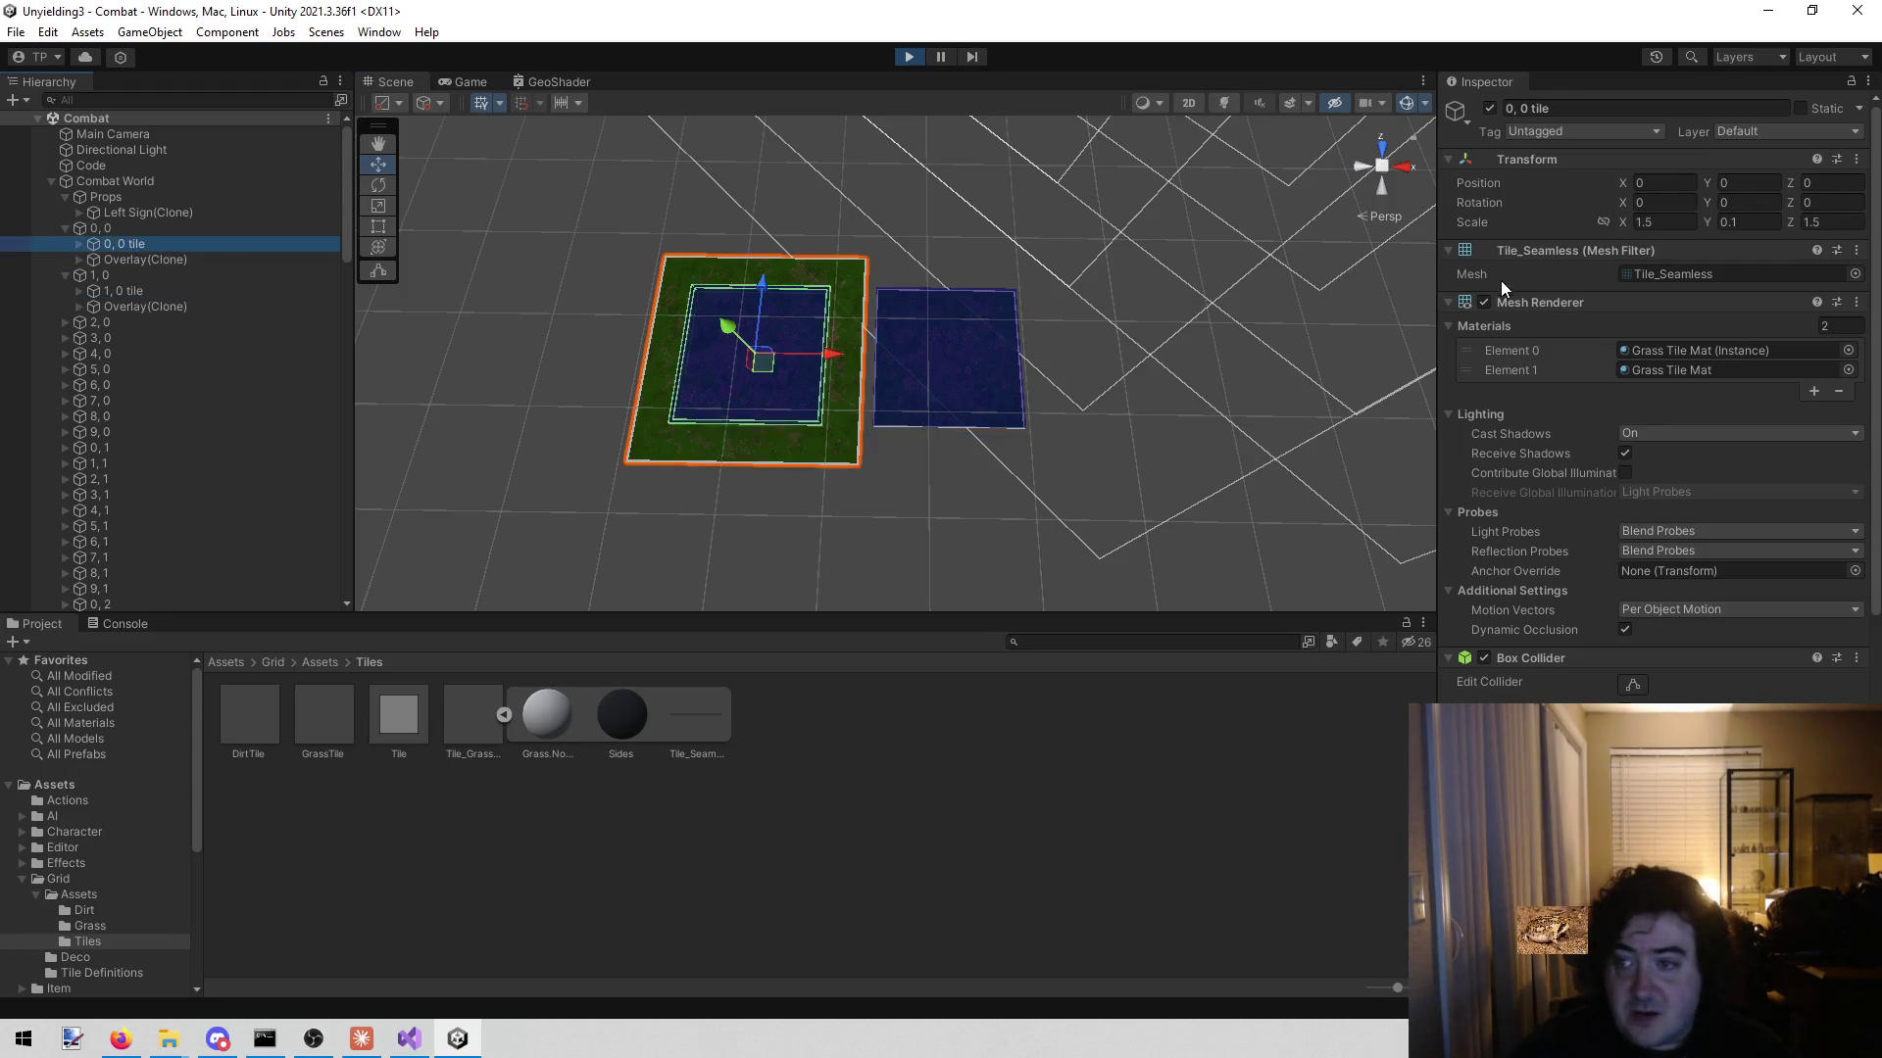
type("1")
left_click(1808, 223)
type("1")
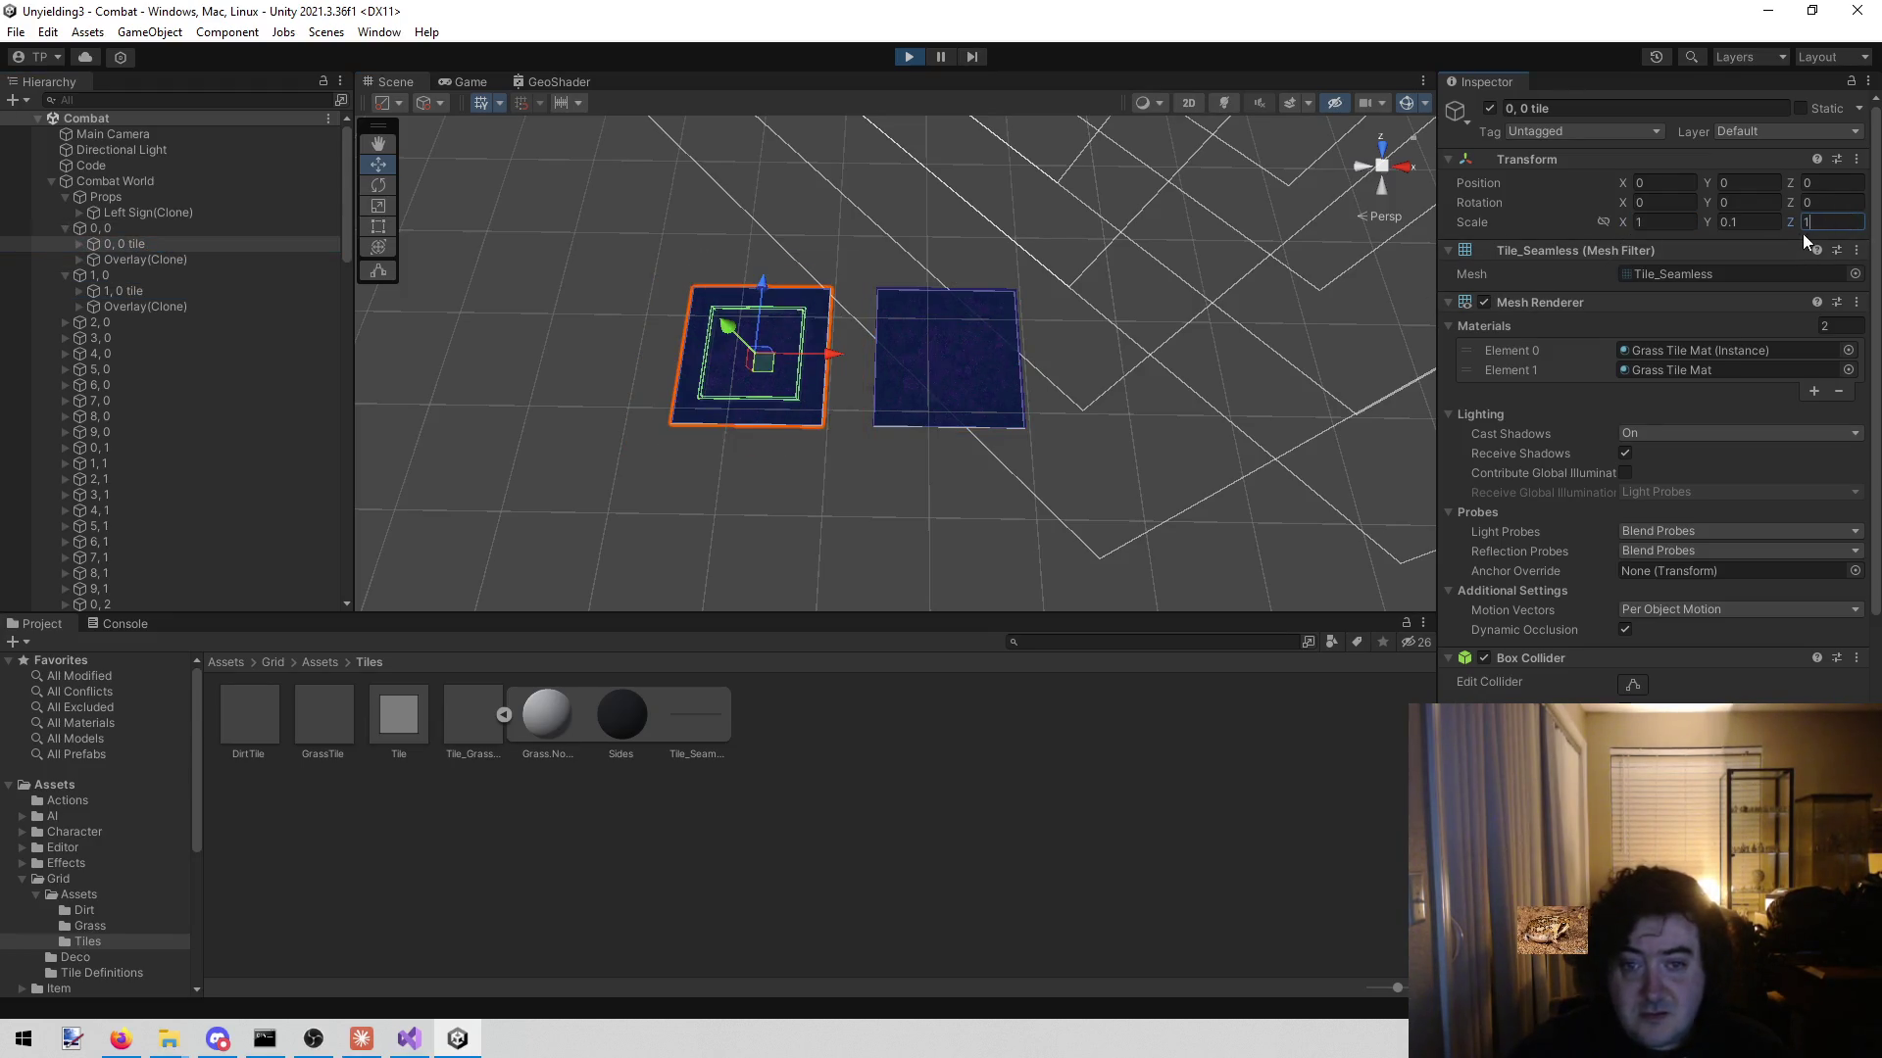
mouse_move(962, 270)
left_mouse_down()
mouse_move(1125, 240)
mouse_move(959, 138)
mouse_move(970, 182)
left_mouse_up()
scroll(966, 265, "up", 5)
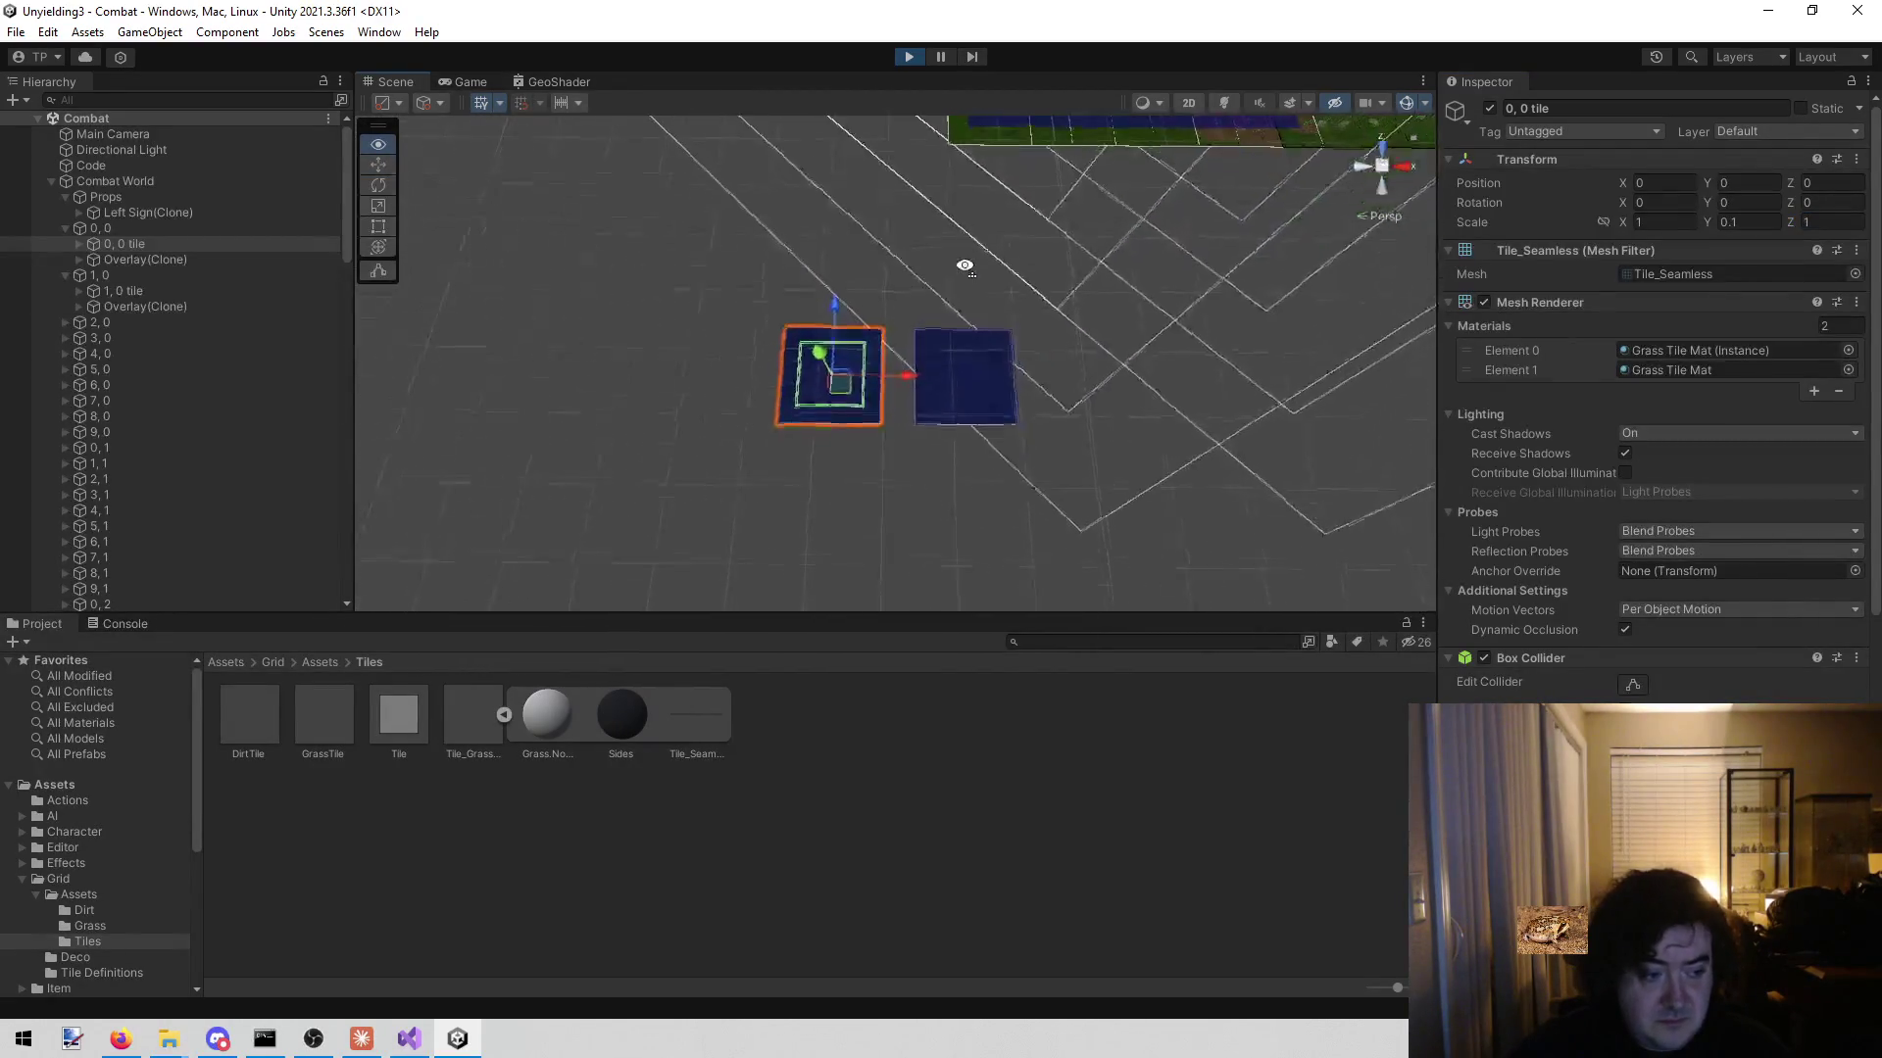
scroll(965, 265, "down", 4)
scroll(965, 266, "up", 6)
scroll(964, 268, "down", 5)
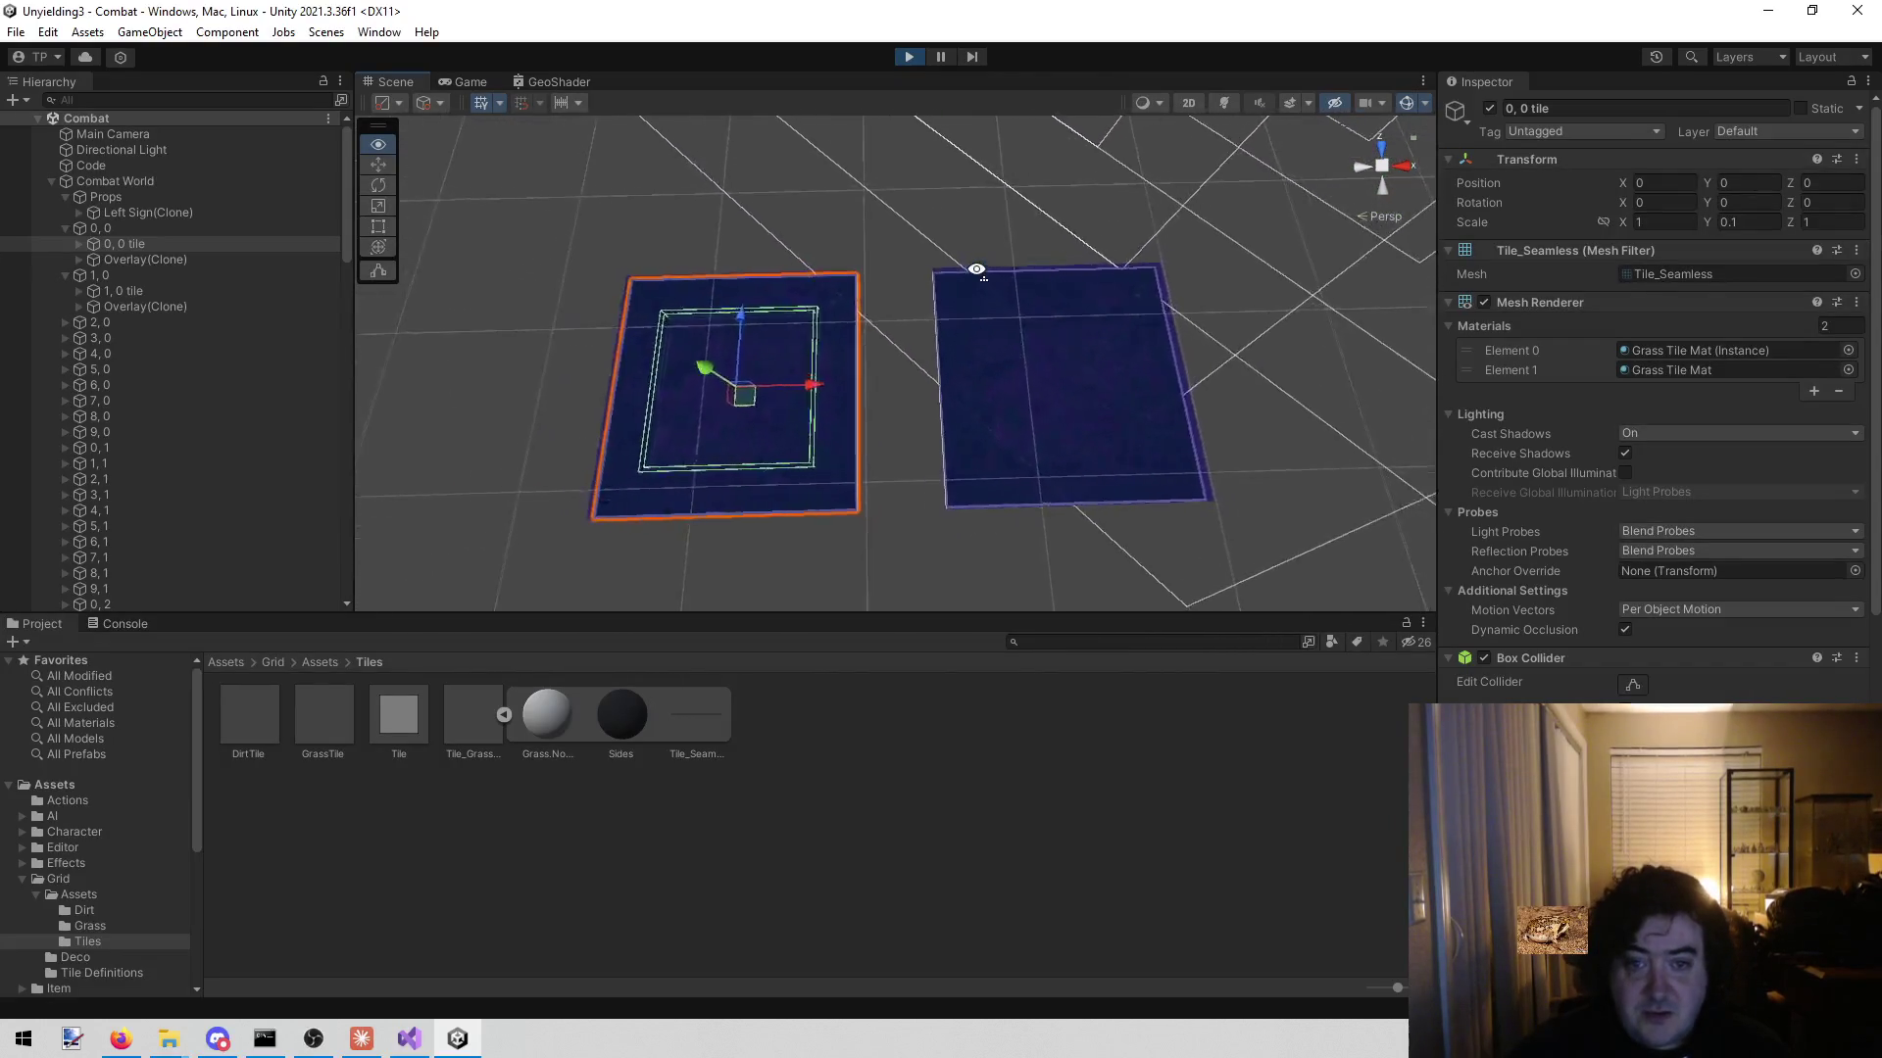
left_click_drag(978, 174, 470, 227)
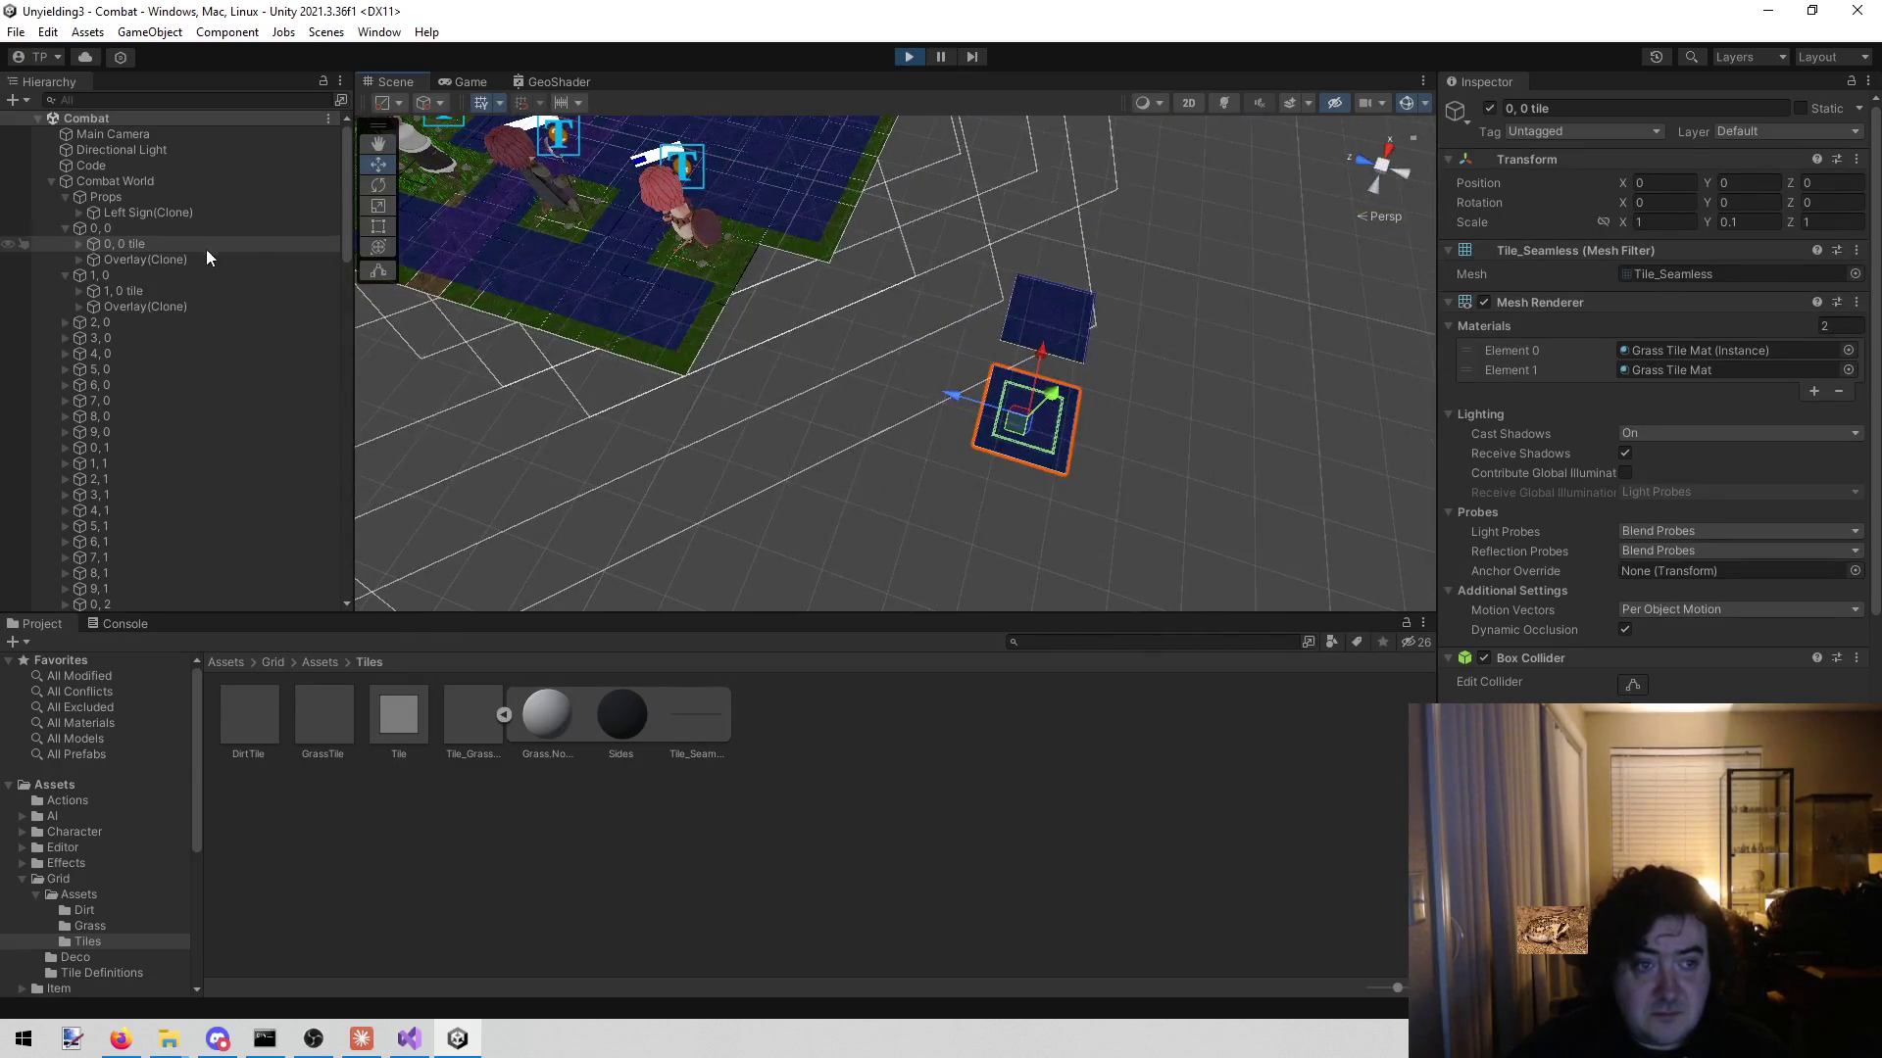
- Move Lenette onto the separate blue tile in the Scene view
left_click(682, 220)
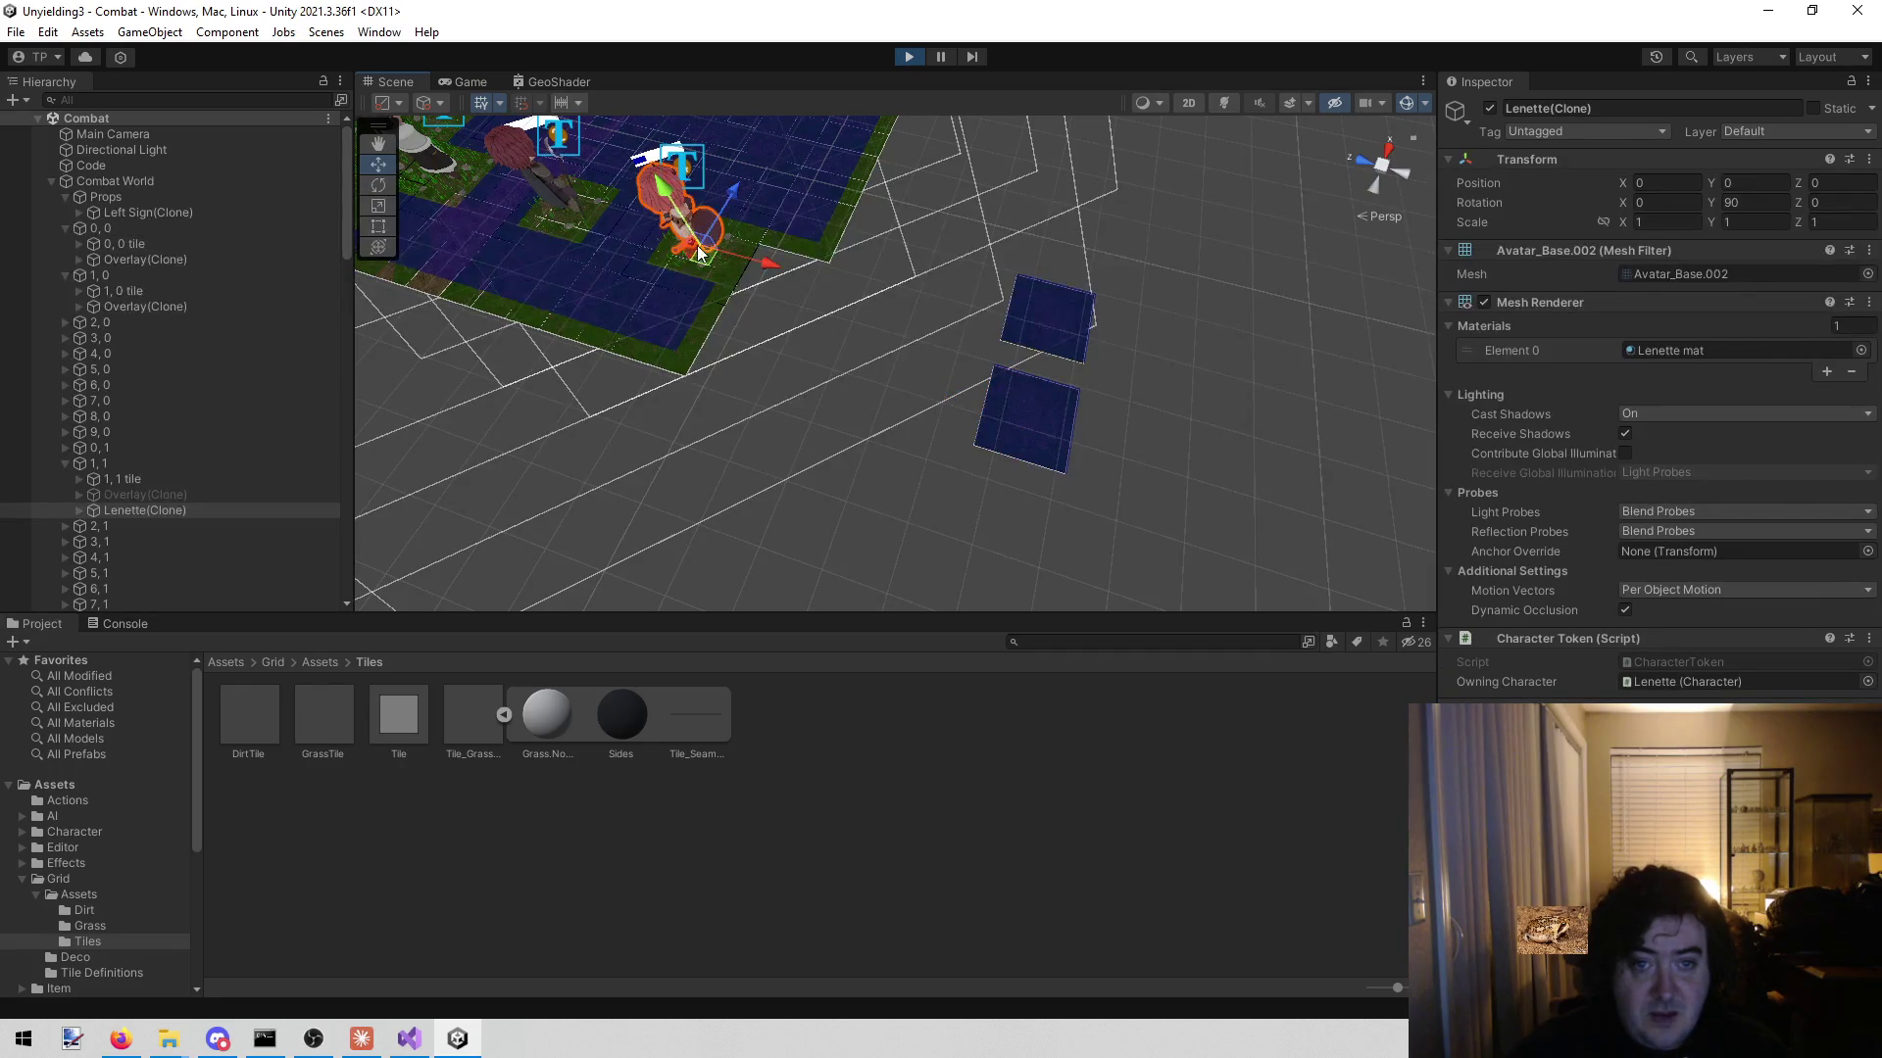
mouse_move(693, 260)
left_mouse_down()
mouse_move(1012, 408)
mouse_move(1025, 447)
left_mouse_up()
mouse_move(1109, 396)
left_mouse_down()
mouse_move(587, 457)
mouse_move(672, 303)
mouse_move(932, 335)
mouse_move(991, 321)
left_mouse_up()
mouse_move(750, 308)
left_mouse_down()
mouse_move(1229, 308)
mouse_move(1050, 350)
mouse_move(609, 154)
left_mouse_up()
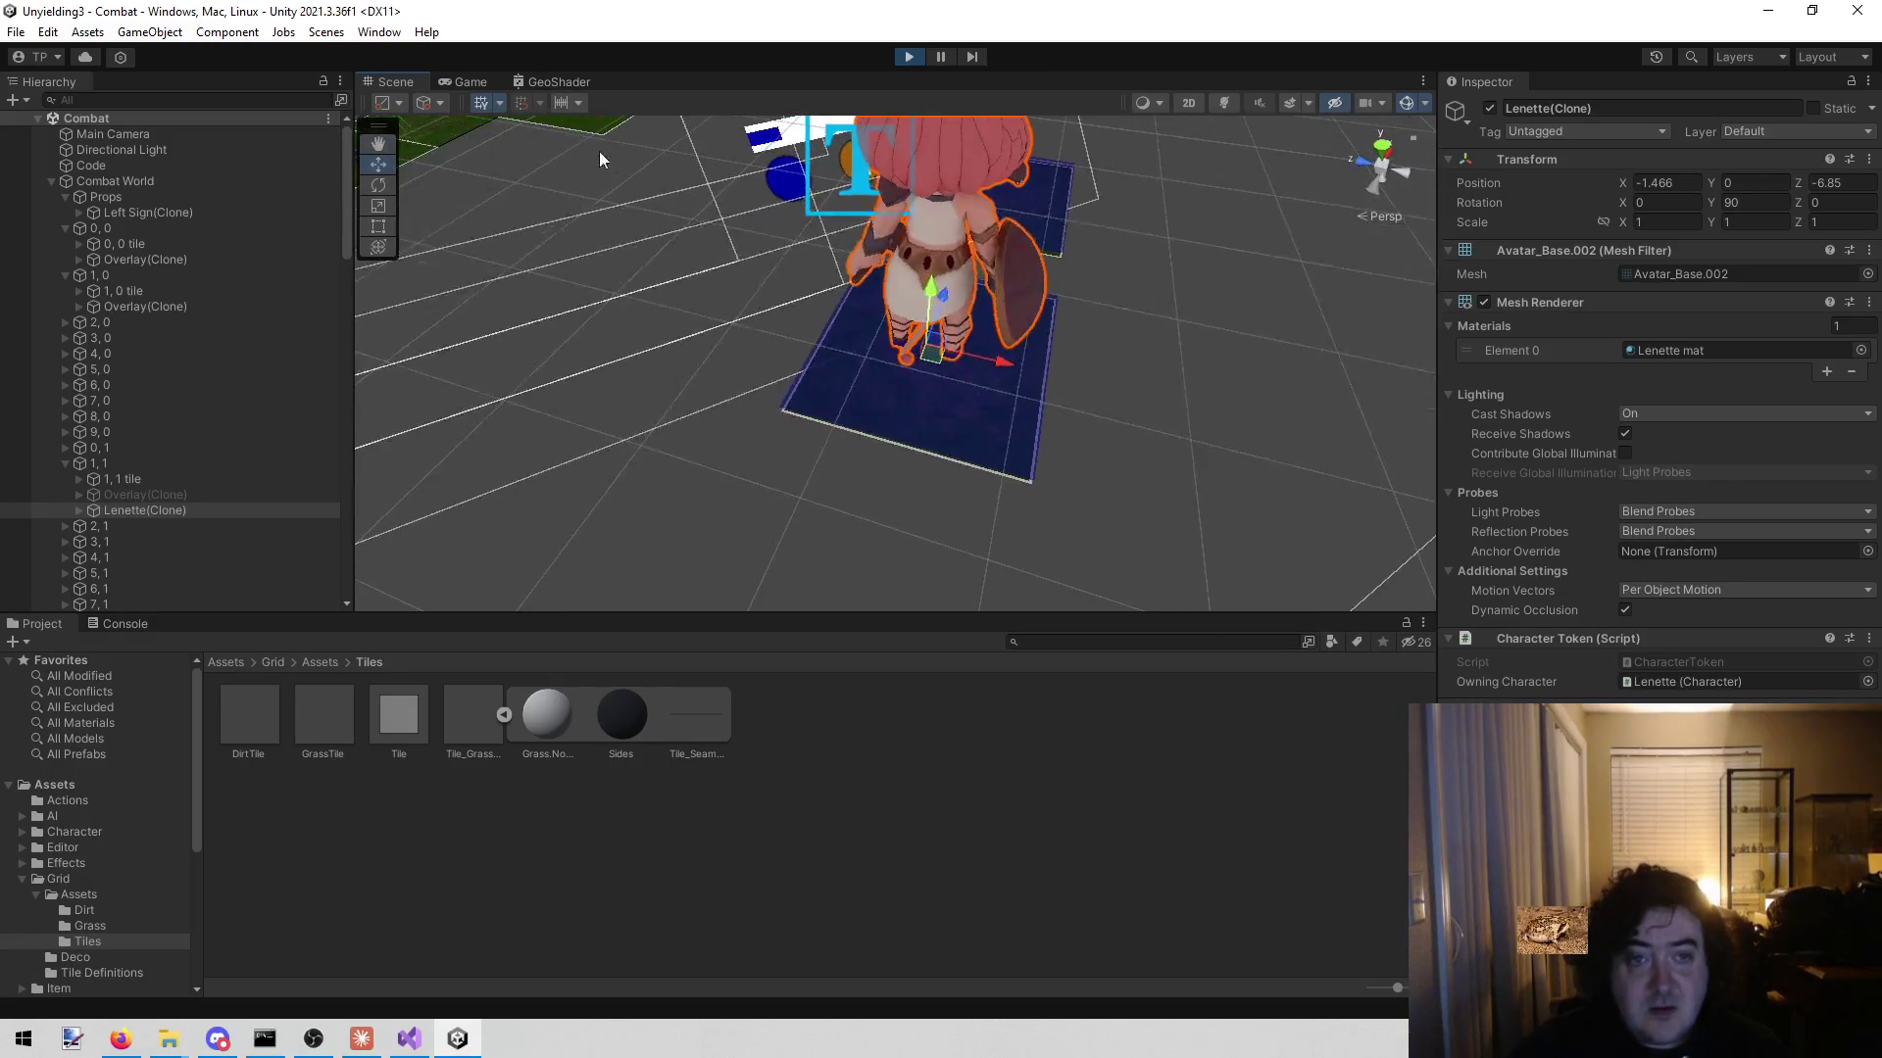
- Check the Game view, stop play mode, and return to MapBuilder.cs in Visual Studio
left_click(443, 80)
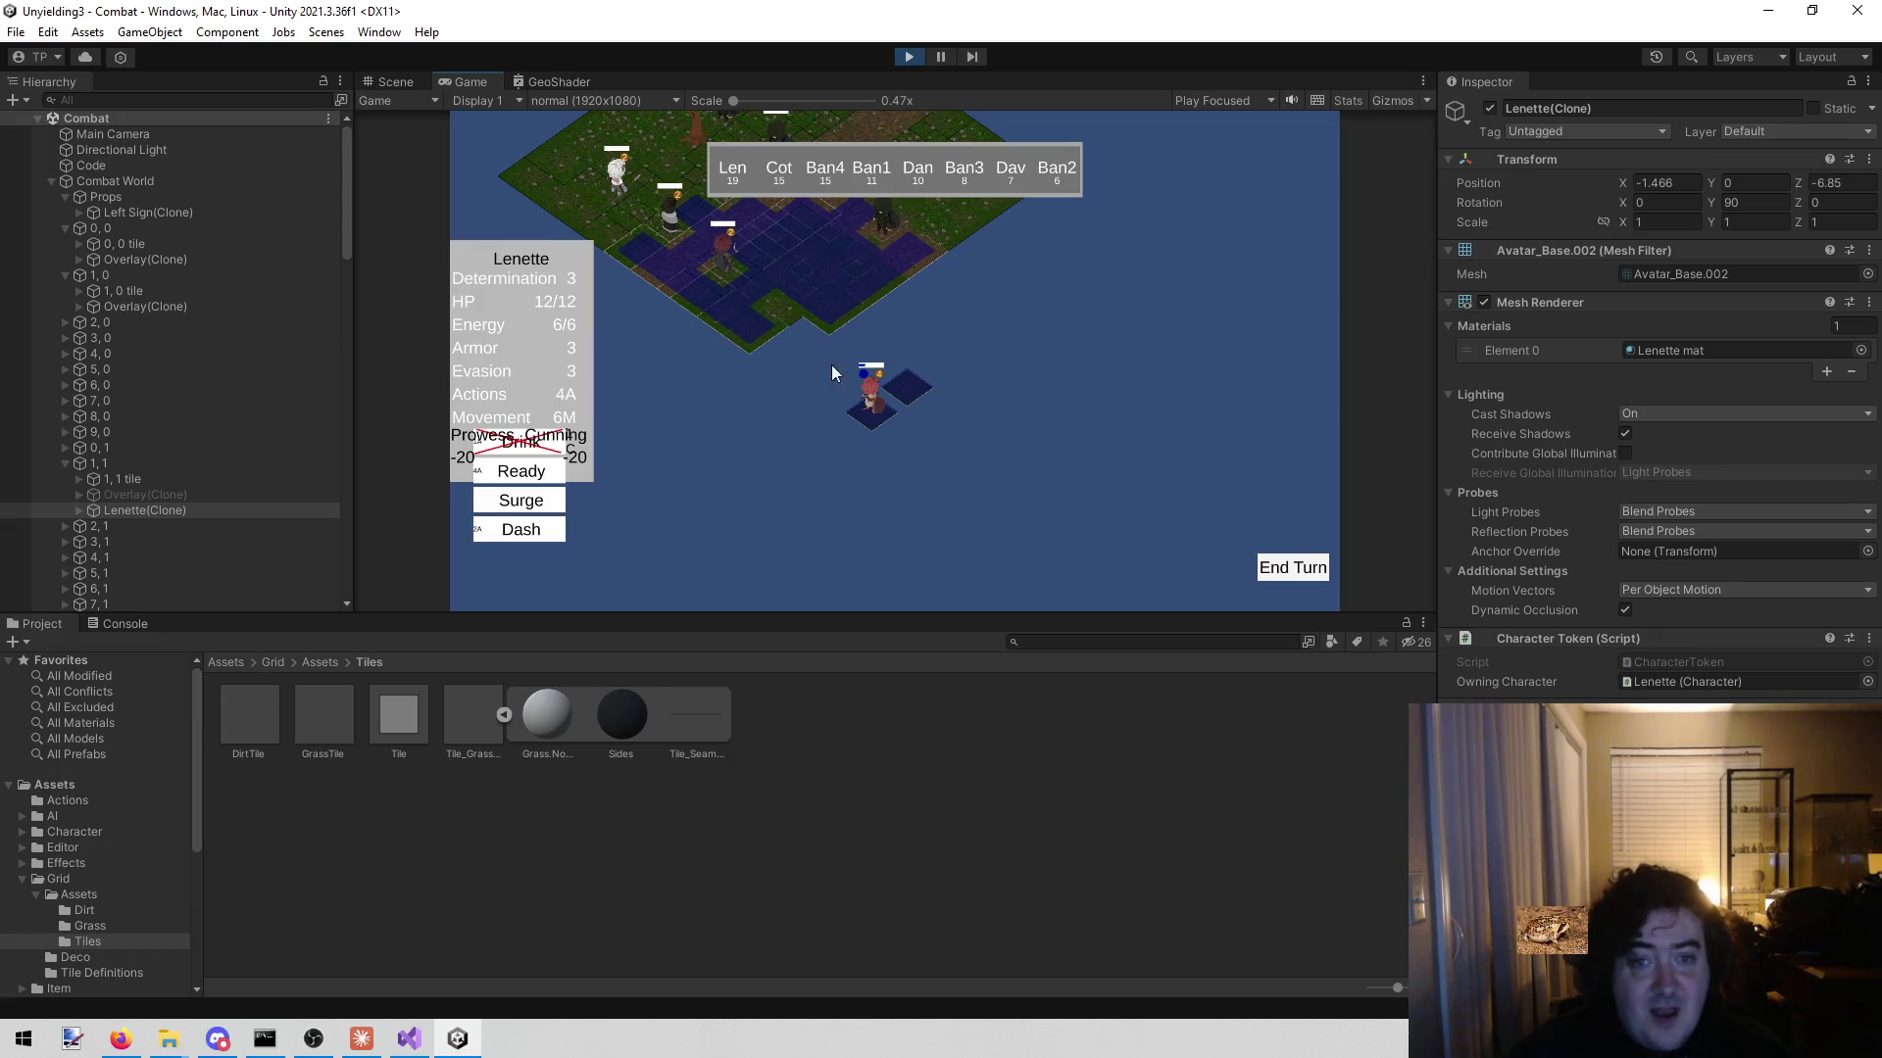
left_click(907, 57)
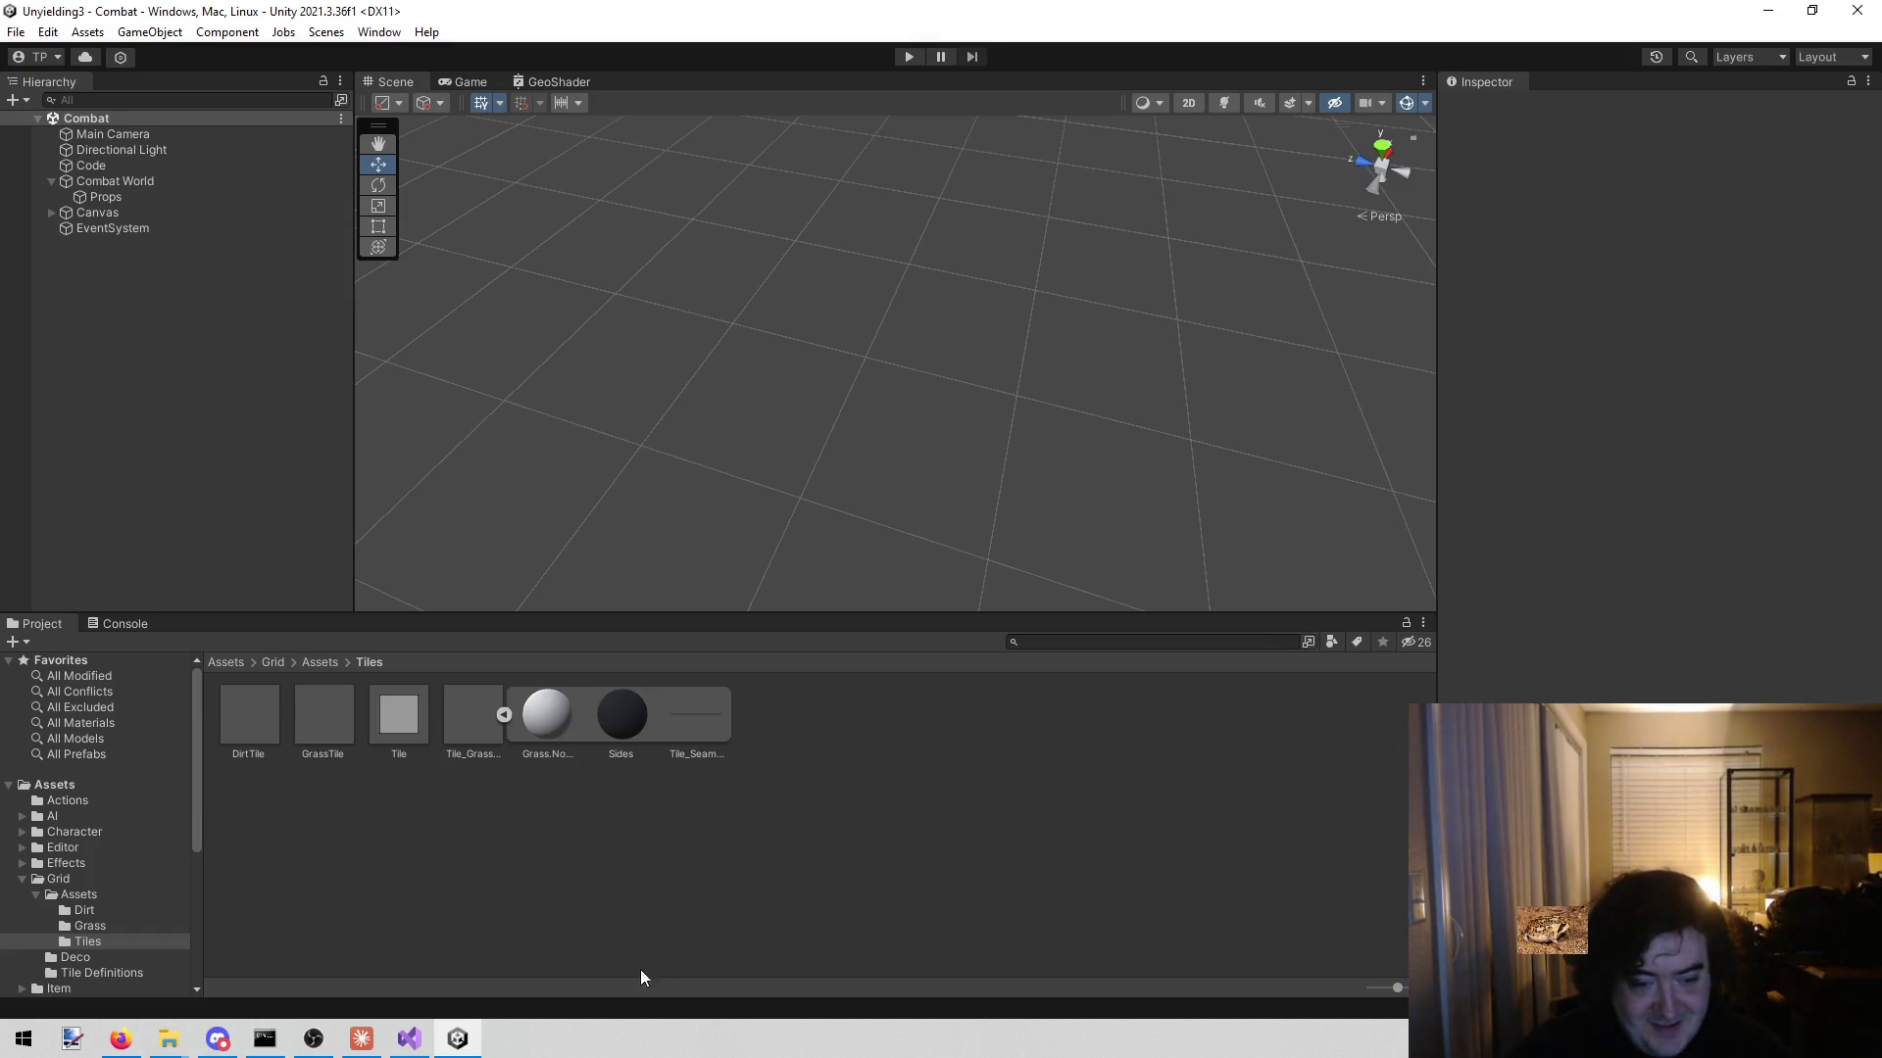
left_click(409, 1038)
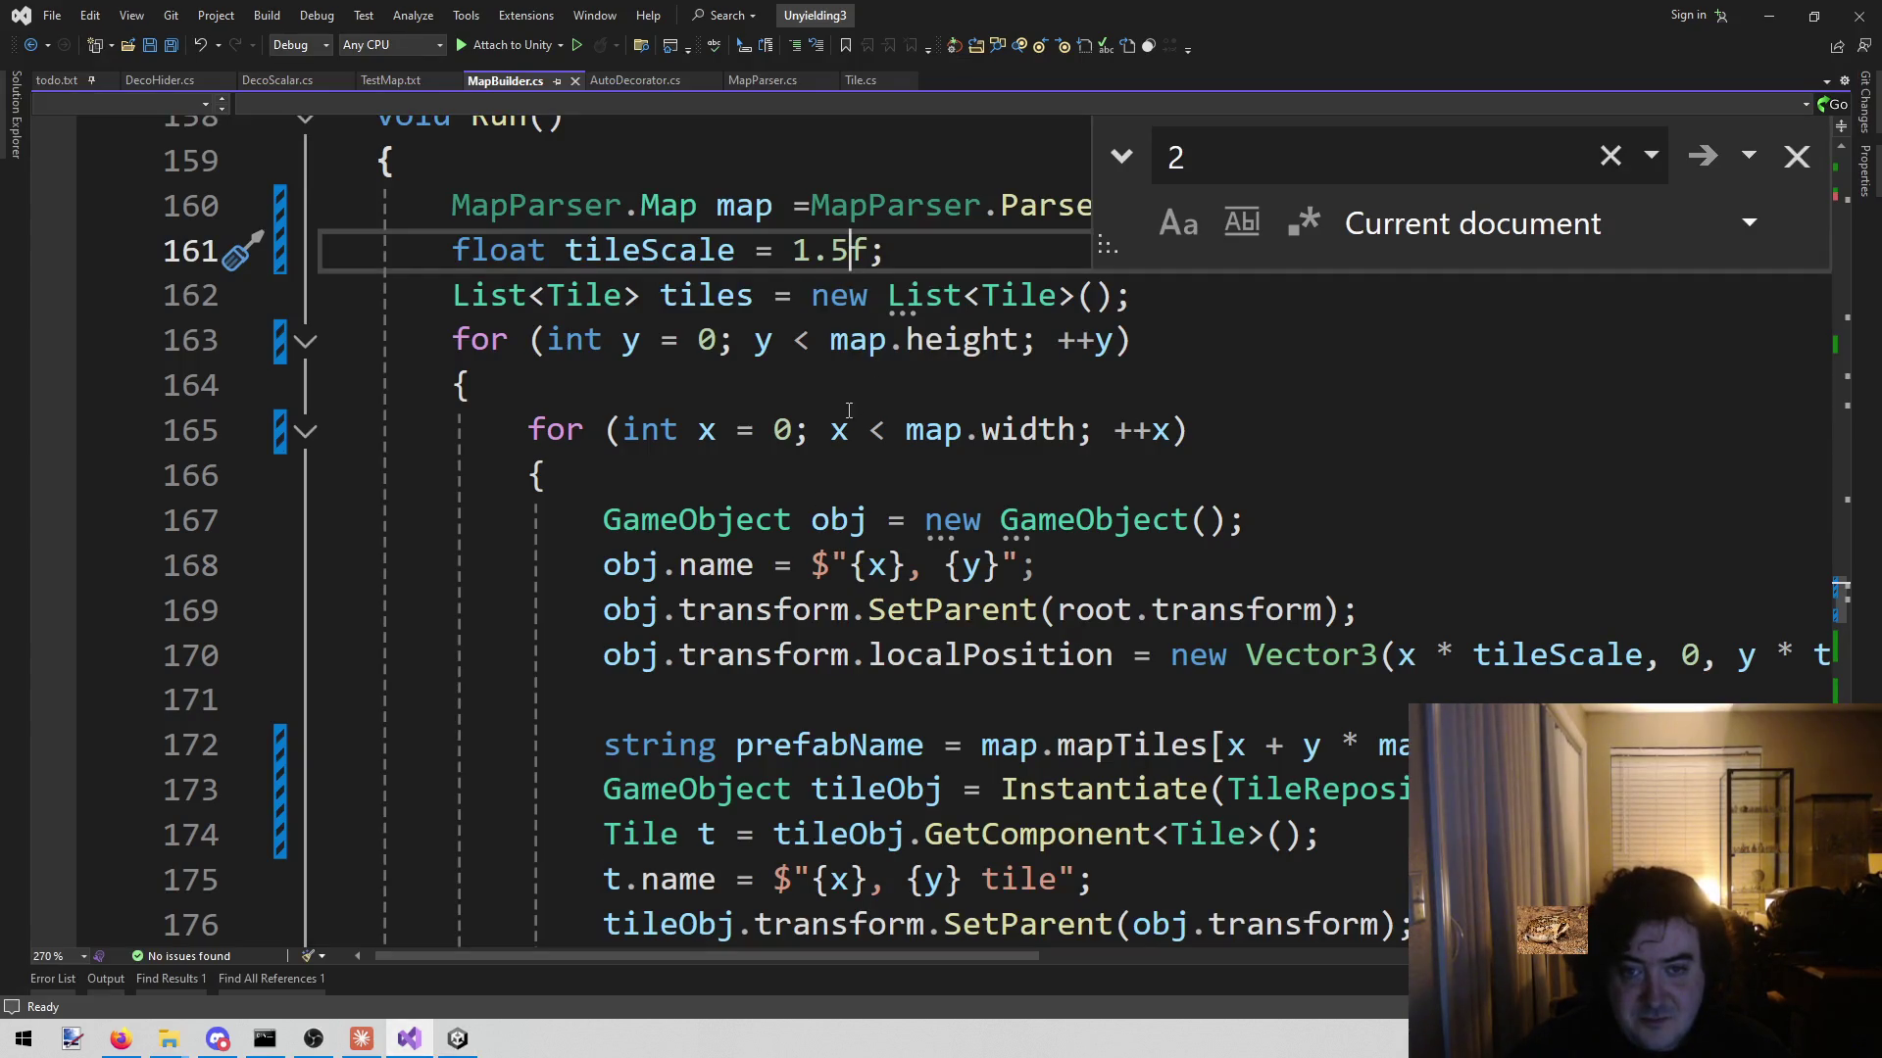
- Wrap the first tileScale on line 170 as (tileScale + .5f)
scroll(848, 410, "up", 2)
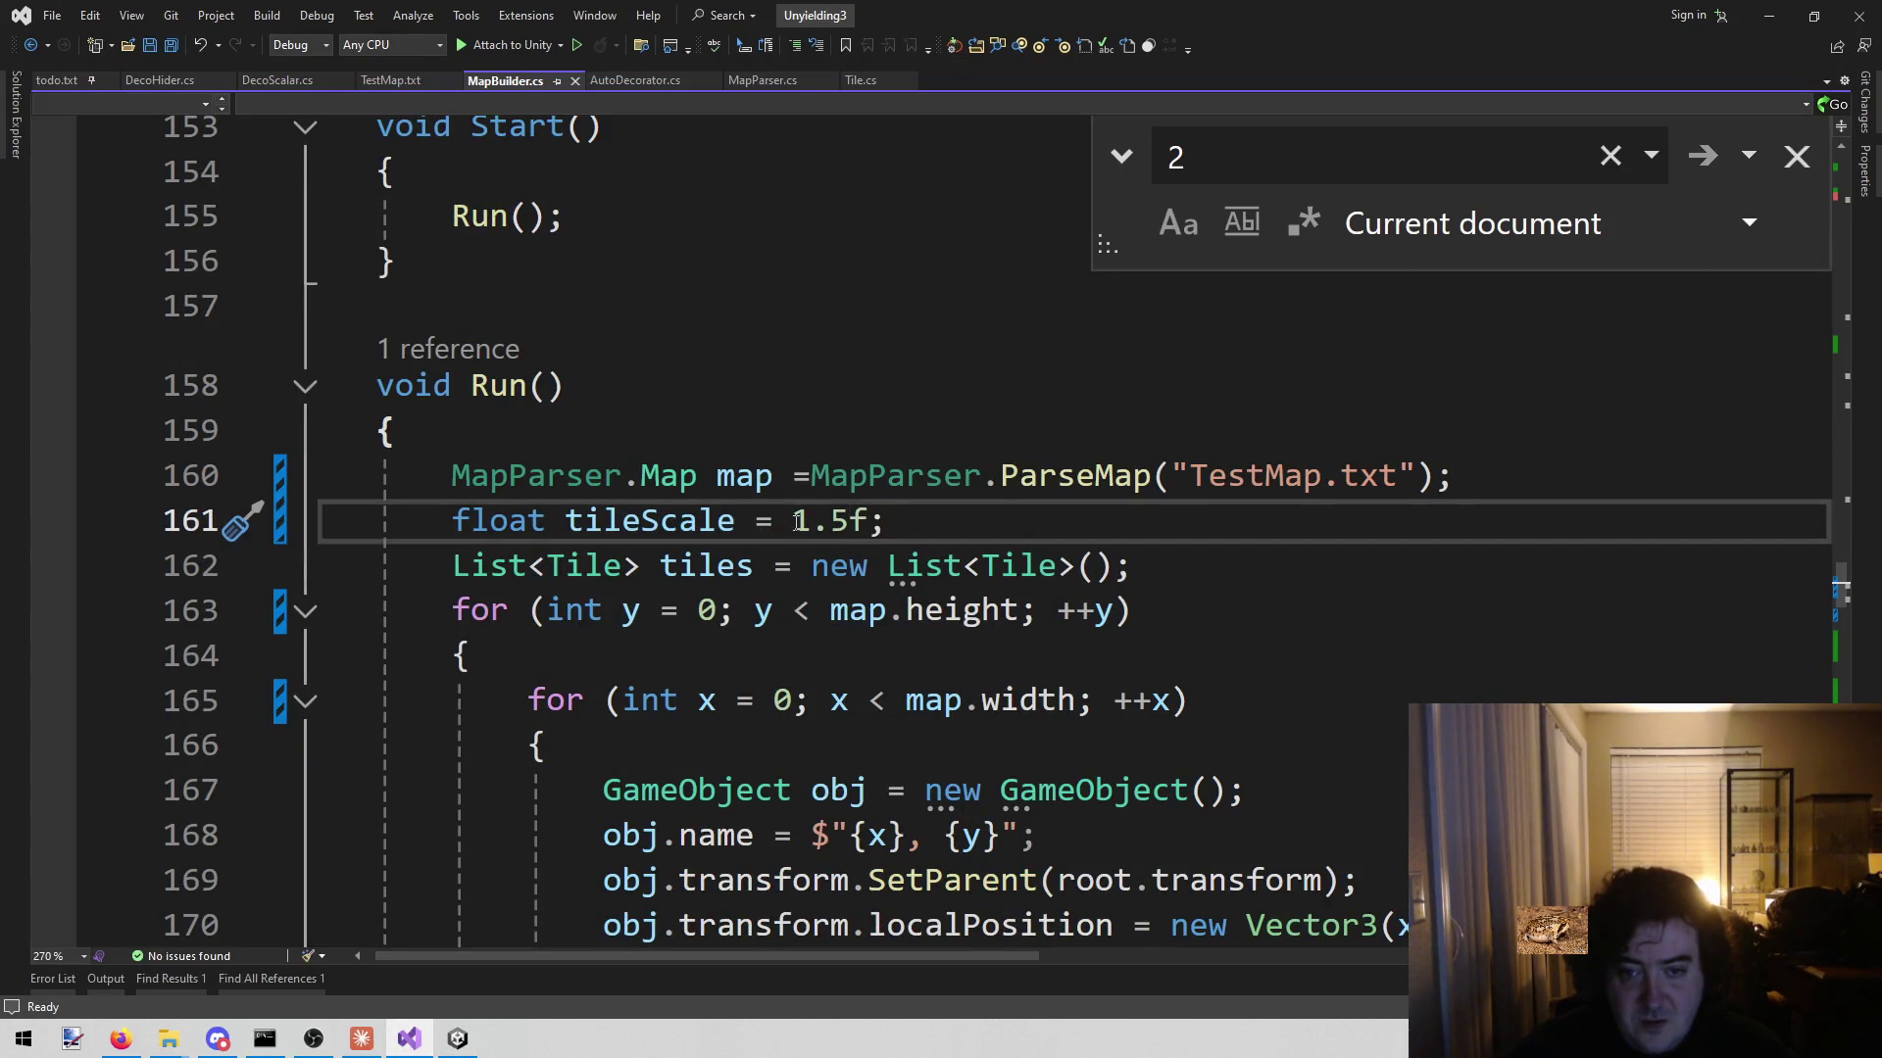
left_click_drag(796, 520, 852, 525)
scroll(1032, 646, "down", 1)
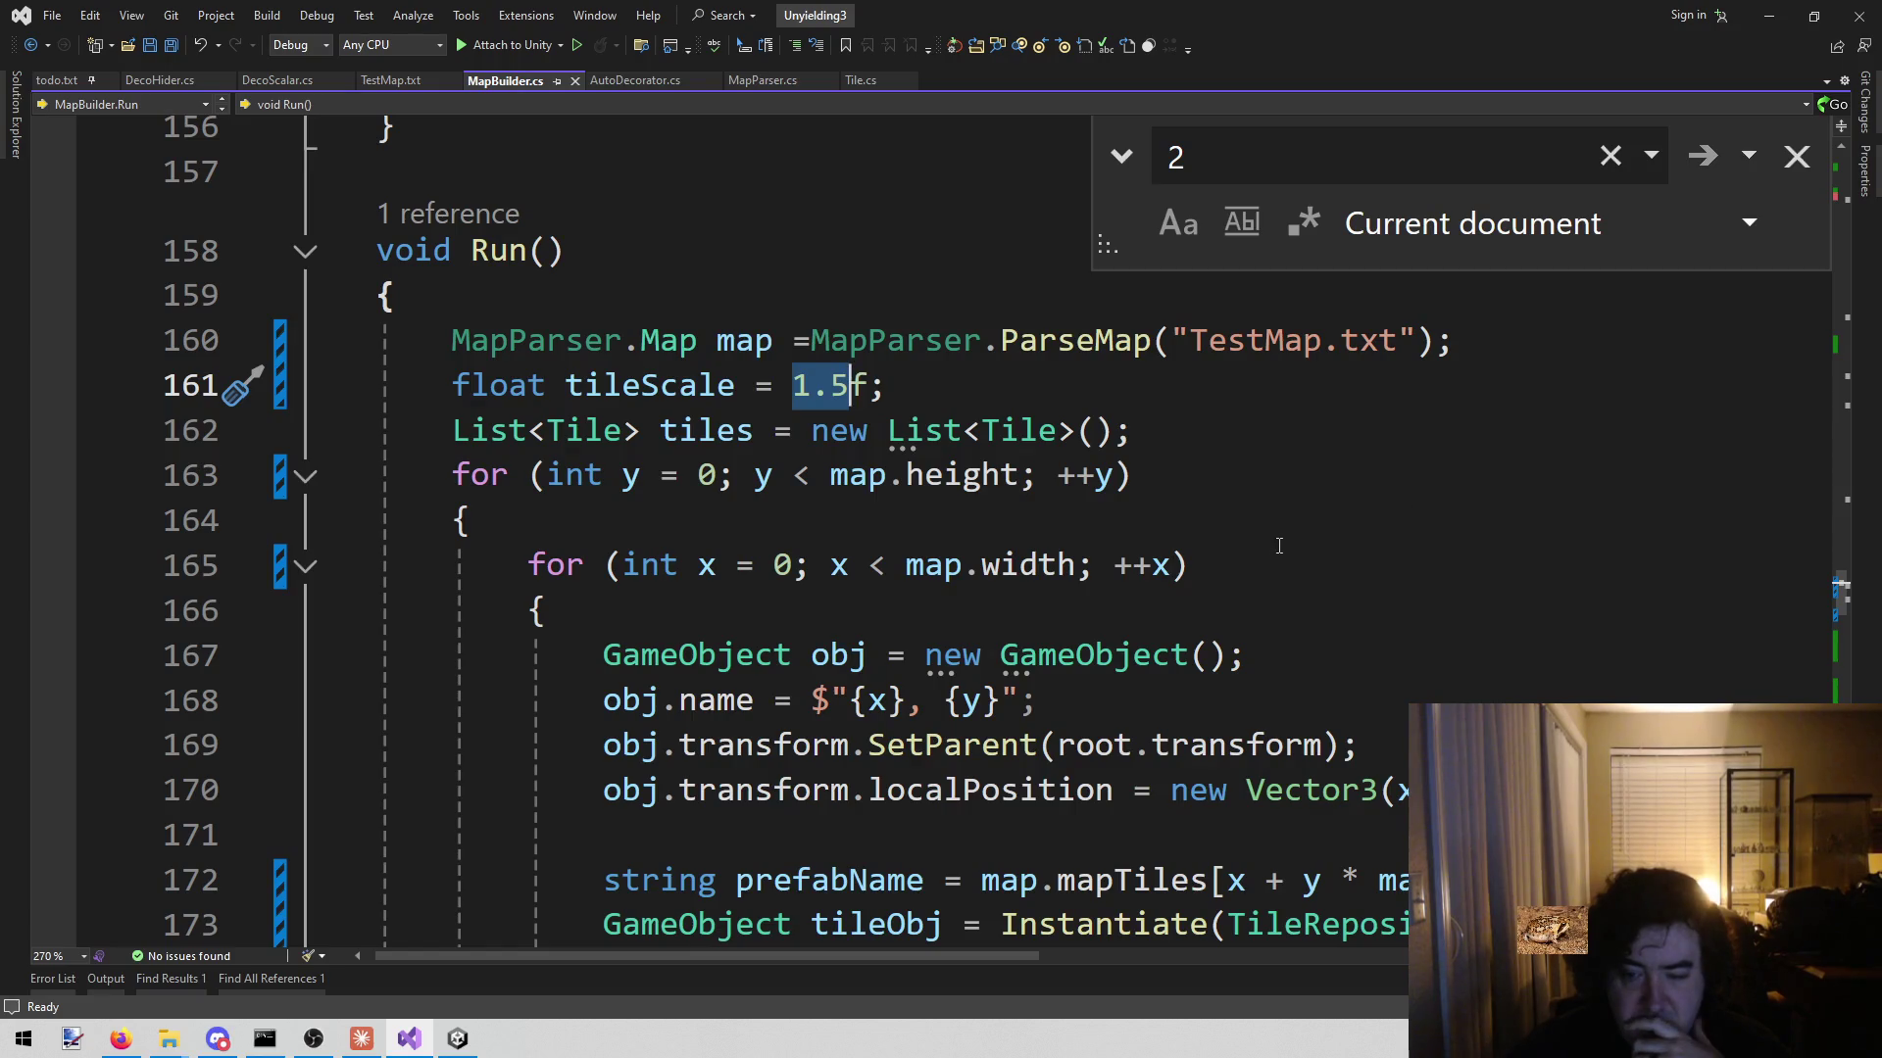
scroll(1279, 545, "down", 7)
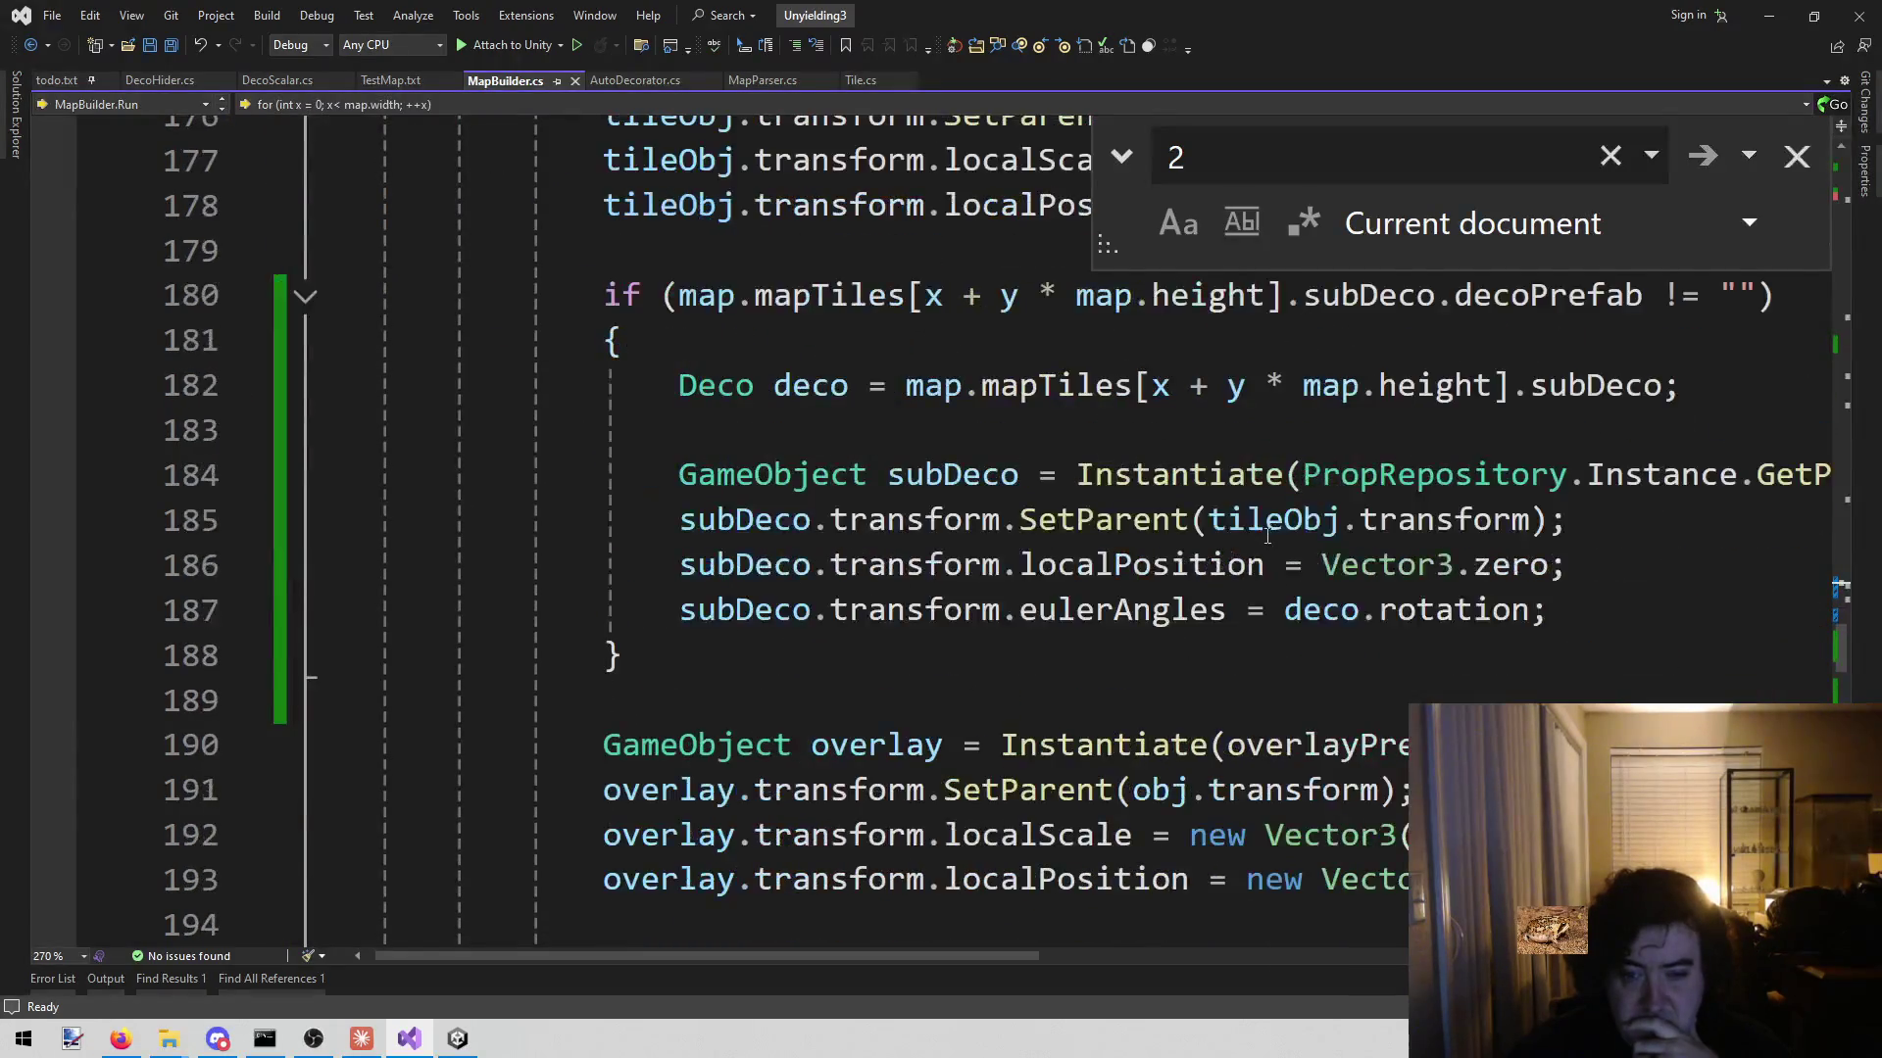
scroll(1267, 534, "down", 1)
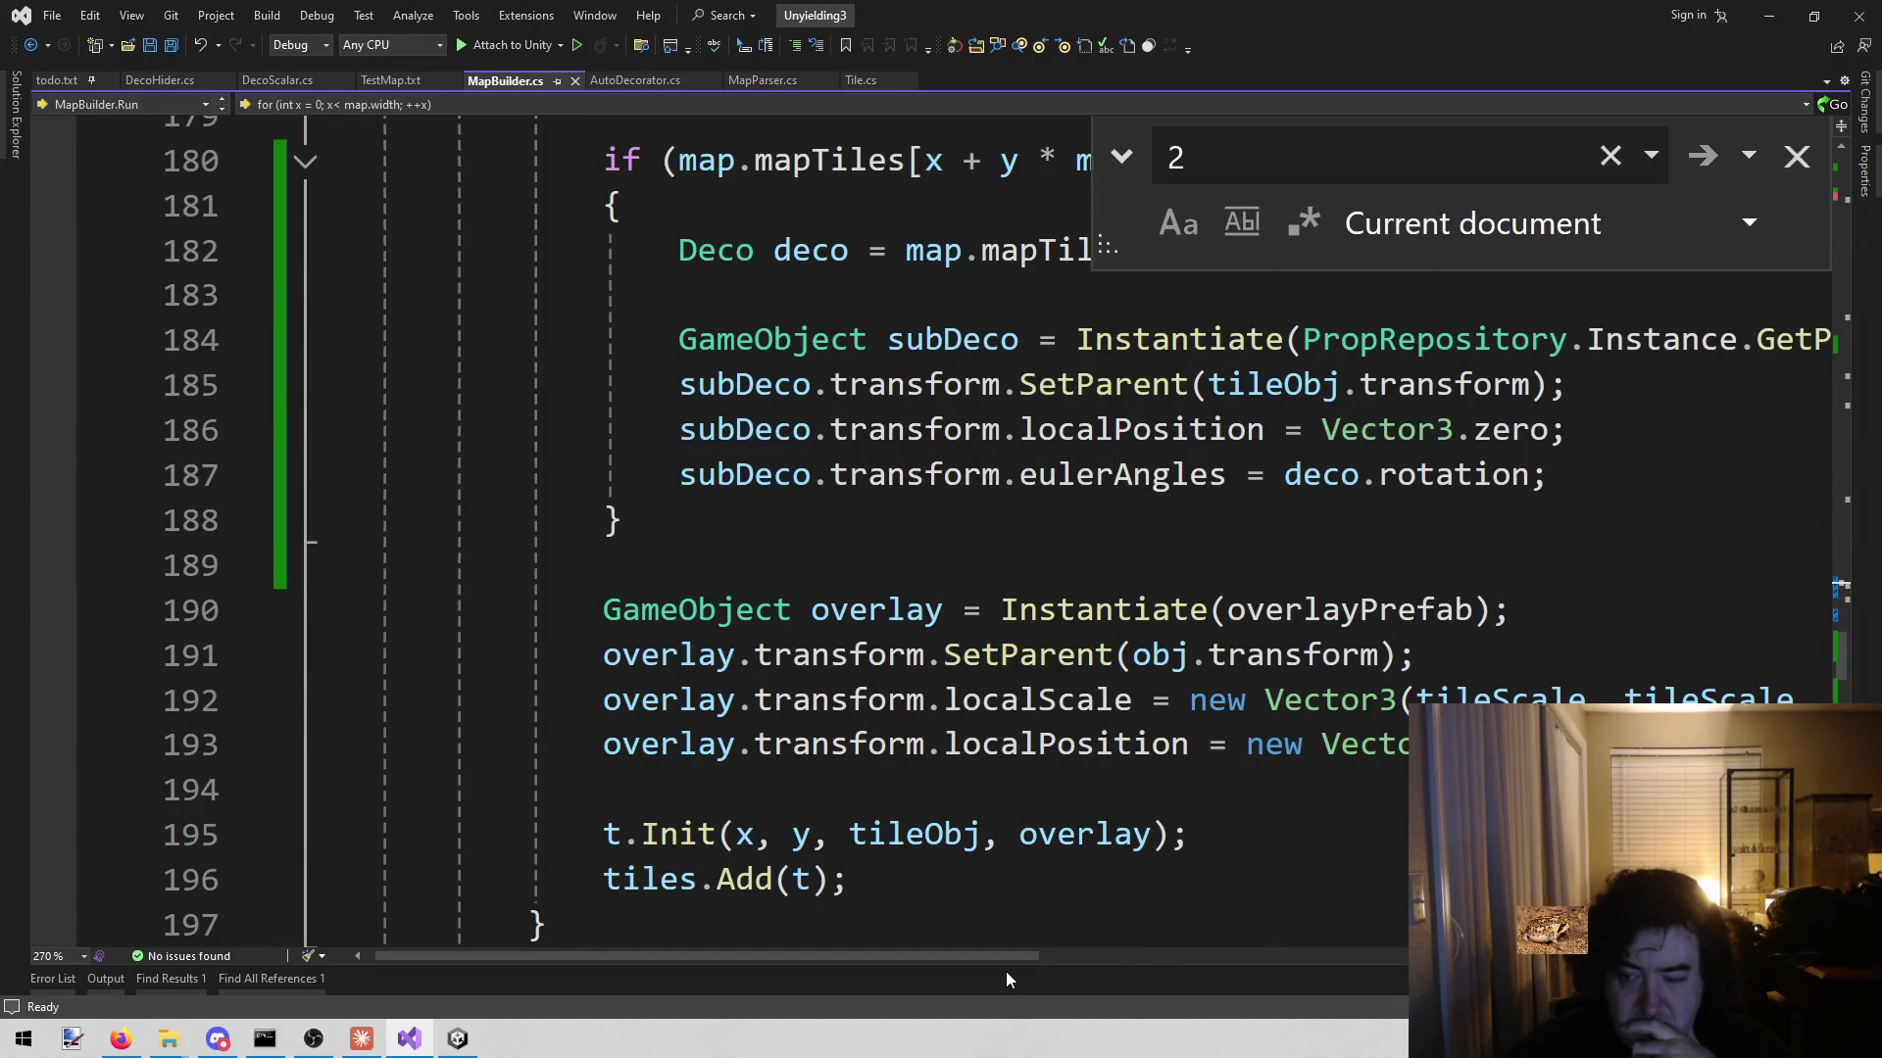
scroll(1052, 679, "down", 2)
scroll(1044, 686, "up", 9)
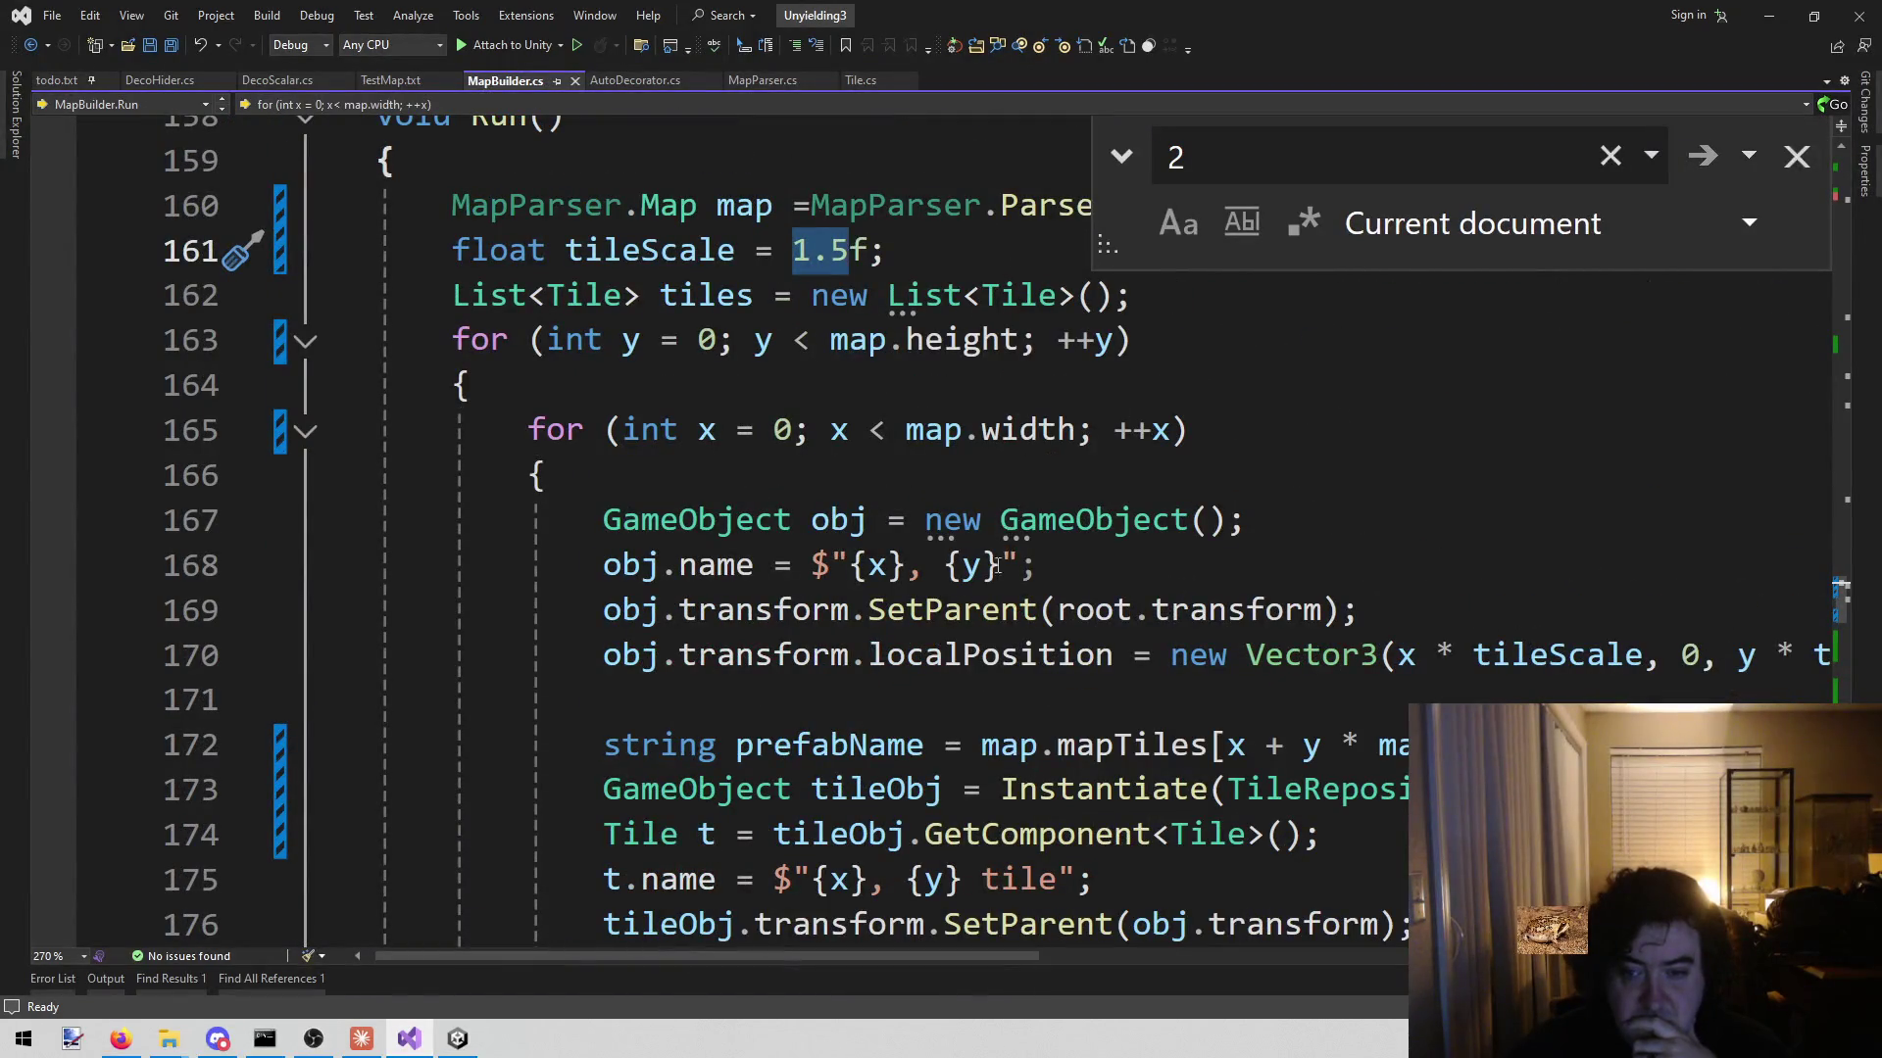
left_click(945, 610)
key("Down")
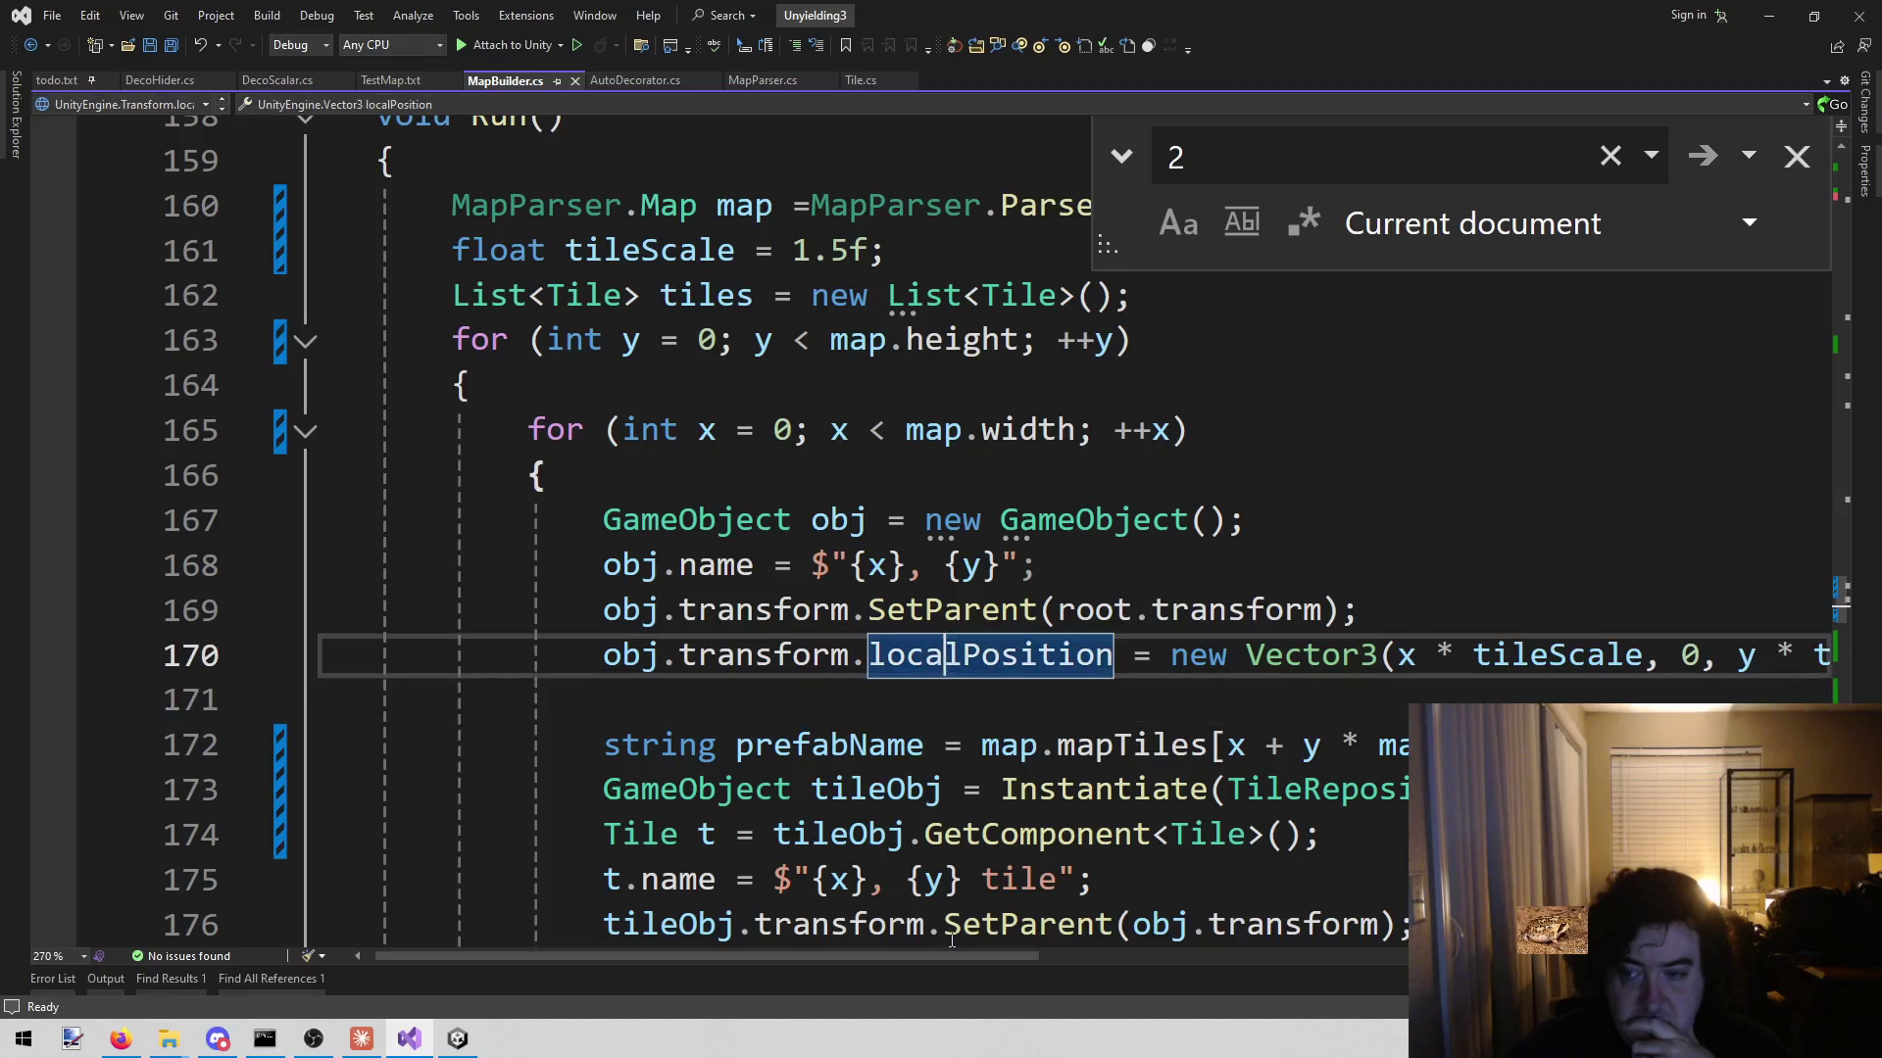
mouse_move(905, 954)
left_mouse_down()
mouse_move(1119, 957)
mouse_move(980, 986)
left_mouse_up()
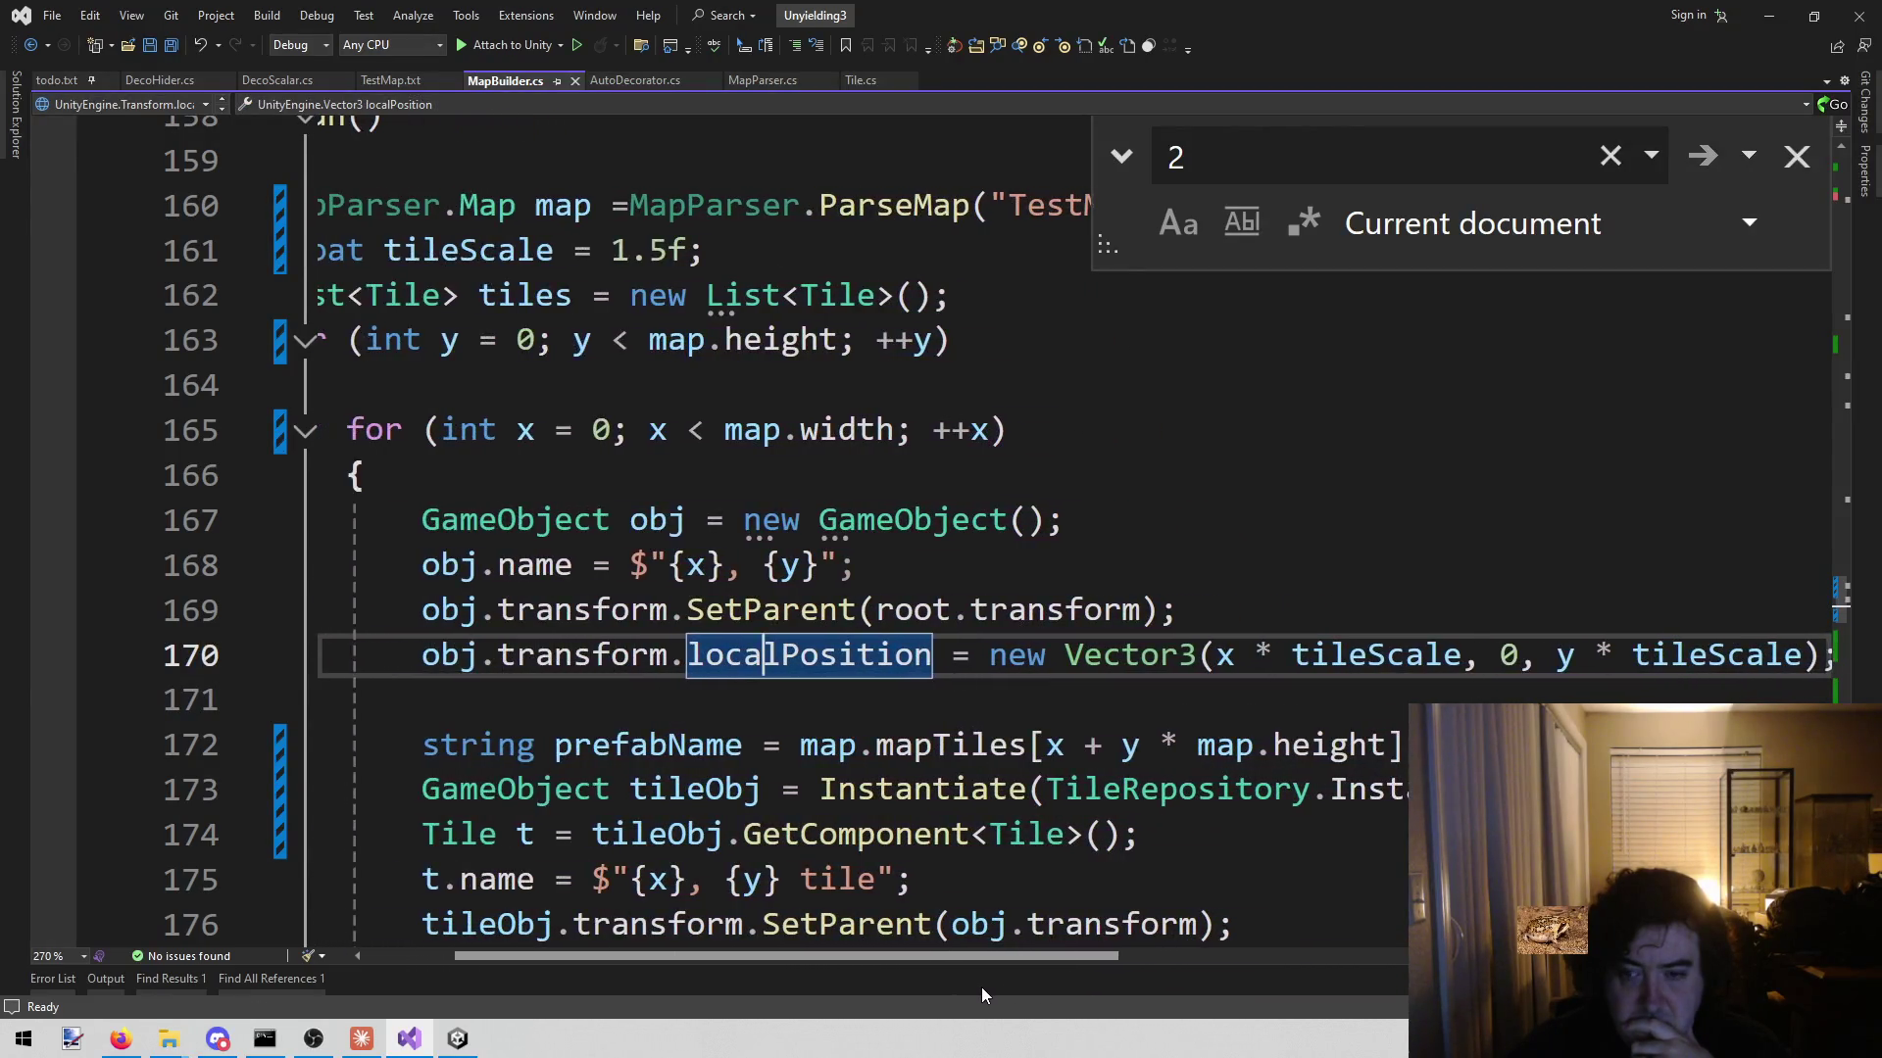
left_click(1333, 658)
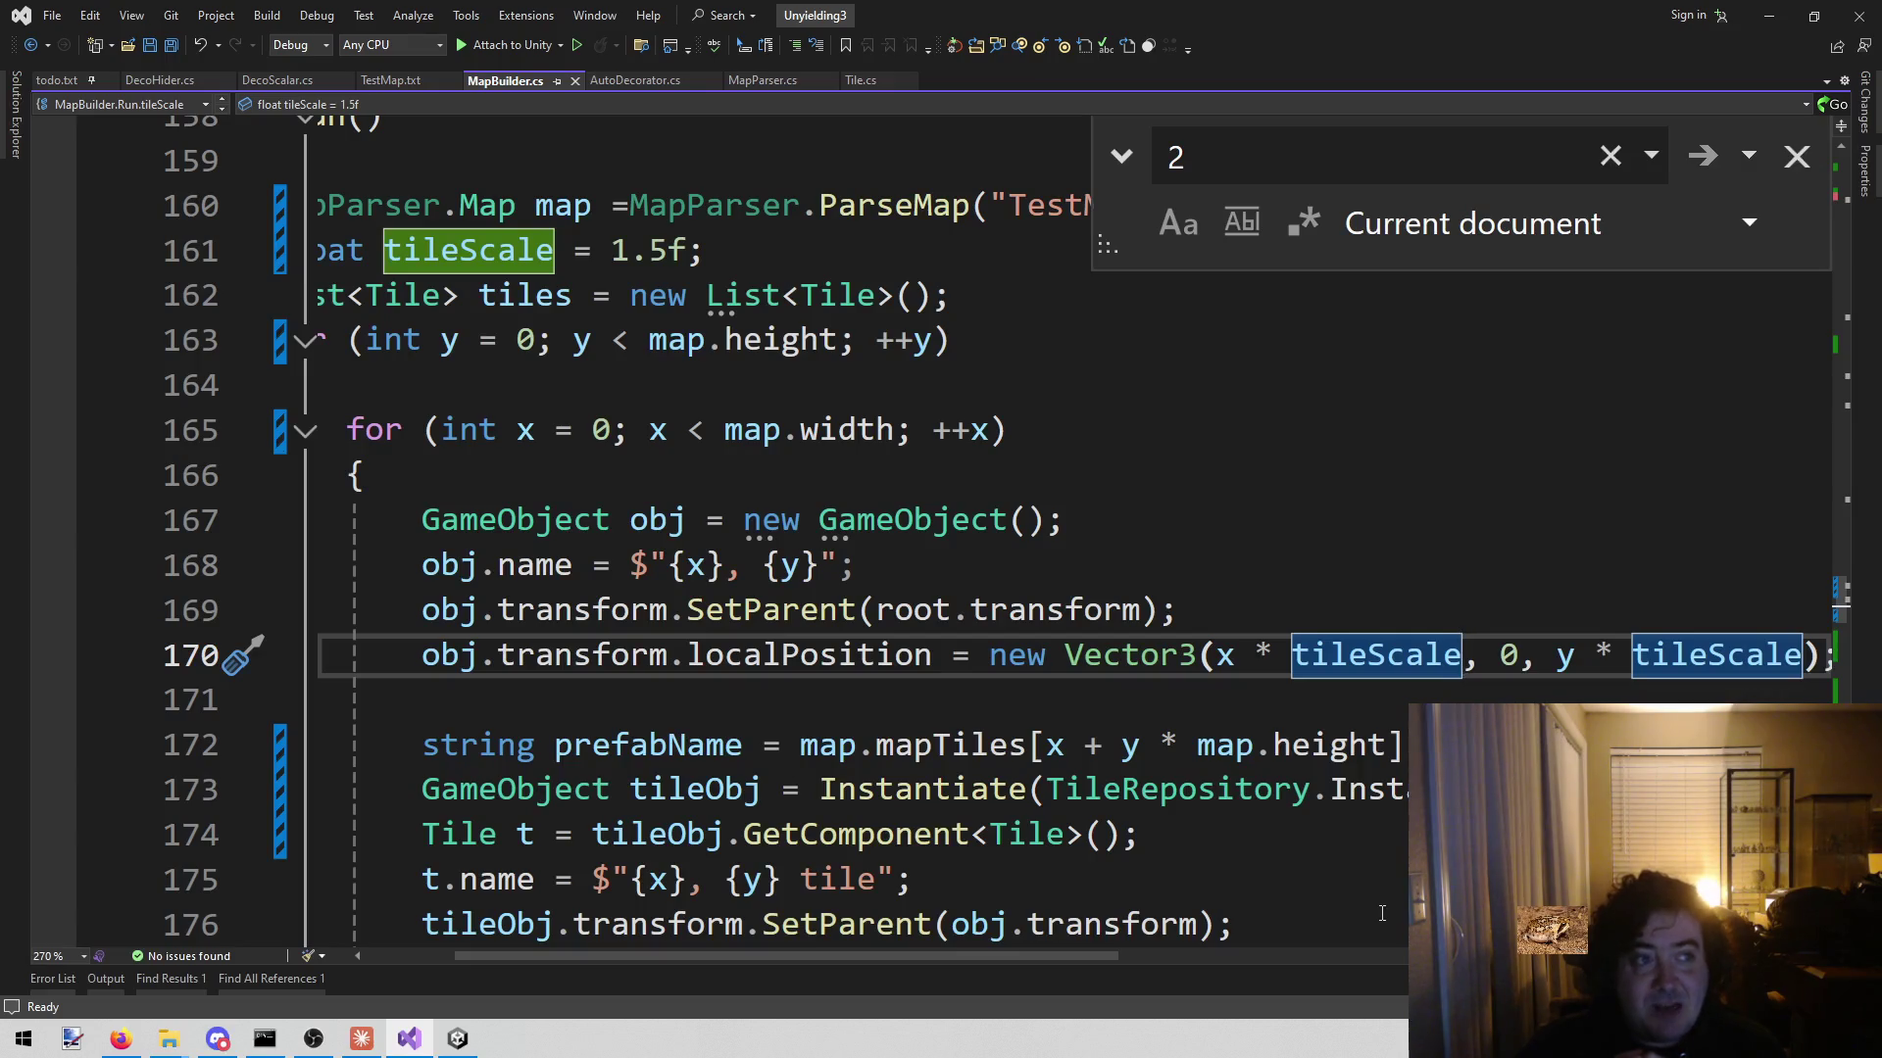
key("ctrl")
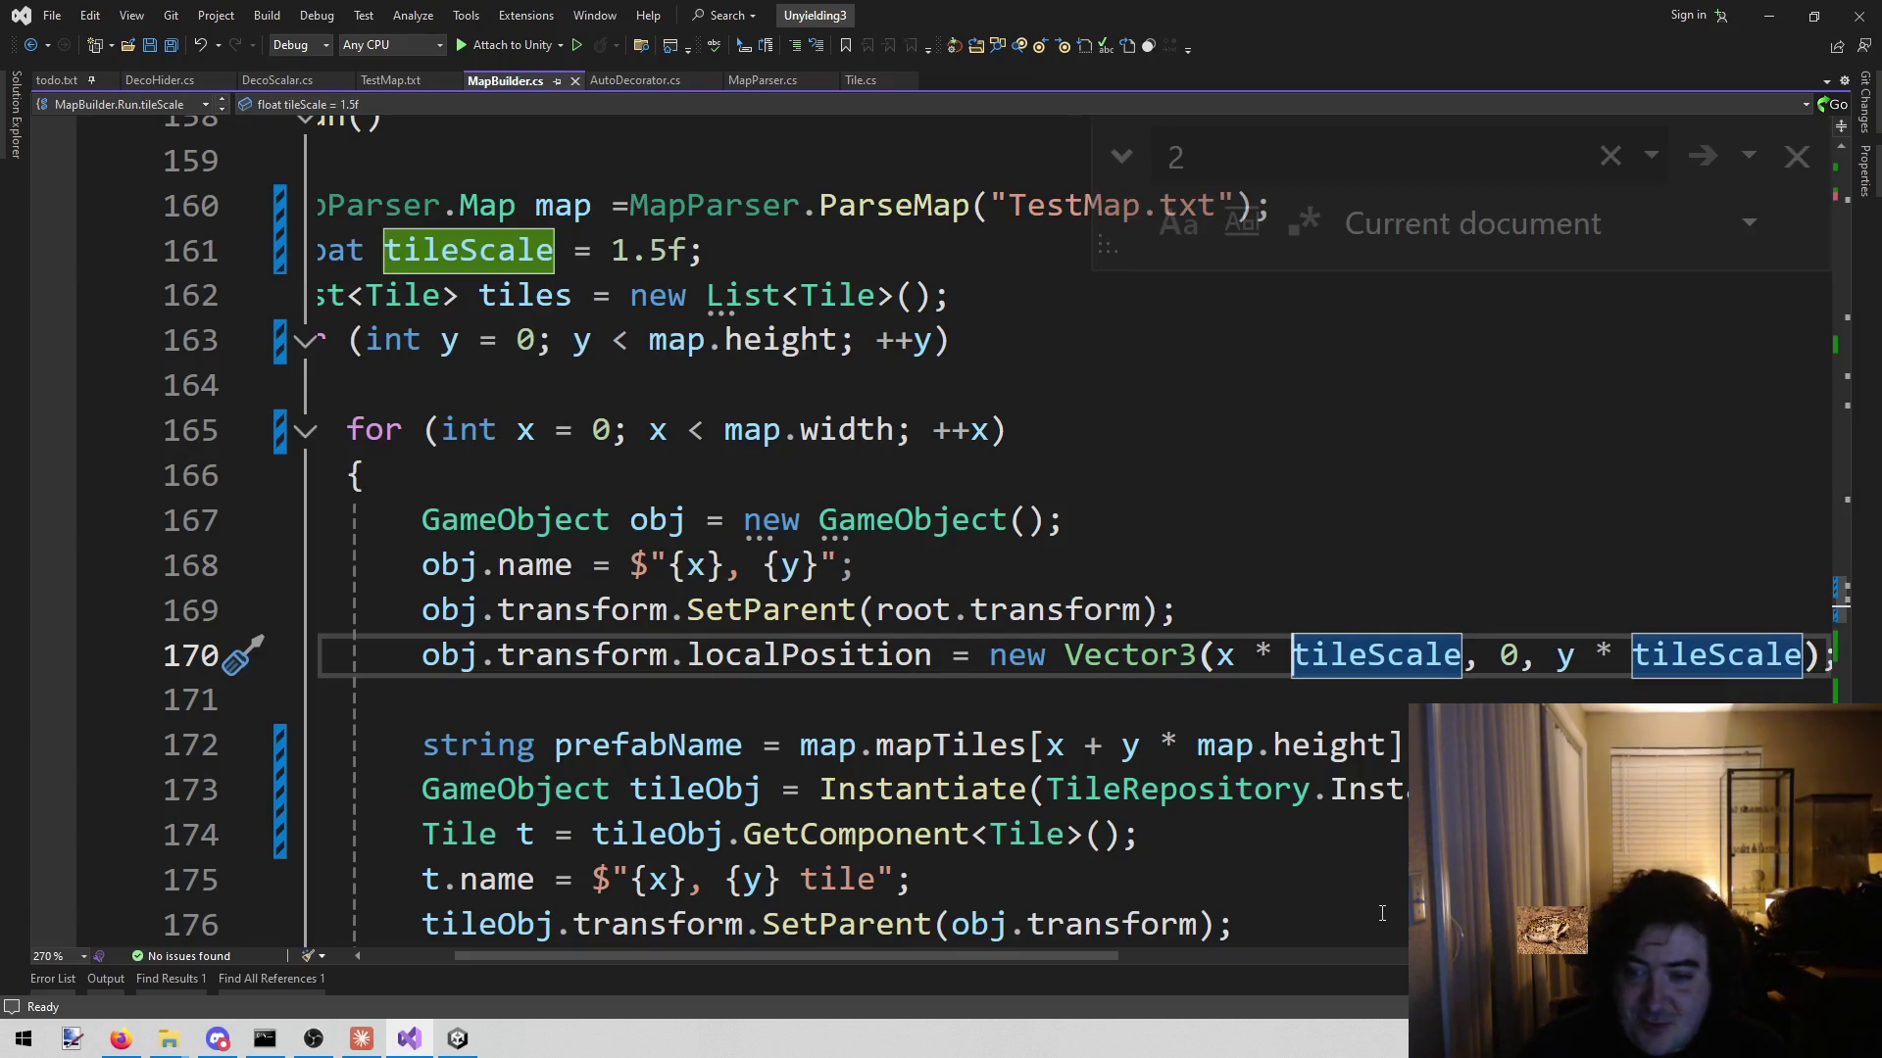
key("Escape")
type("(")
key("ctrl+Right")
type("+ .5f")
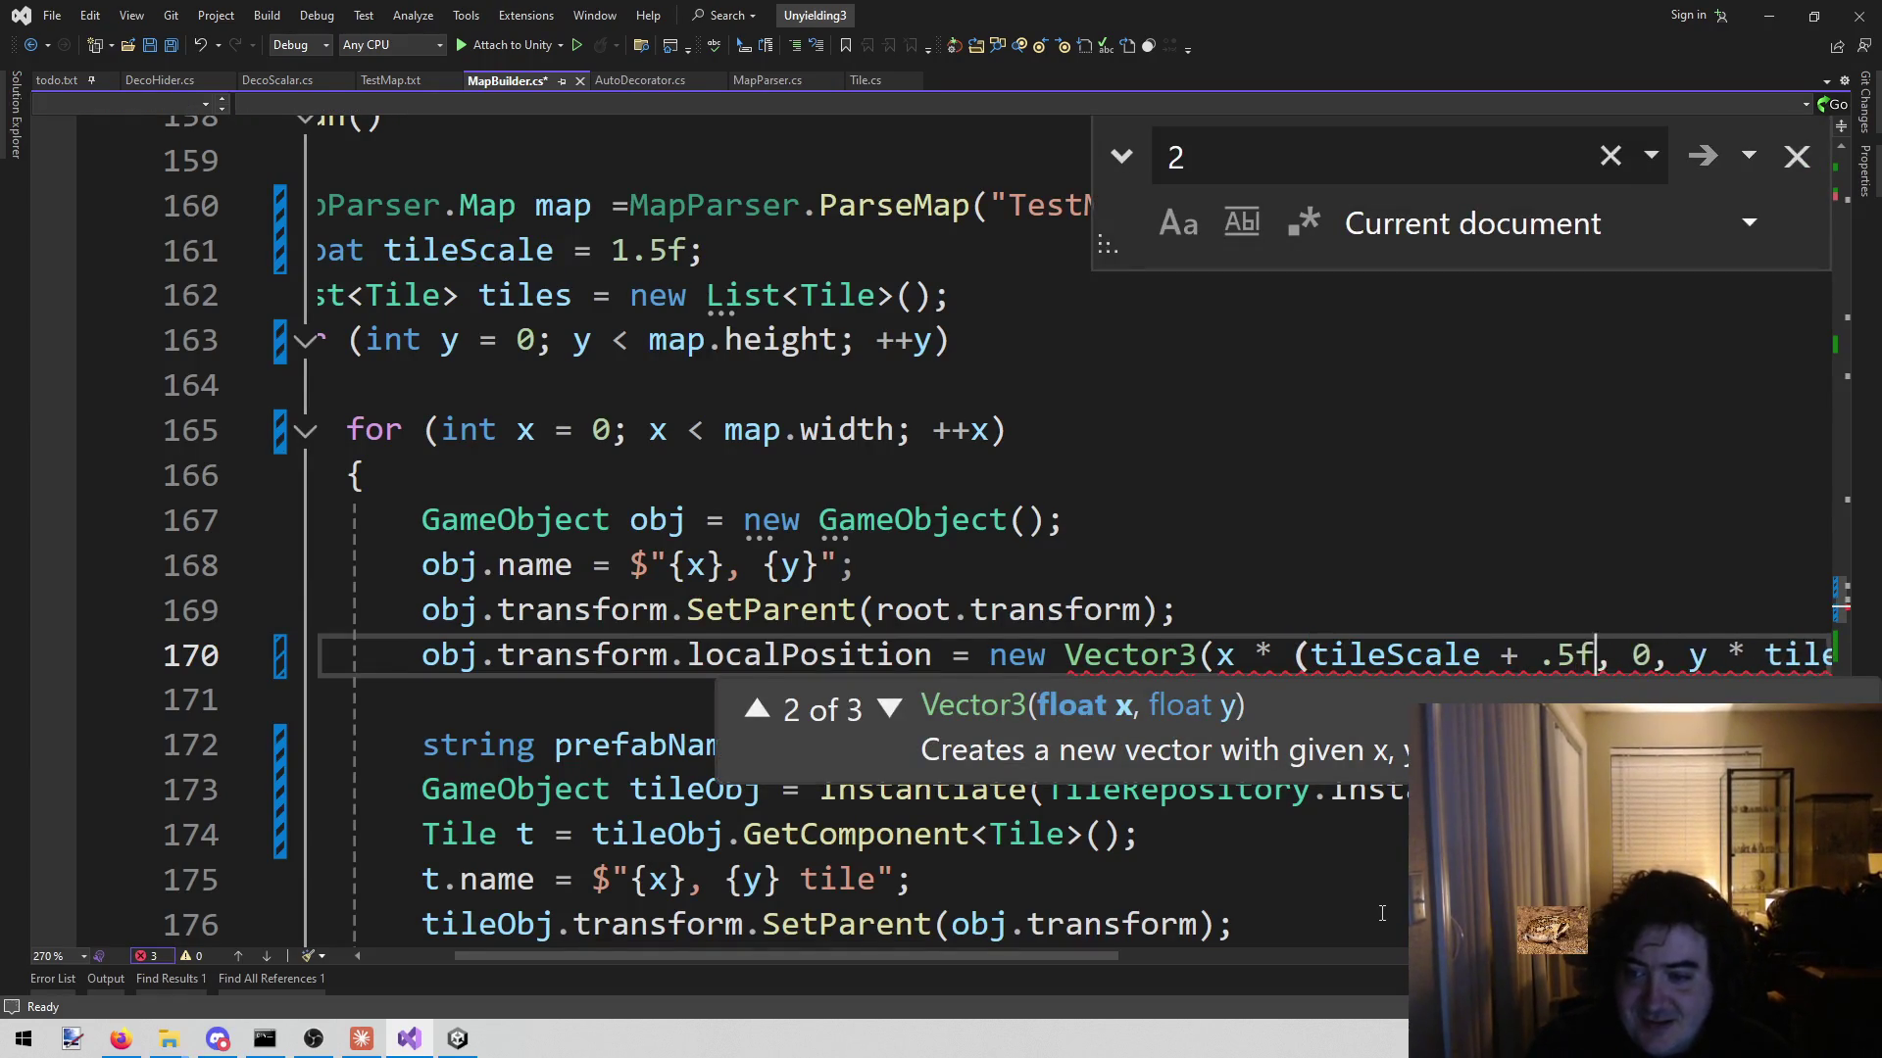
type(")")
- Replace the trailing tileScale on line 170 with a copy of (tileScale + .5f)
key("ctrl+shift+Left")
key("ctrl+shift+Left")
key("ctrl+shift+Left")
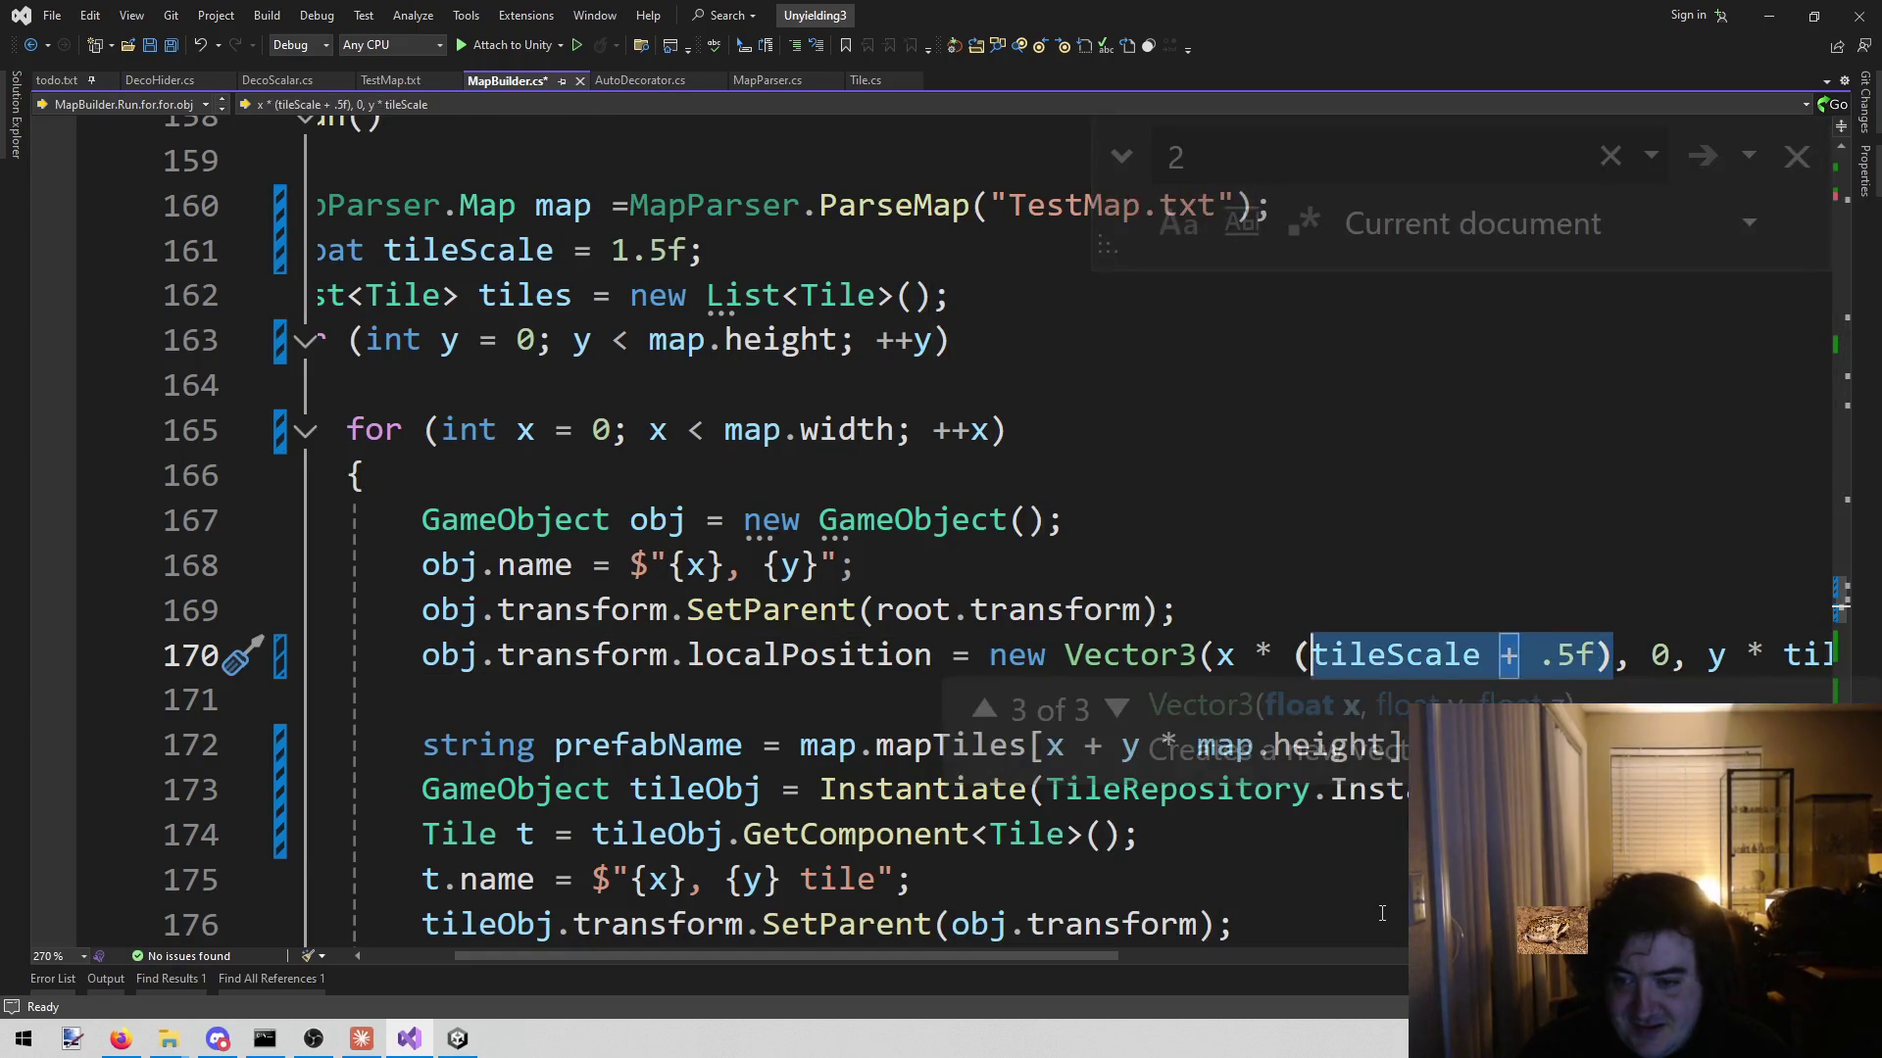
key("shift+Left")
key("ctrl+c")
key("End")
key("Left")
key("Left")
key("ctrl+shift+Left")
key("ctrl+v")
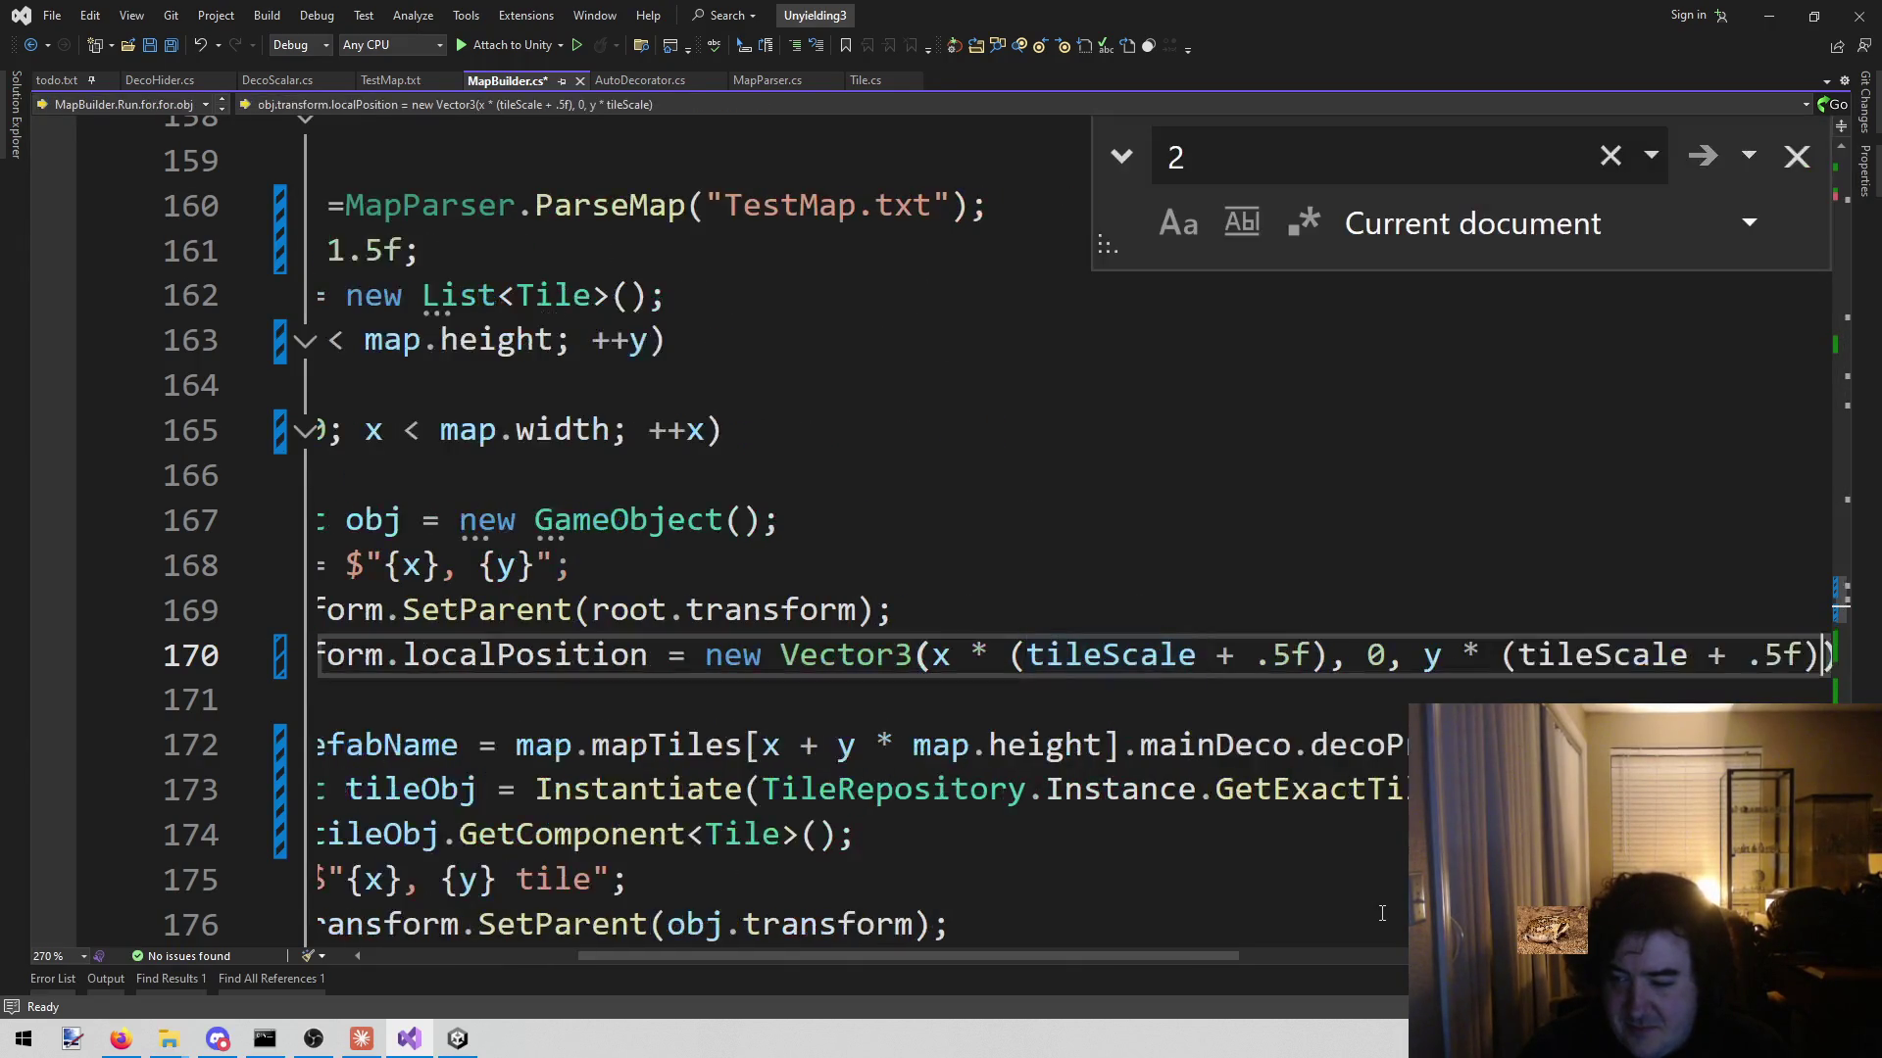
- Save MapBuilder.cs and switch back to the Unity editor
key("ctrl+s")
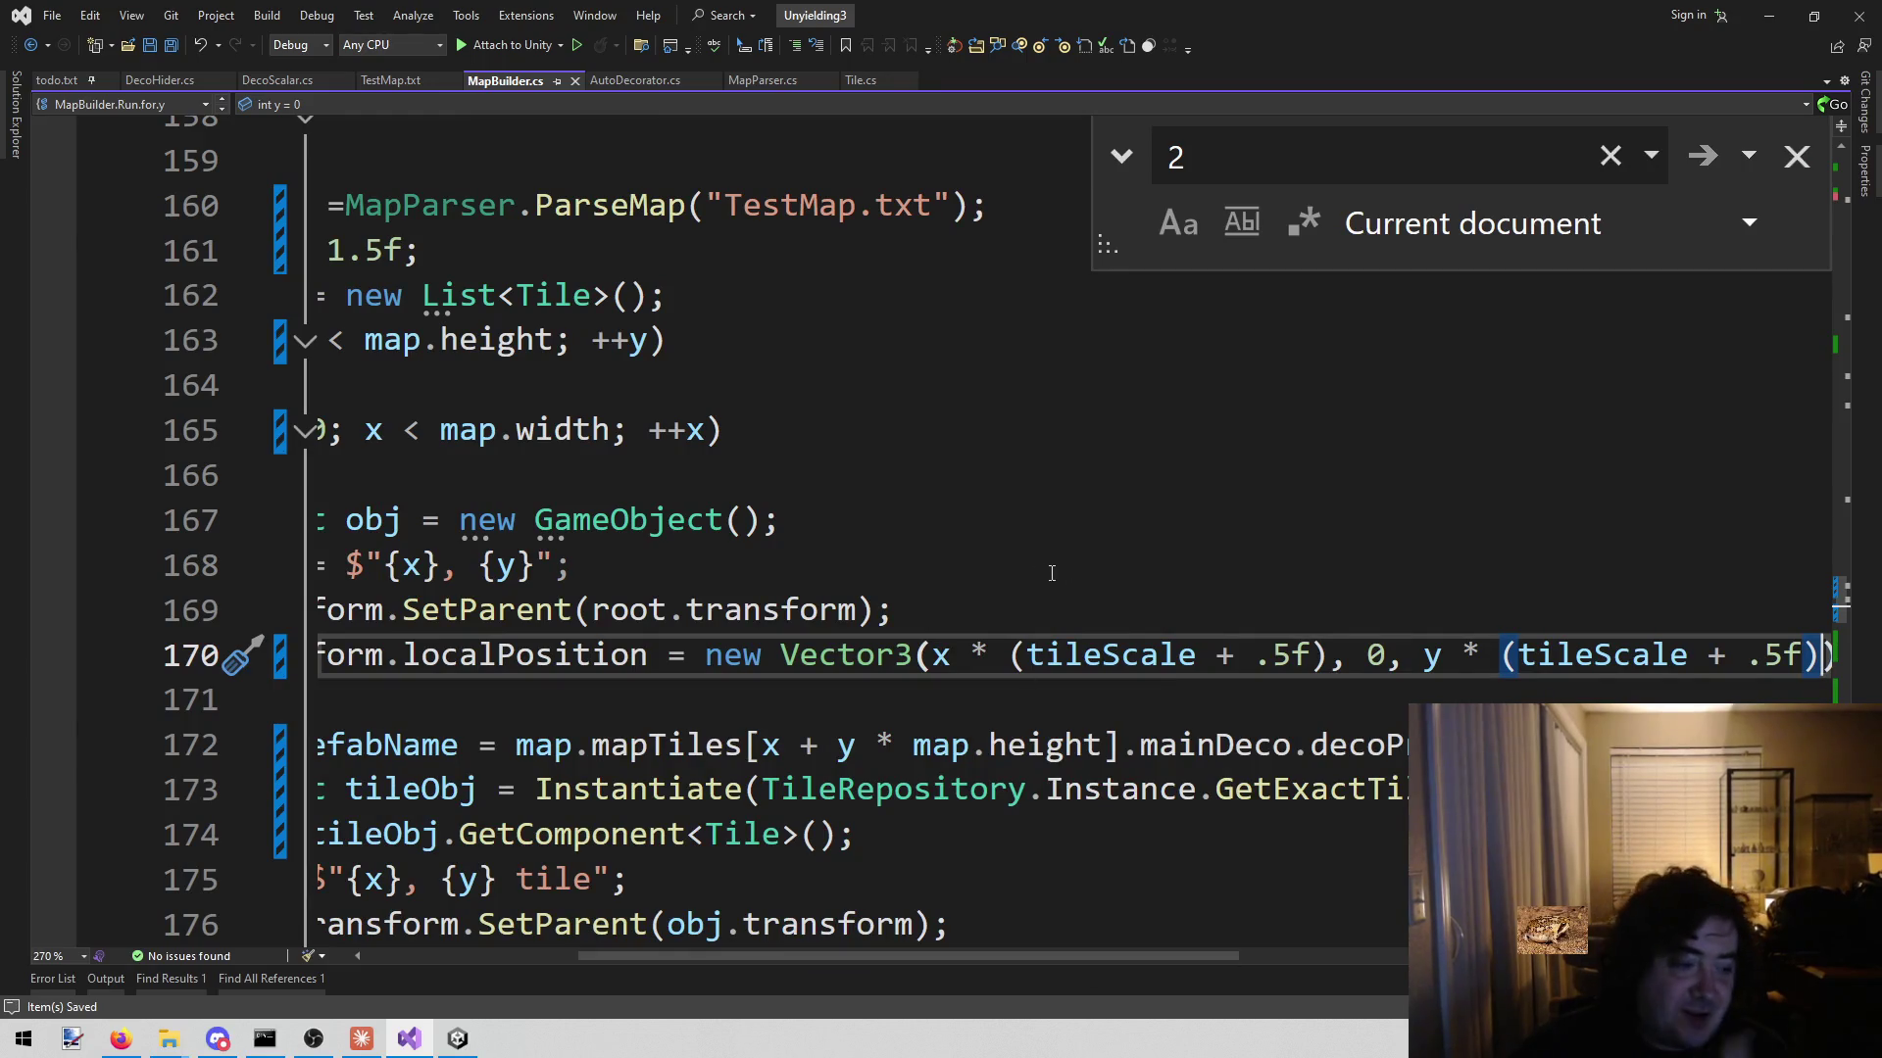
left_click(792, 529)
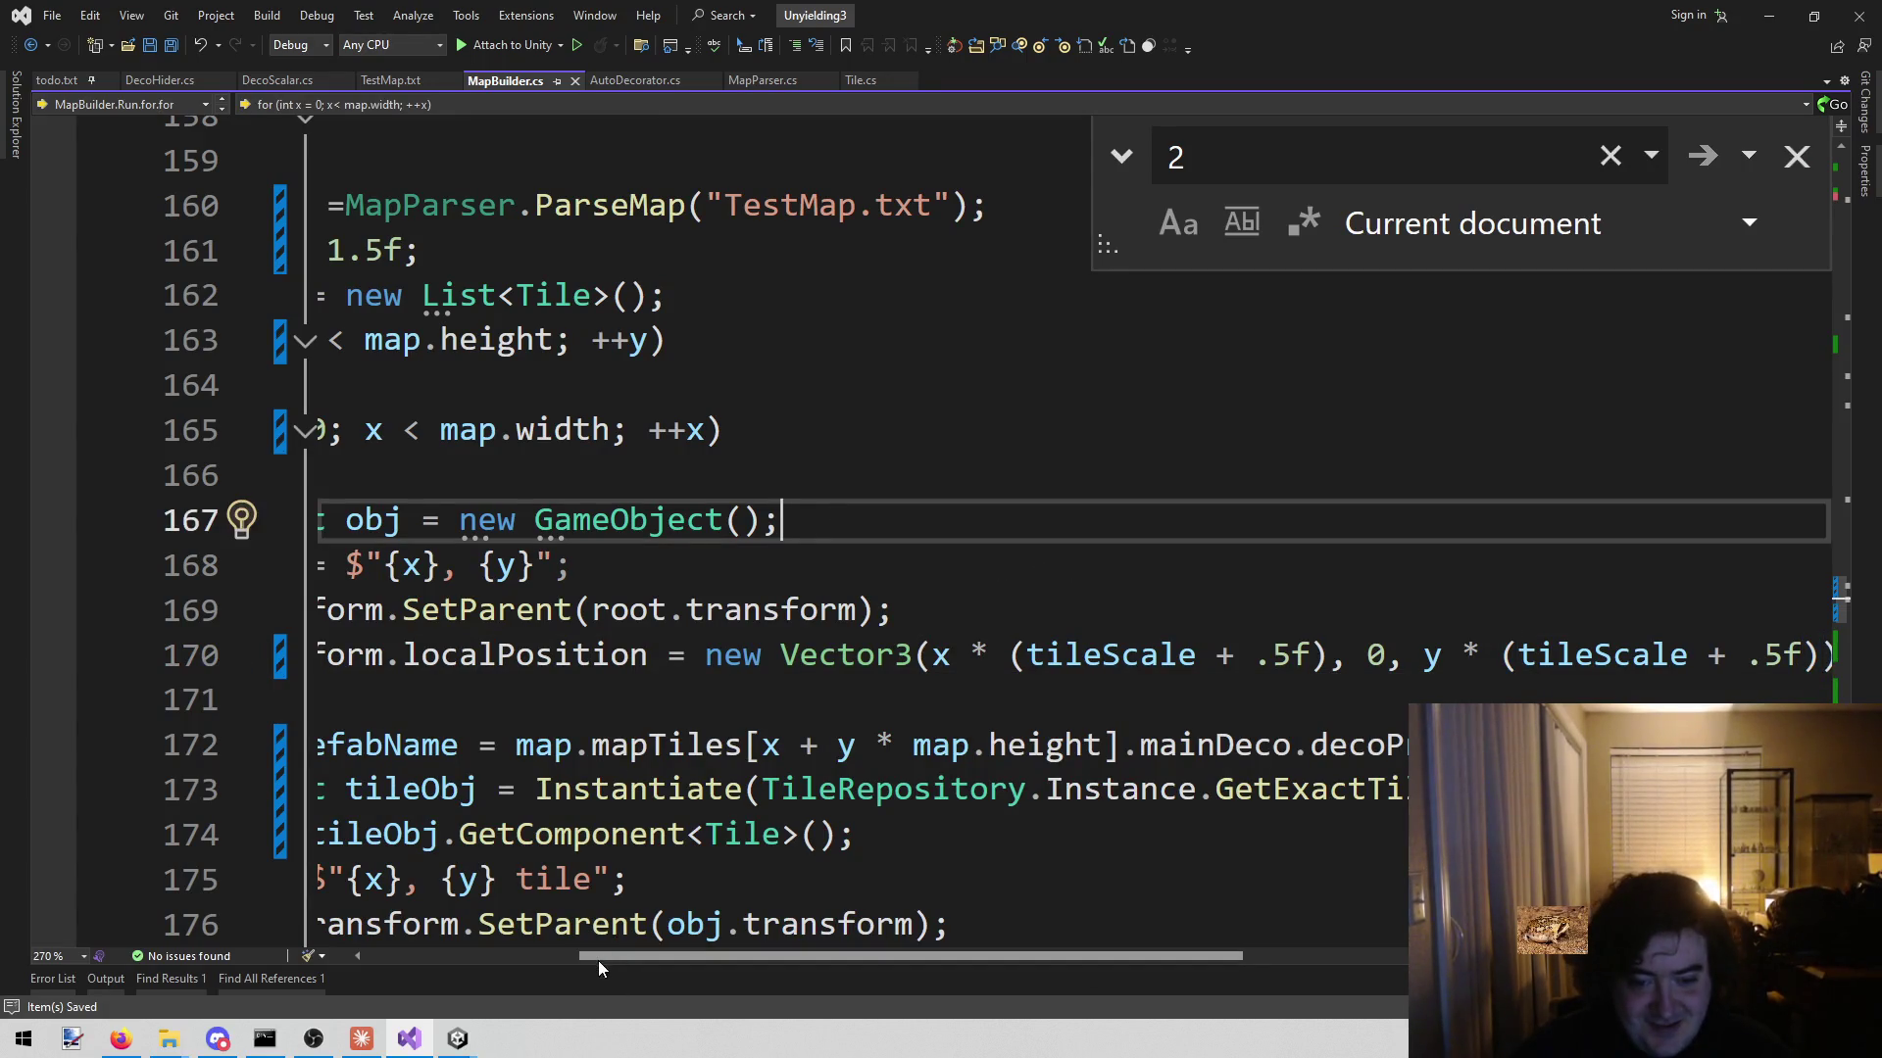
left_click_drag(598, 961, 412, 945)
left_click(902, 565)
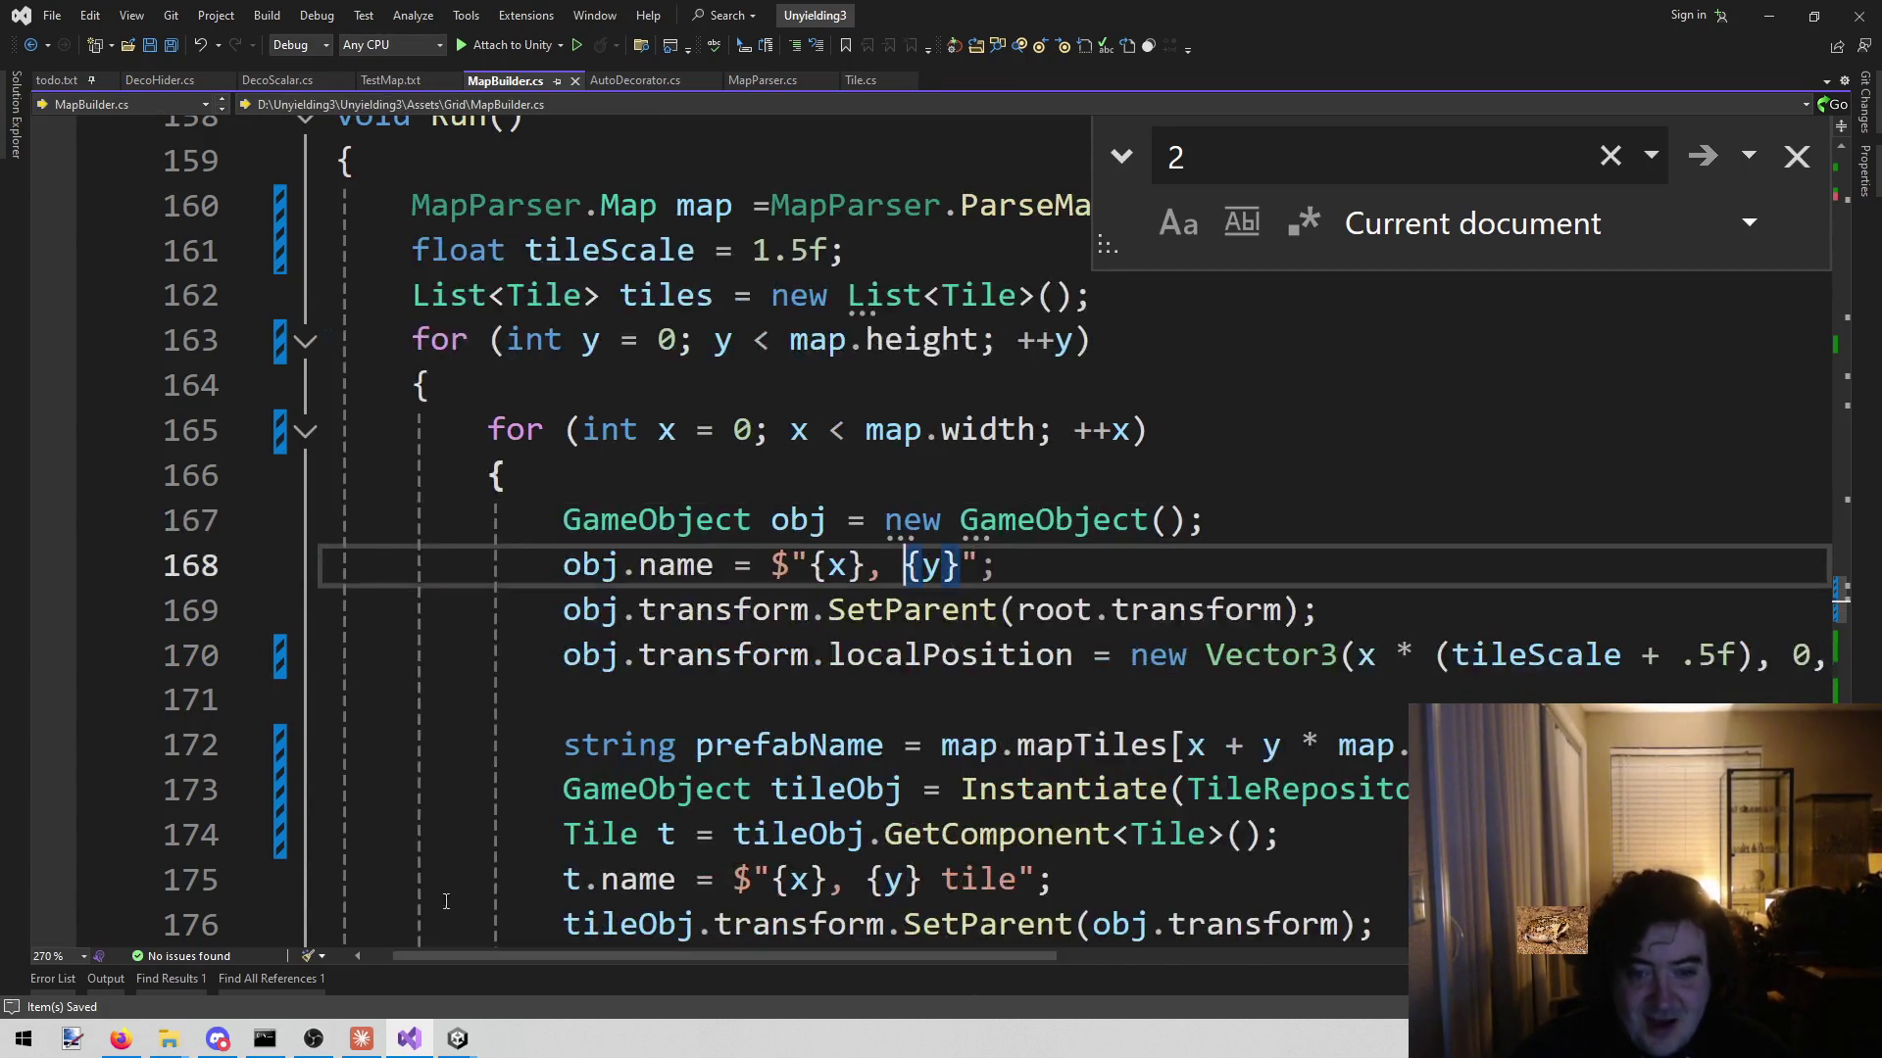
left_click(457, 1039)
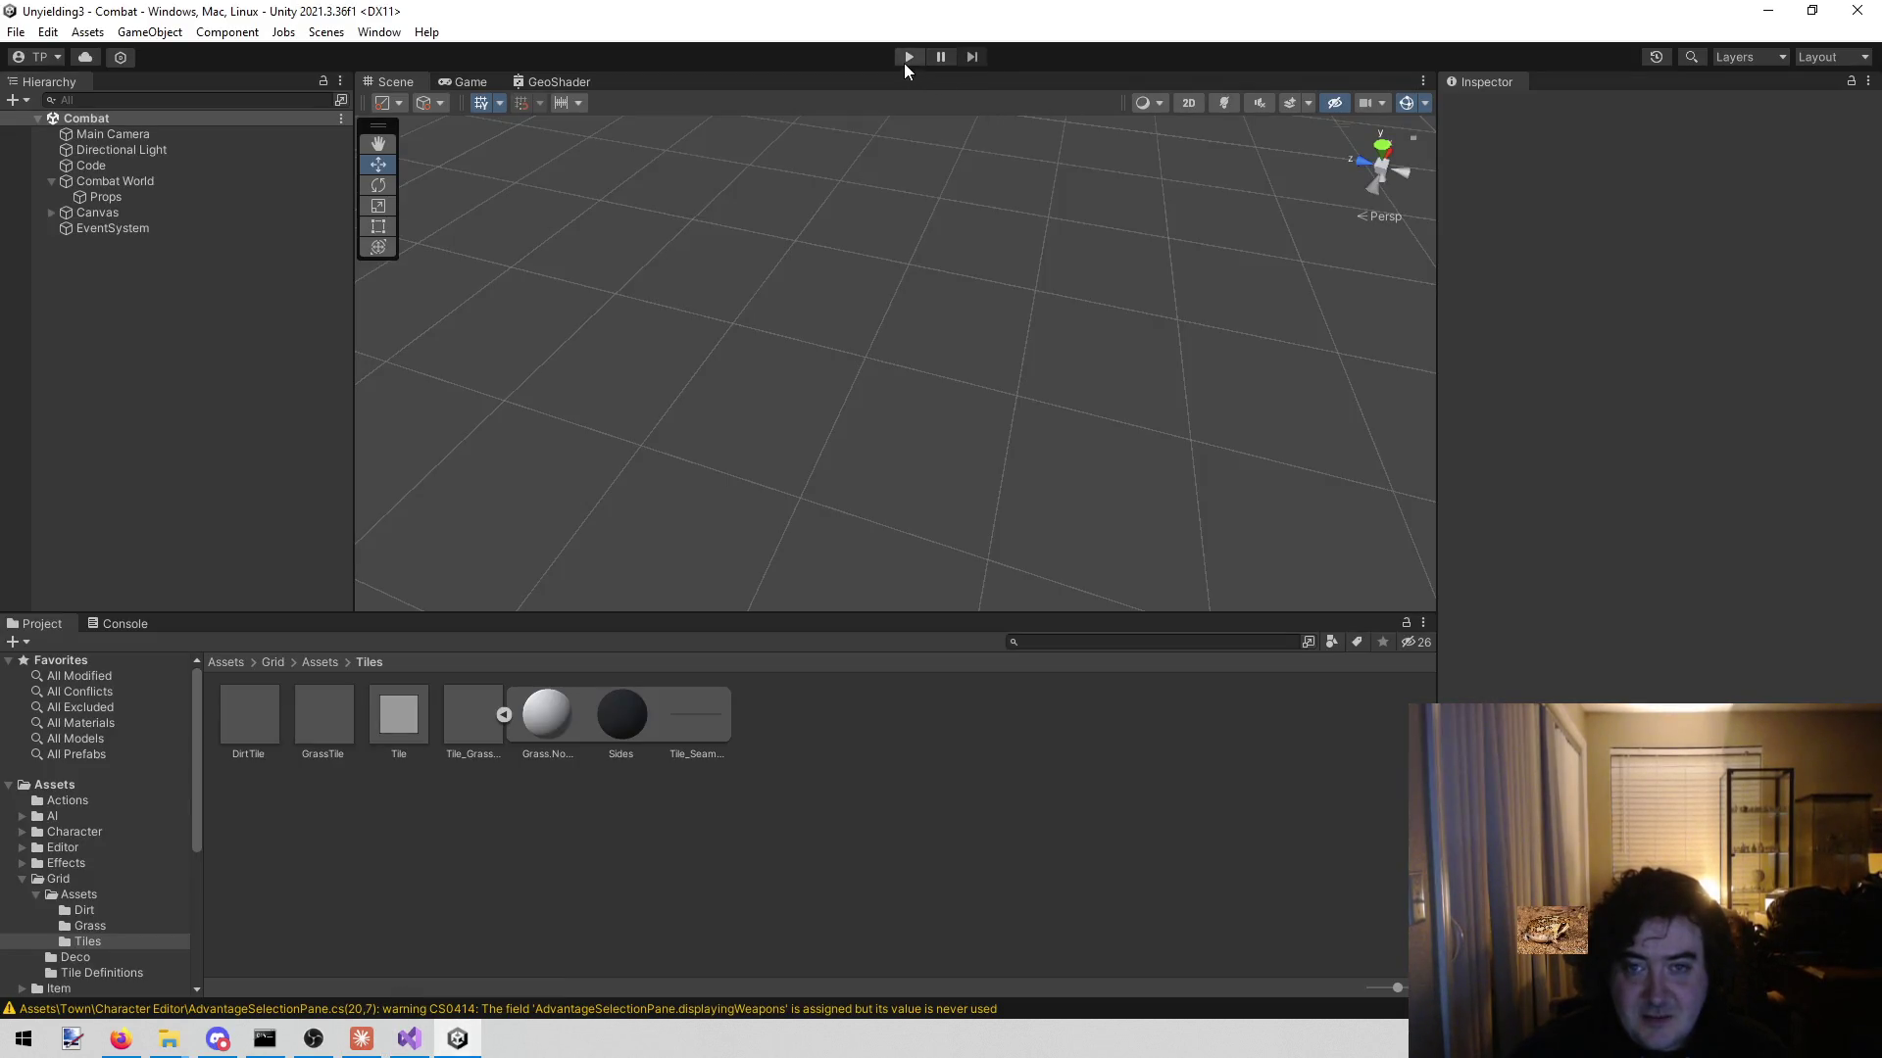
- Start play mode and move tiles 0, 0 and 1, 0 together to the right in the Scene view
left_click(905, 59)
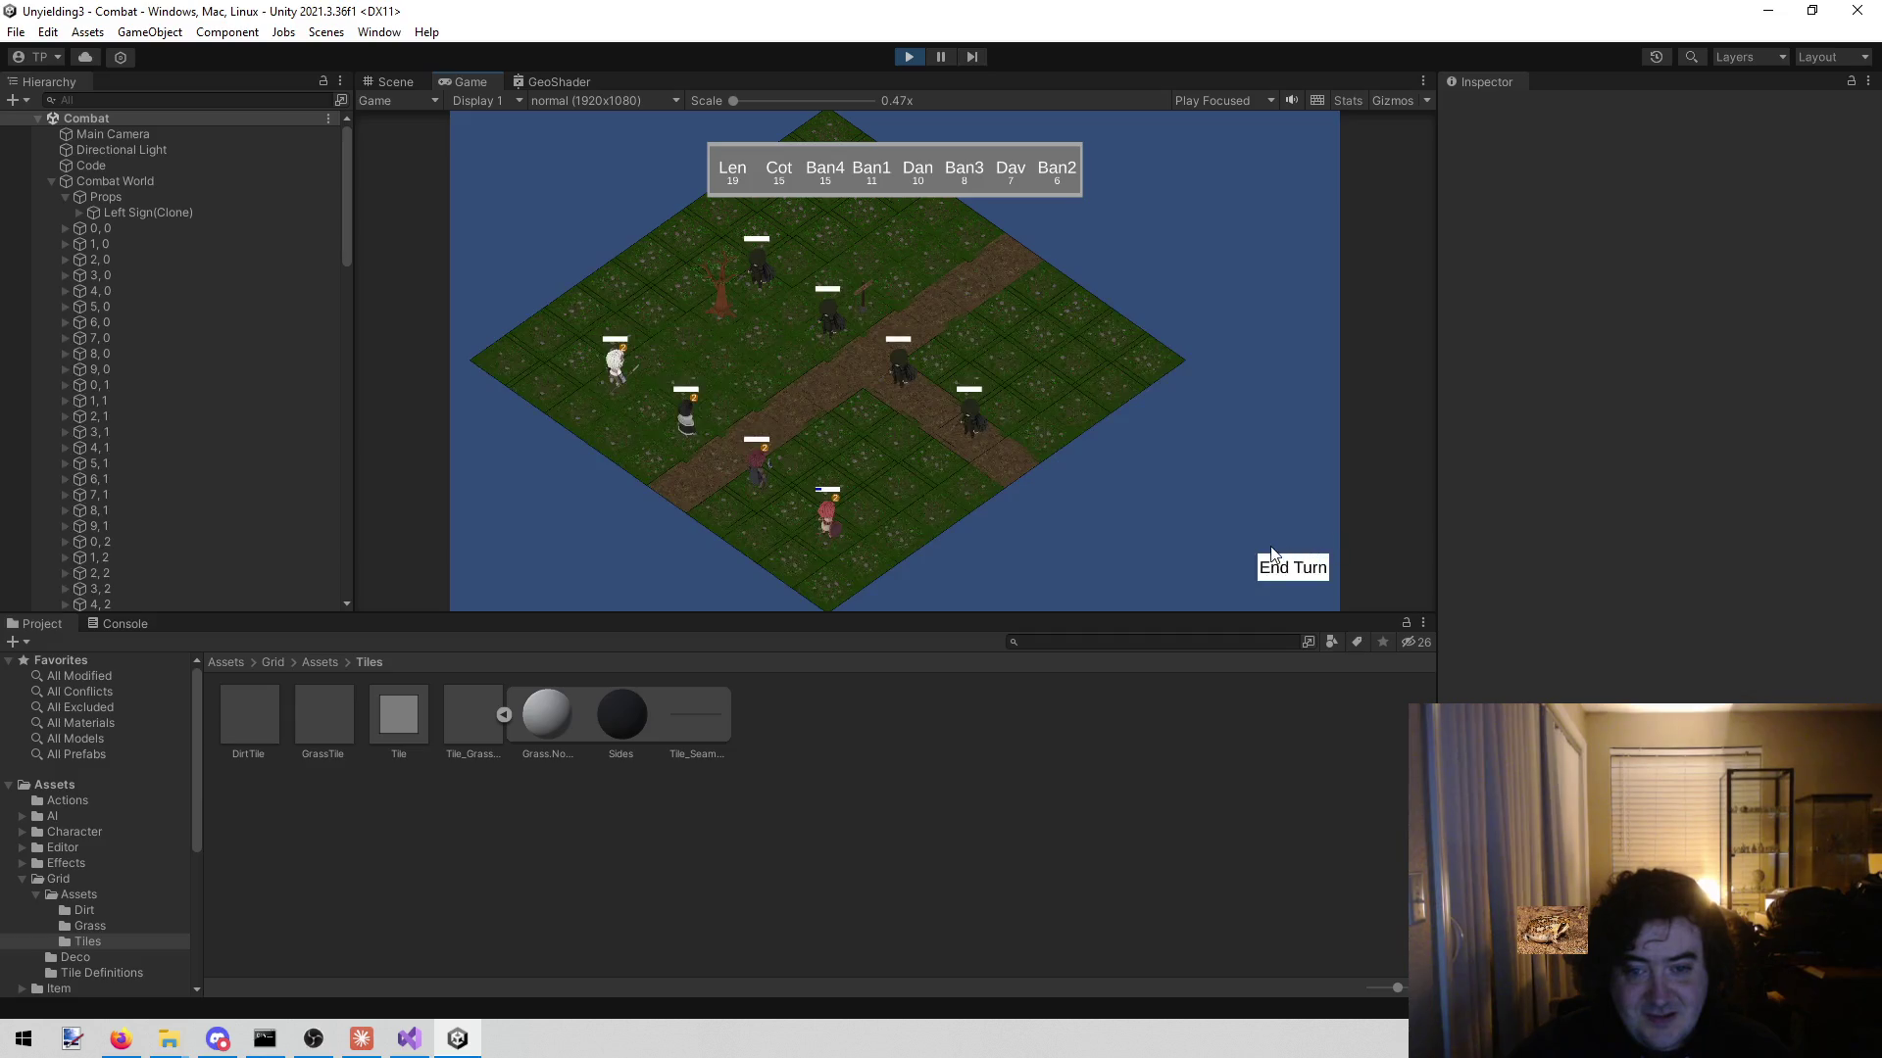
left_click(408, 82)
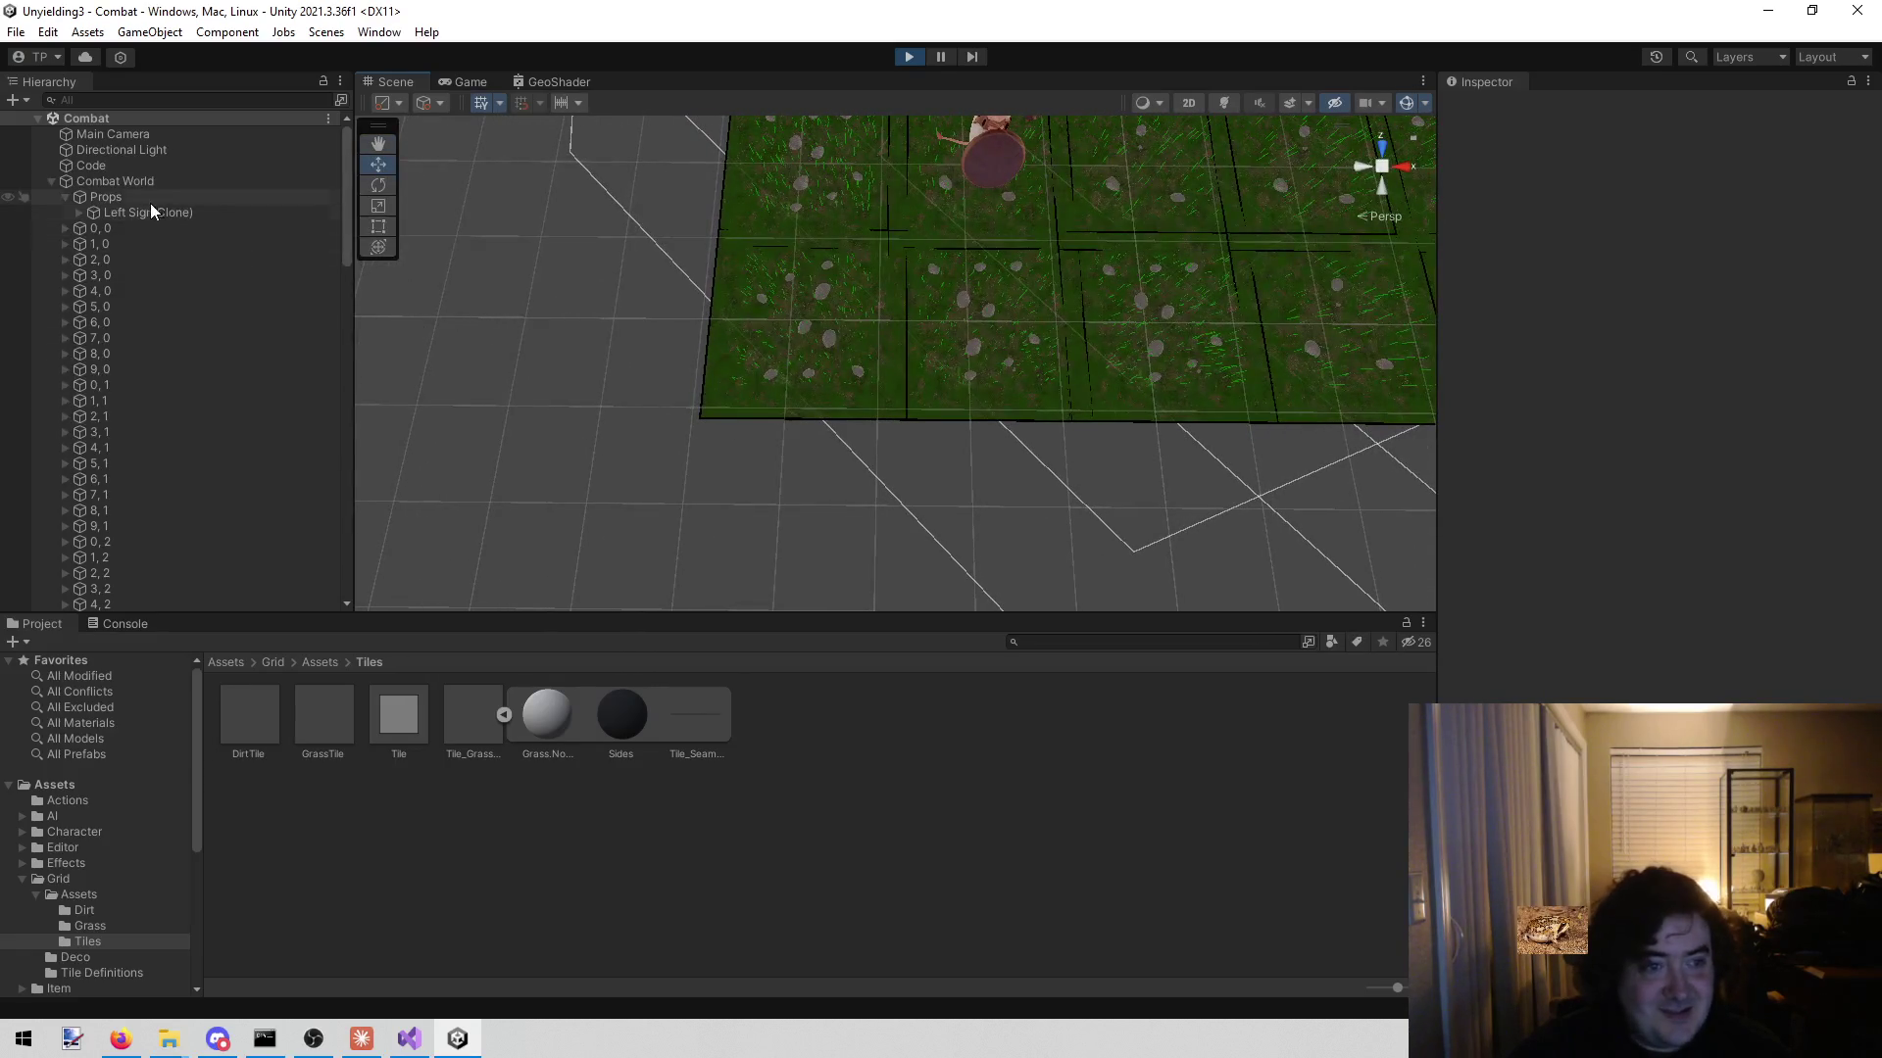
left_click(88, 227)
left_click(109, 243, "ctrl")
key("f")
left_click_drag(1034, 486, 919, 305)
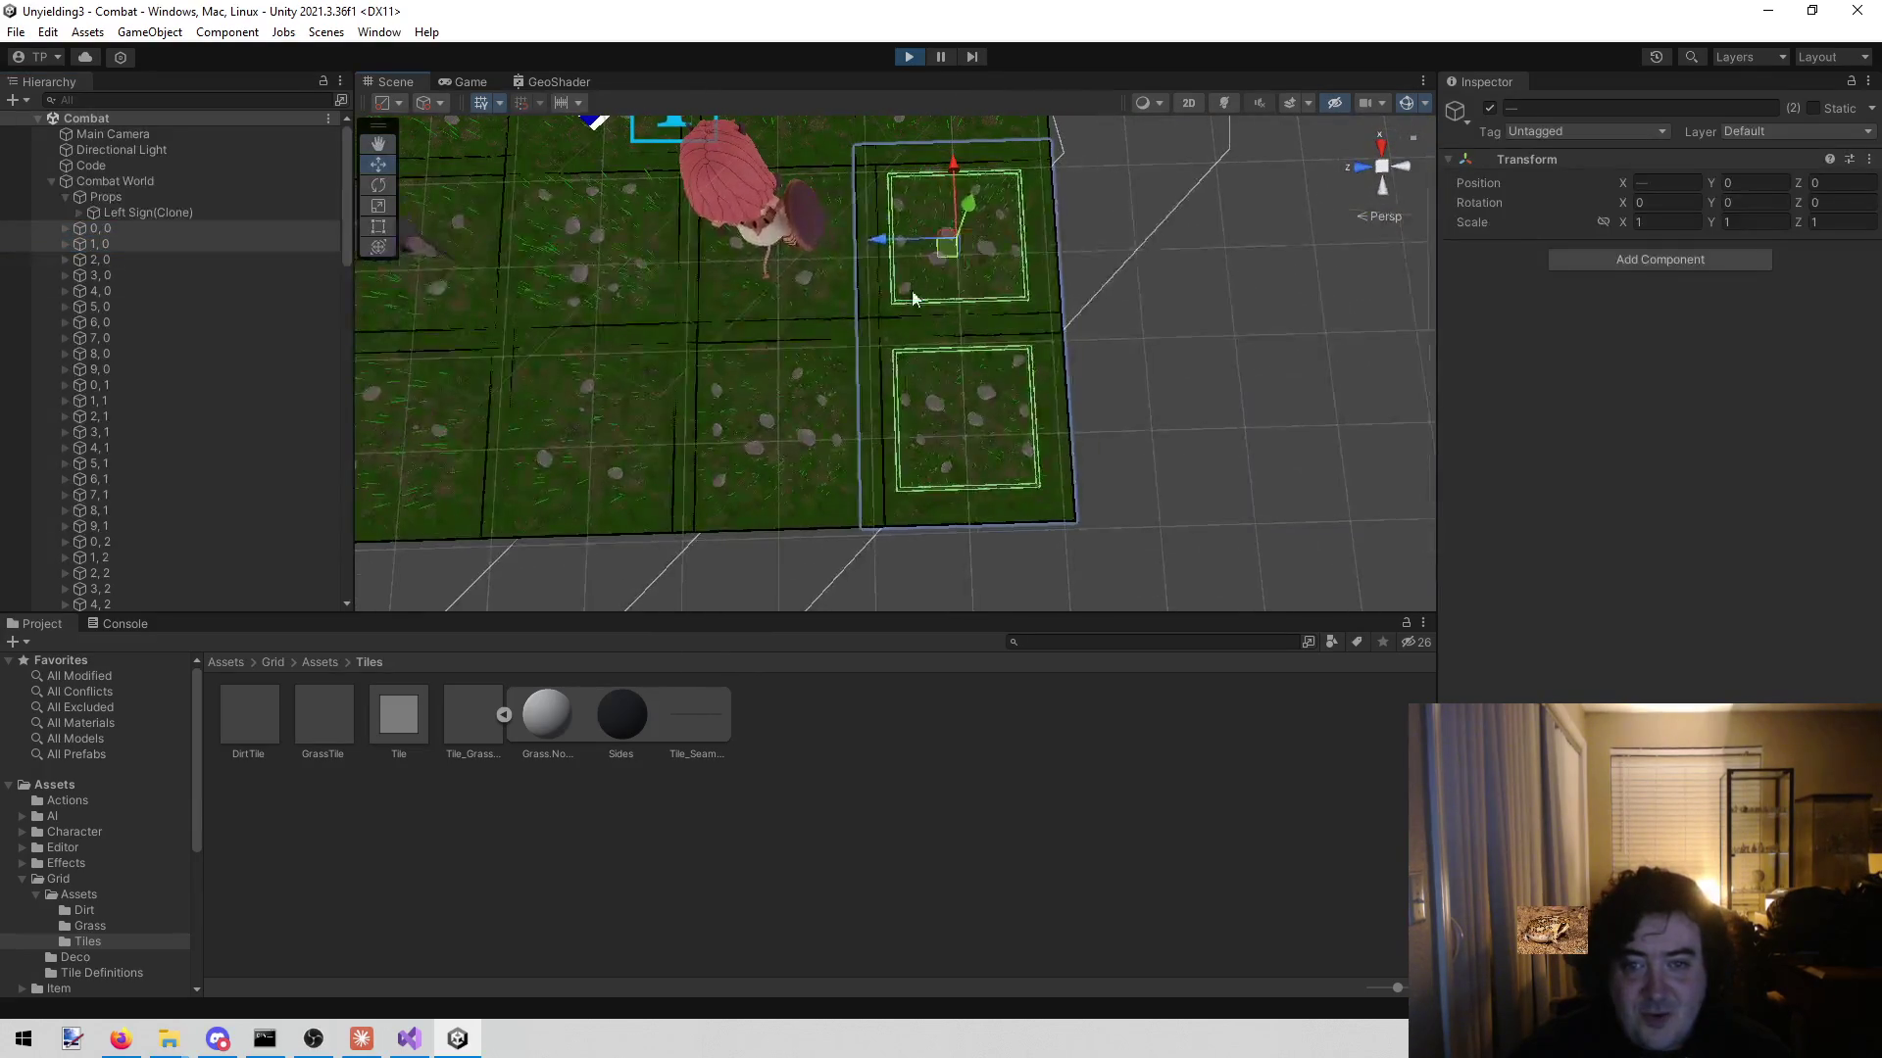
left_click_drag(868, 239, 1178, 247)
left_click_drag(957, 398, 1440, 216)
- Slide tile 1, 0 along X, set its Position X to 2.25, then return to Visual Studio
left_click(126, 244)
mouse_move(763, 349)
left_mouse_down()
mouse_move(897, 201)
mouse_move(912, 240)
left_mouse_up()
scroll(911, 240, "down", 3)
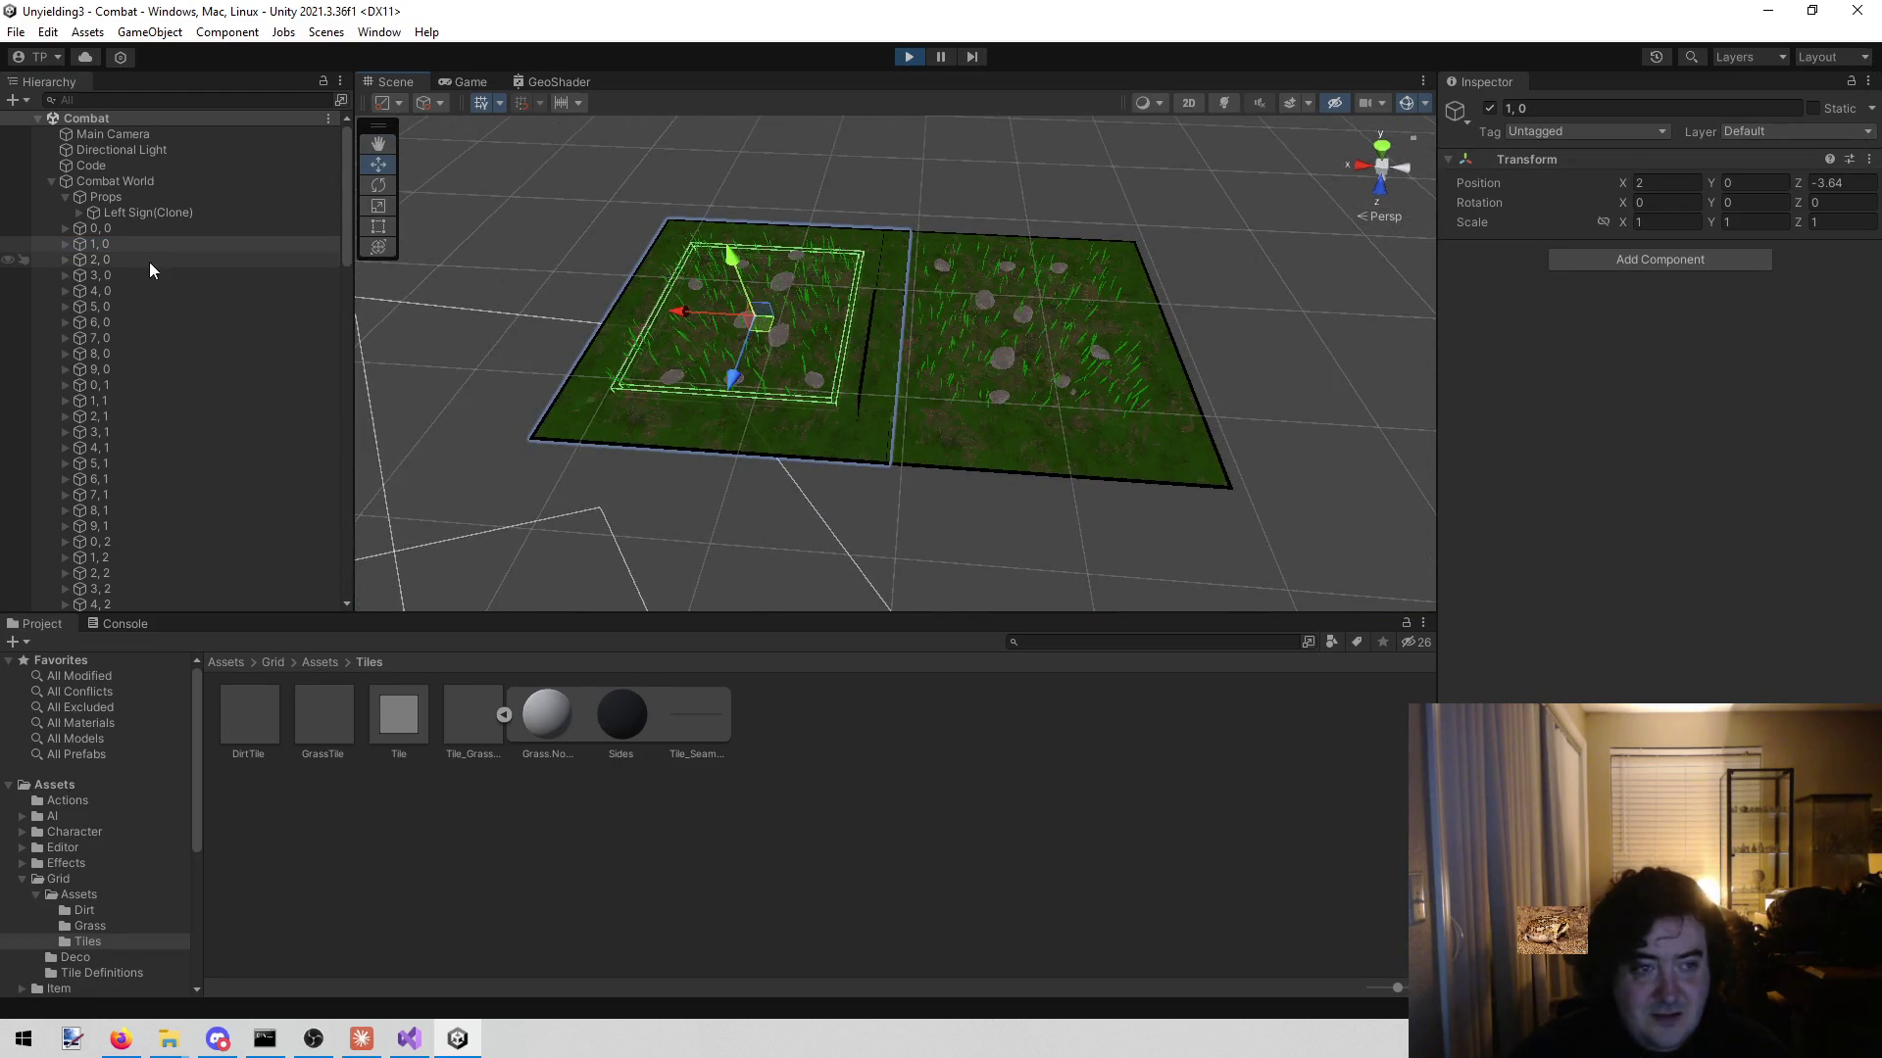
left_click_drag(676, 320, 645, 308)
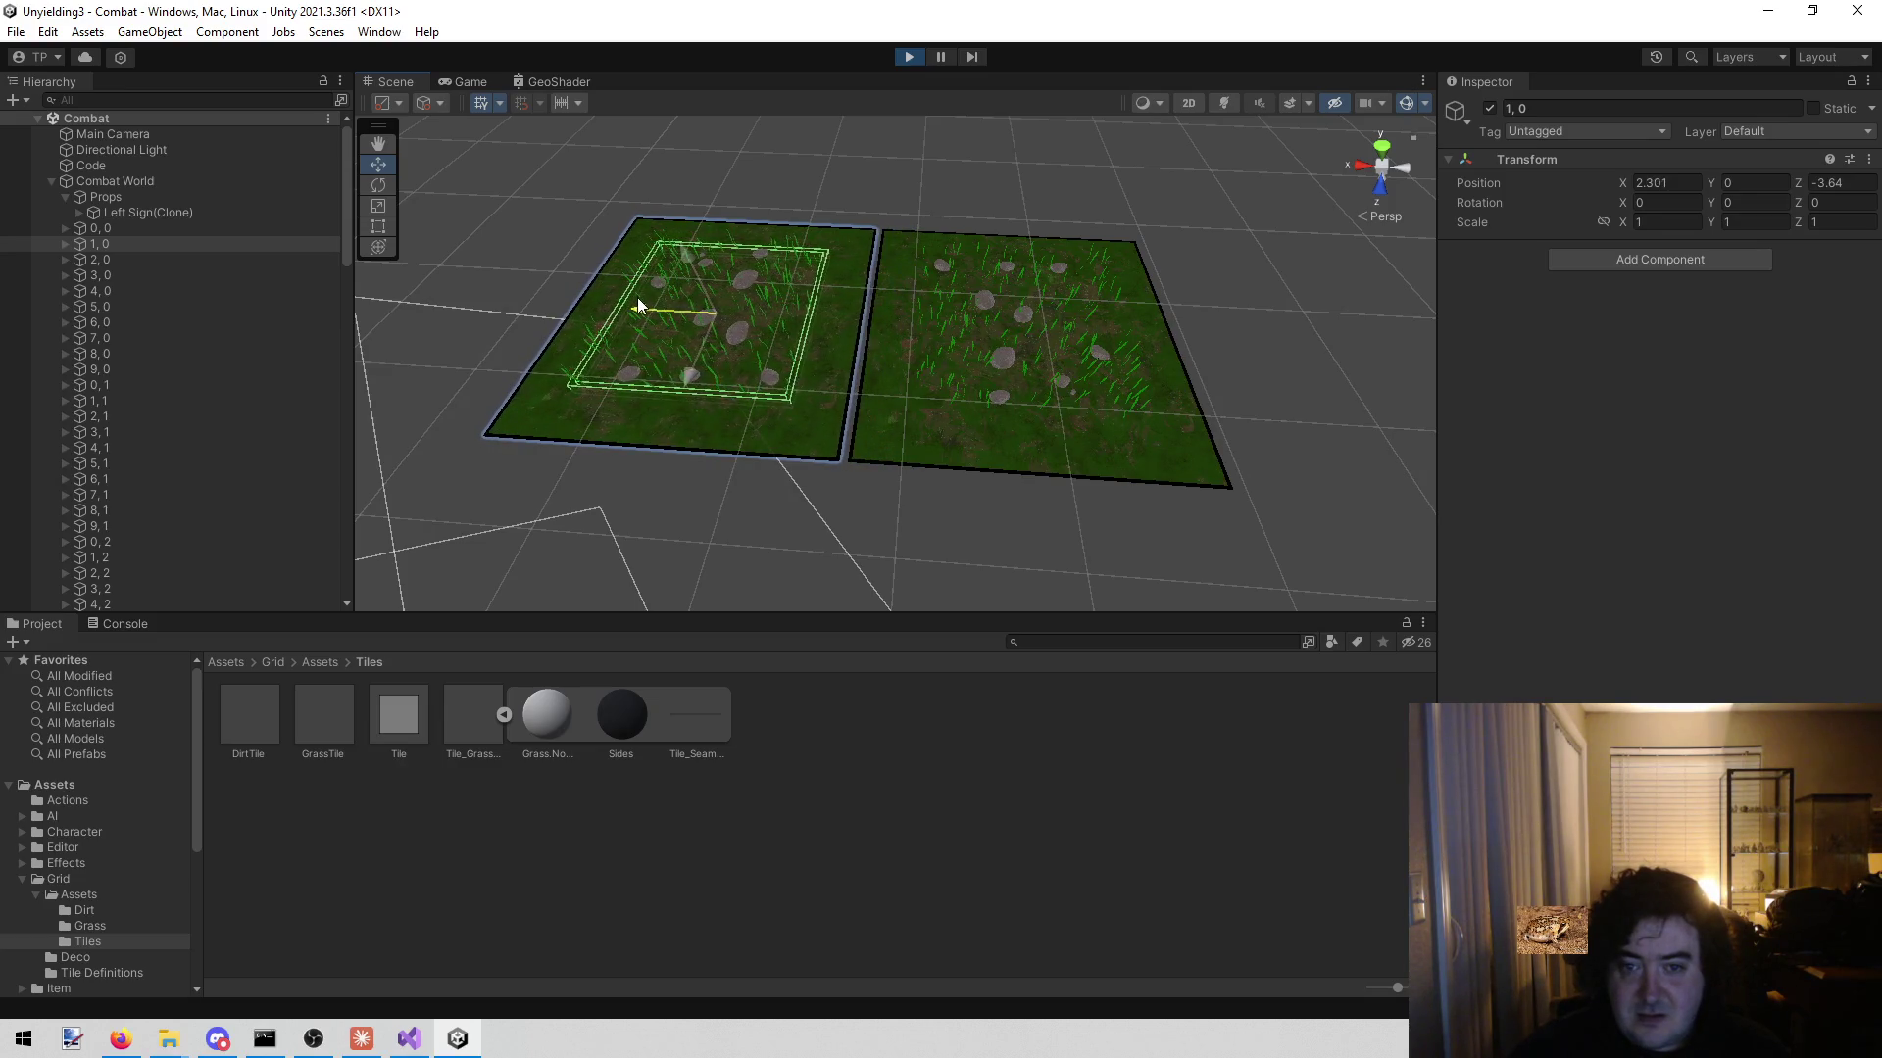
left_click_drag(643, 298, 650, 298)
left_click(1692, 190)
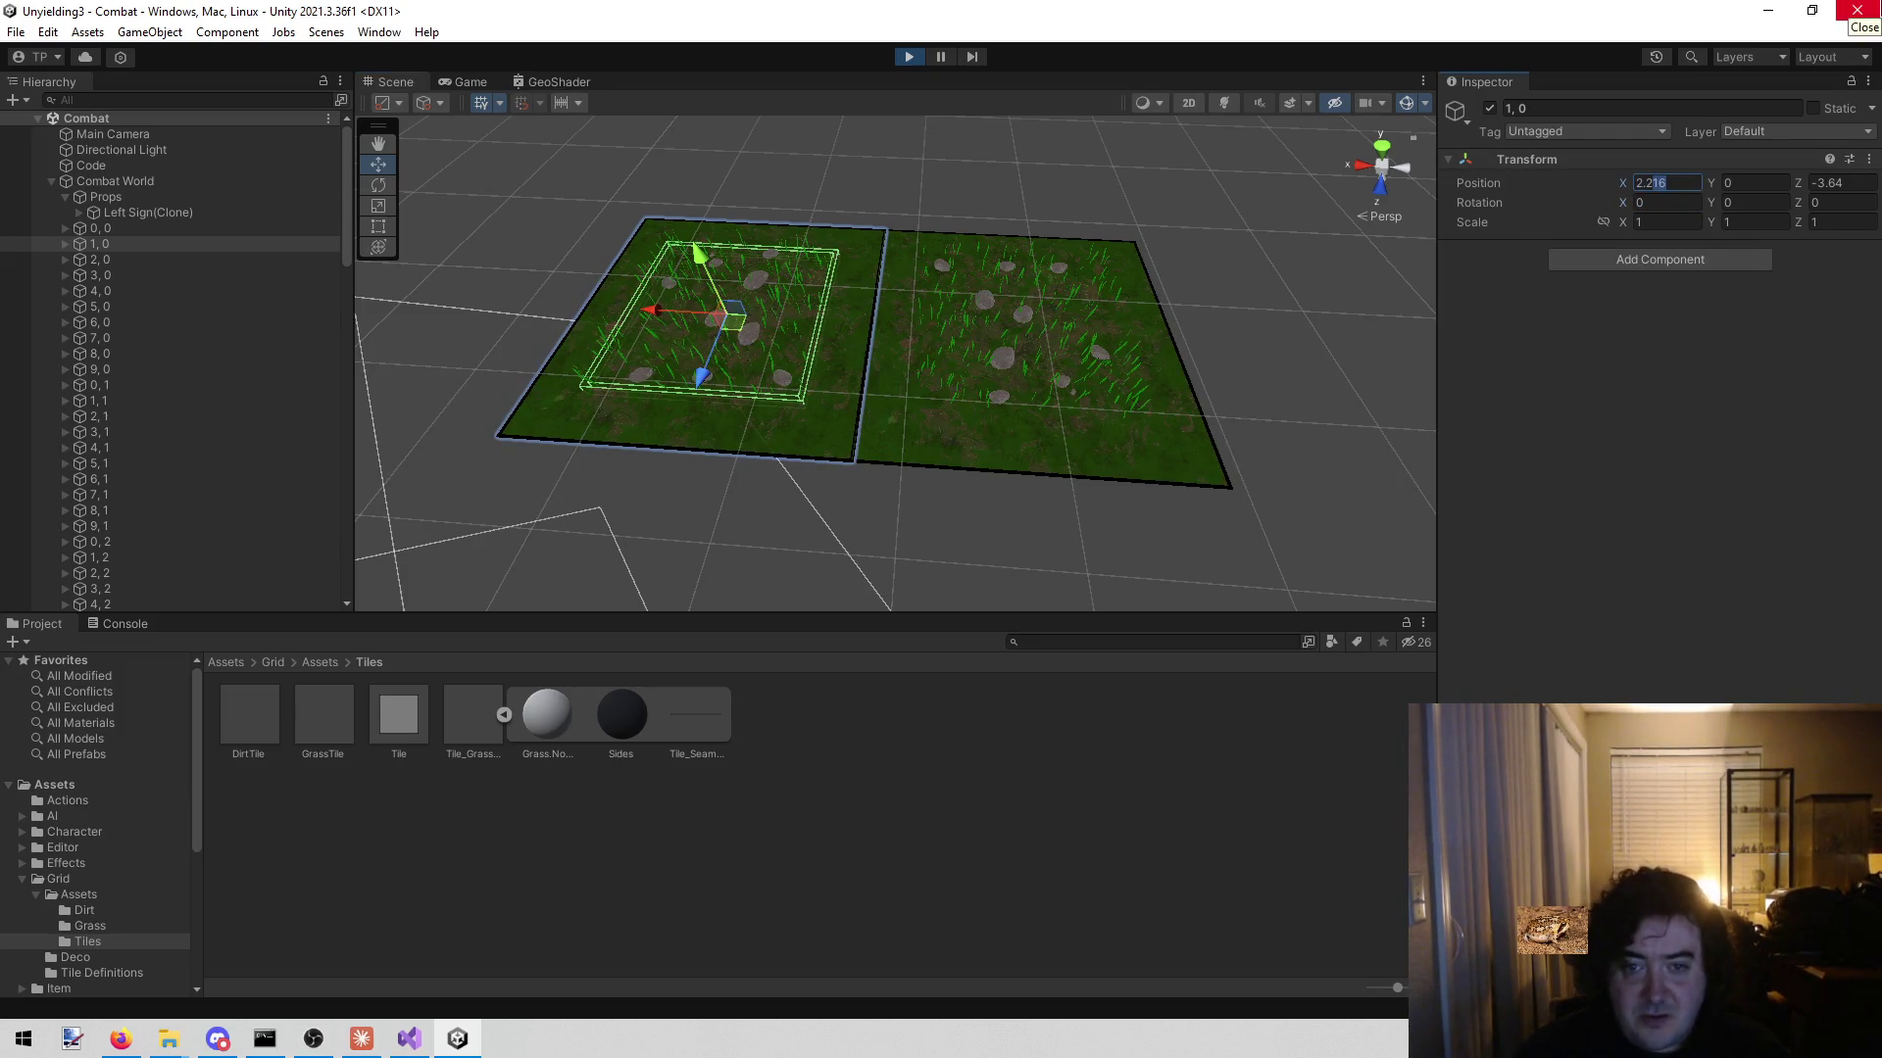
type("2.25")
left_click(773, 172)
mouse_move(882, 231)
left_mouse_down()
mouse_move(437, 498)
mouse_move(370, 495)
mouse_move(340, 373)
mouse_move(396, 323)
left_mouse_up()
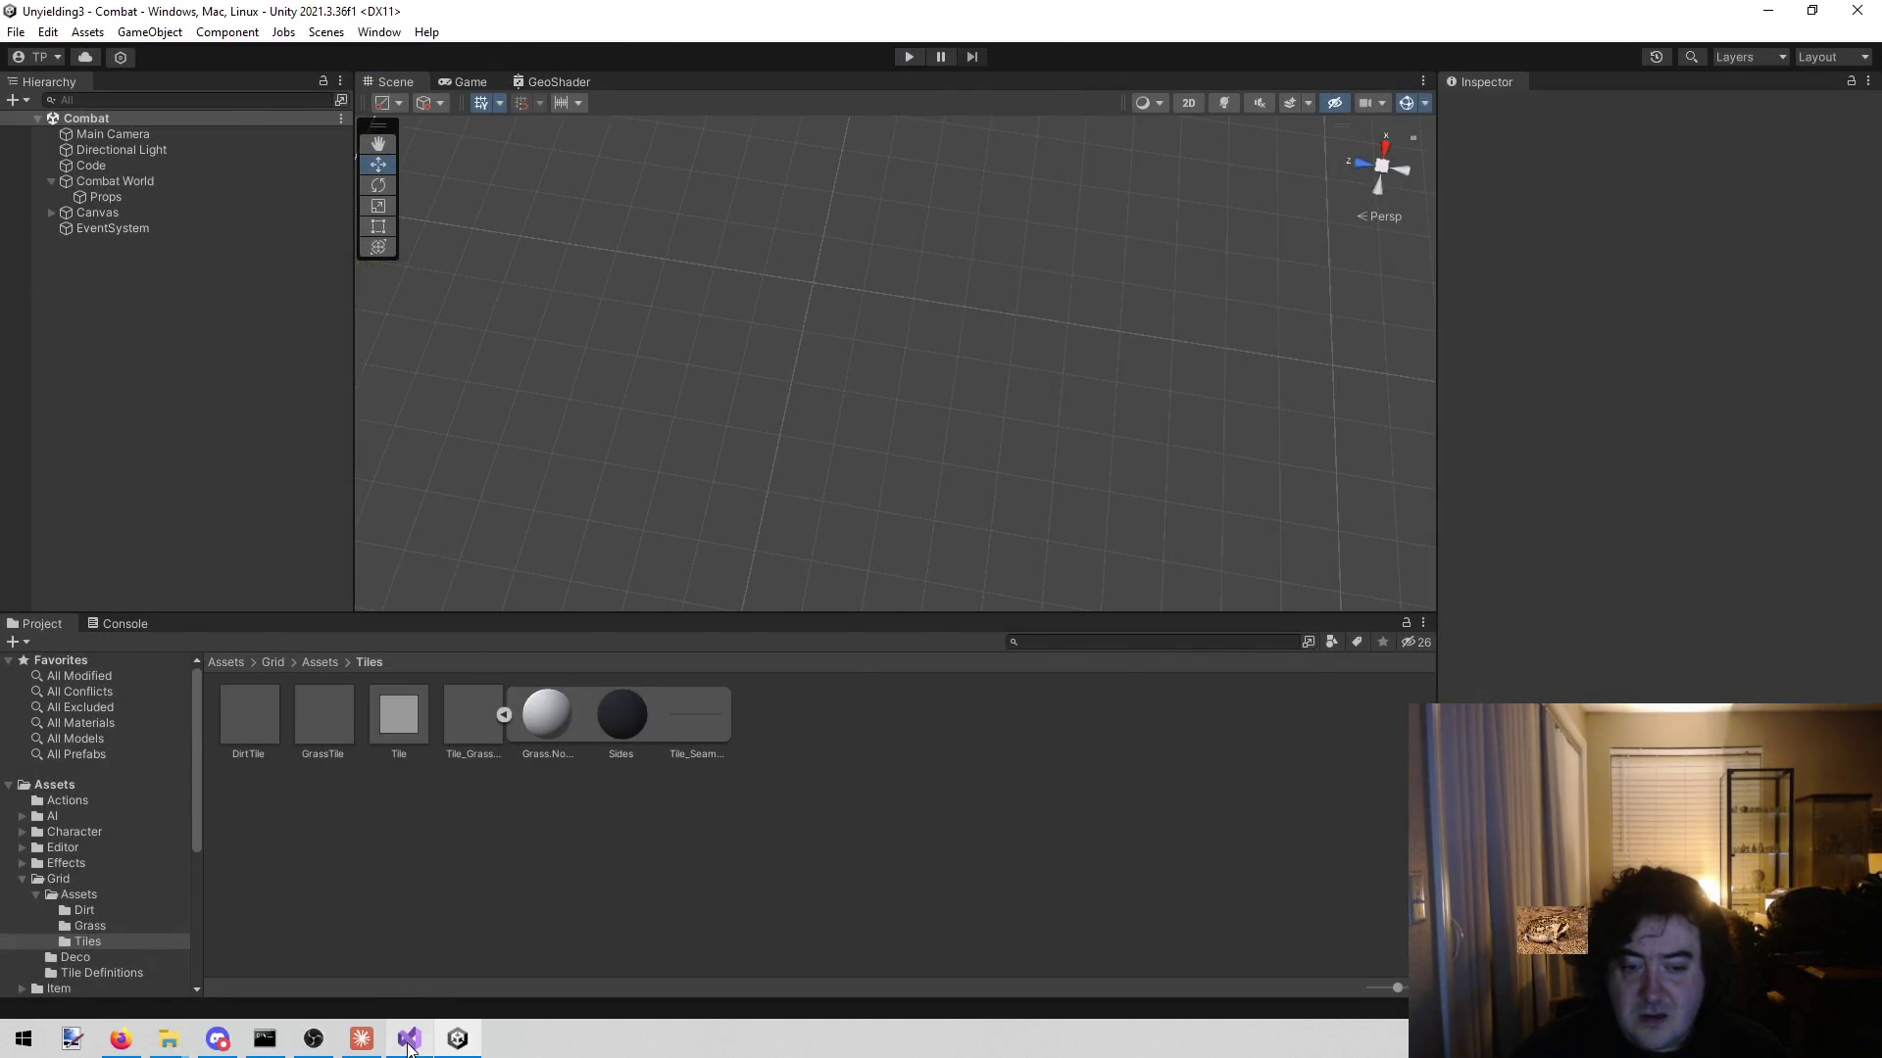
left_click(409, 1038)
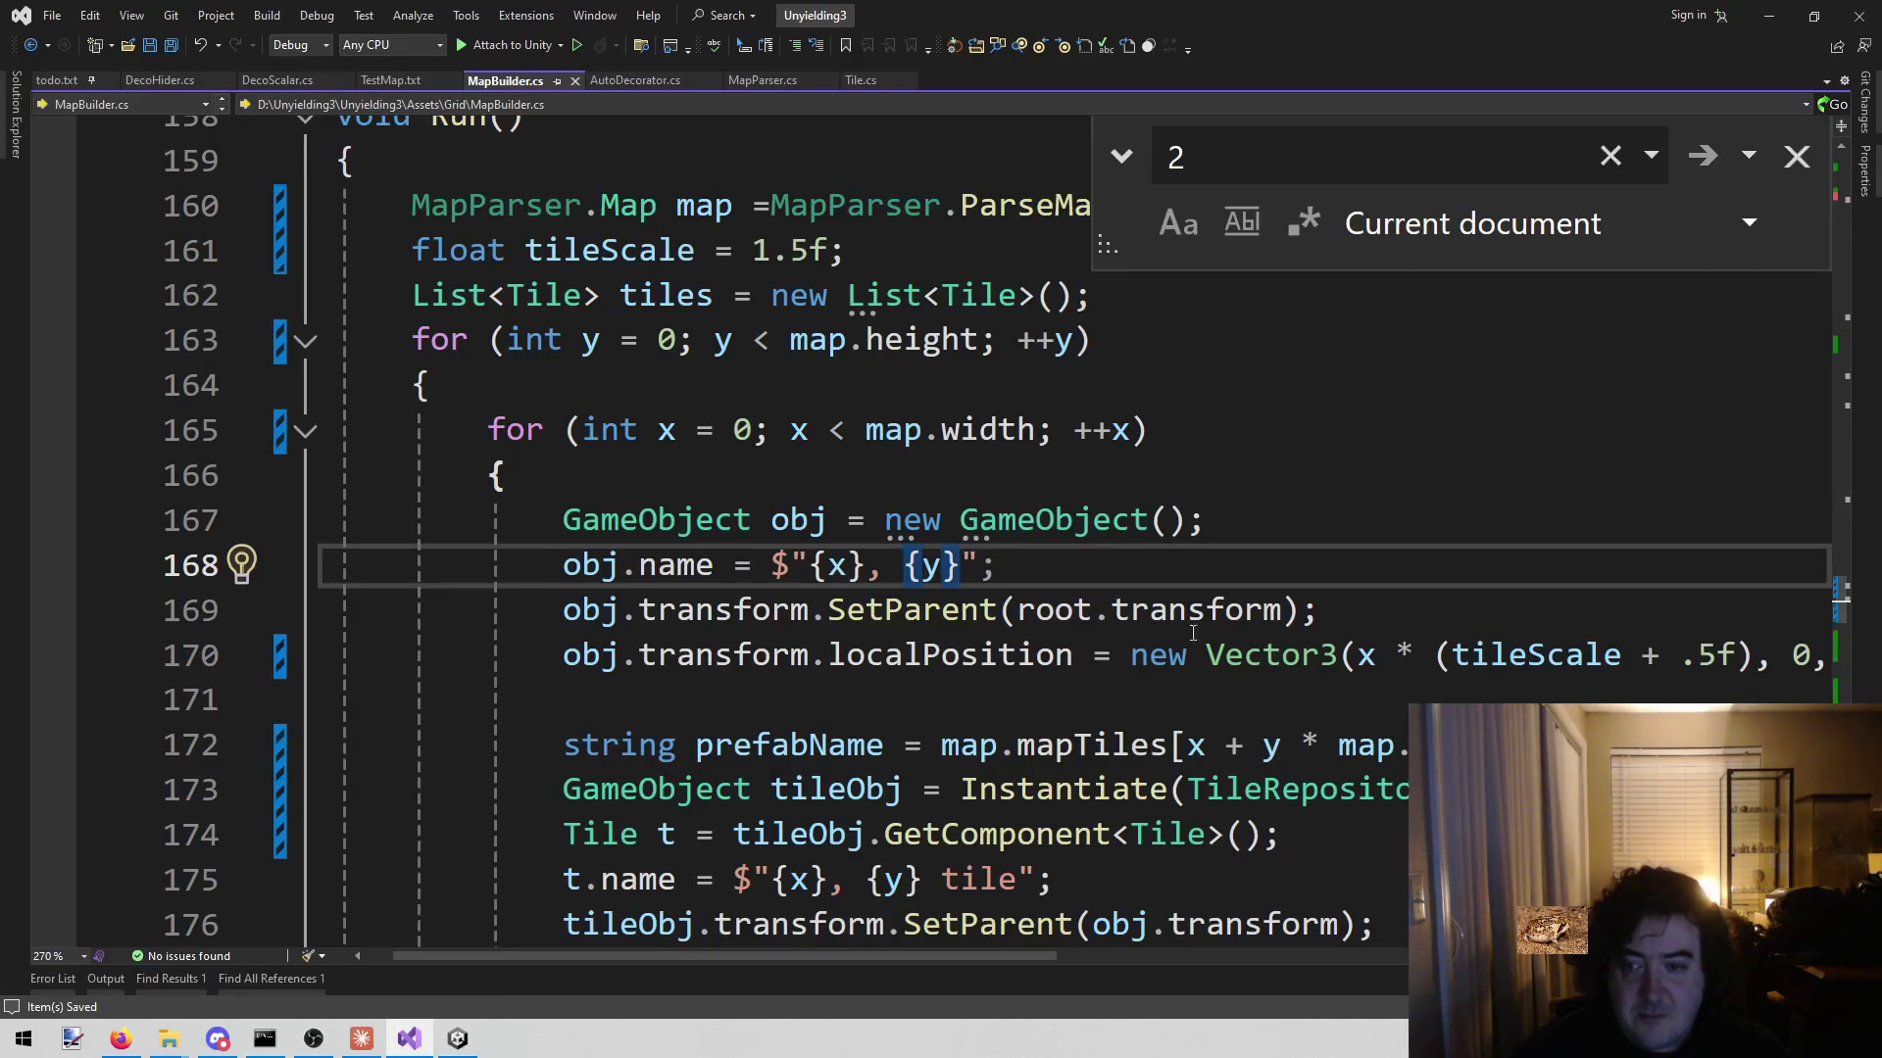
- Change both .5f offsets on line 170 to .75f, save, and switch to Unity
left_click(1702, 654)
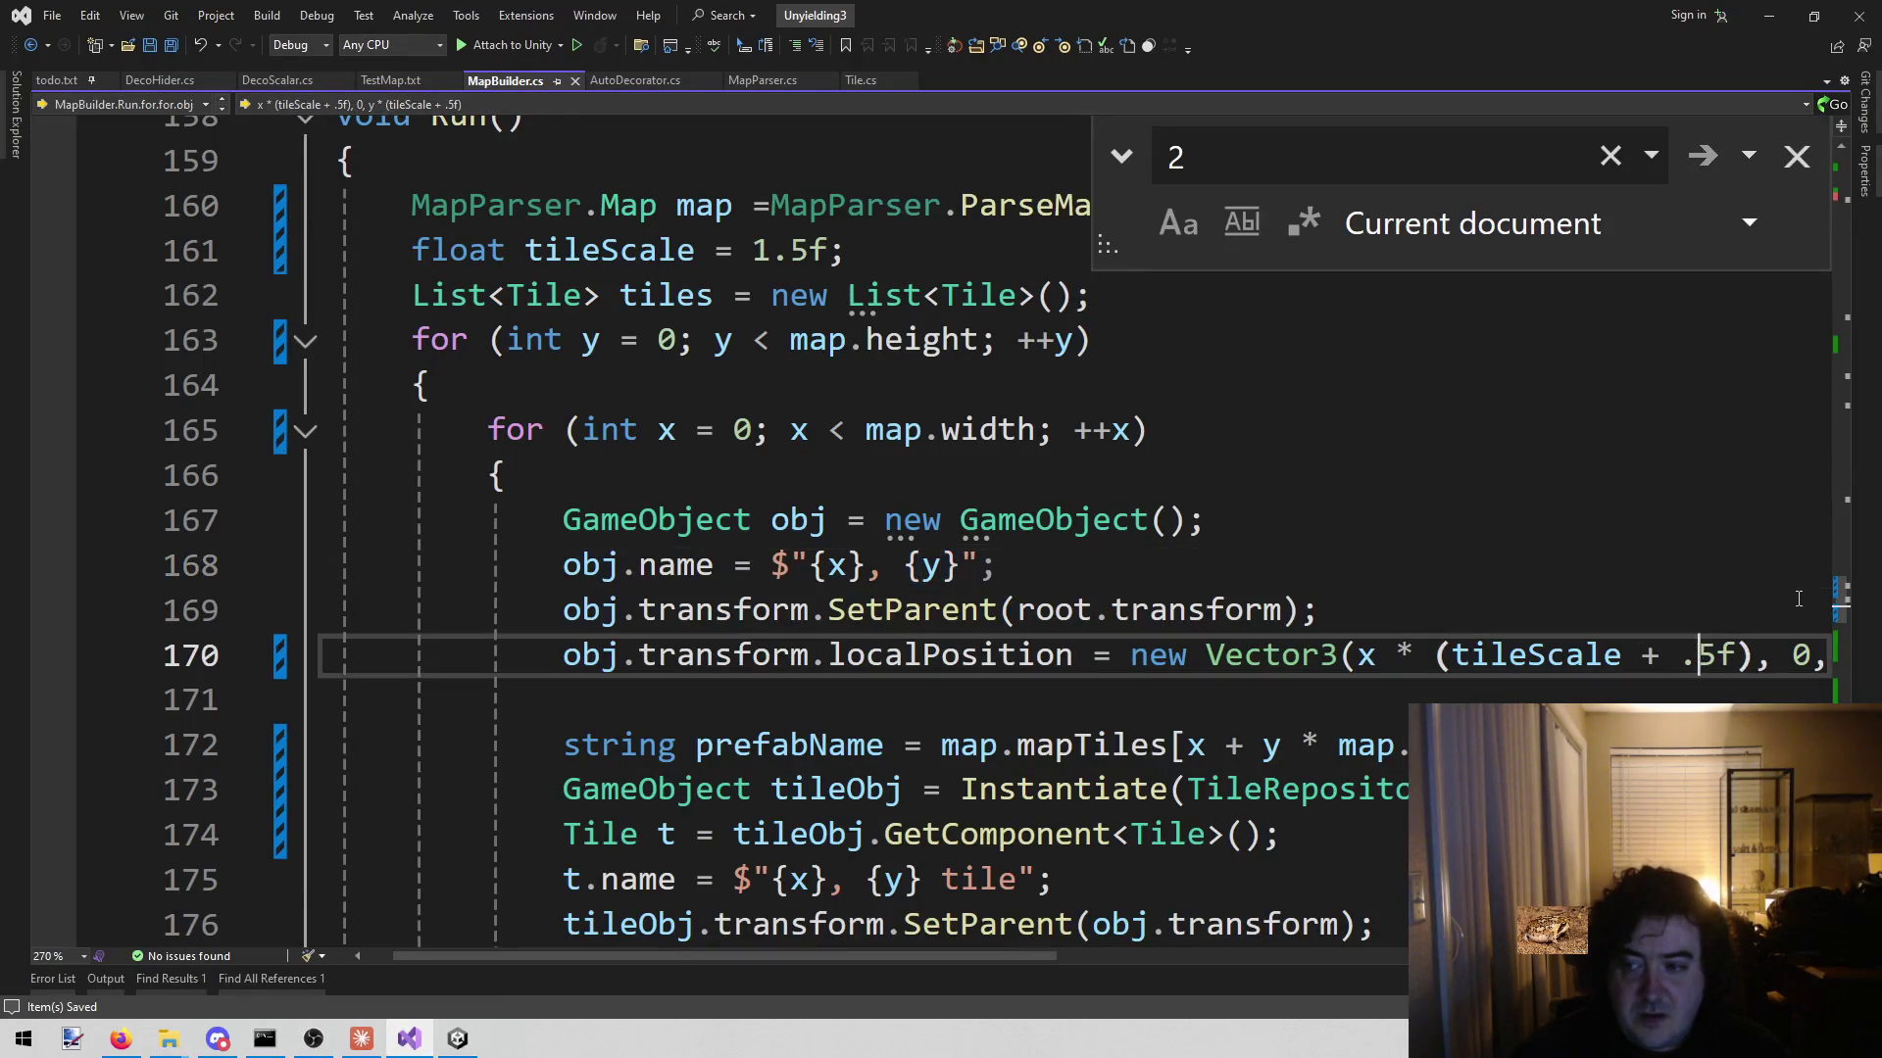
type("7")
key("Right")
key("Right")
key("Right")
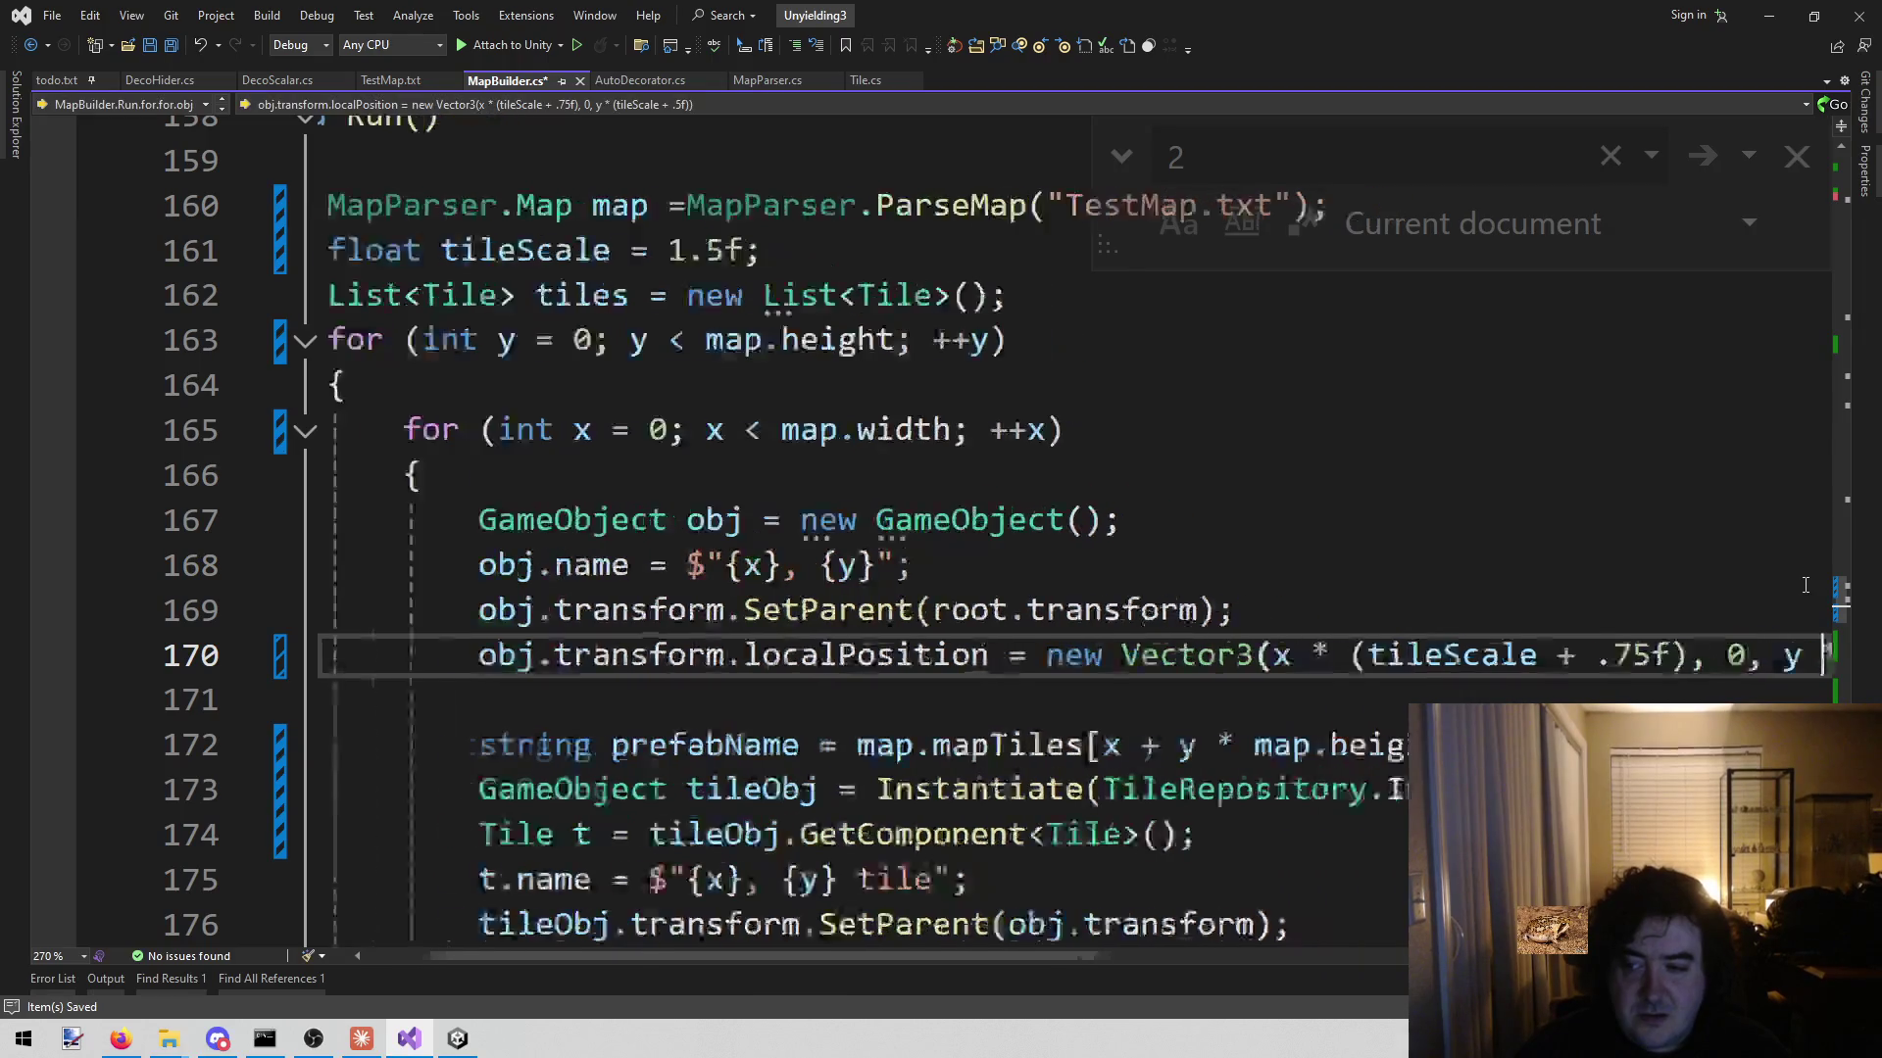
key("Right")
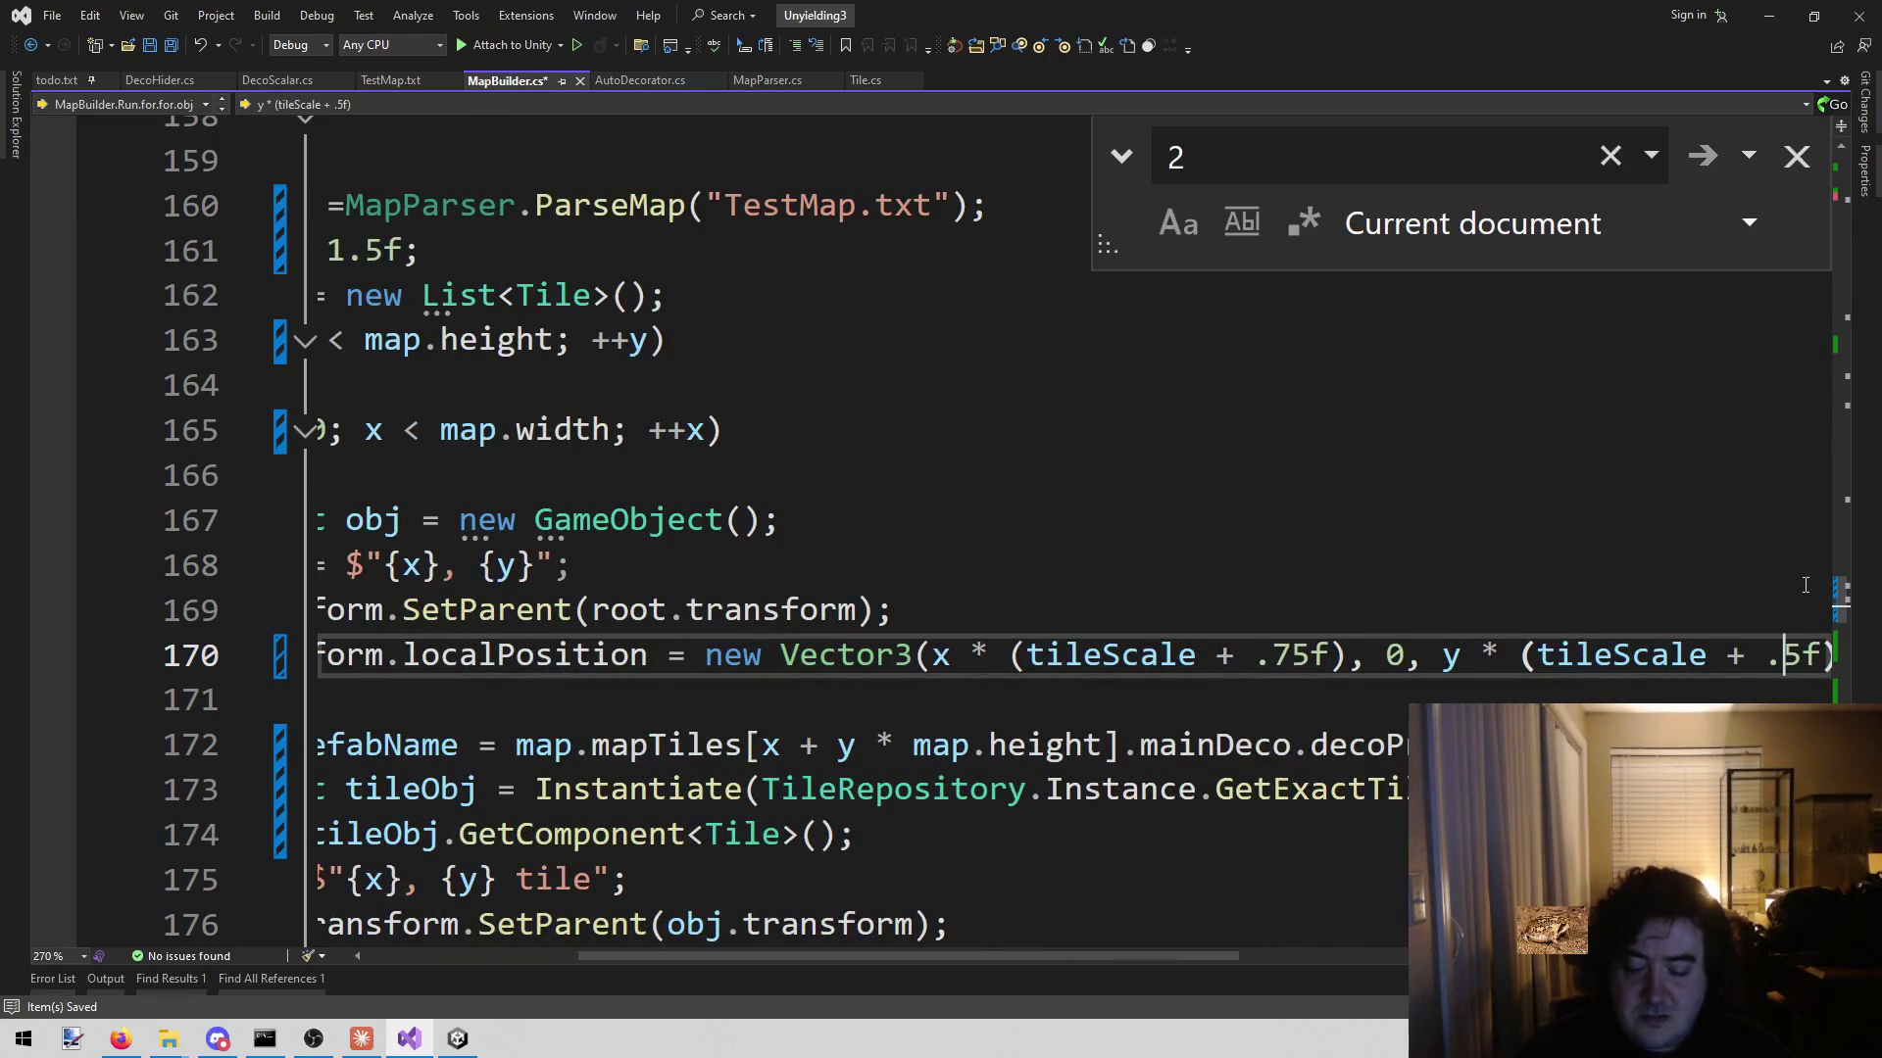
type("7")
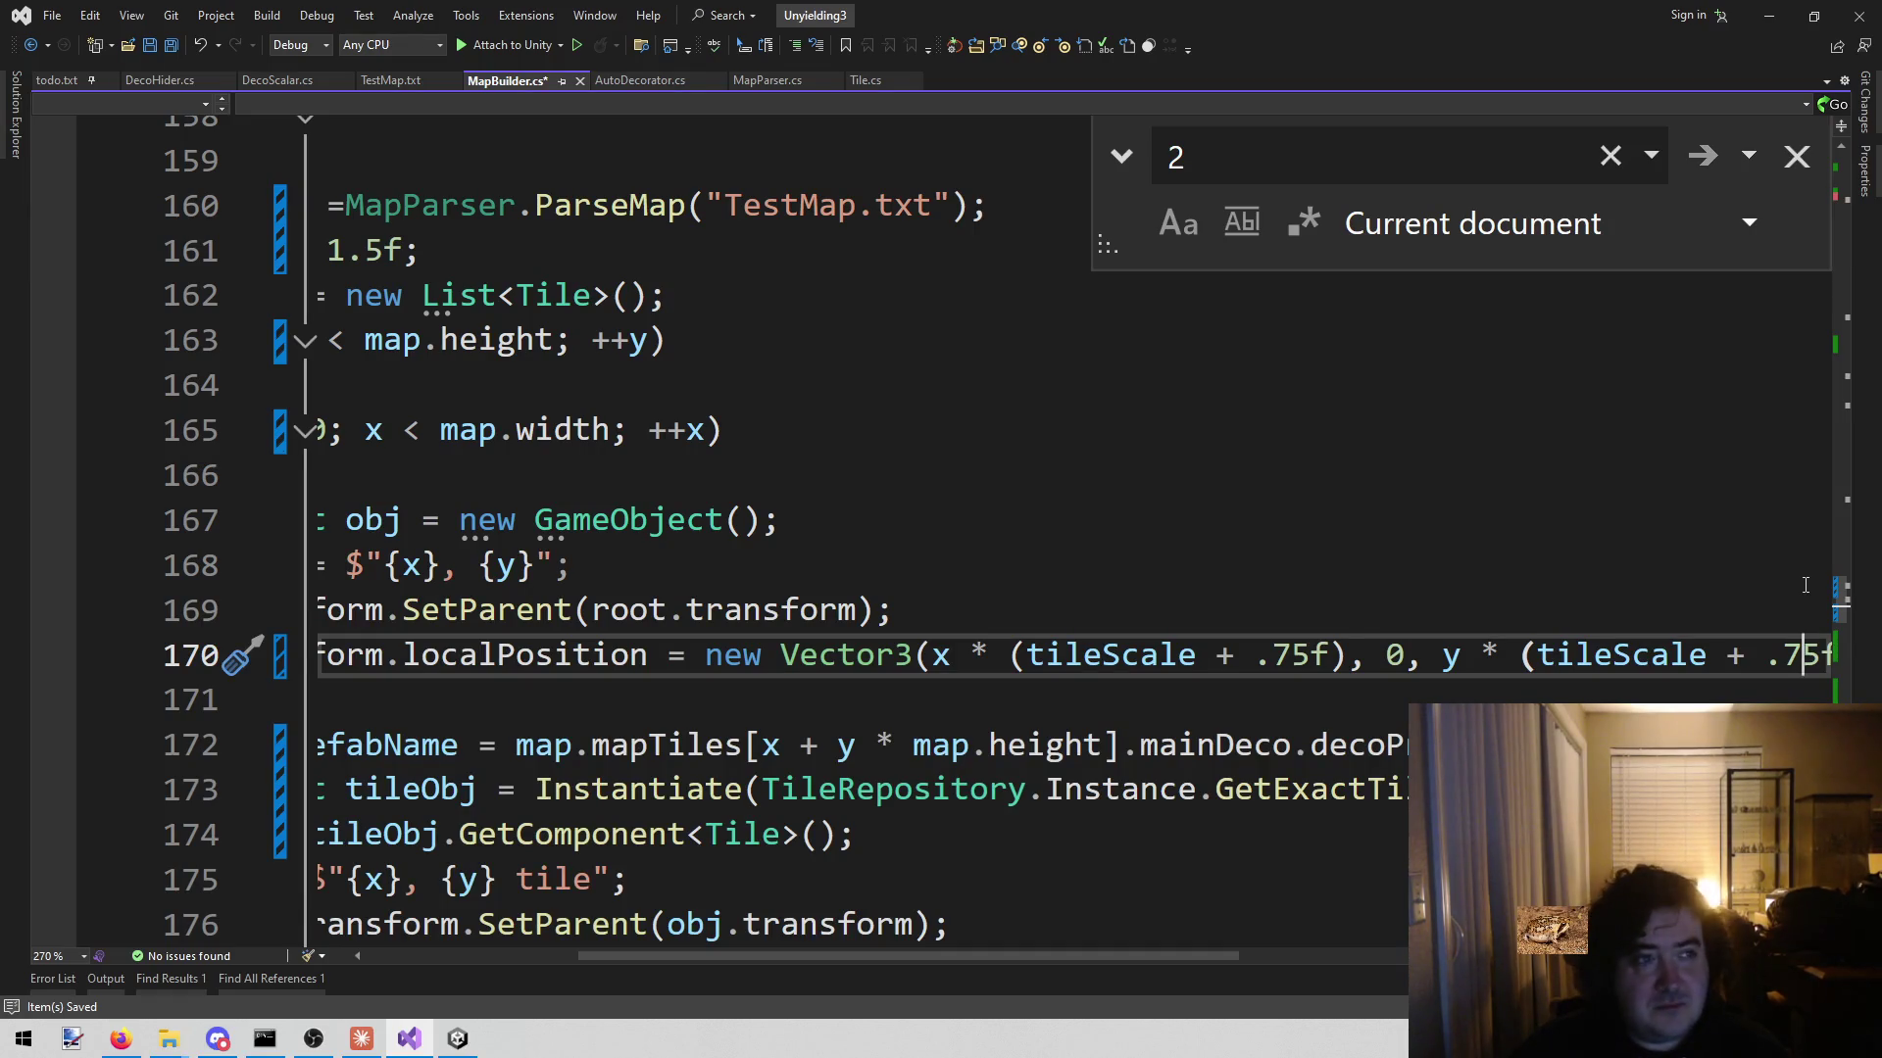
key("ctrl+s")
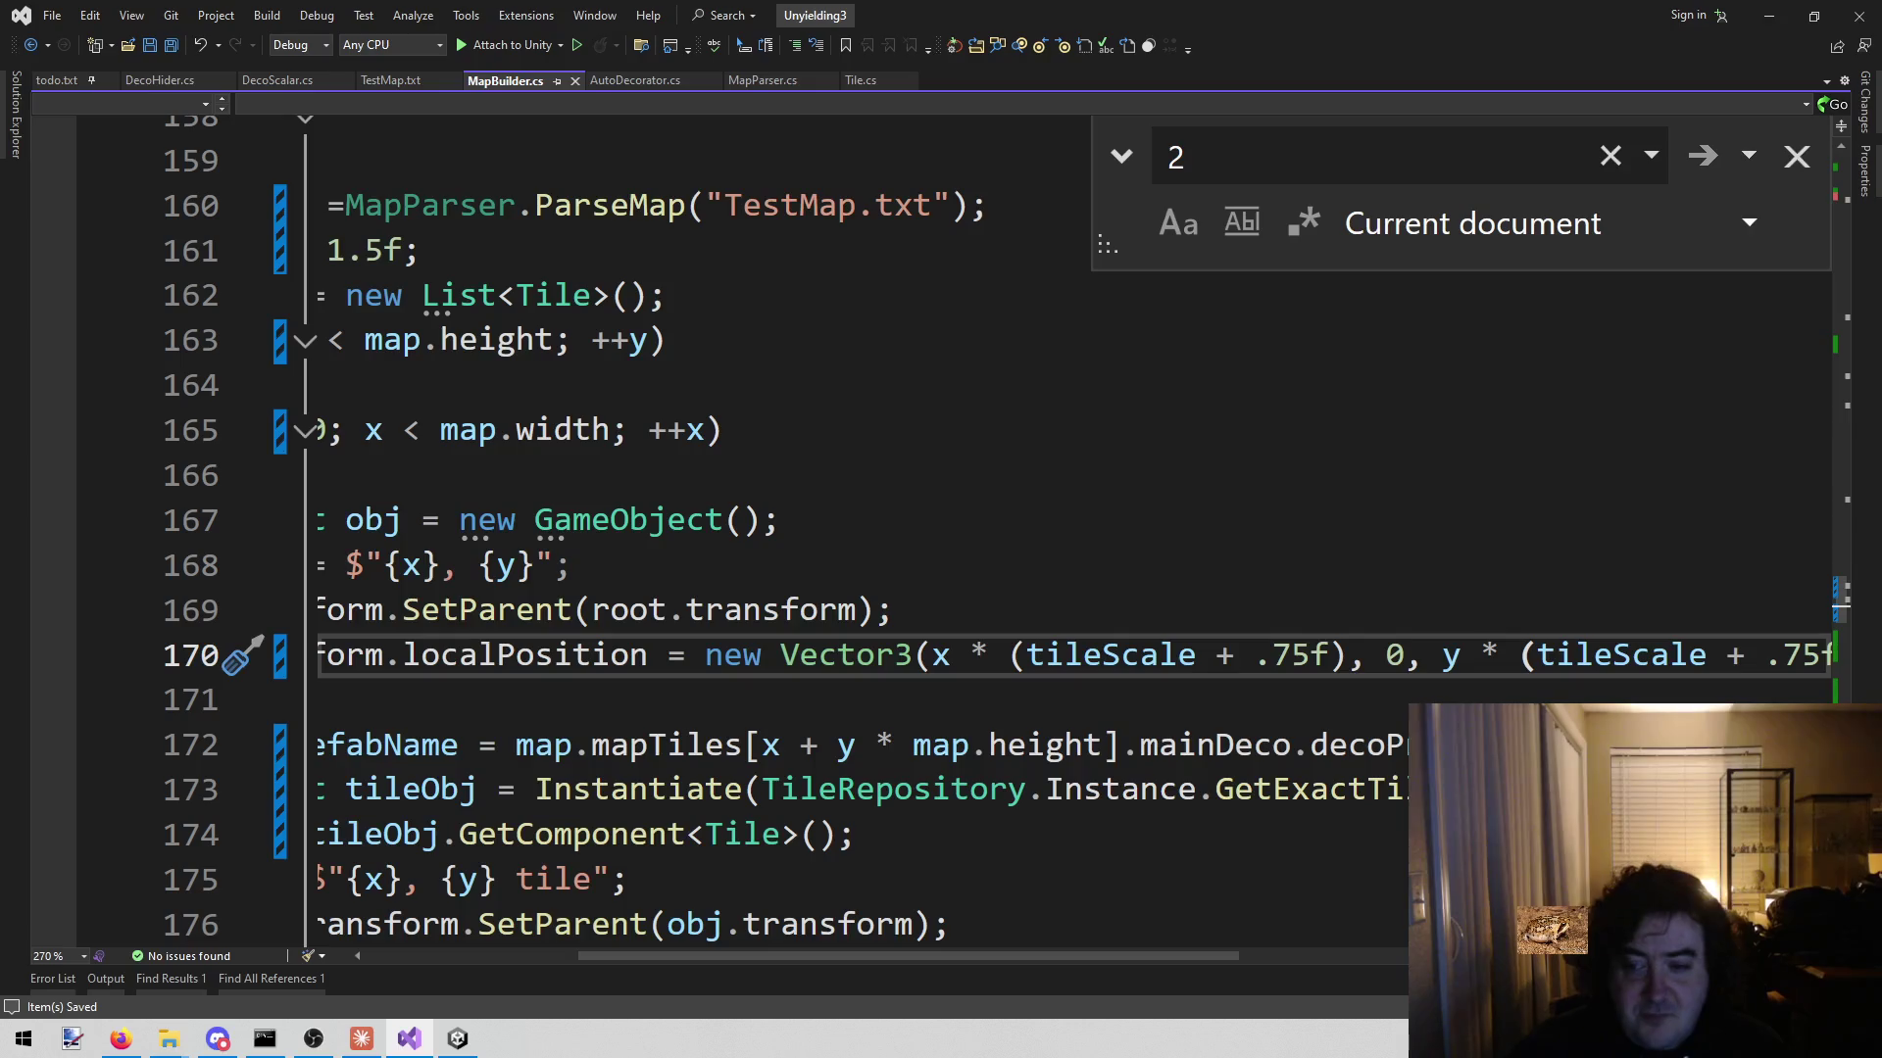
key("Up")
left_click(457, 1039)
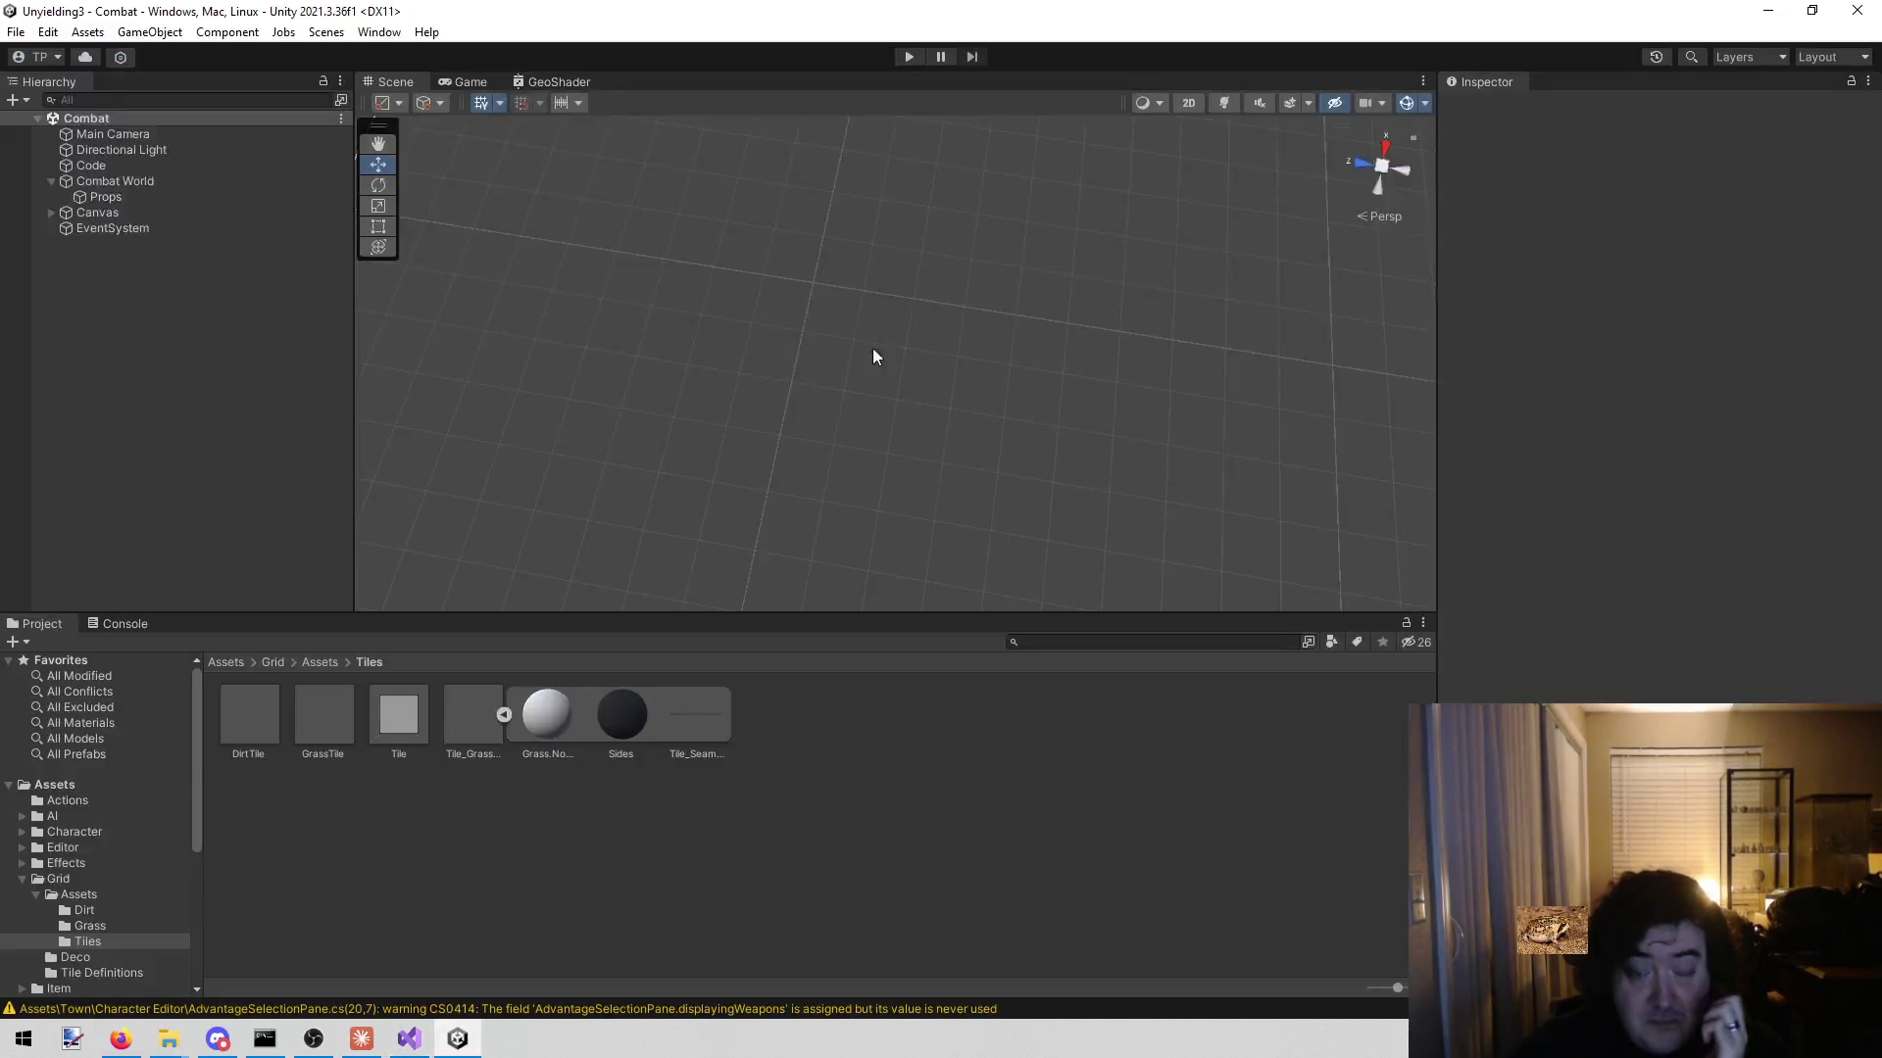
- Enter play mode to run the Combat scene with the .75f tile spacing
left_click(910, 57)
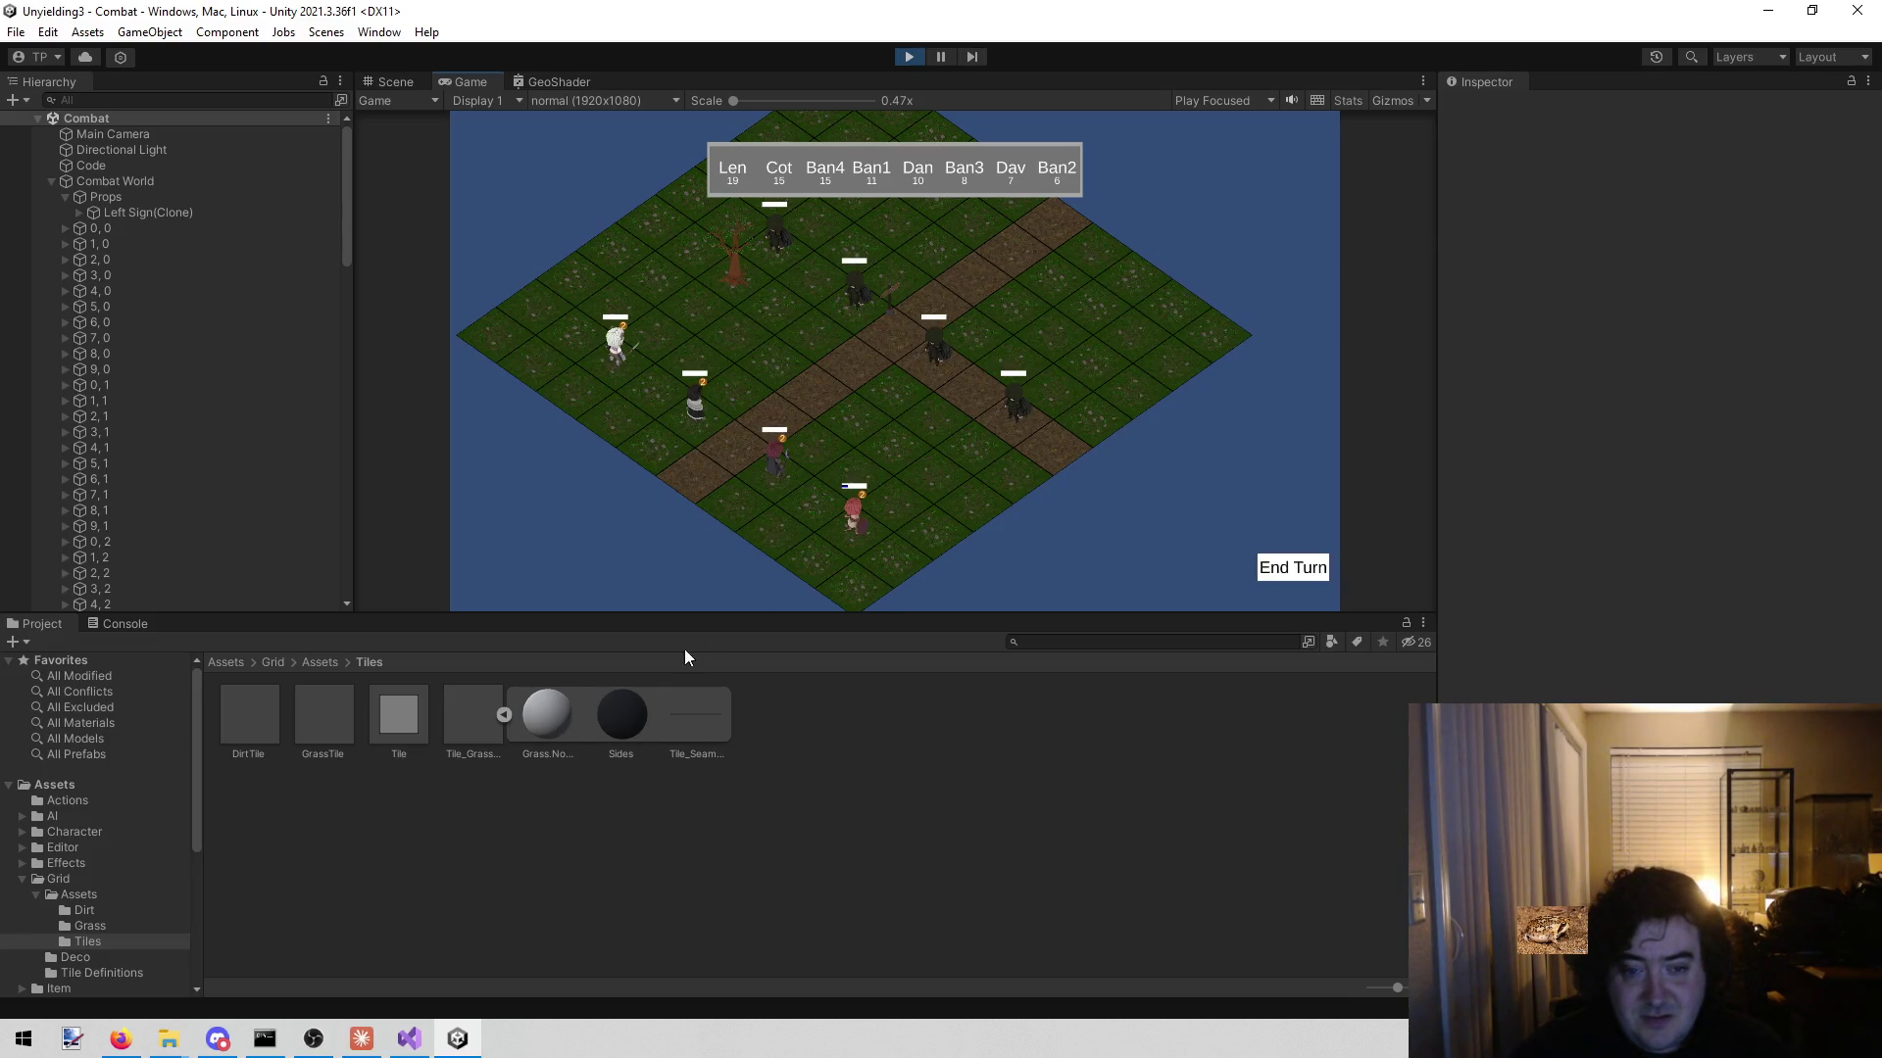
- End the turn and inspect Lenette's blue movement tile overlays up close, then stop play mode
left_click(378, 78)
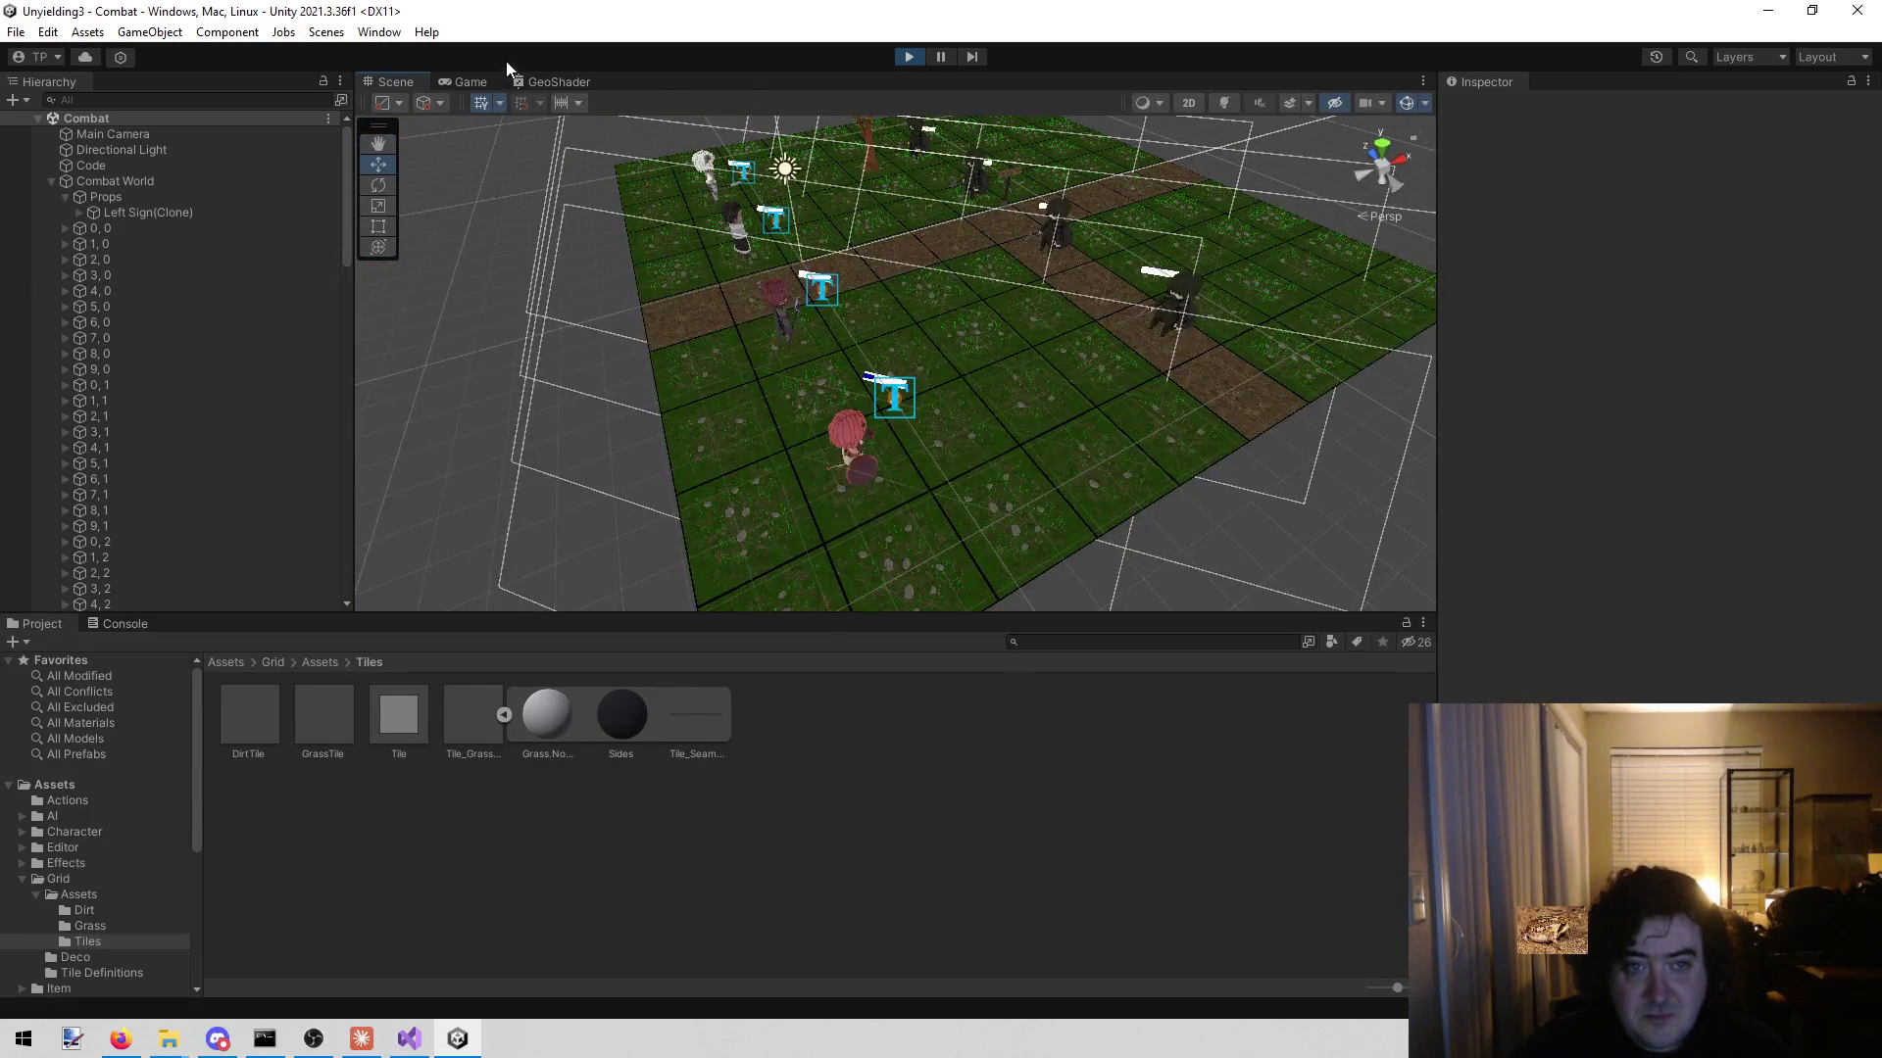
left_click(456, 81)
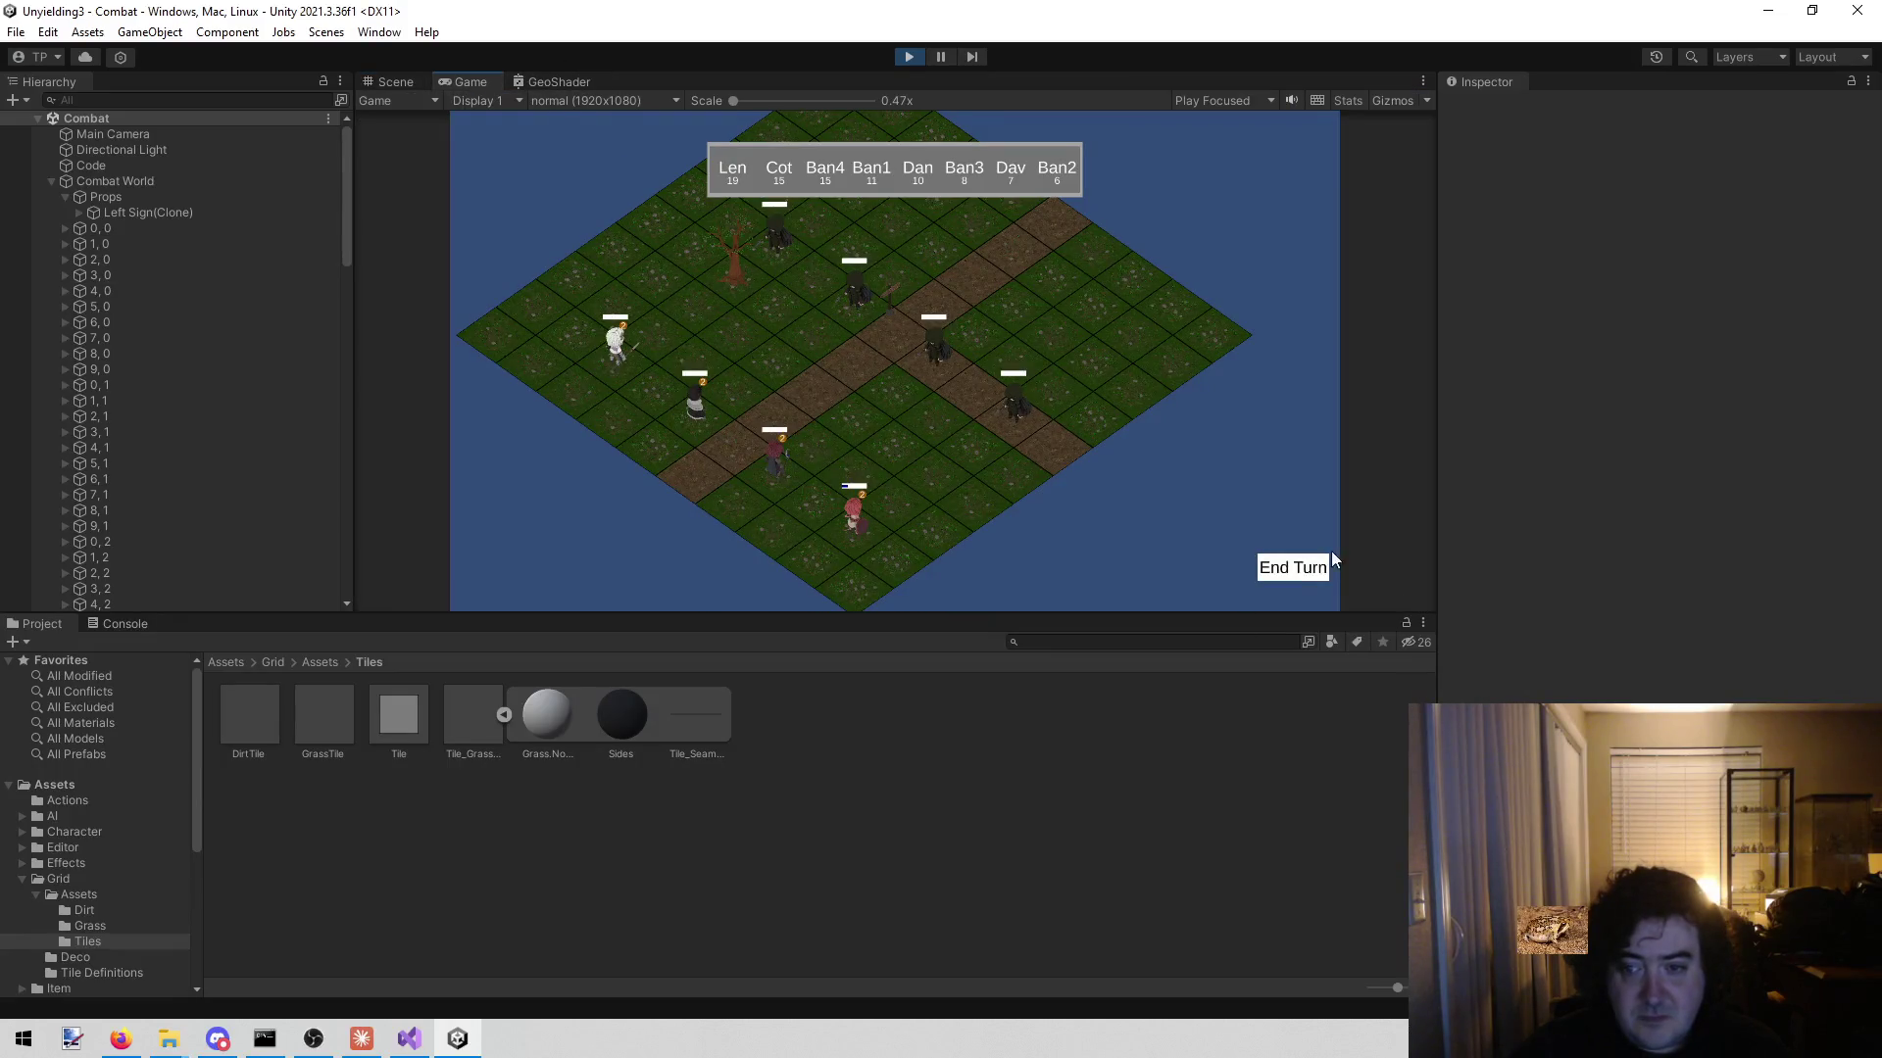
left_click(1292, 574)
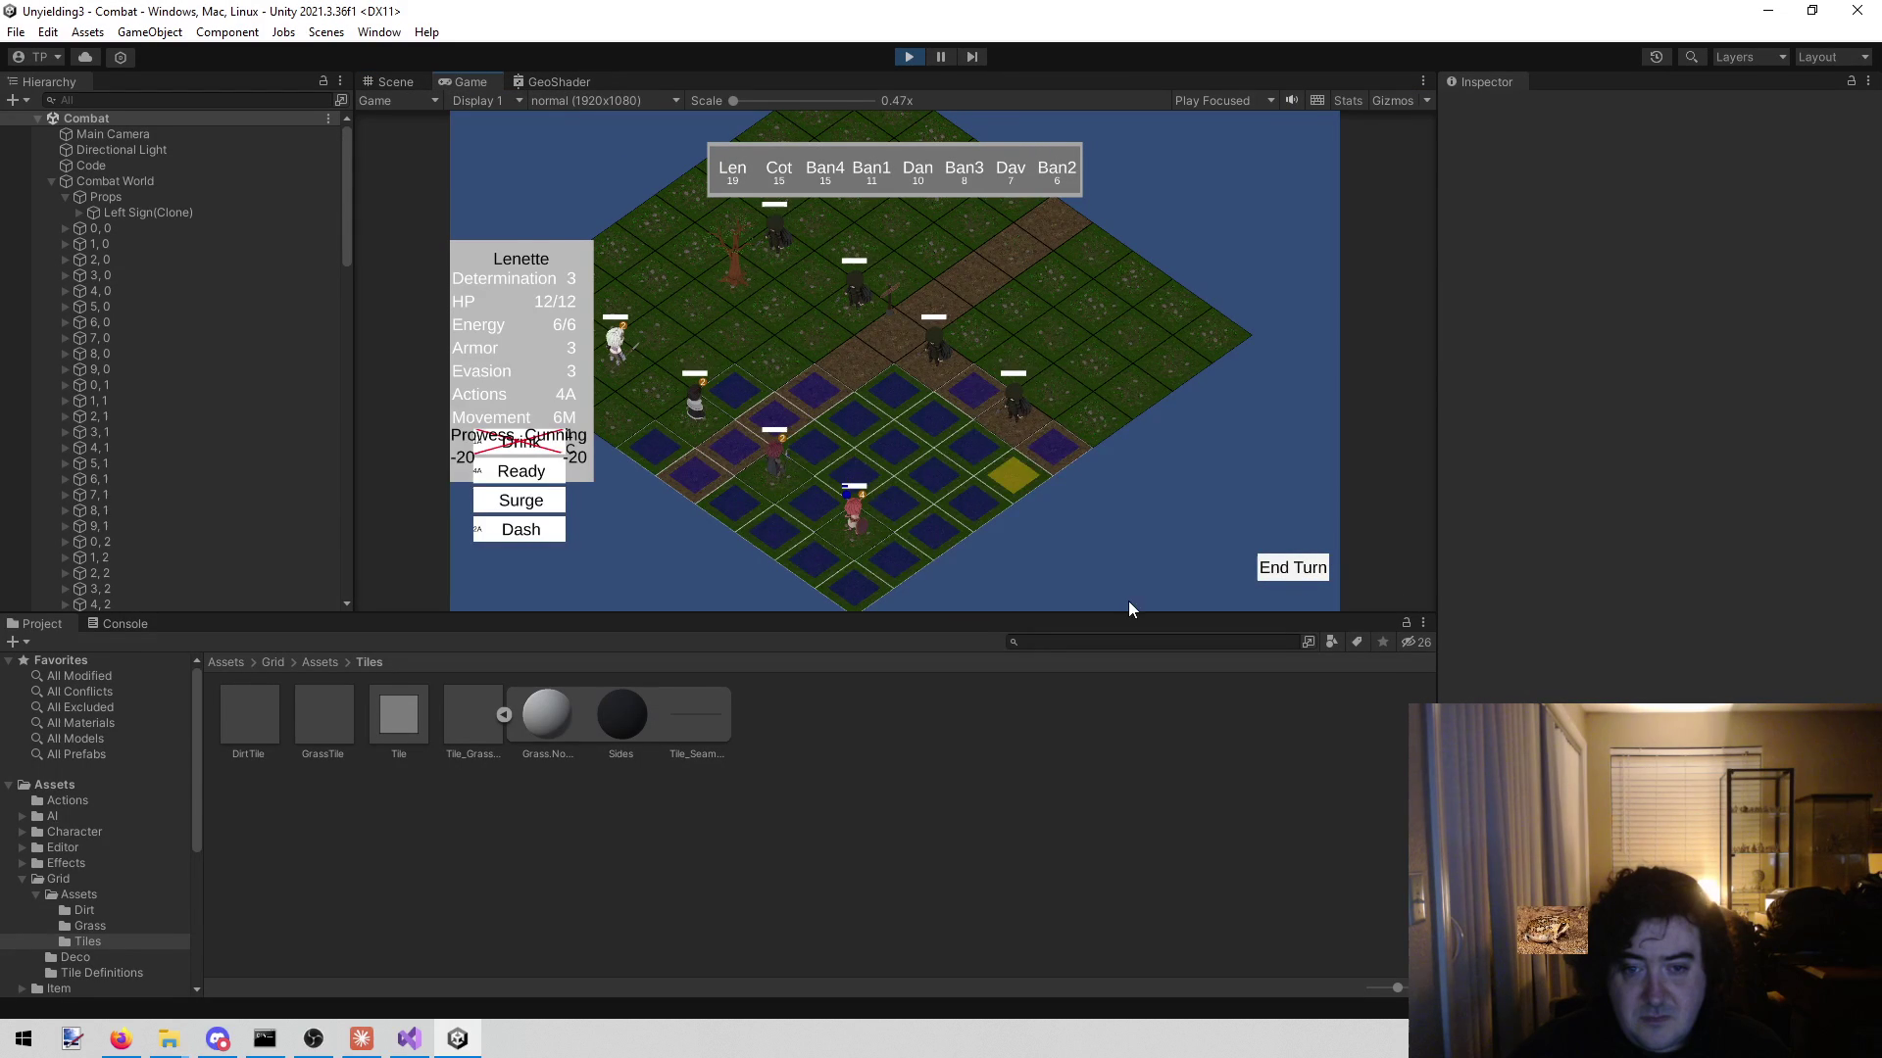
key("s")
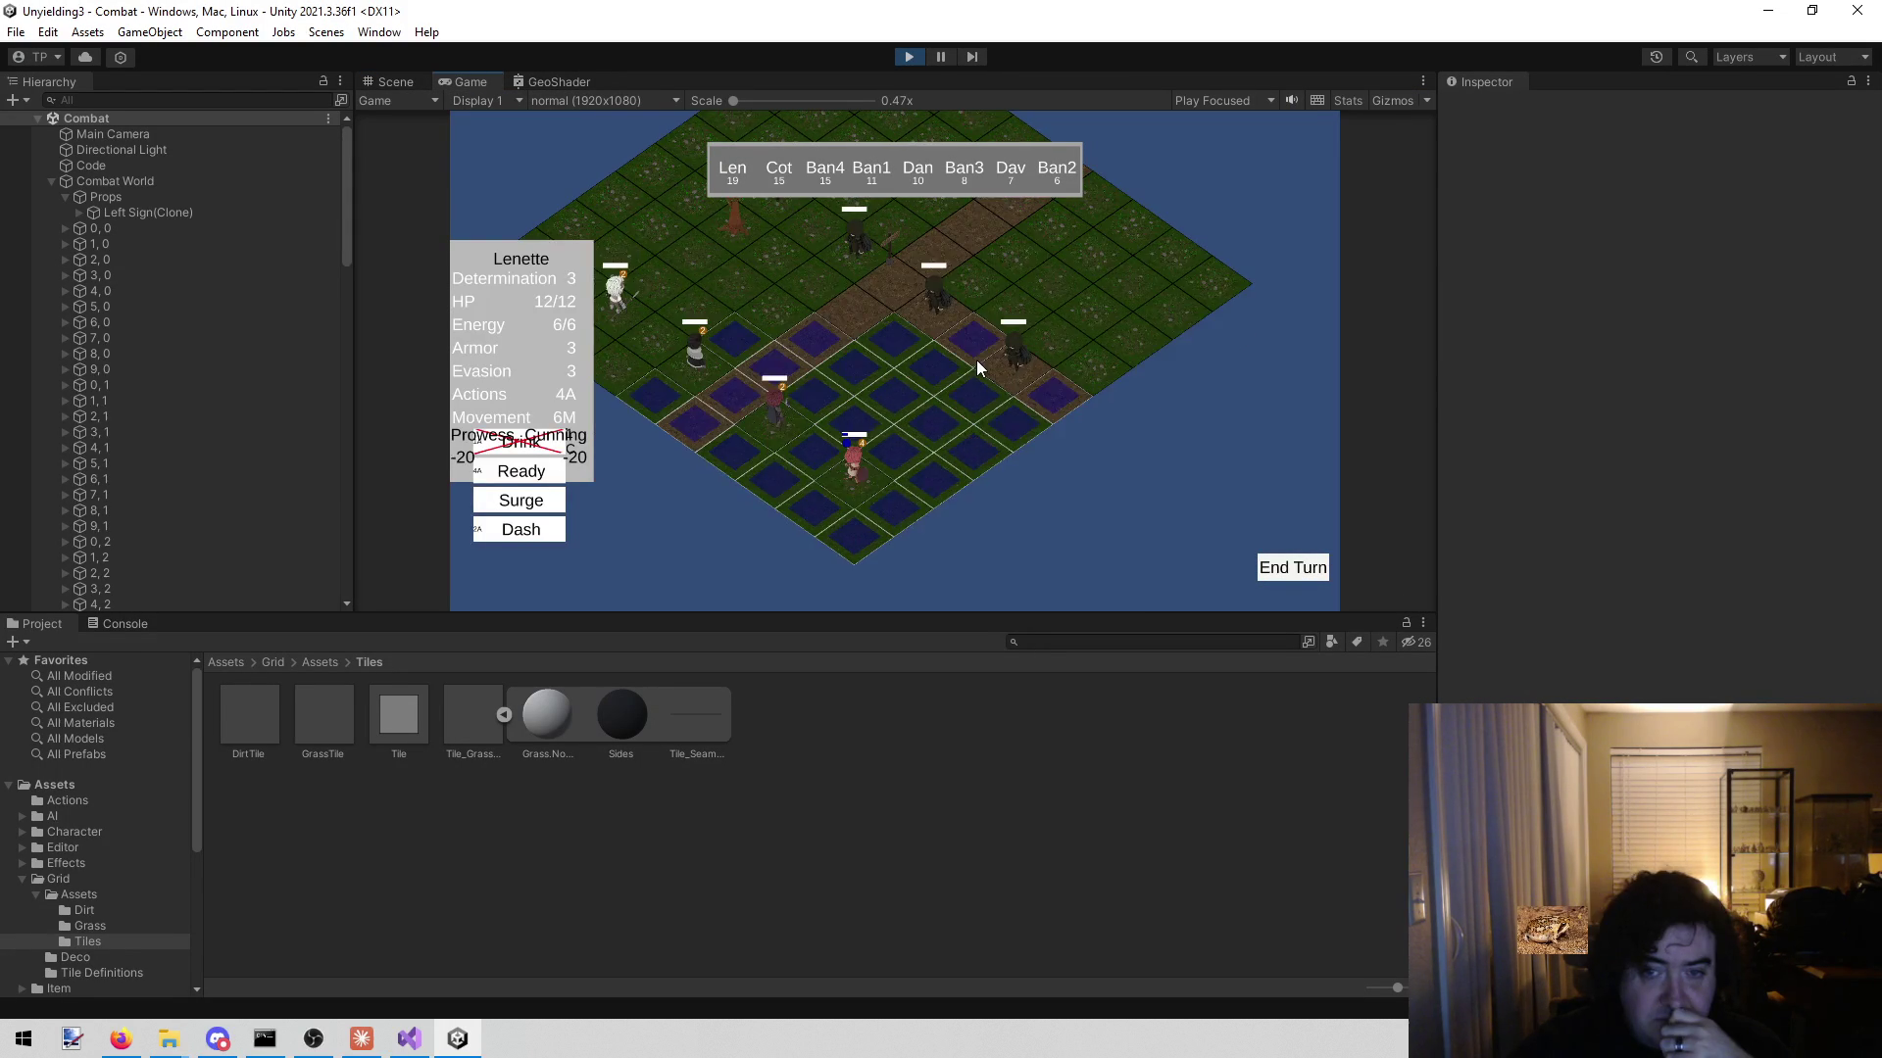
left_click(387, 83)
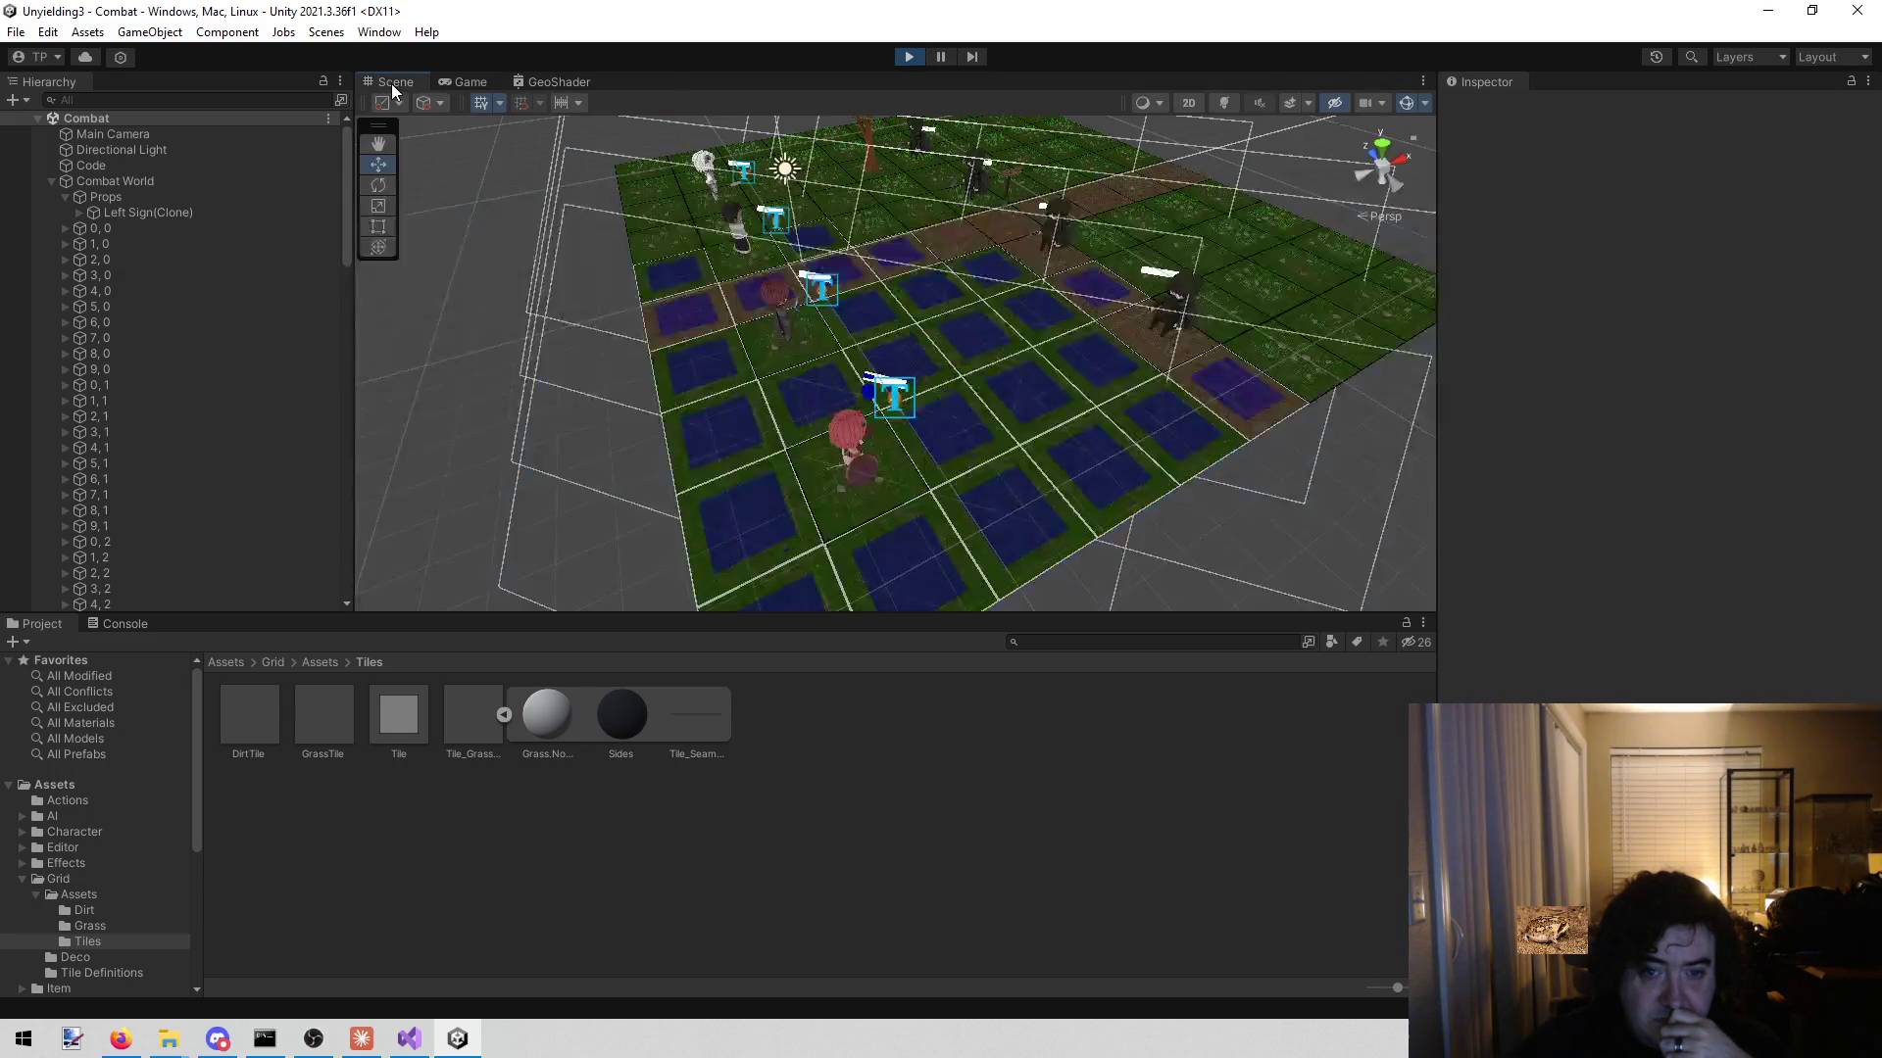
mouse_move(658, 315)
left_mouse_down()
mouse_move(520, 318)
mouse_move(676, 353)
mouse_move(996, 282)
mouse_move(564, 480)
left_mouse_up()
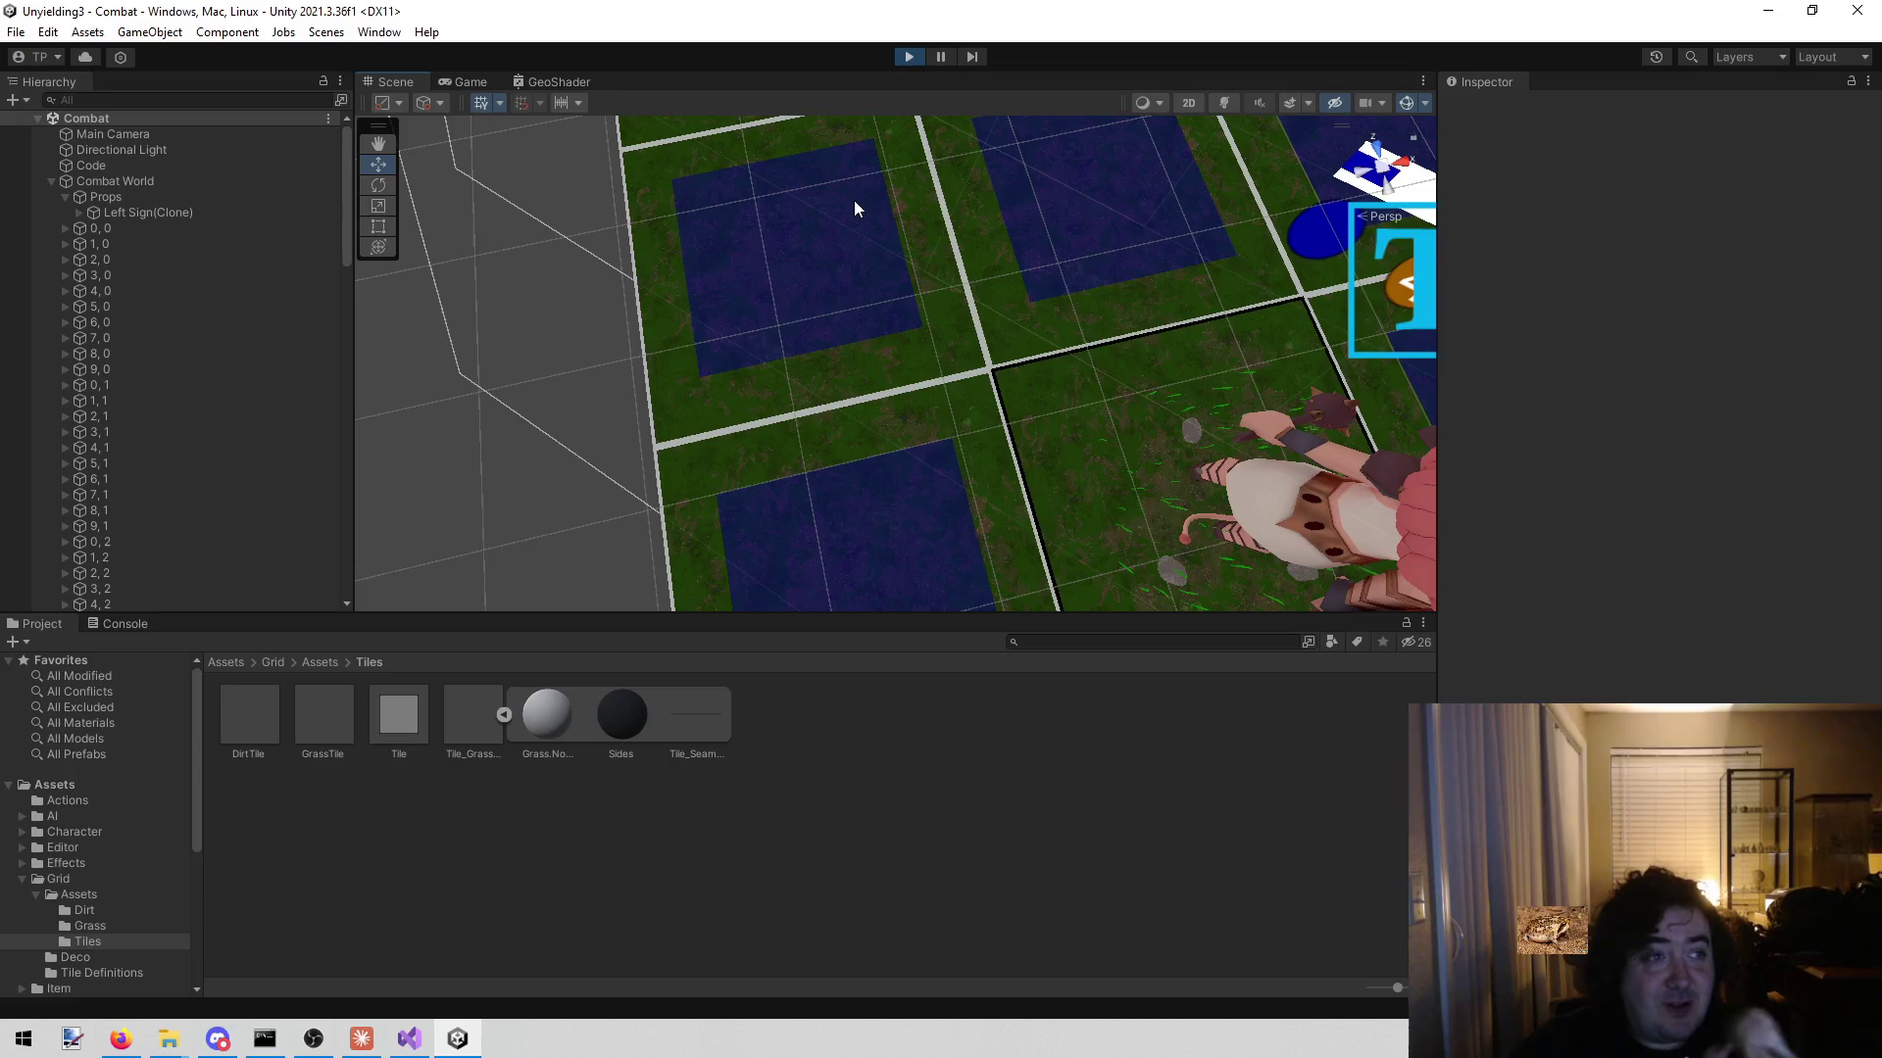
left_click(904, 59)
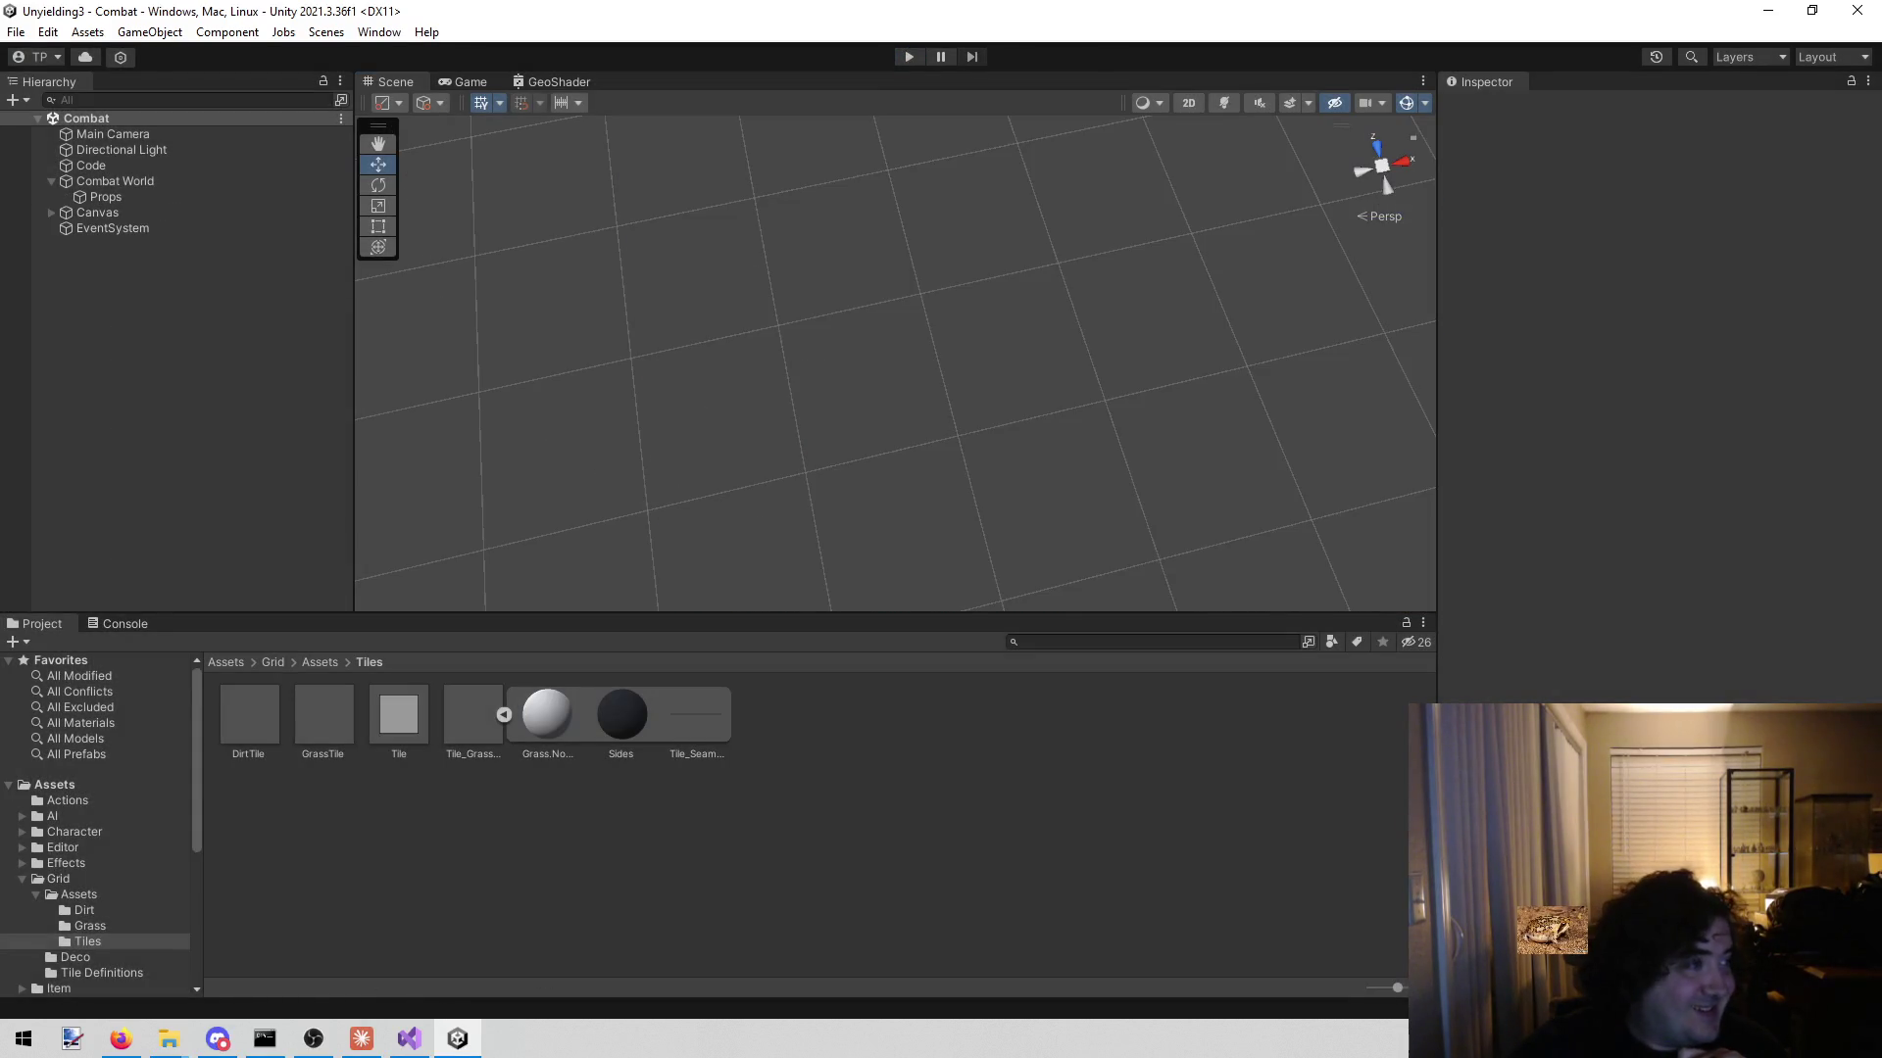
- Review Tile.cs in Visual Studio and check the GrassTile prefab's materials in Unity
left_click(120, 1039)
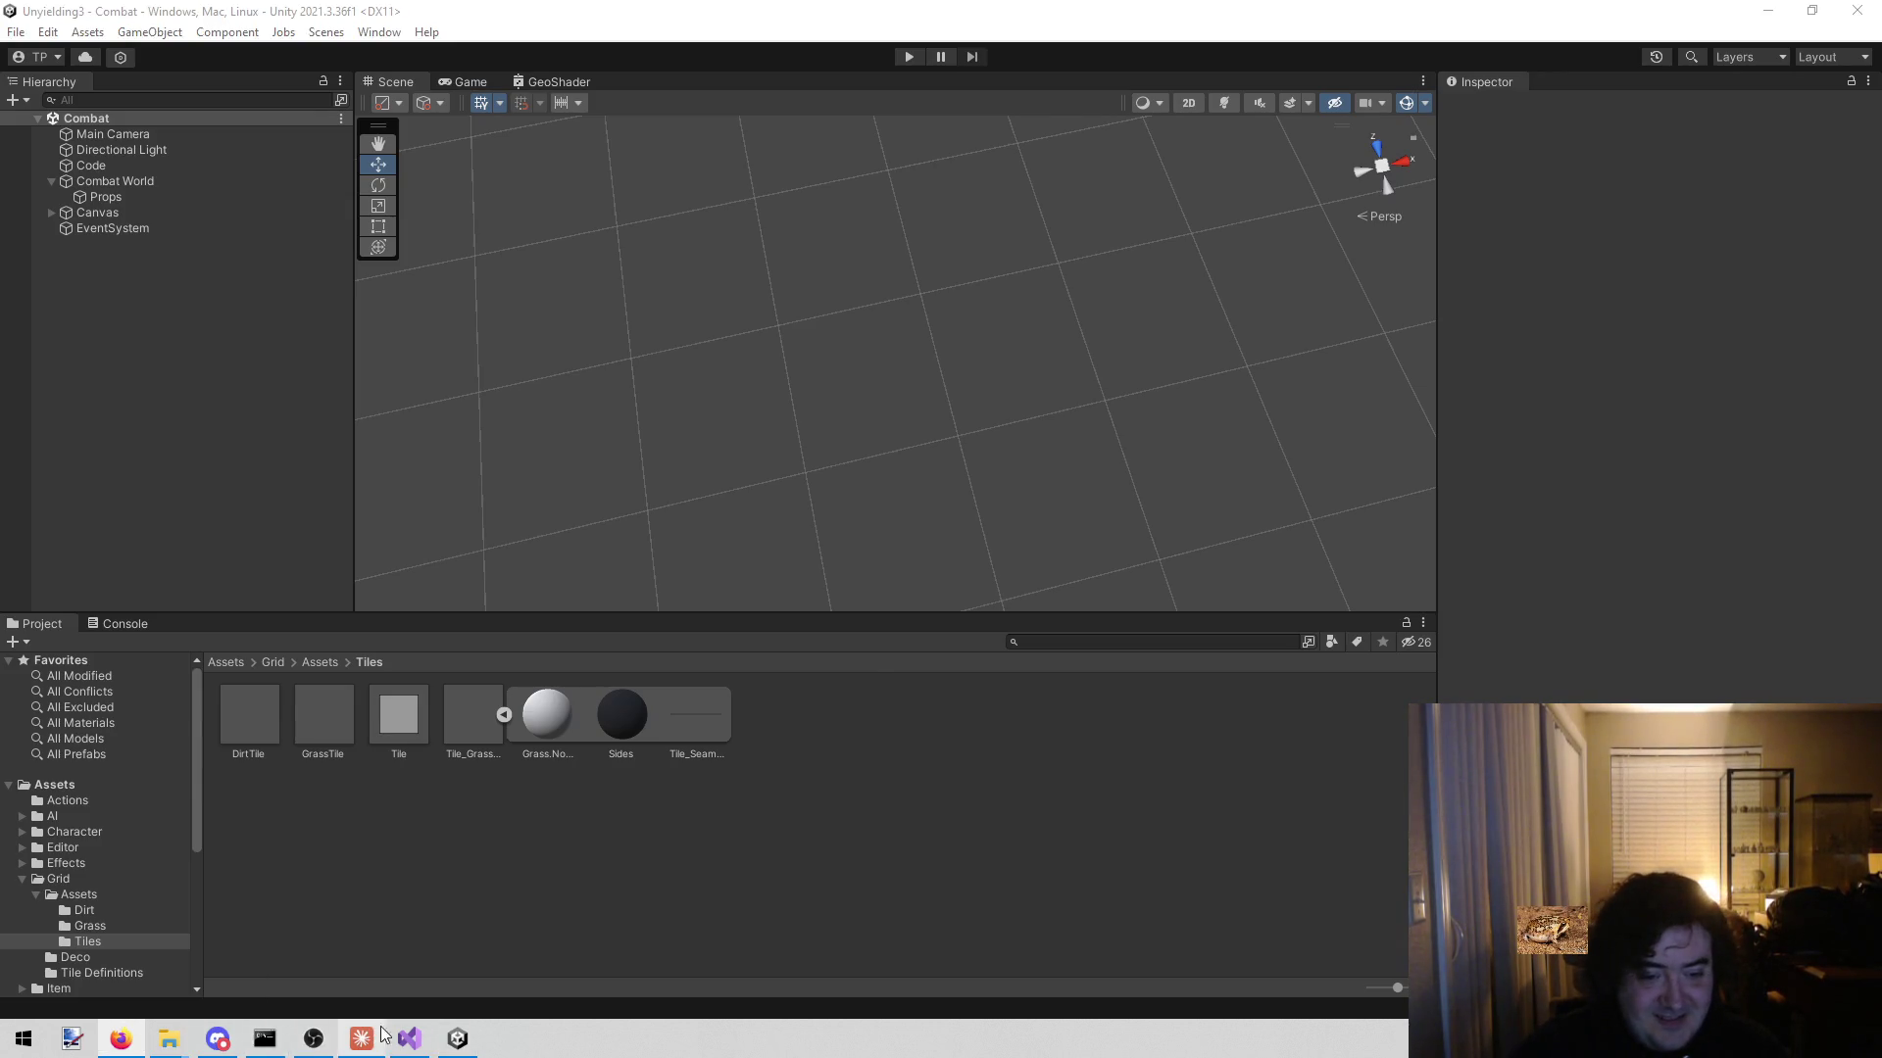
left_click(409, 1039)
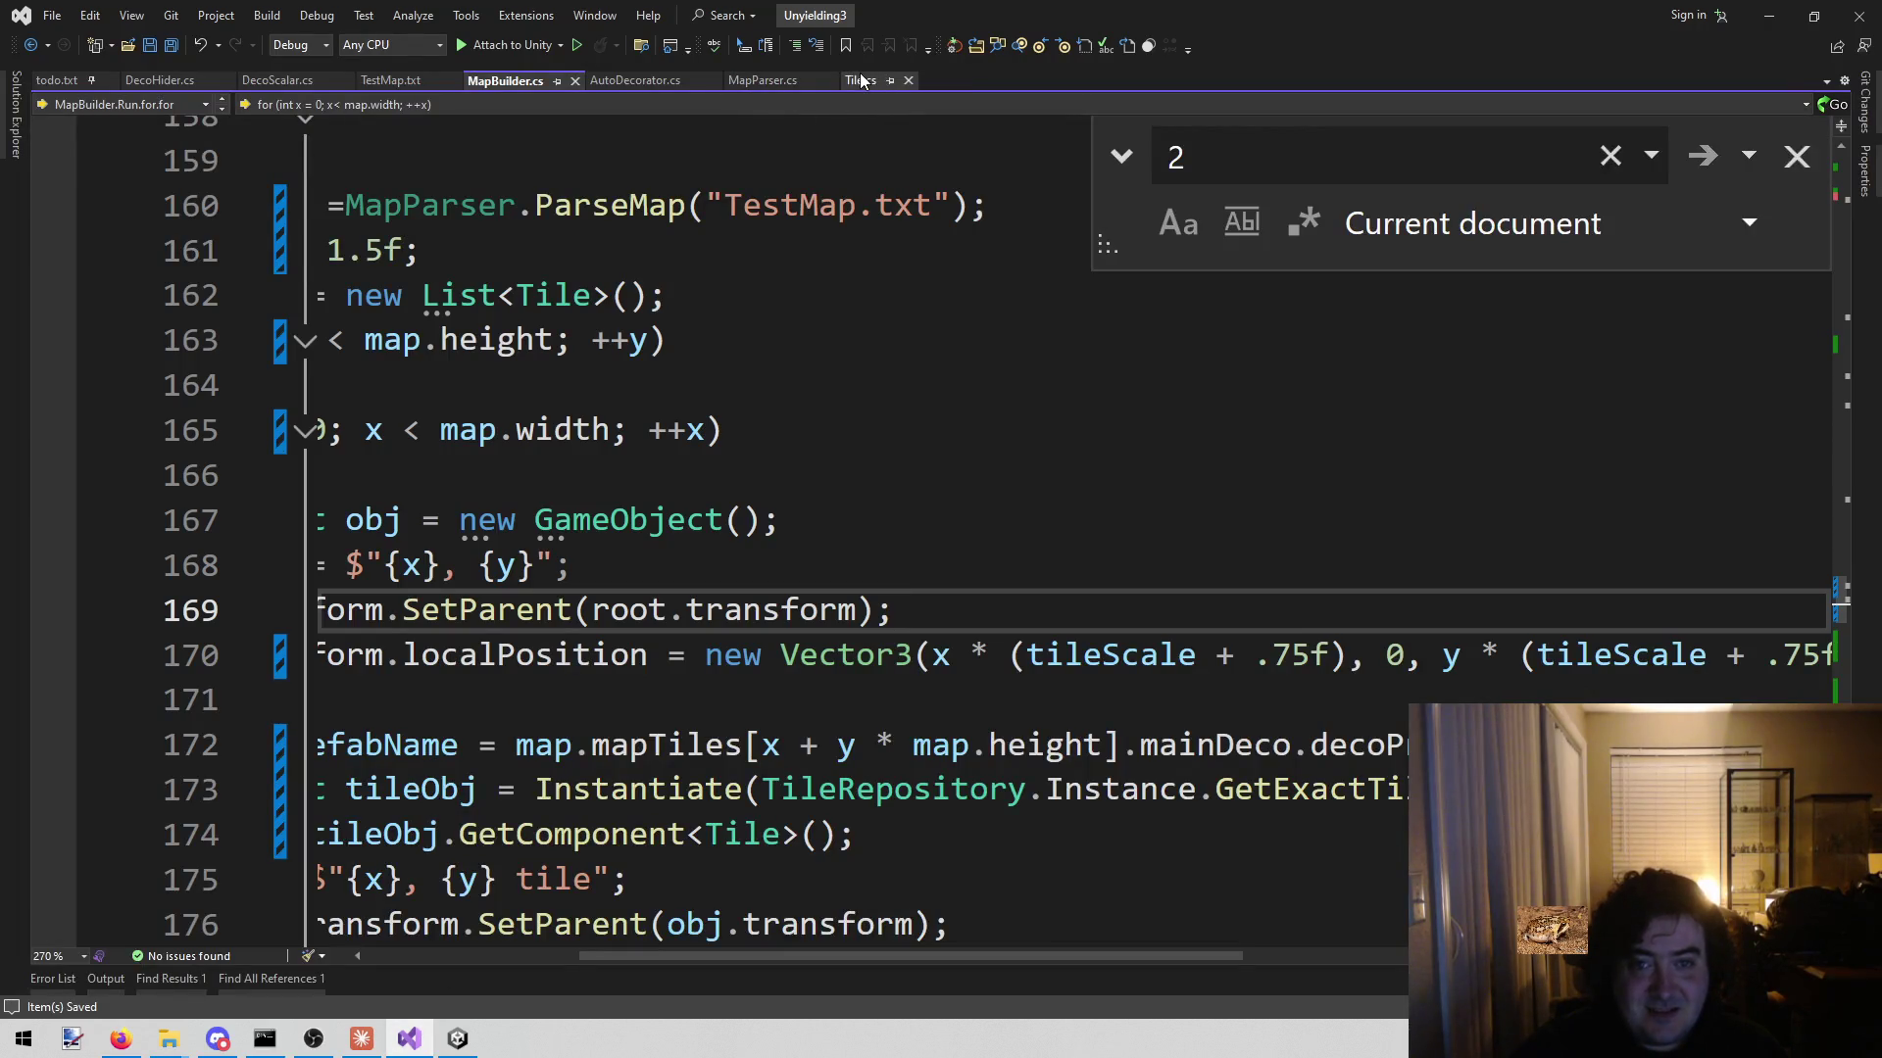
left_click(860, 80)
scroll(948, 711, "up", 4)
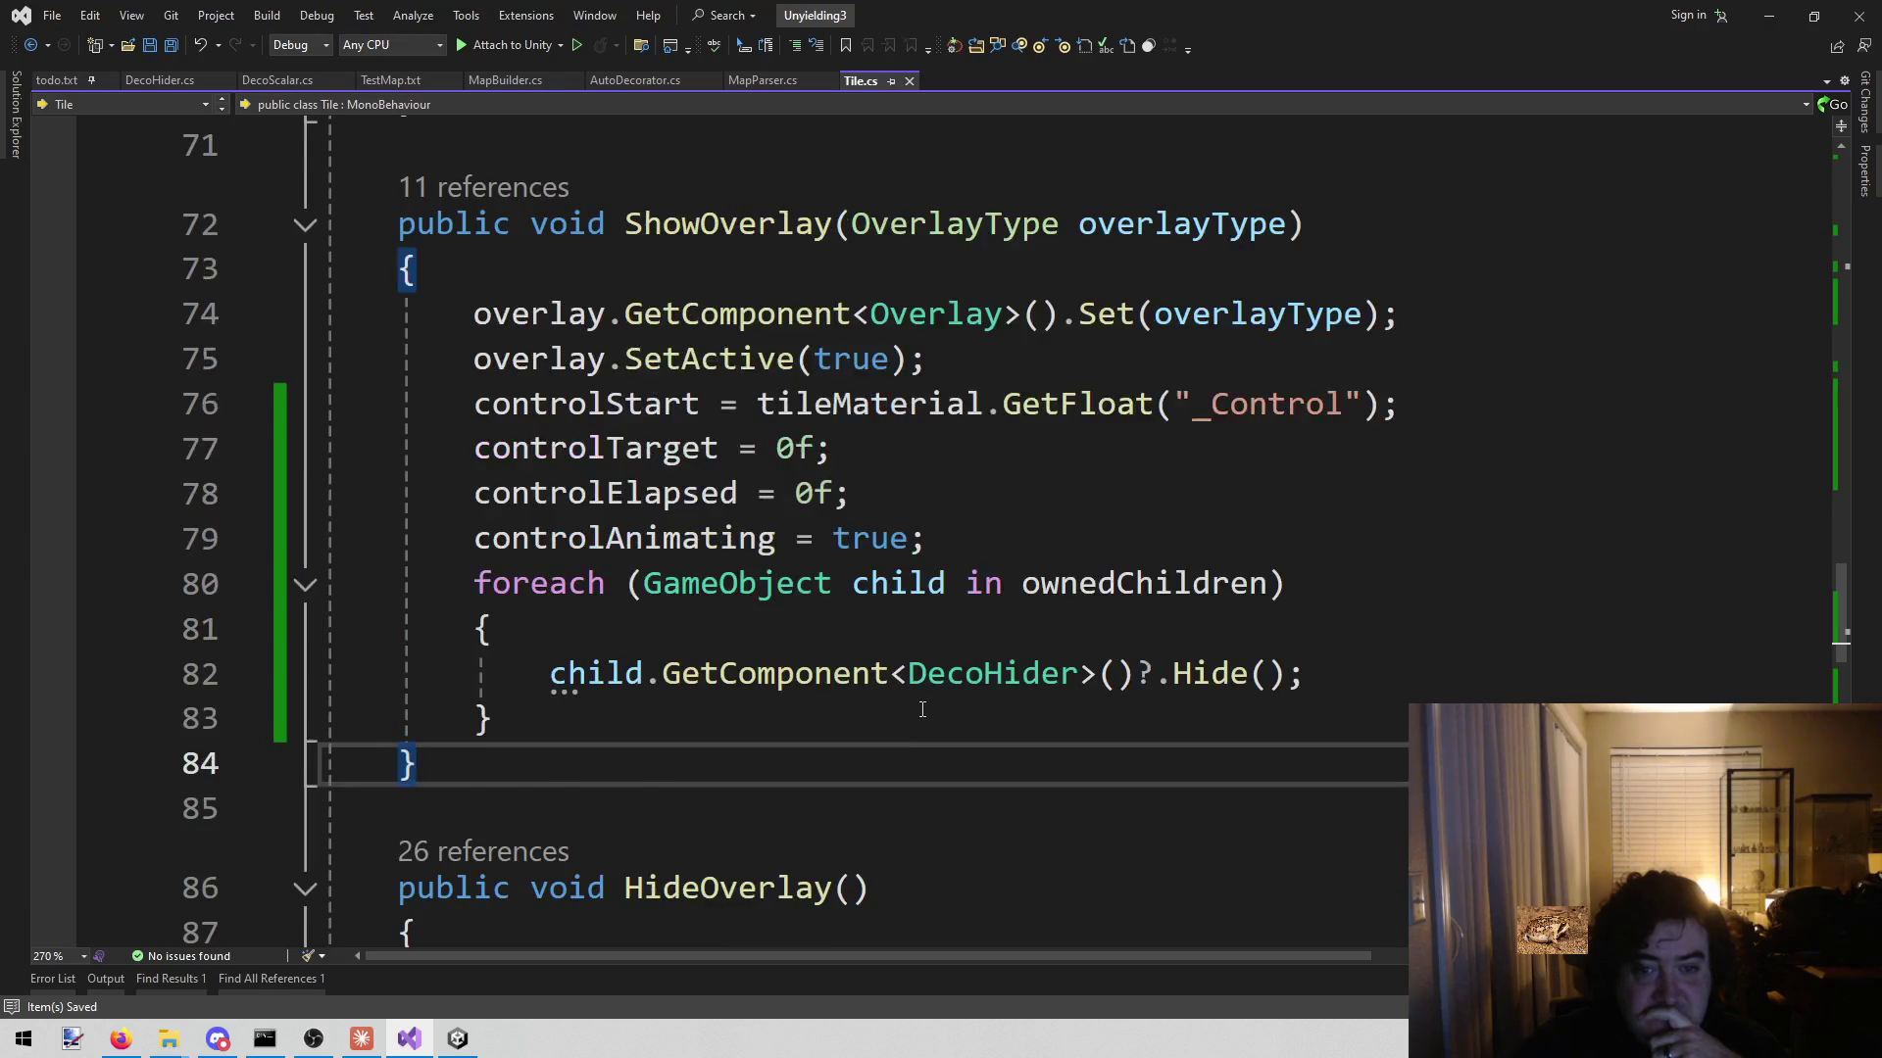
scroll(948, 713, "up", 4)
scroll(947, 714, "down", 3)
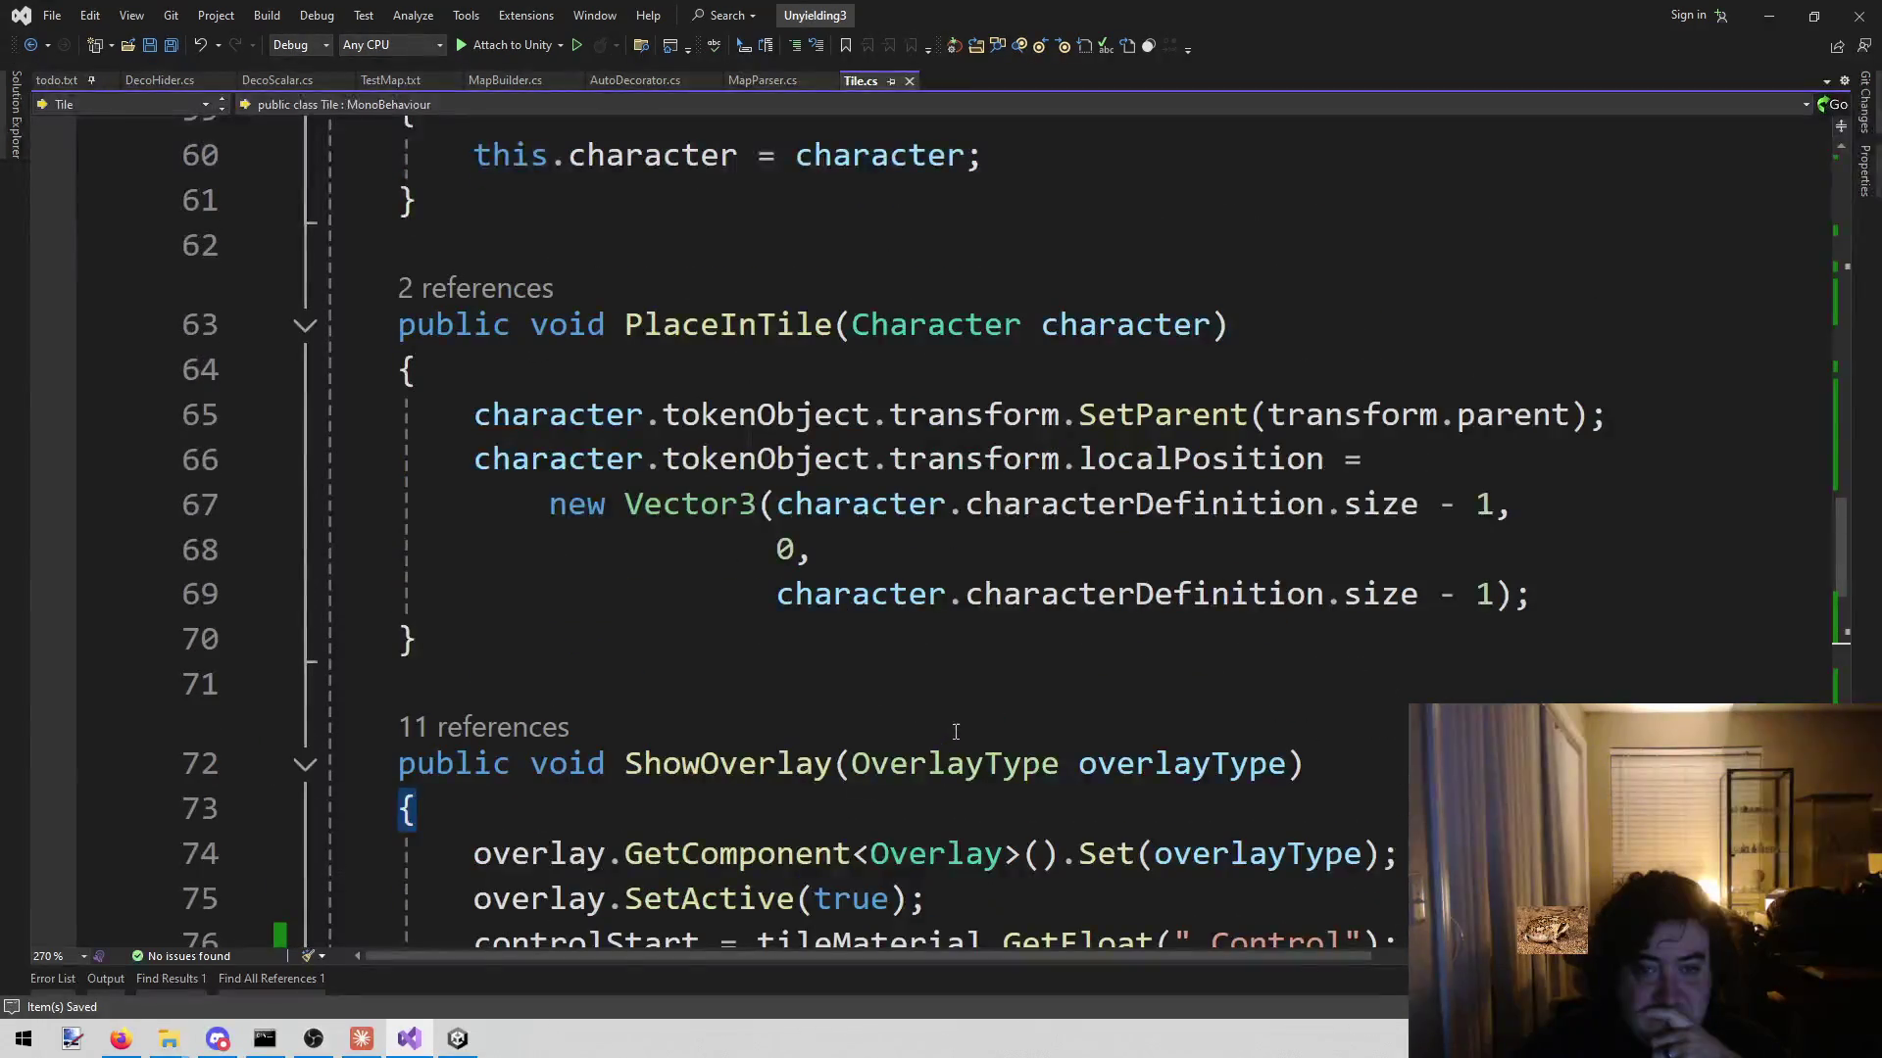
scroll(944, 740, "down", 4)
scroll(942, 752, "down", 5)
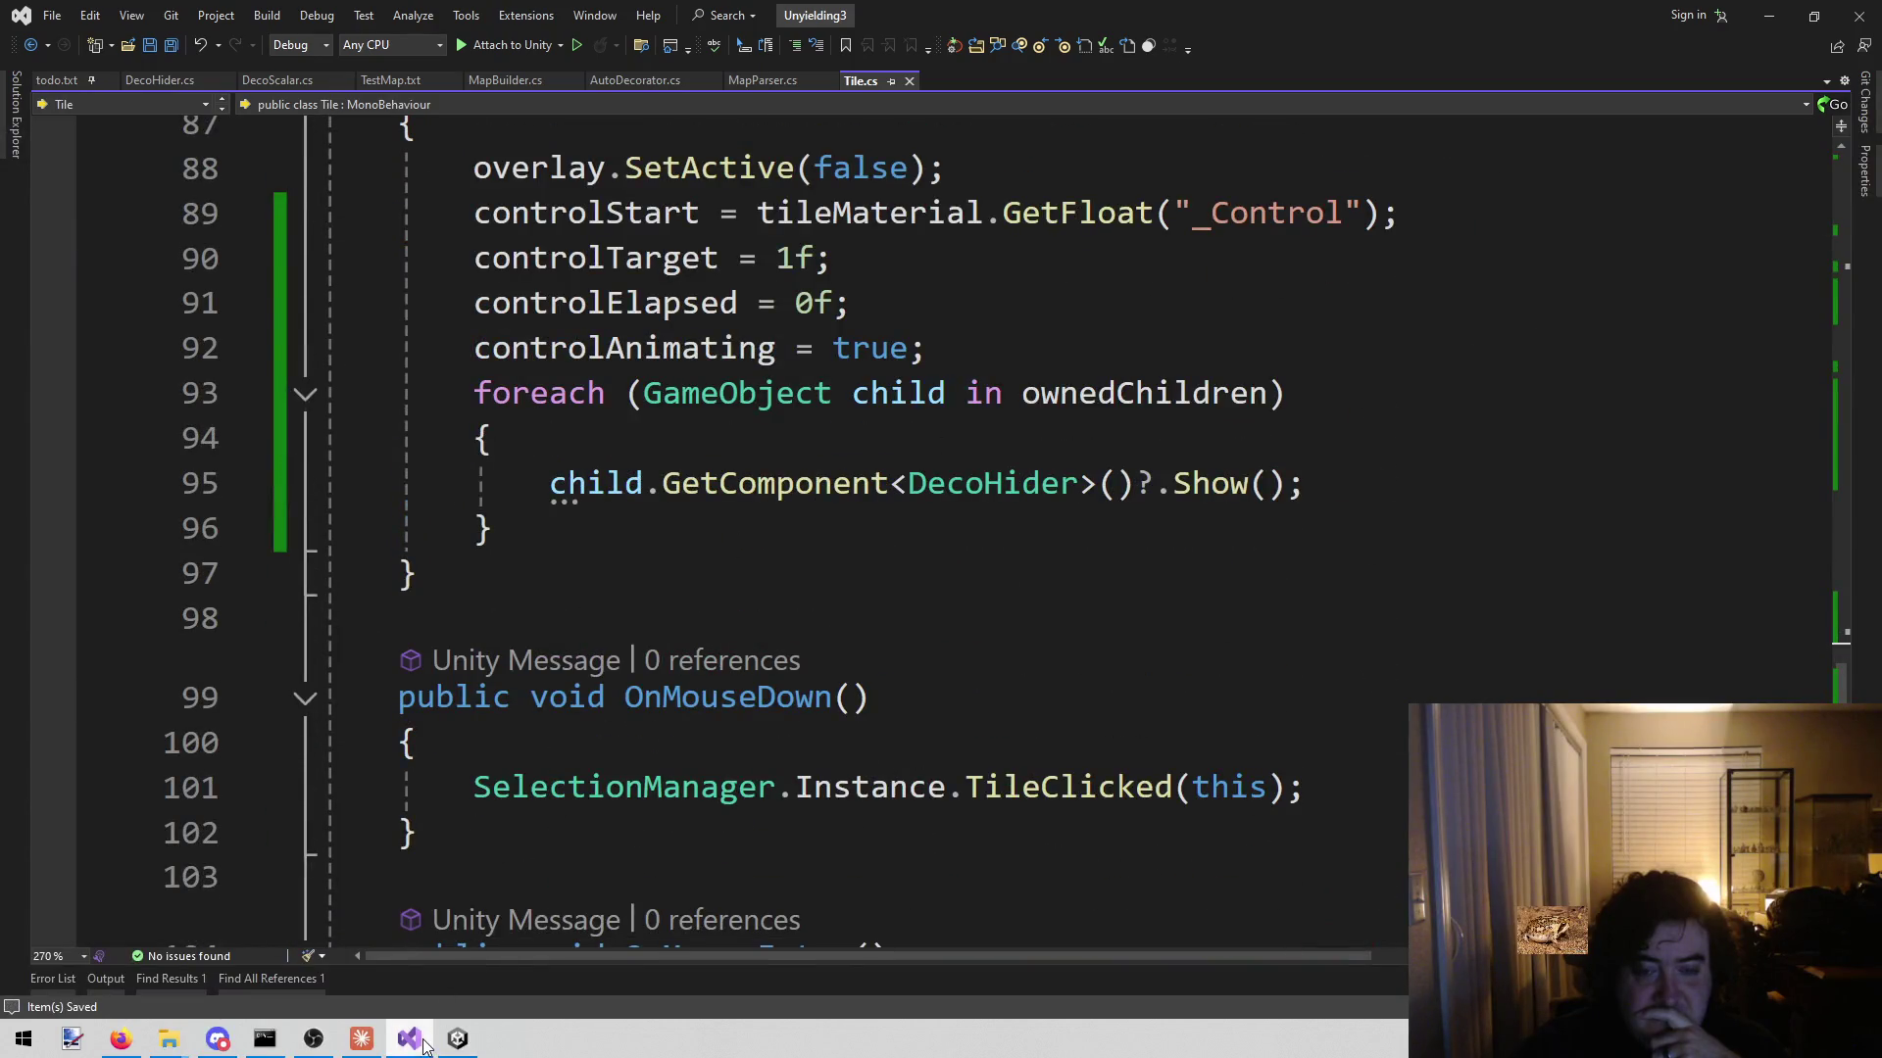
left_click(423, 1045)
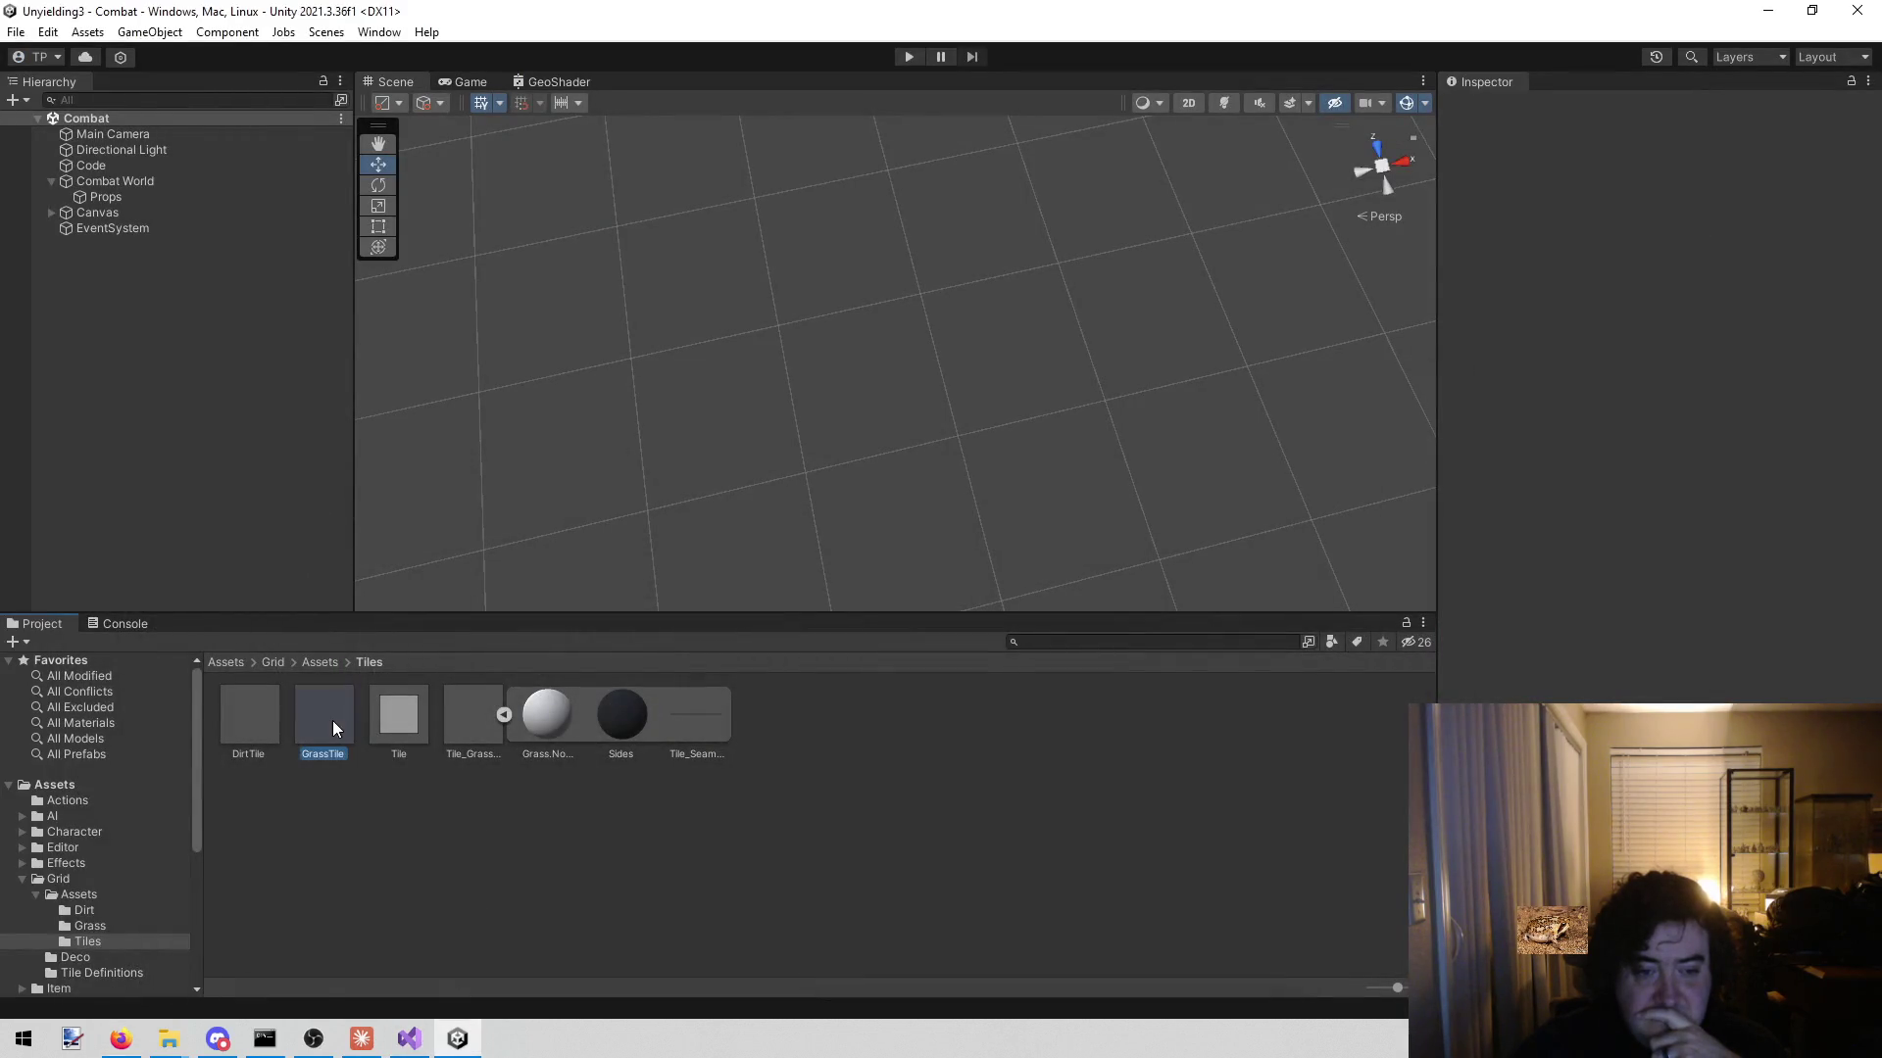
double_click(333, 720)
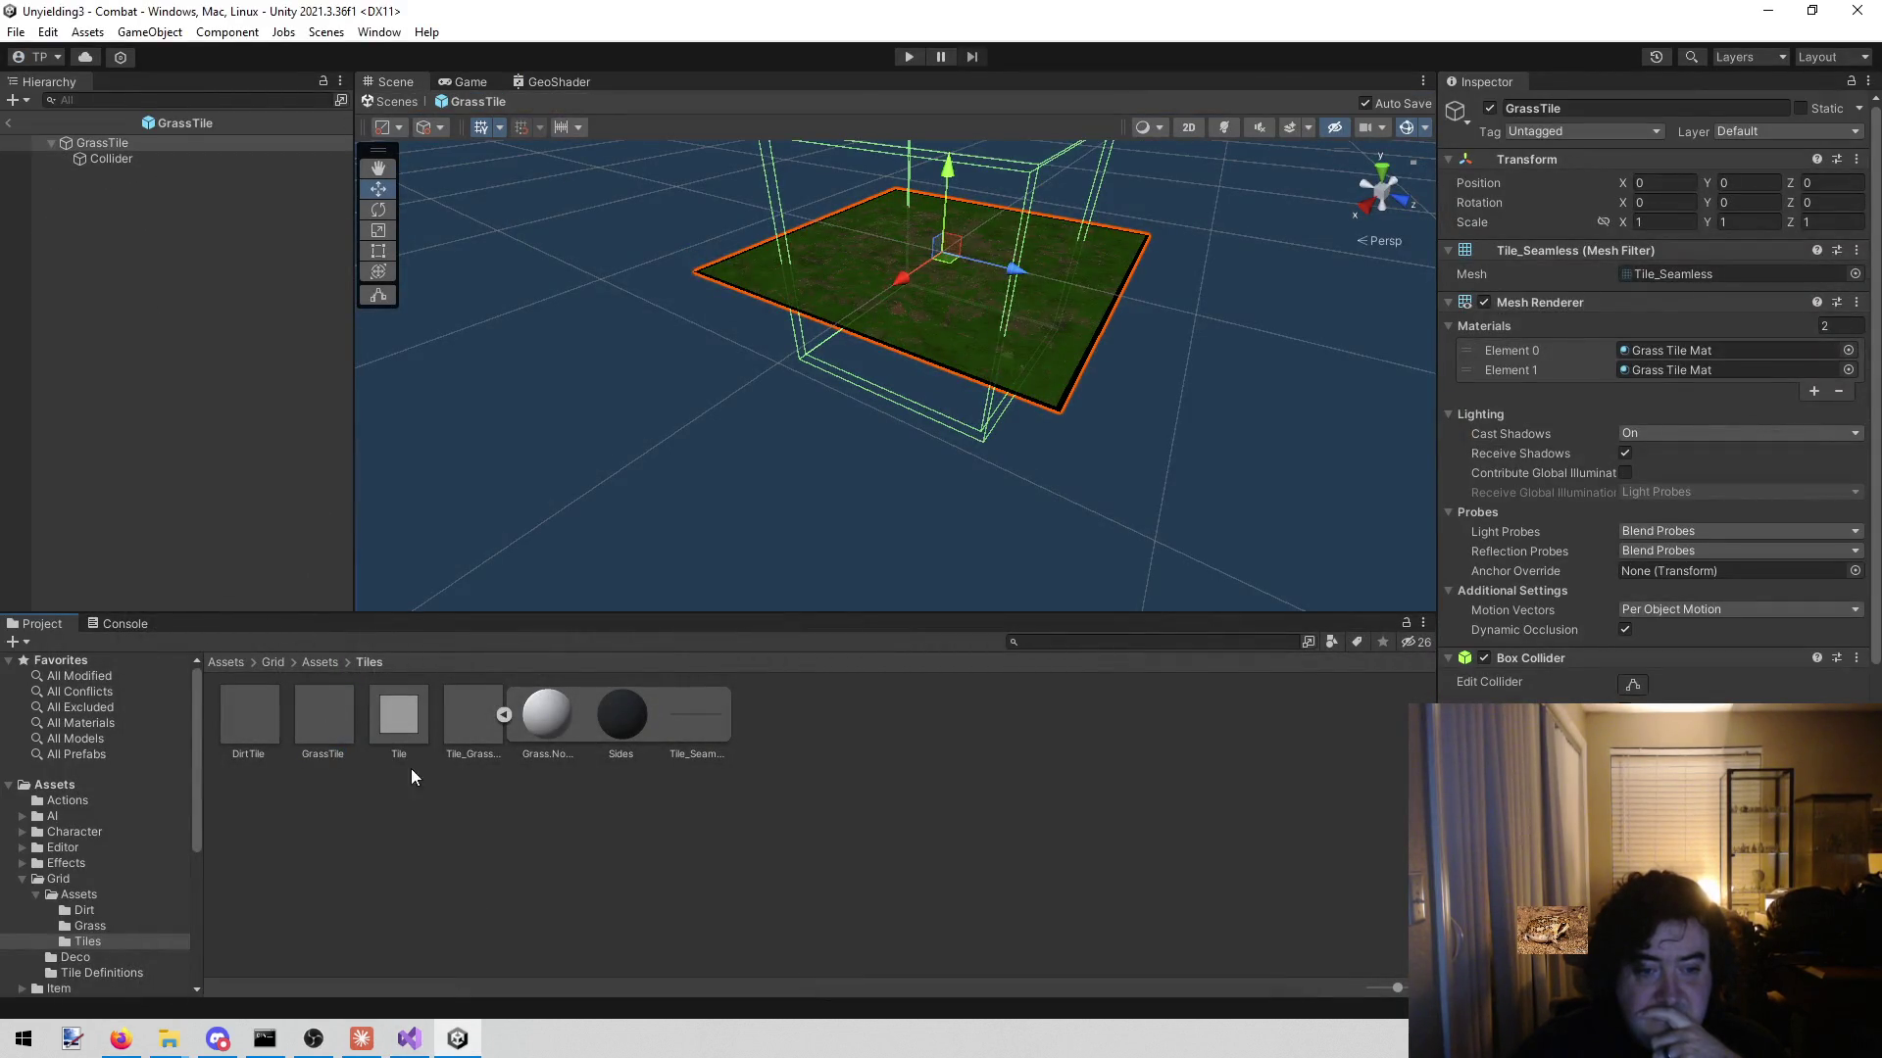
left_click(408, 1039)
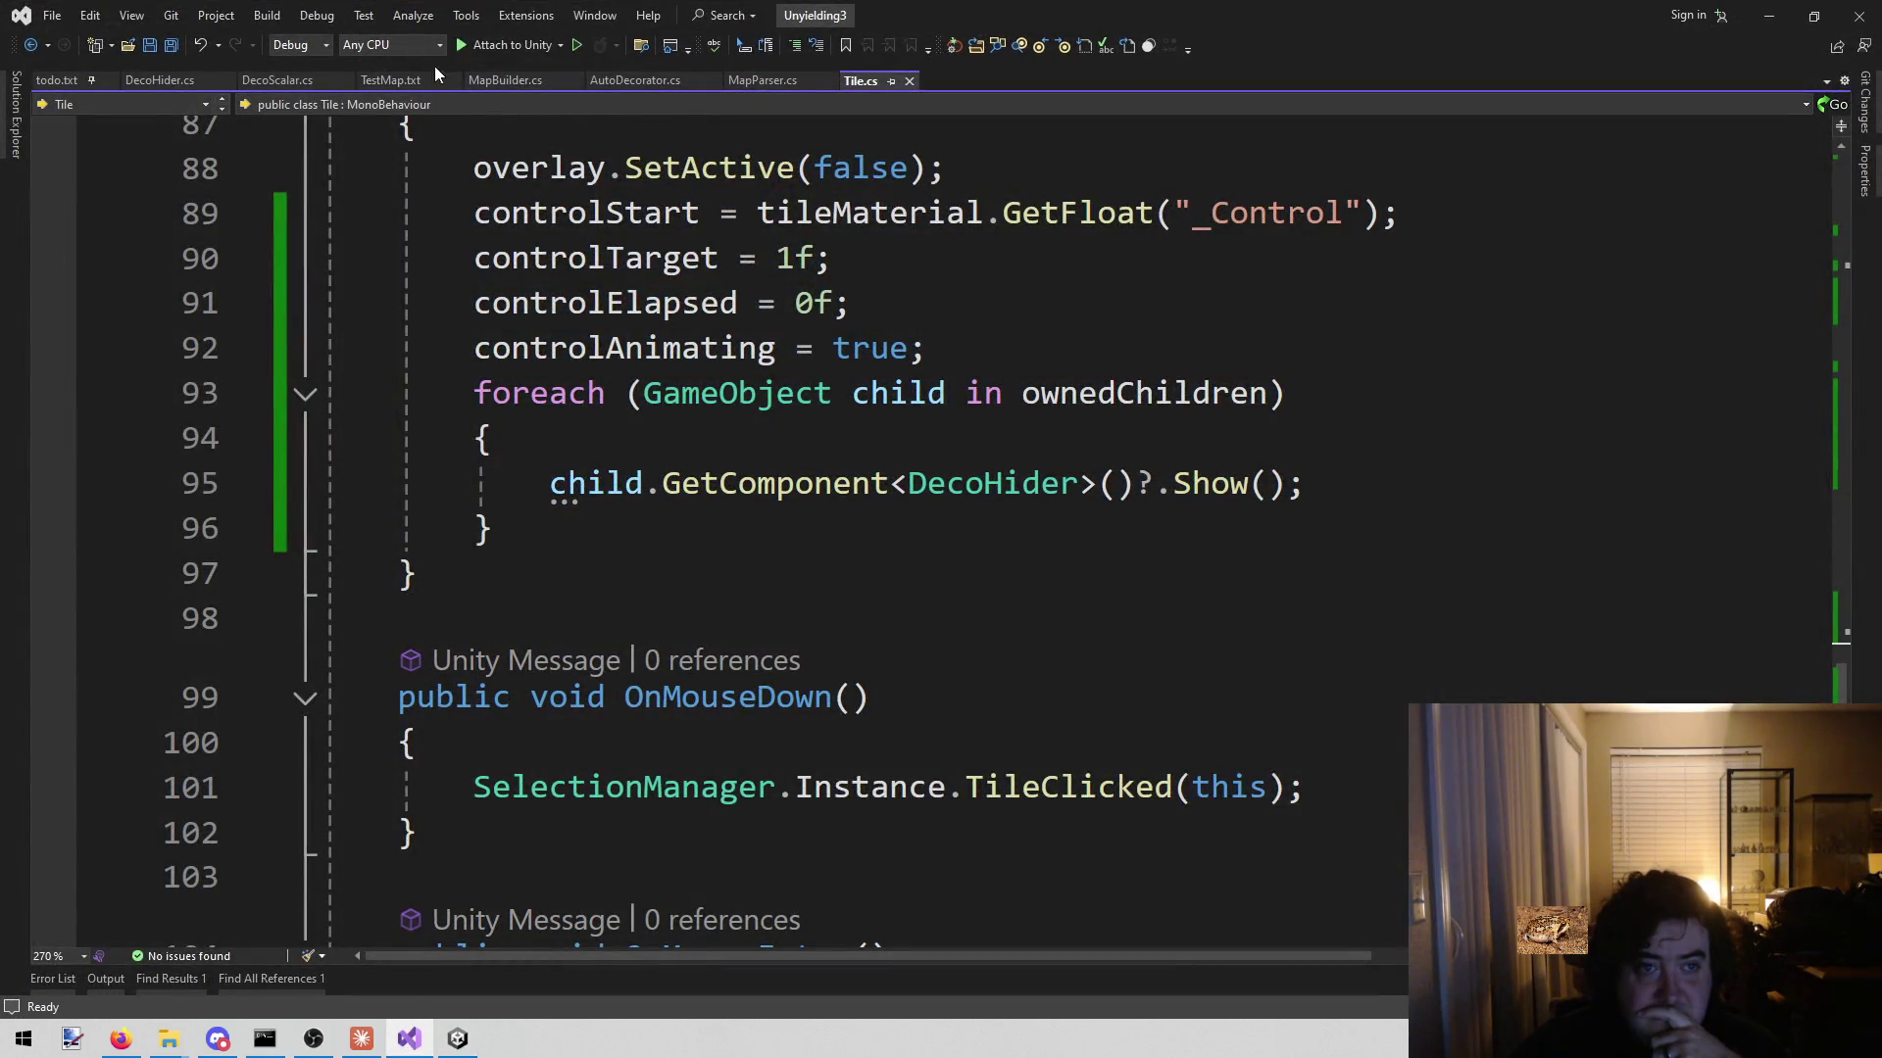
- Change line 37 of Tile.cs to take the tile material from materials[1] and save
scroll(742, 587, "up", 2)
scroll(911, 740, "down", 8)
scroll(912, 739, "up", 7)
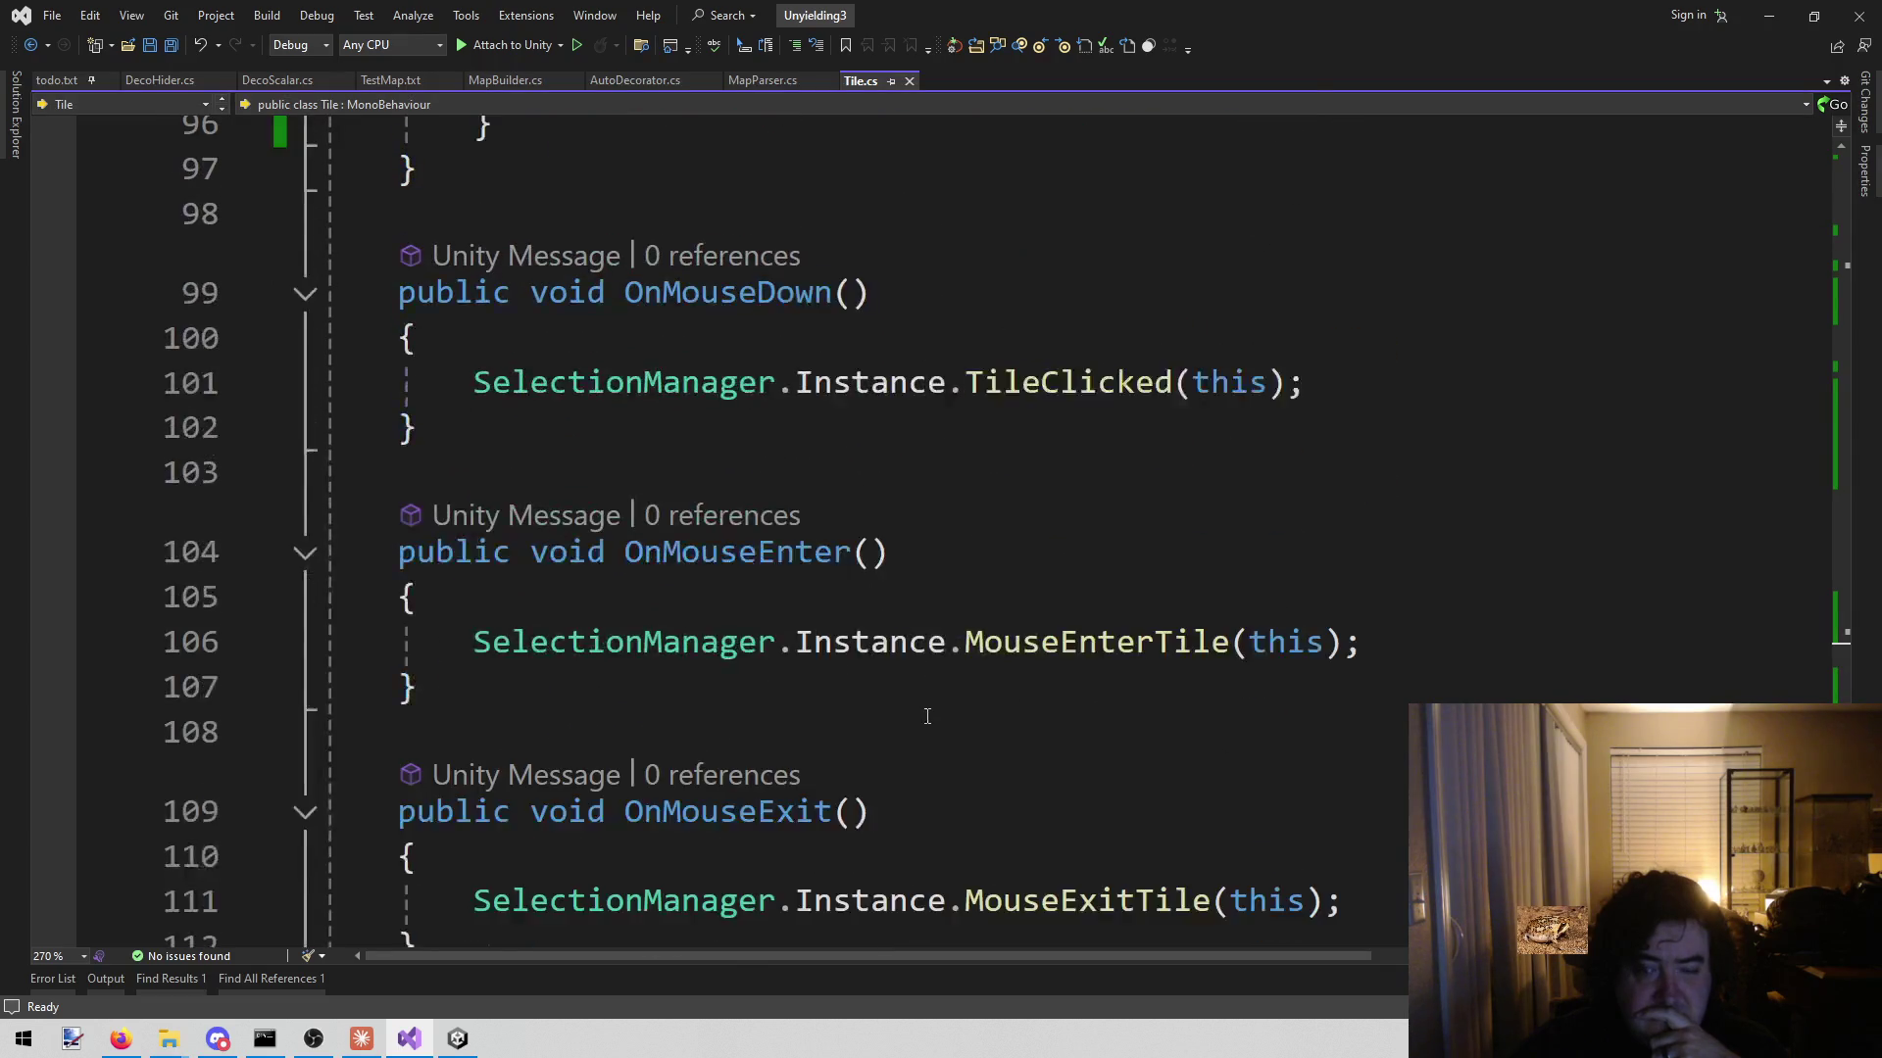
scroll(921, 696, "up", 20)
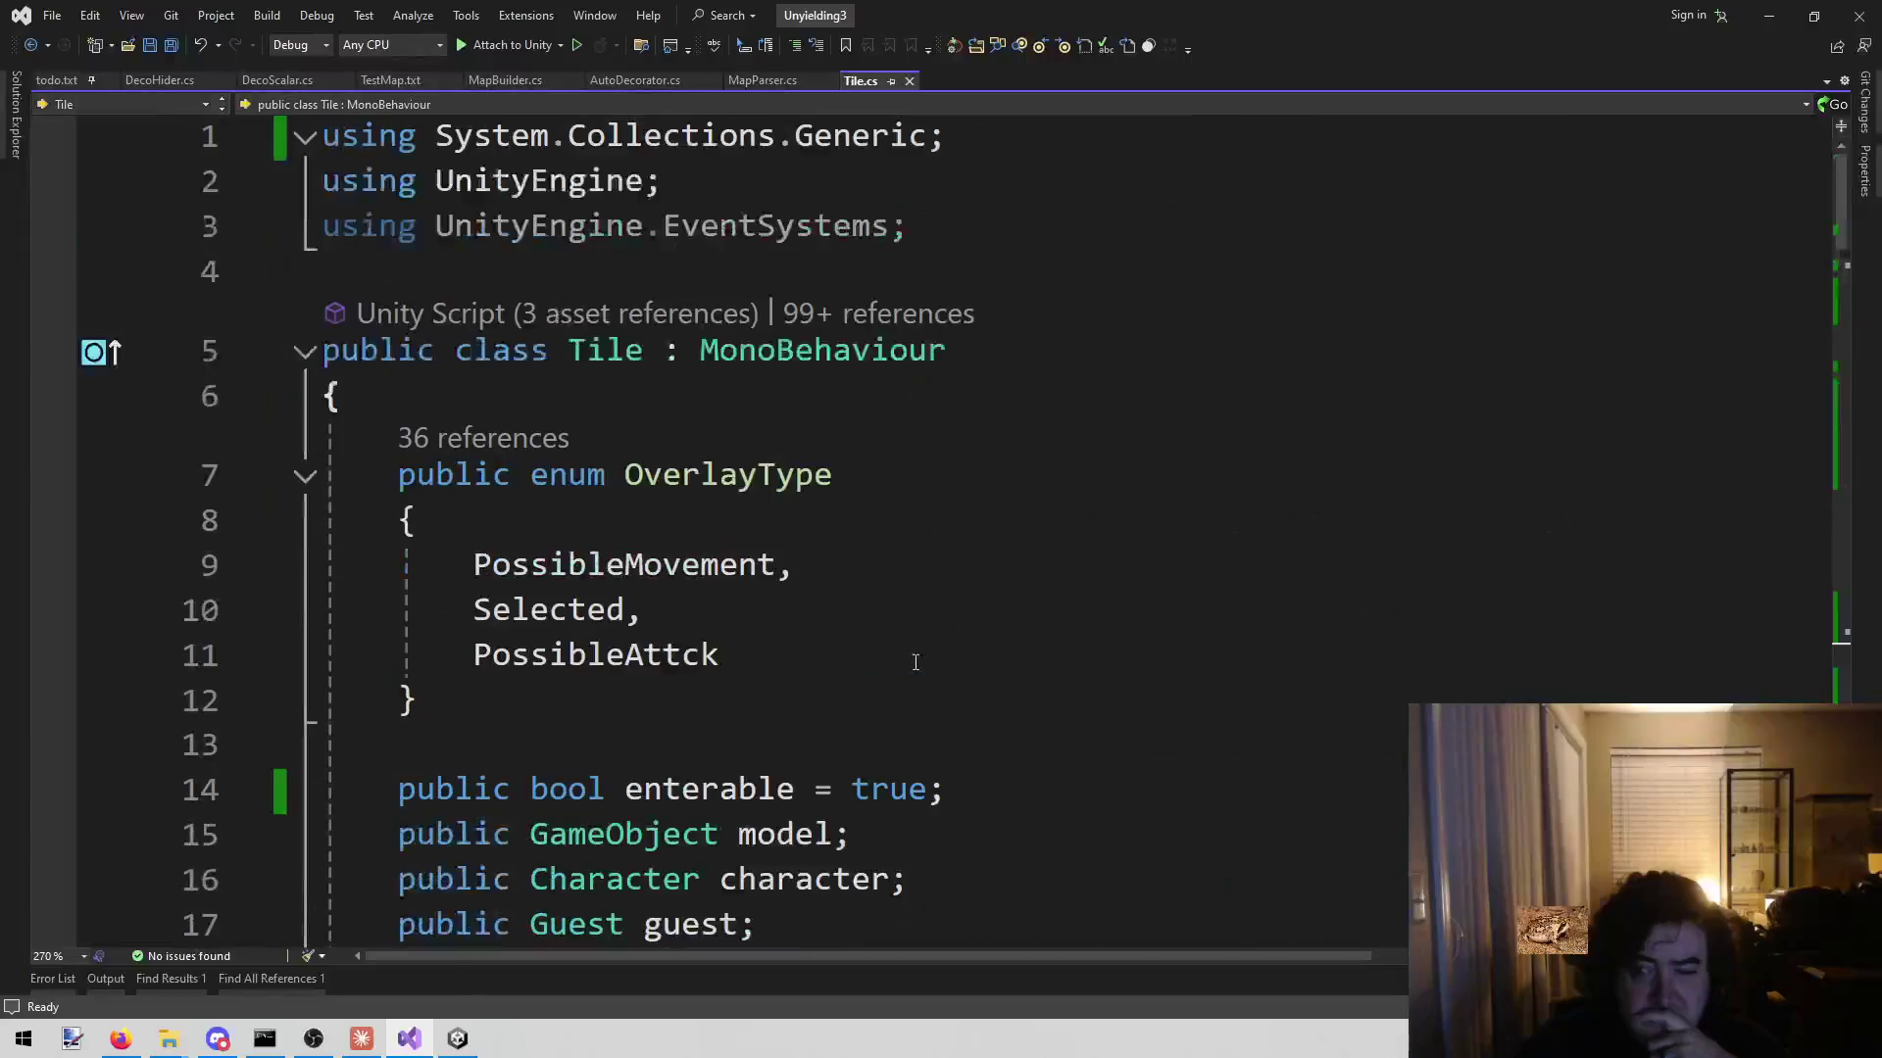
scroll(892, 646, "down", 2)
scroll(886, 641, "down", 6)
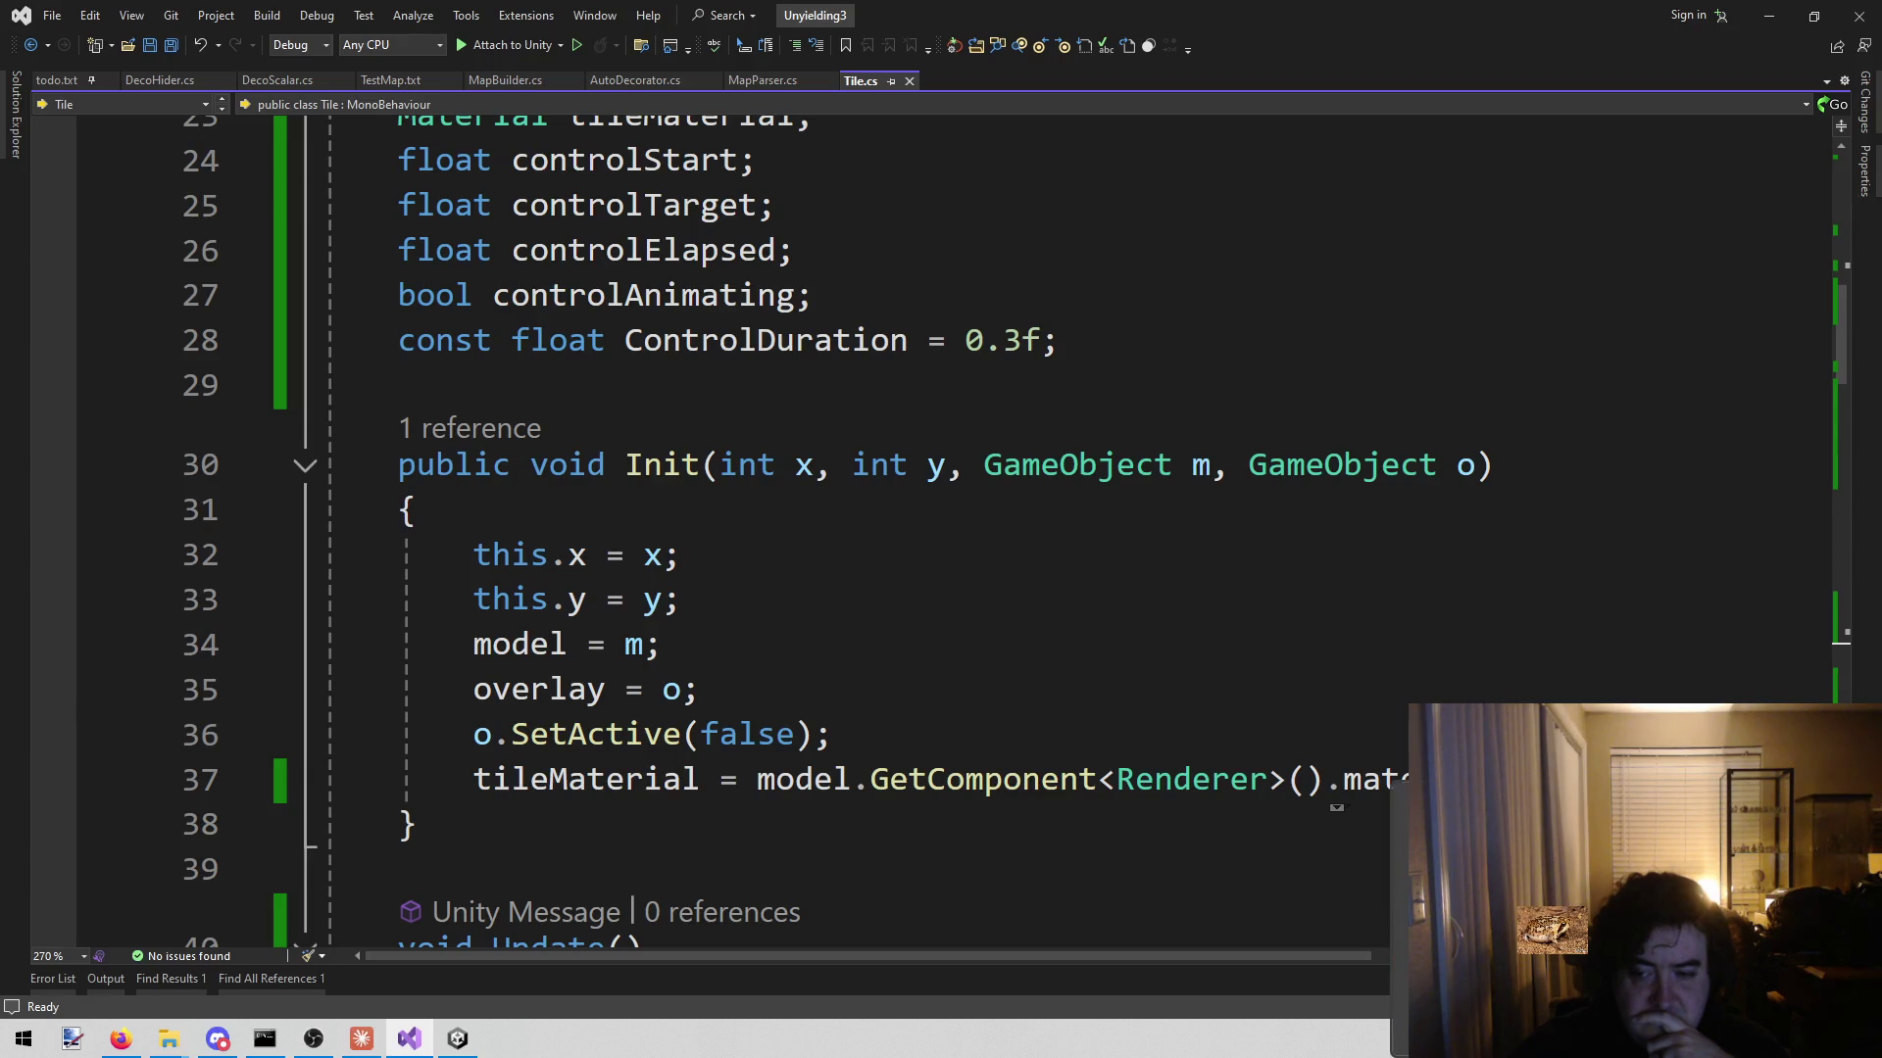
left_click(1401, 779)
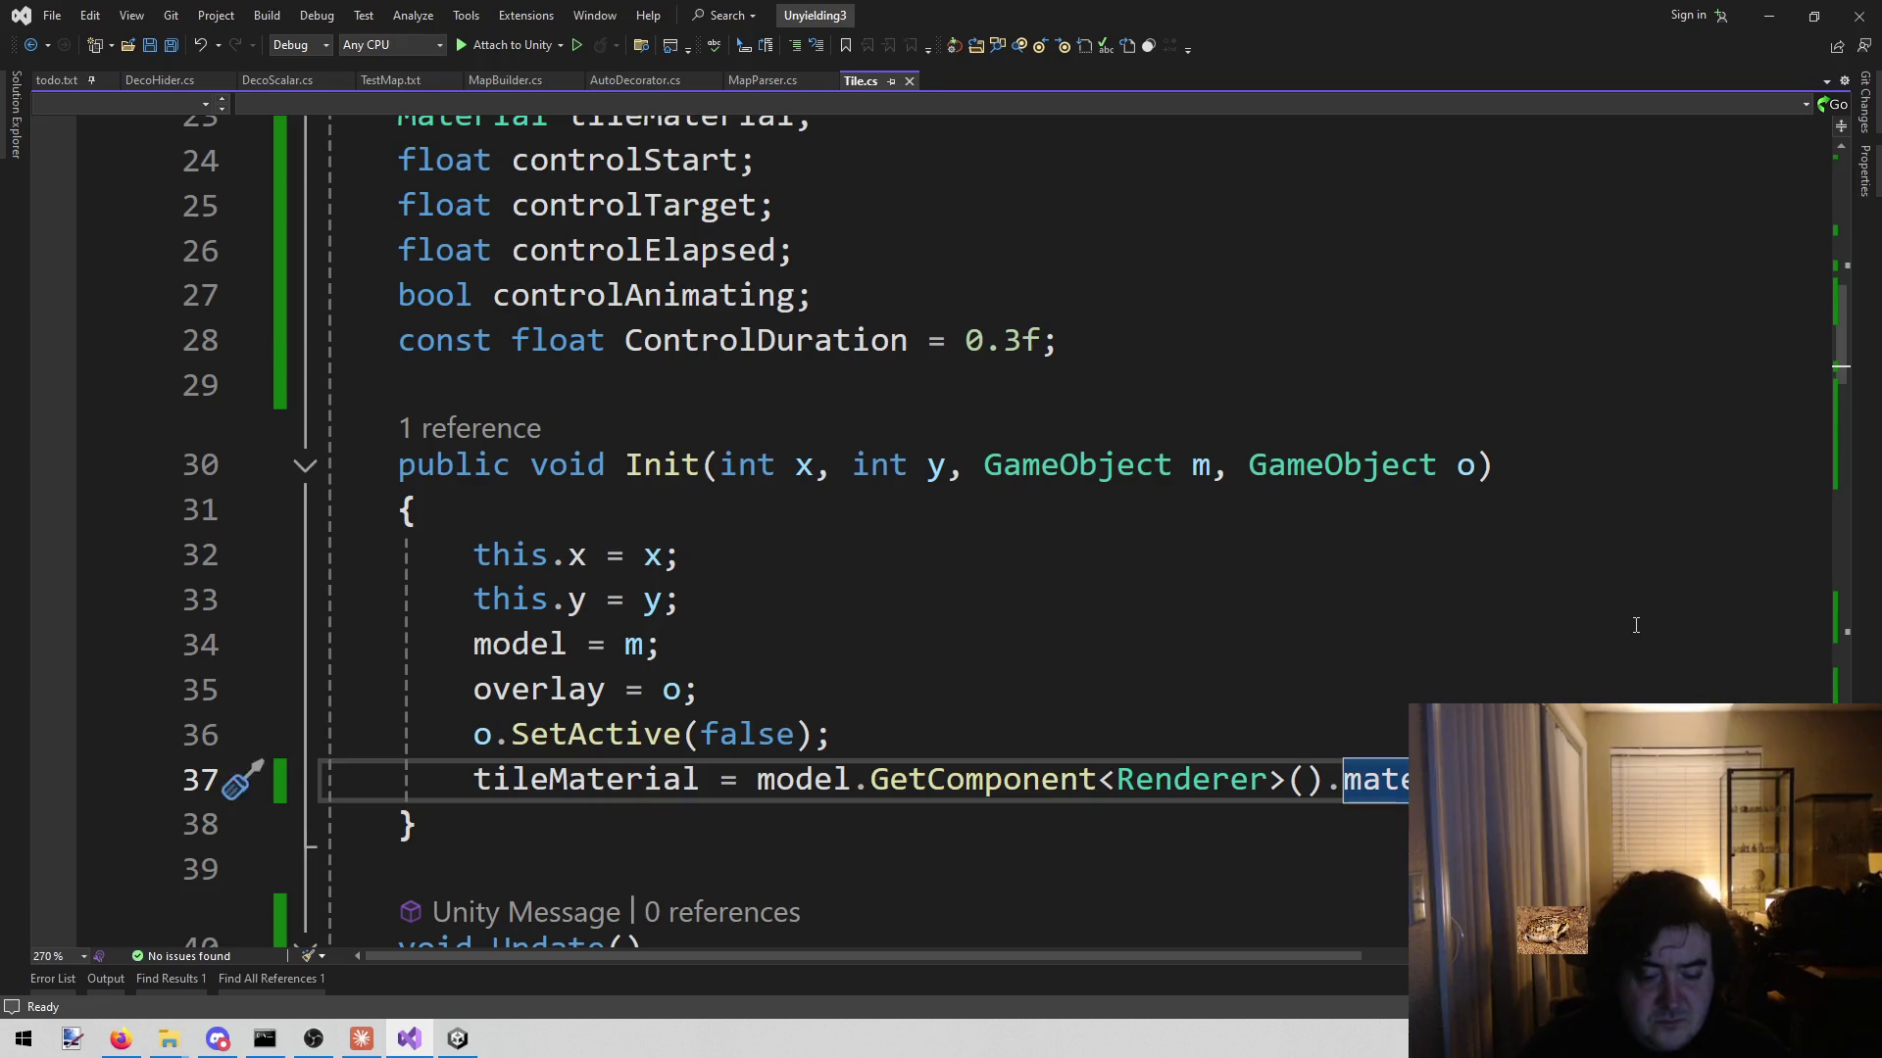
key("ctrl+s")
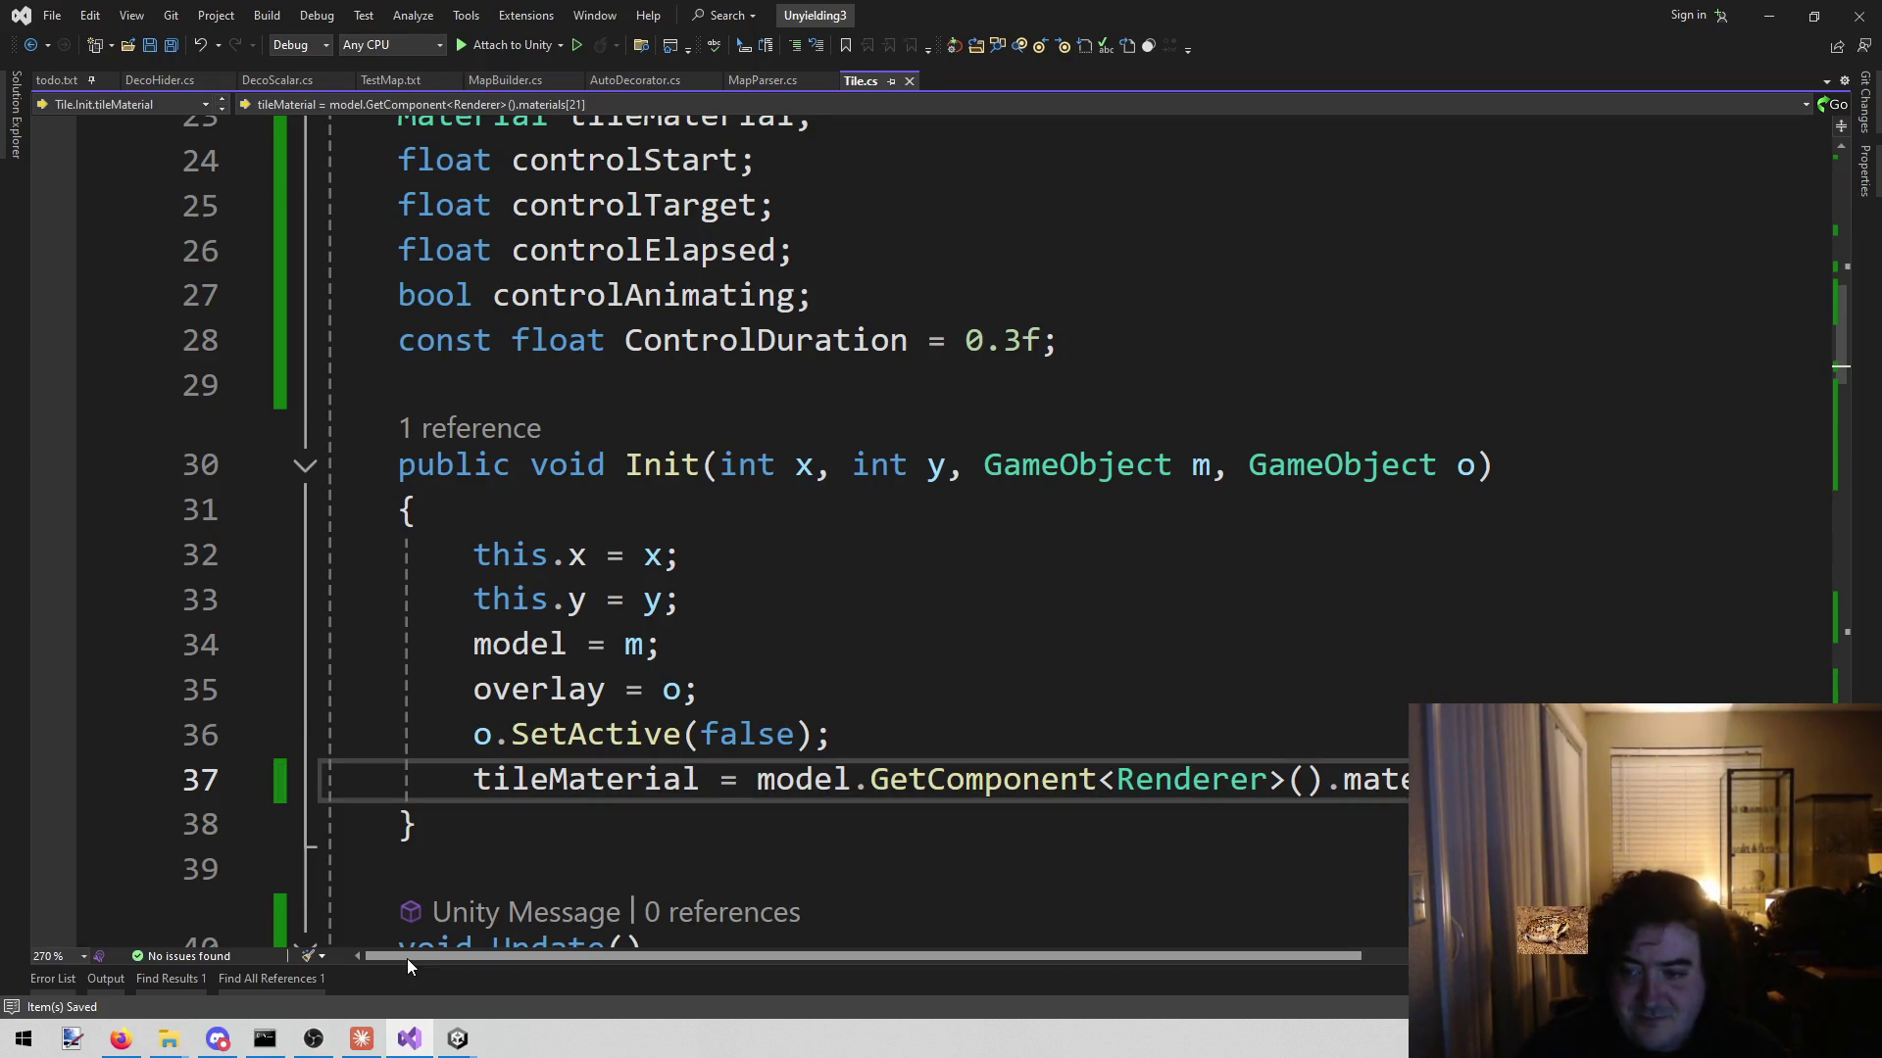
left_click(453, 1047)
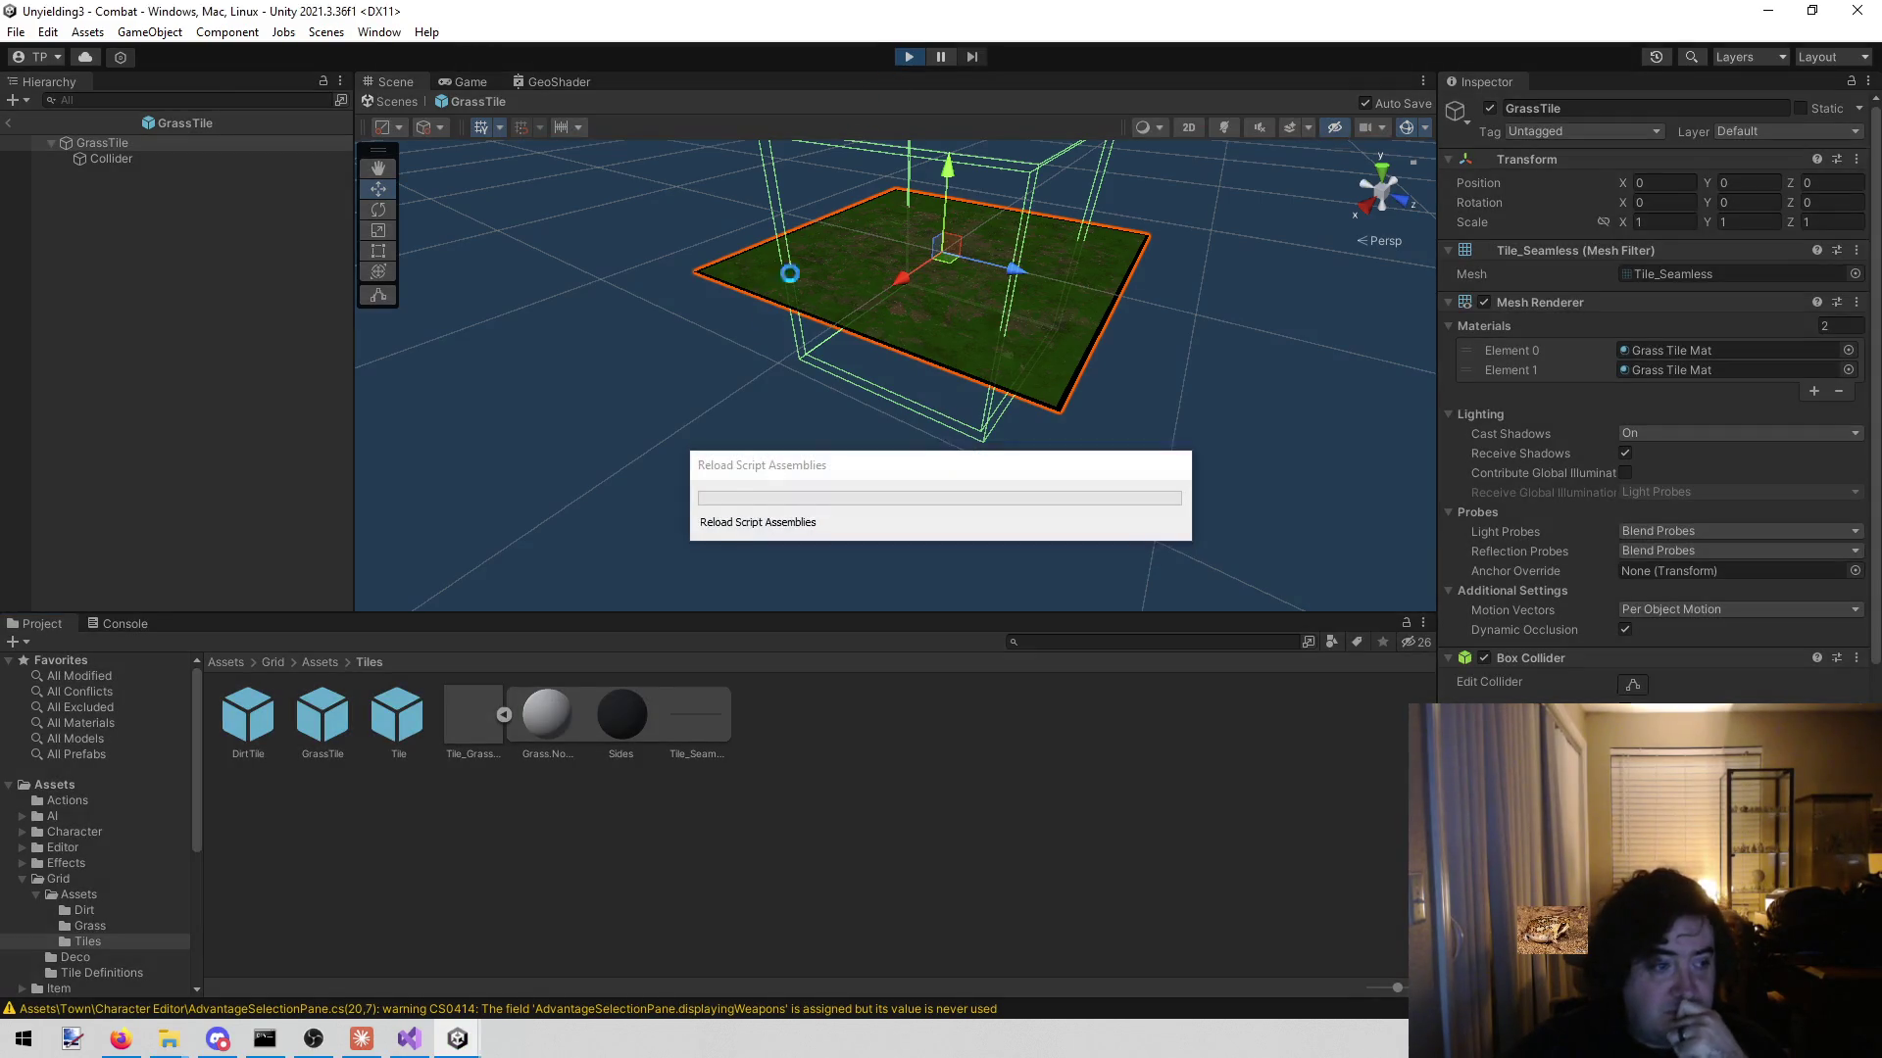
- Test the materials[1] change by ending the turn to show purple movement tiles, then stop play
mouse_move(410, 1039)
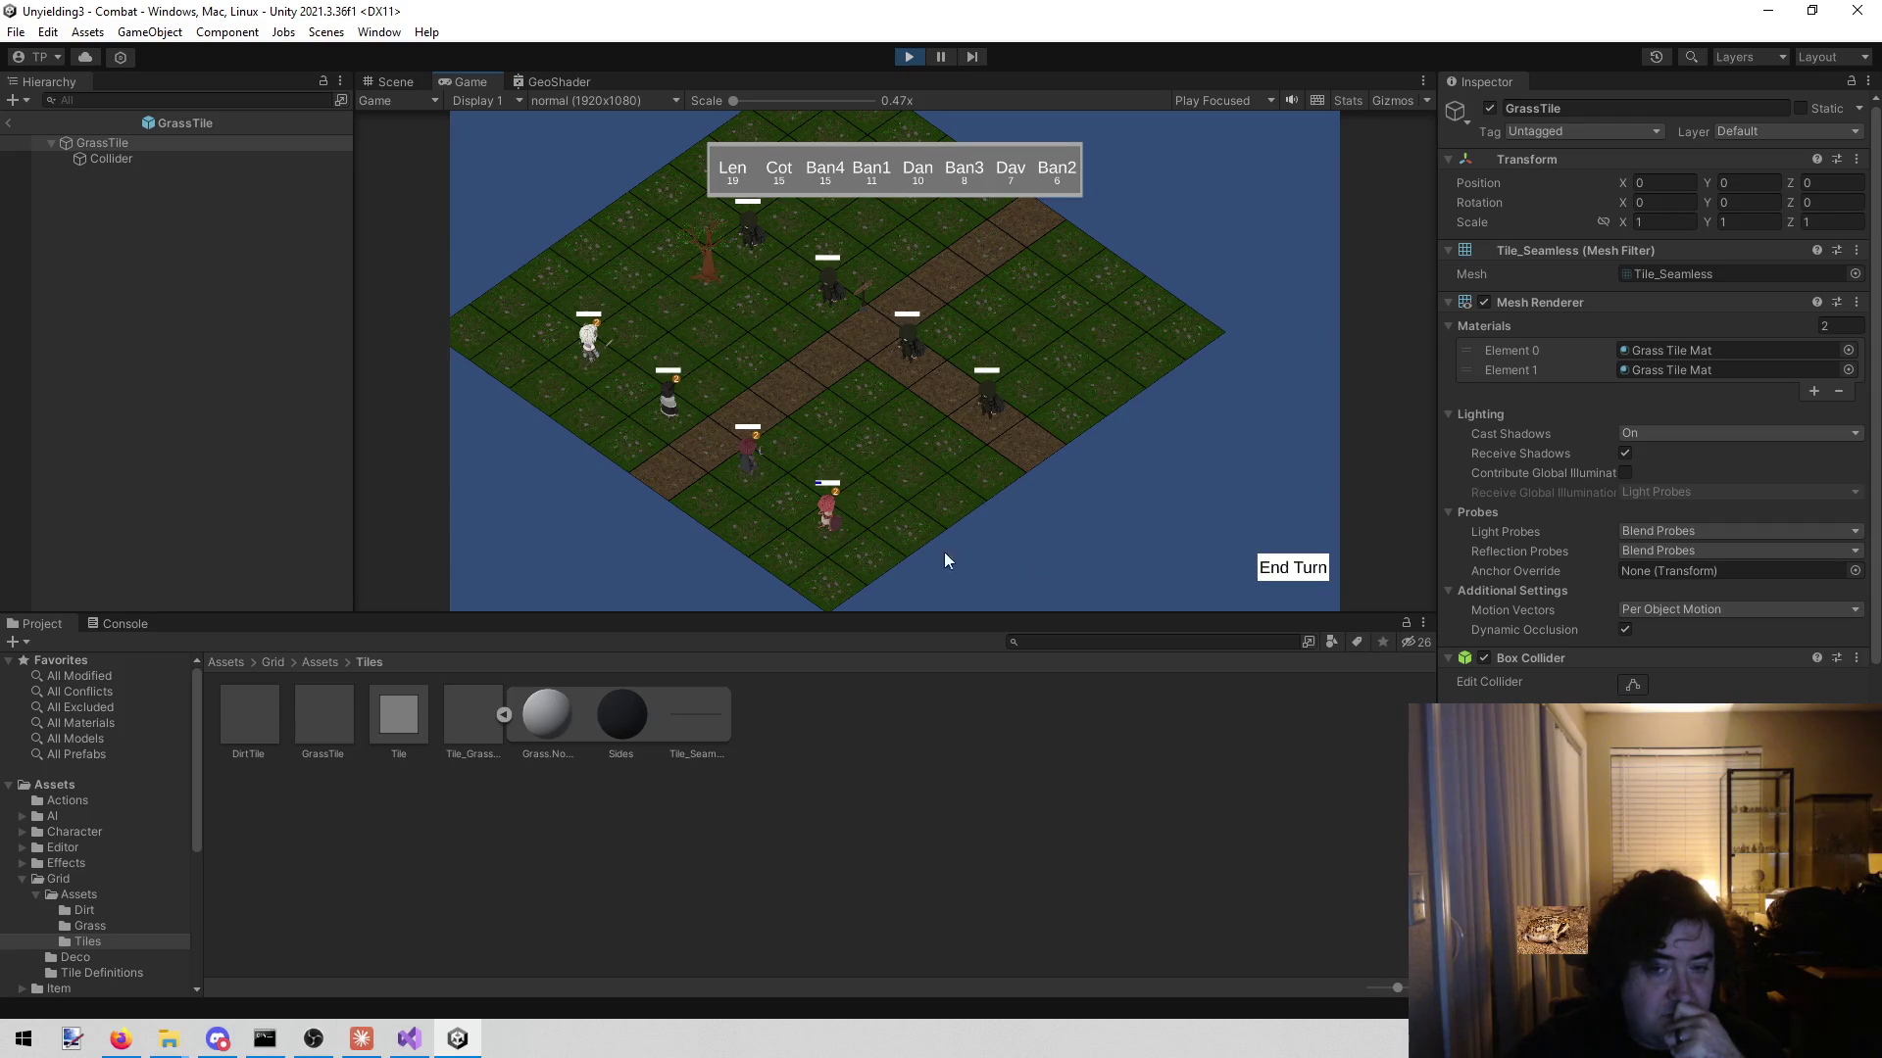
left_click(1292, 569)
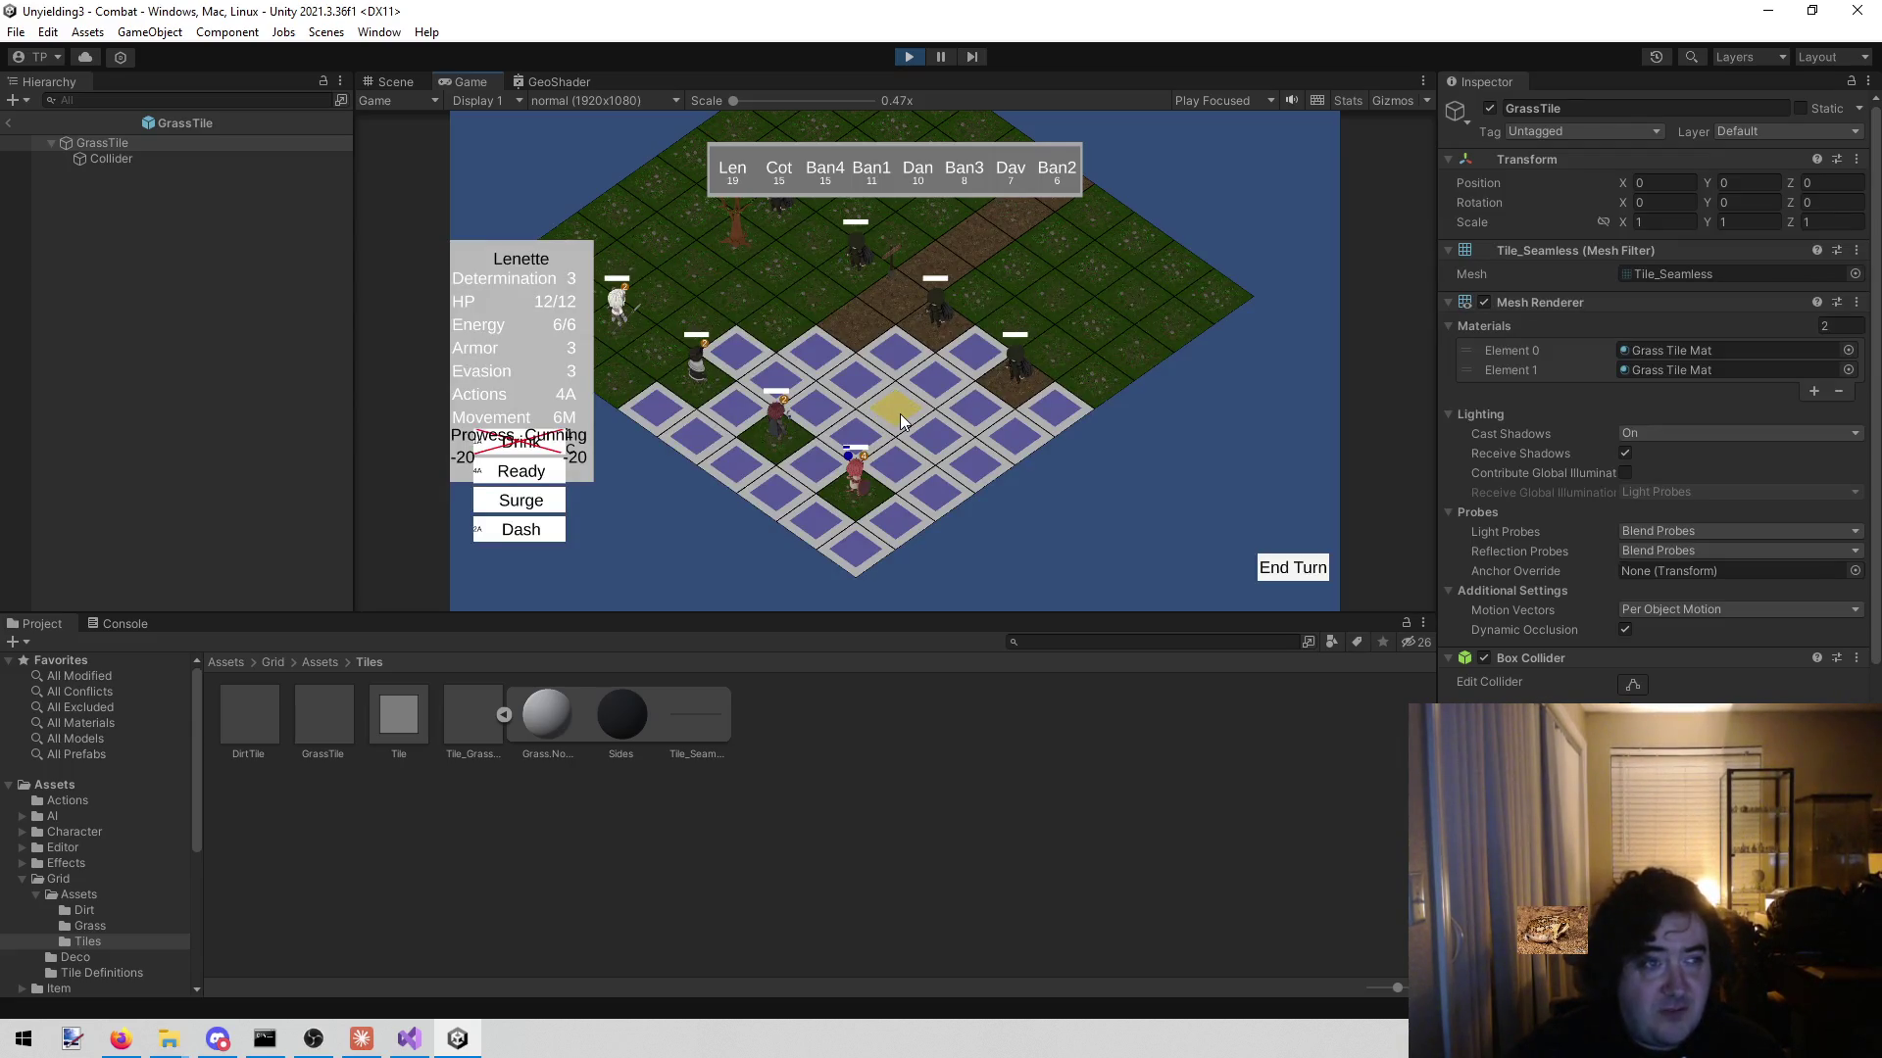
left_click(910, 57)
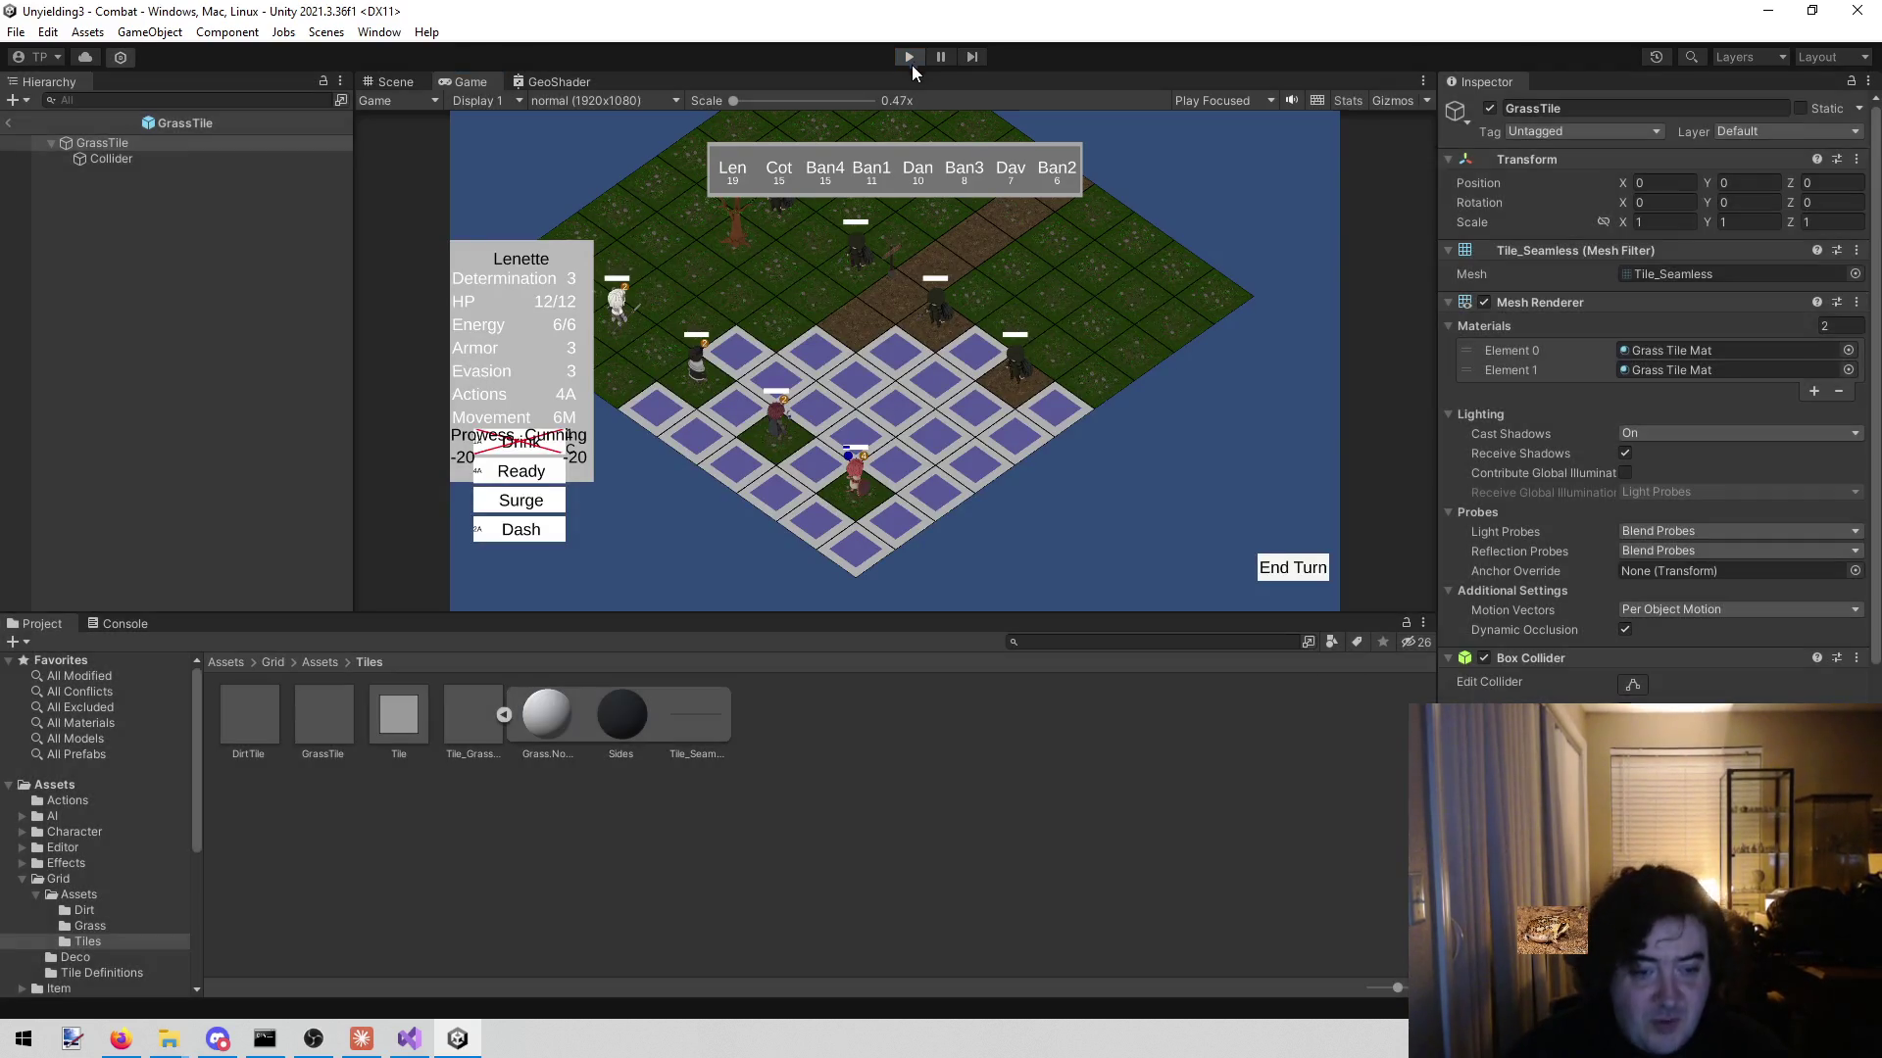
- Bring up MapBuilder.cs in Visual Studio at the overlay scaling code
left_click(410, 1039)
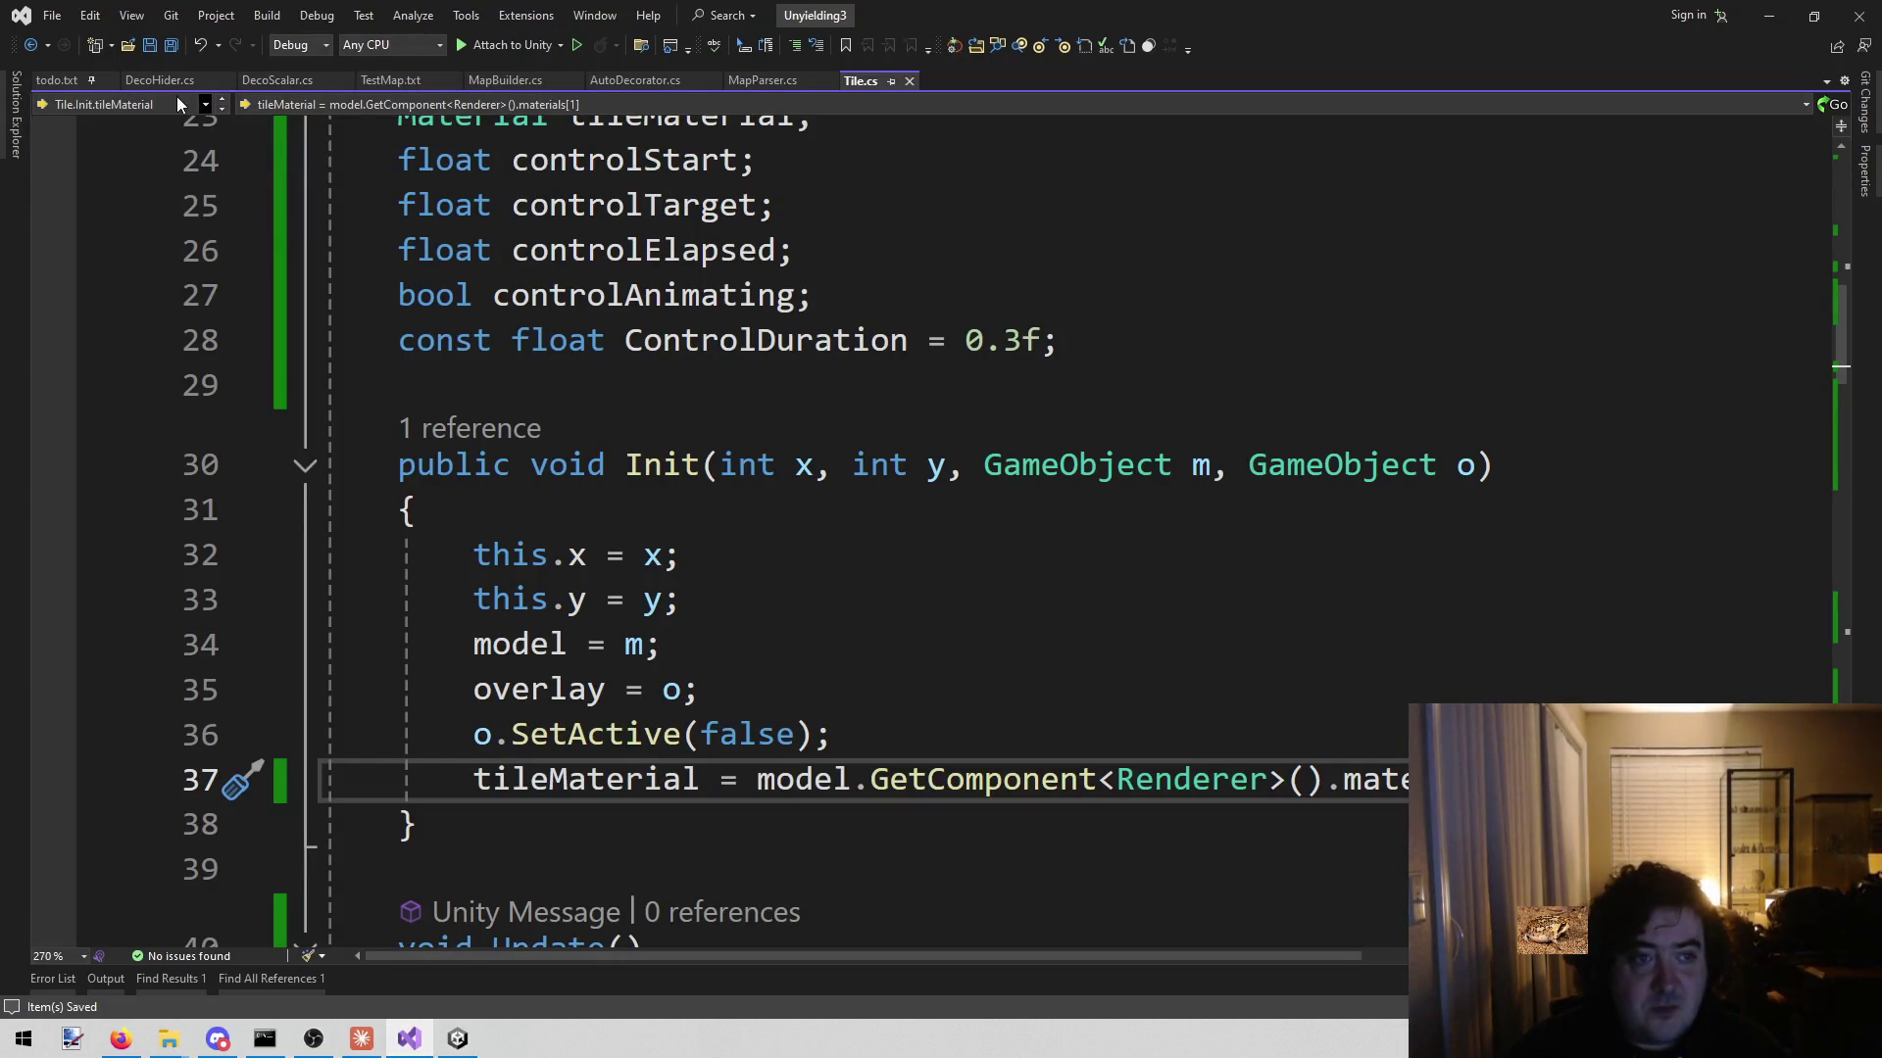
left_click(491, 84)
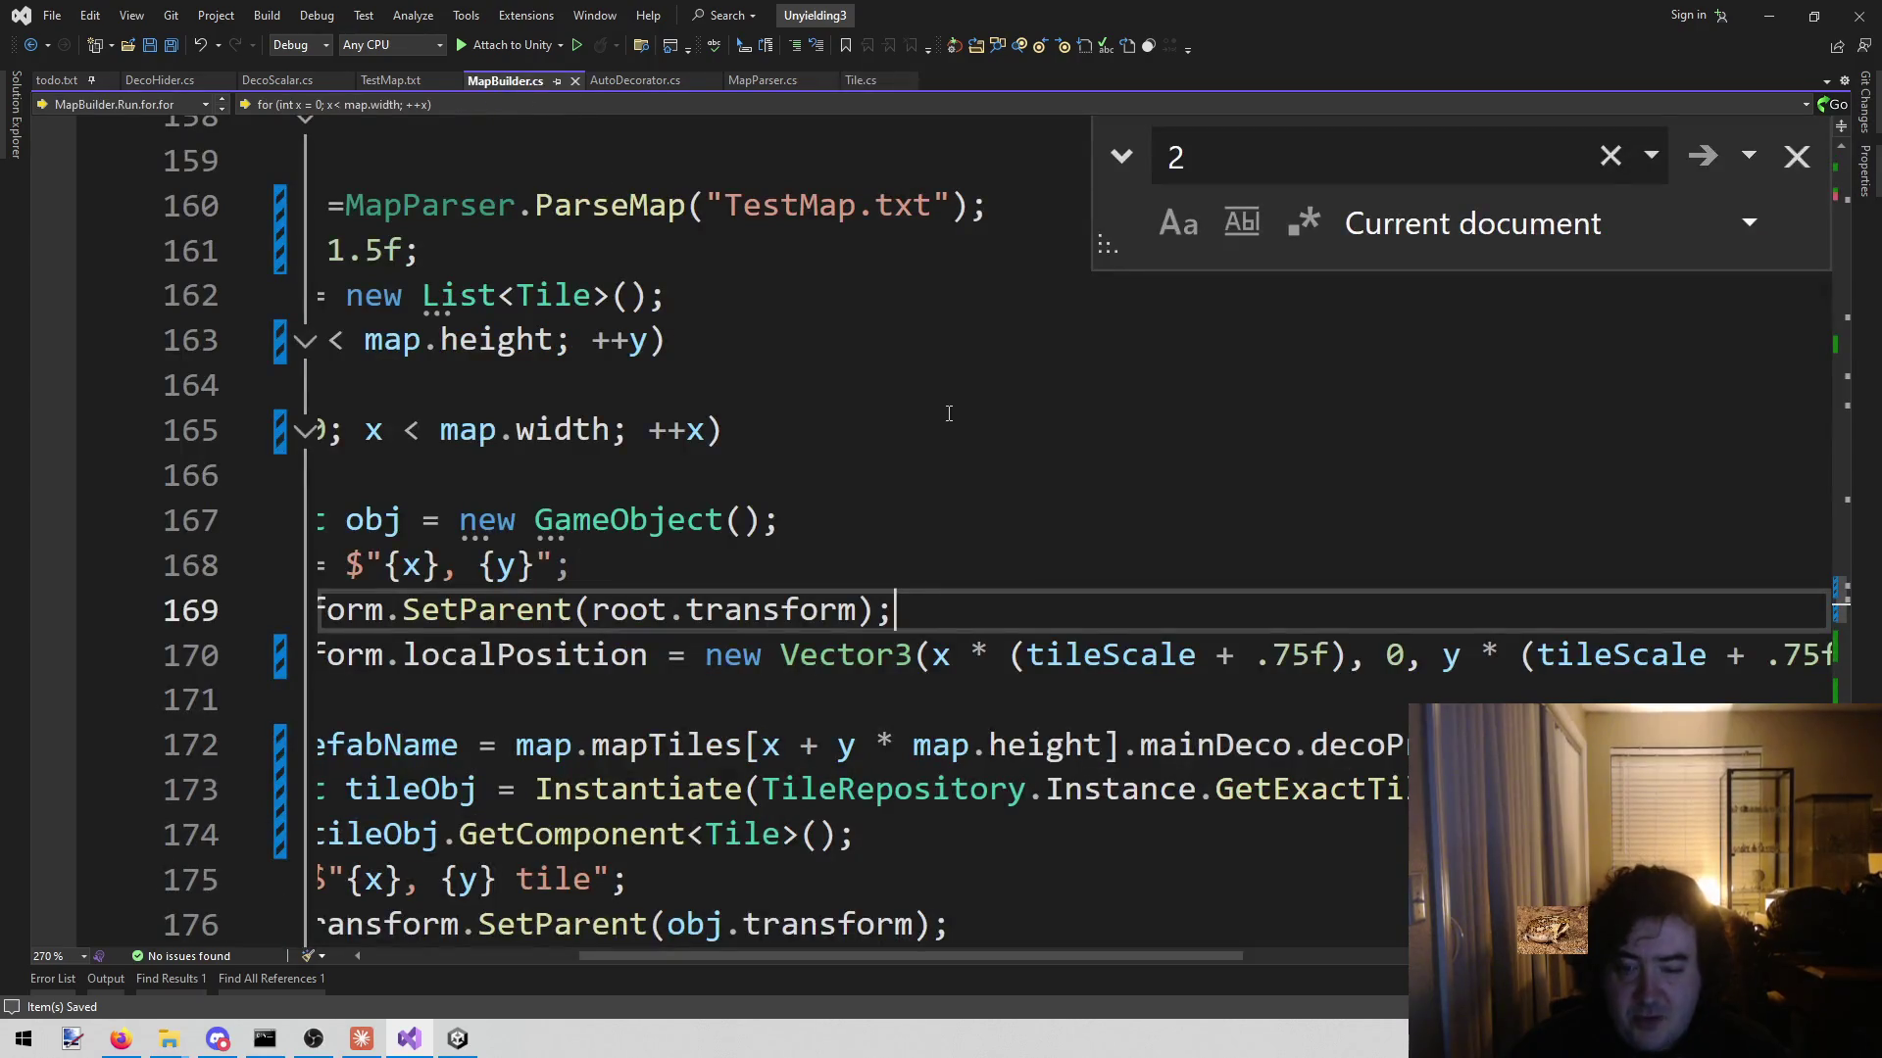
left_click_drag(938, 949, 862, 949)
scroll(878, 876, "down", 6)
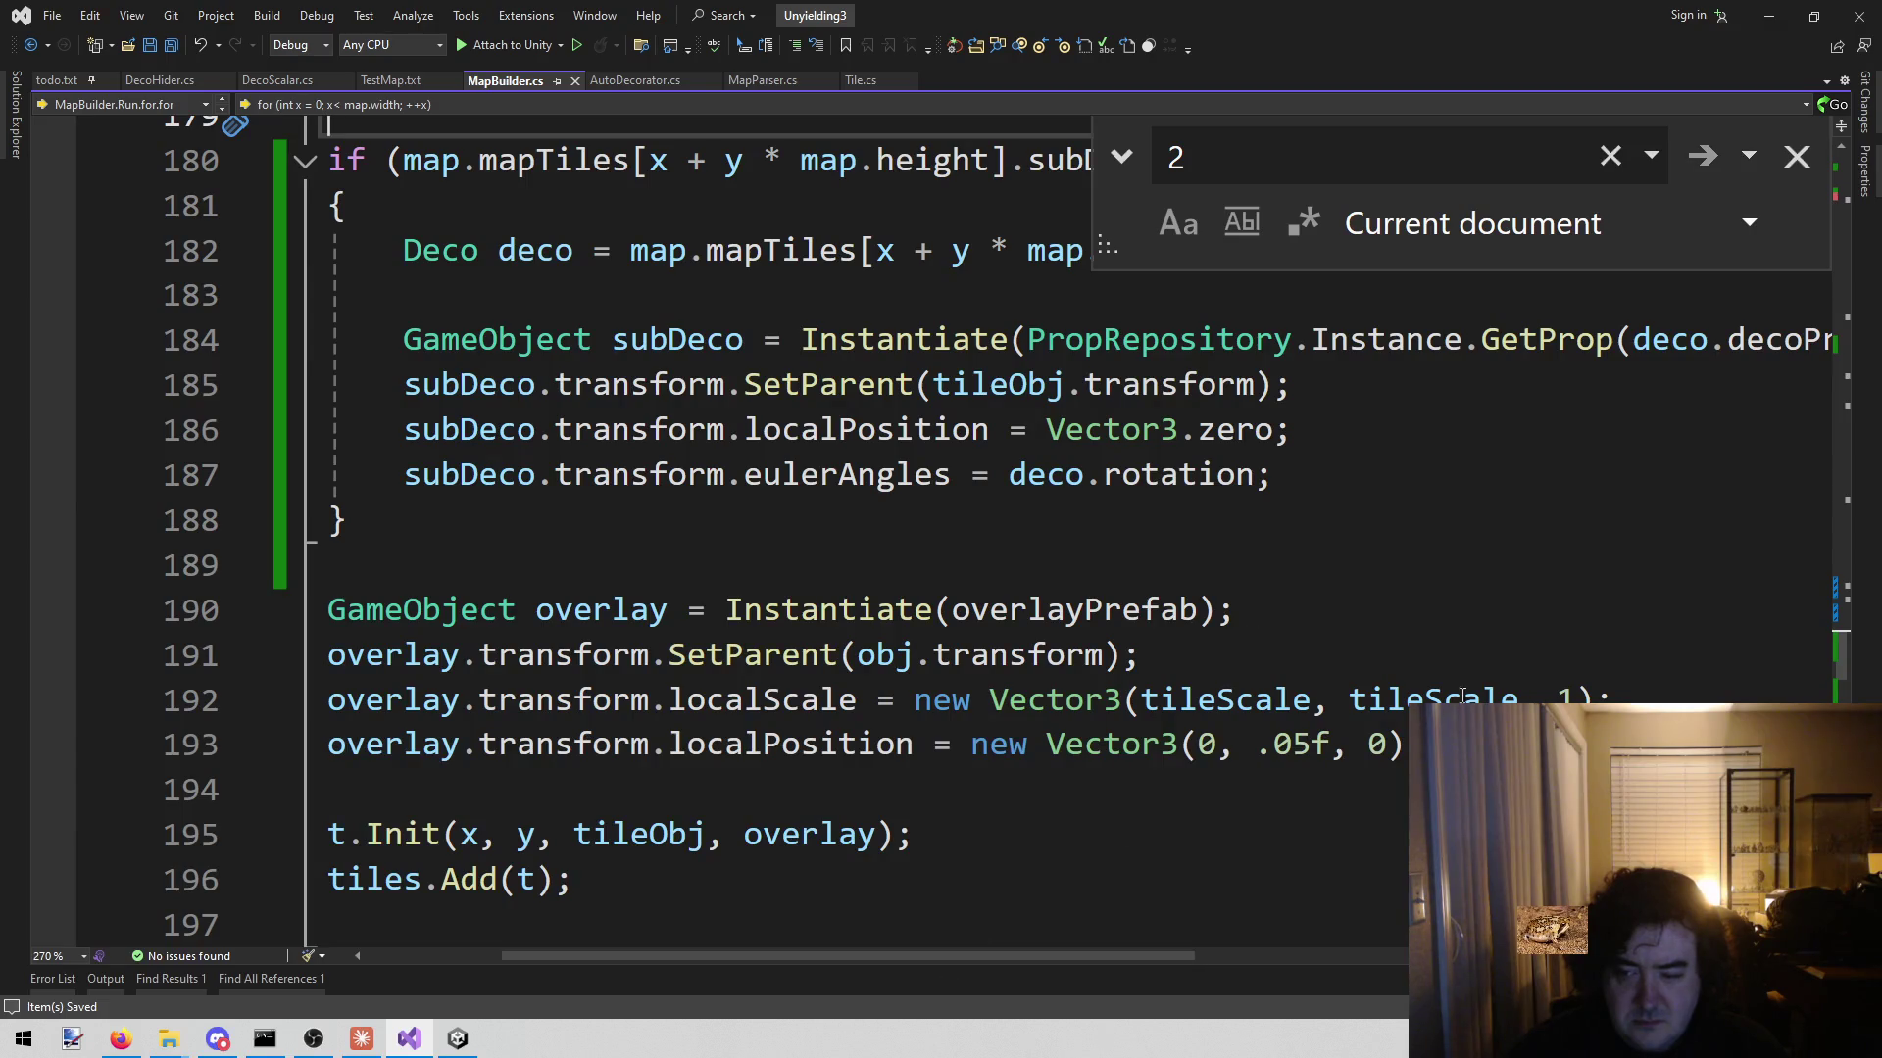
- Append + .75f to both tileScale arguments on line 192 and save MapBuilder.cs
left_click(1305, 699)
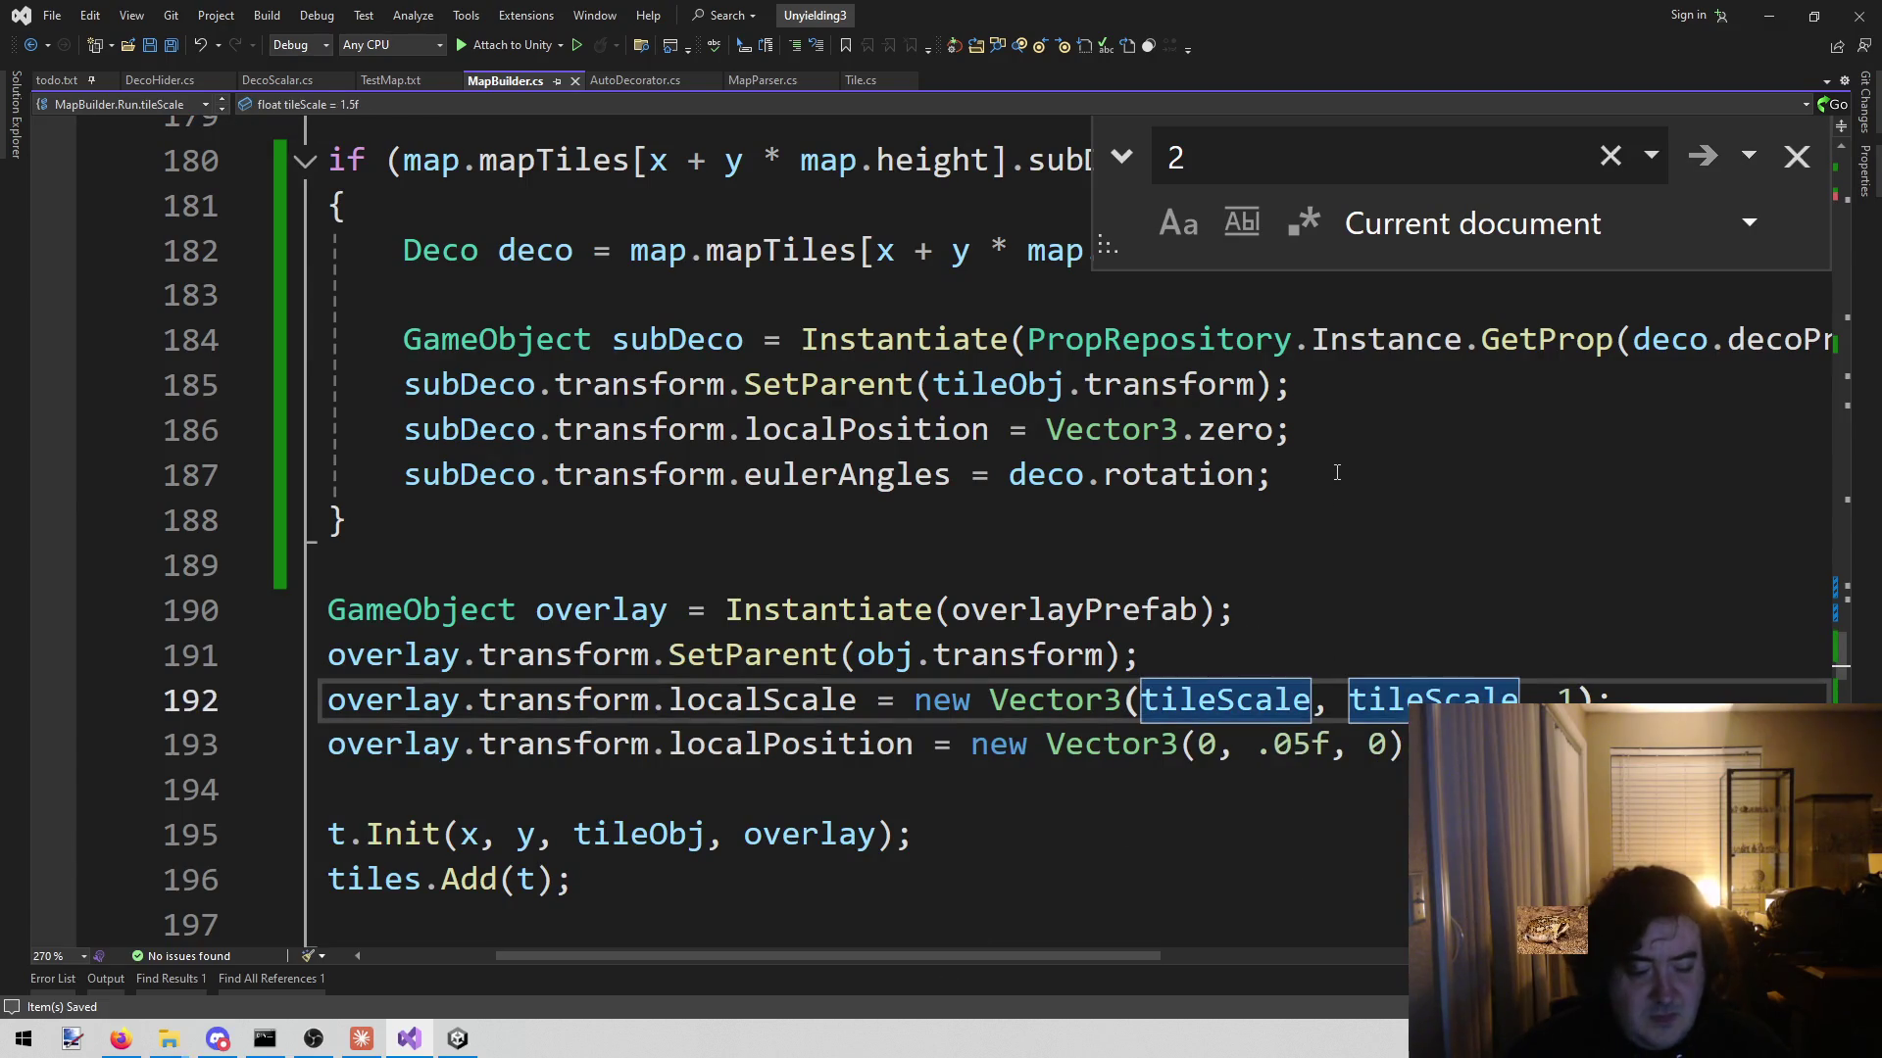
type("+ .75")
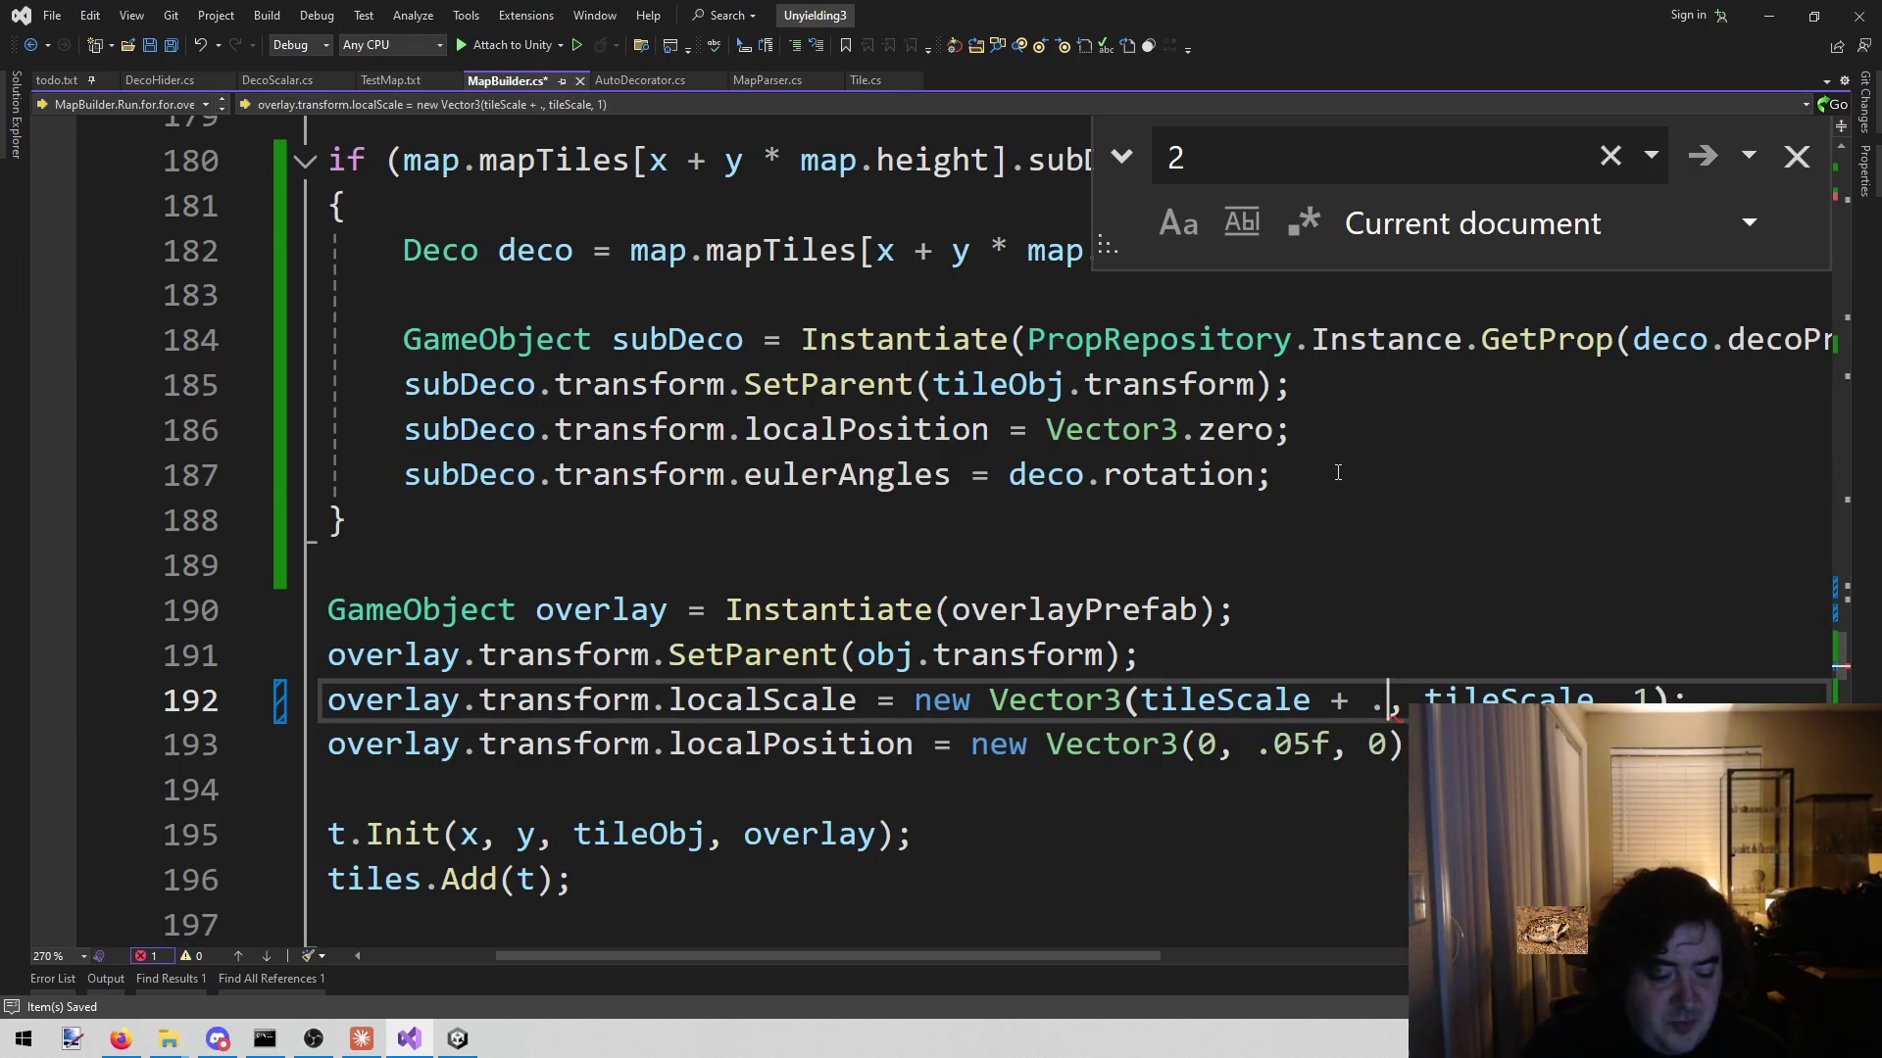
type("f")
key("ctrl+shift+Left")
key("ctrl+shift+Left")
key("ctrl+shift+Left")
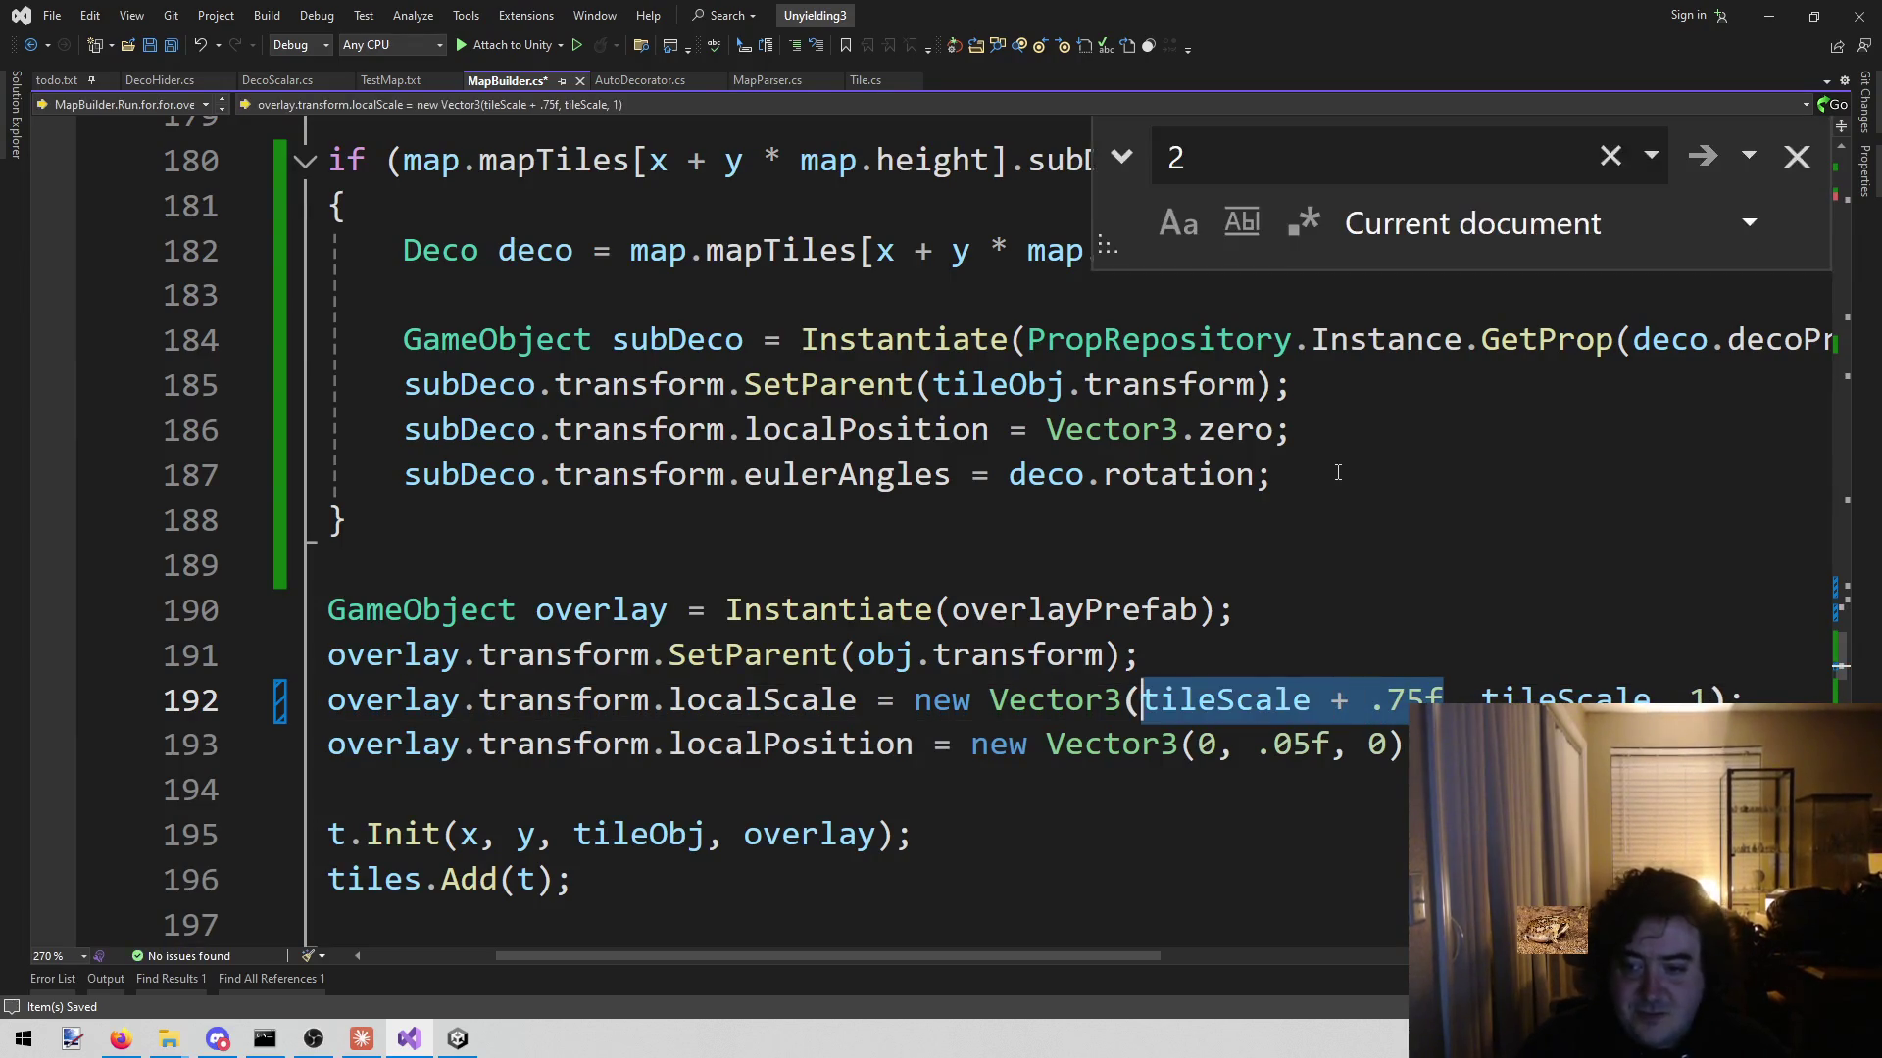
key("shift+Left")
key("ctrl+c")
key("ctrl+Right")
key("ctrl+Right")
key("ctrl+Right")
key("Escape")
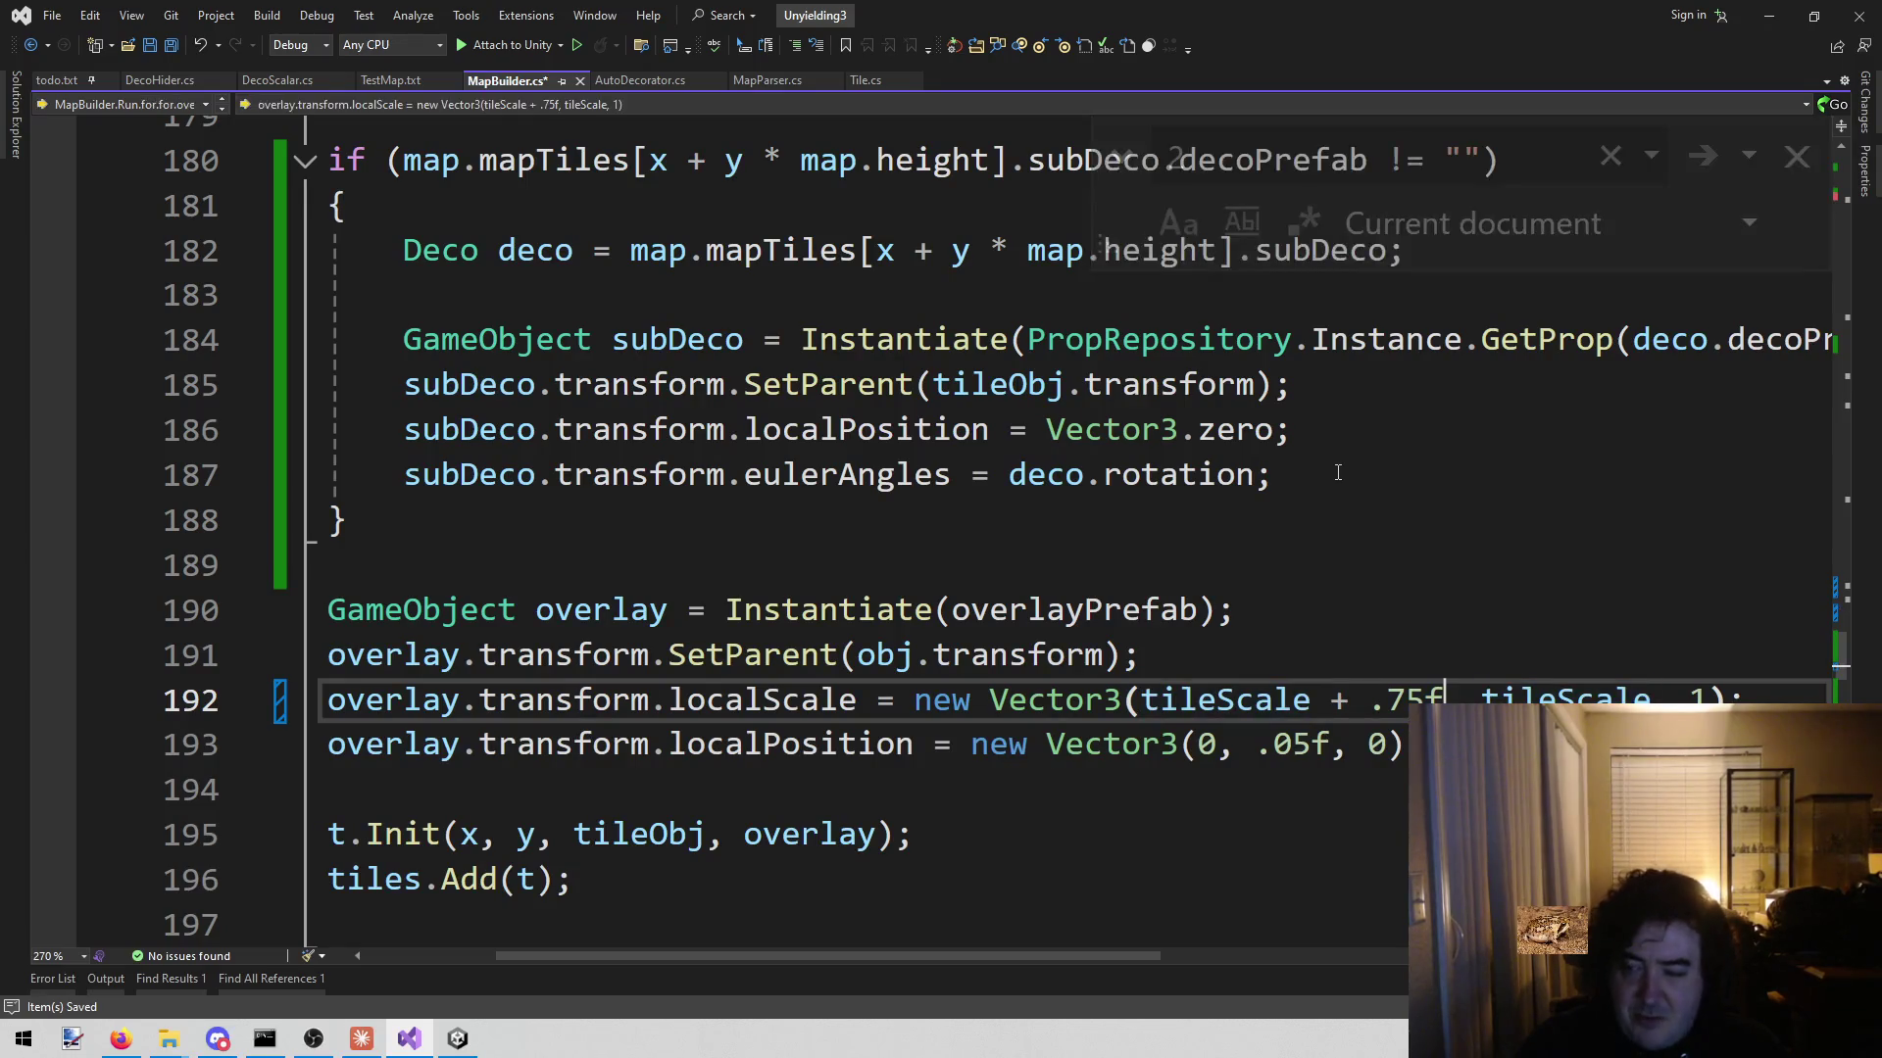
key("ctrl+v")
key("ctrl+s")
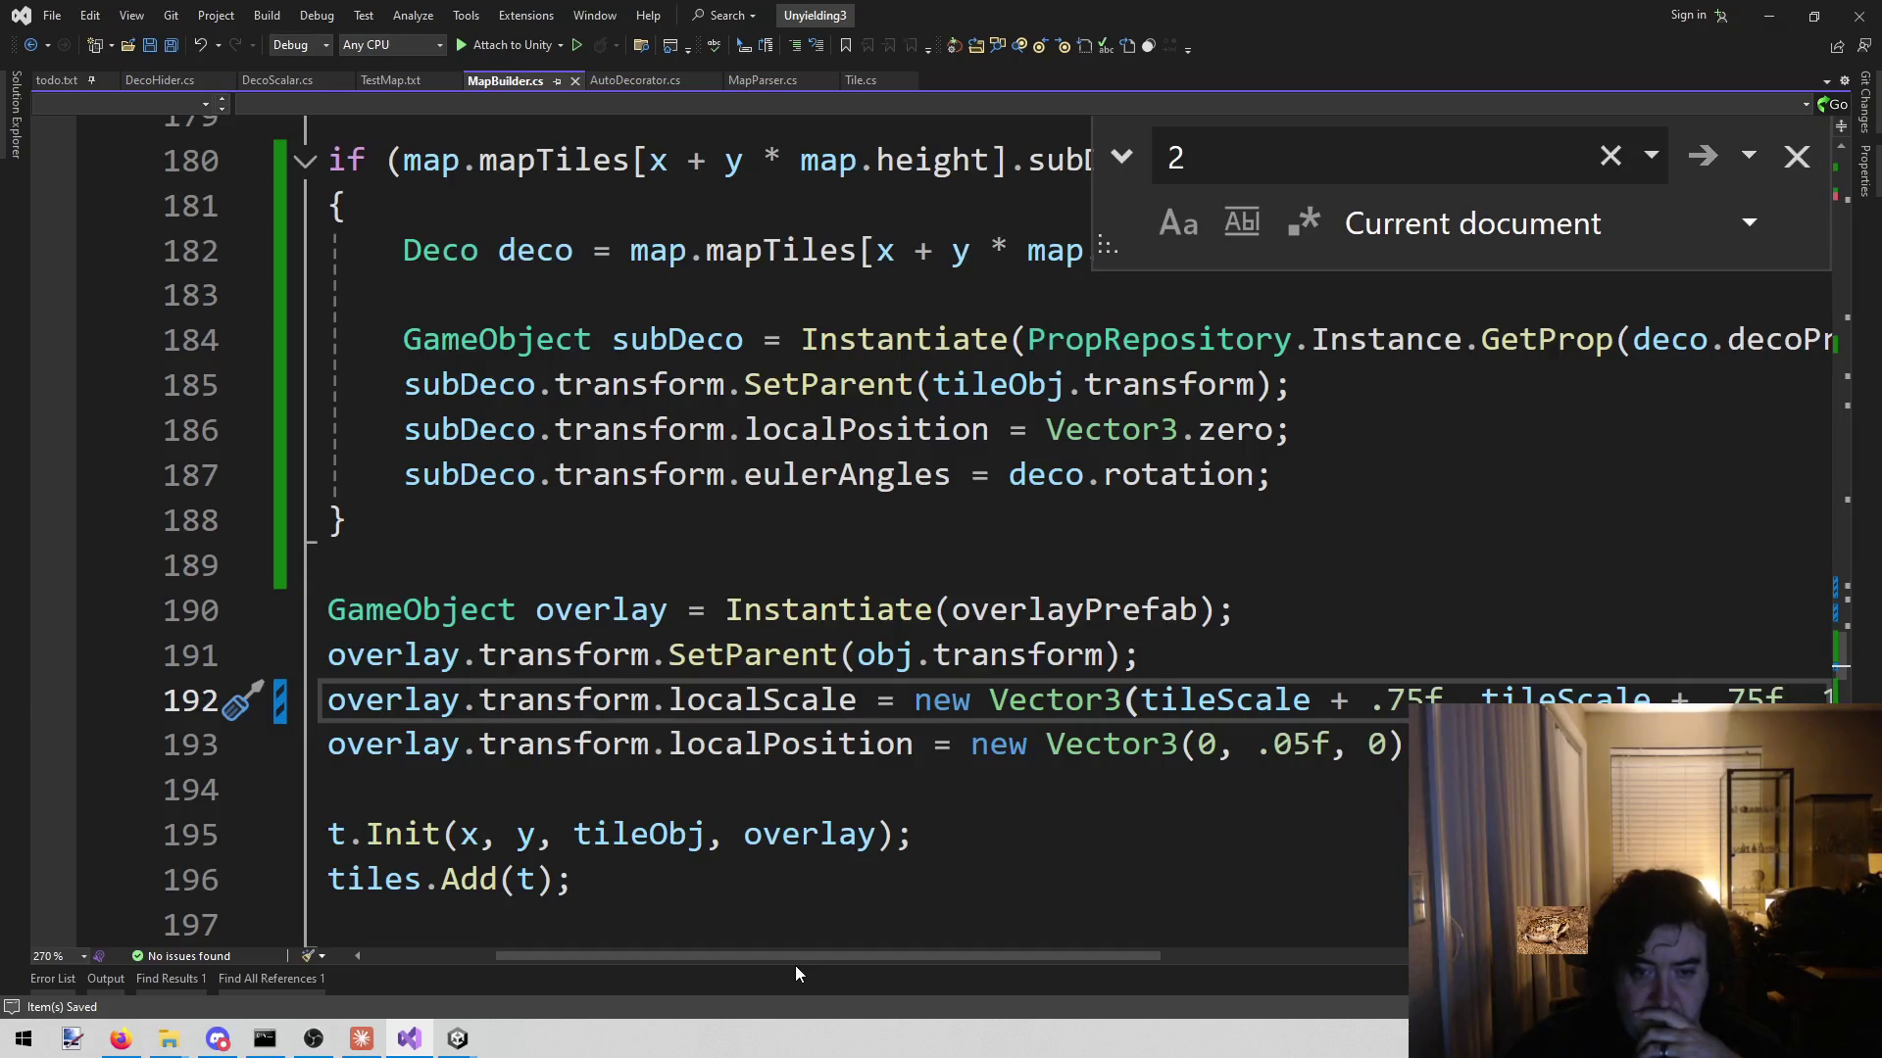
left_click_drag(796, 958, 698, 955)
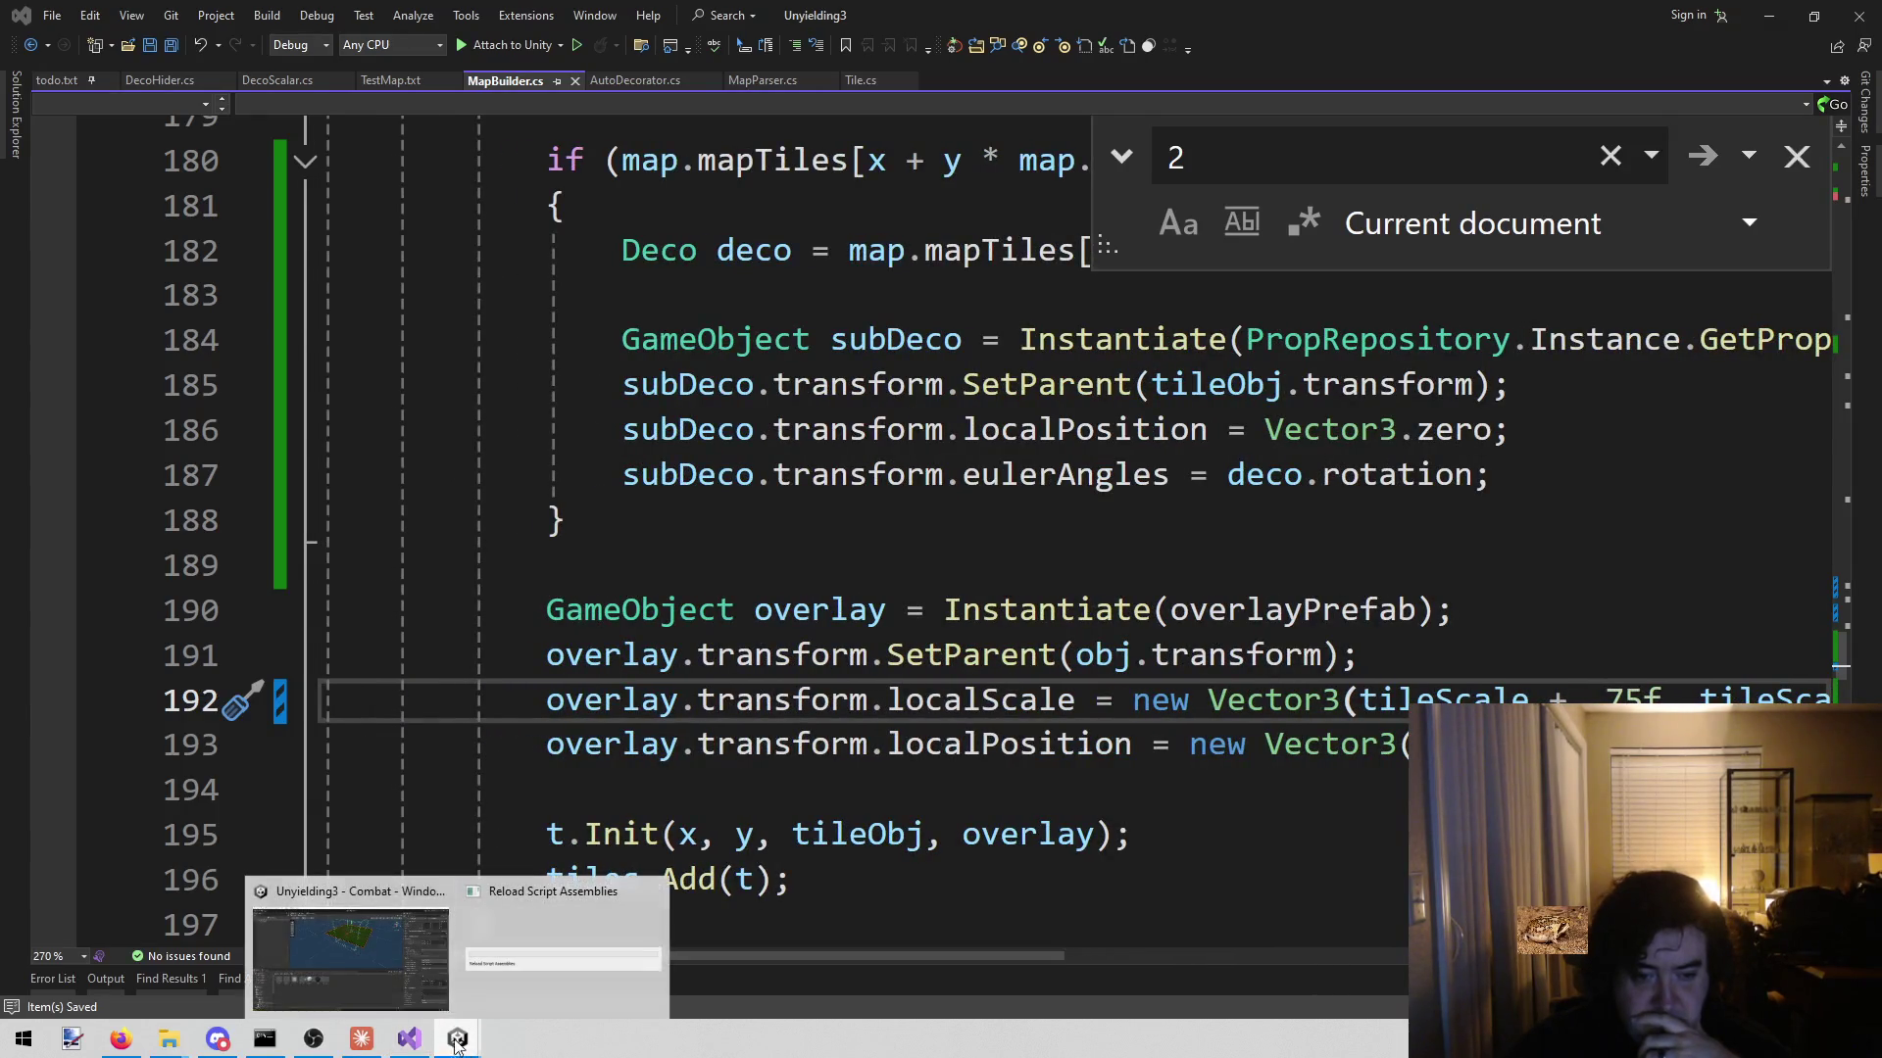
key("alt+Tab")
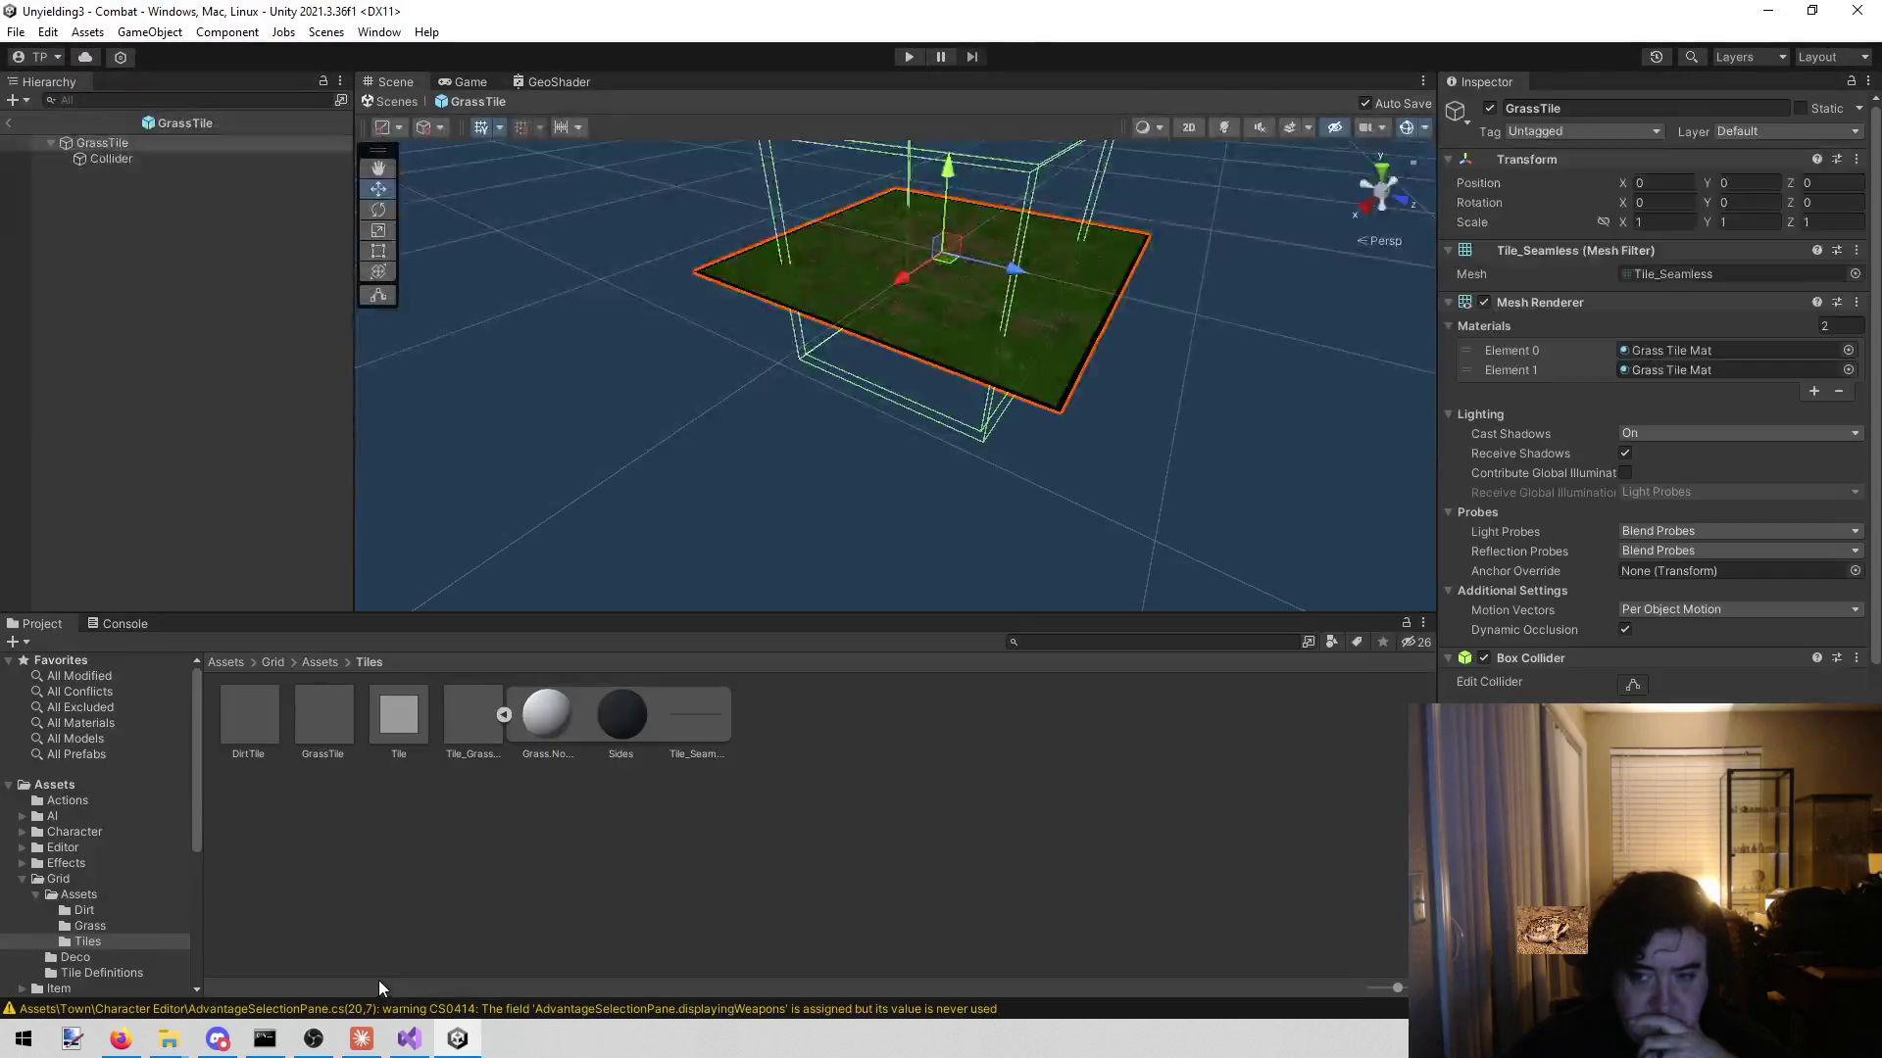
- Test the enlarged overlays in play mode, viewing the Combat scene grid, then stop the game
left_click(920, 59)
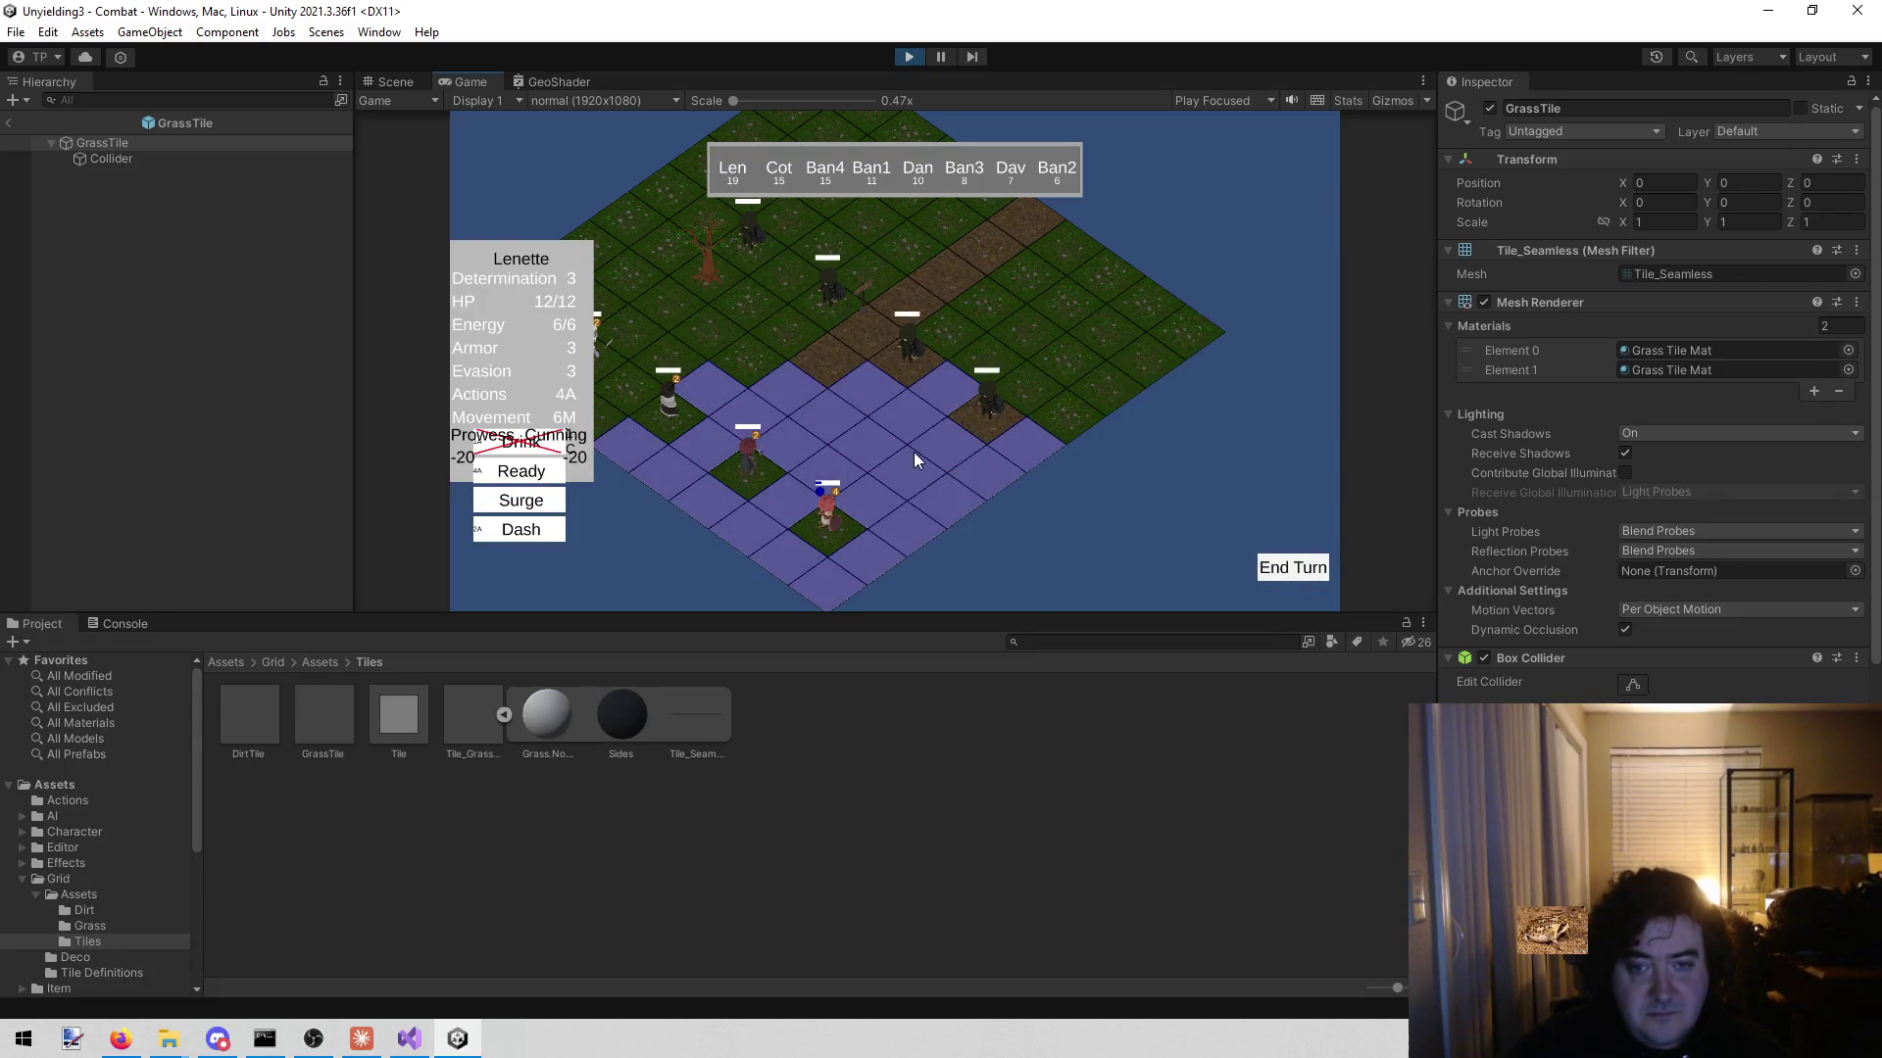
key("a")
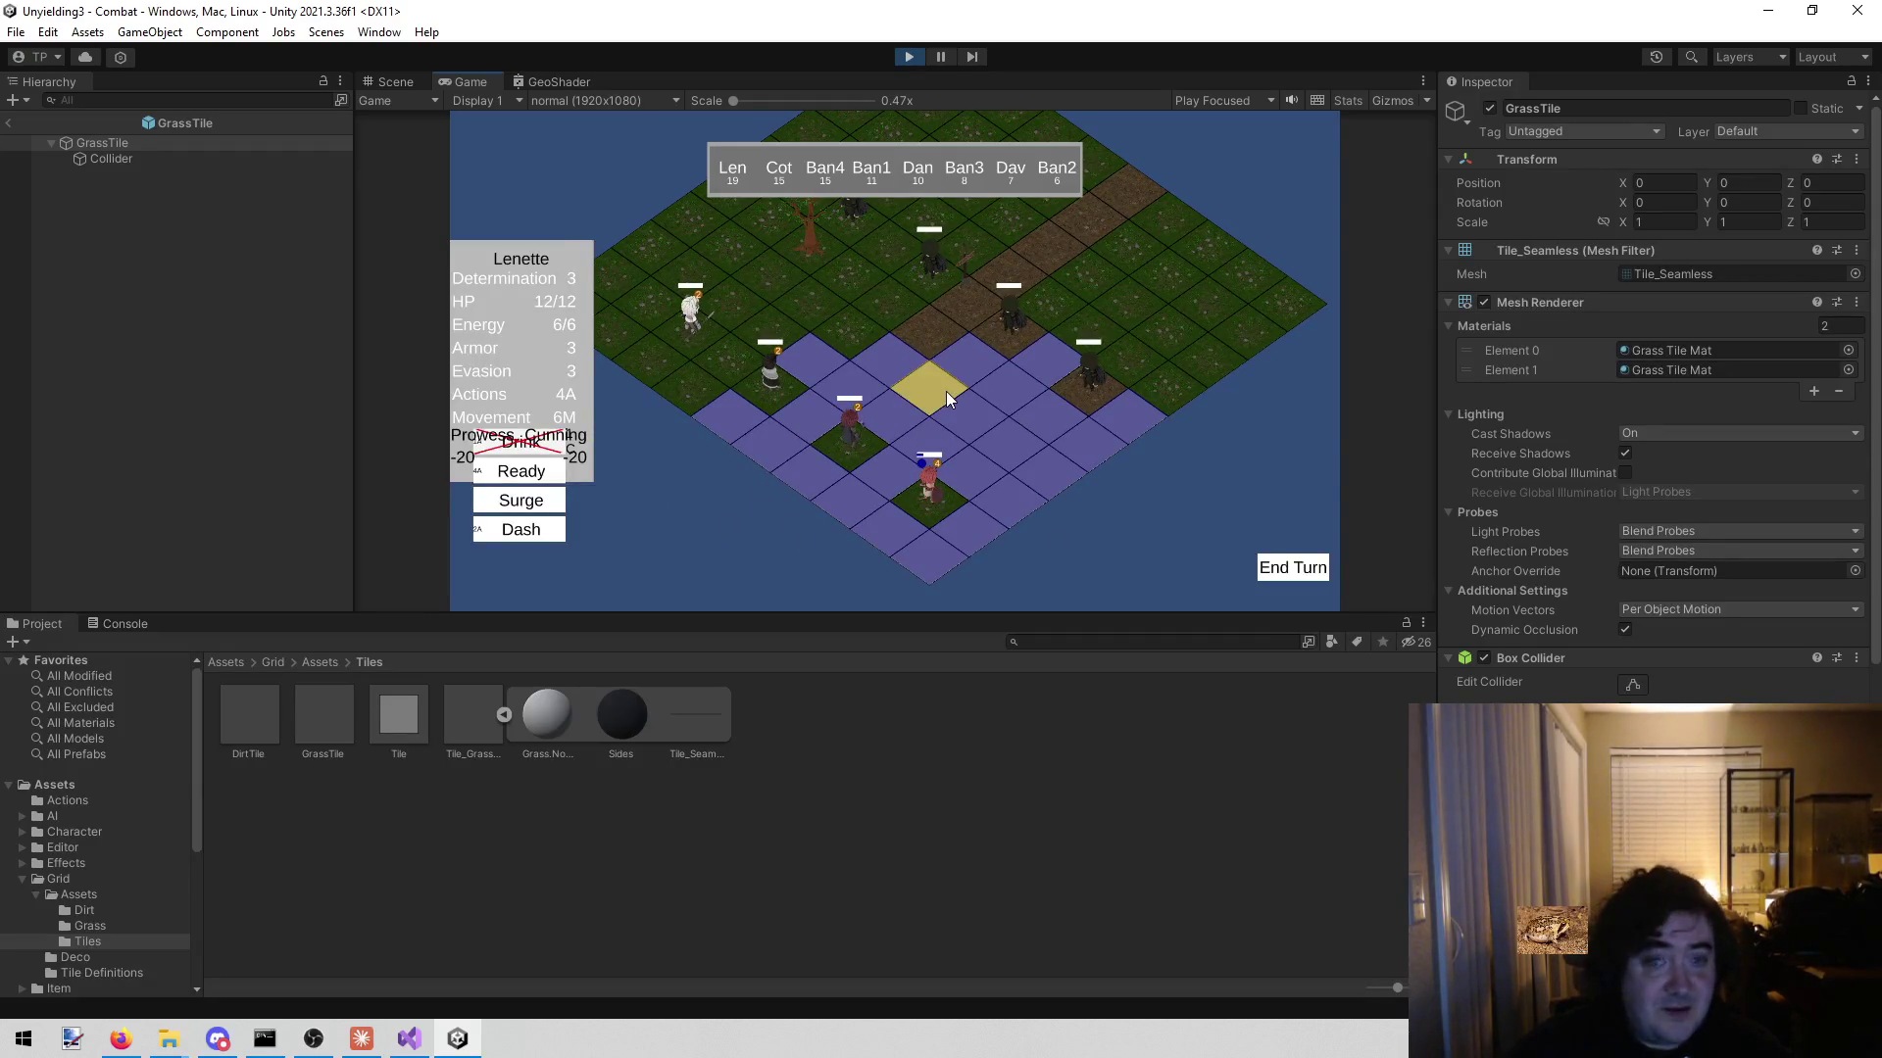
left_click(396, 78)
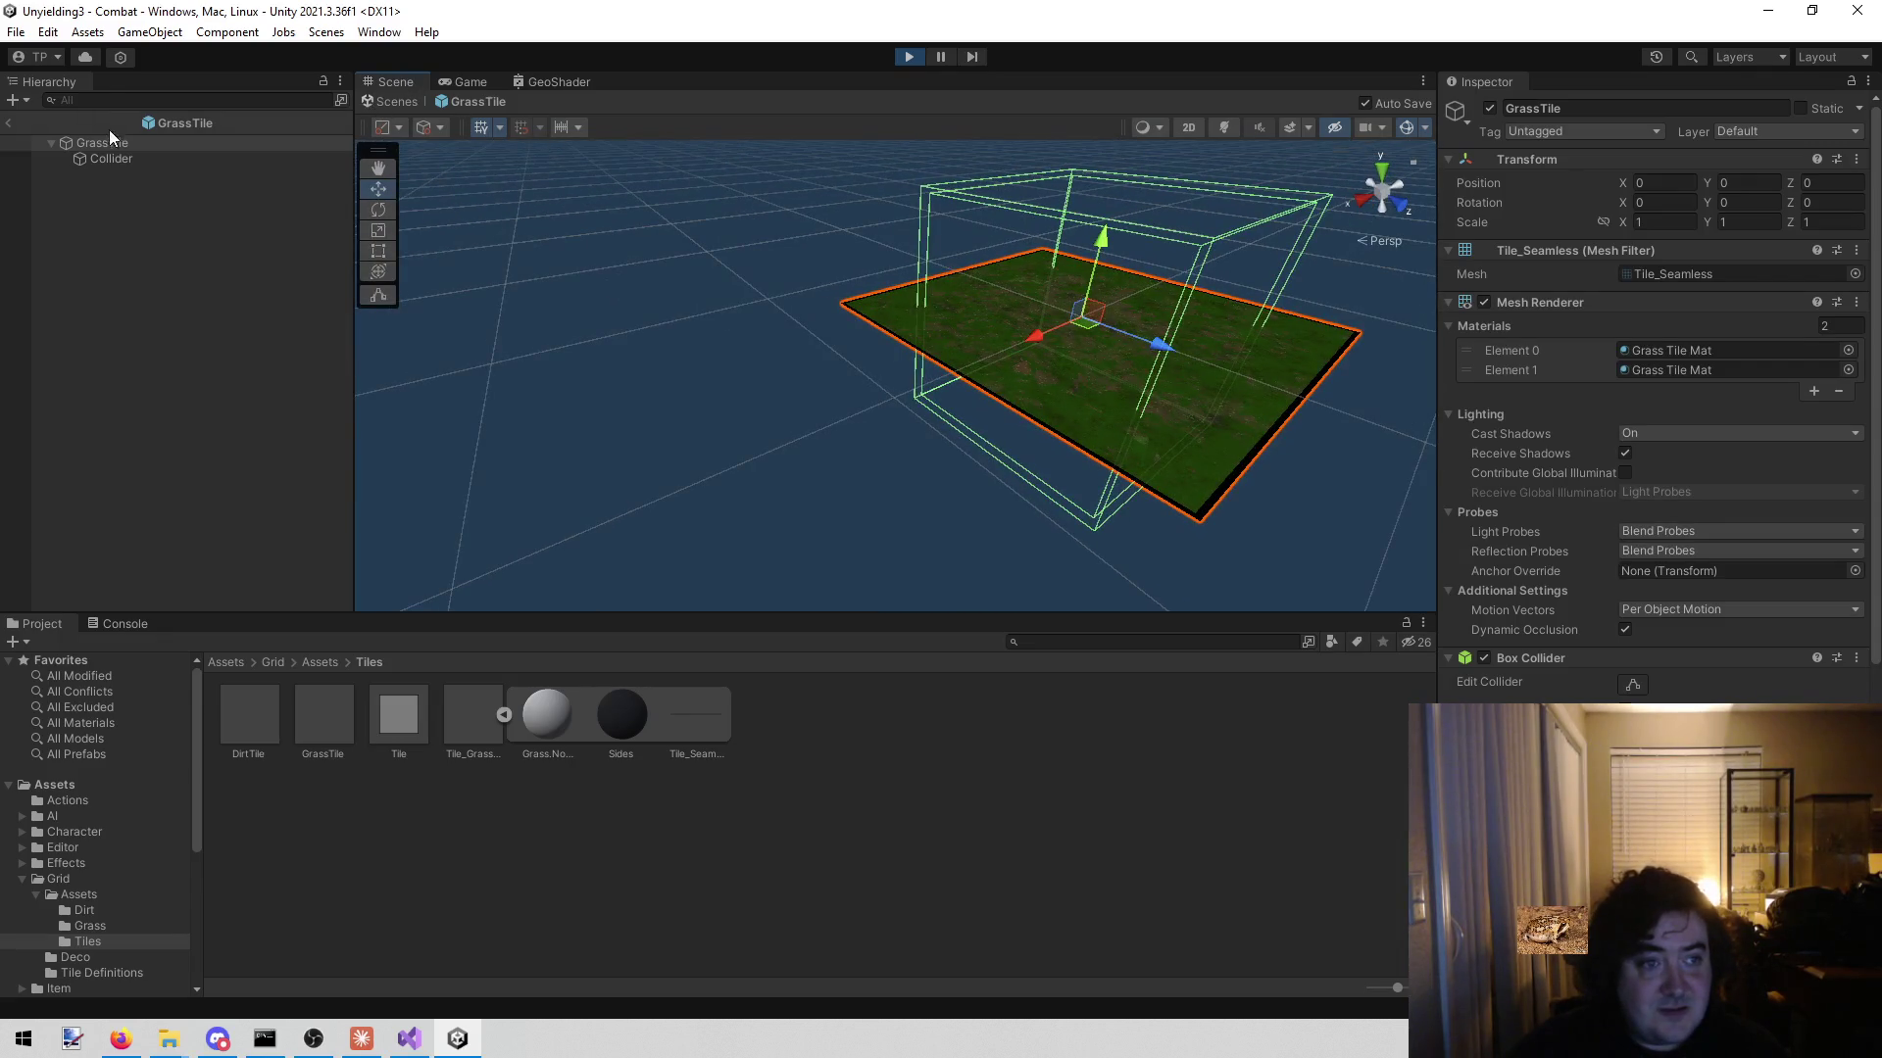
left_click(8, 123)
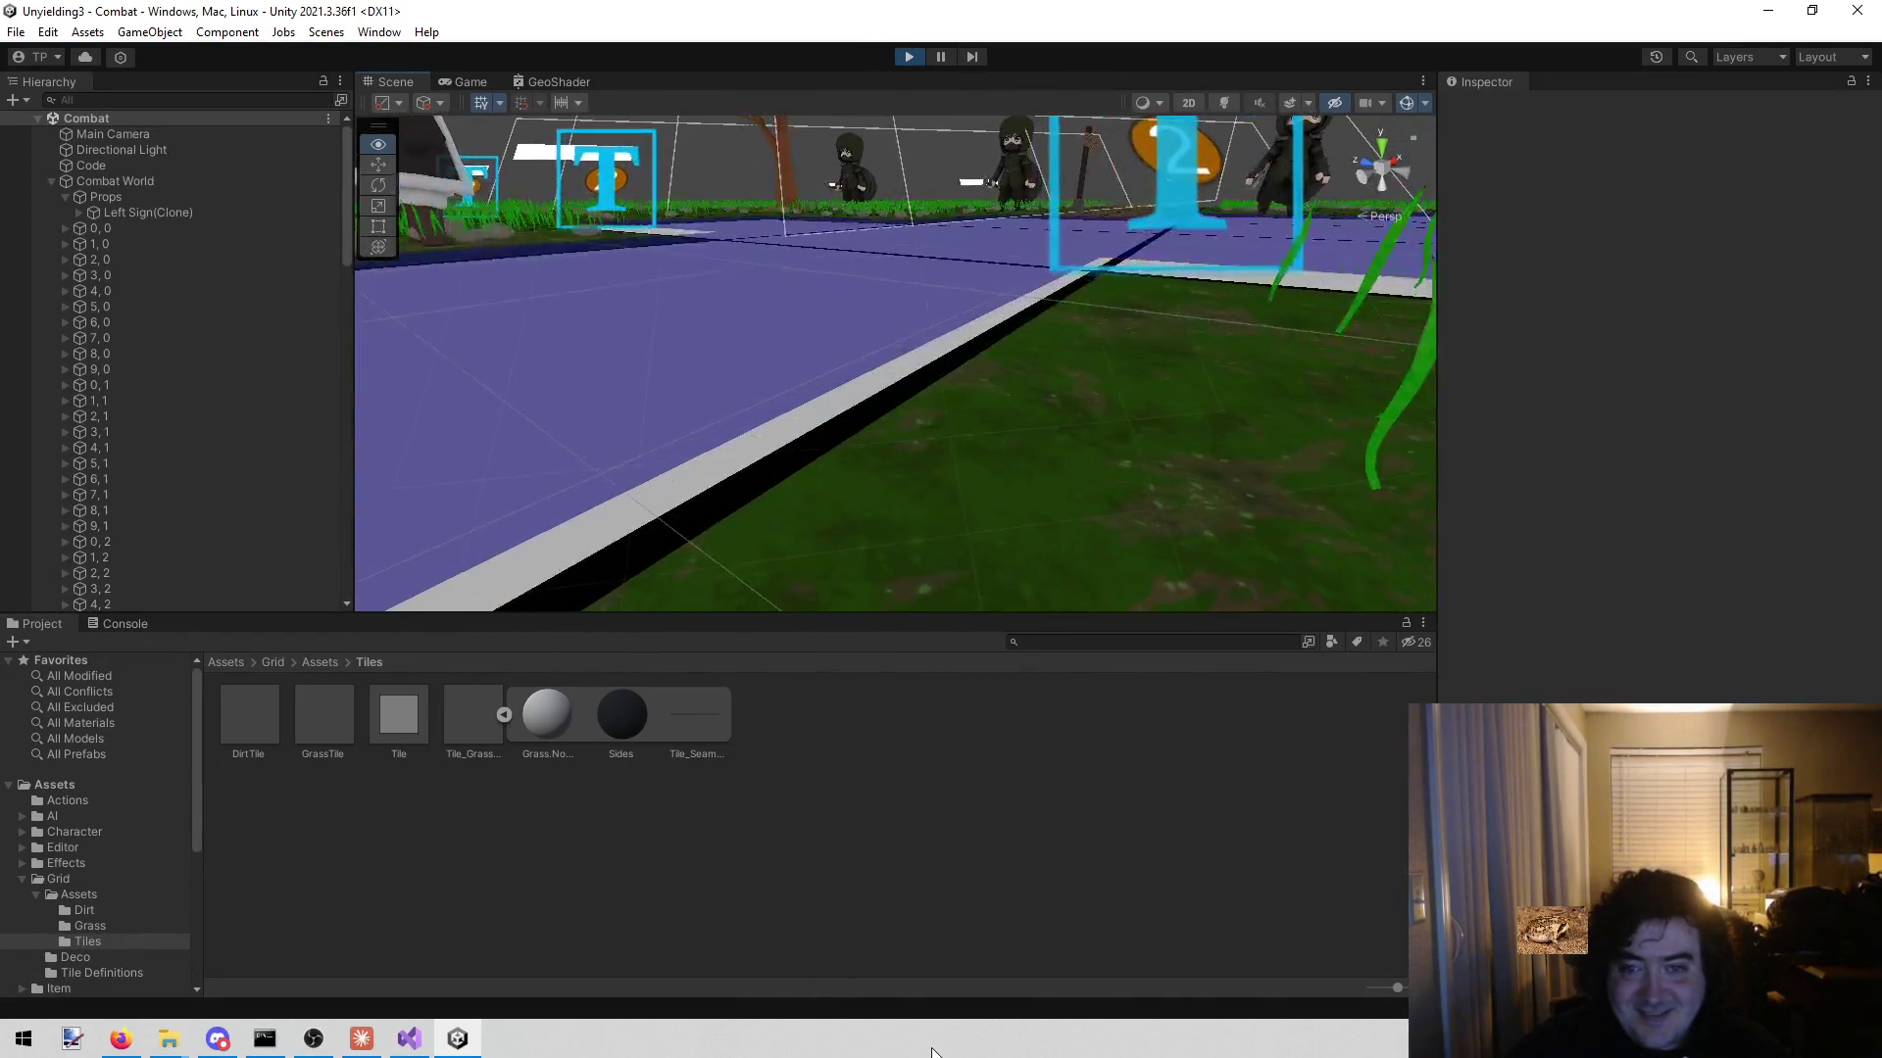
left_click_drag(933, 134, 908, 69)
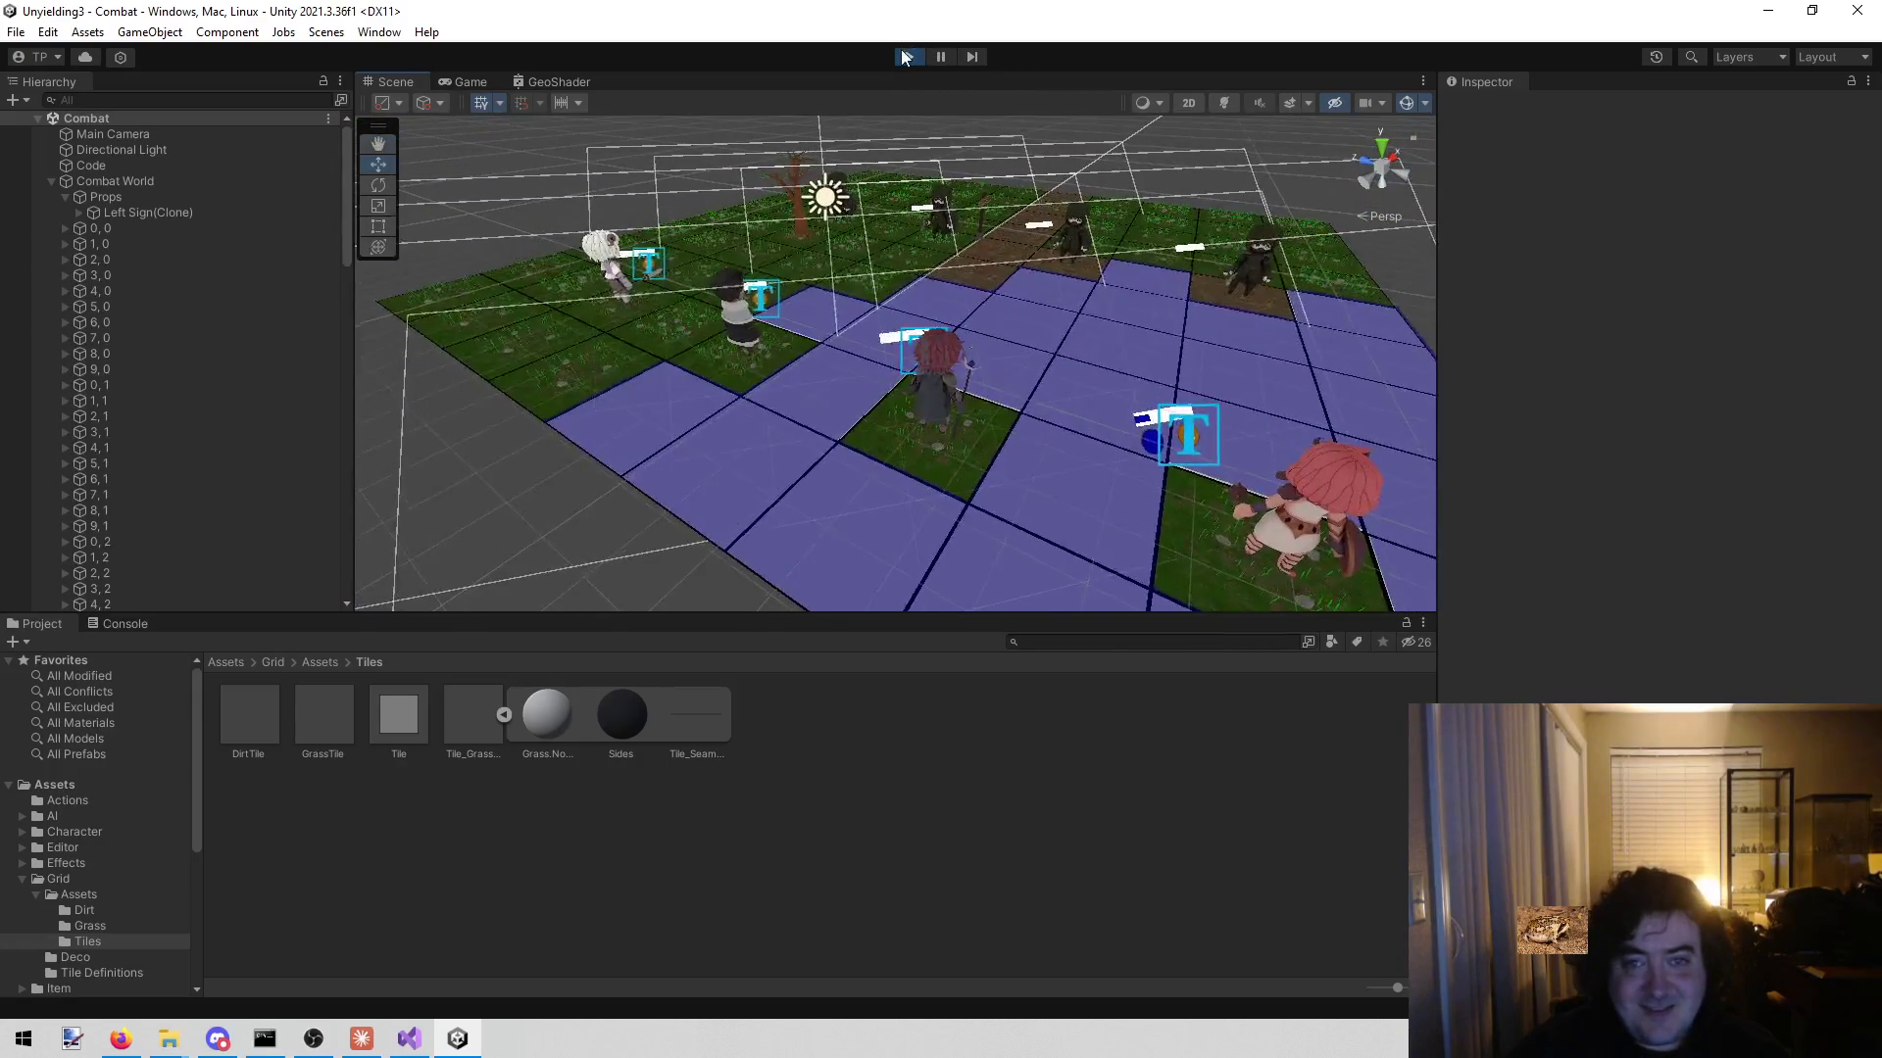
left_click(910, 57)
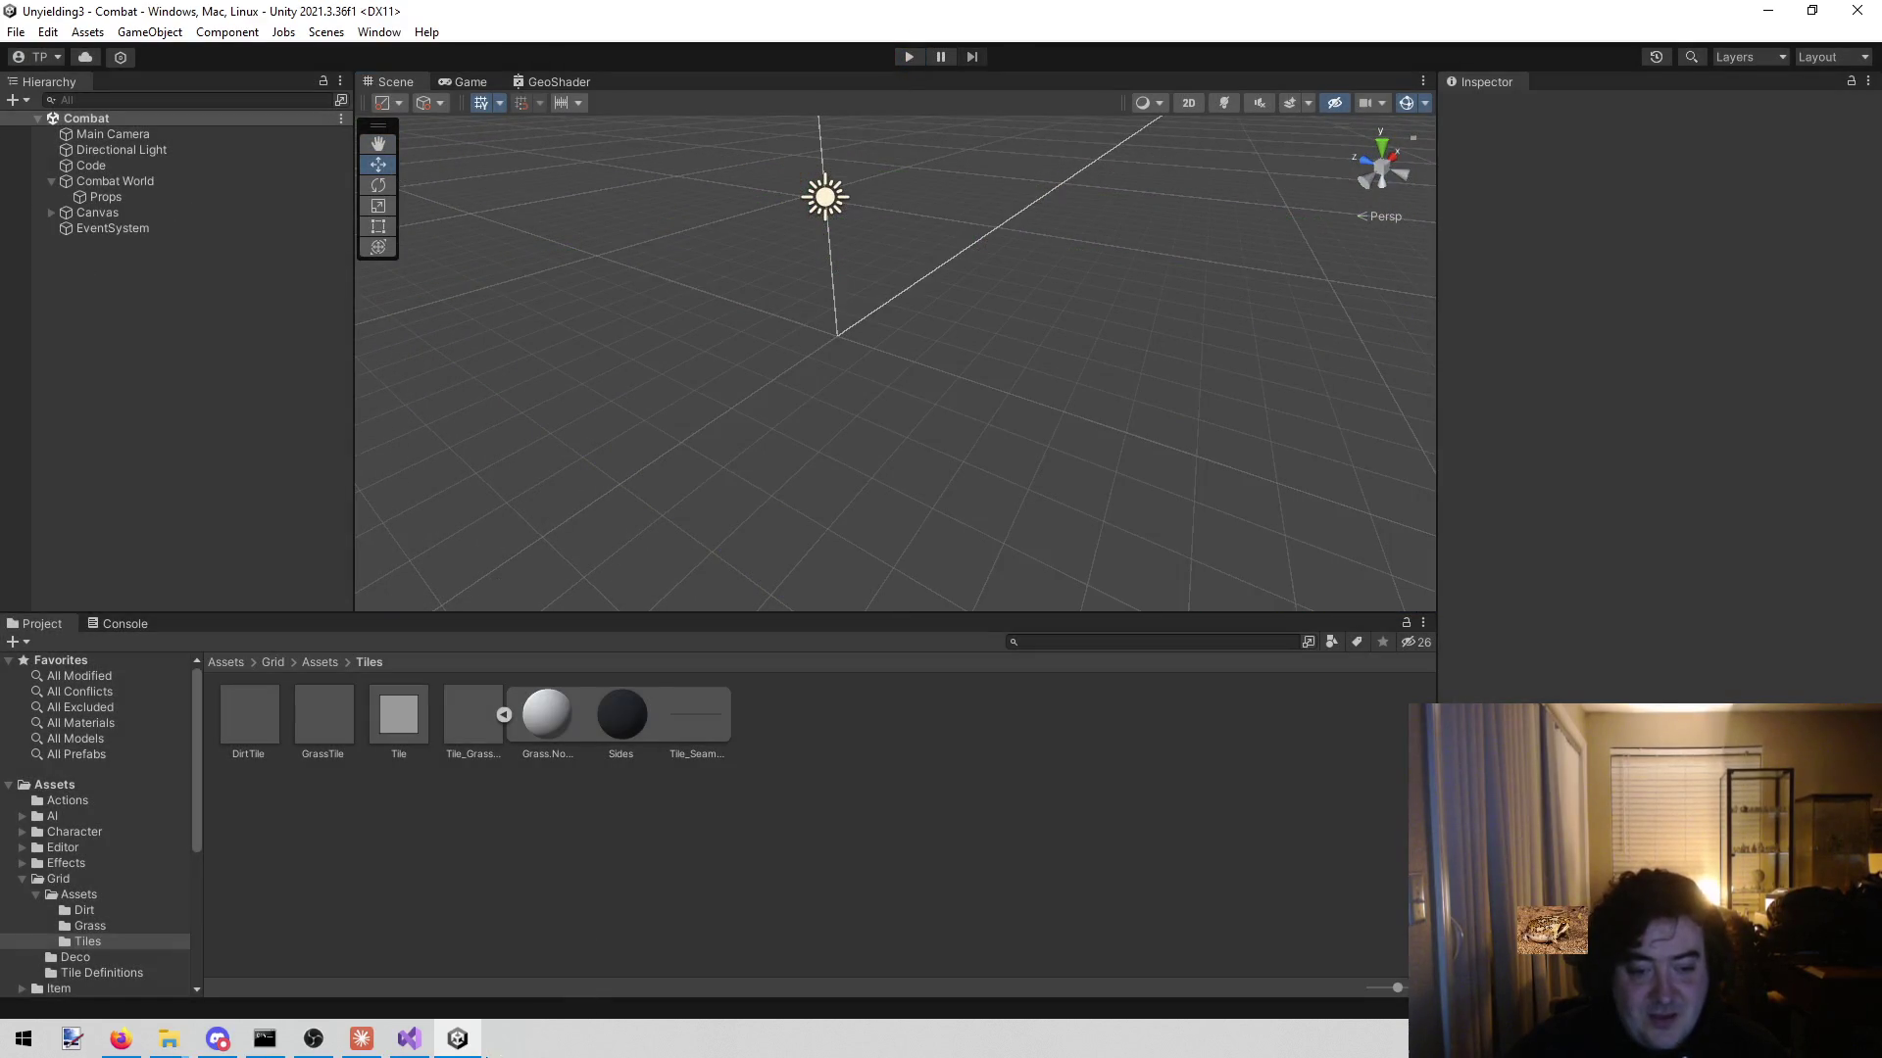
- Select the PossibleMovement material in the Grid folder
left_click(1087, 643)
left_click(103, 877)
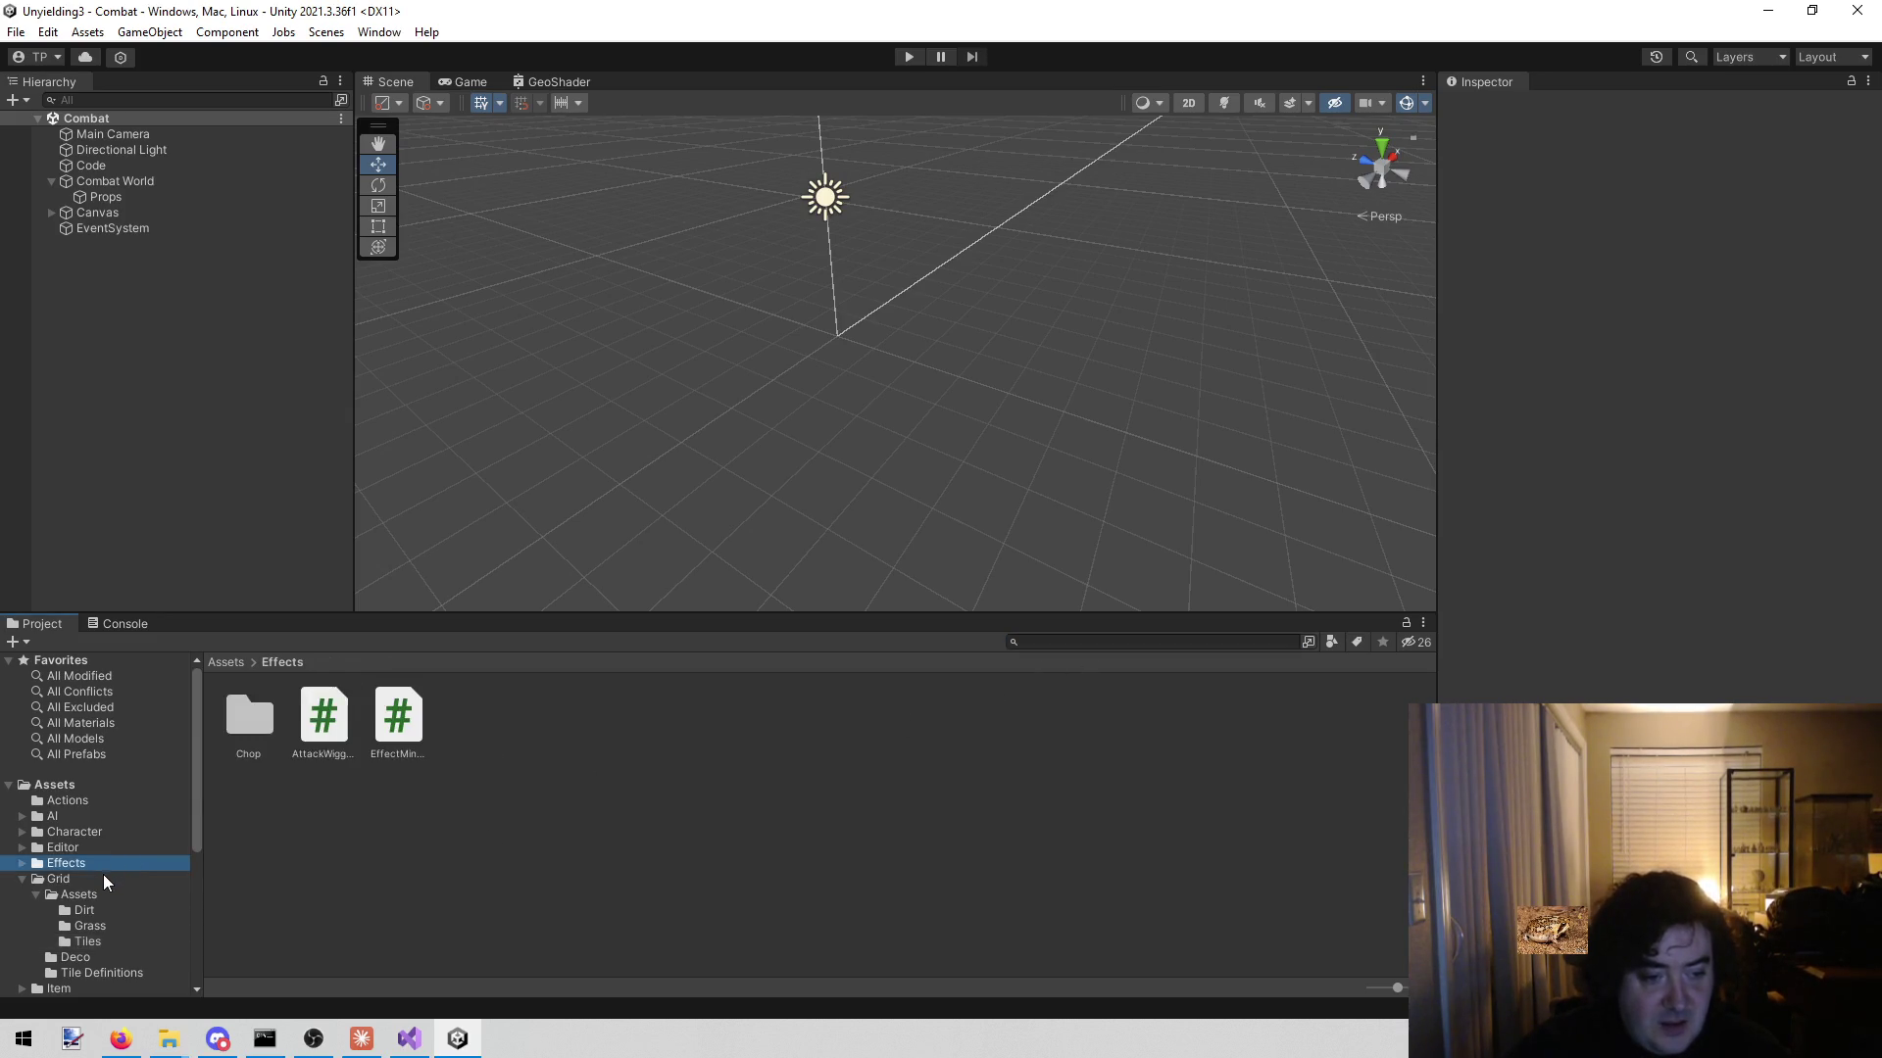
left_click(1165, 717)
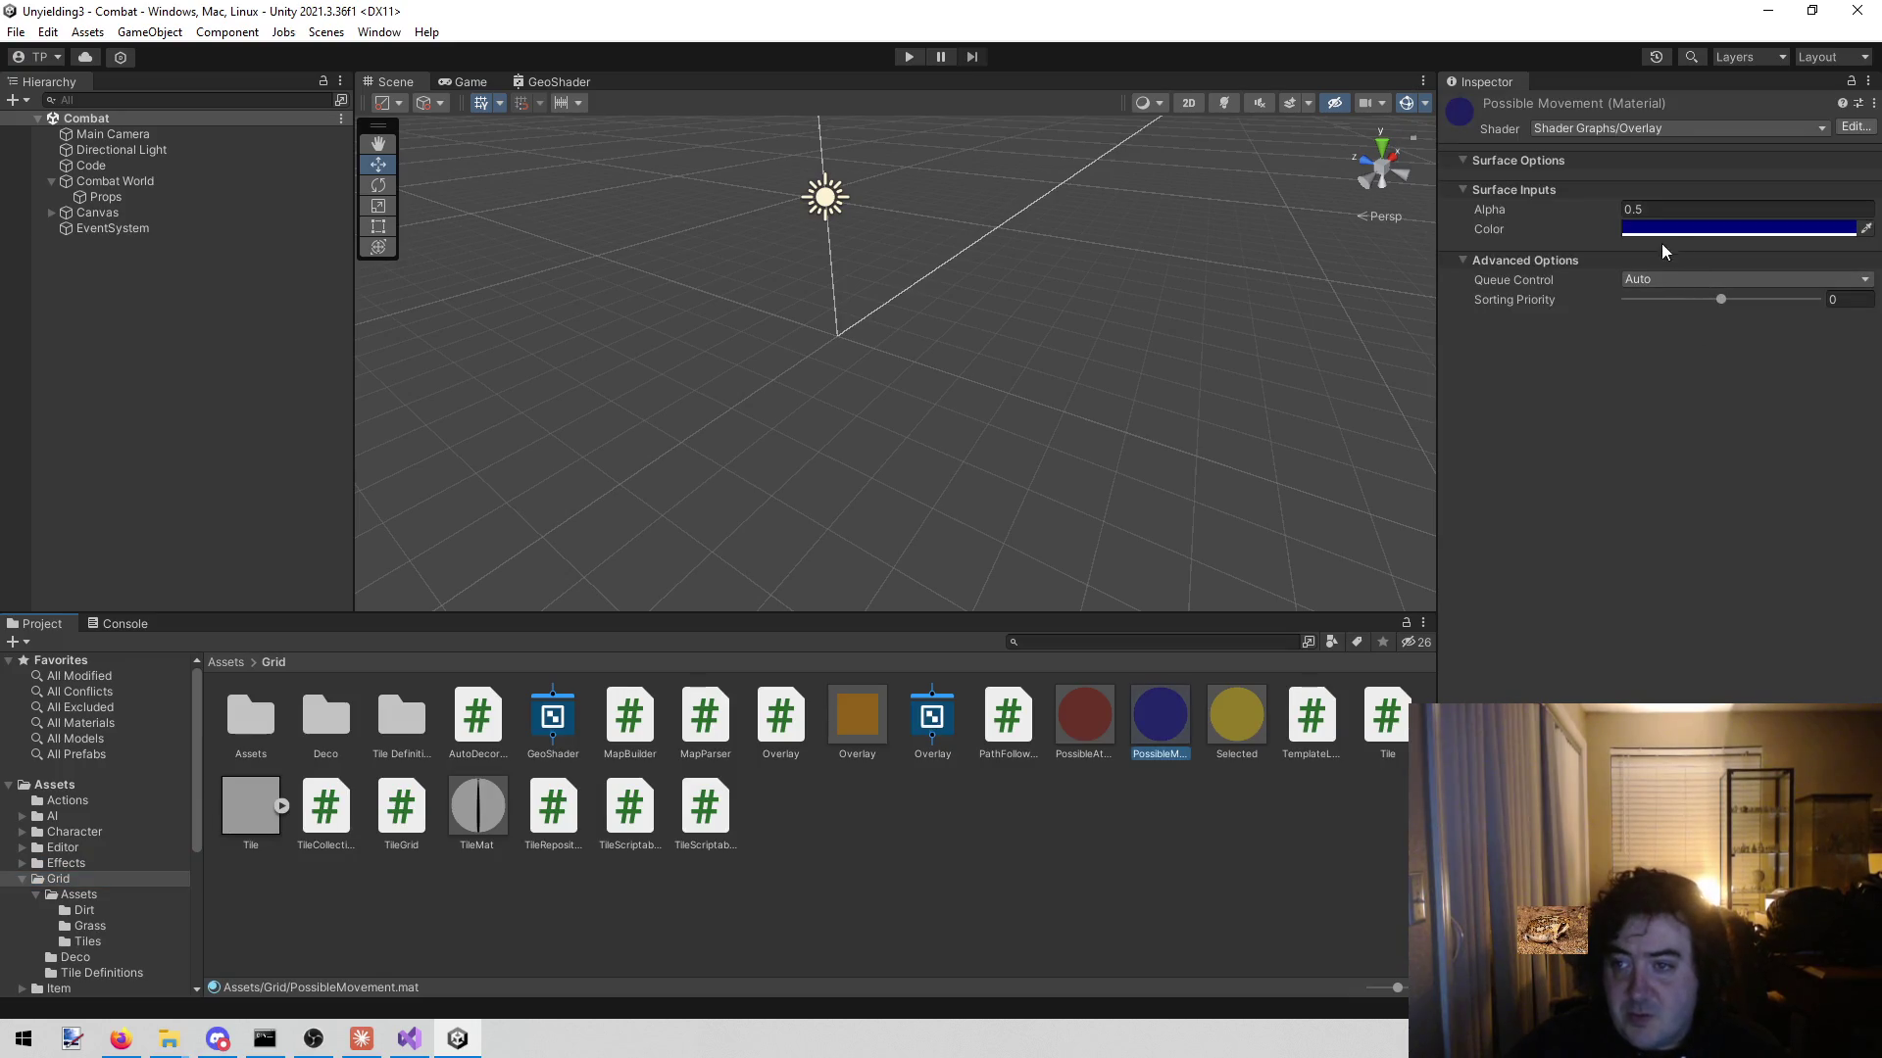
- Raise the PossibleMovement material's Alpha from 0.5 to 0.75 and check the darker tiles in play mode
left_click(1650, 208)
left_click(1632, 209)
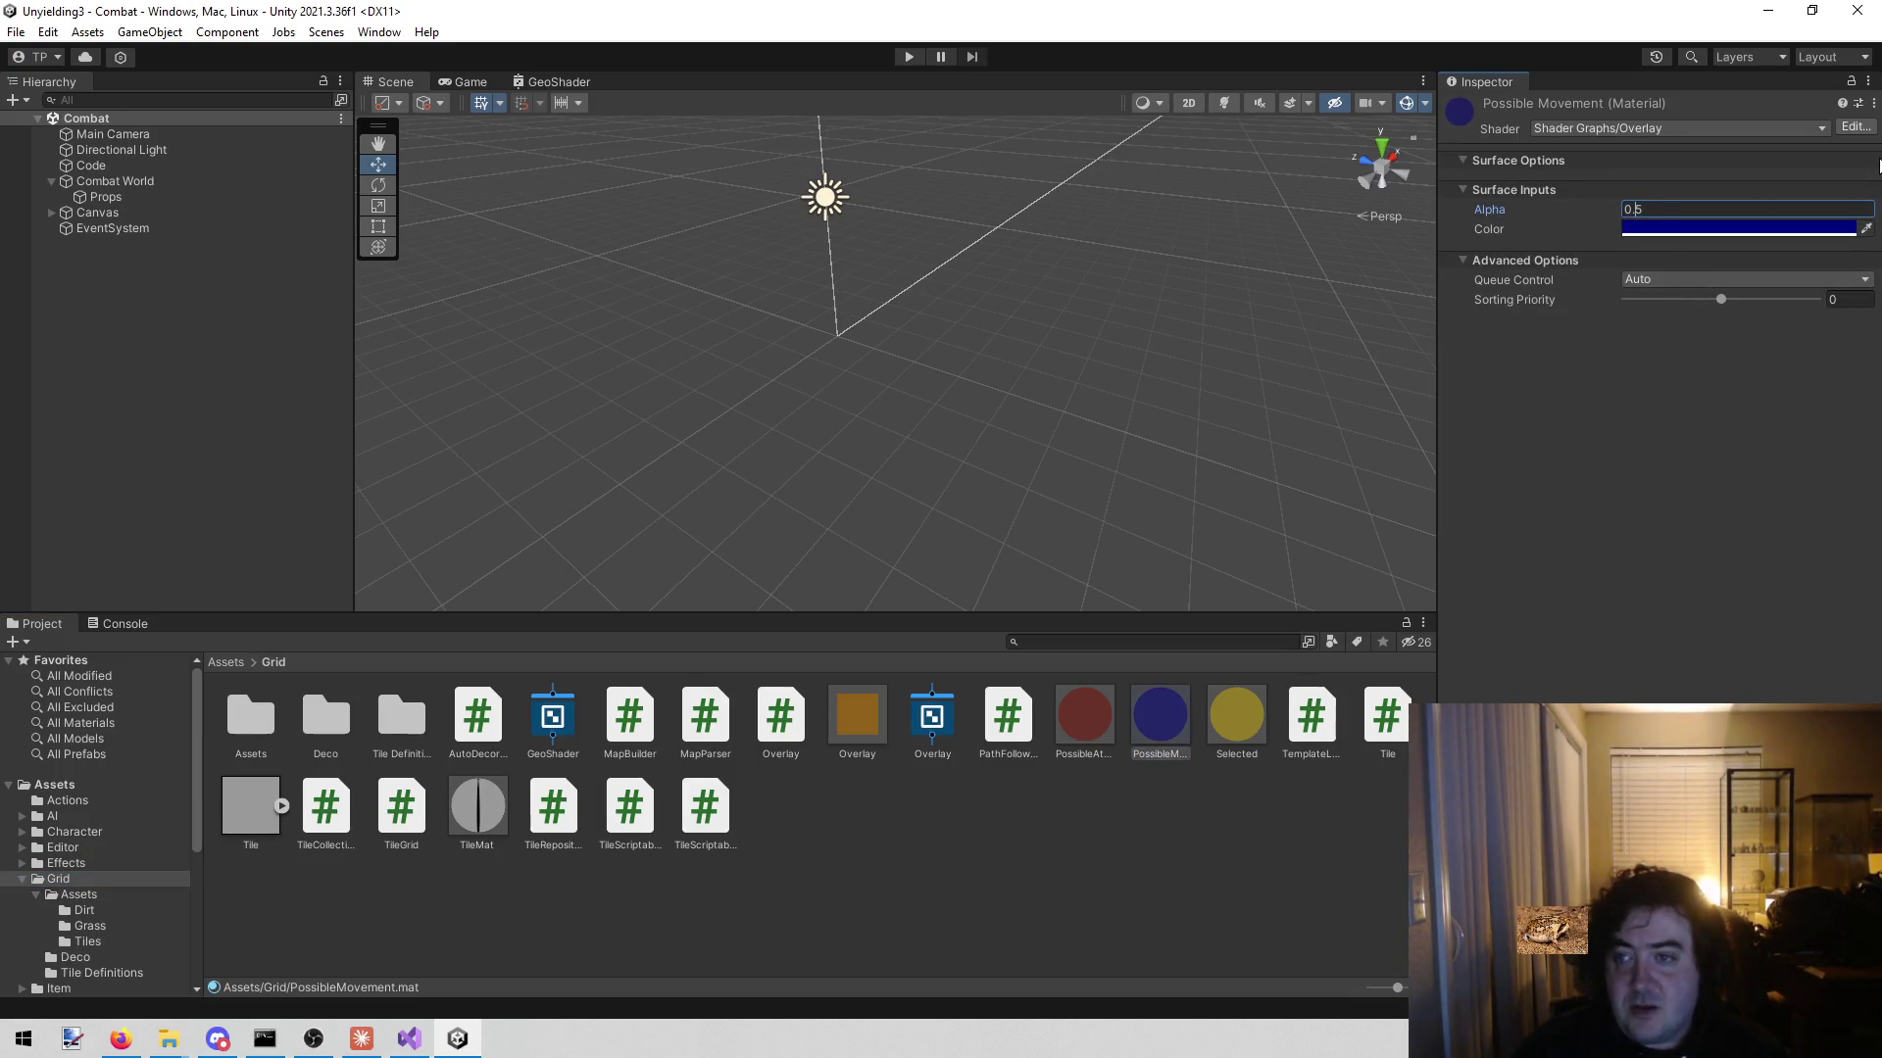
type("7")
left_click(909, 57)
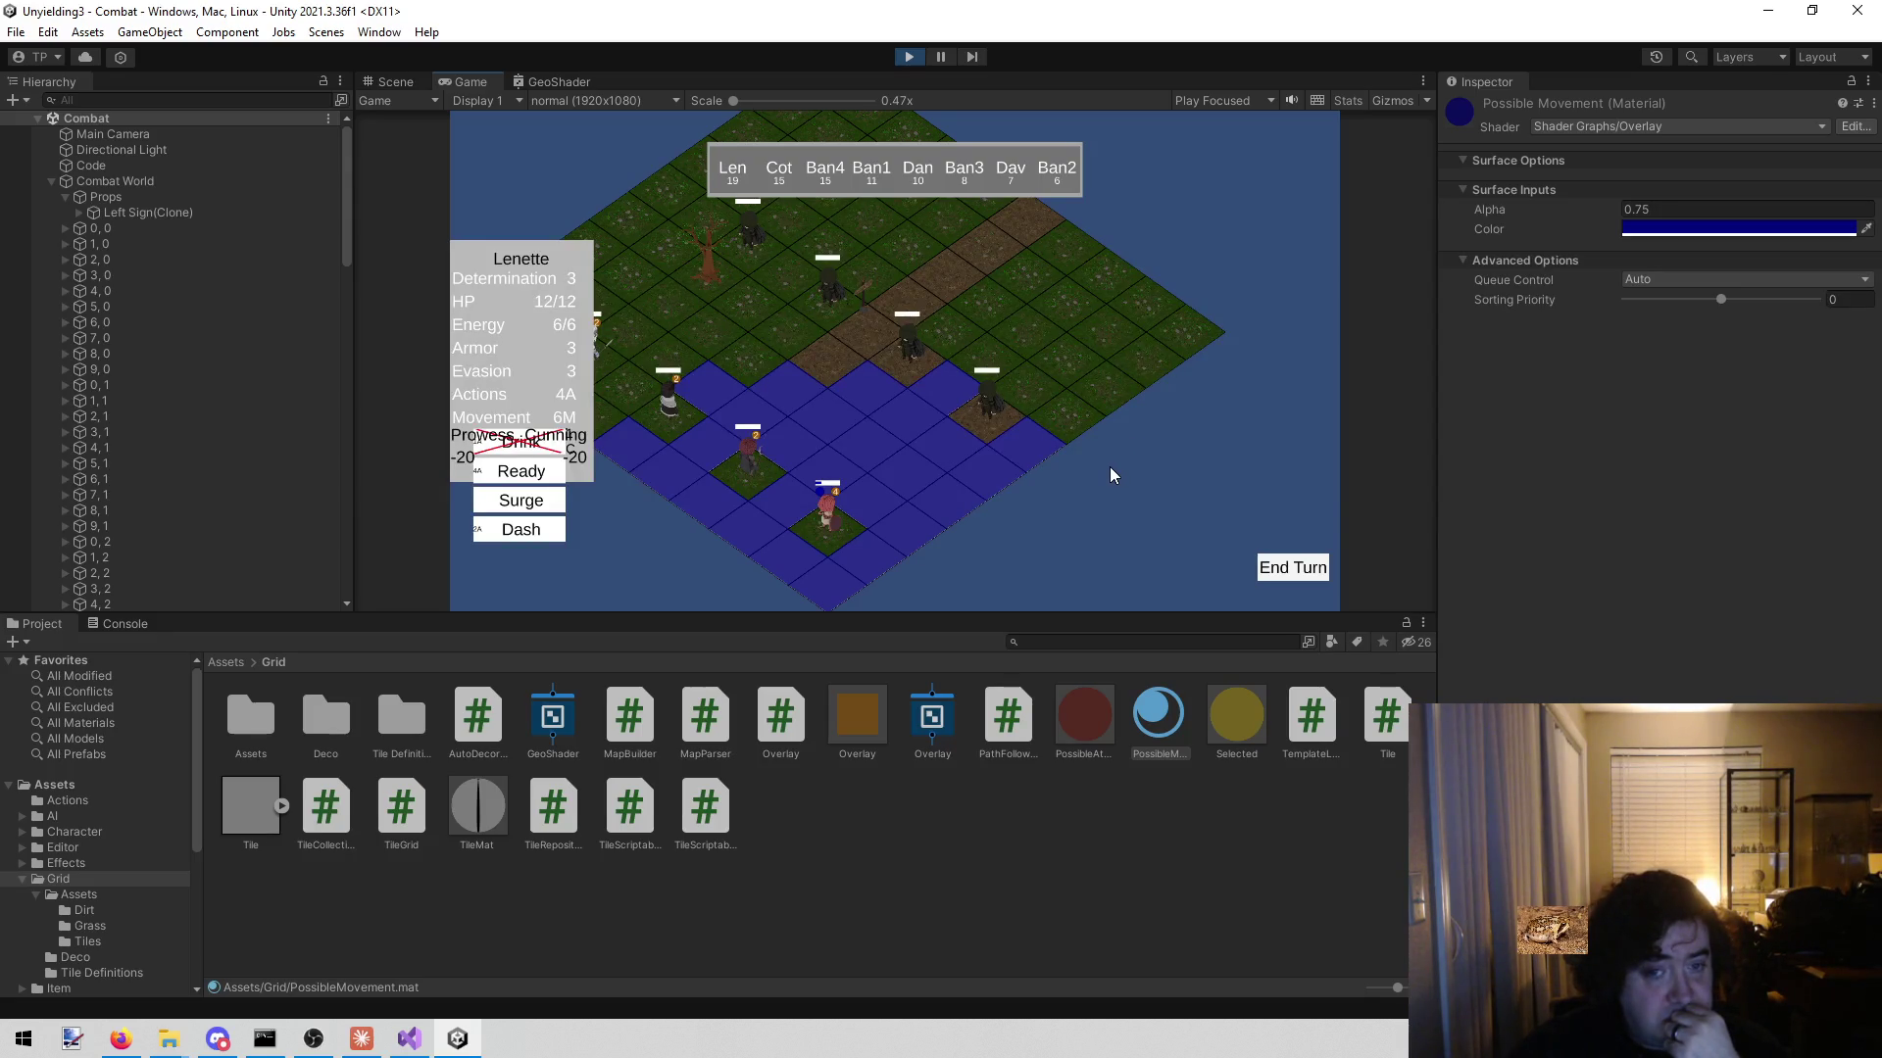
left_click(907, 61)
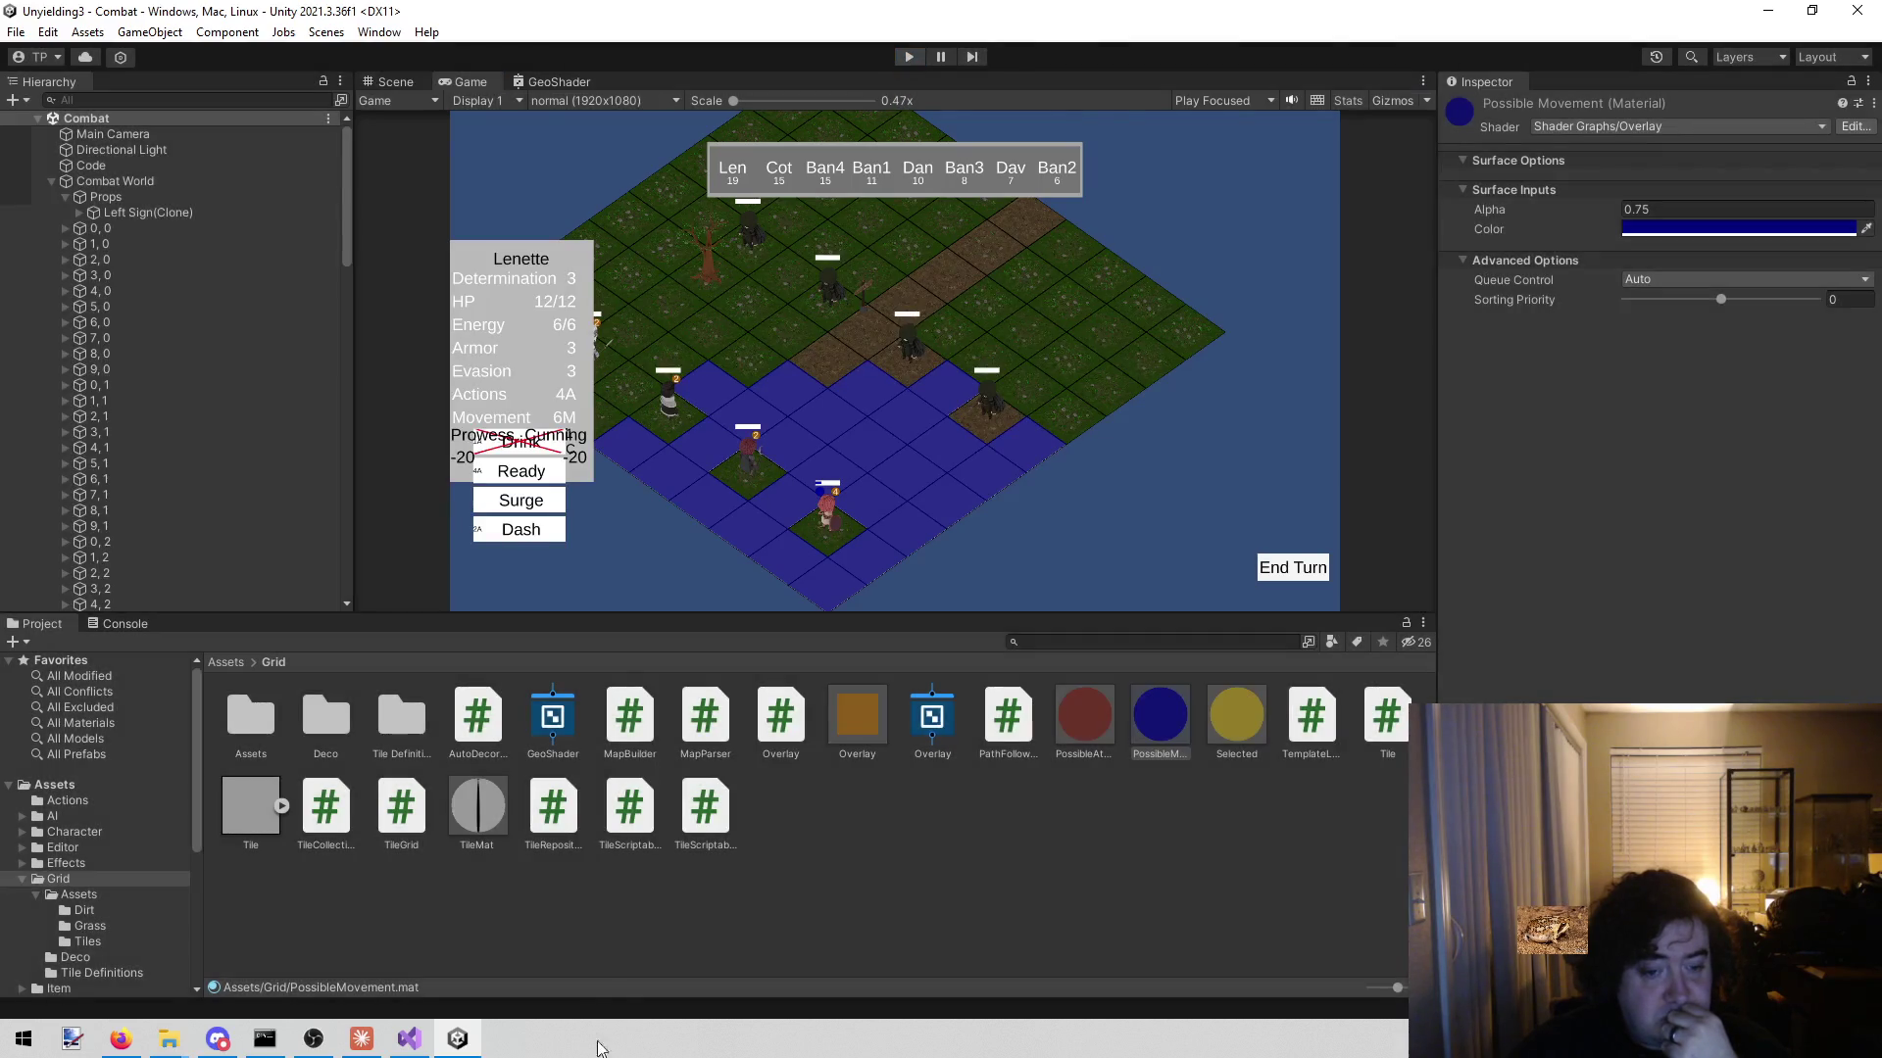
left_click(410, 1039)
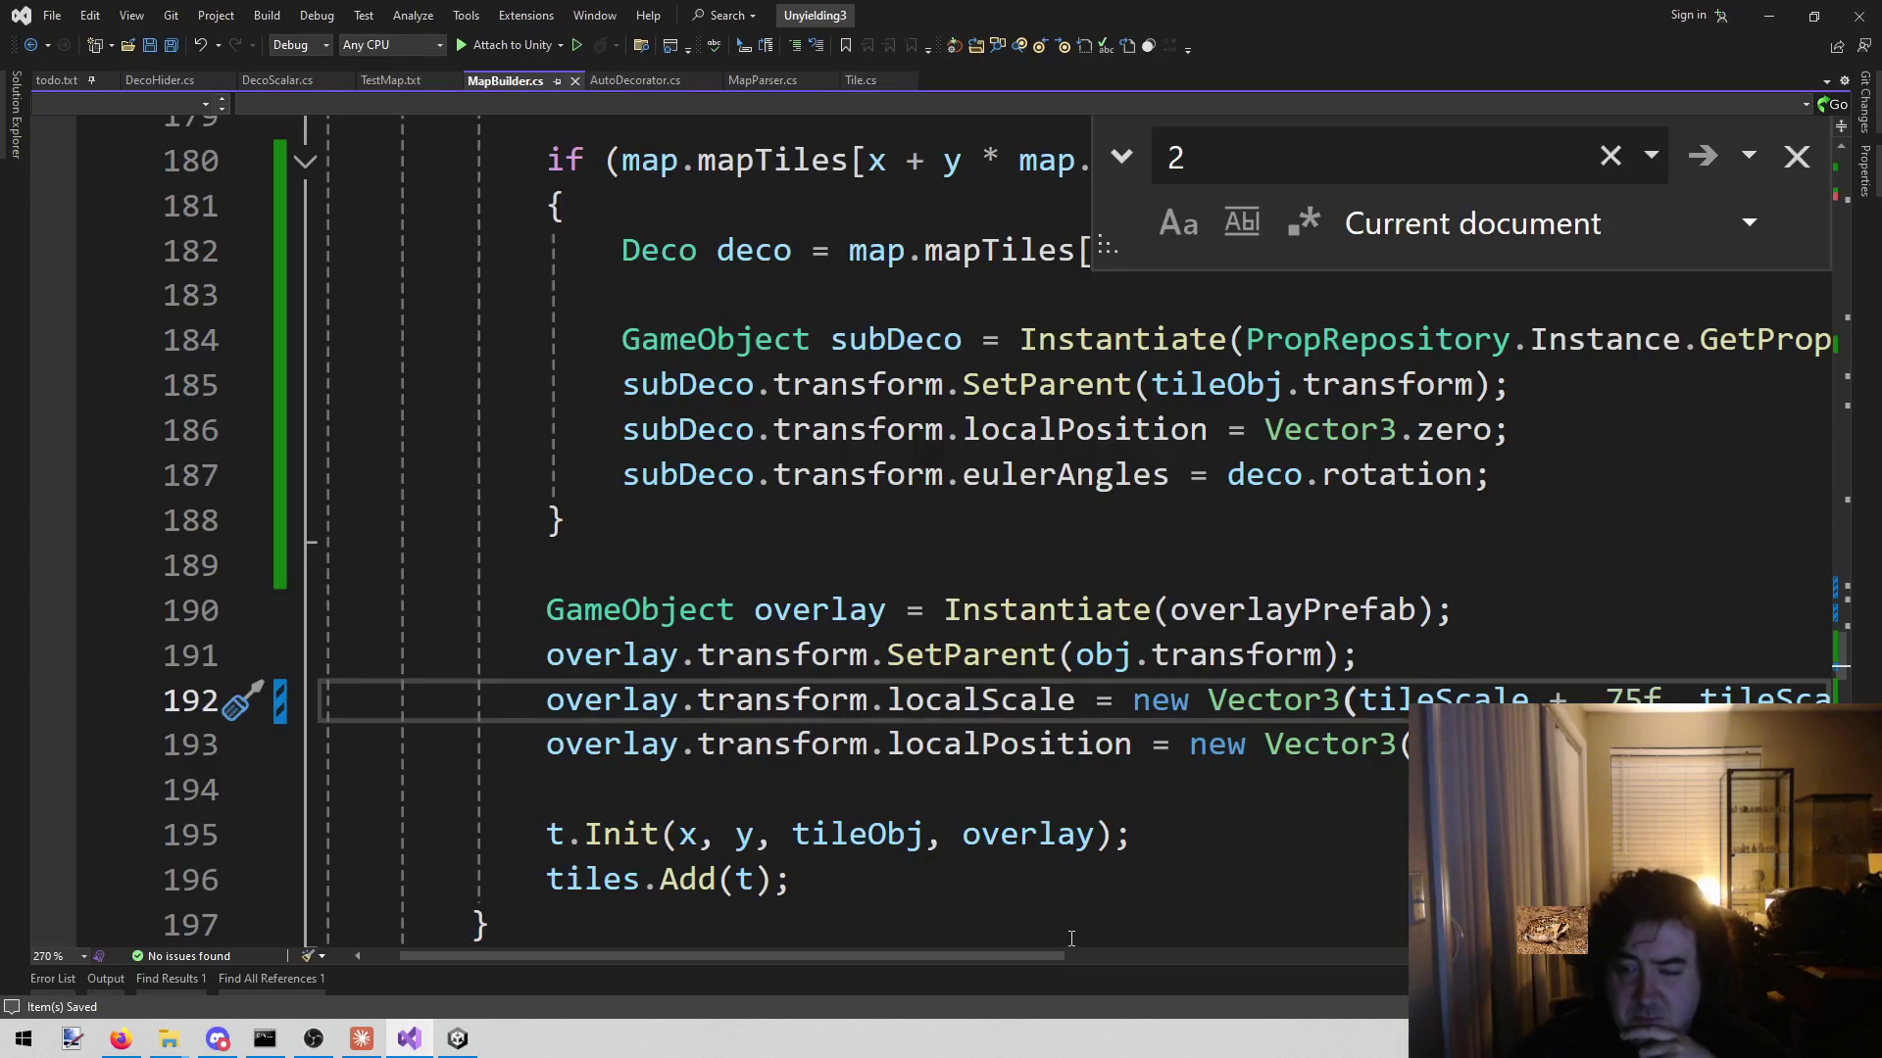
- Lower the overlay height on line 193 from .05f to .03f and save MapBuilder.cs
left_click_drag(1036, 956, 1157, 942)
left_click(1253, 750)
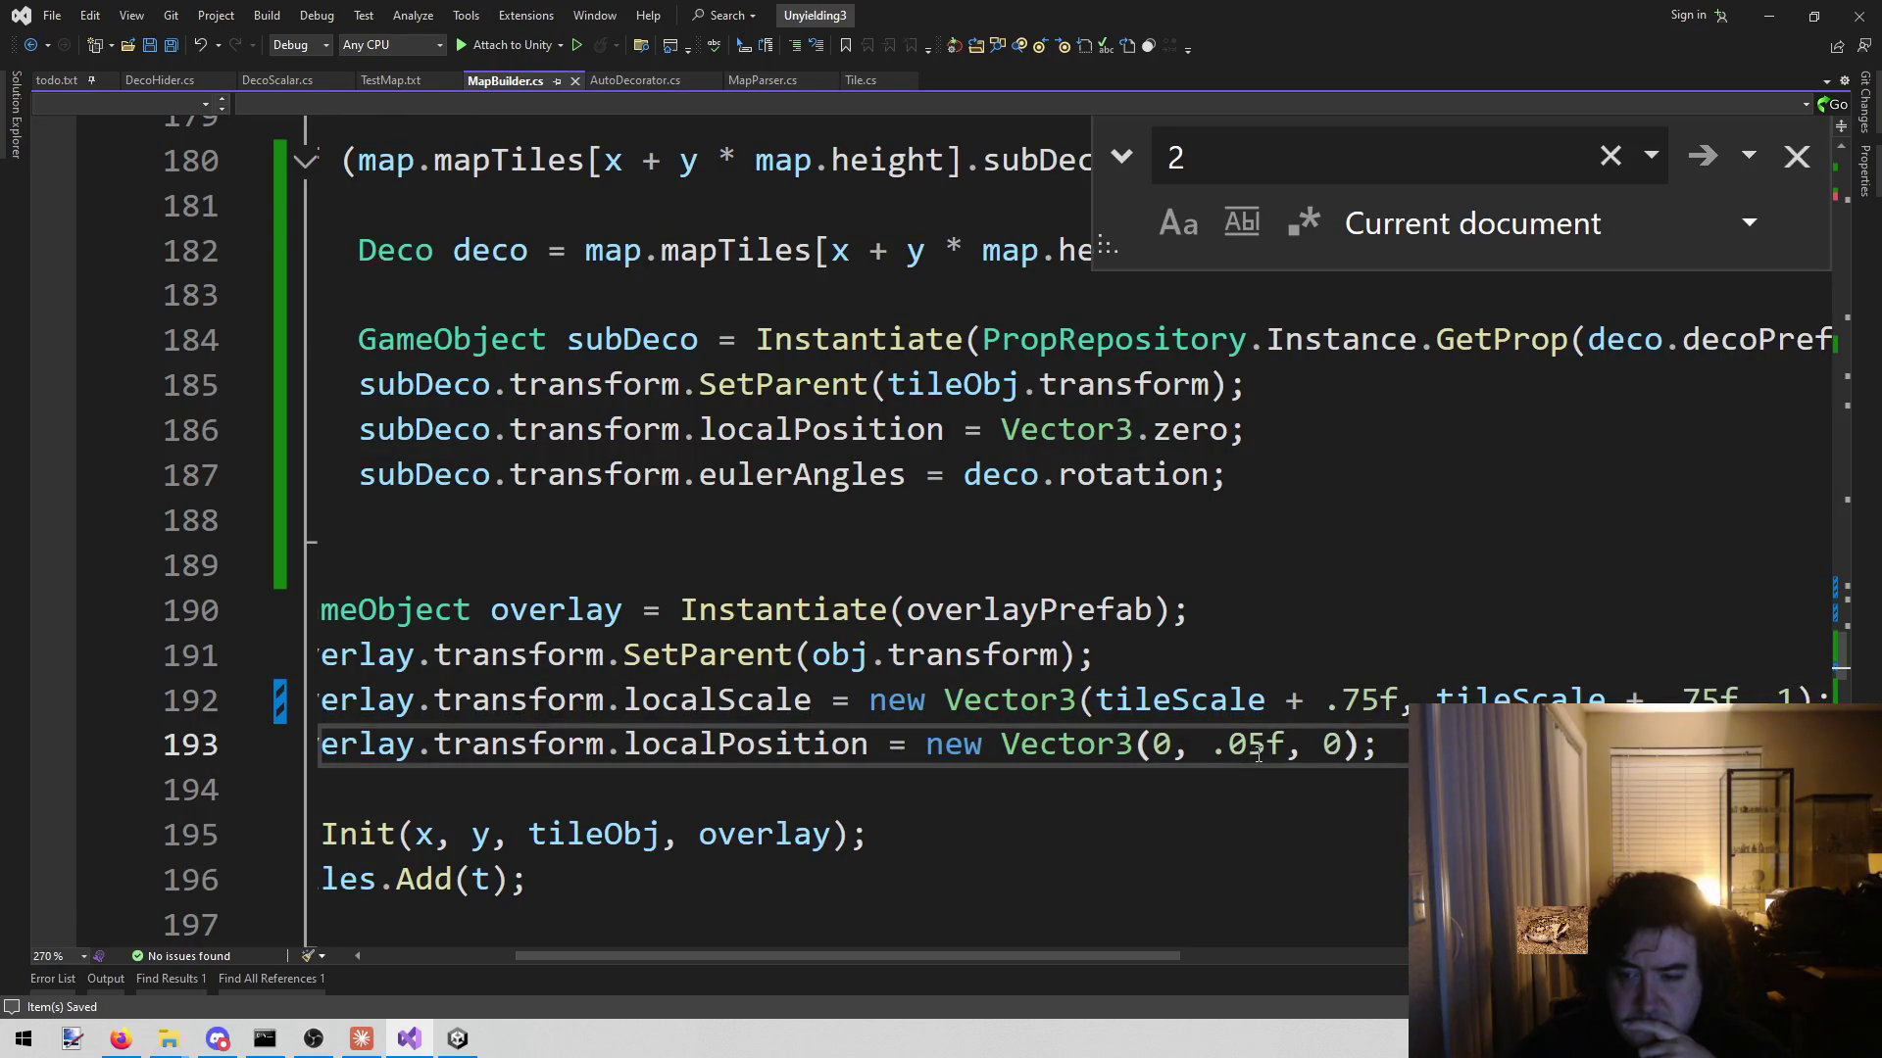
key("BackSpace")
type("3")
key("ctrl+s")
left_click(408, 1036)
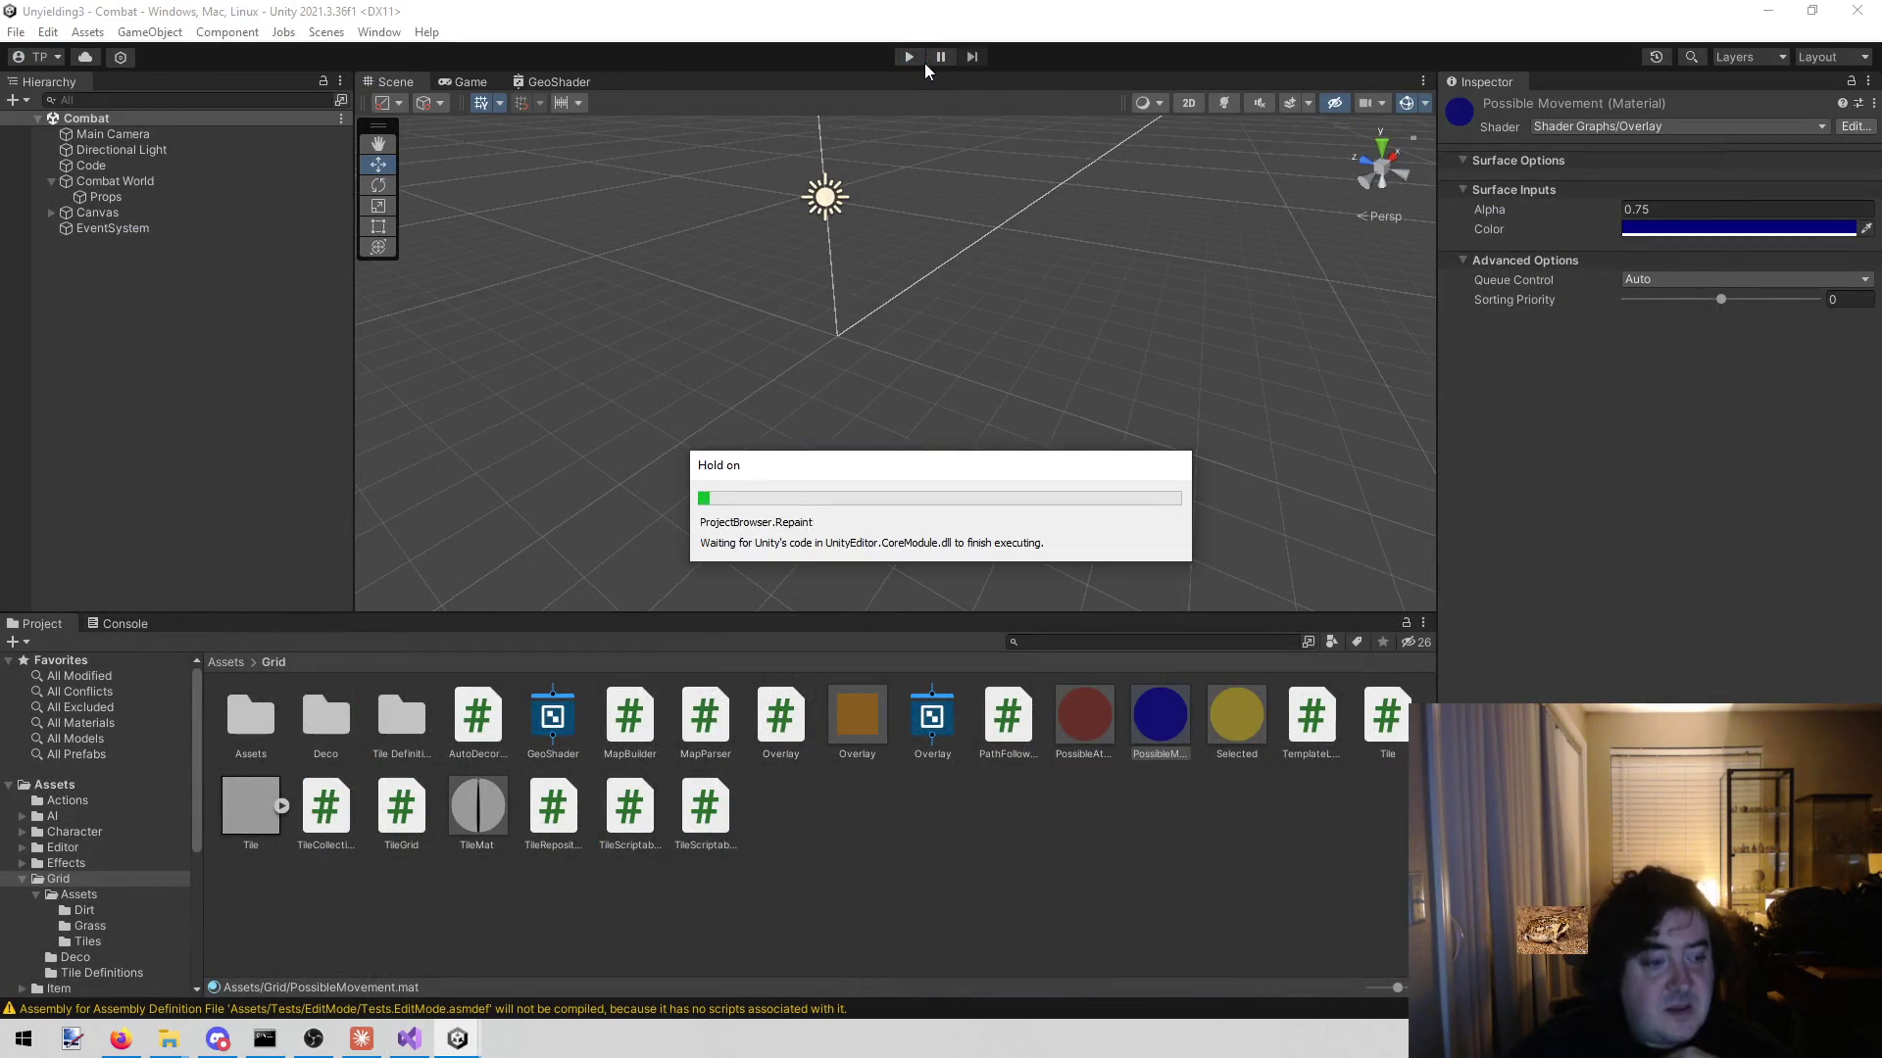
- Test the lowered overlays in play mode, panning the board, then stop the game
left_click(915, 56)
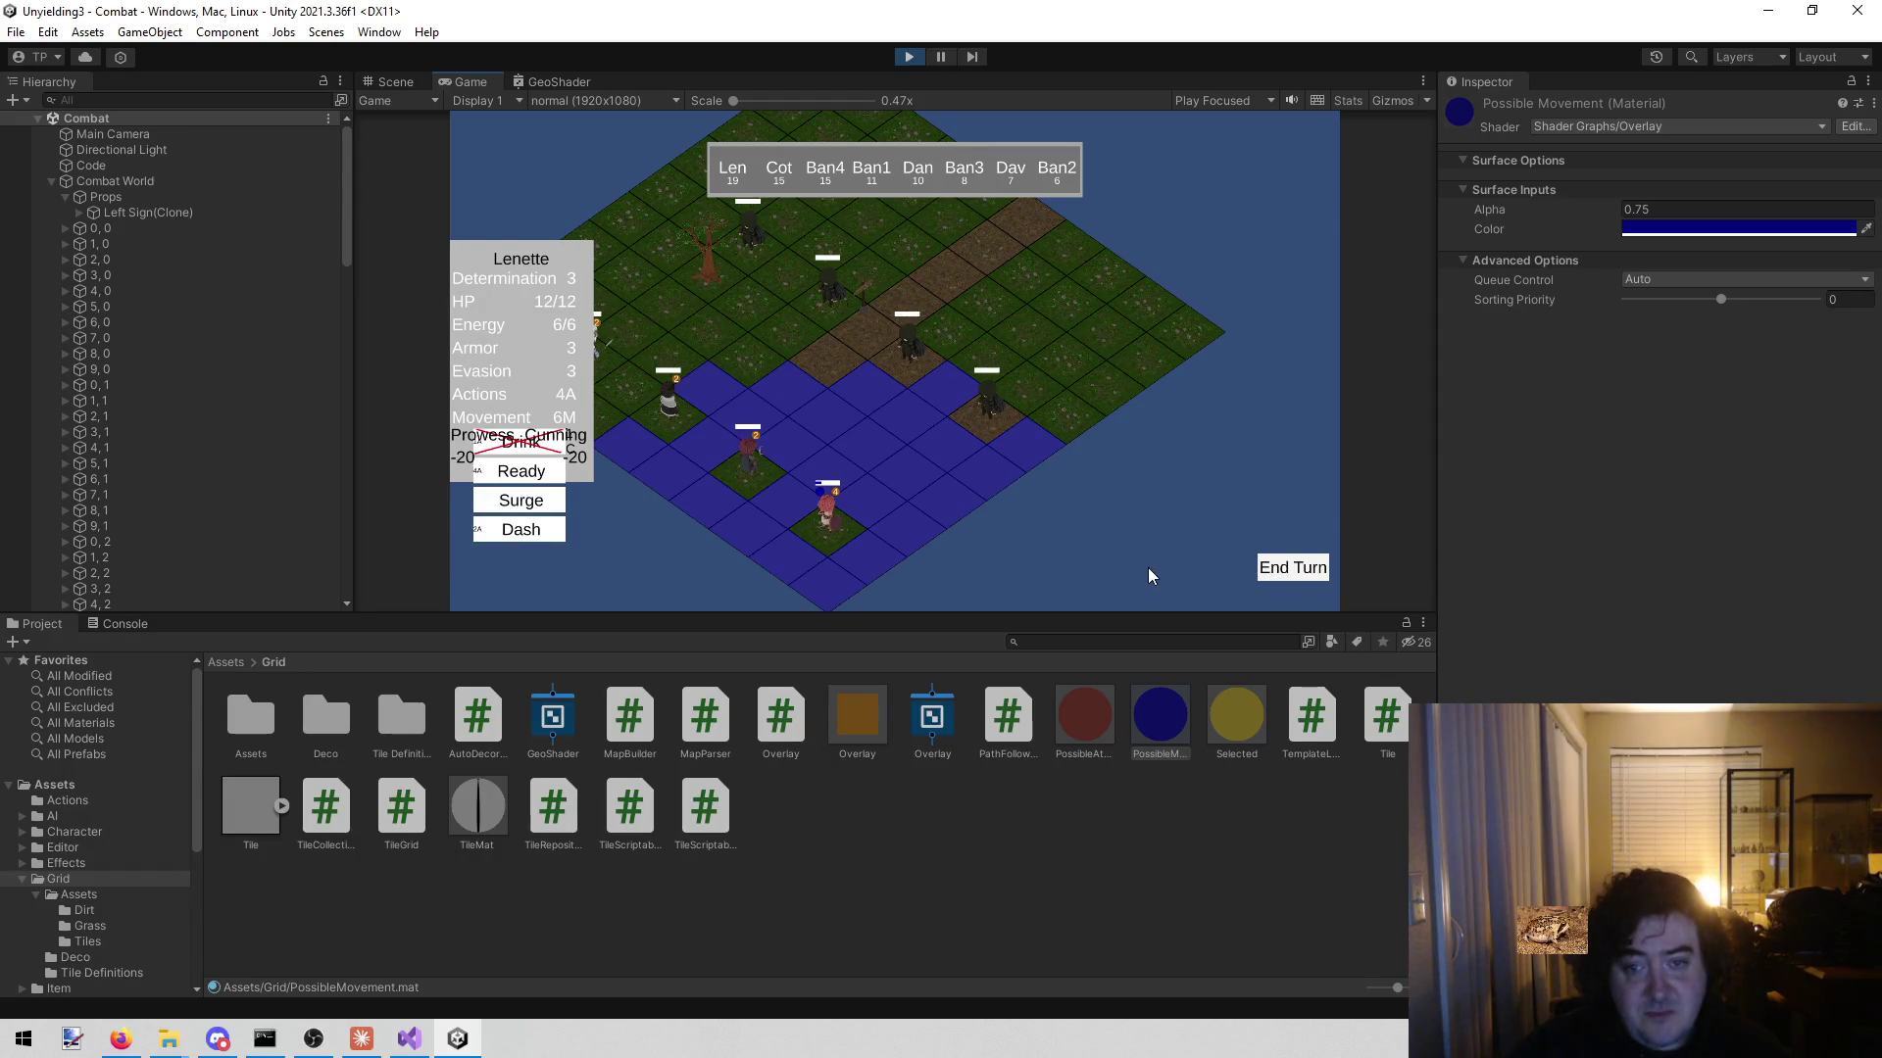
key("a")
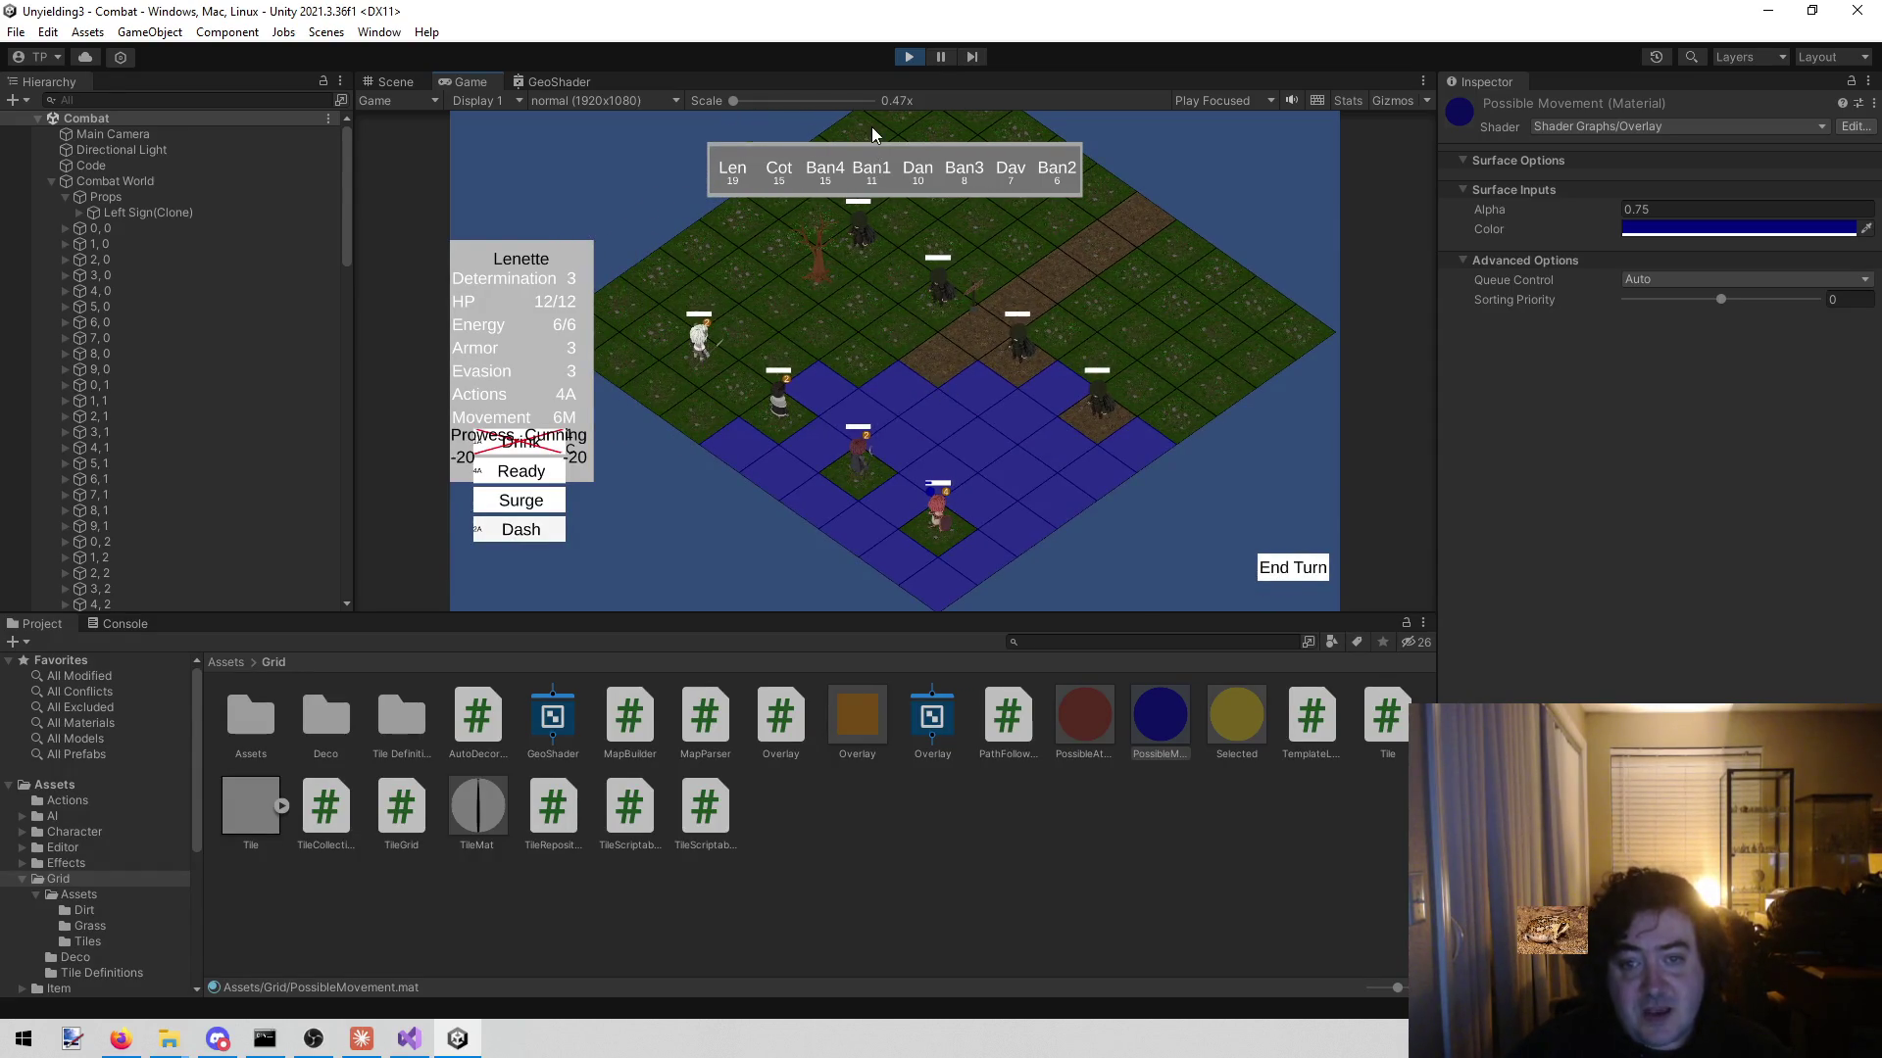
key("d")
left_click(907, 55)
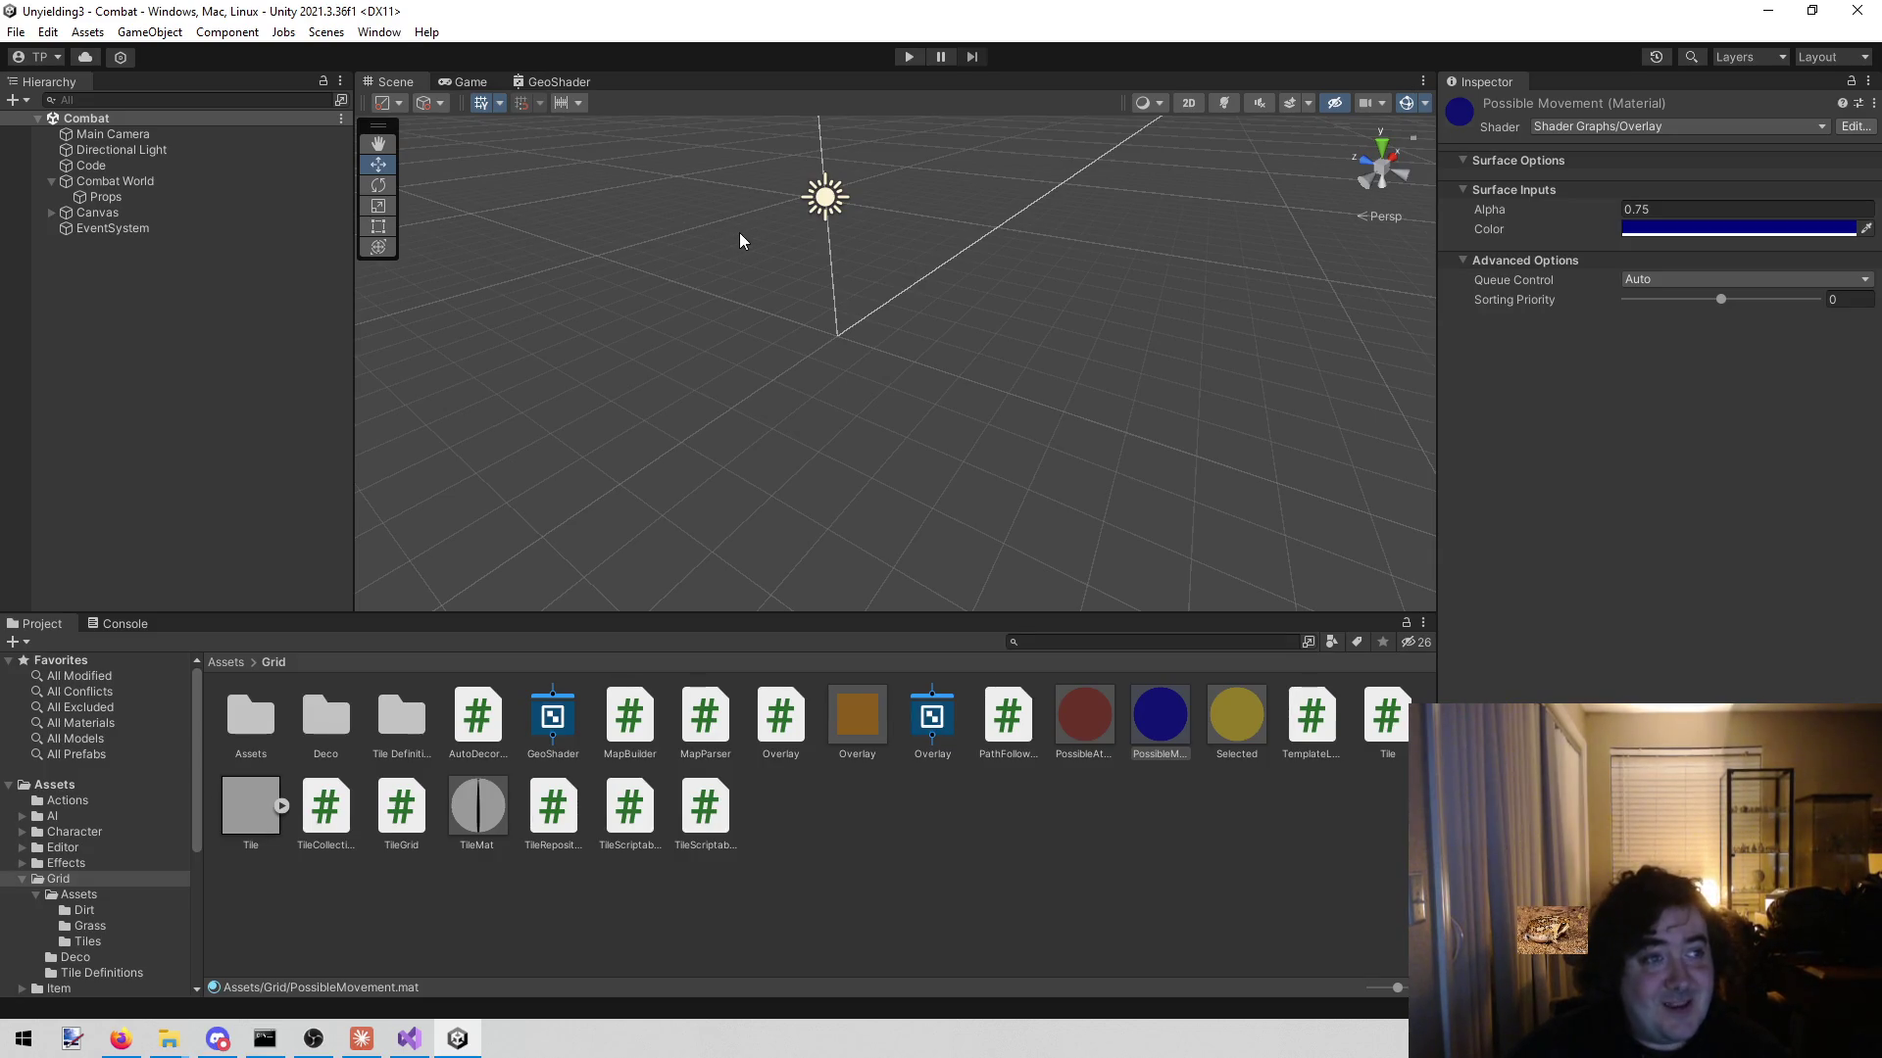
- Check the web browser, then deselect the PossibleMovement material in the Project window
key("alt+Tab")
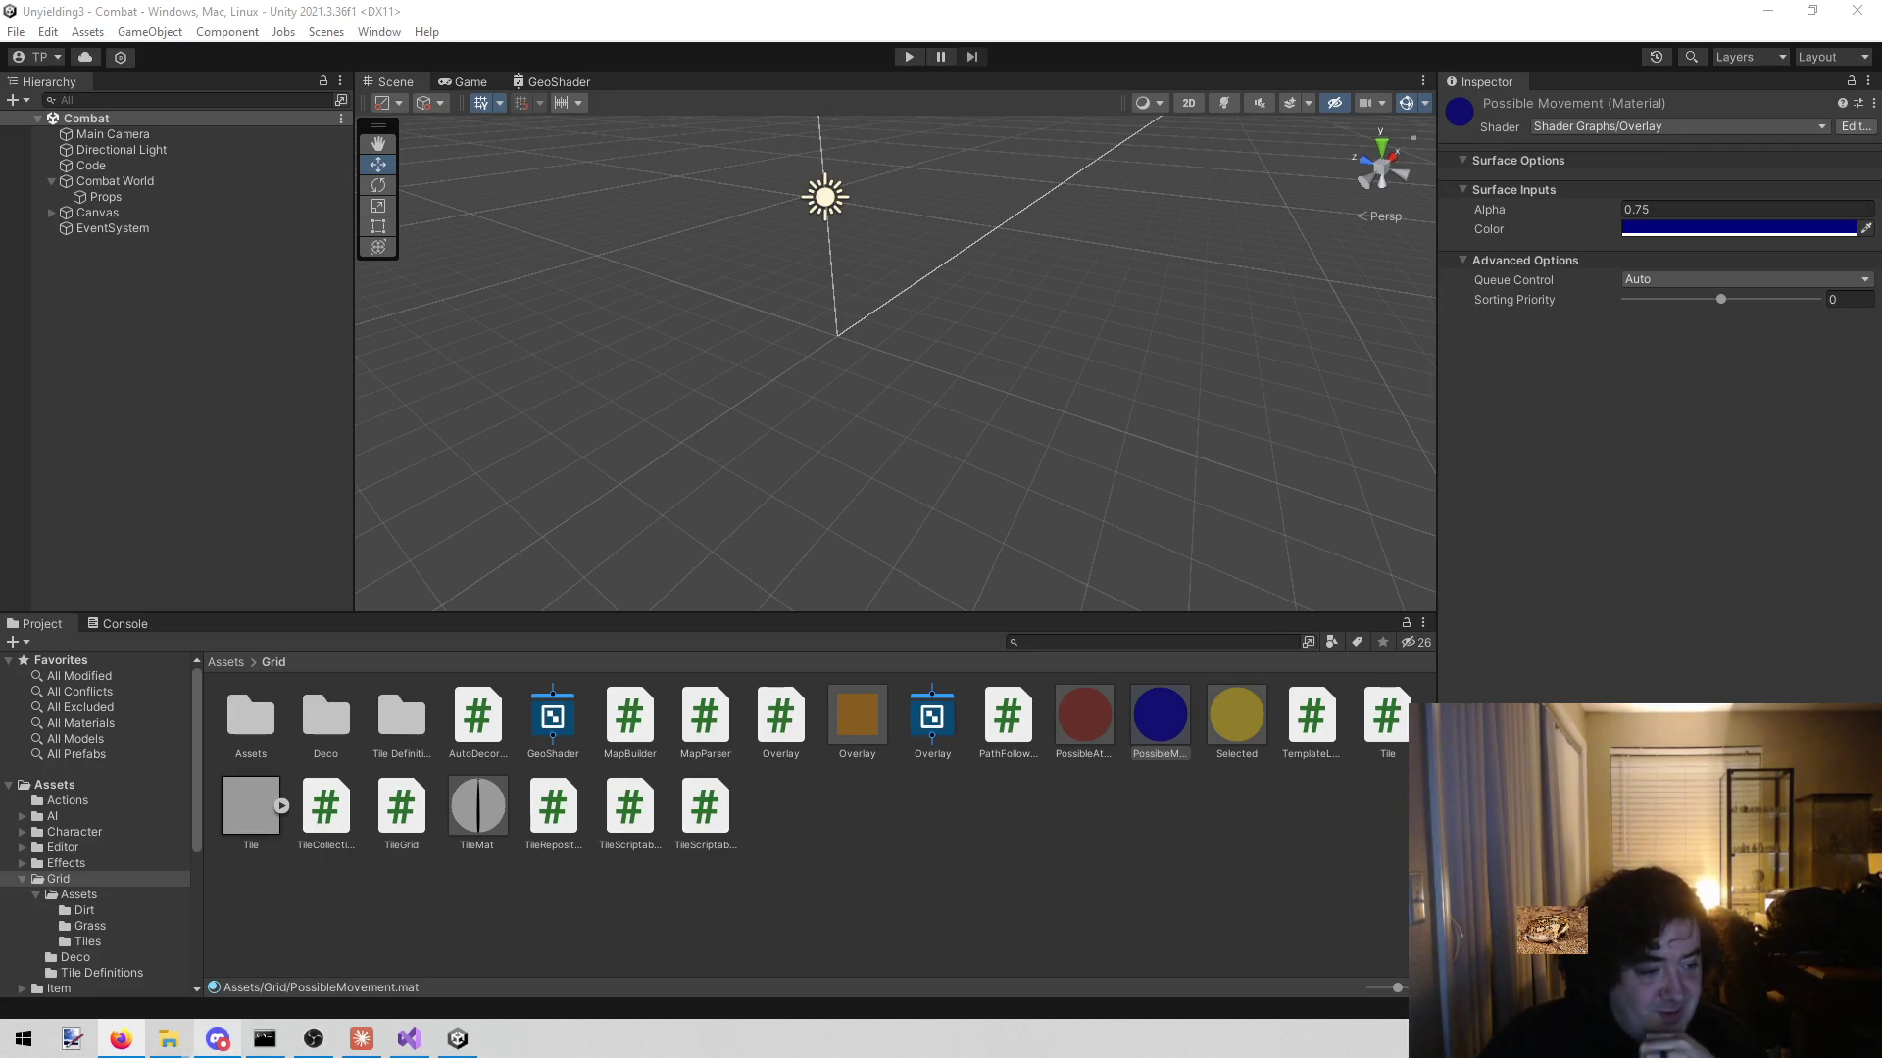
mouse_move(410, 1039)
left_click(738, 936)
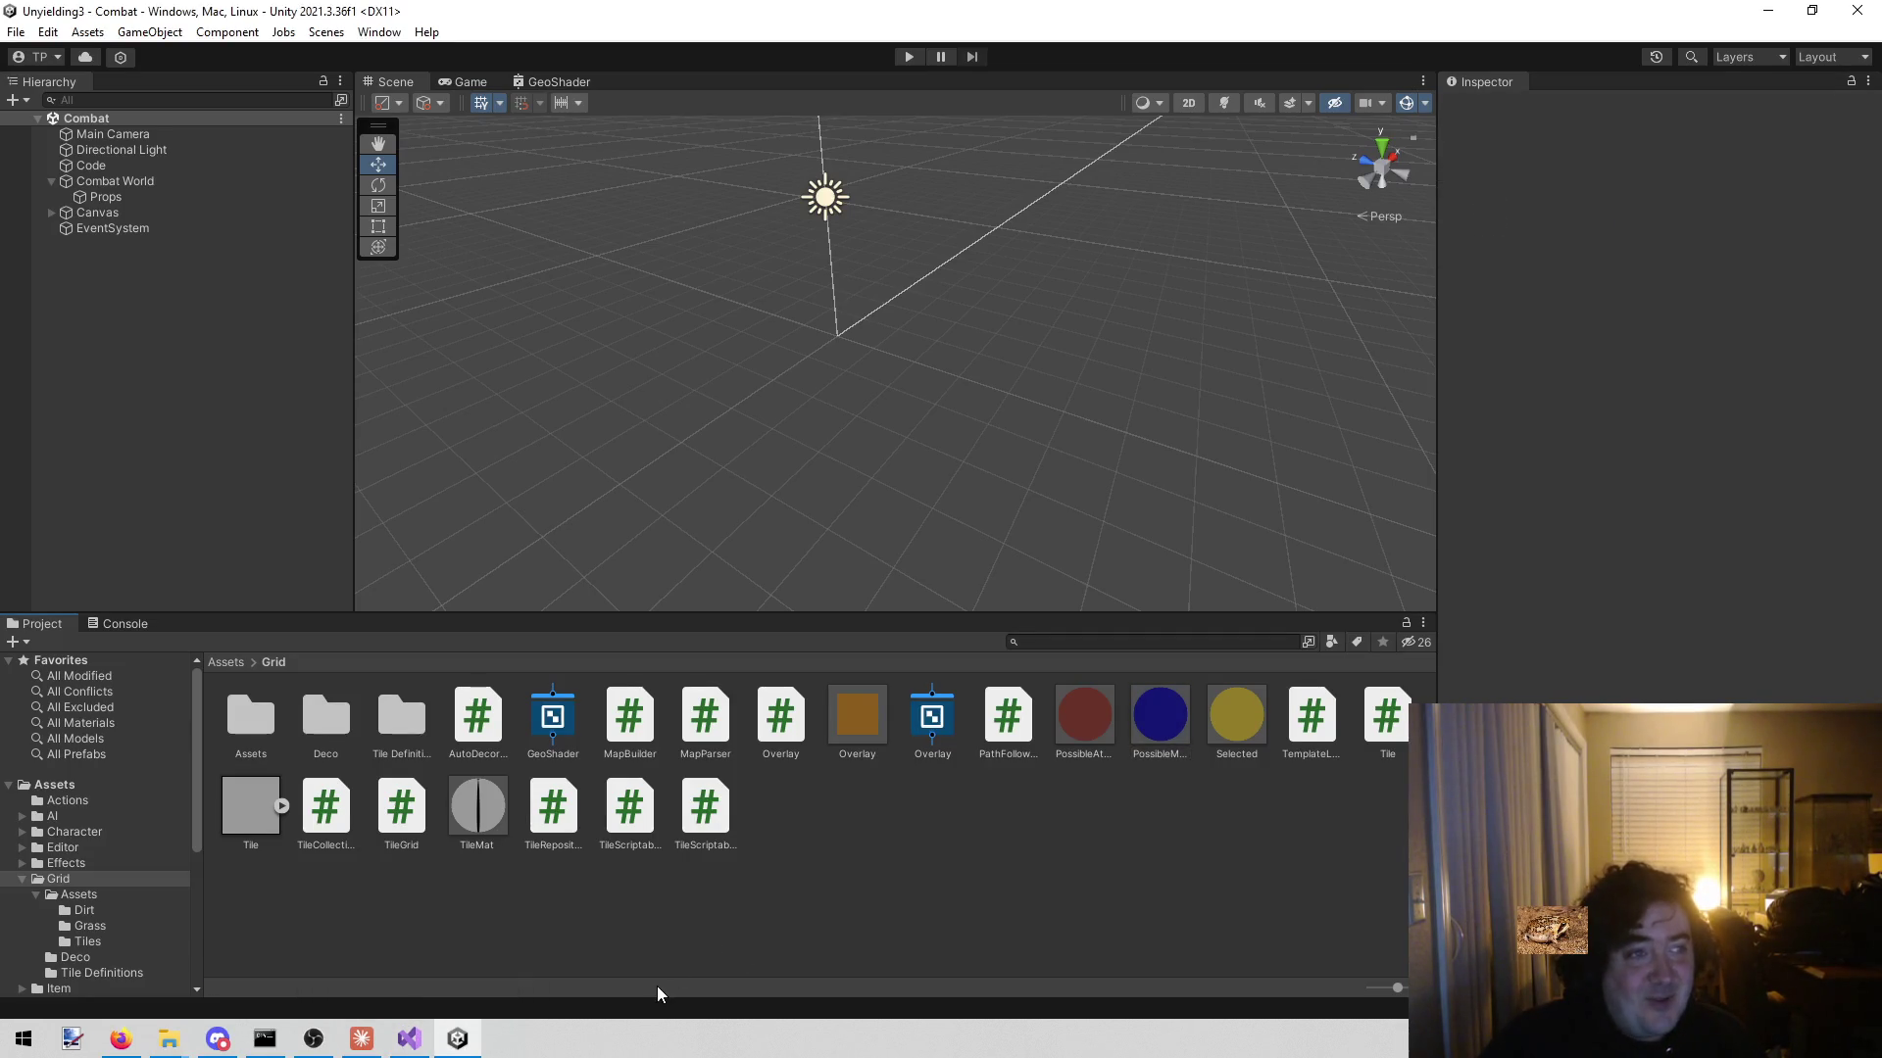
- Look over MapBuilder.cs's sub-decoration code and close the in-document search for 2
left_click(412, 1038)
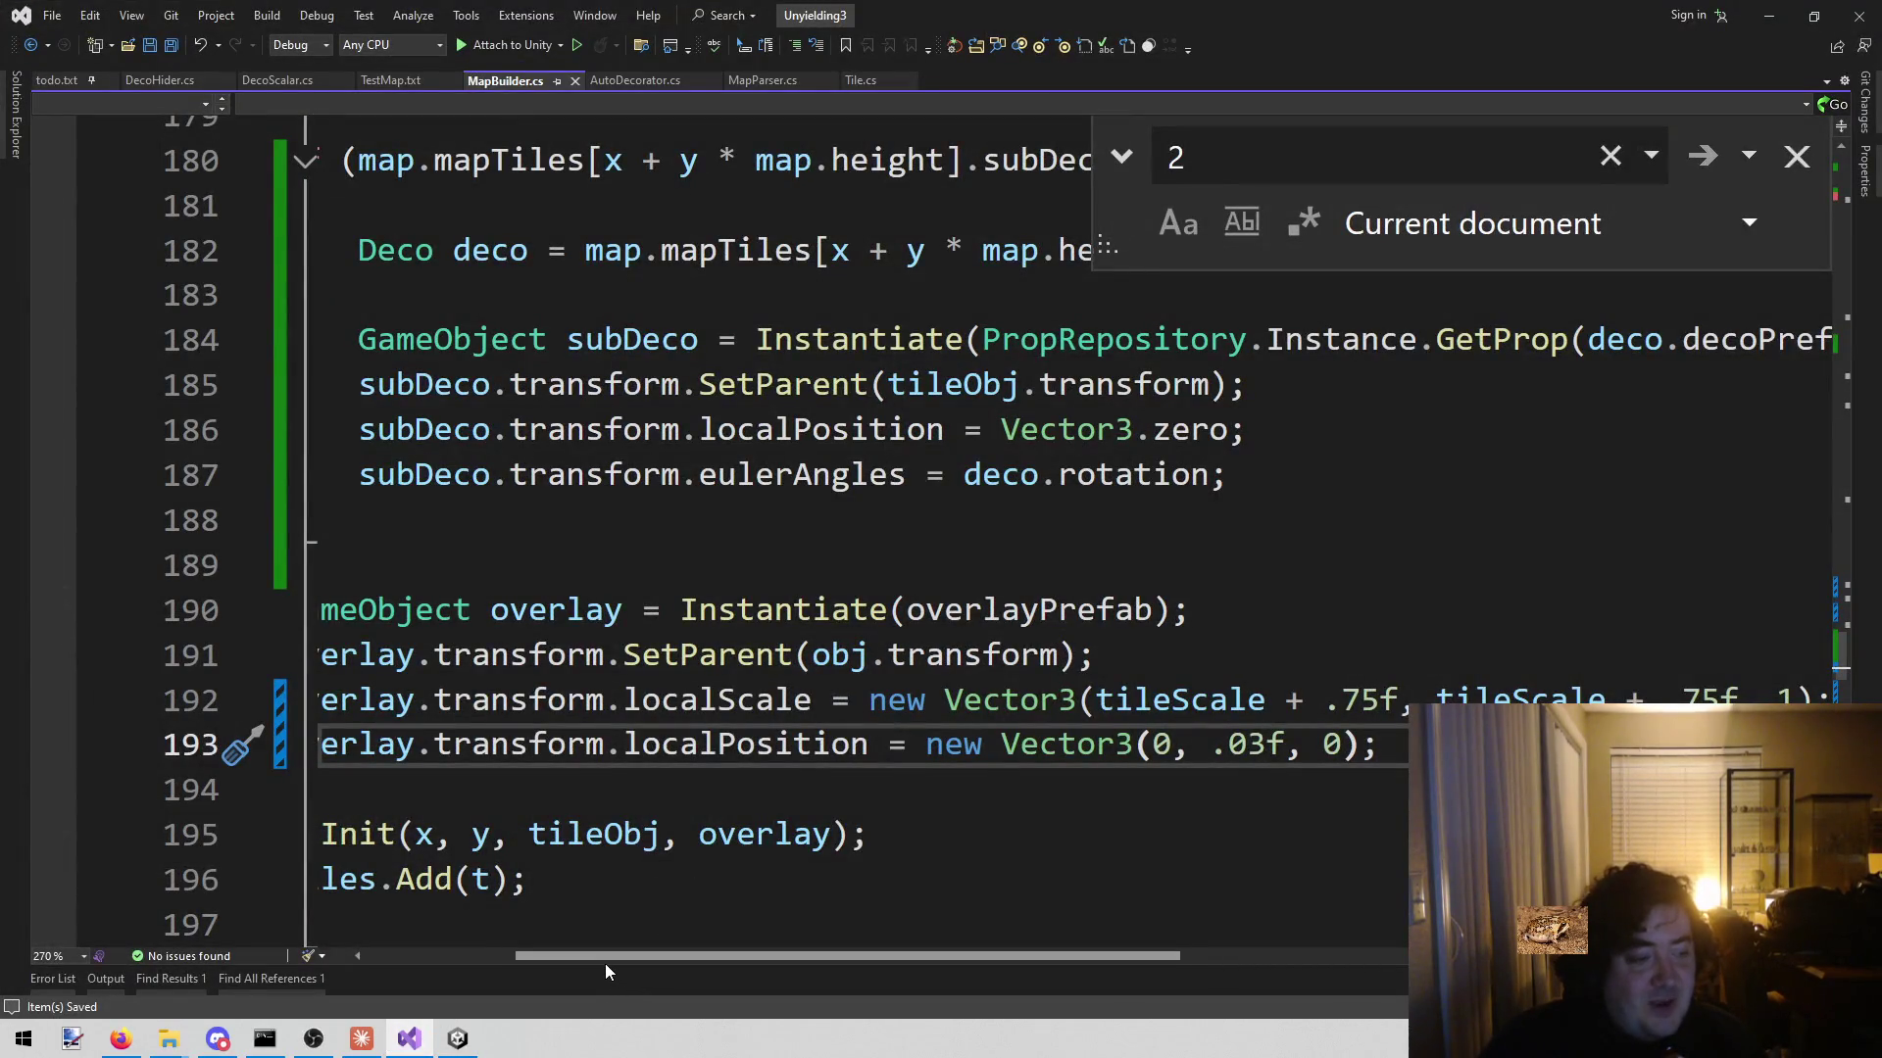
mouse_move(612, 955)
left_mouse_down()
mouse_move(902, 928)
mouse_move(446, 769)
left_mouse_up()
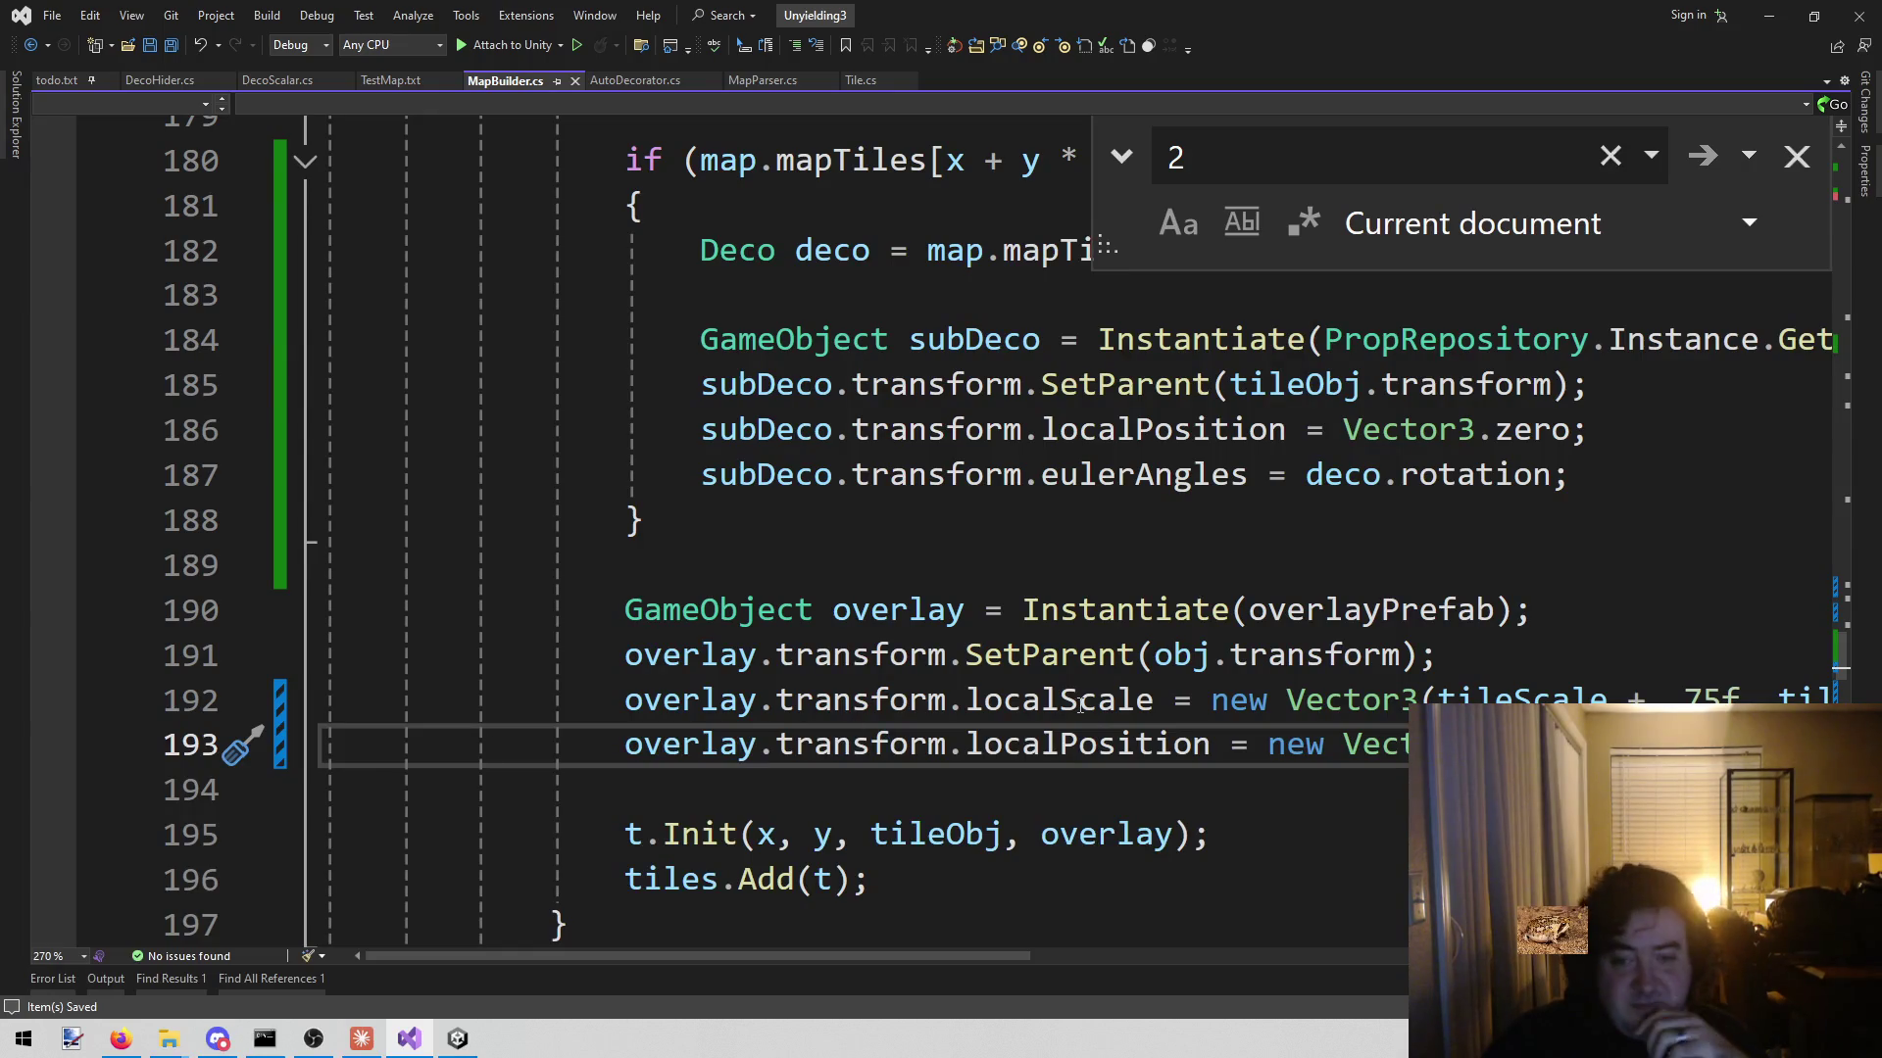
mouse_move(1100, 659)
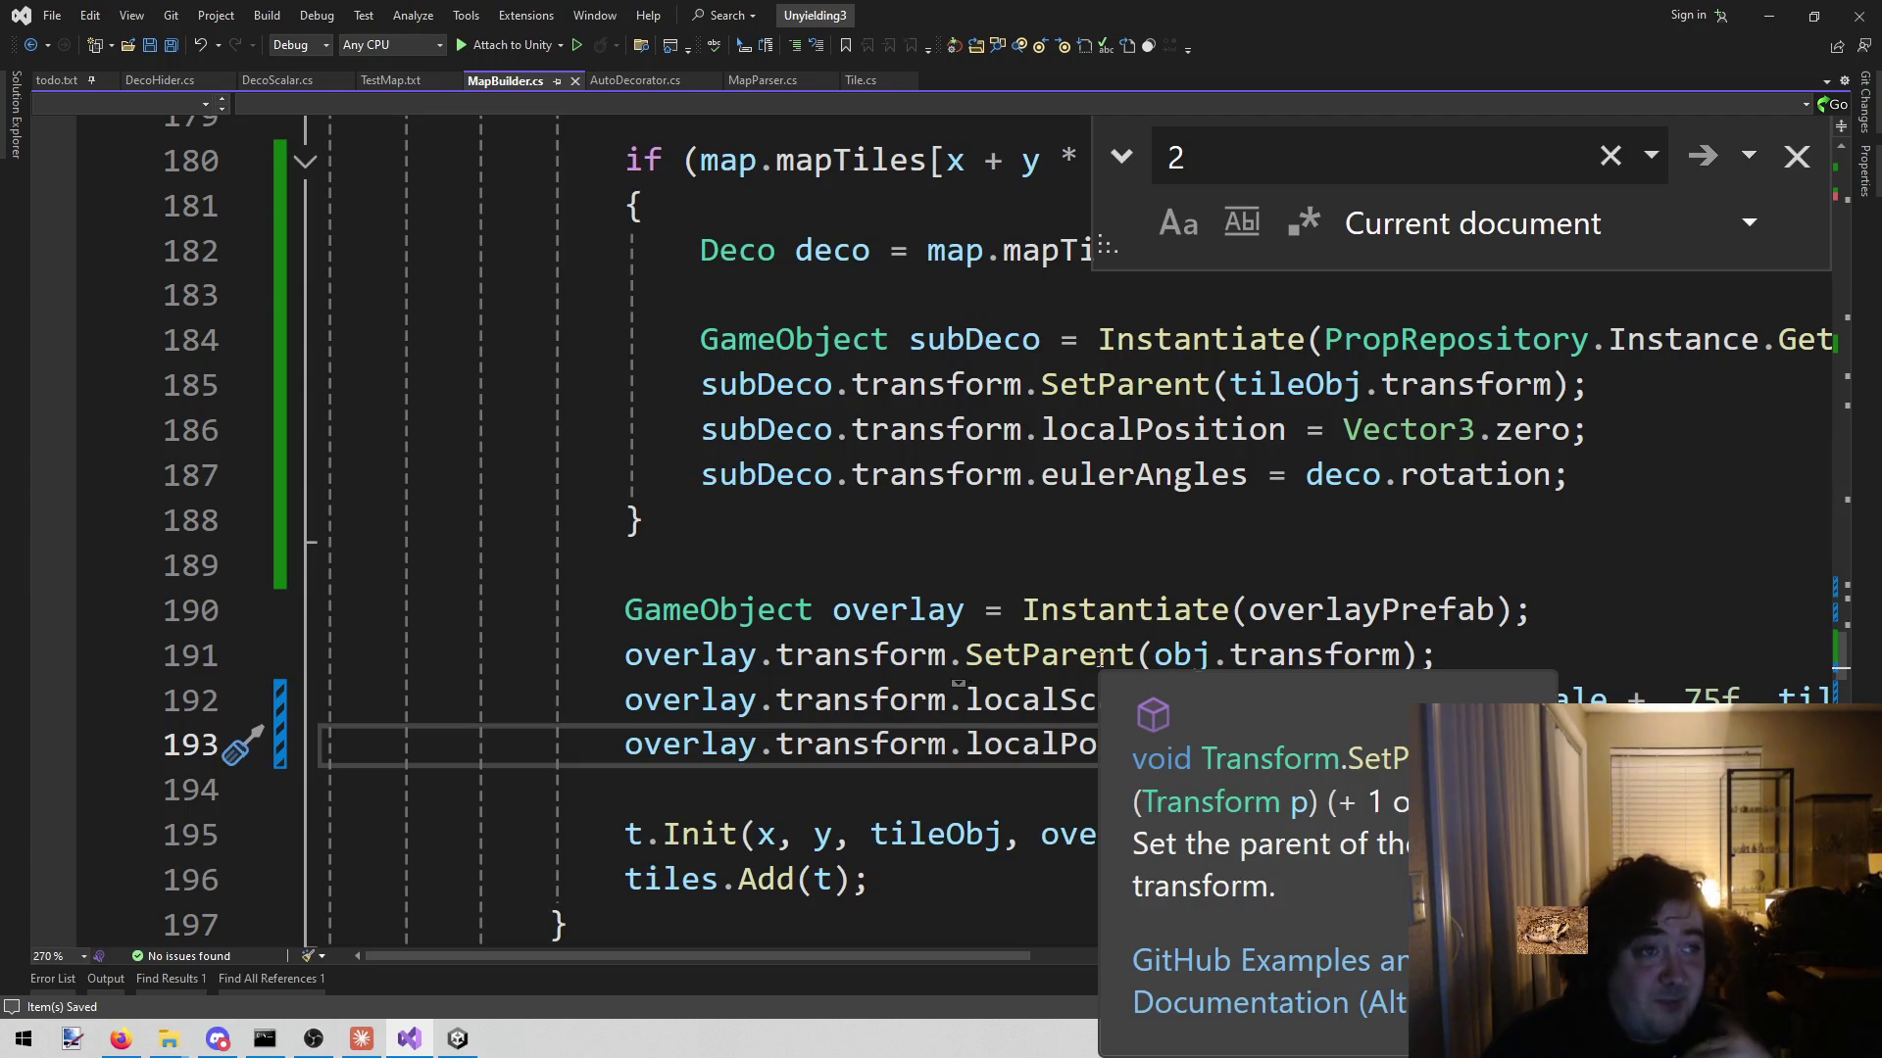
left_click(942, 554)
left_click(926, 476)
left_click(835, 534)
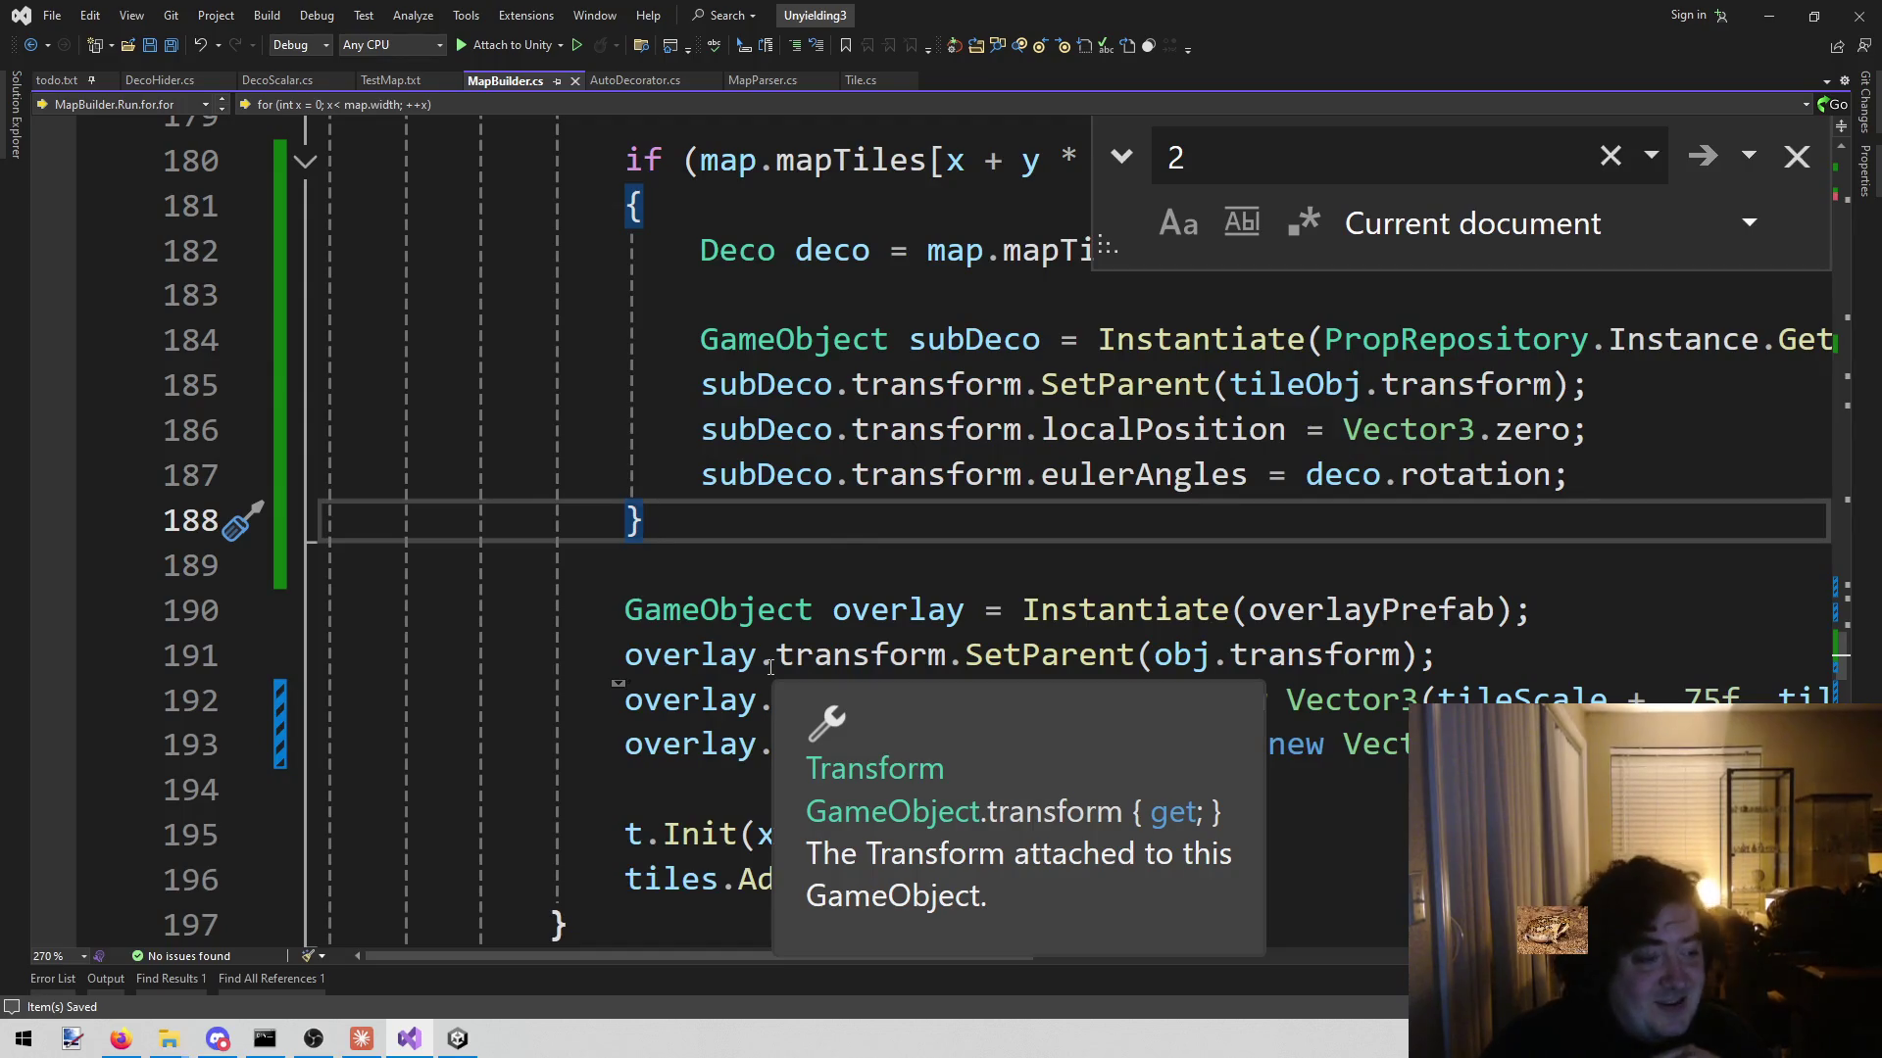
key("Escape")
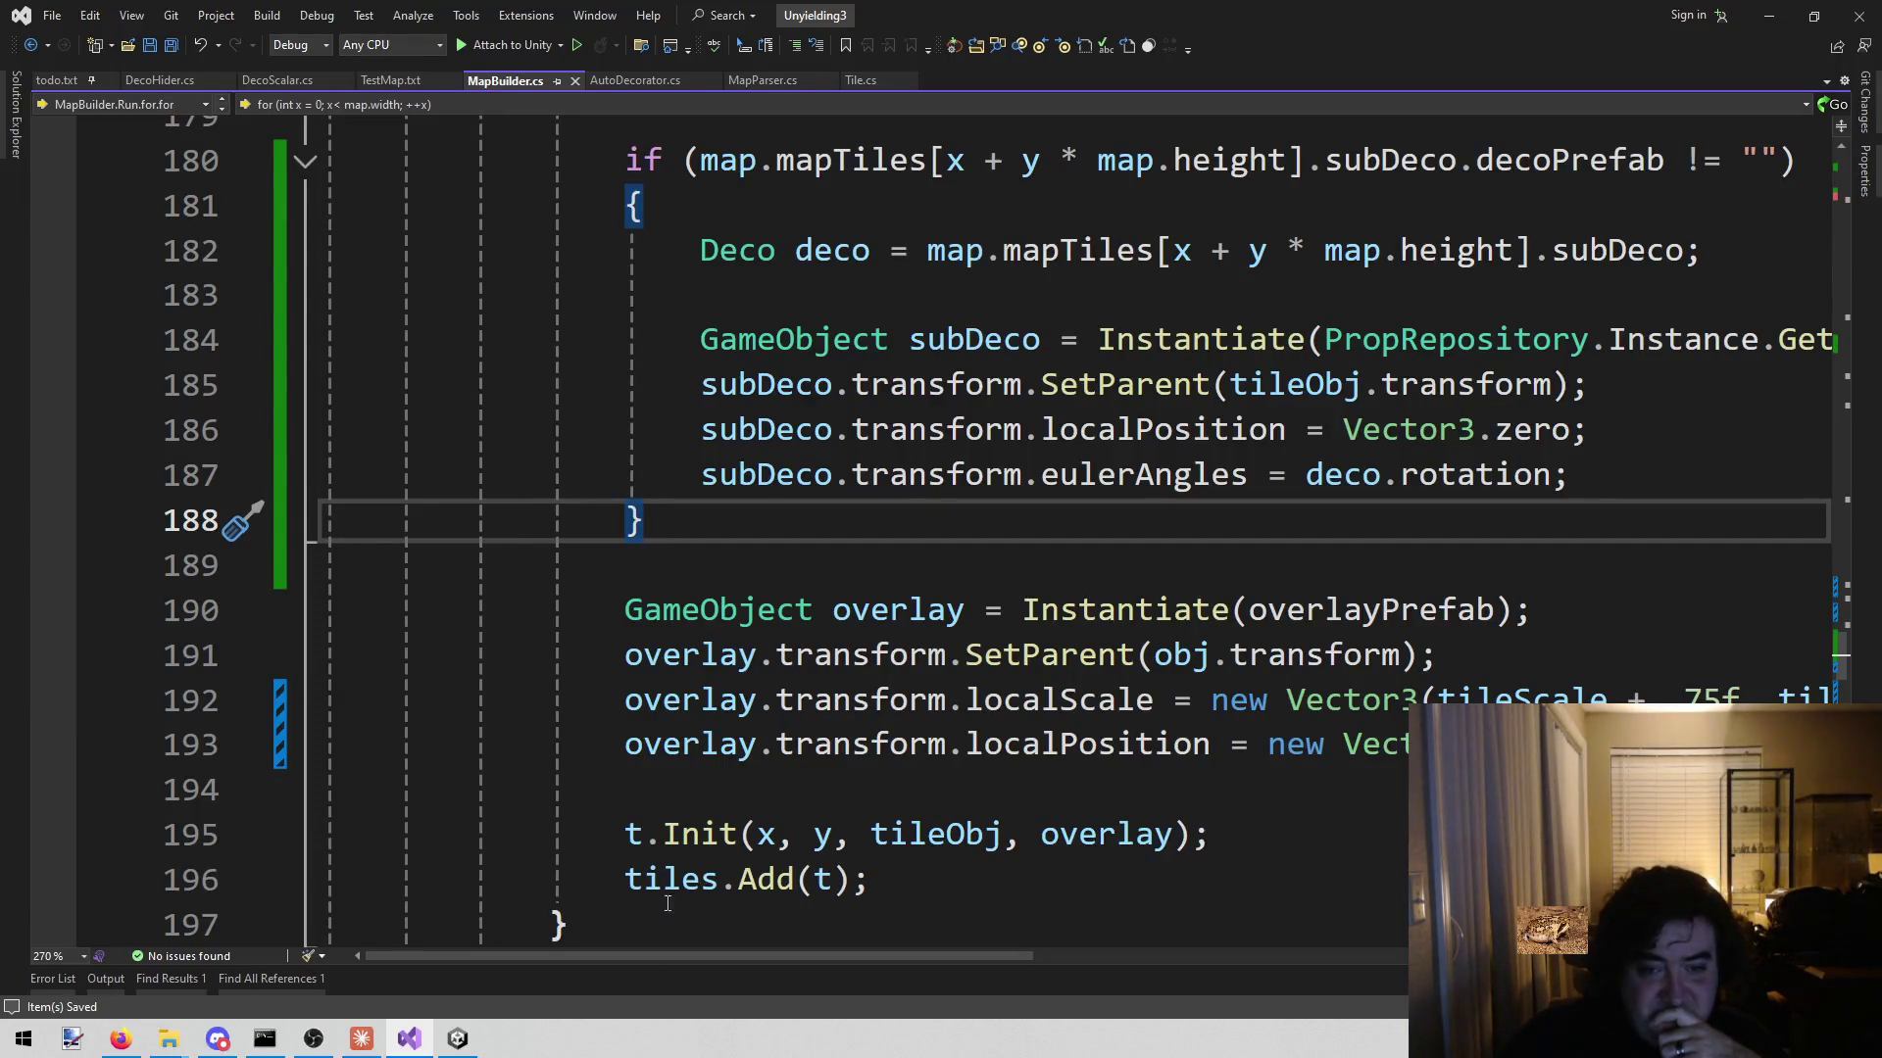
left_click(450, 1047)
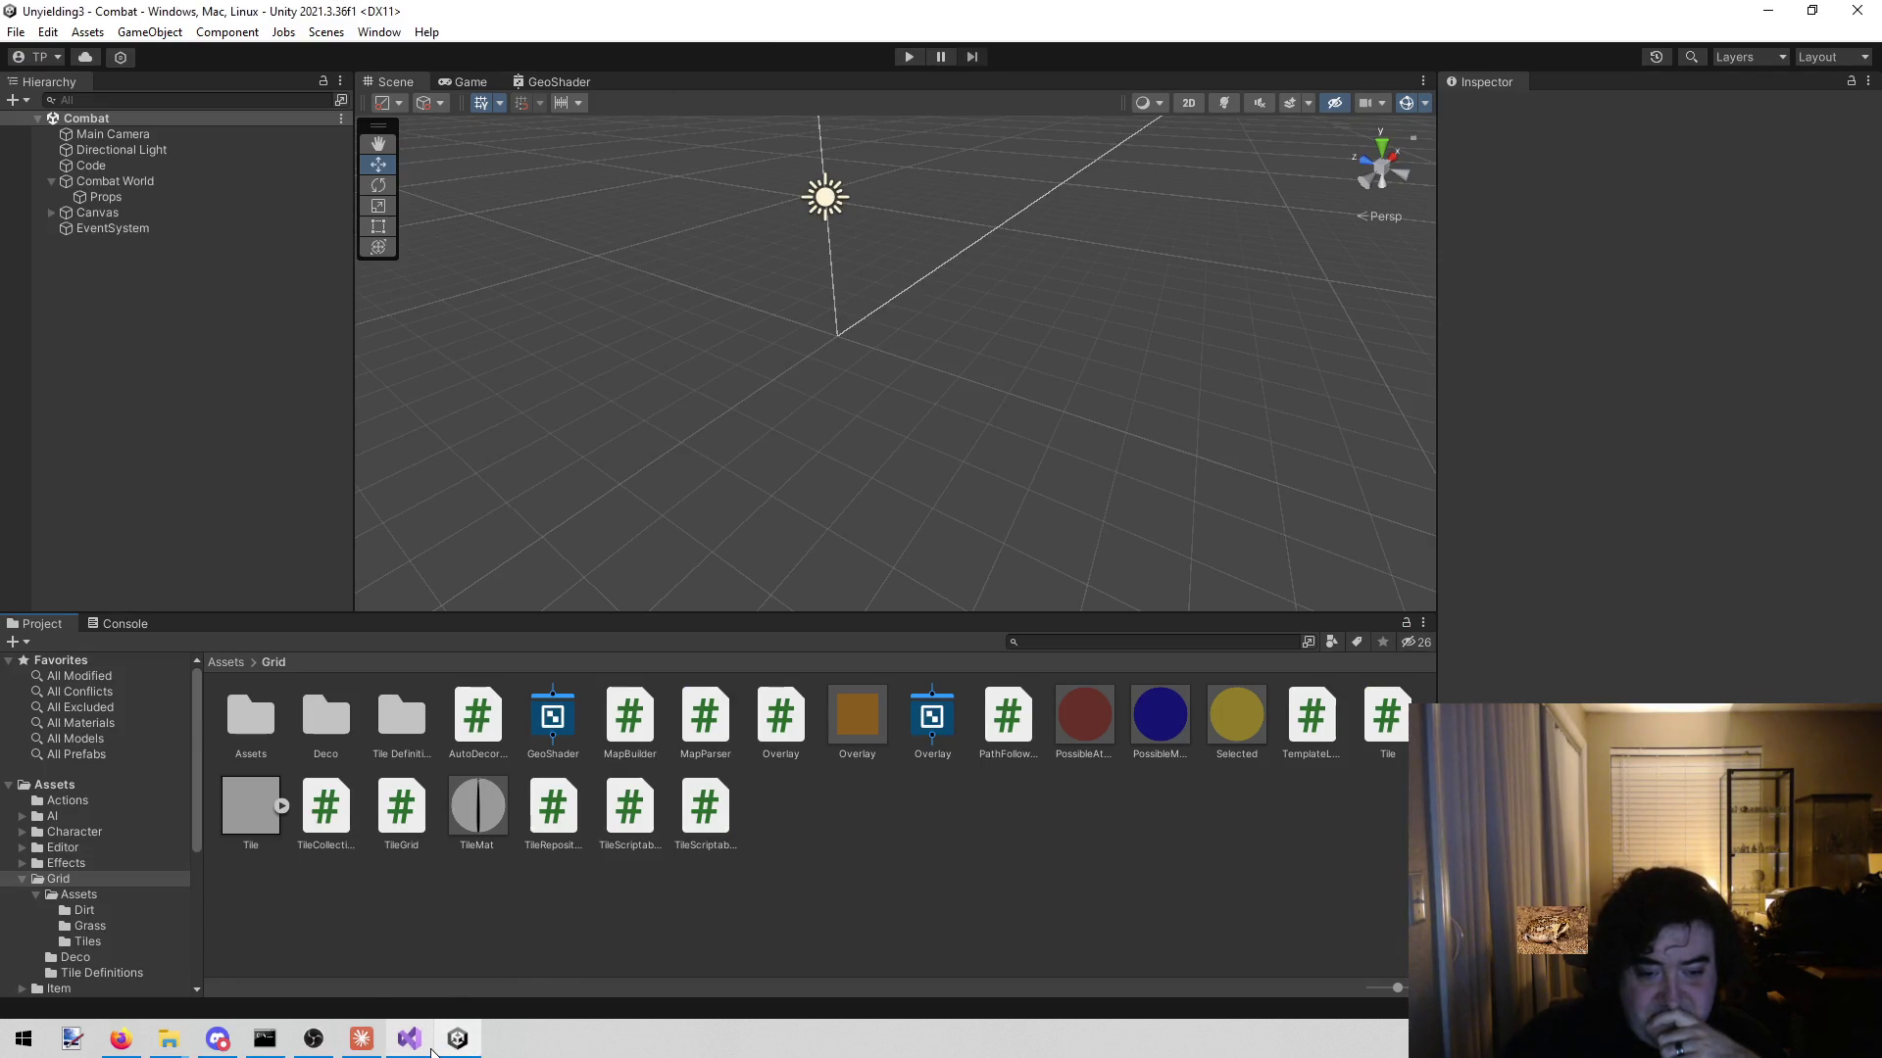
- Change the PossibleAttack material's Alpha from 0.5 to 0.75 and deselect it
mouse_move(450, 1047)
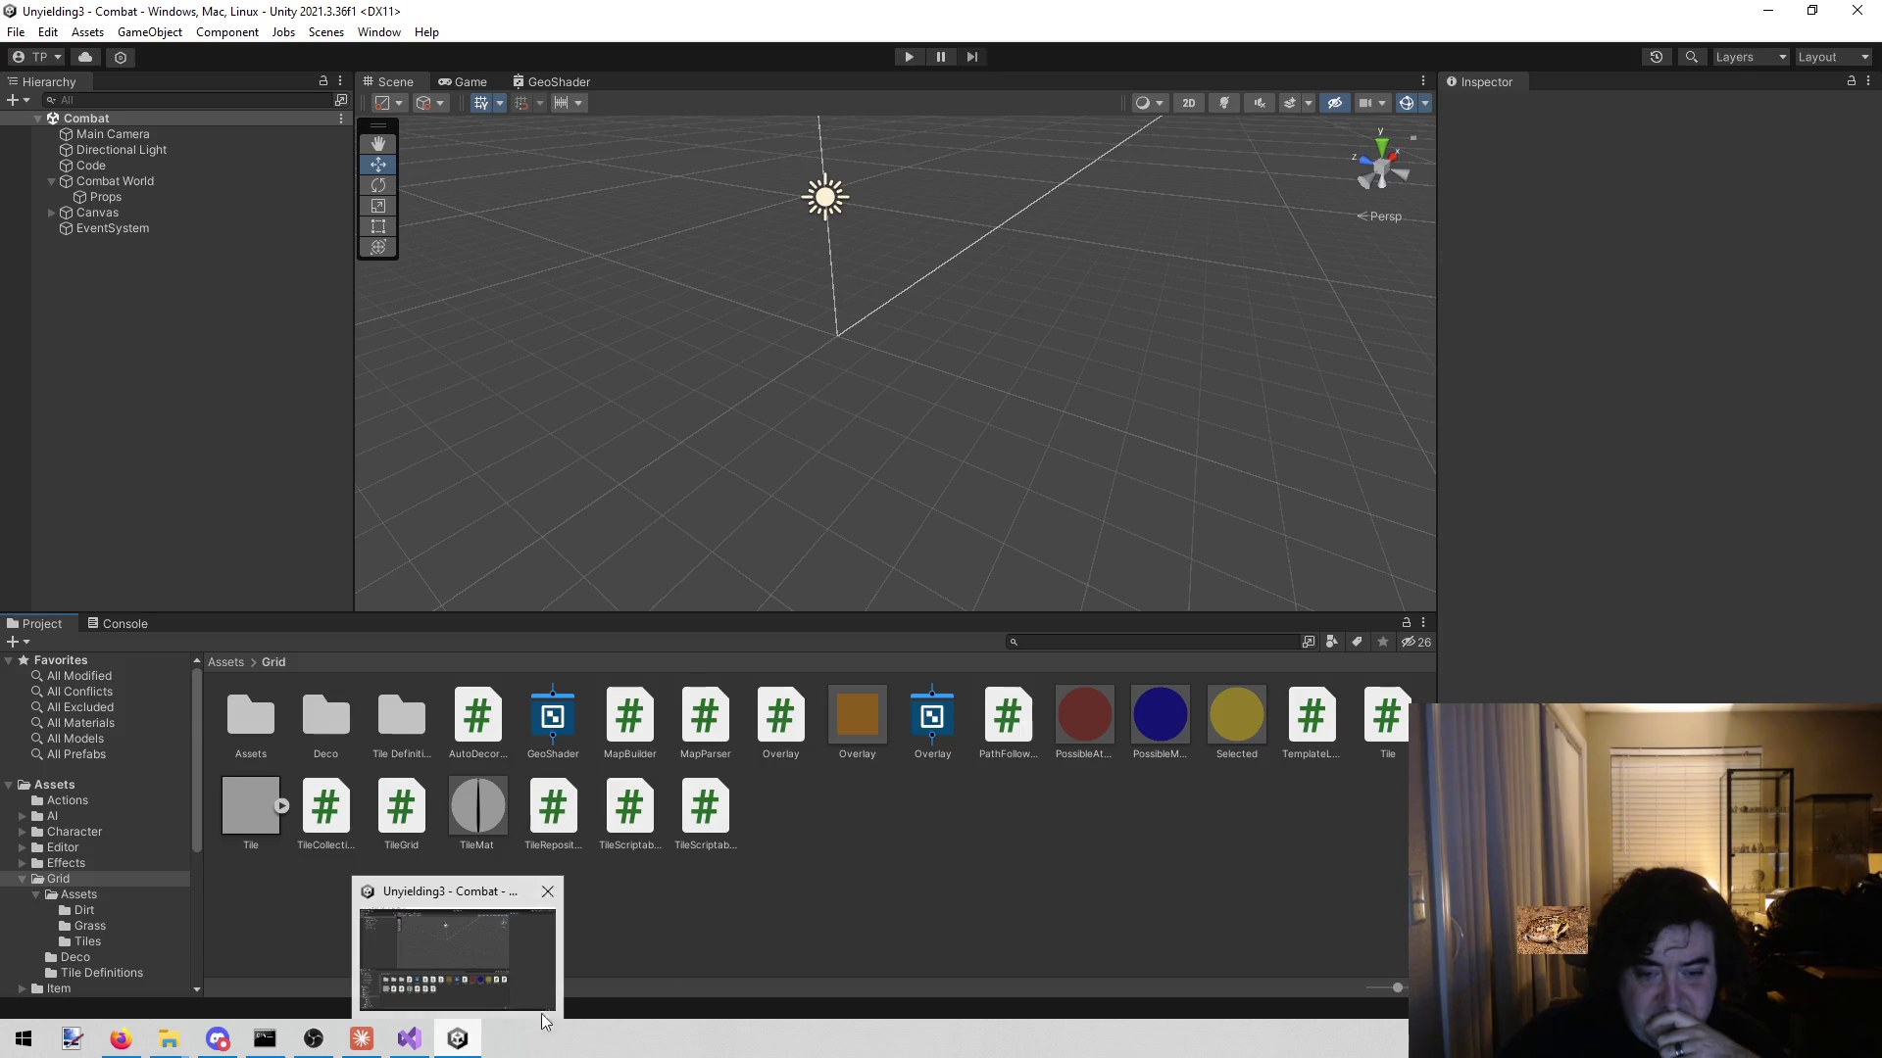
left_click(1083, 726)
left_click(1663, 212)
type("45")
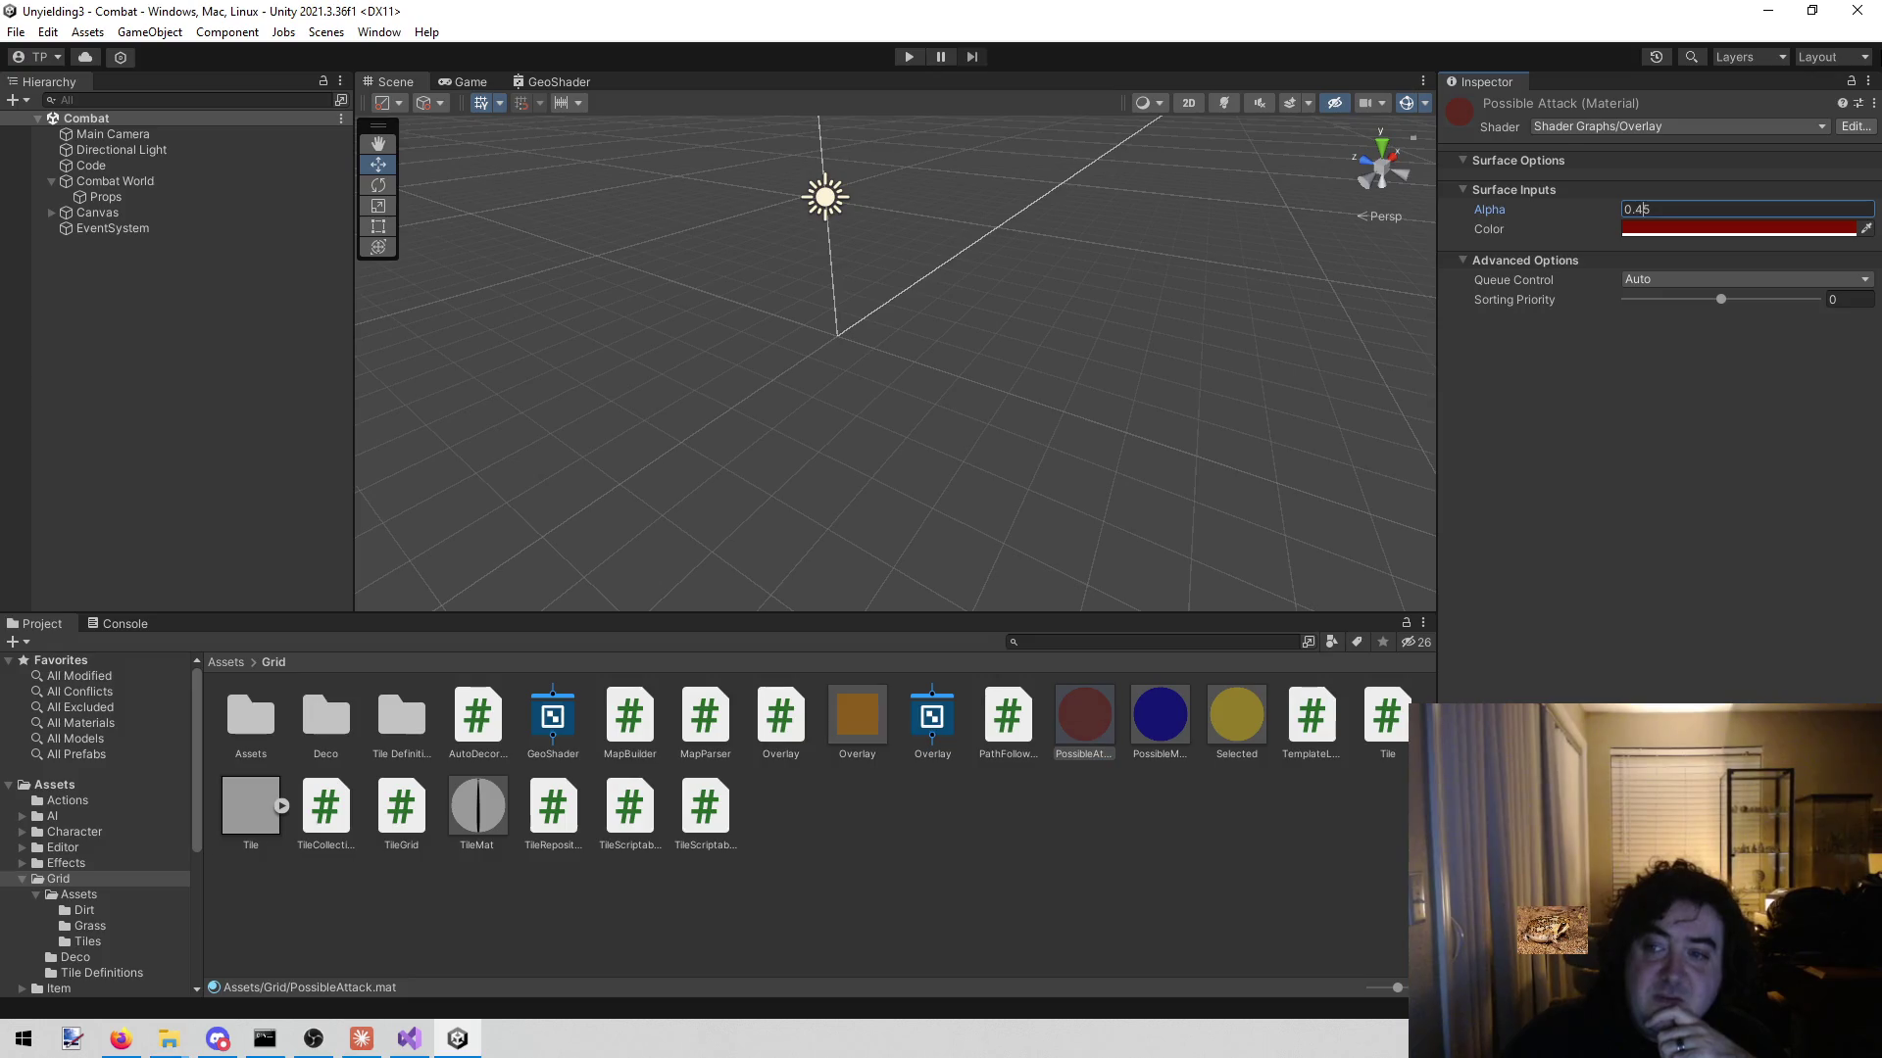
key("BackSpace")
type("7")
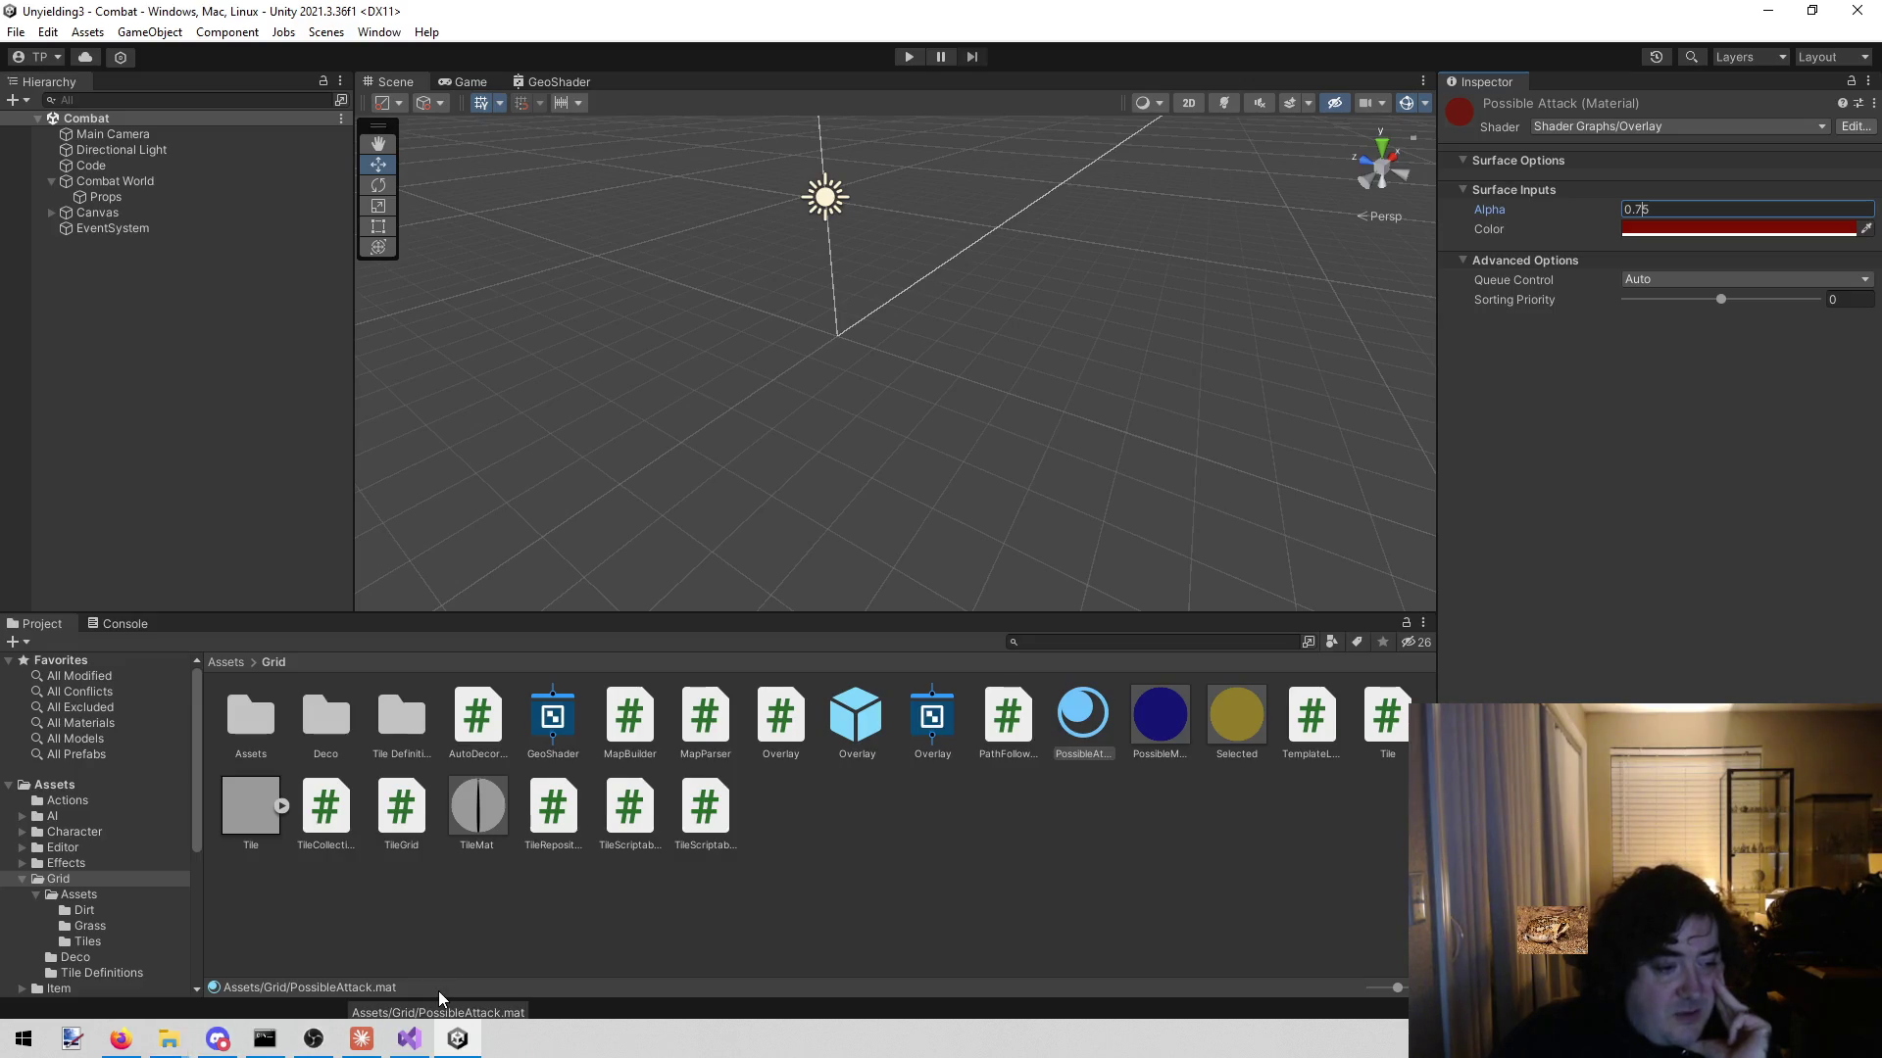
left_click(807, 899)
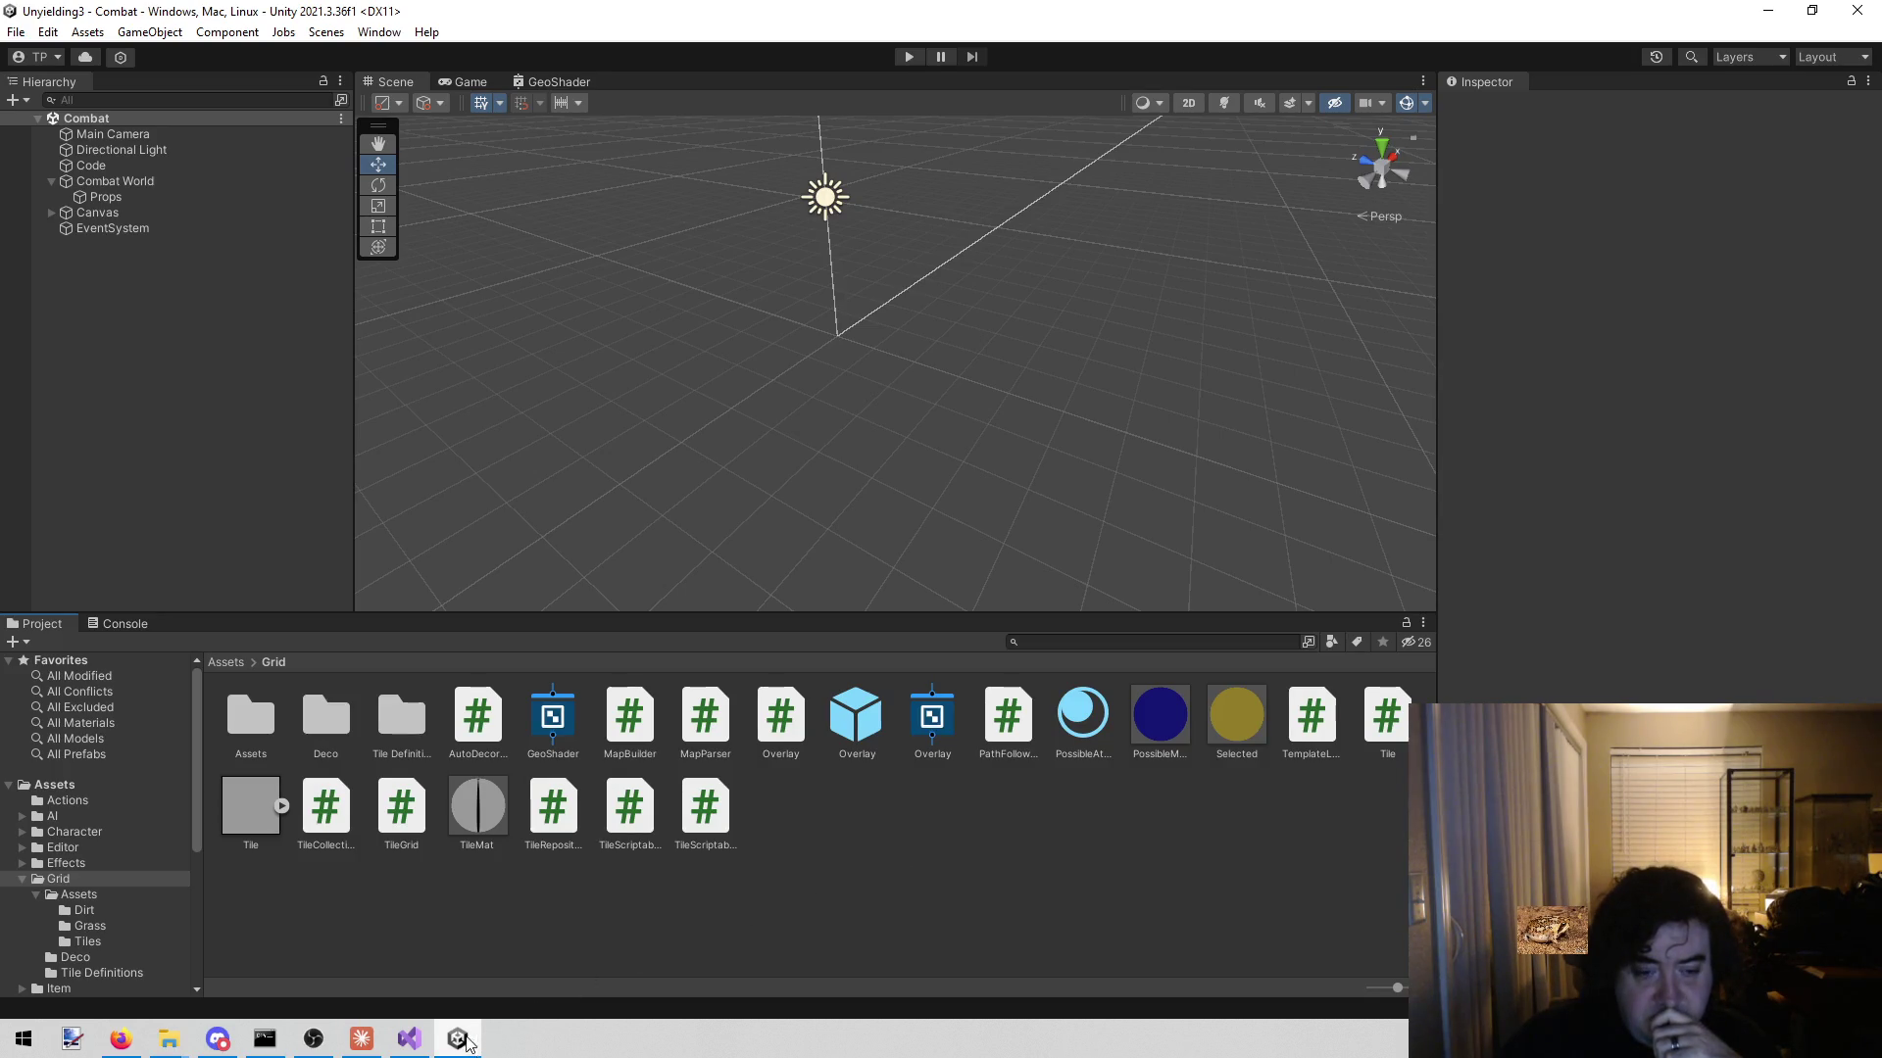
left_click(427, 1041)
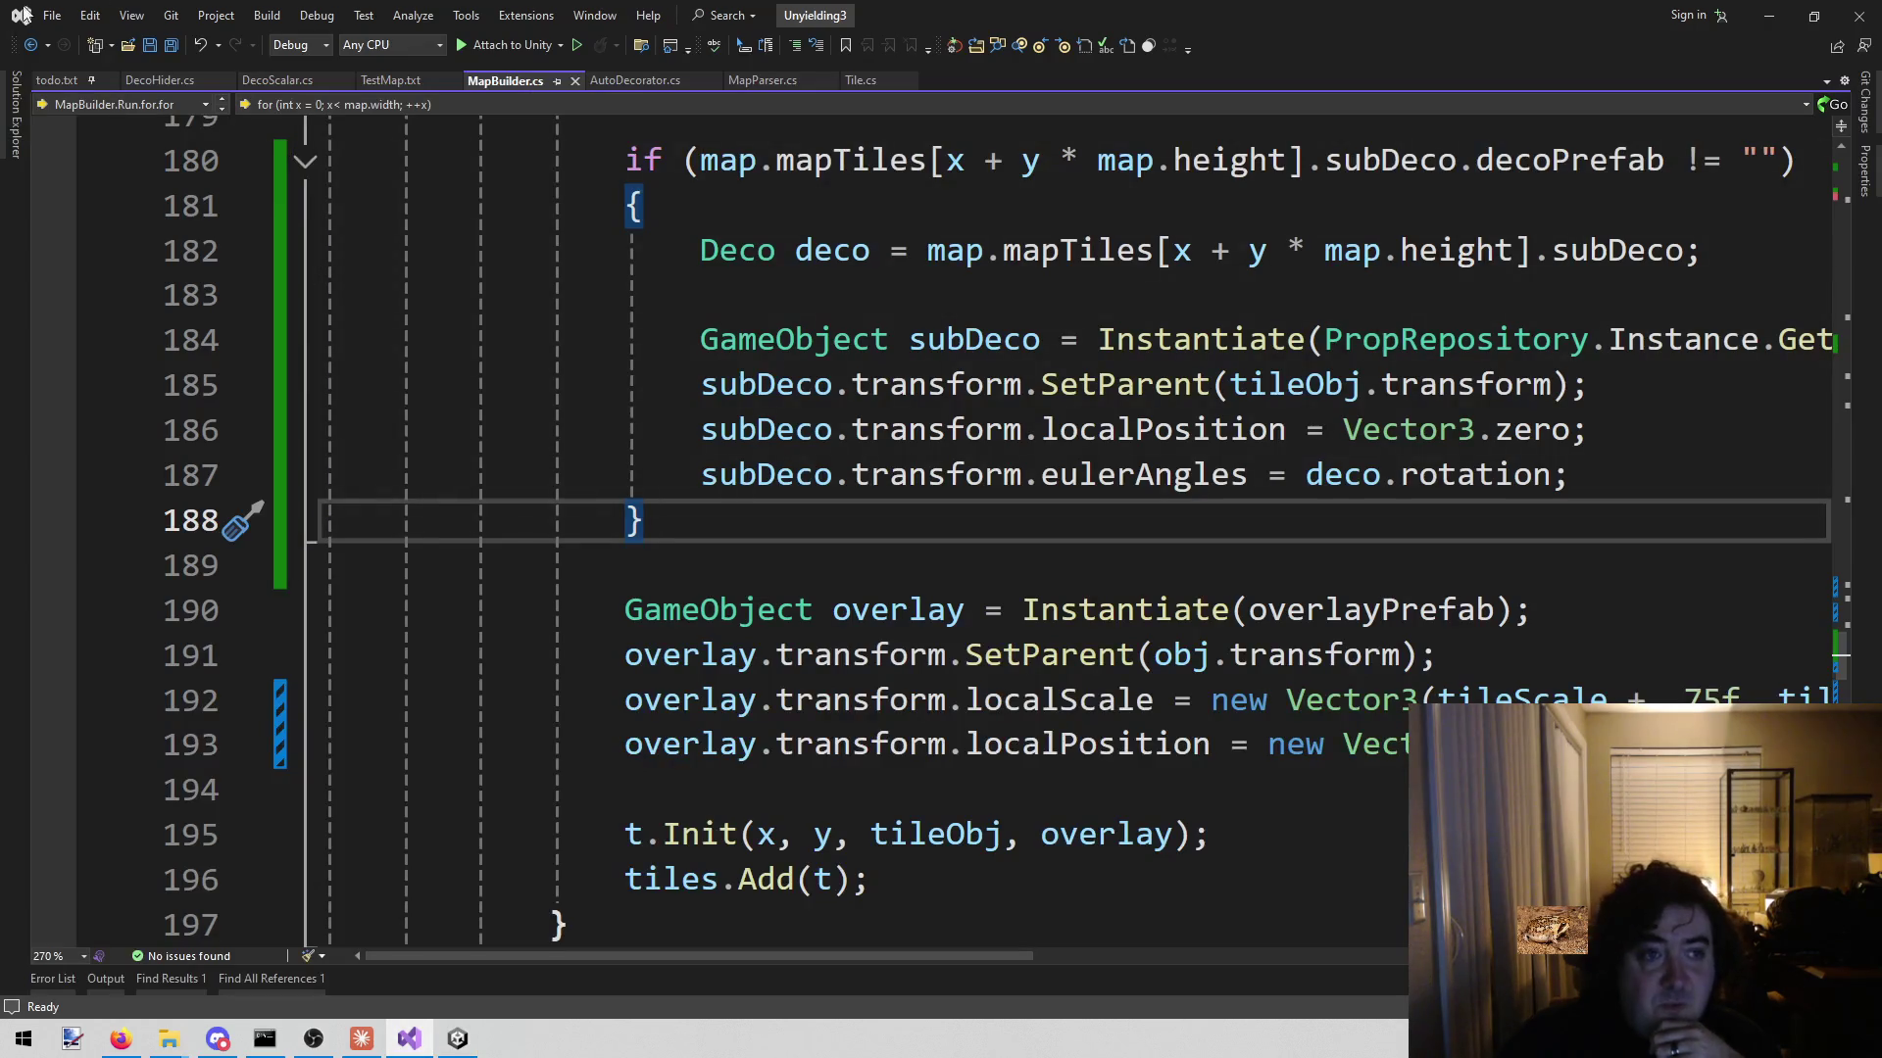
- Delete the Deco notes on lines 102–105 of todo.txt
left_click(56, 82)
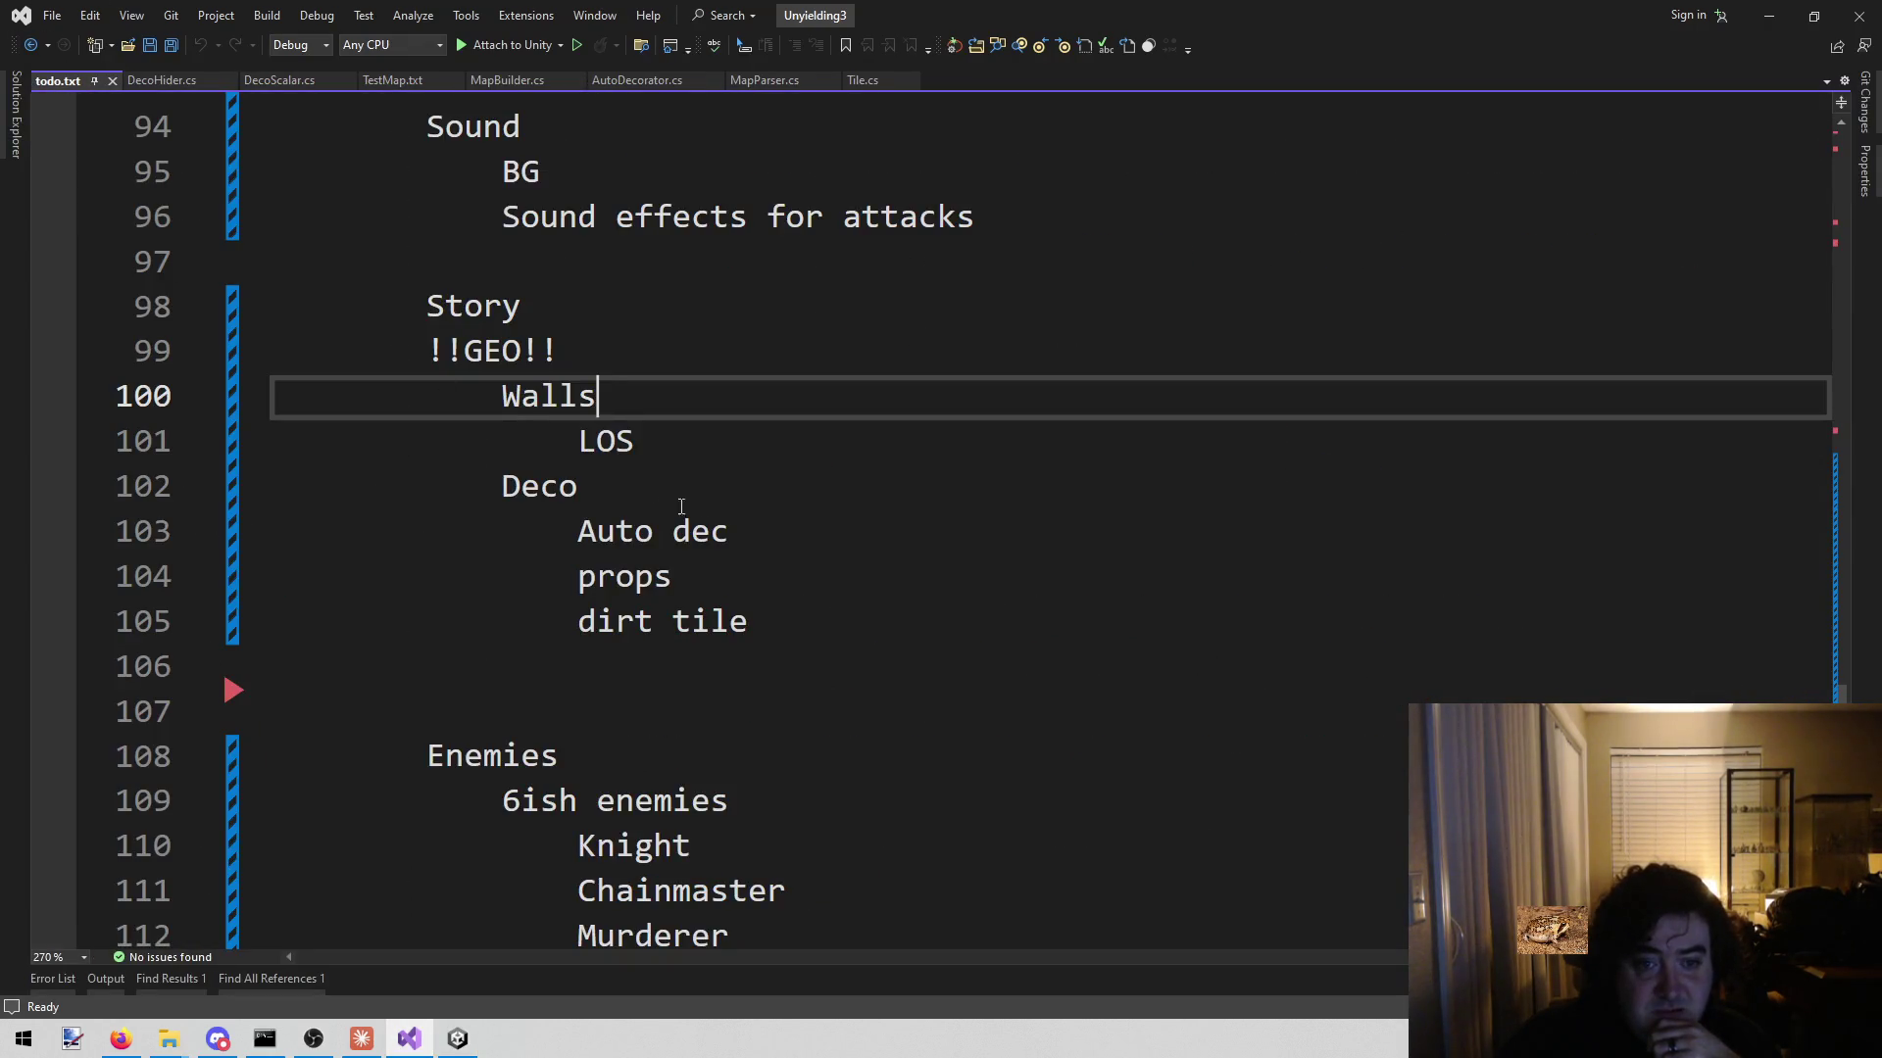
mouse_move(796, 632)
left_mouse_down()
mouse_move(651, 578)
mouse_move(500, 486)
mouse_move(267, 441)
mouse_move(168, 507)
left_mouse_up()
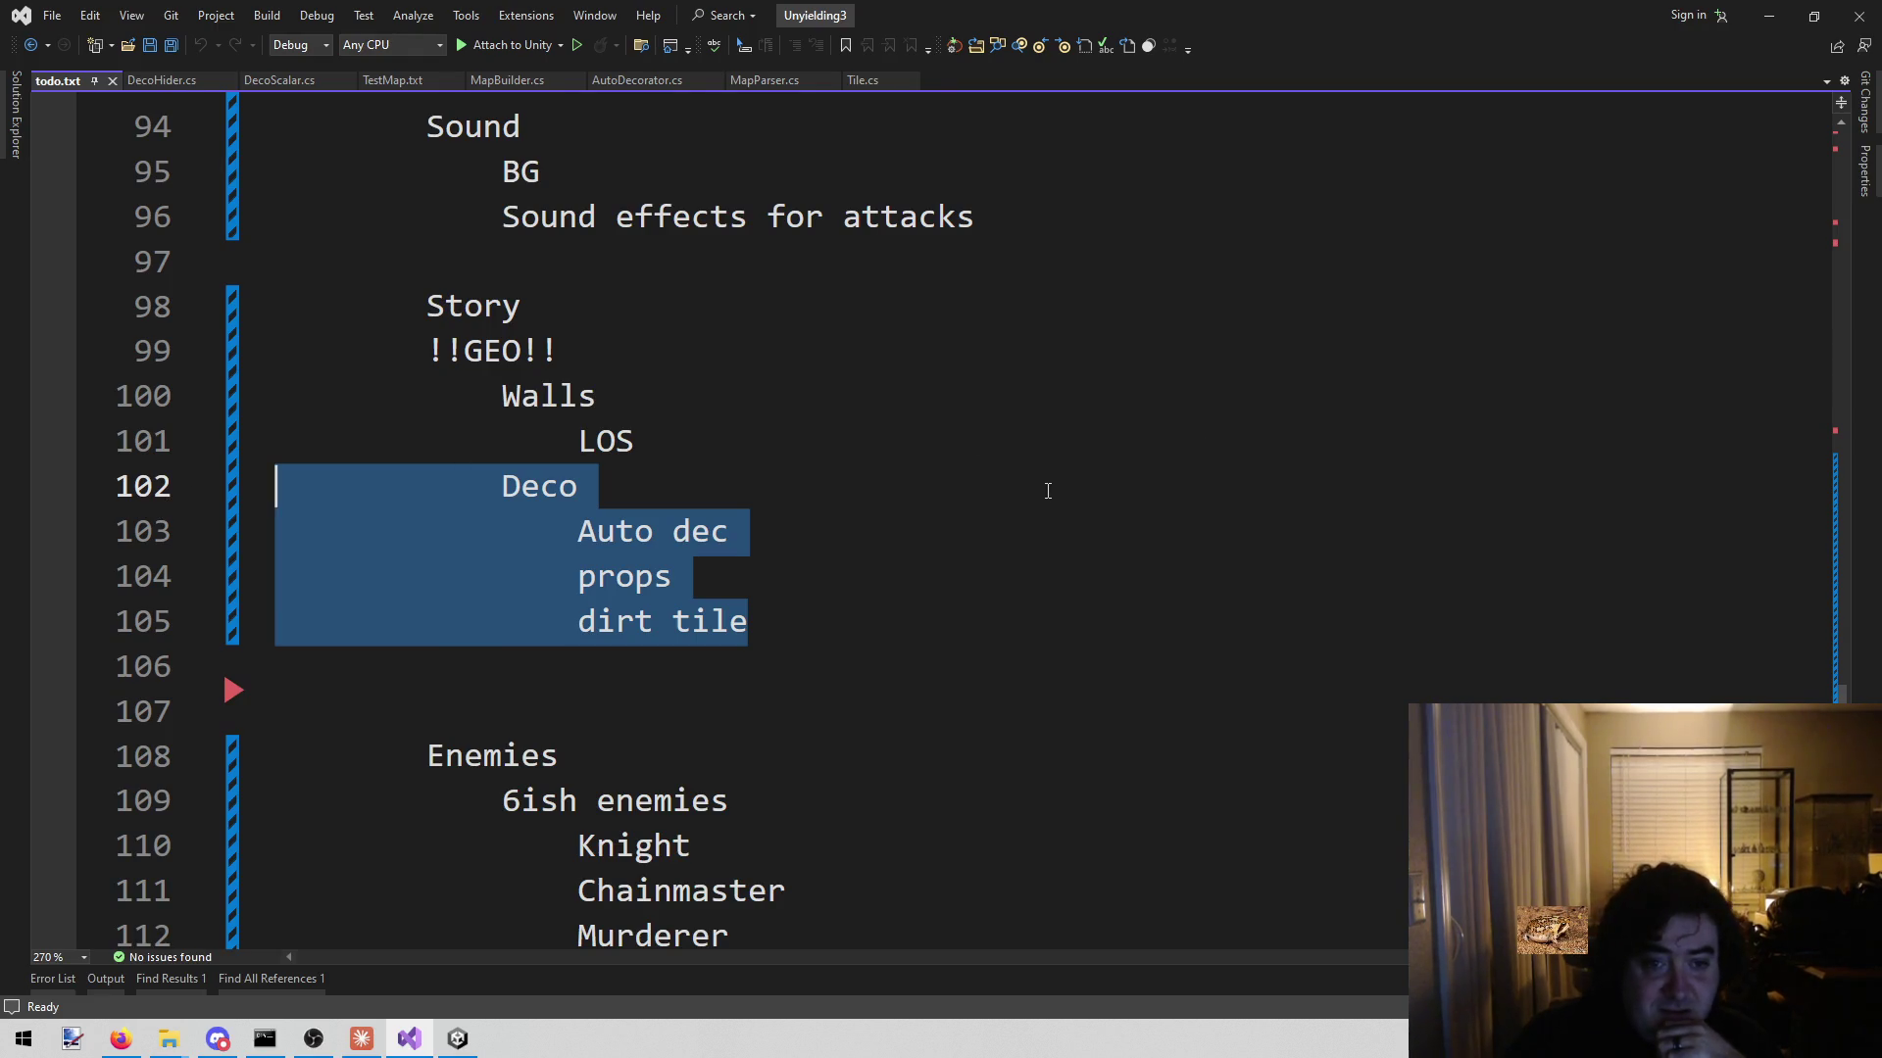
key("BackSpace")
key("BackSpace")
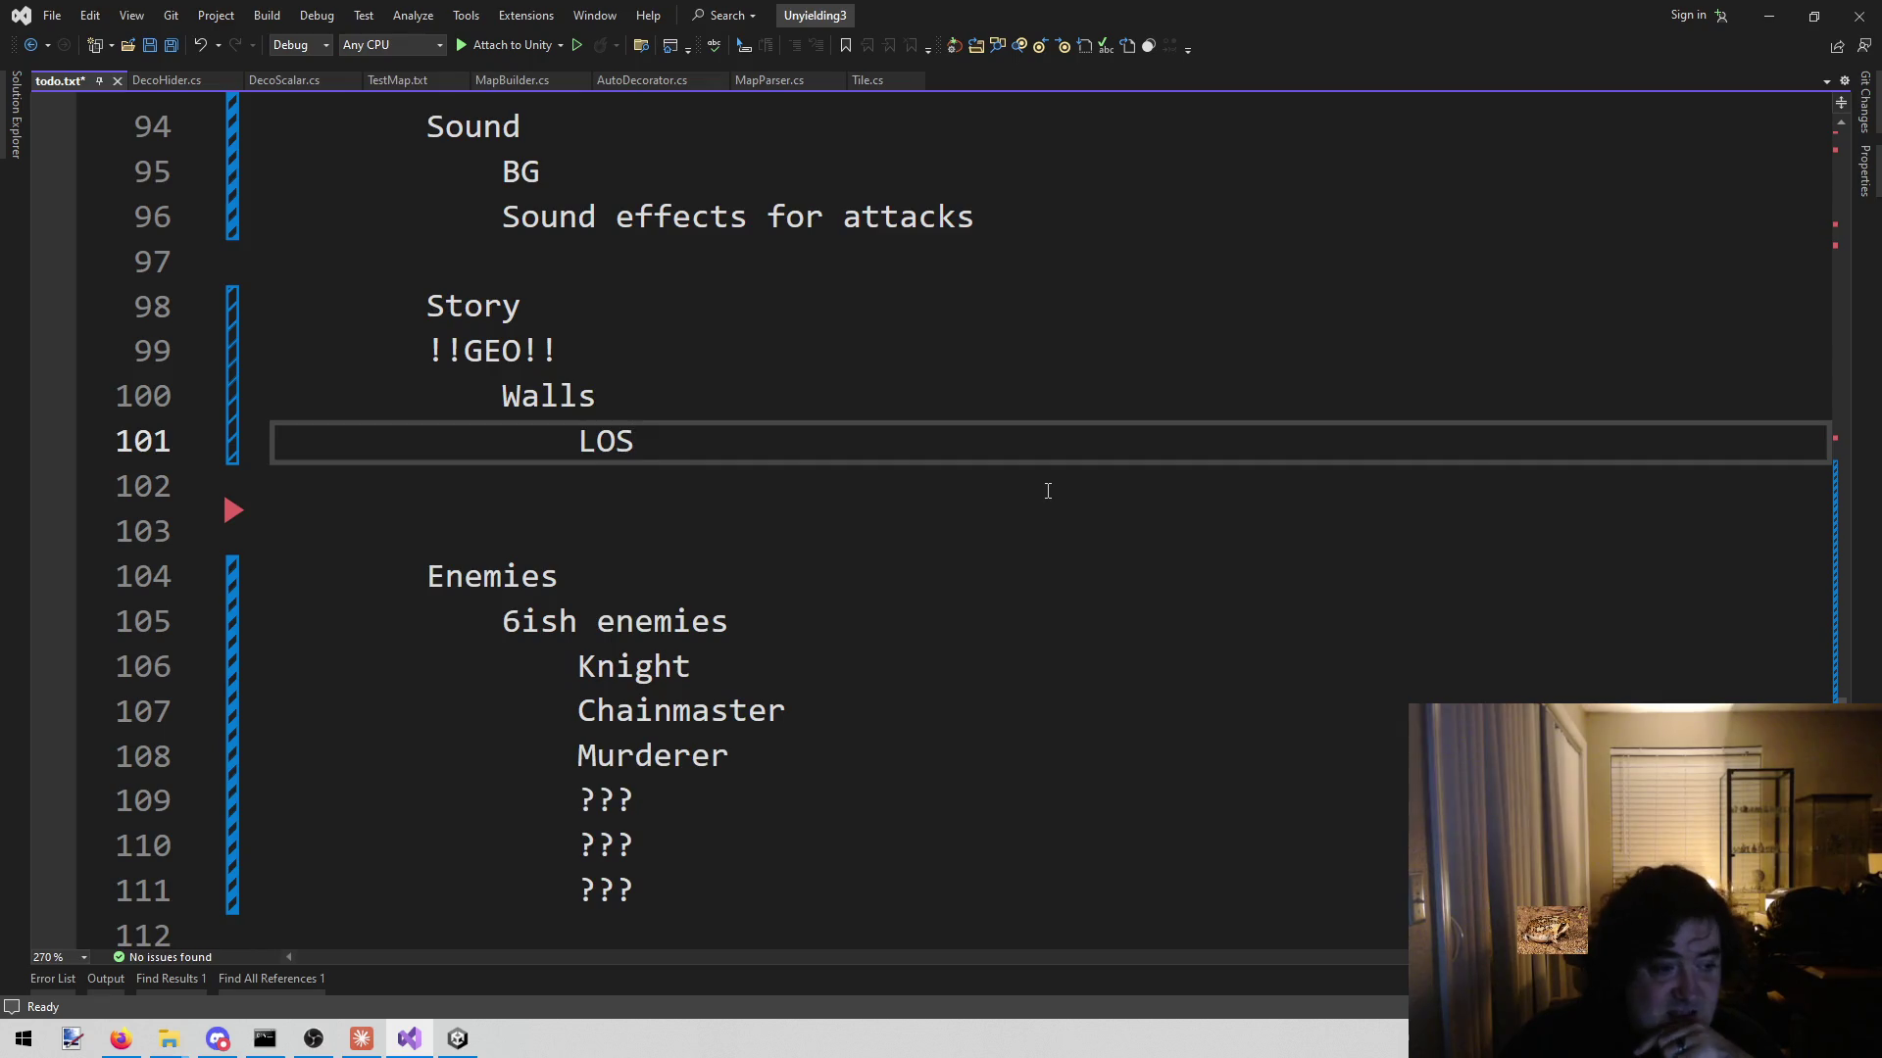
- Add an outdented note 'Hiding tiles when they hit' below the LOS line
left_click(616, 477)
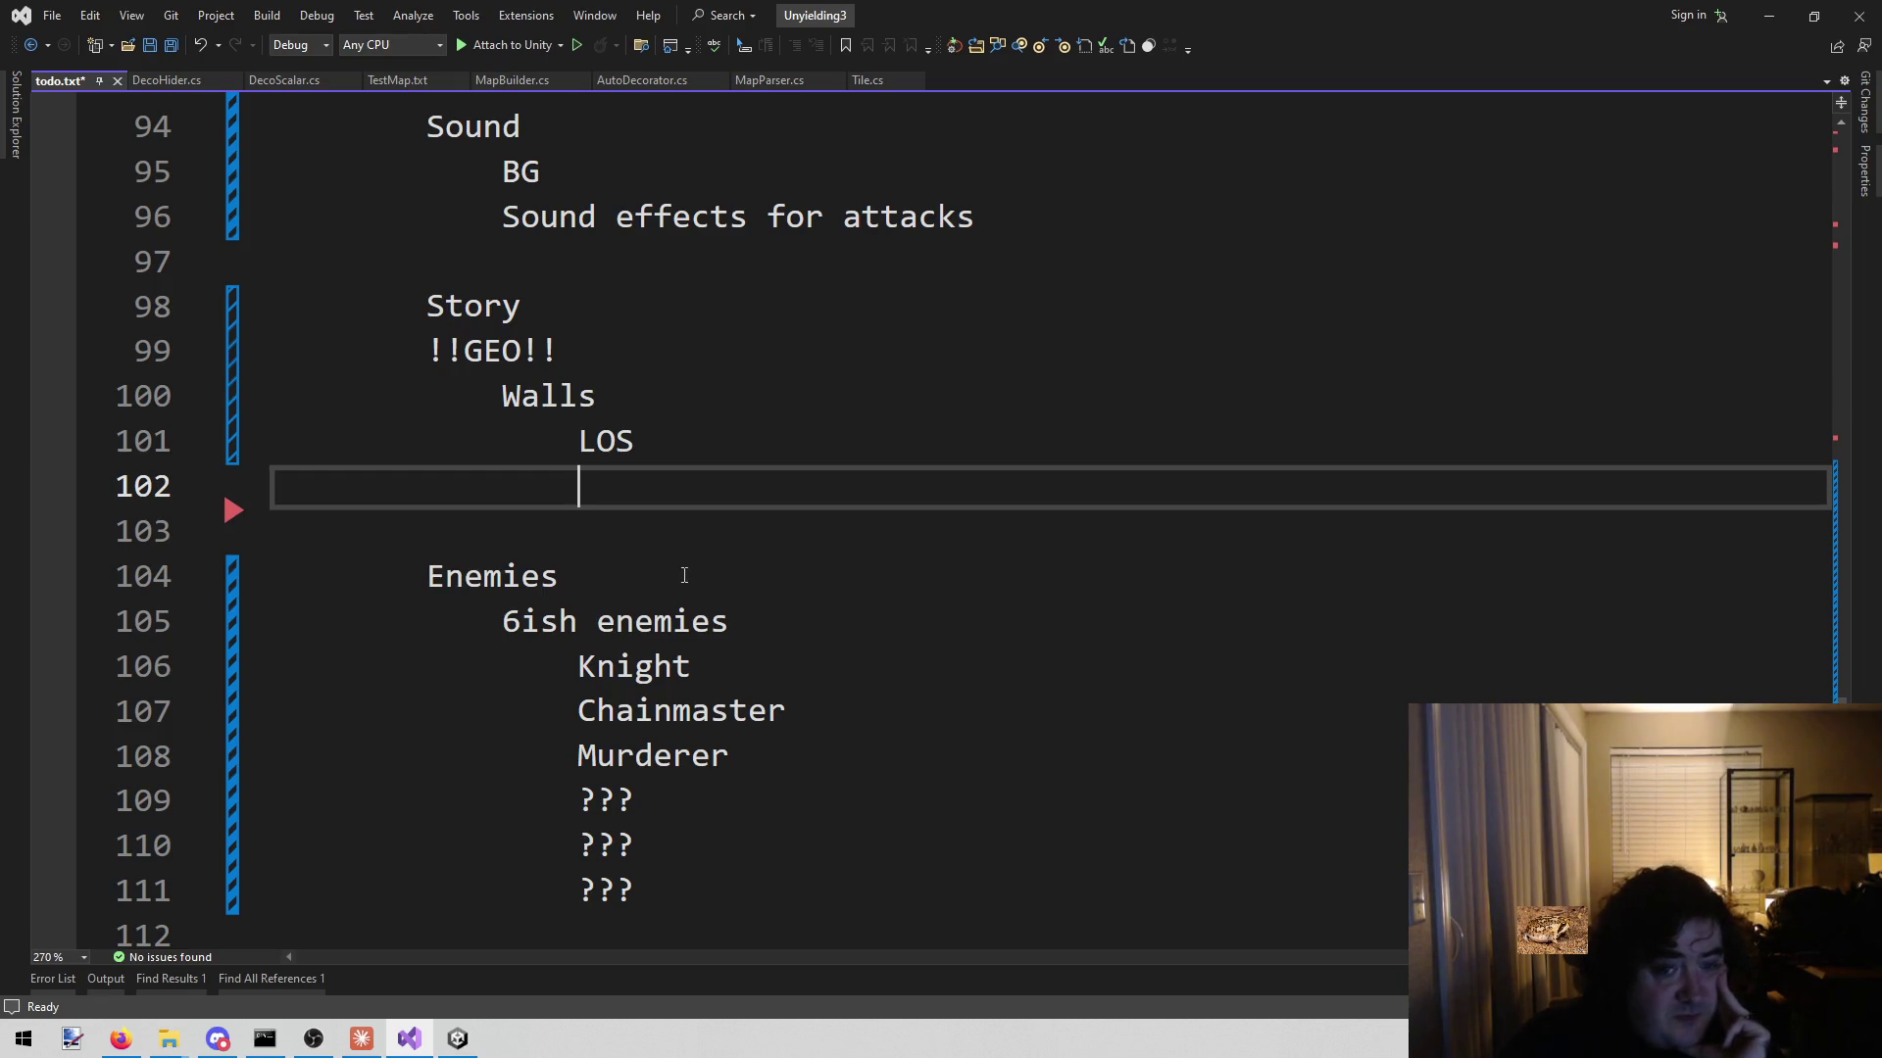
double_click(595, 487)
left_click(583, 490)
key("BackSpace")
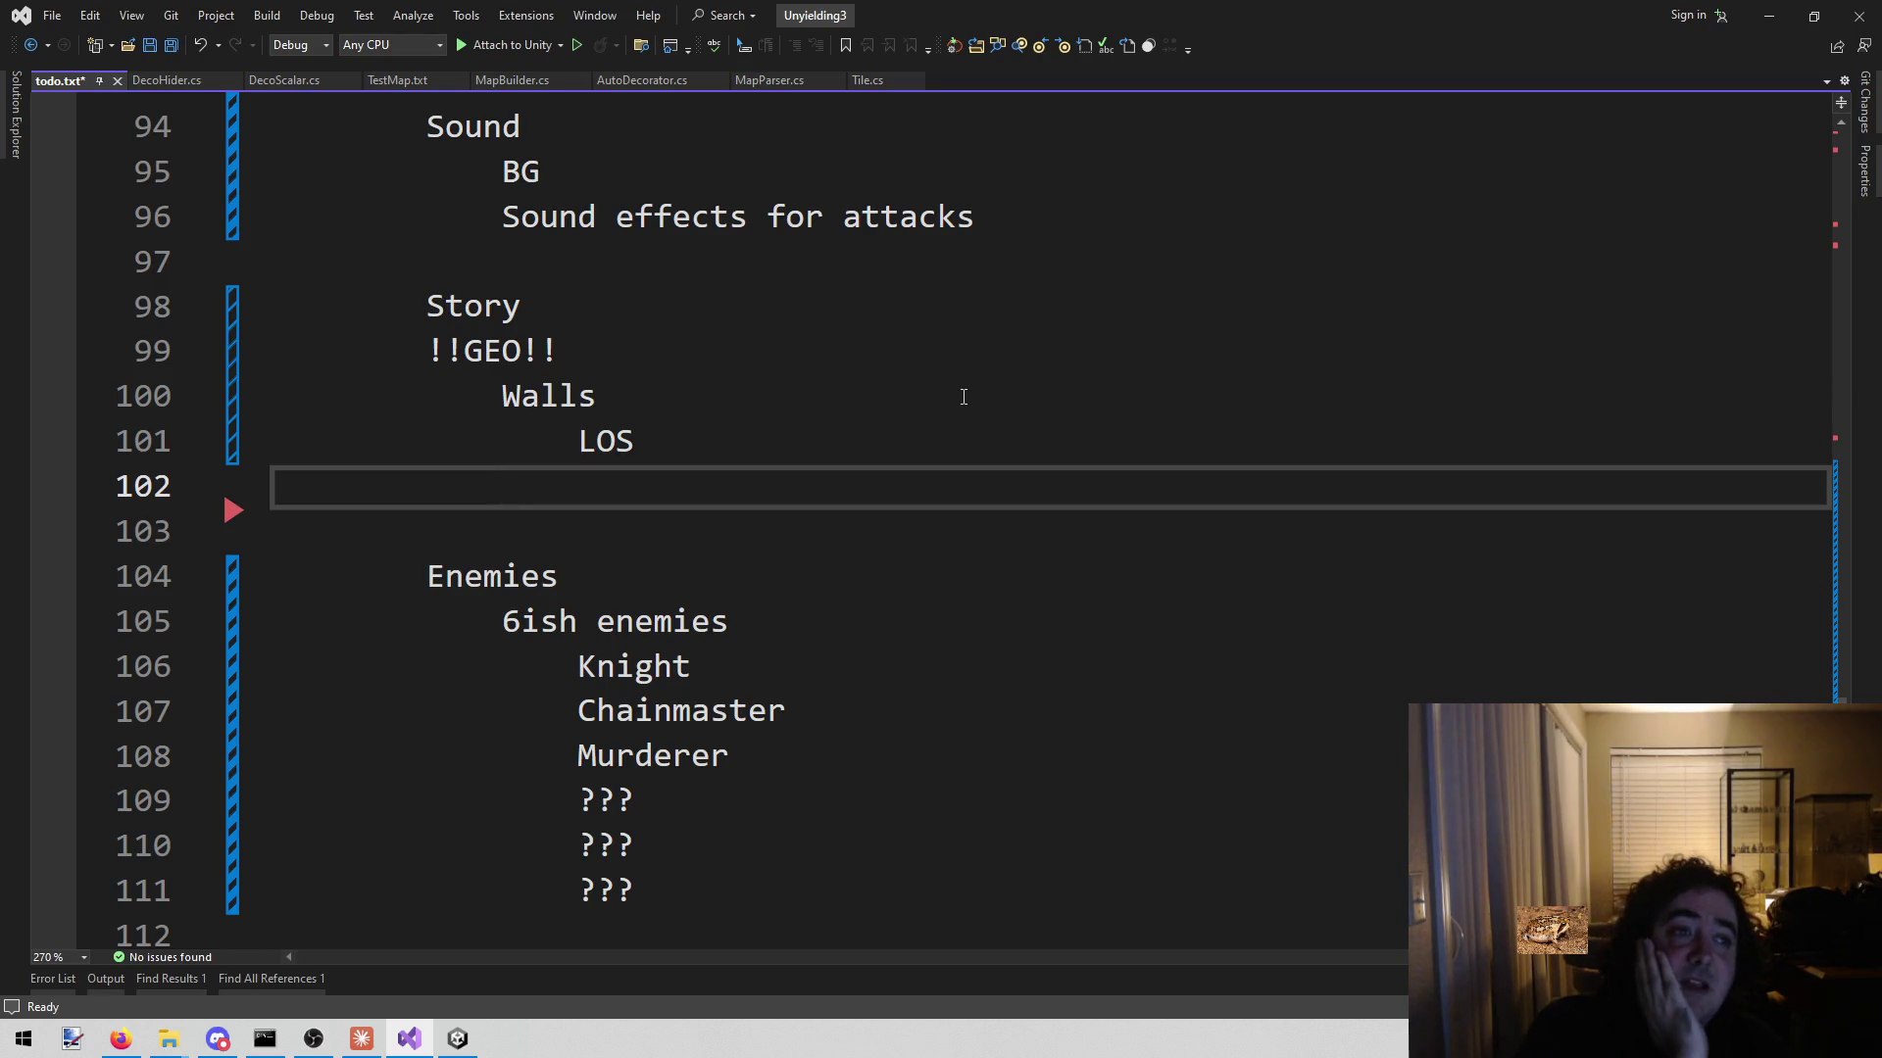
type("Hiding tiles when they hit")
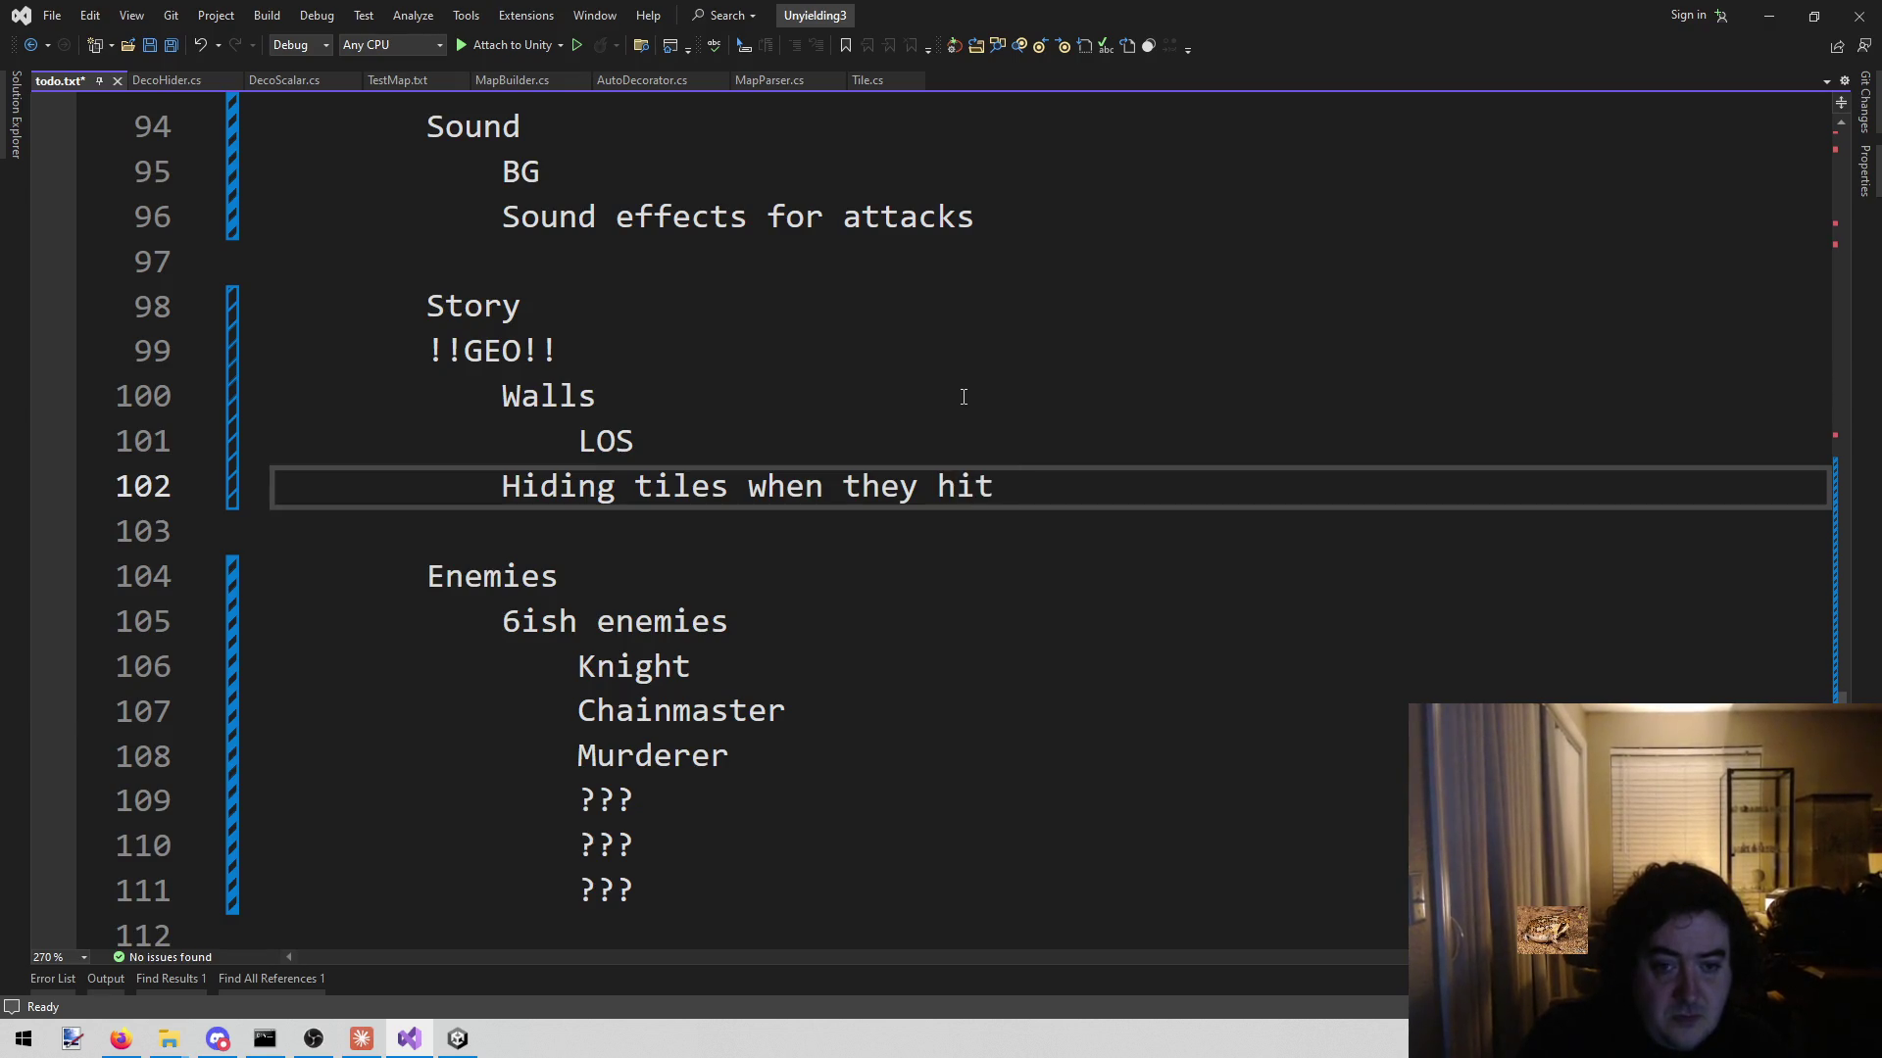
key("BackSpace")
key("BackSpace")
key("BackSpace")
- Reword the note to 'Hiding tiles when they are hit' and select the Walls, LOS and note lines
type("are hit")
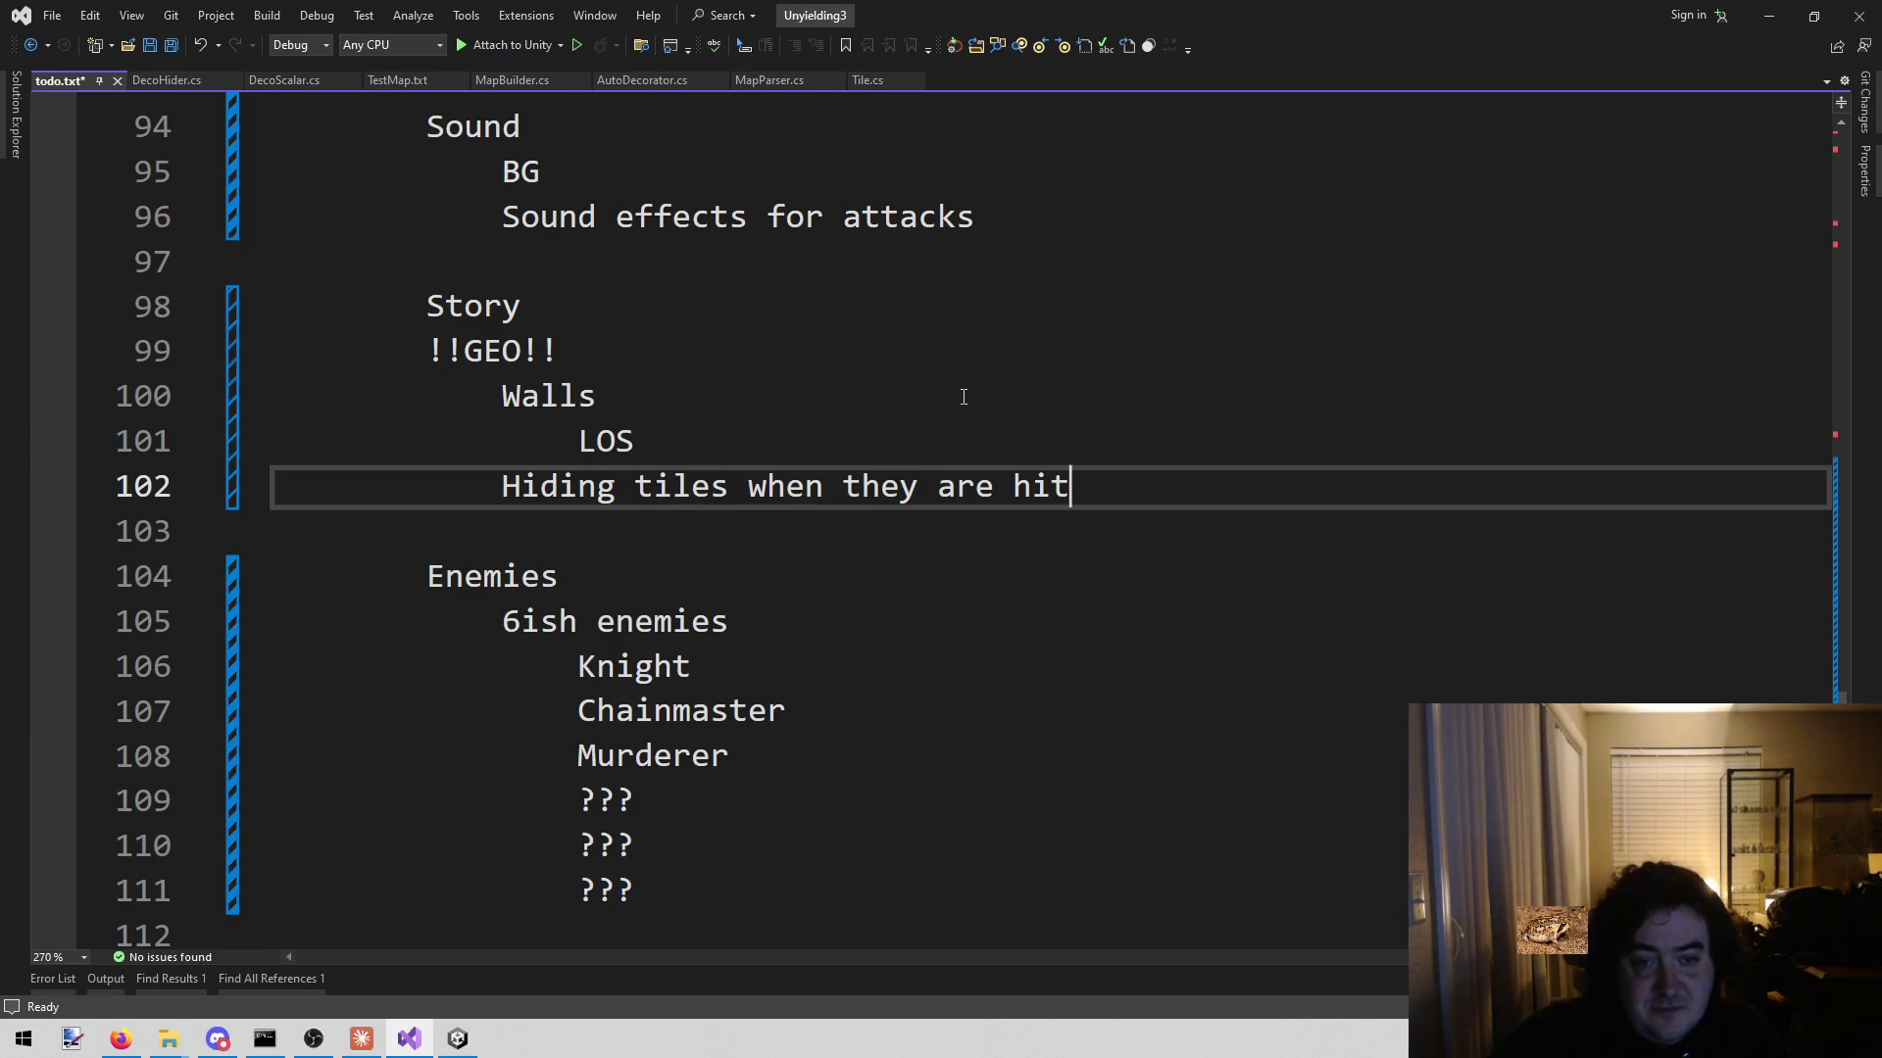
left_click(818, 442)
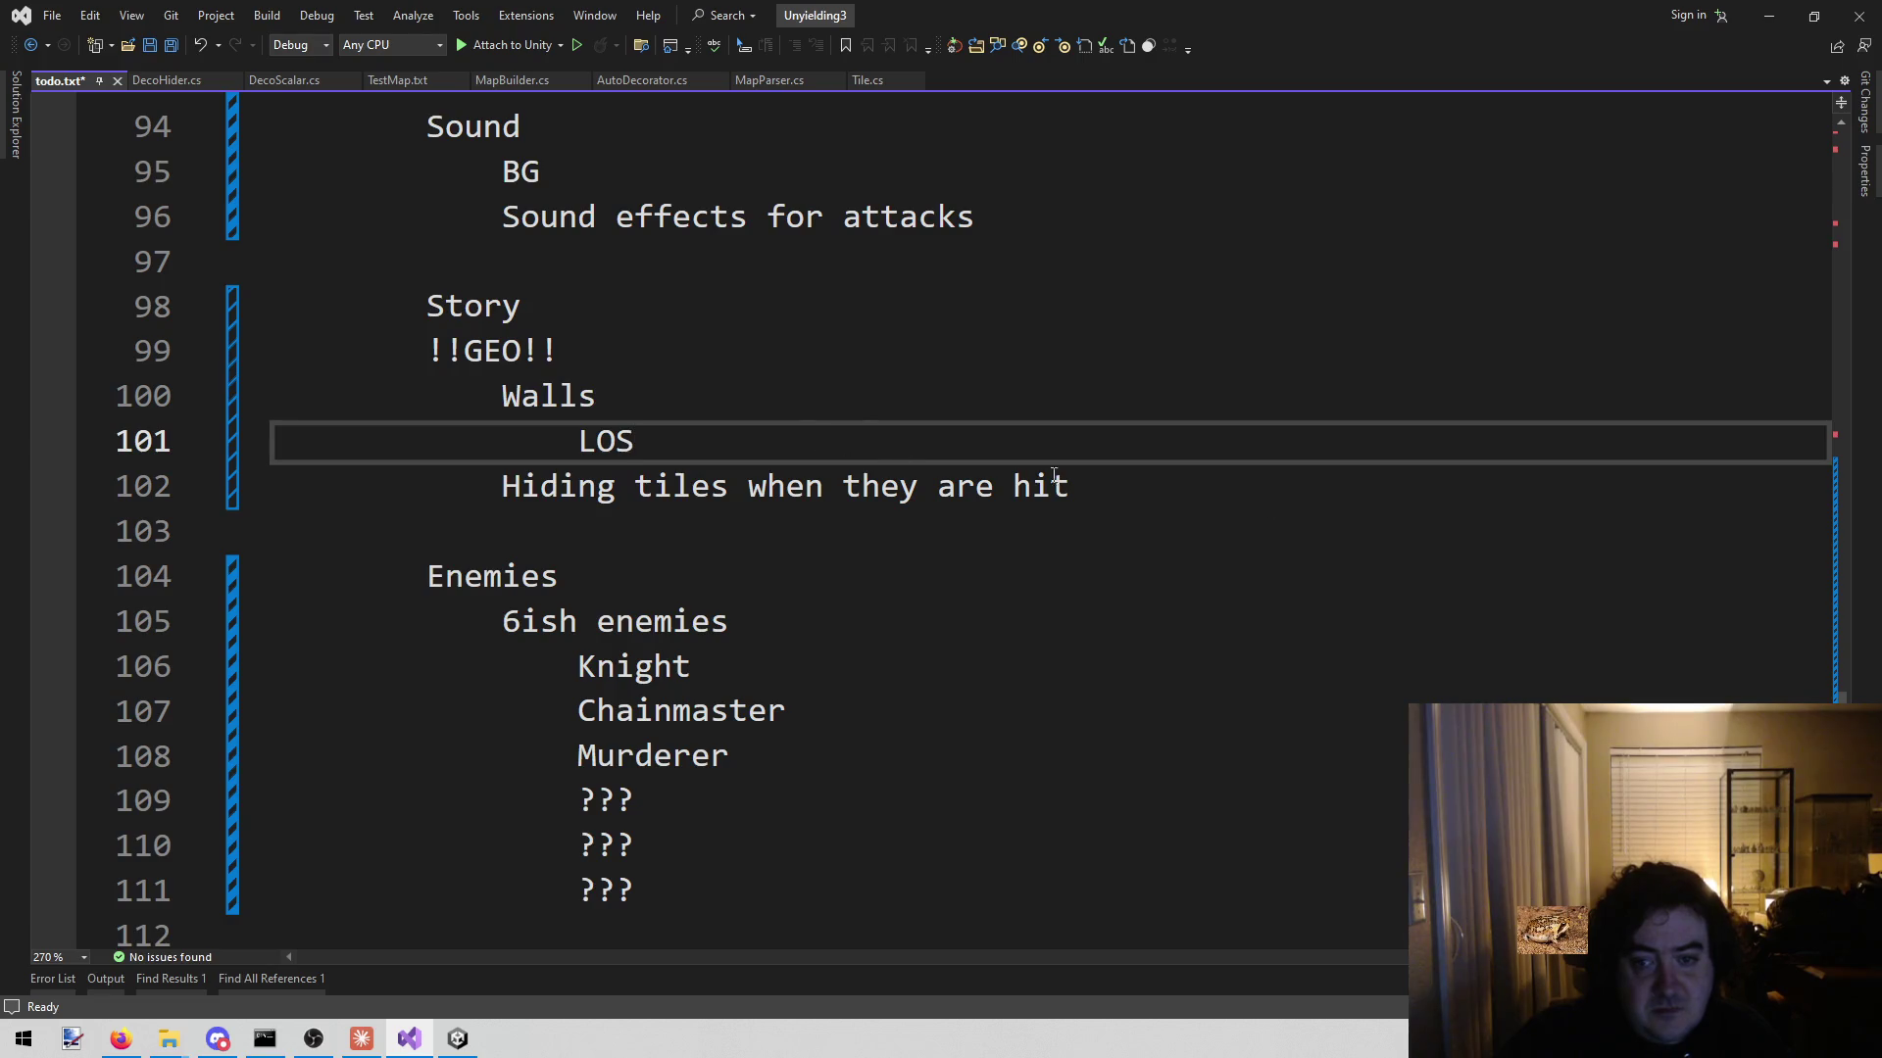
left_click(1343, 546)
left_click(695, 306)
left_click(713, 392)
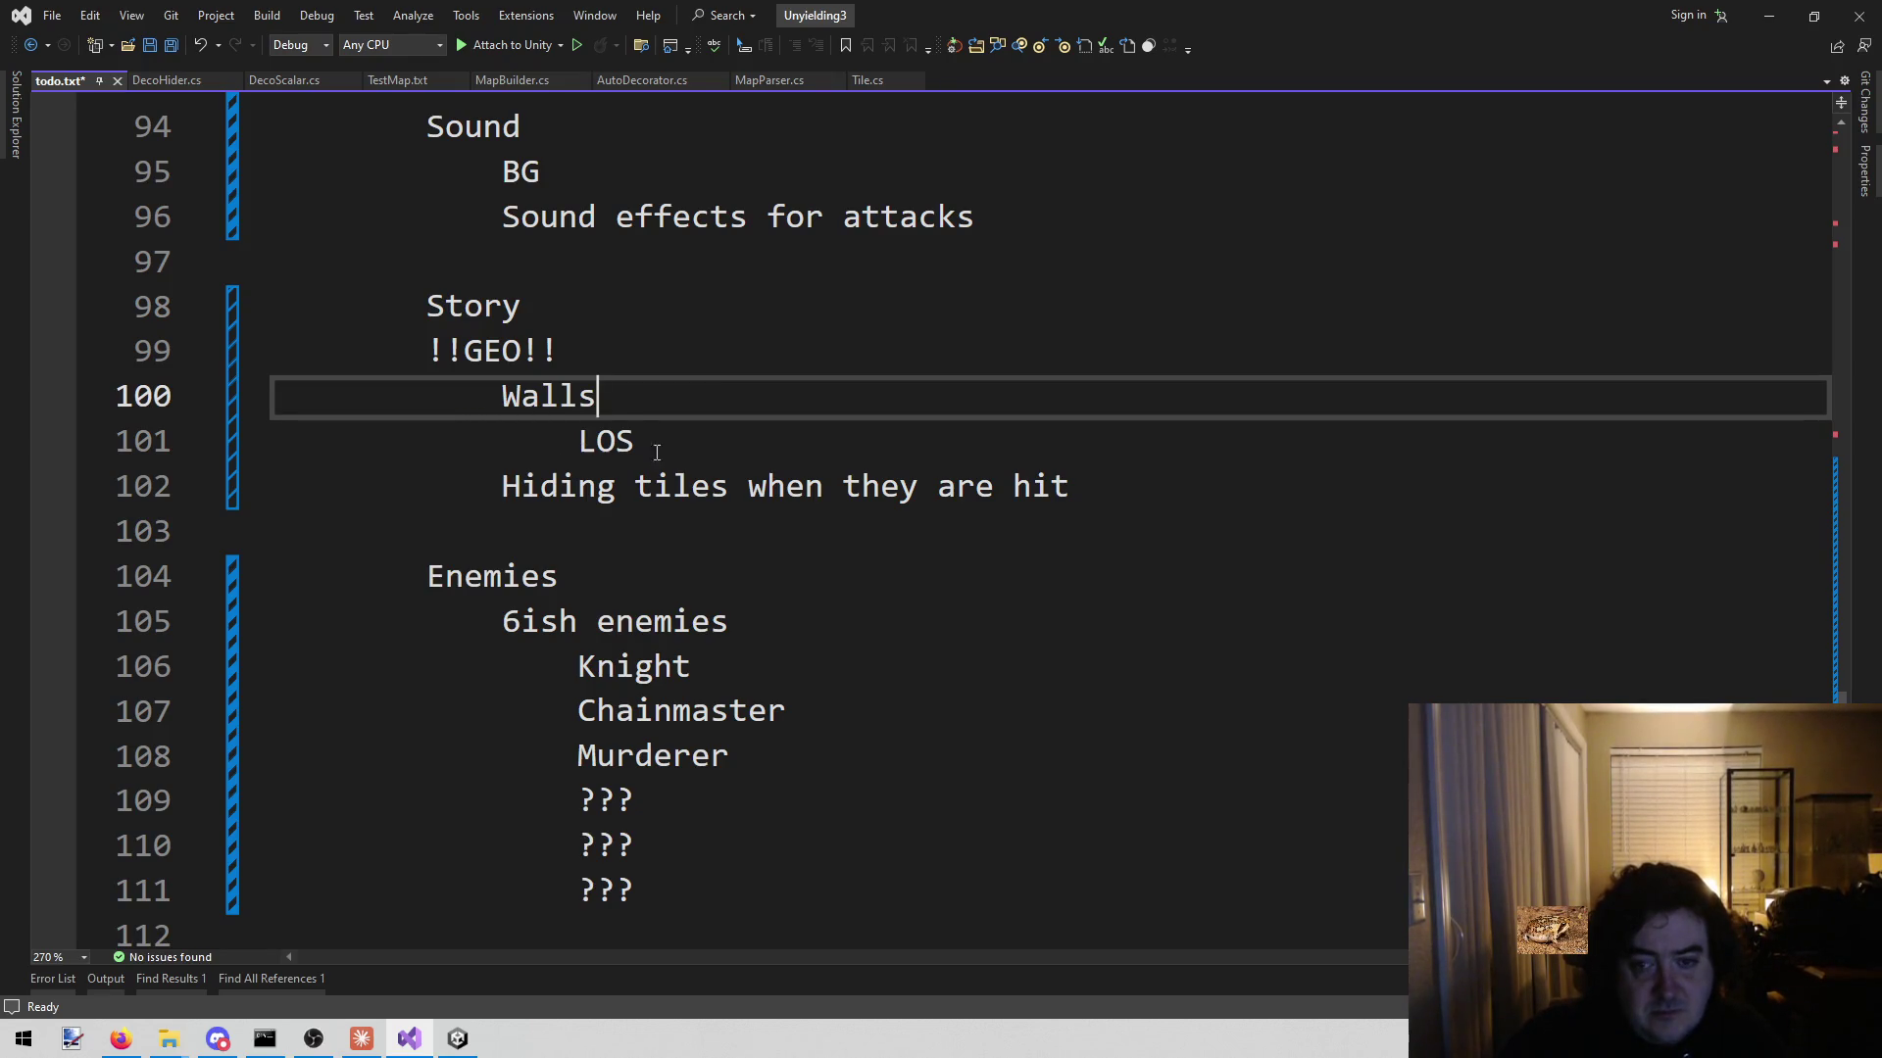
mouse_move(1078, 487)
left_mouse_down()
mouse_move(1108, 490)
mouse_move(412, 351)
mouse_move(451, 348)
mouse_move(501, 392)
mouse_move(505, 487)
left_mouse_up()
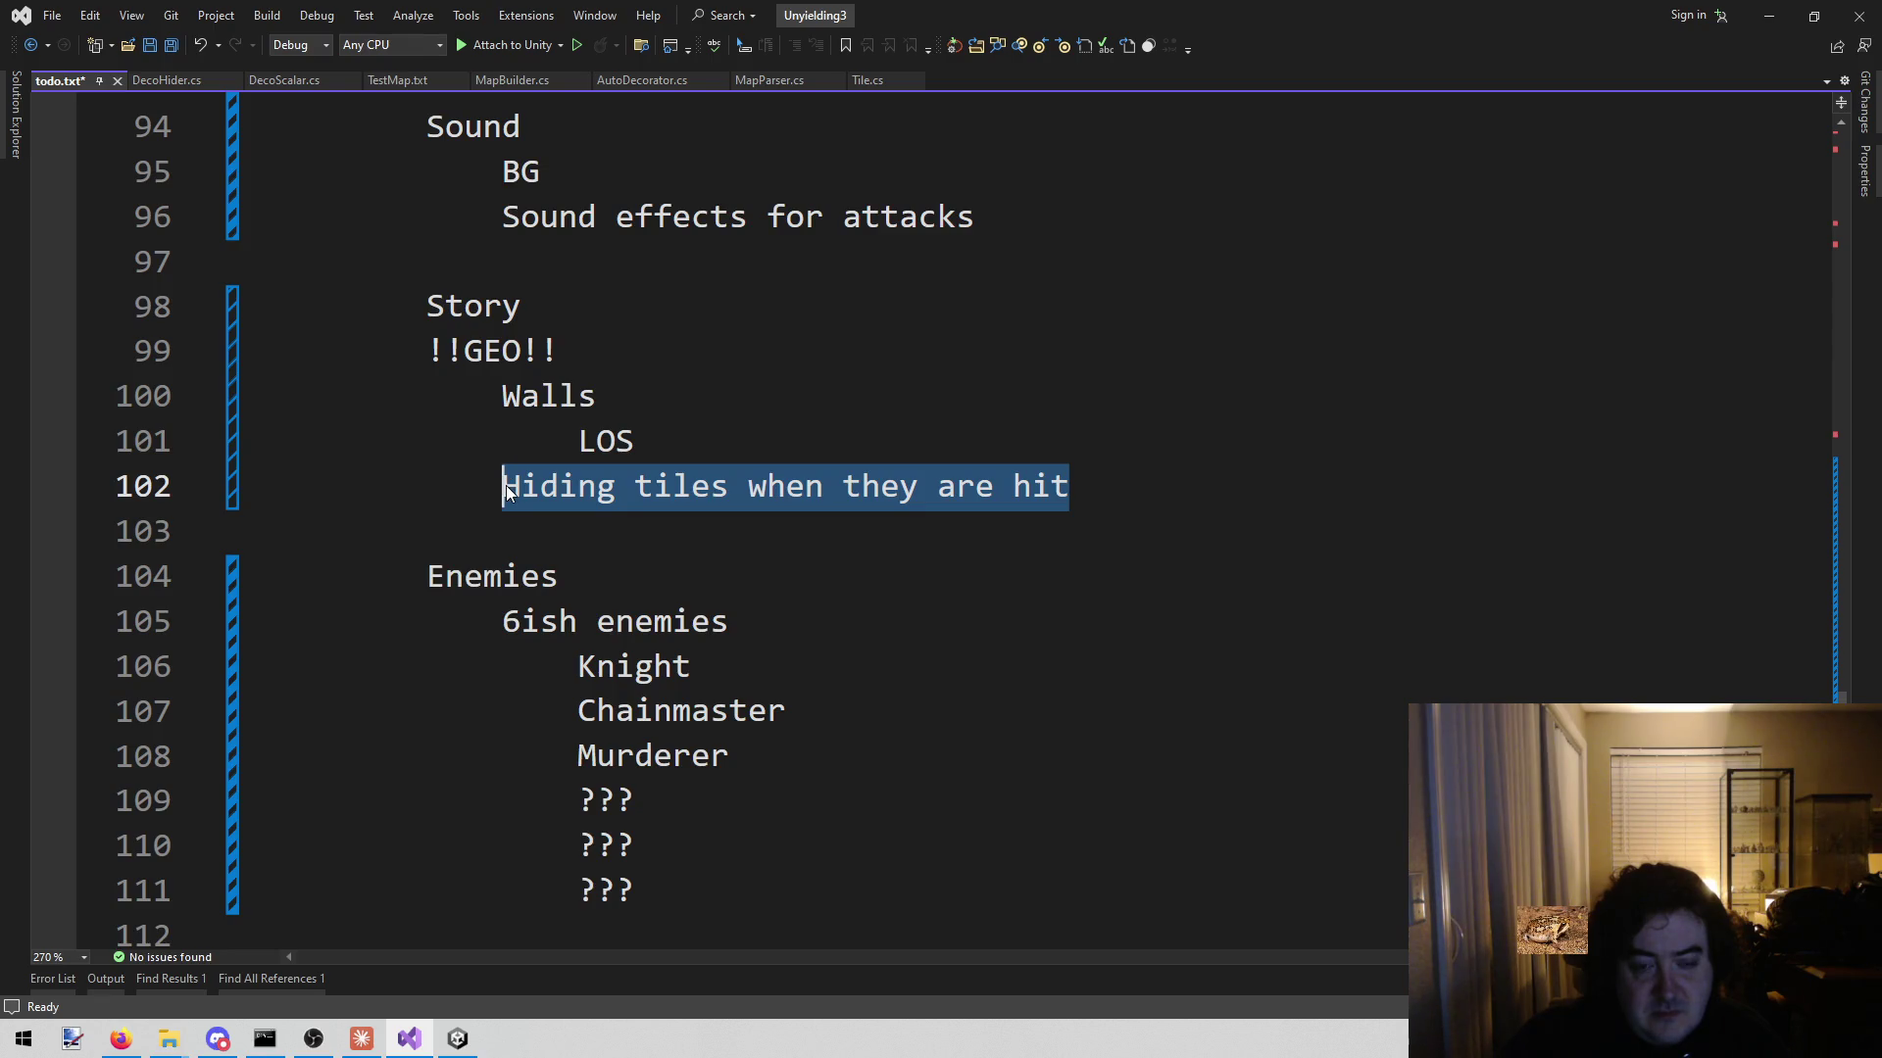
- Rewrite the note as 'Ray cast to camera, hide tile when collision is detected'
left_click(1206, 483)
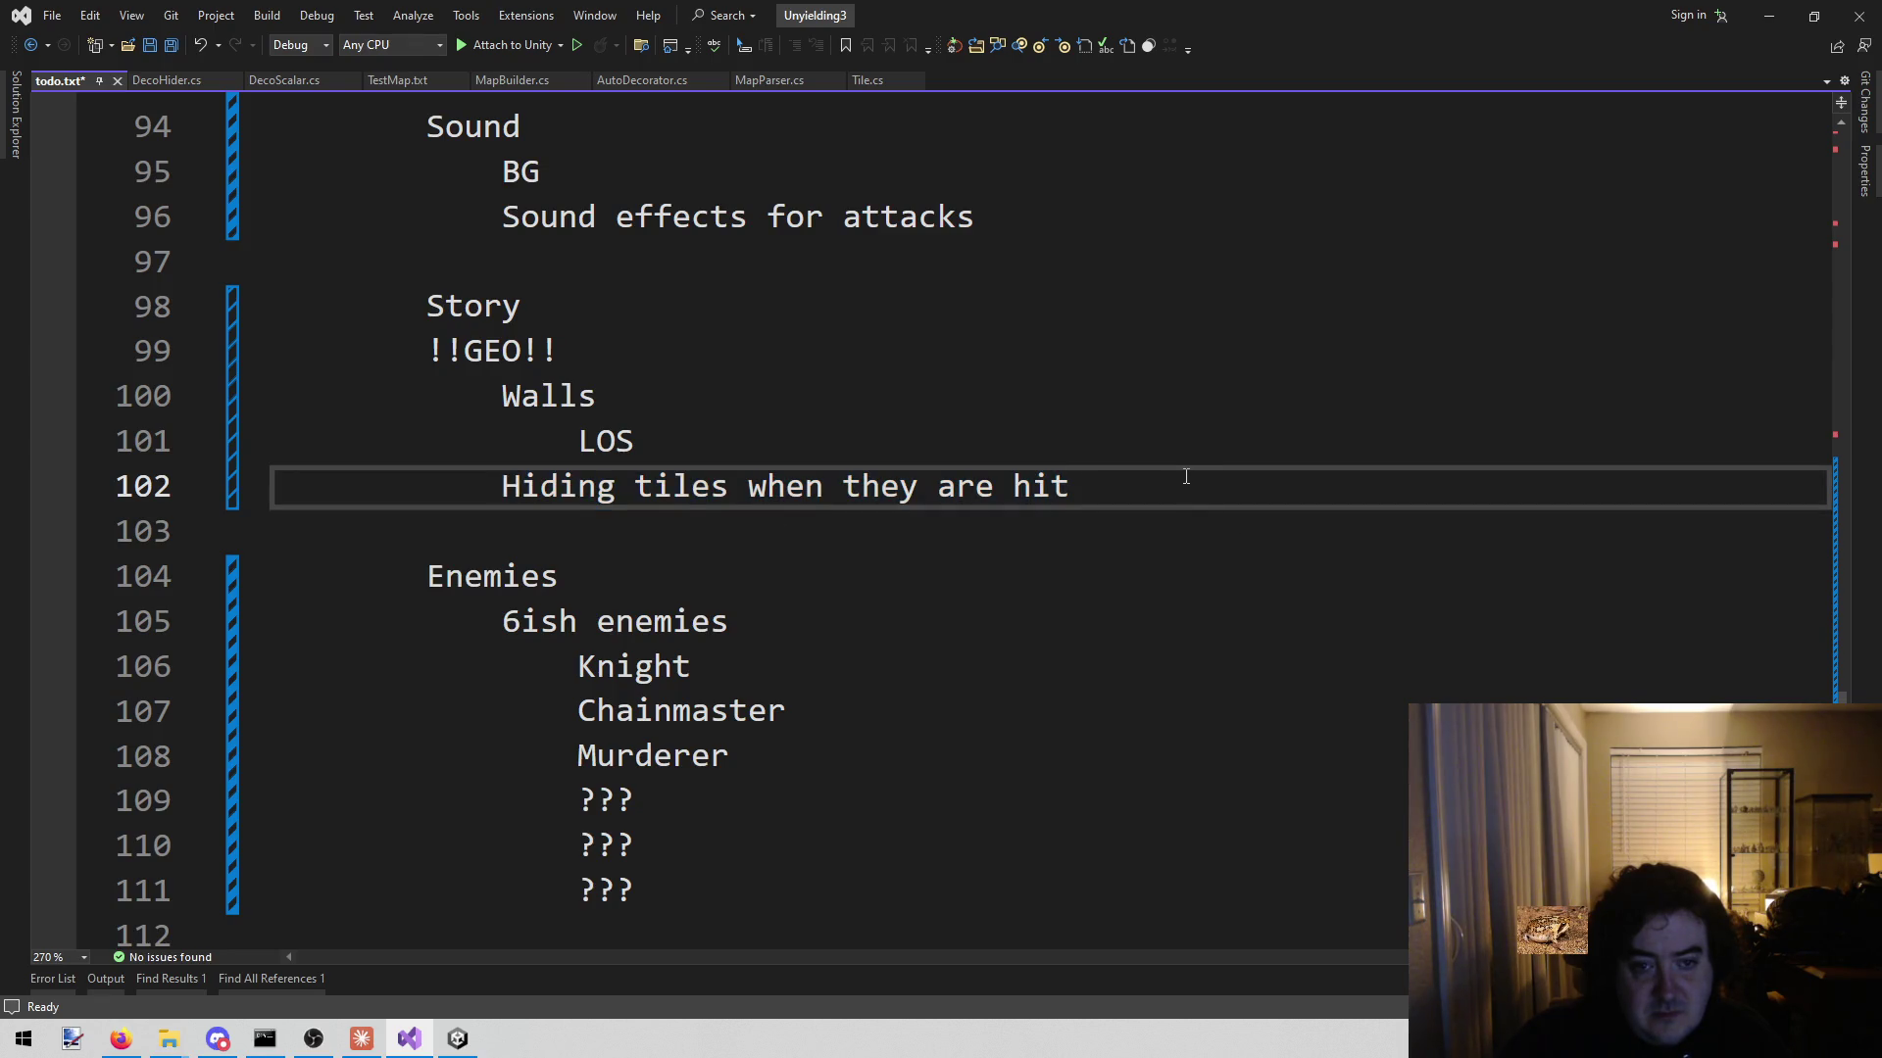
mouse_move(1179, 475)
left_mouse_down()
mouse_move(496, 432)
mouse_move(499, 480)
left_mouse_up()
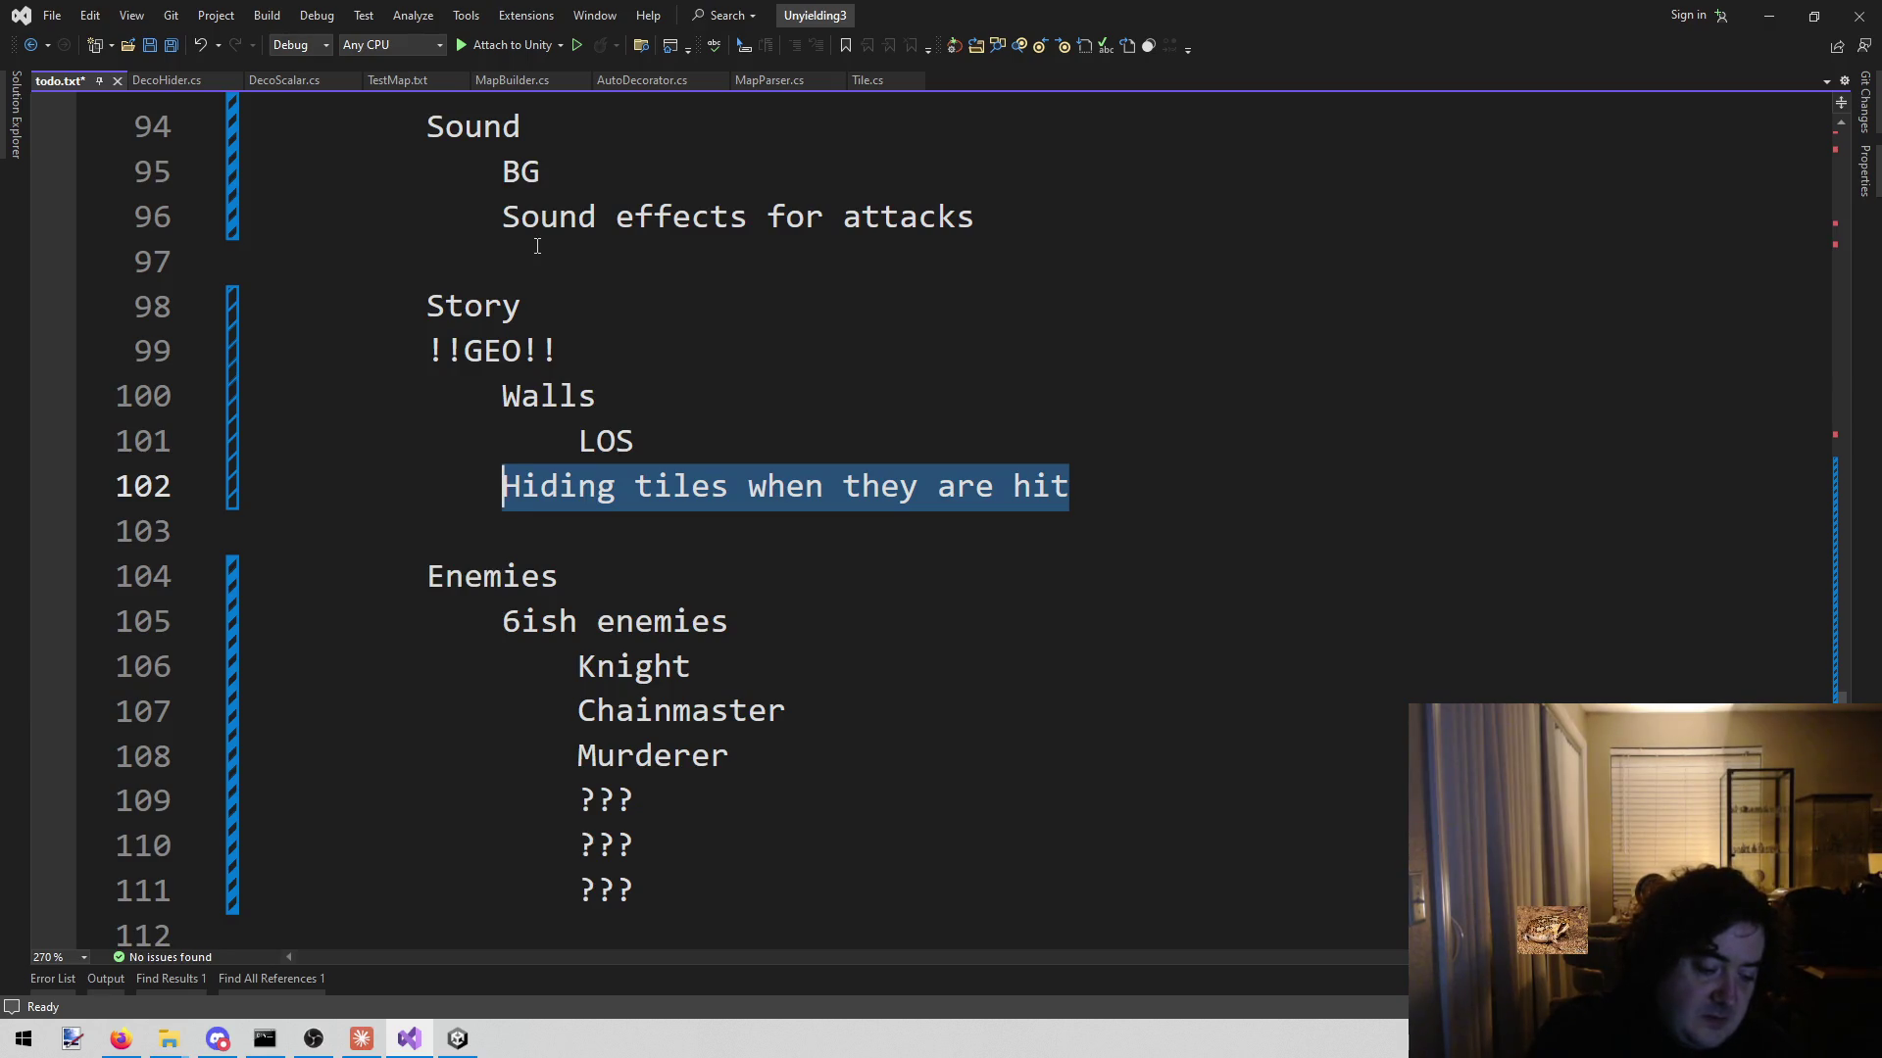
type("Hide tiles ")
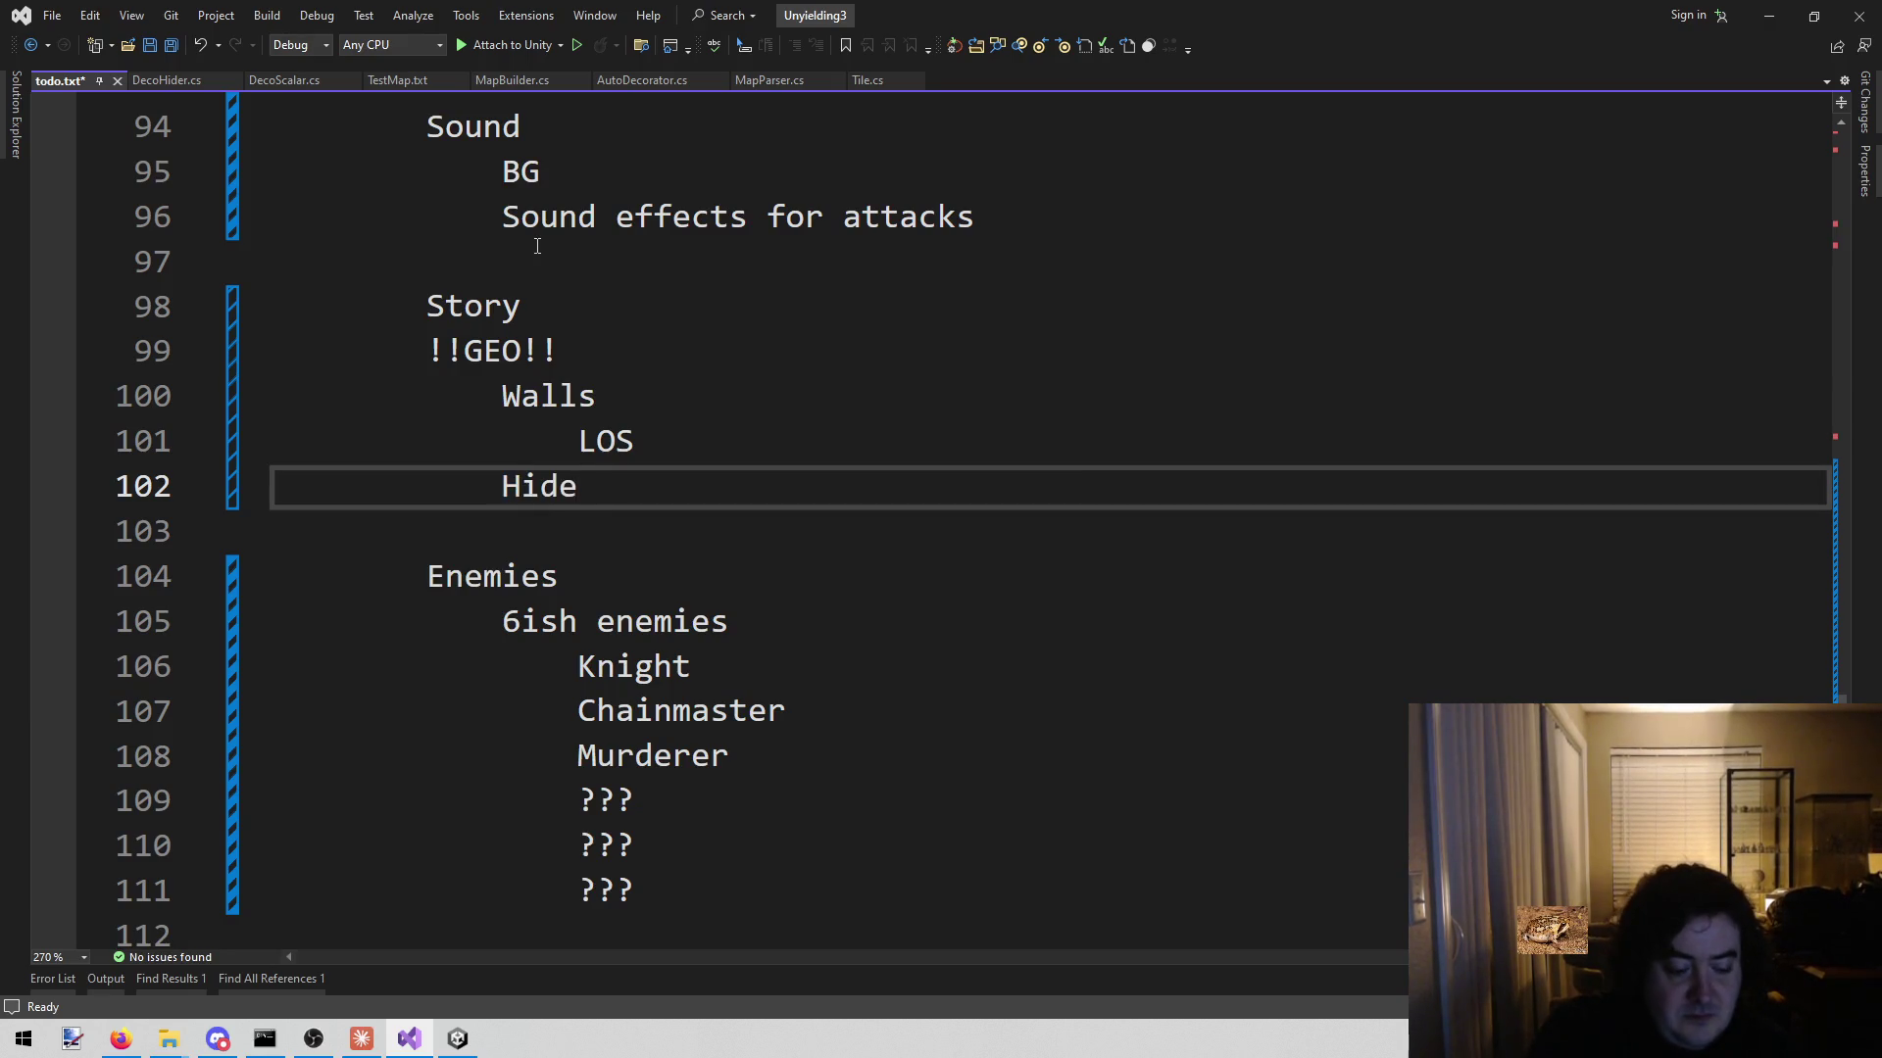
type("when")
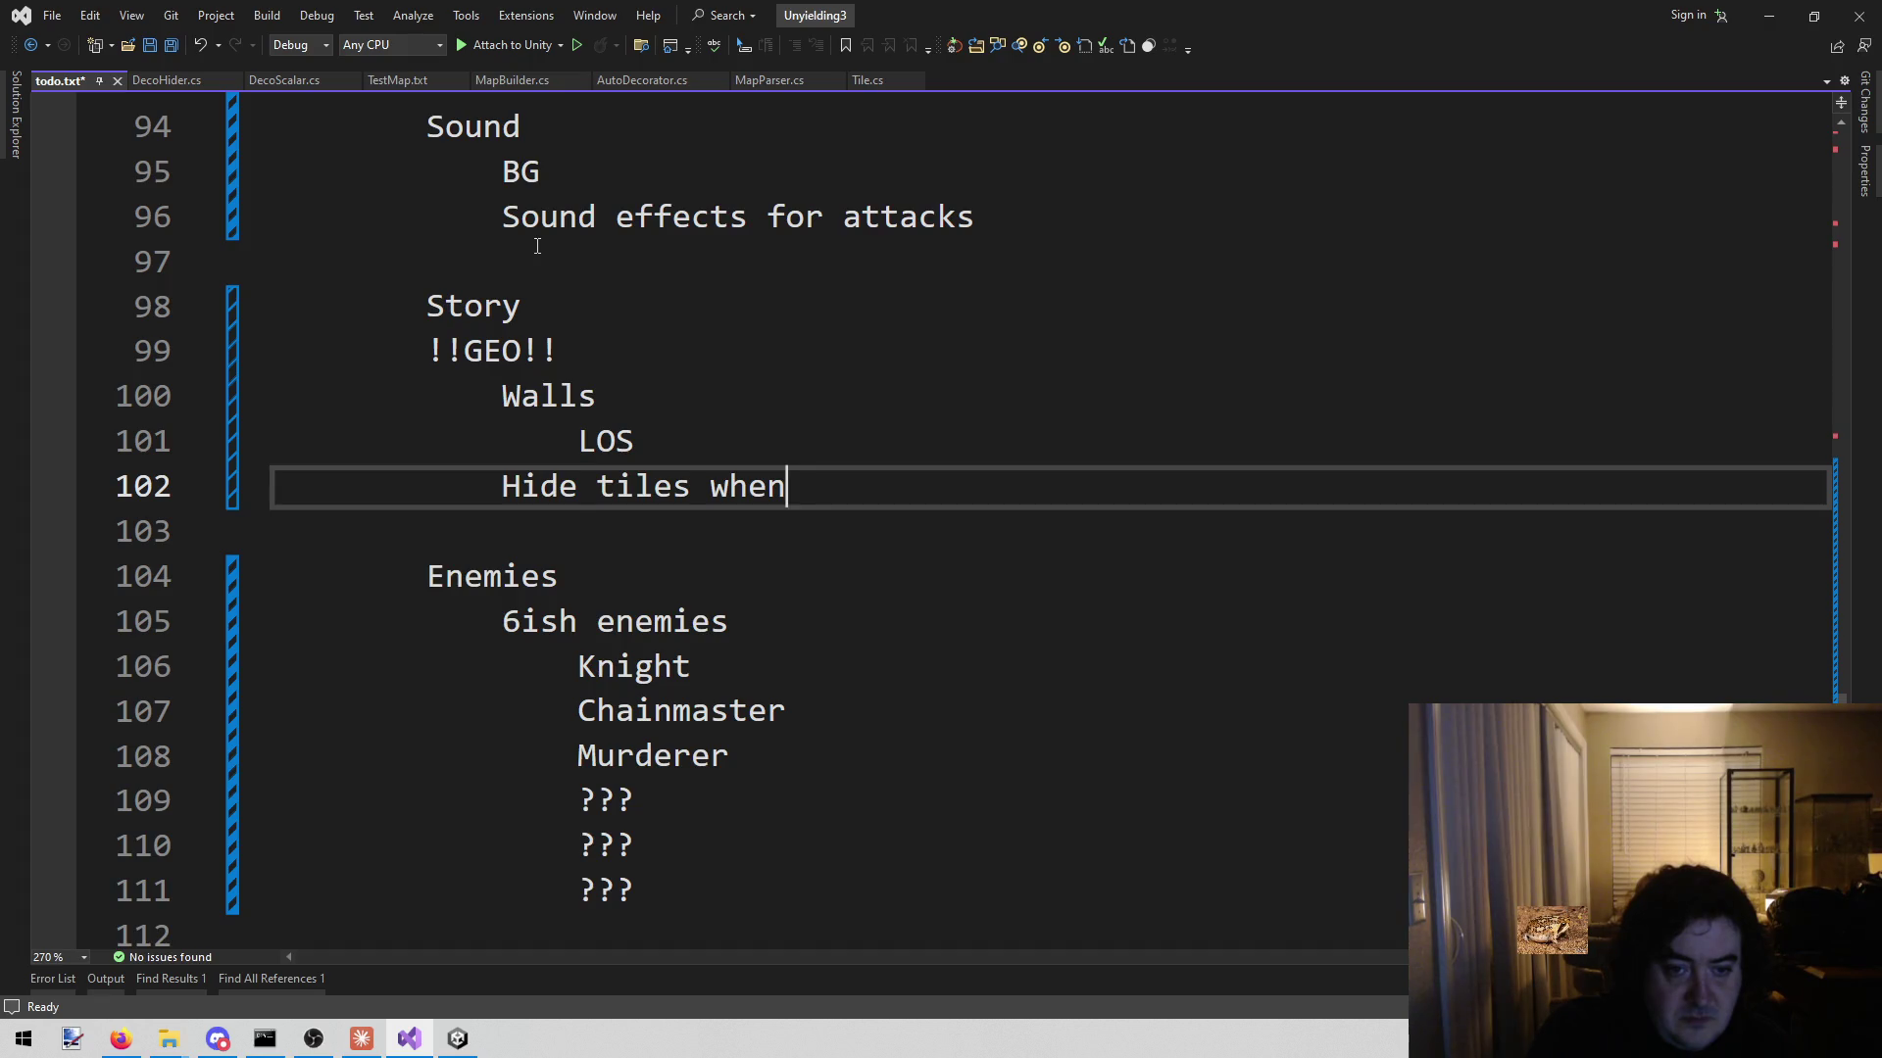
key("BackSpace")
key("BackSpace")
key("BackSpace")
type("Ray c")
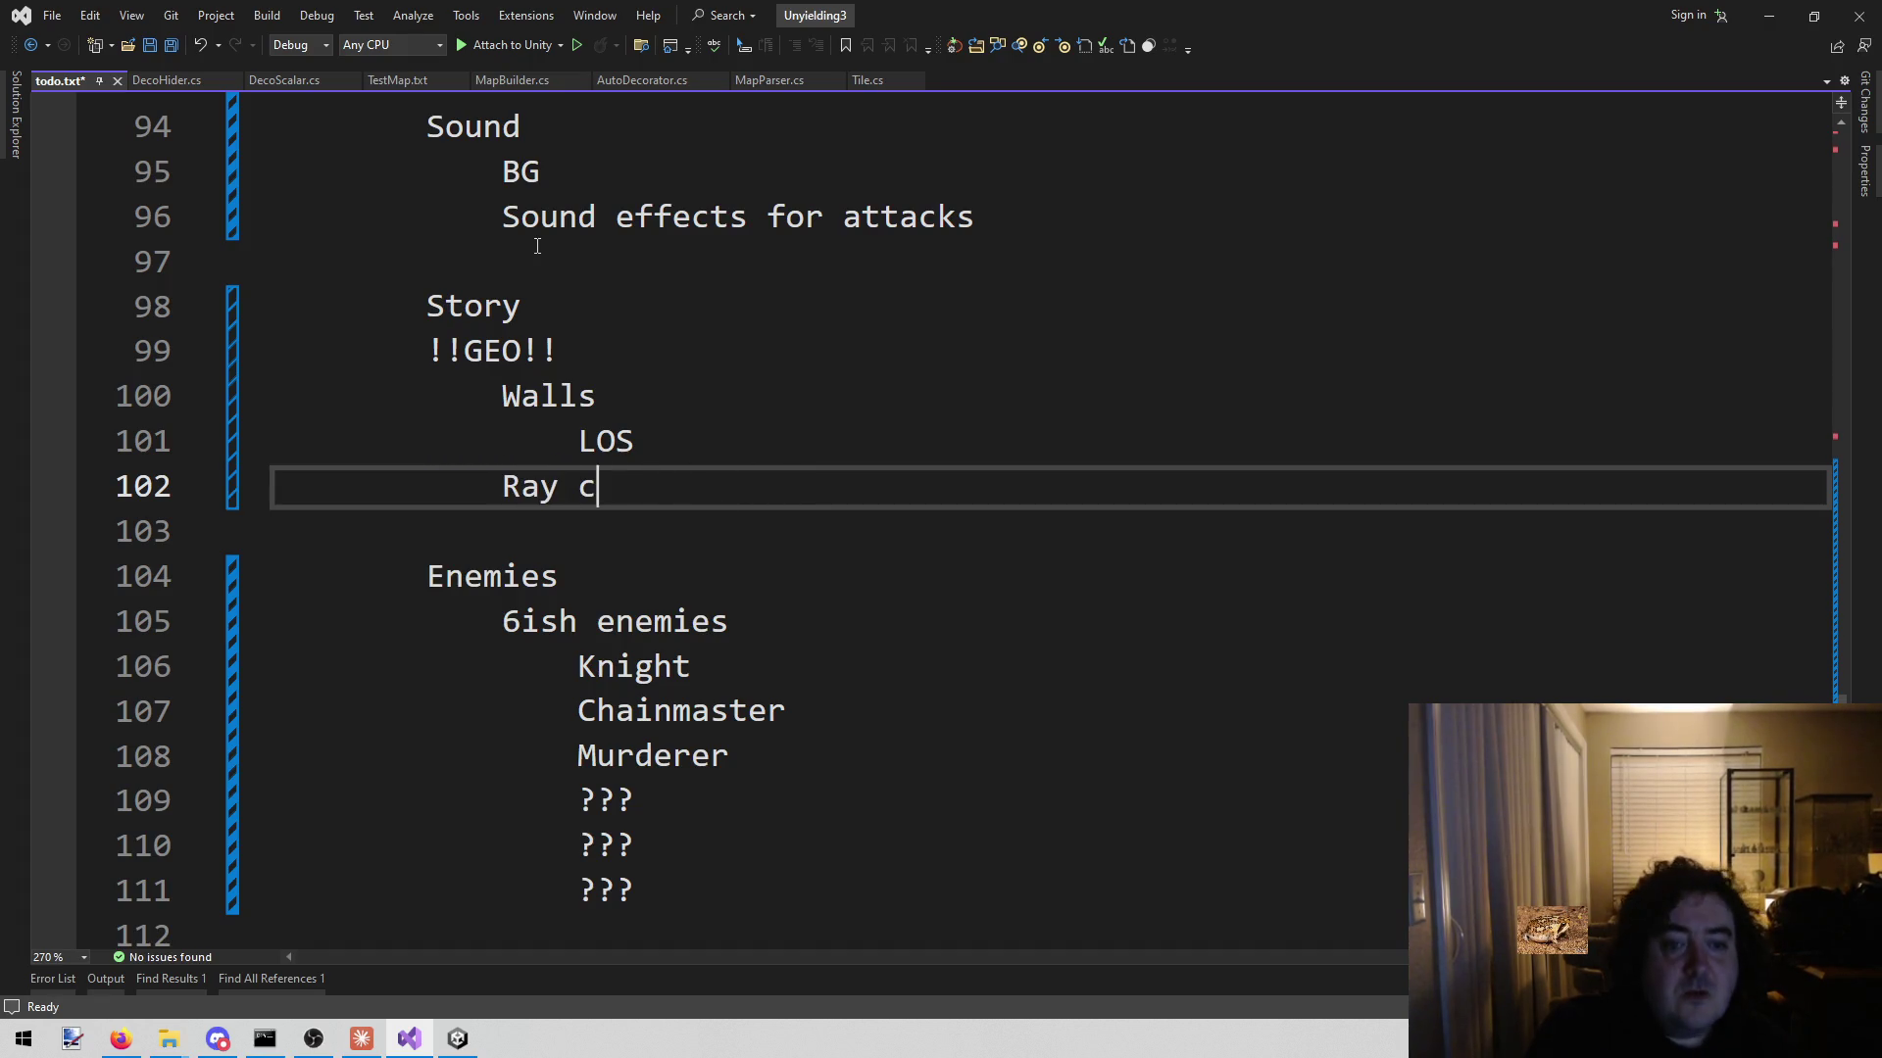
type("at to")
key("BackSpace")
key("BackSpace")
key("BackSpace")
type("ast to camera,")
type(" hide")
type("when ho")
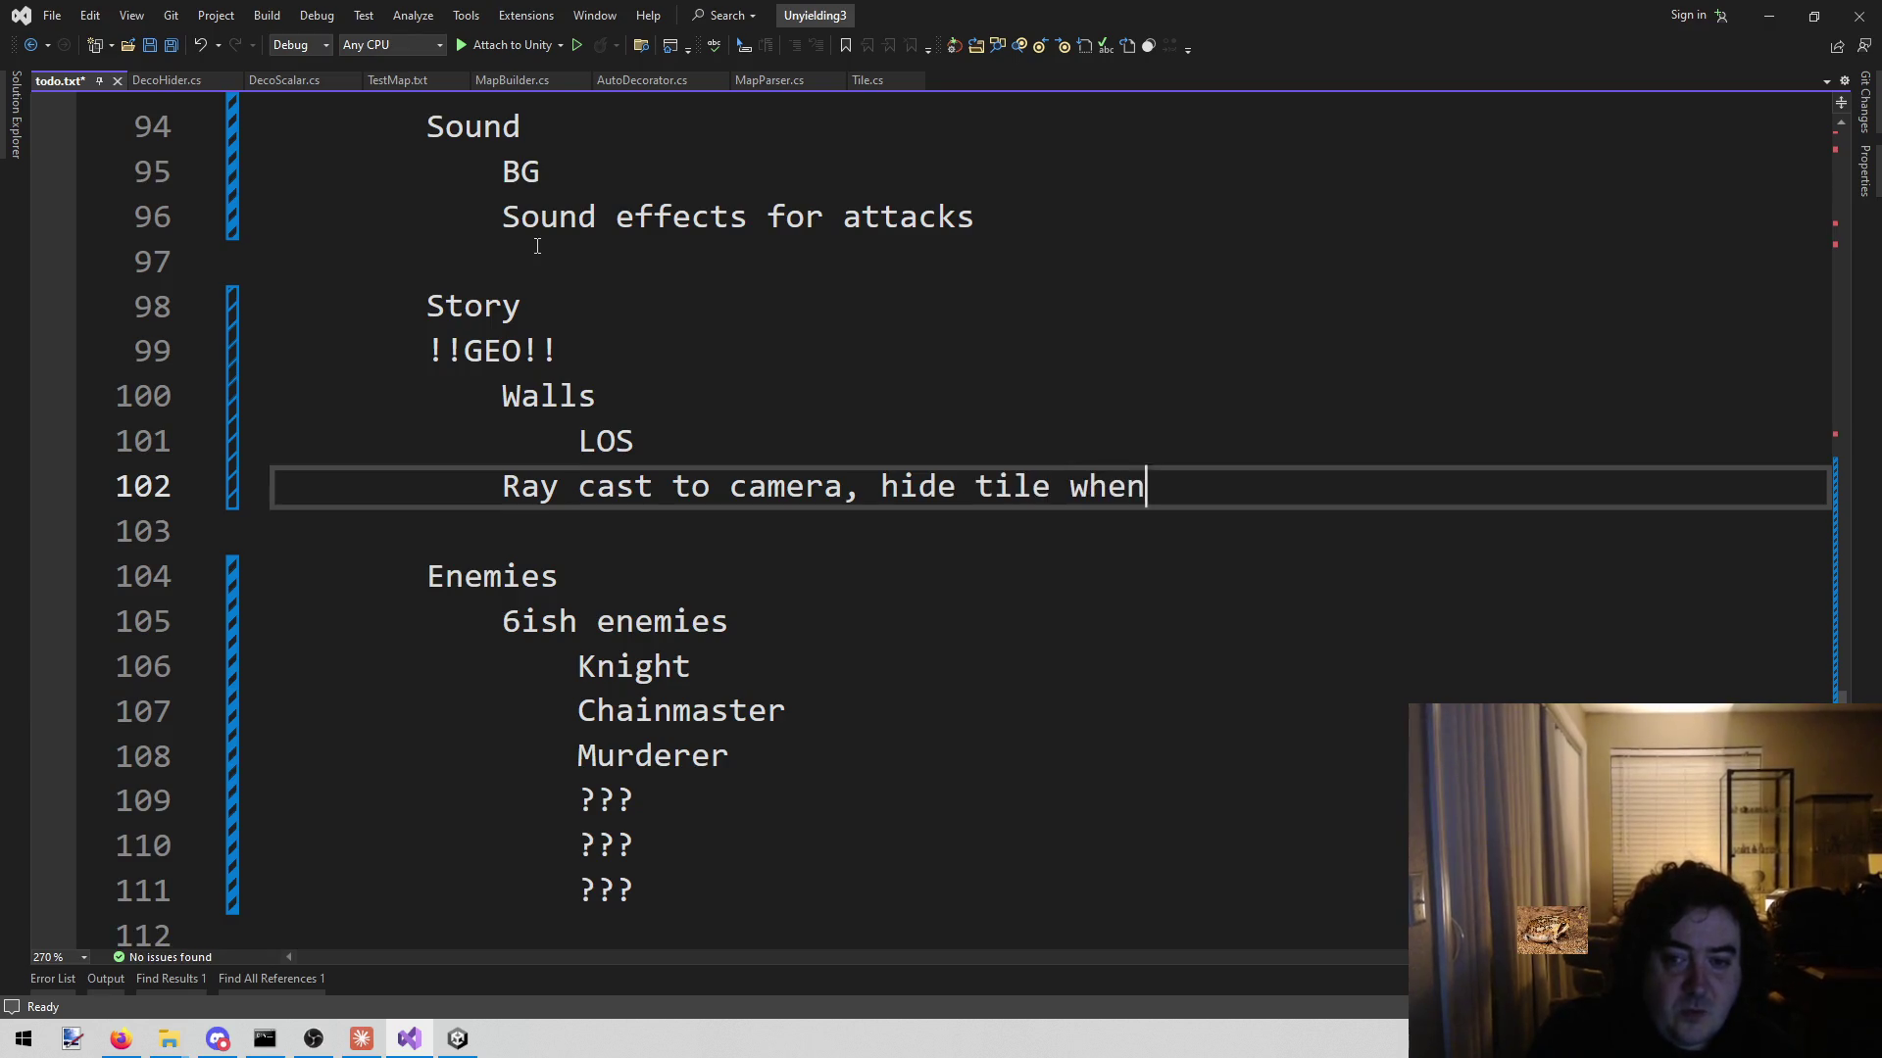
key("BackSpace")
key("BackSpace")
type("collis")
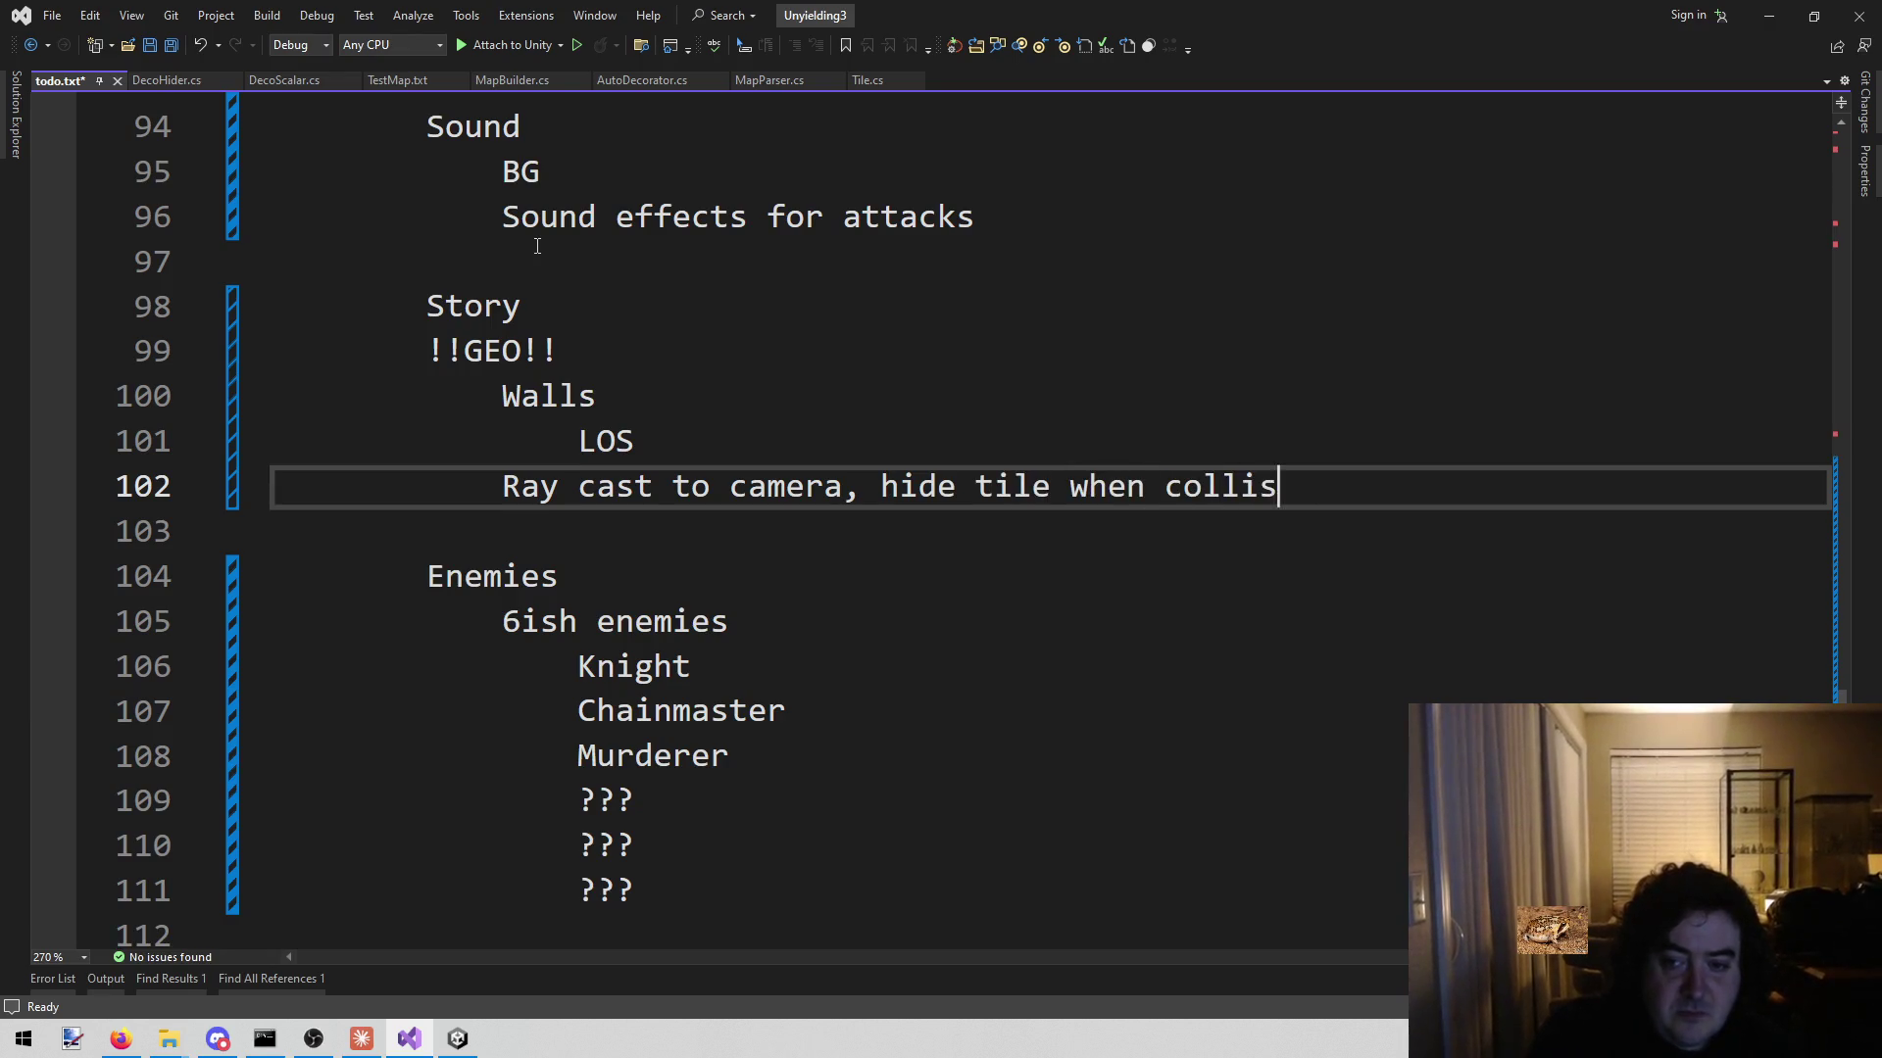
type("ion is detected")
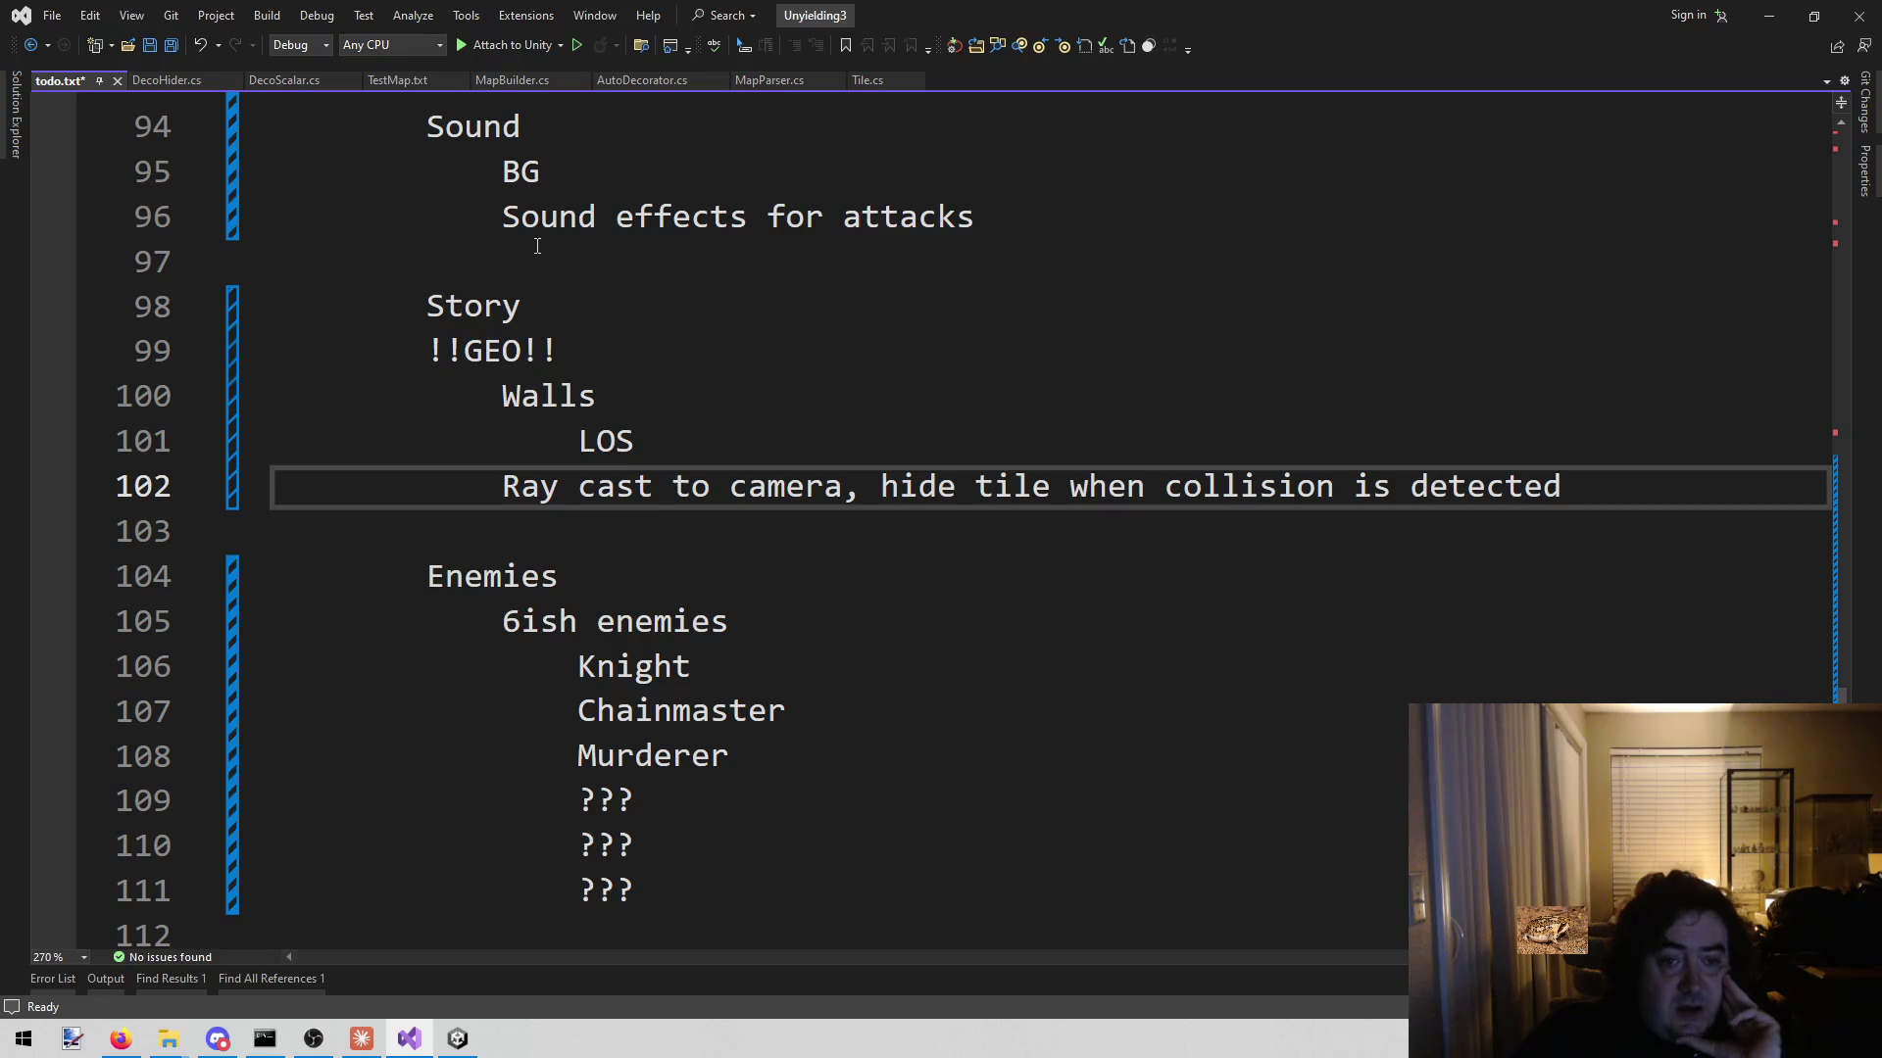
- Add an outdented '!!!!!FIGURE OUT SCALING!!!!!' reminder line above the ray-cast note
key("Up")
key("Return")
key("BackSpace")
type("FIG")
type("URE OUT SCALI")
type("NG!!!!!")
type("!!!!!")
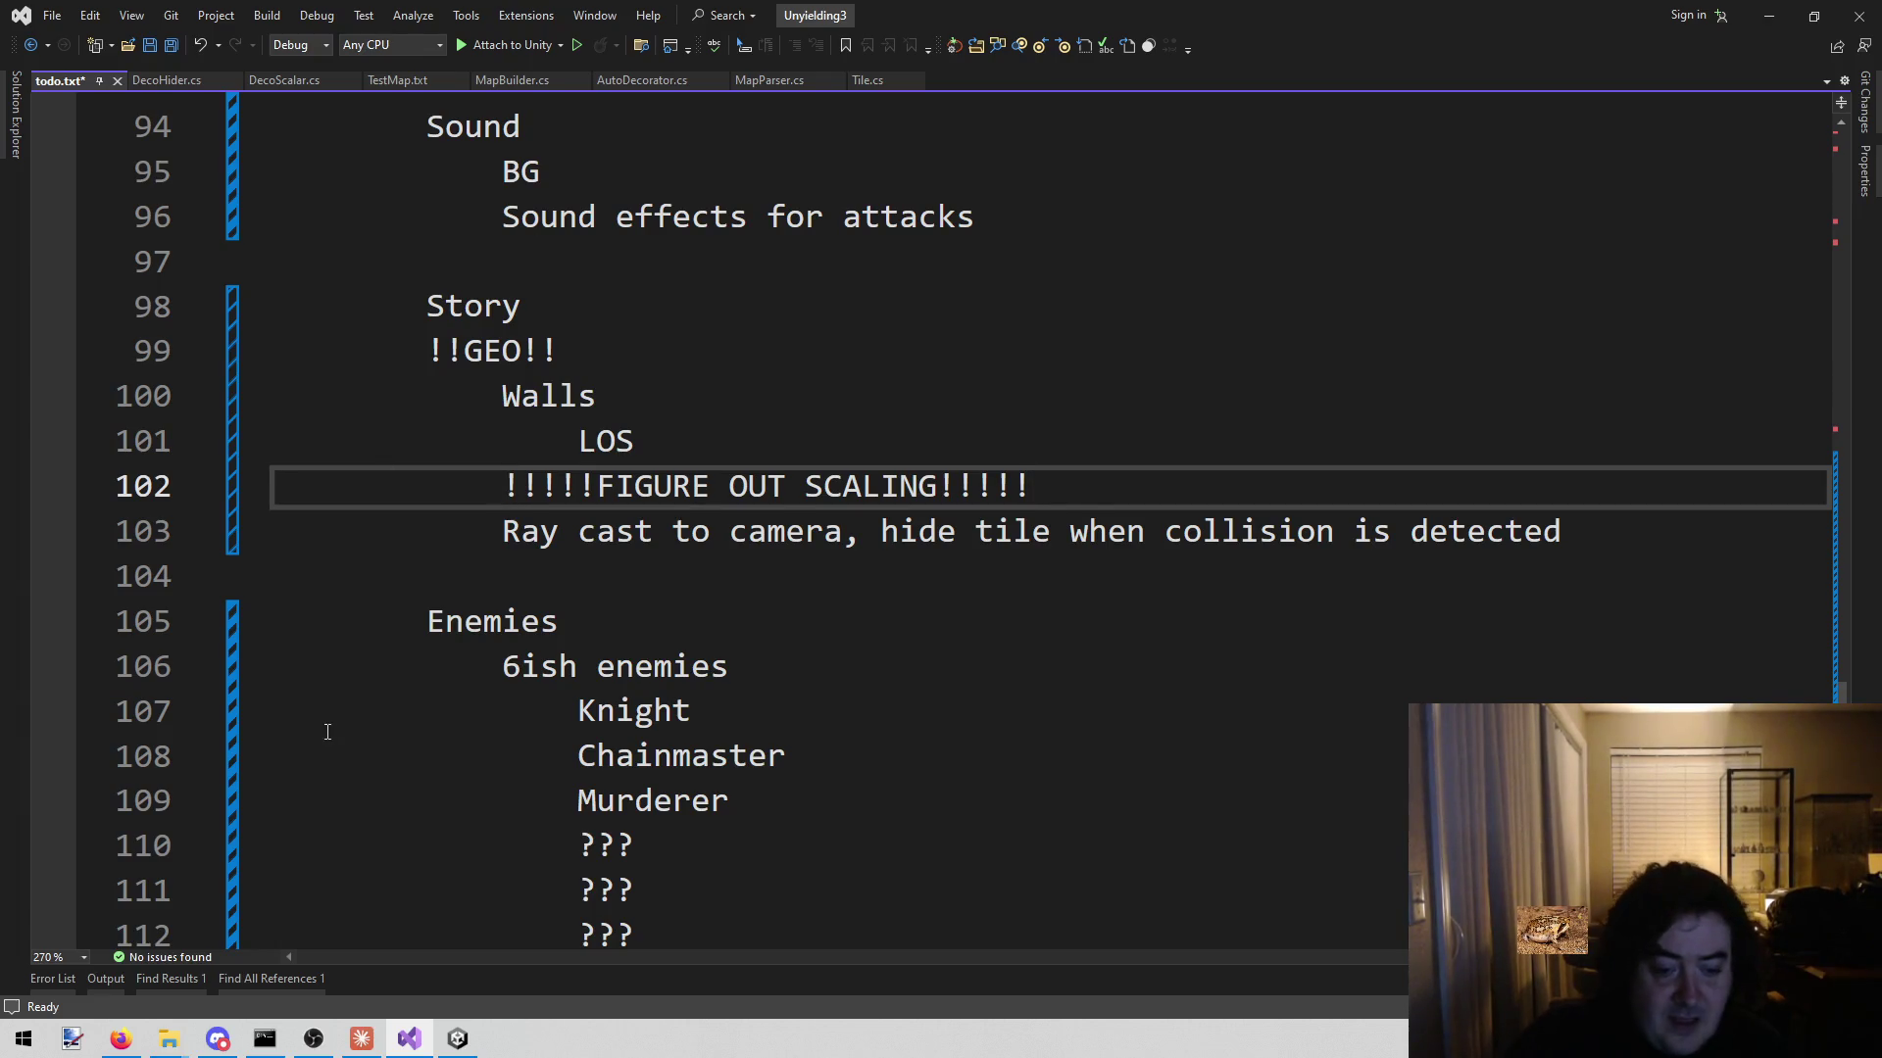
left_click(457, 1038)
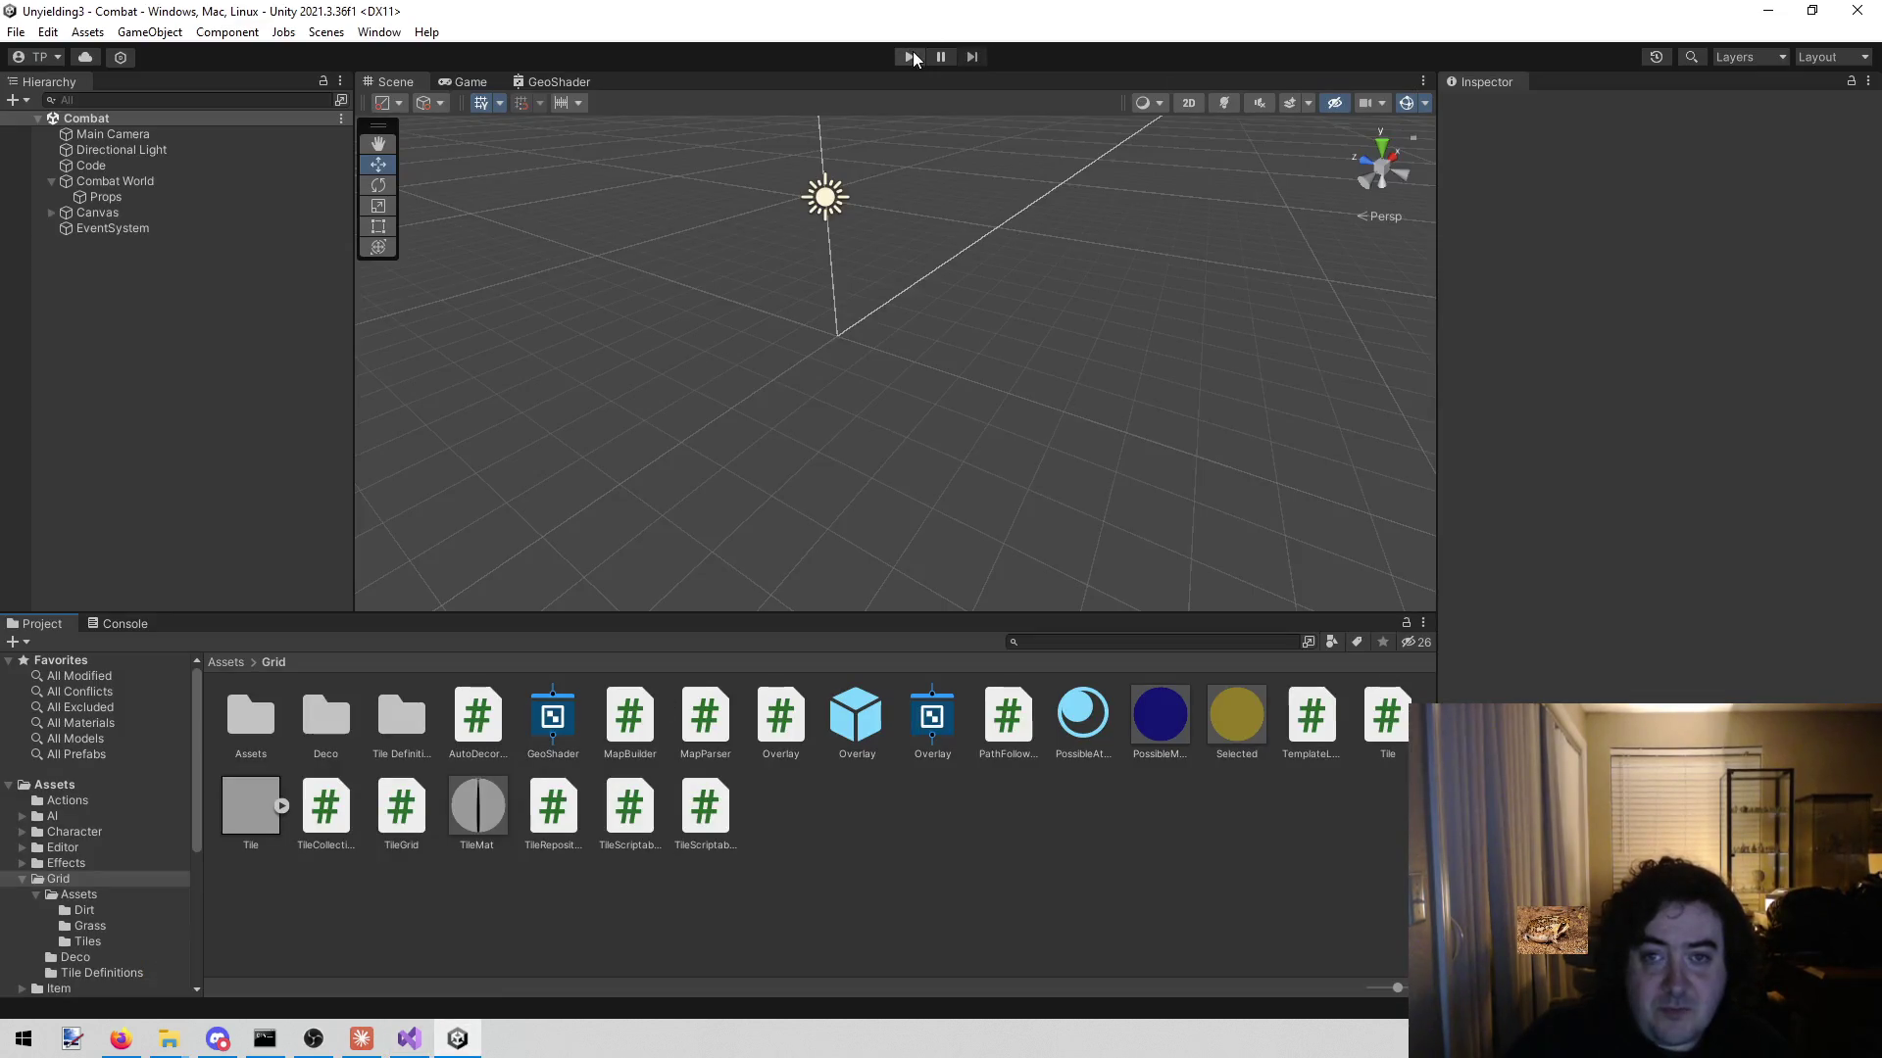
left_click(911, 56)
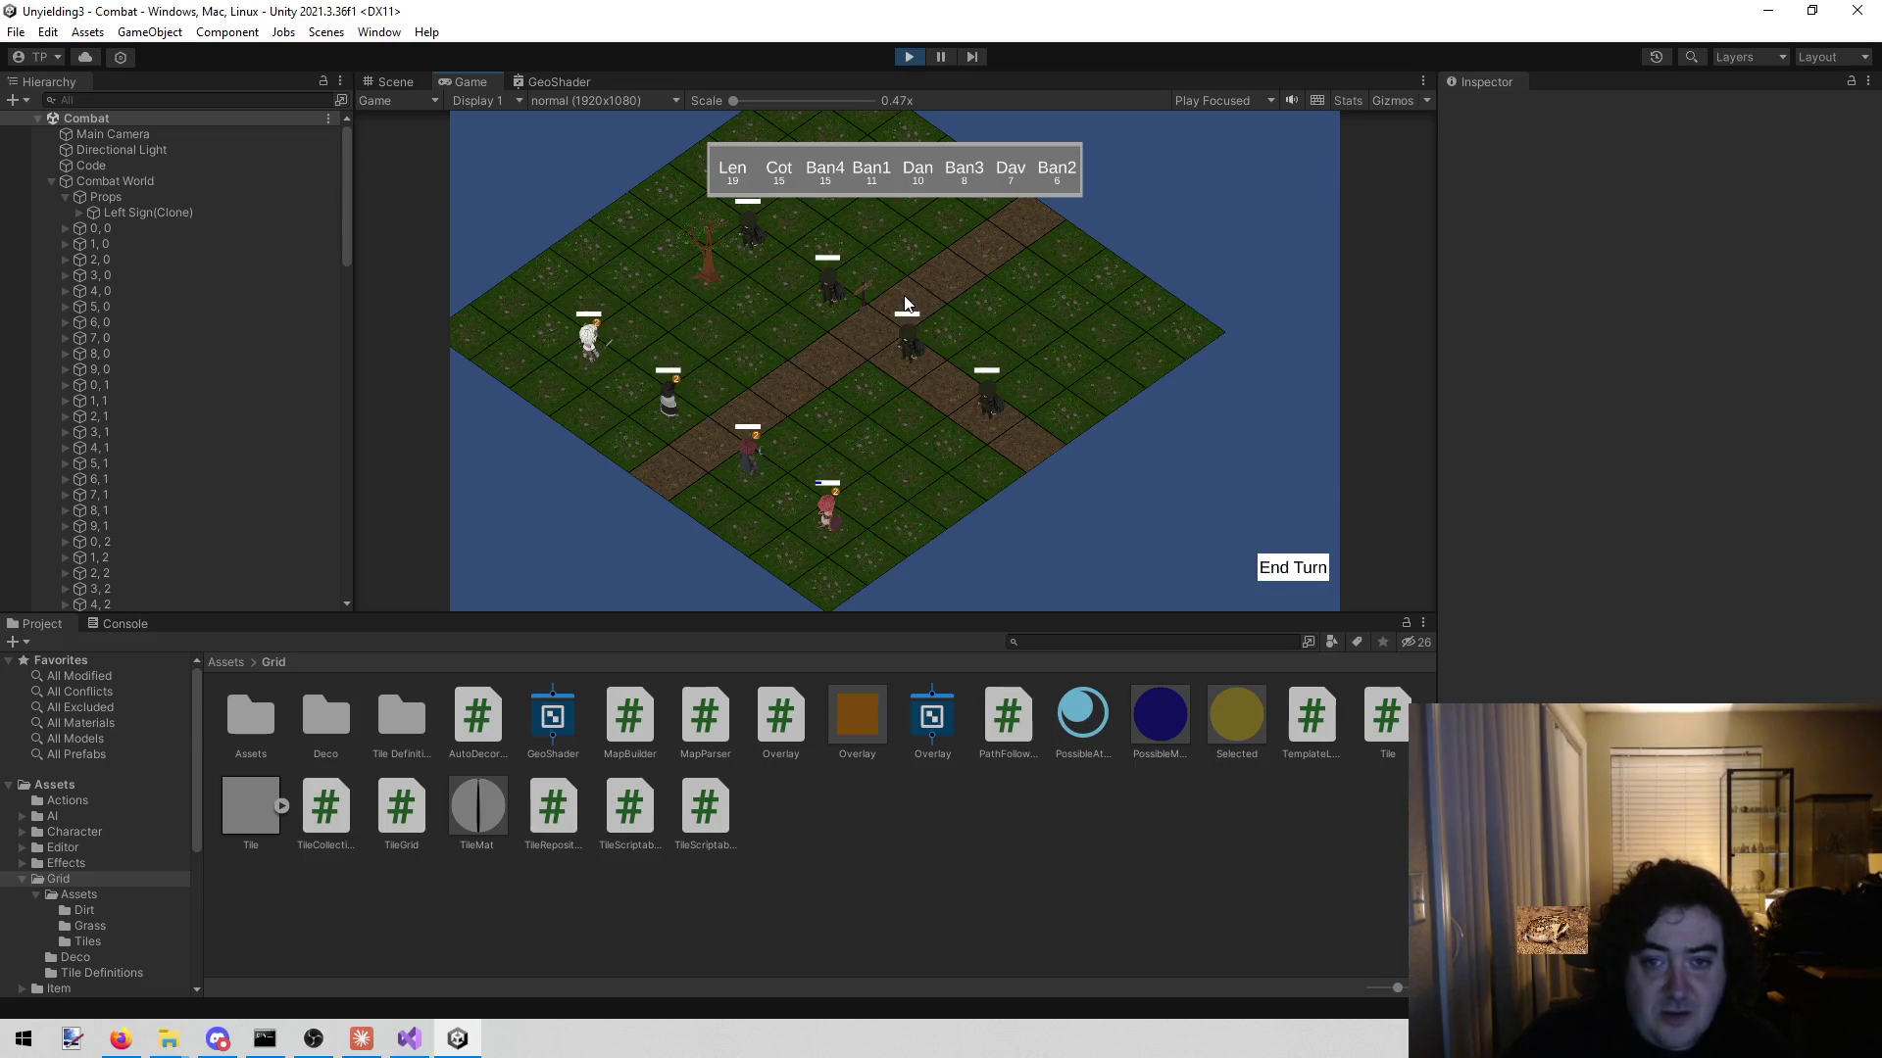
left_click(908, 57)
left_click(1068, 645)
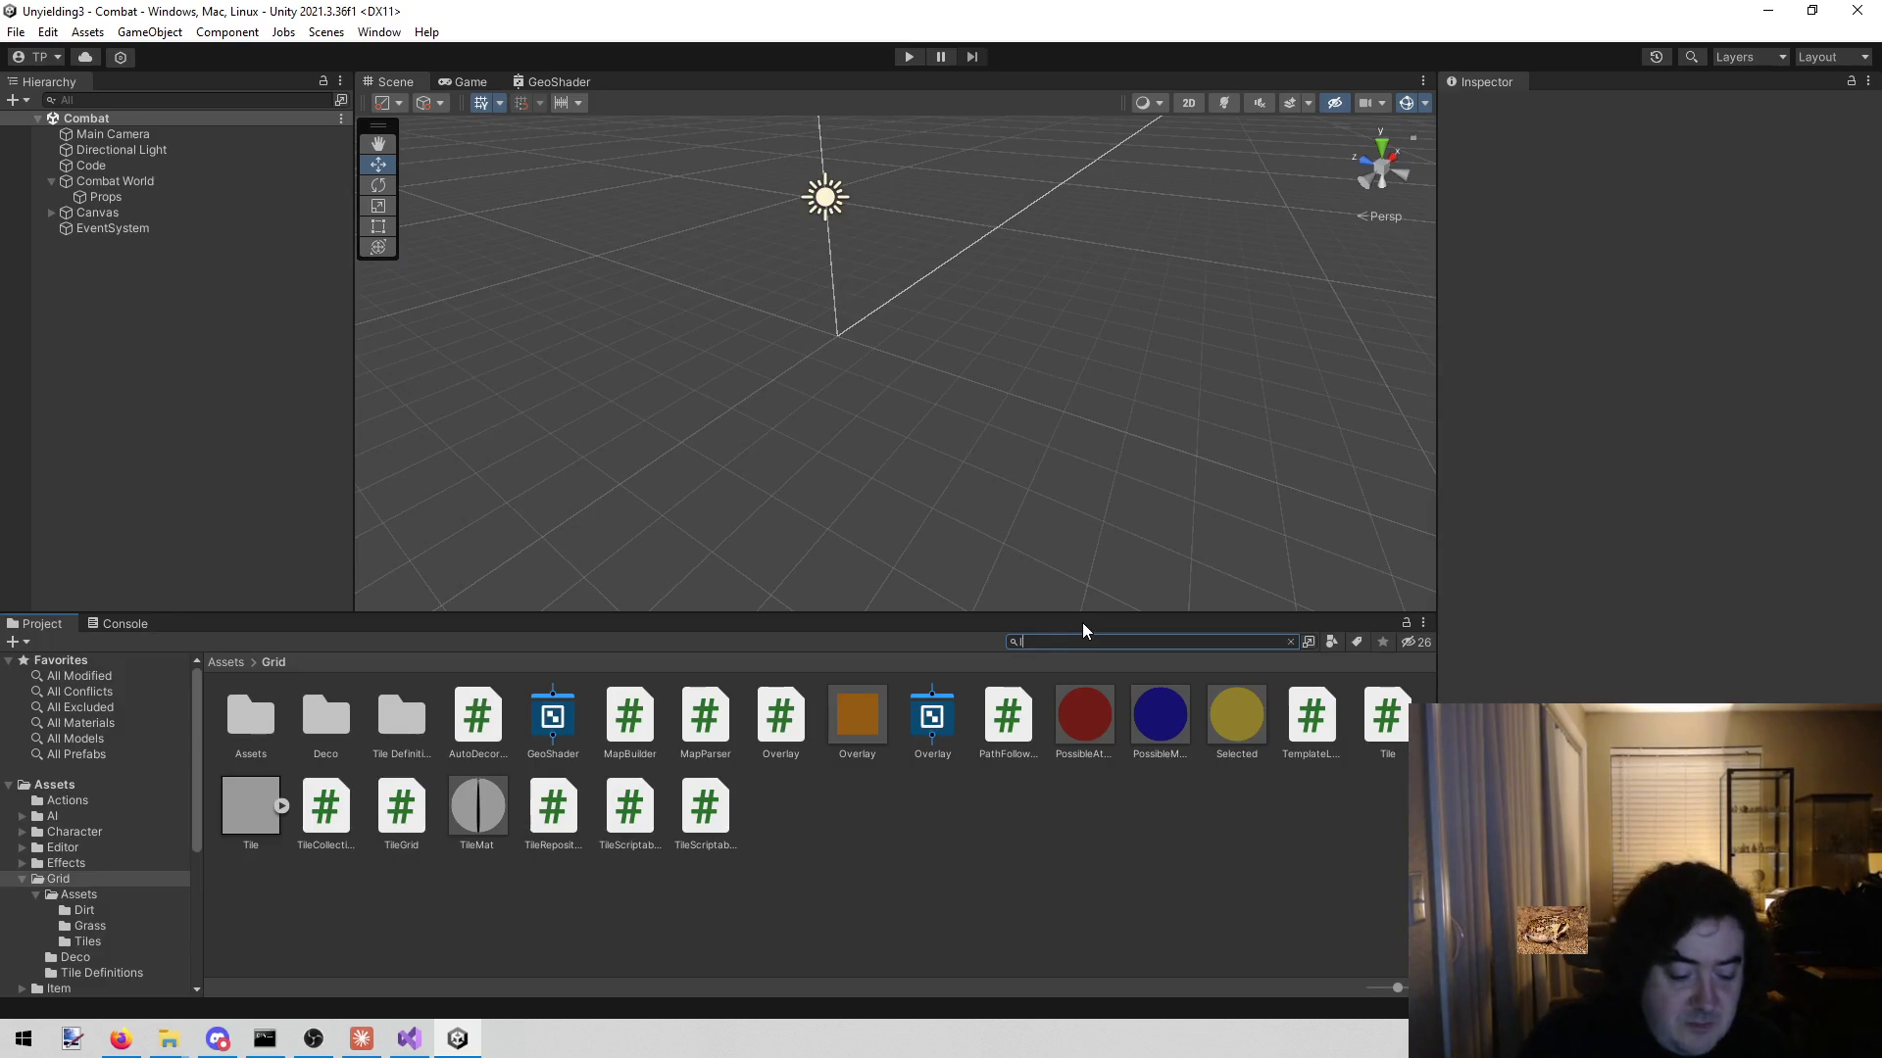
- Find the Lenette character asset via 'len' and raise its Movement from 6 to 60
type("len")
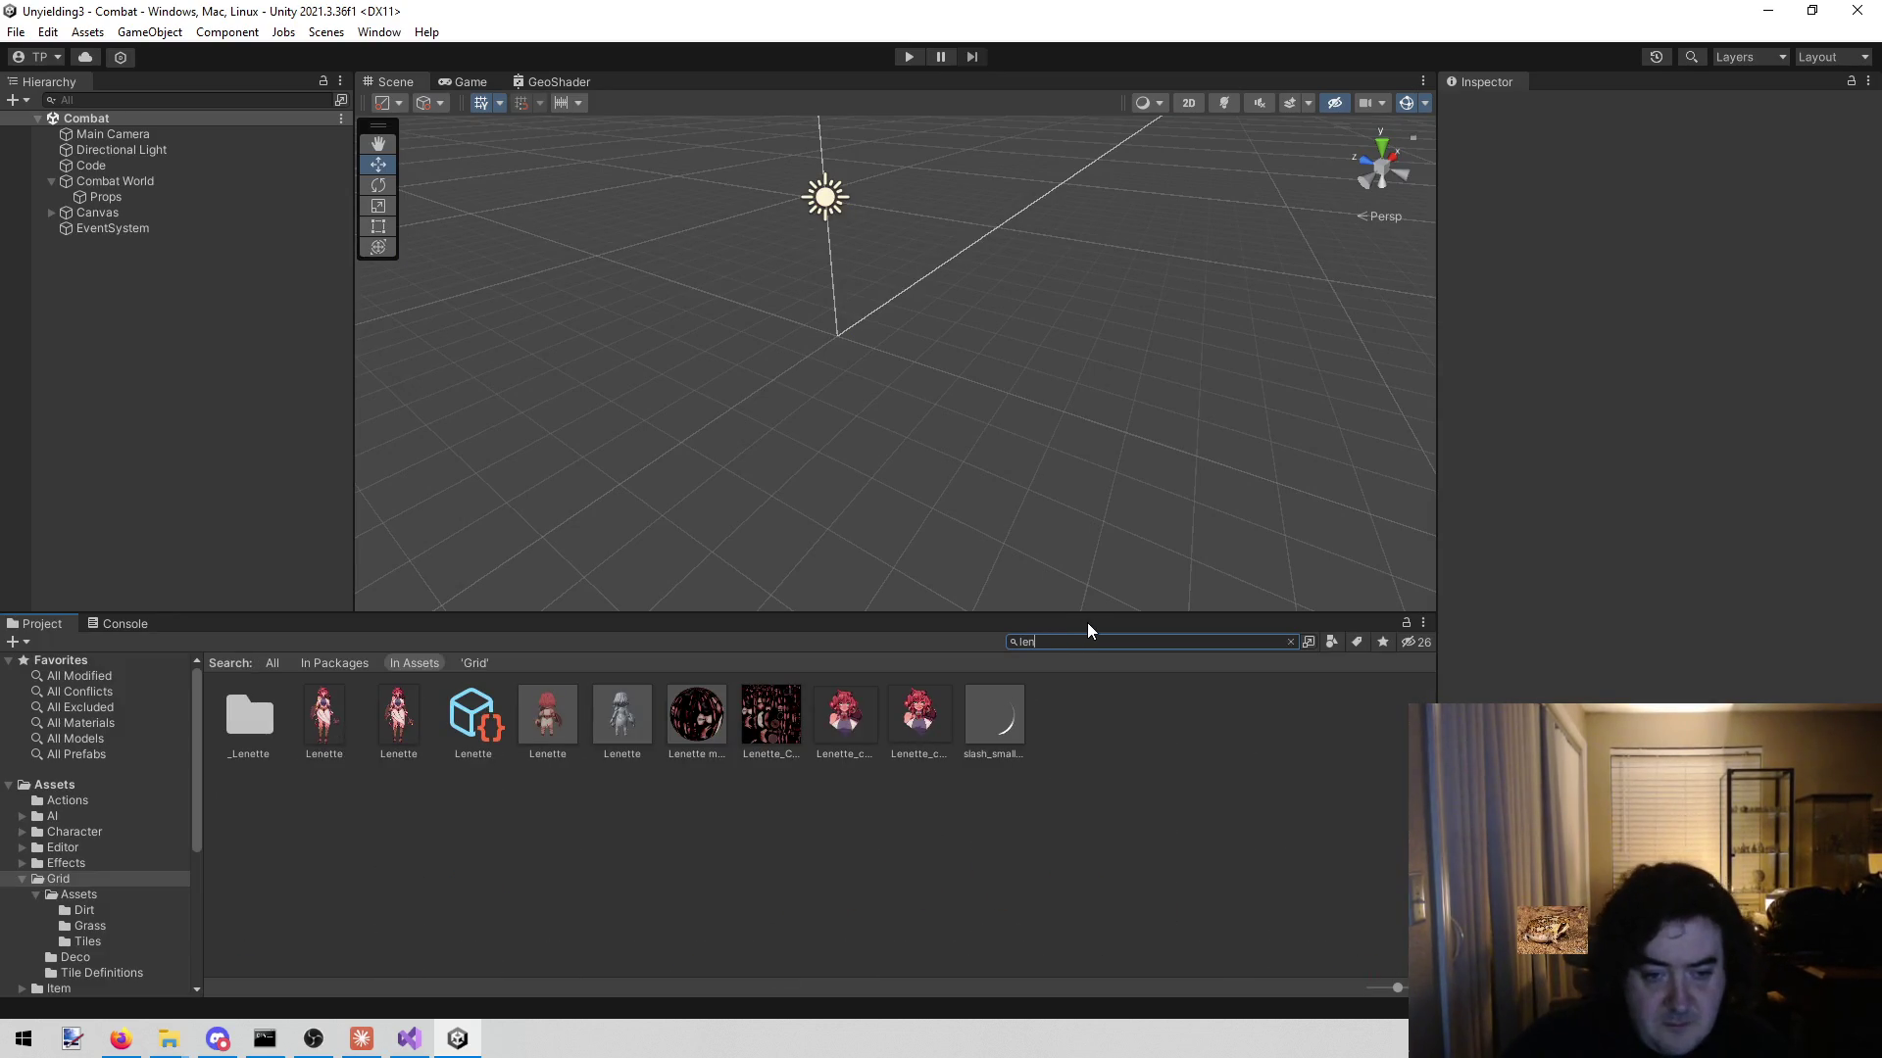
left_click(461, 721)
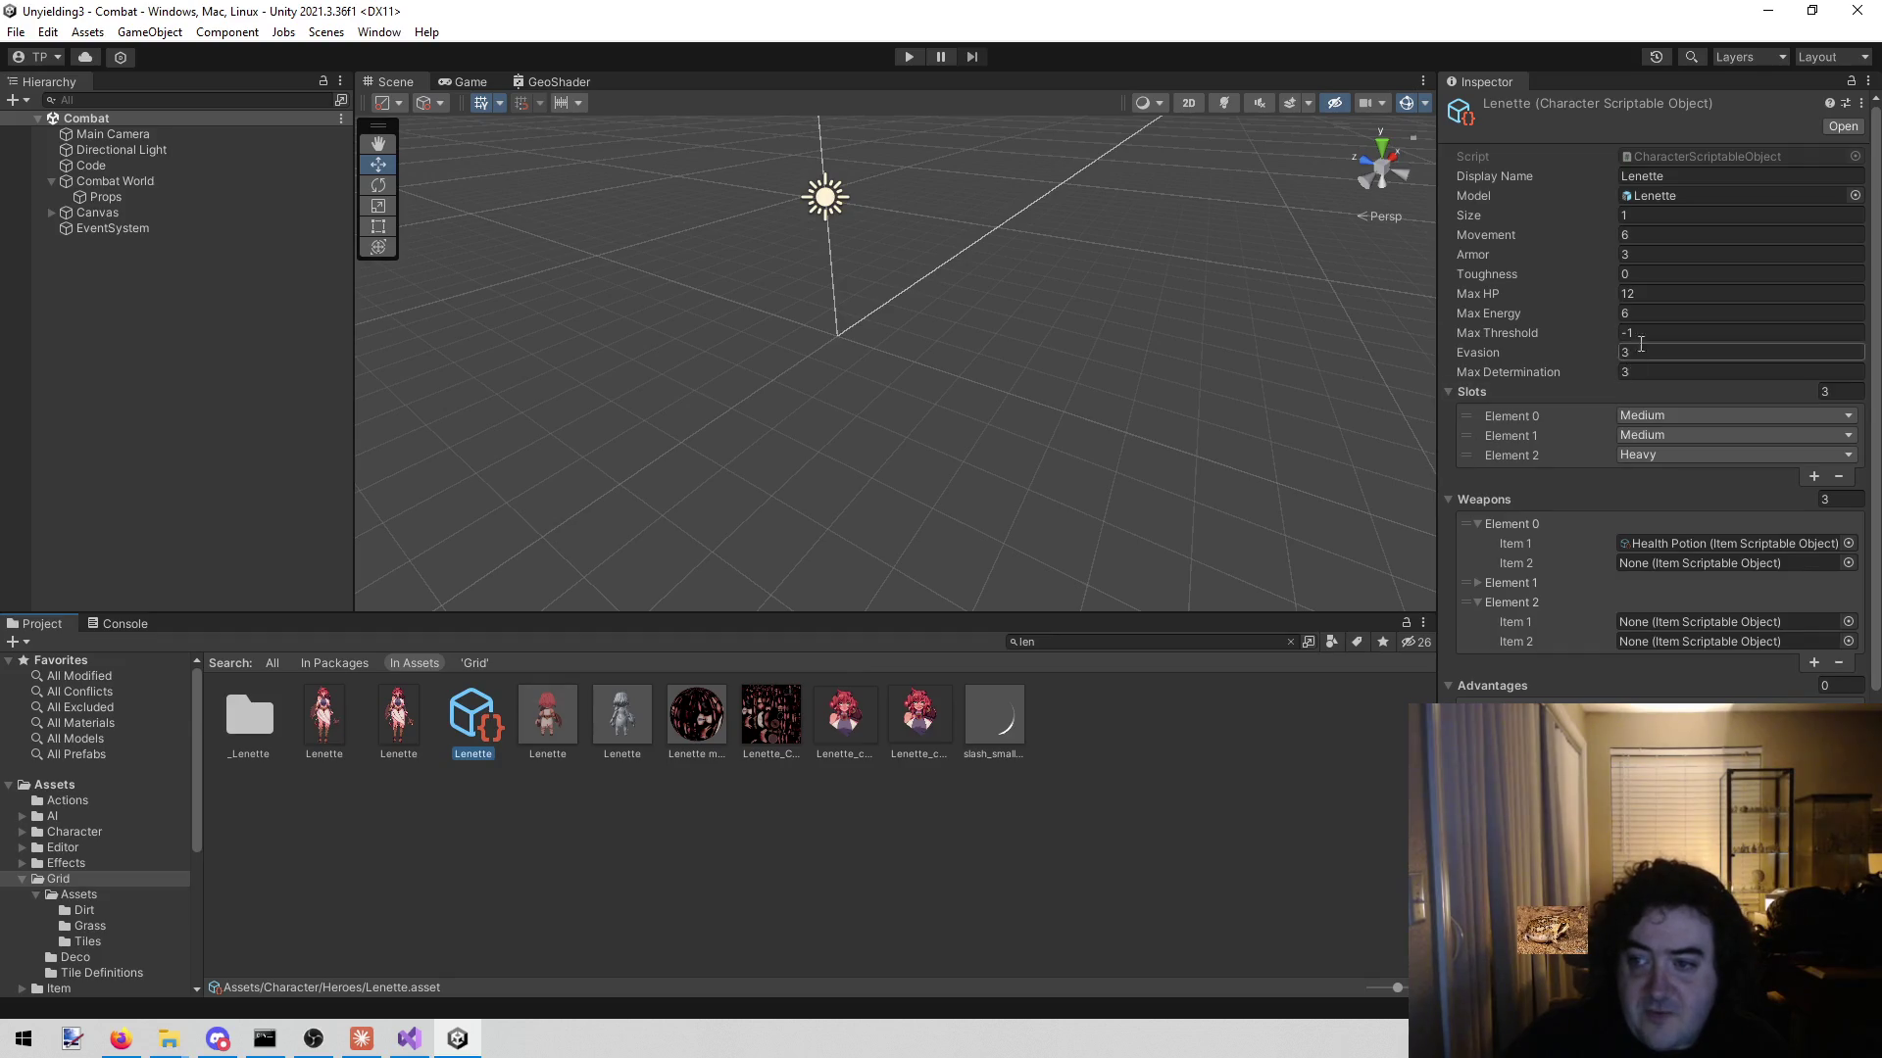
left_click(1653, 311)
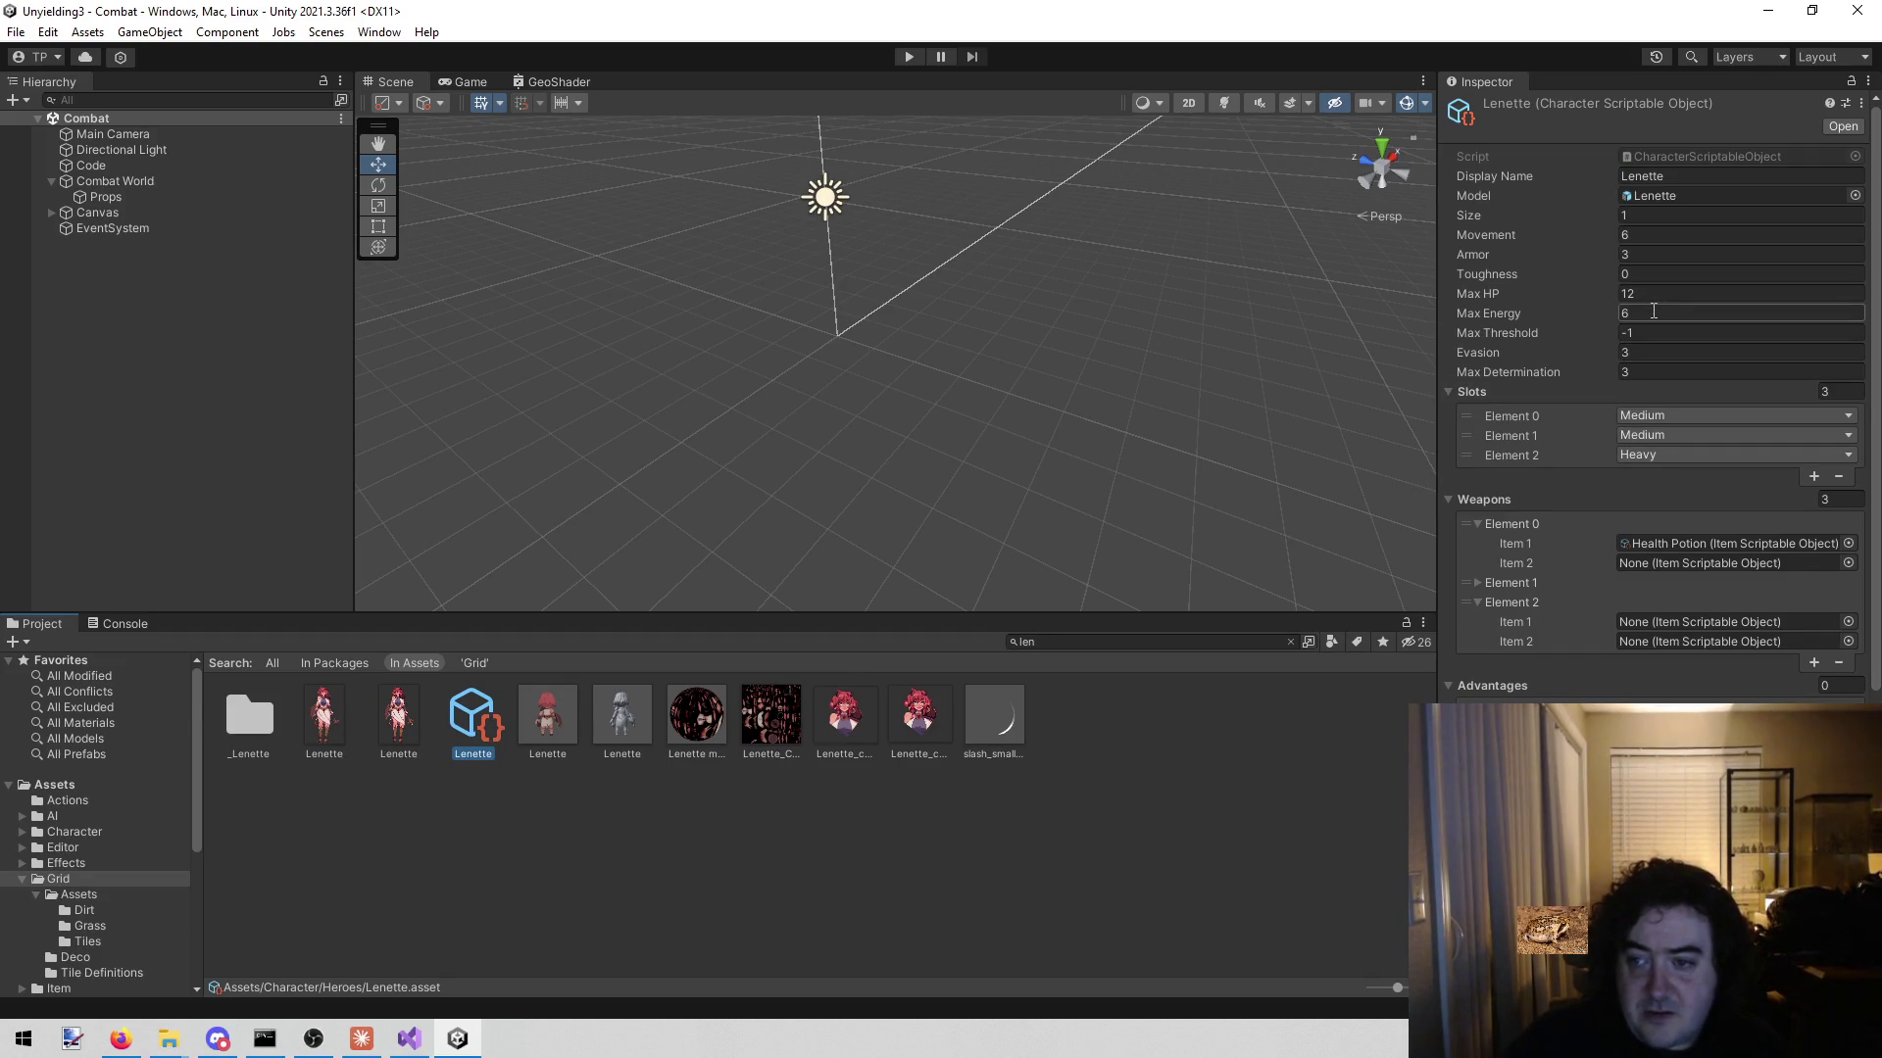
left_click(1668, 235)
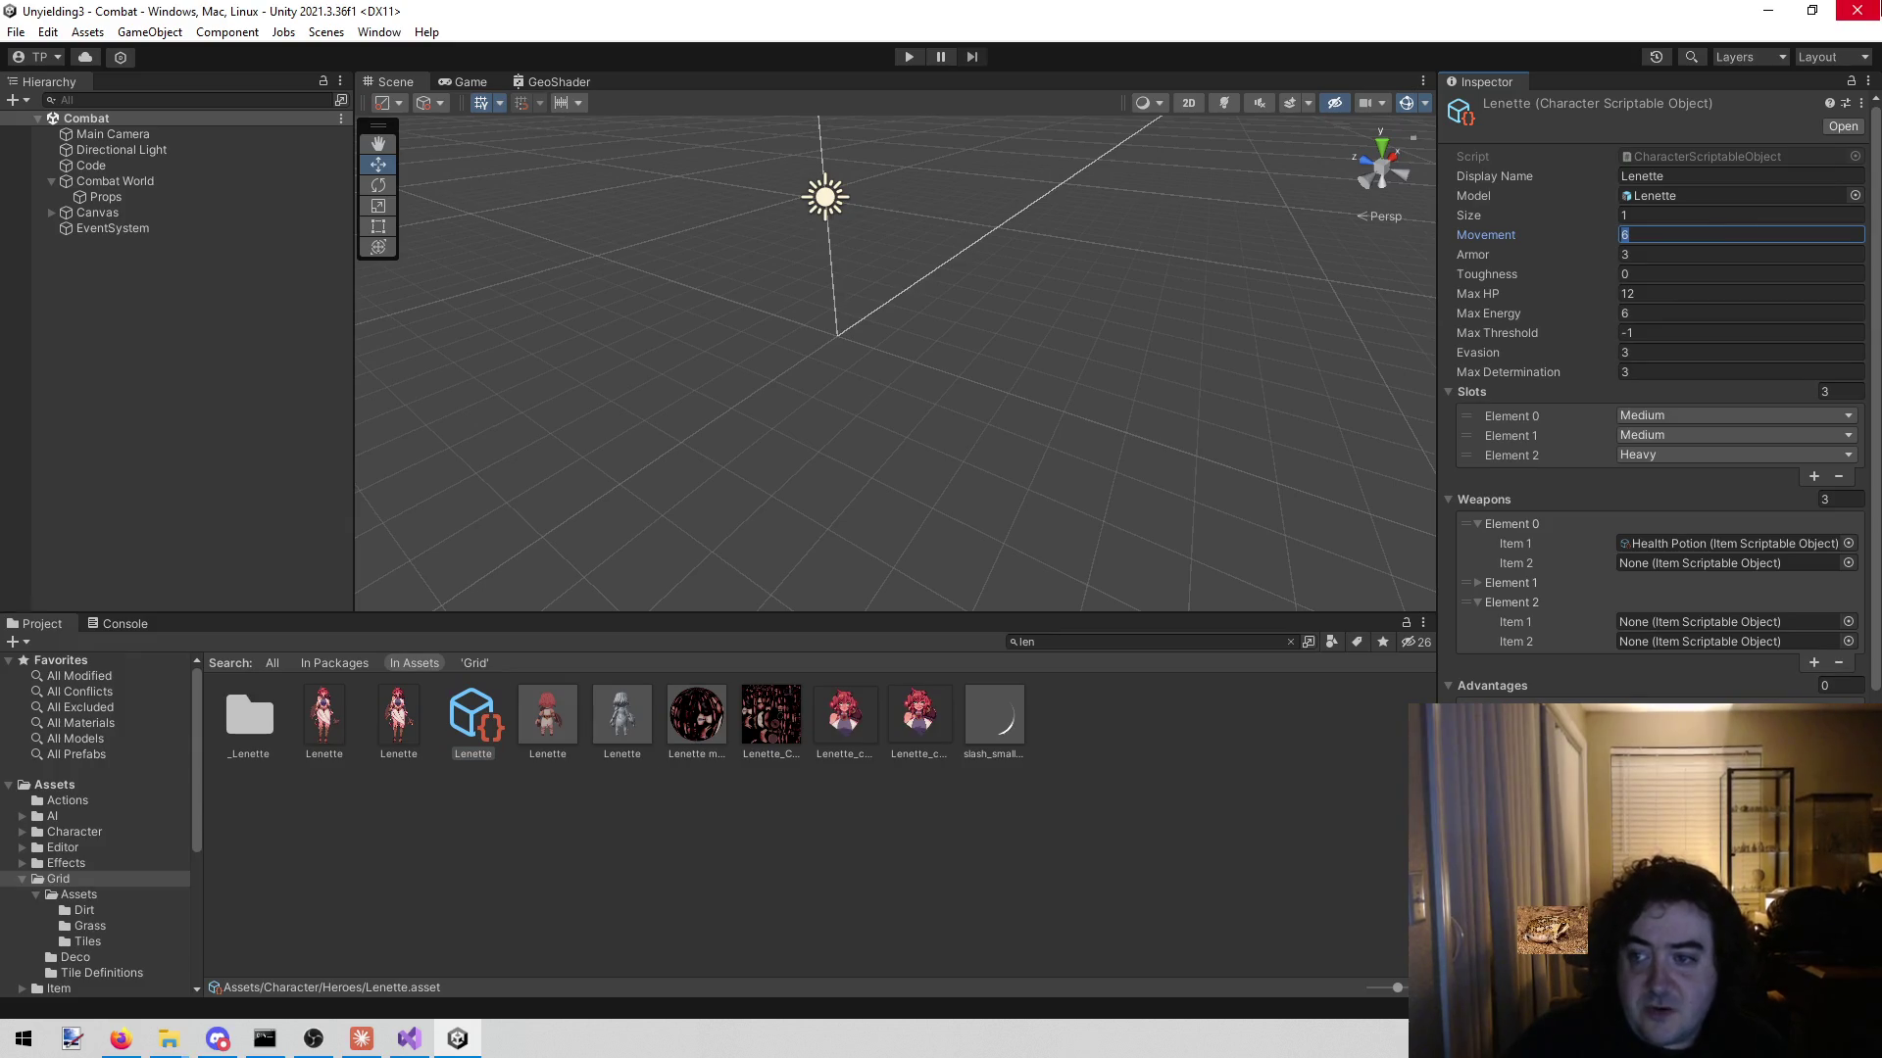
type("0")
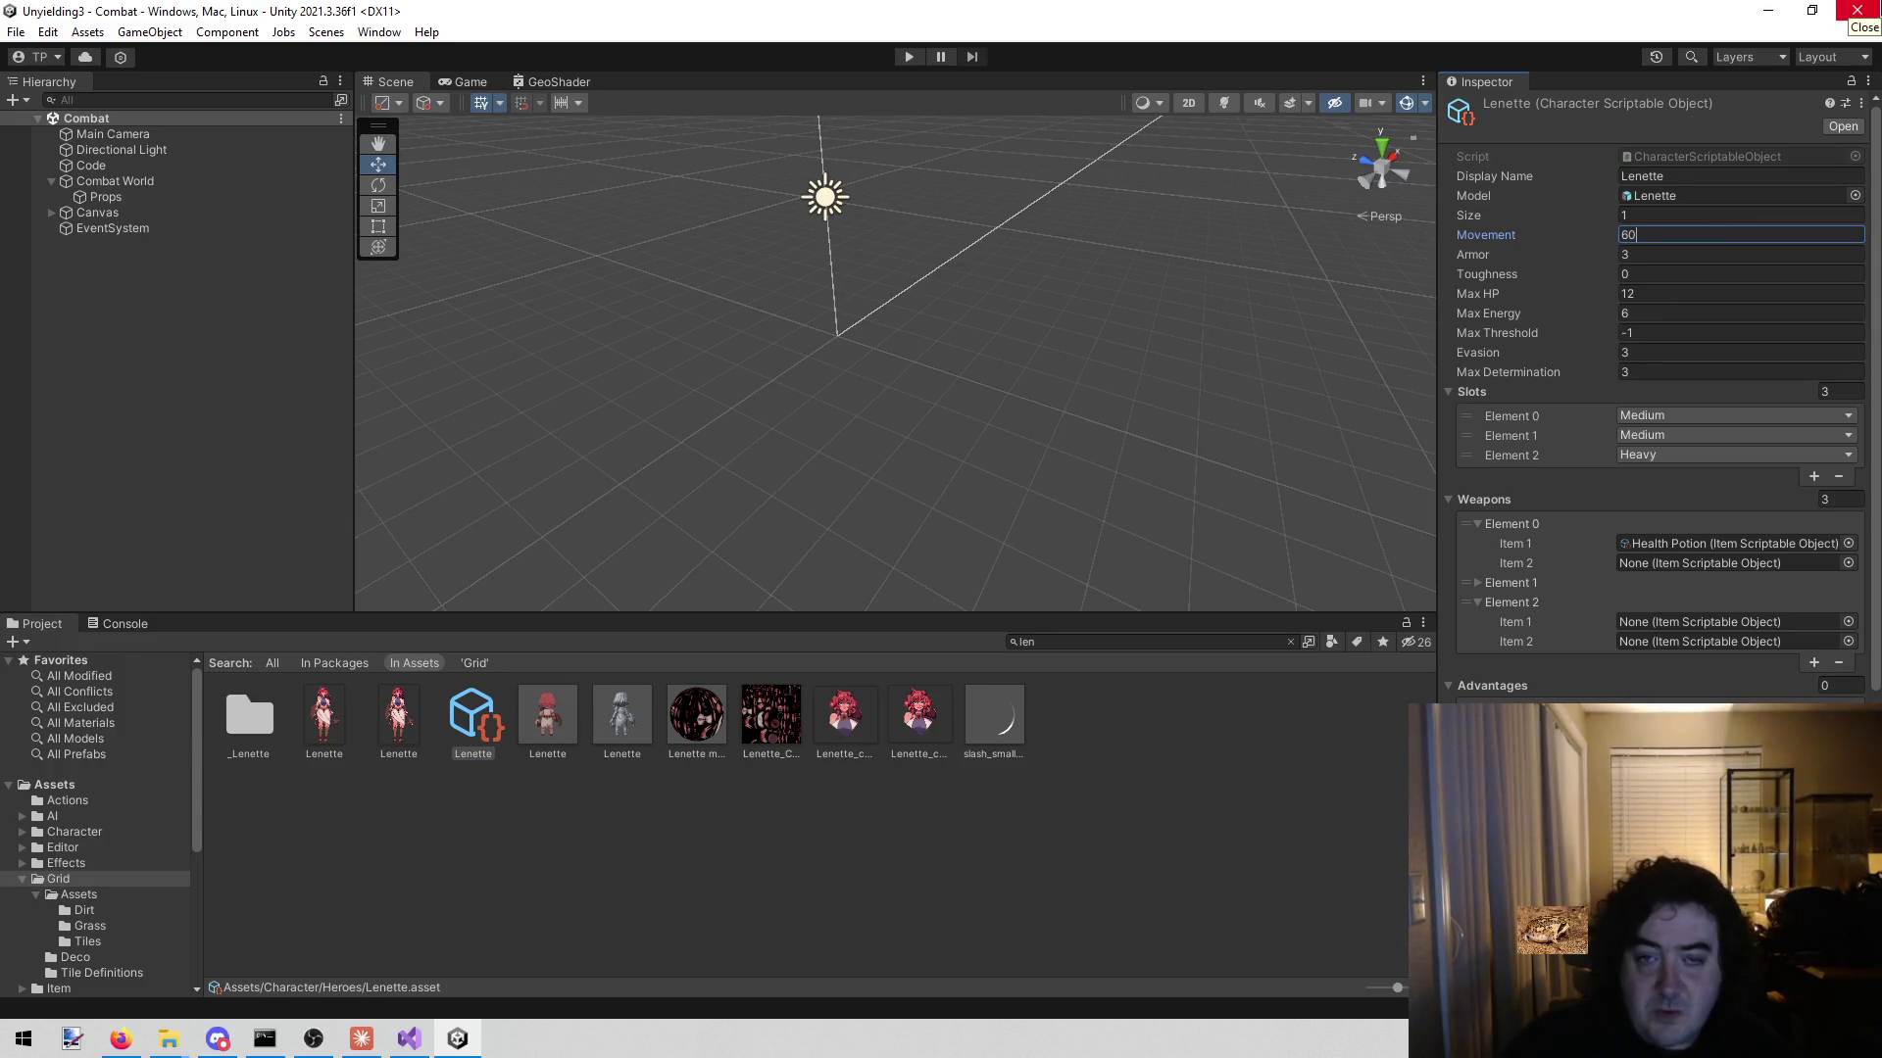
left_click(909, 56)
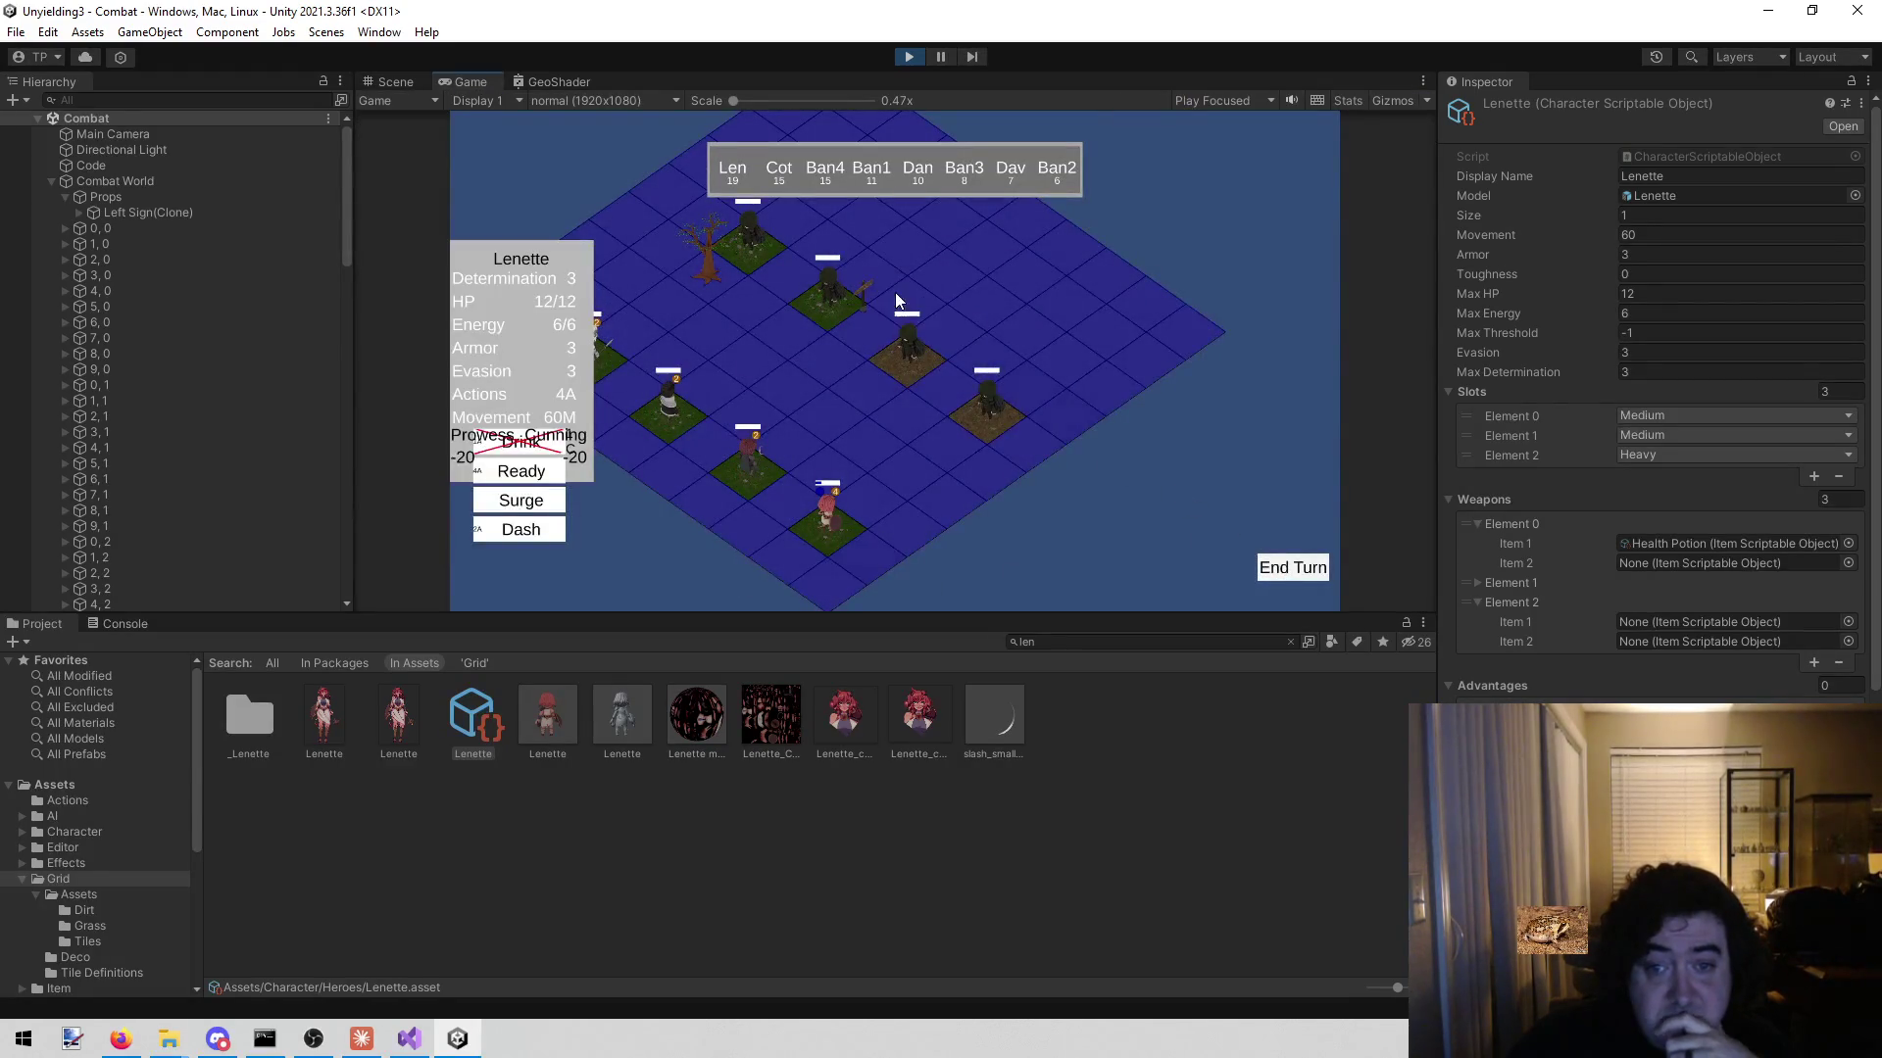
- Walk Lenette back and forth between tiles in Play mode to watch the overlay fade, then stop
left_click(920, 322)
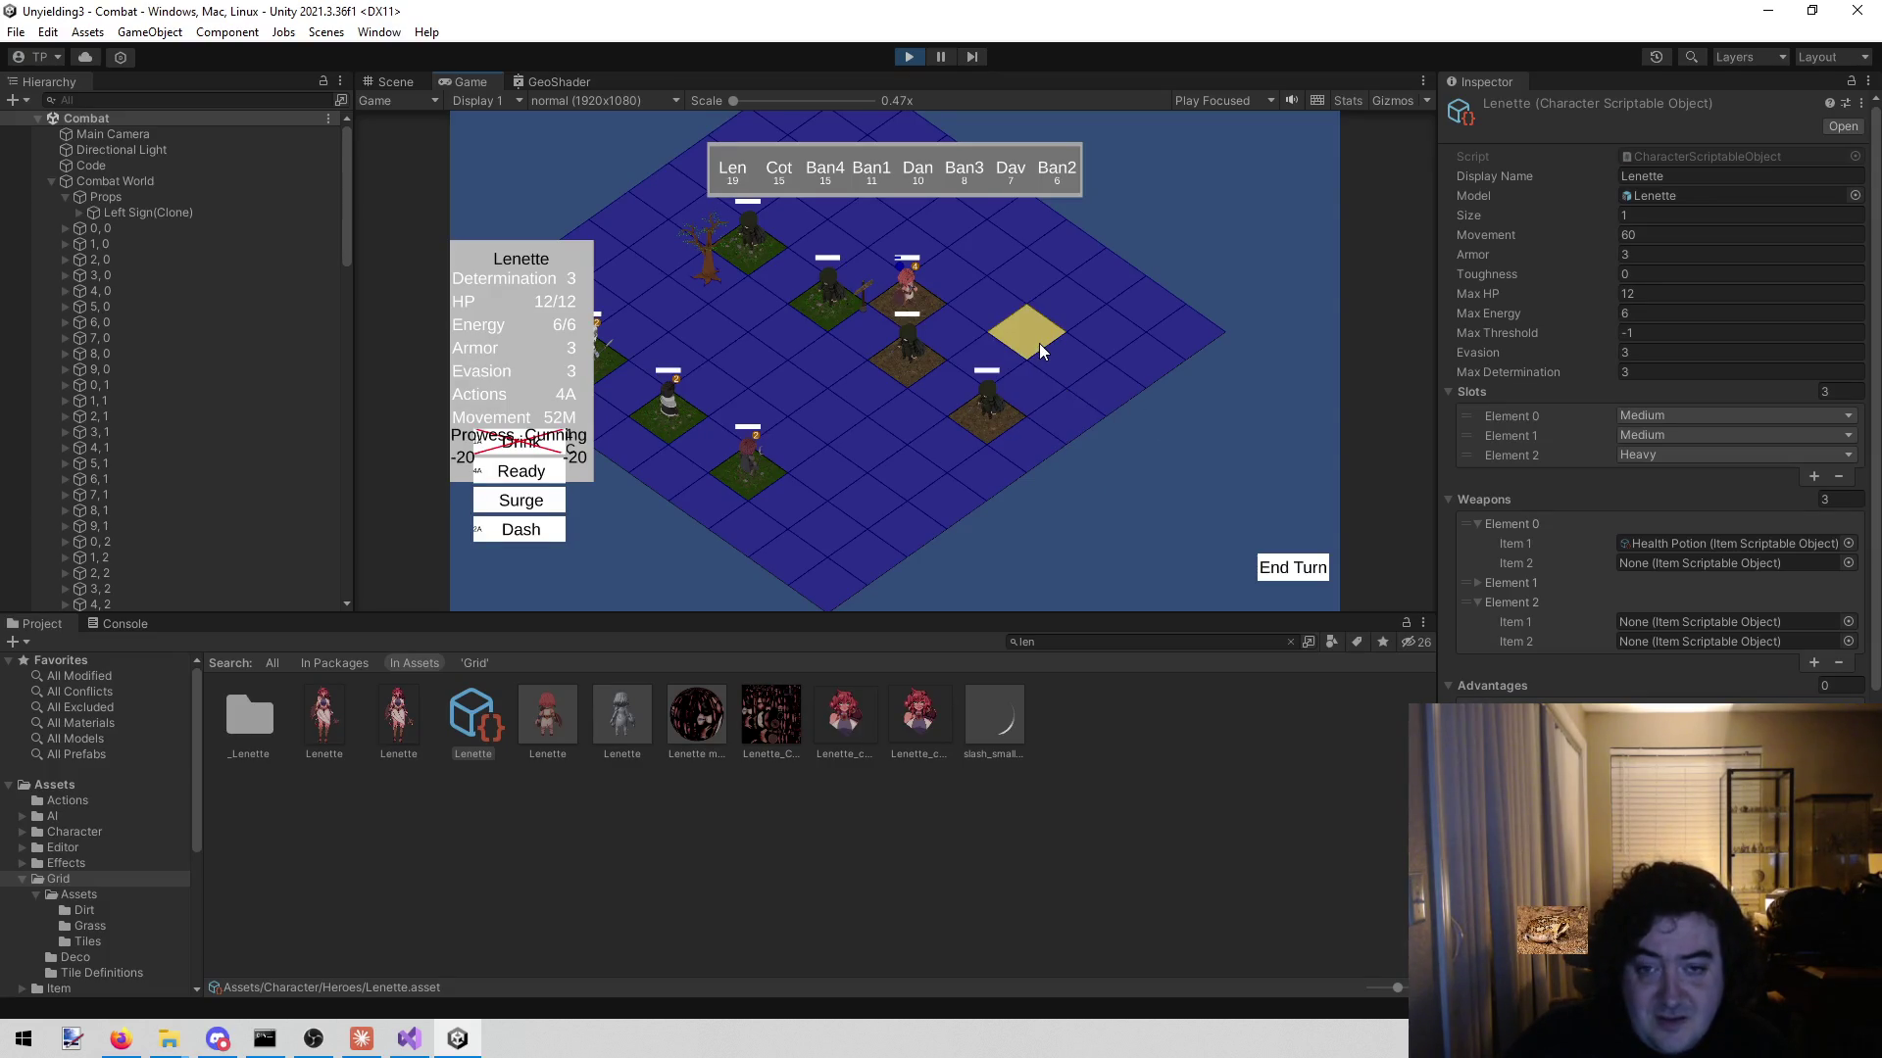
key("w")
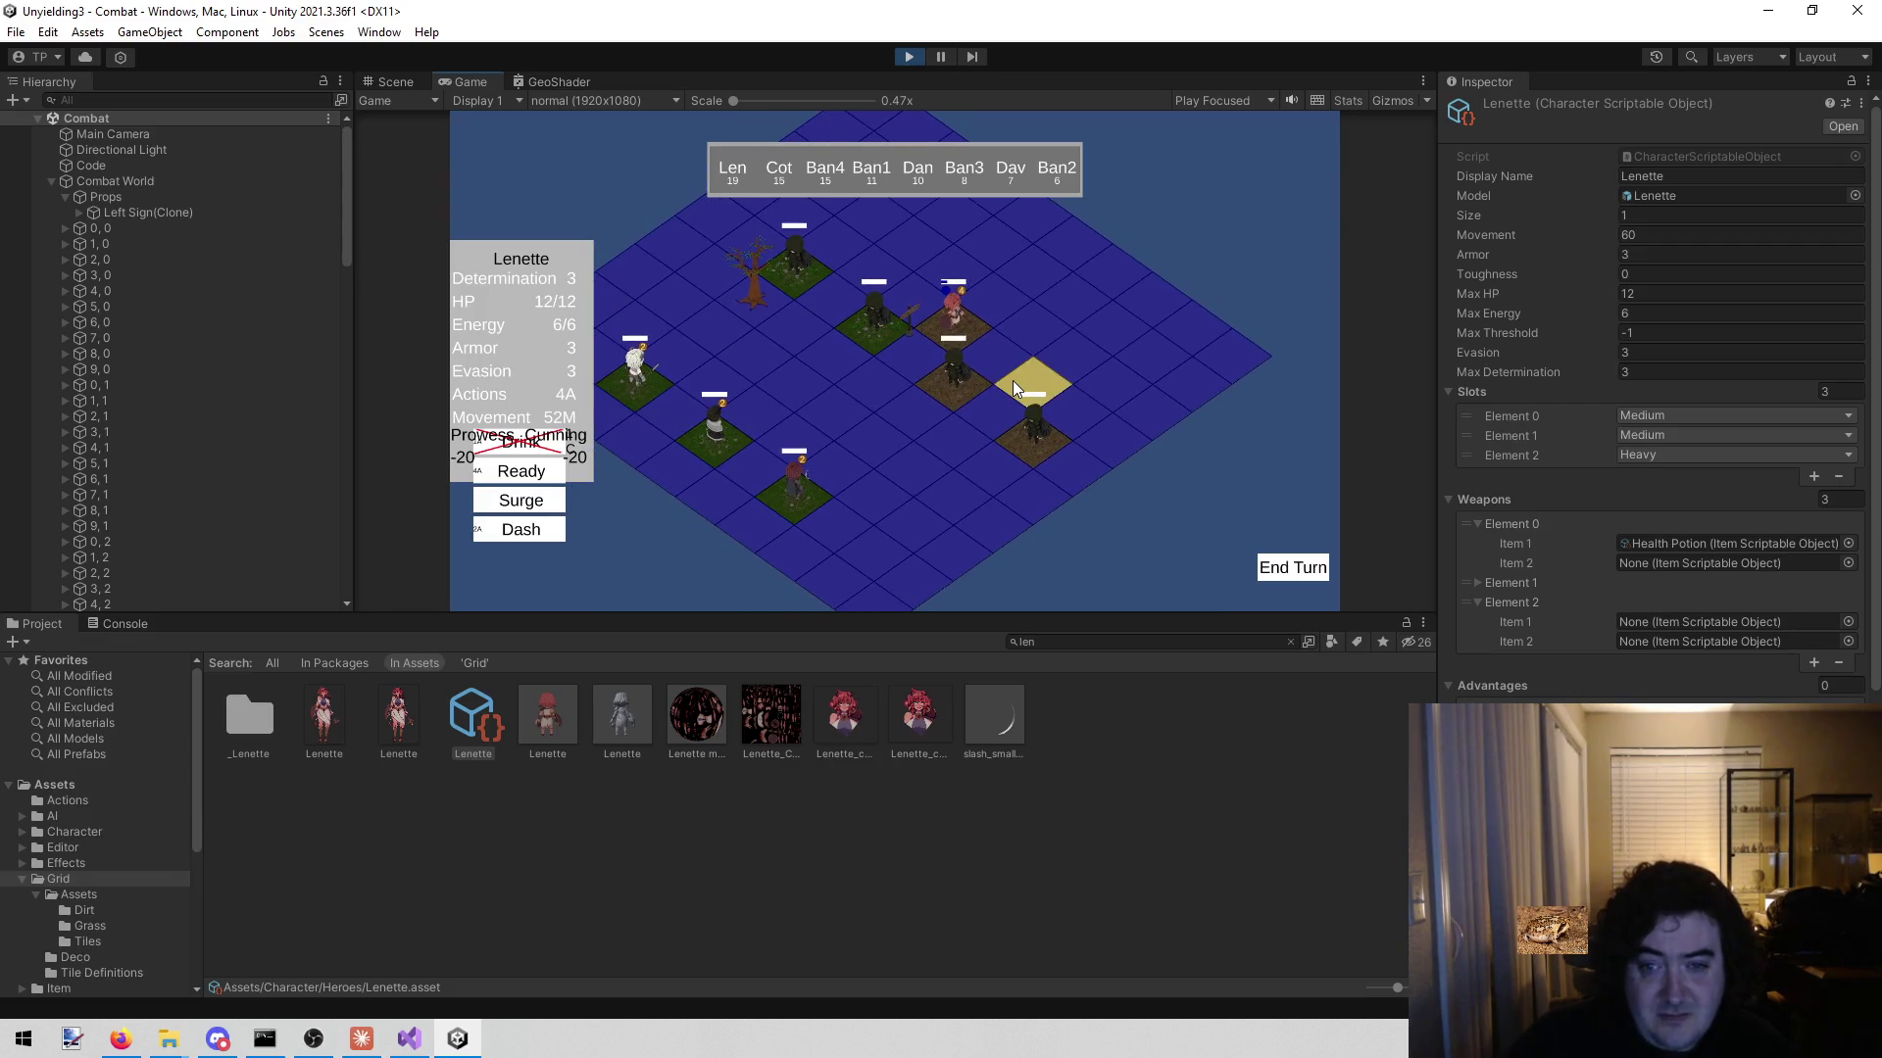
key("d")
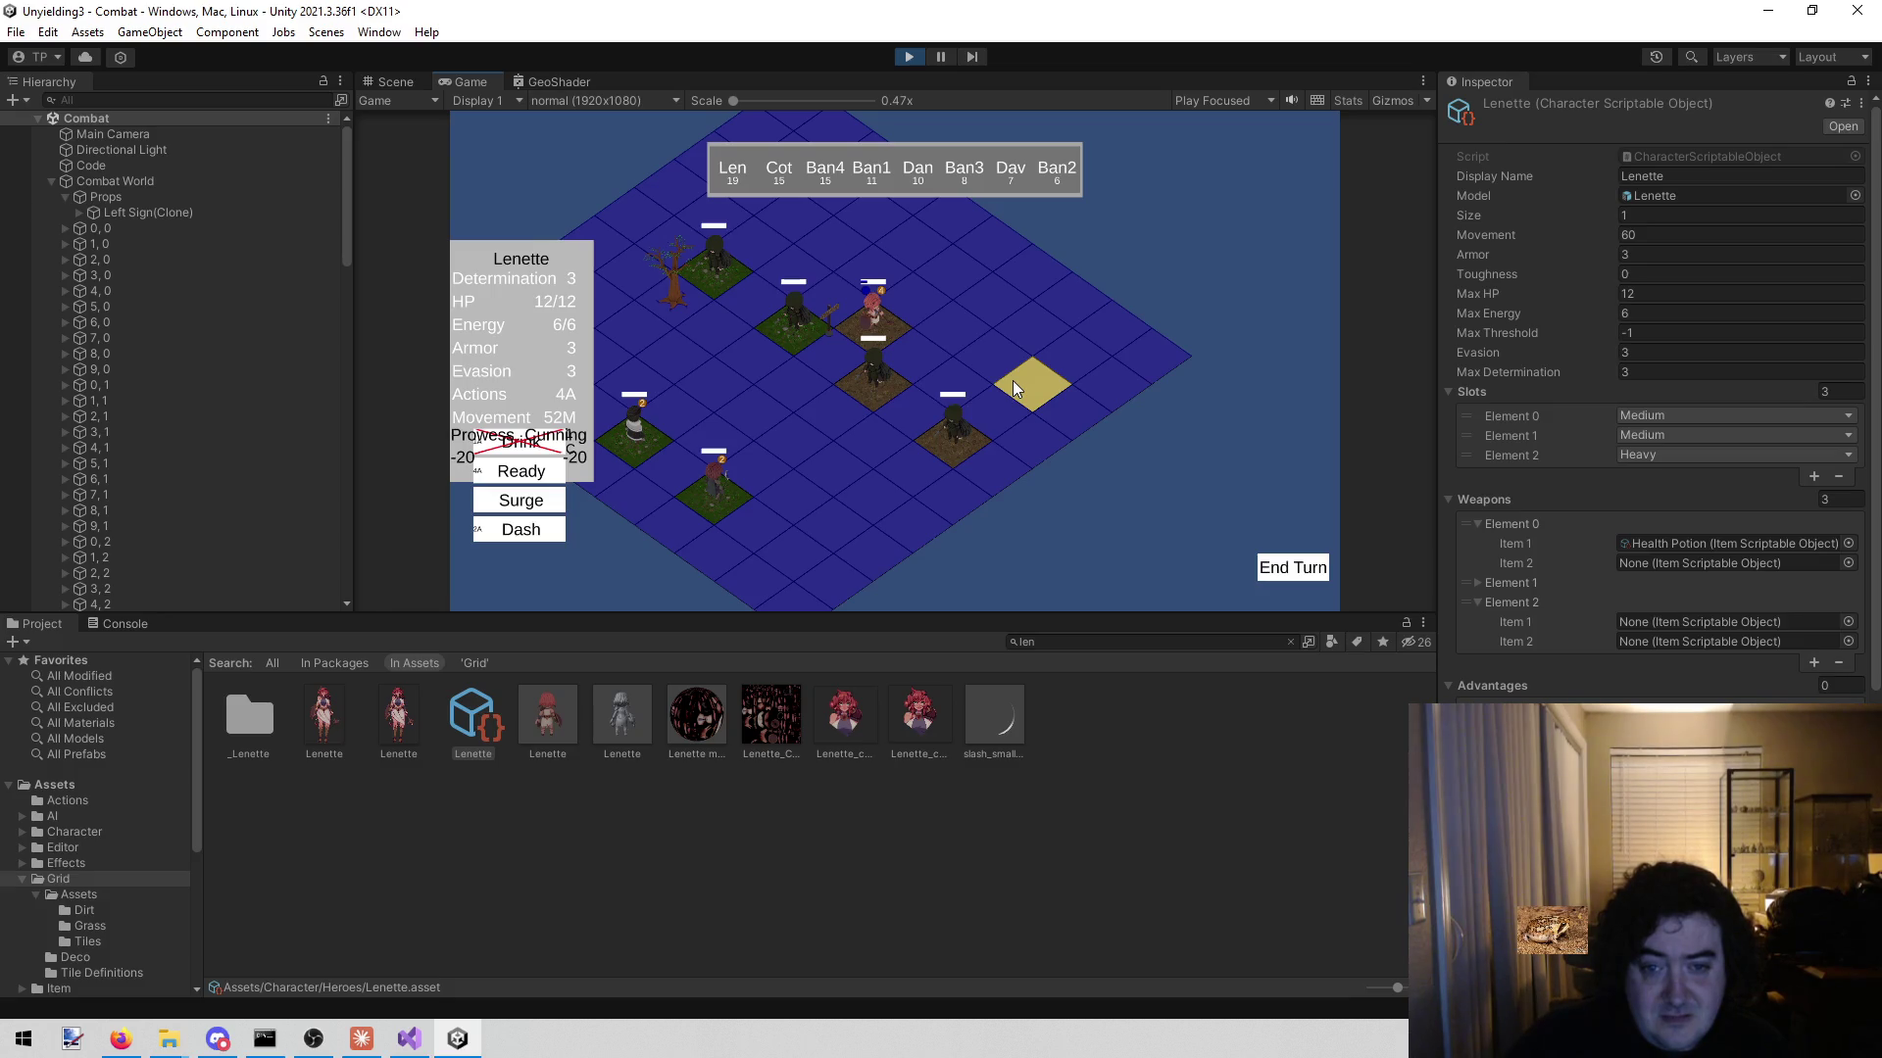
key("a")
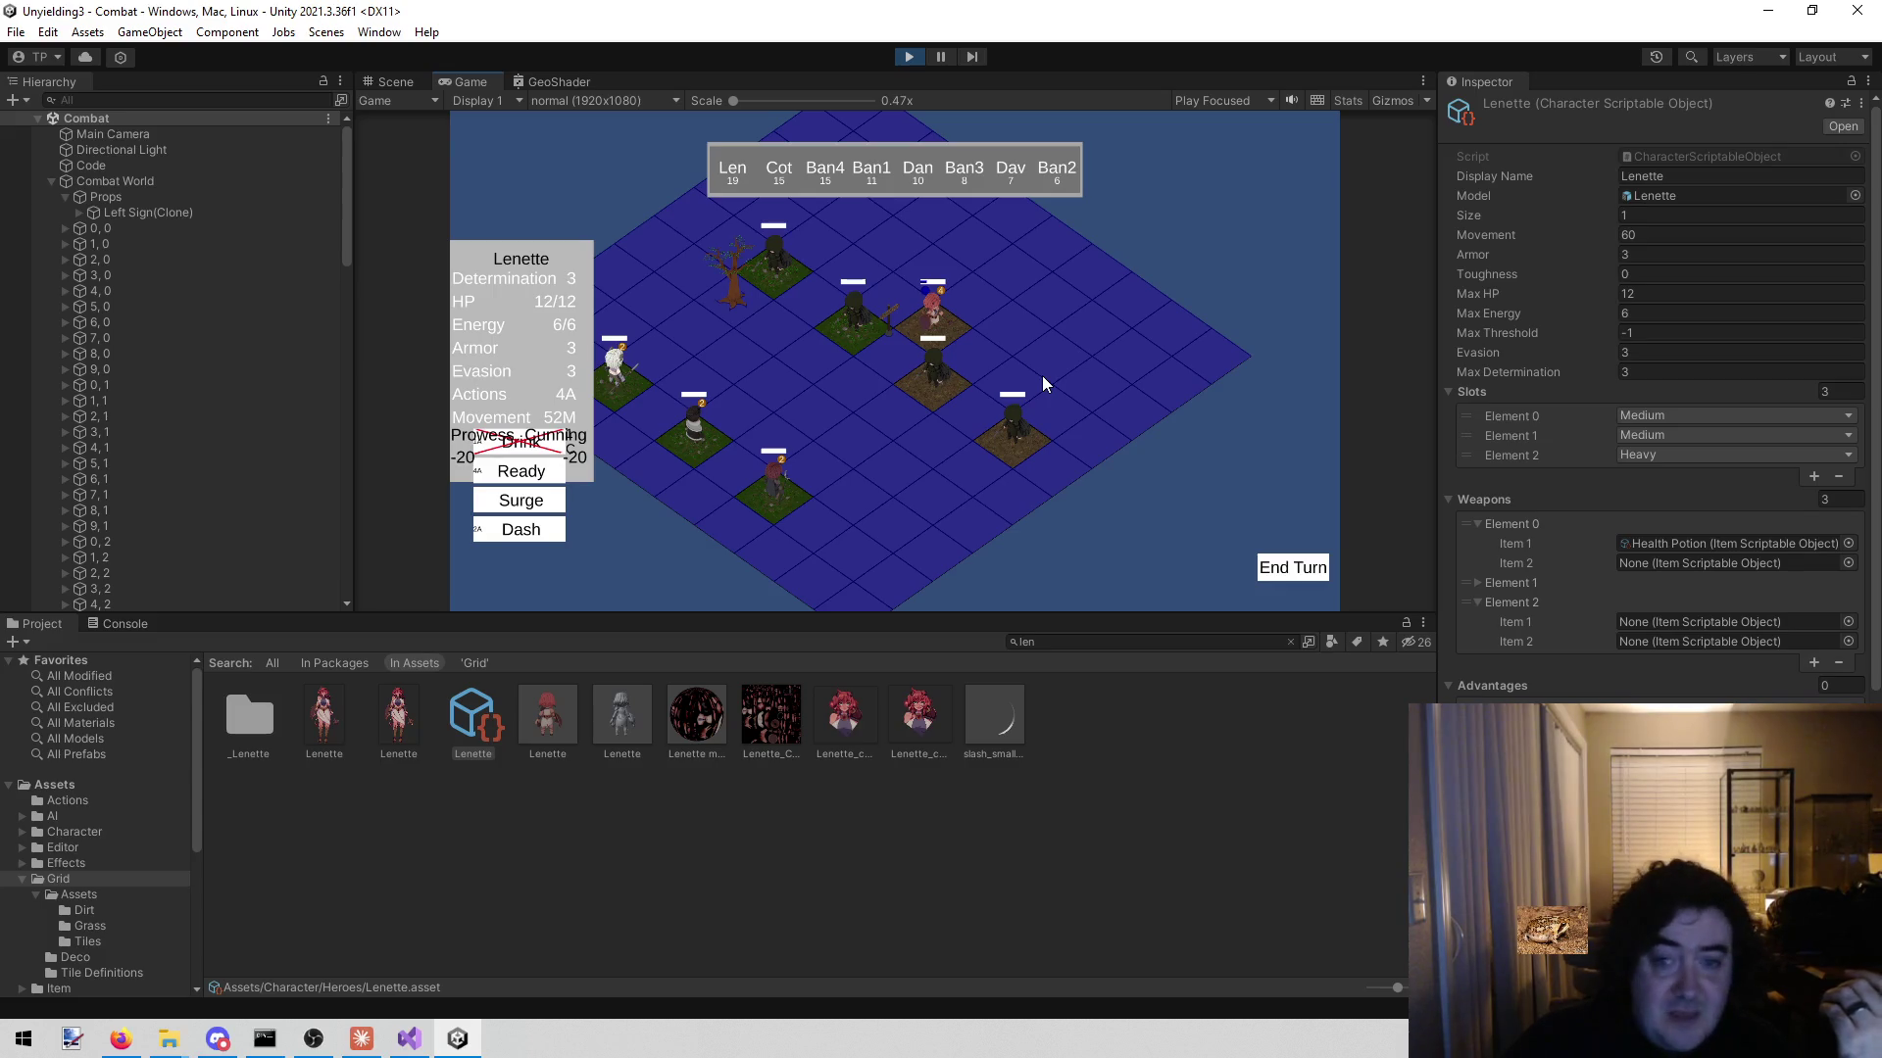
left_click(980, 296)
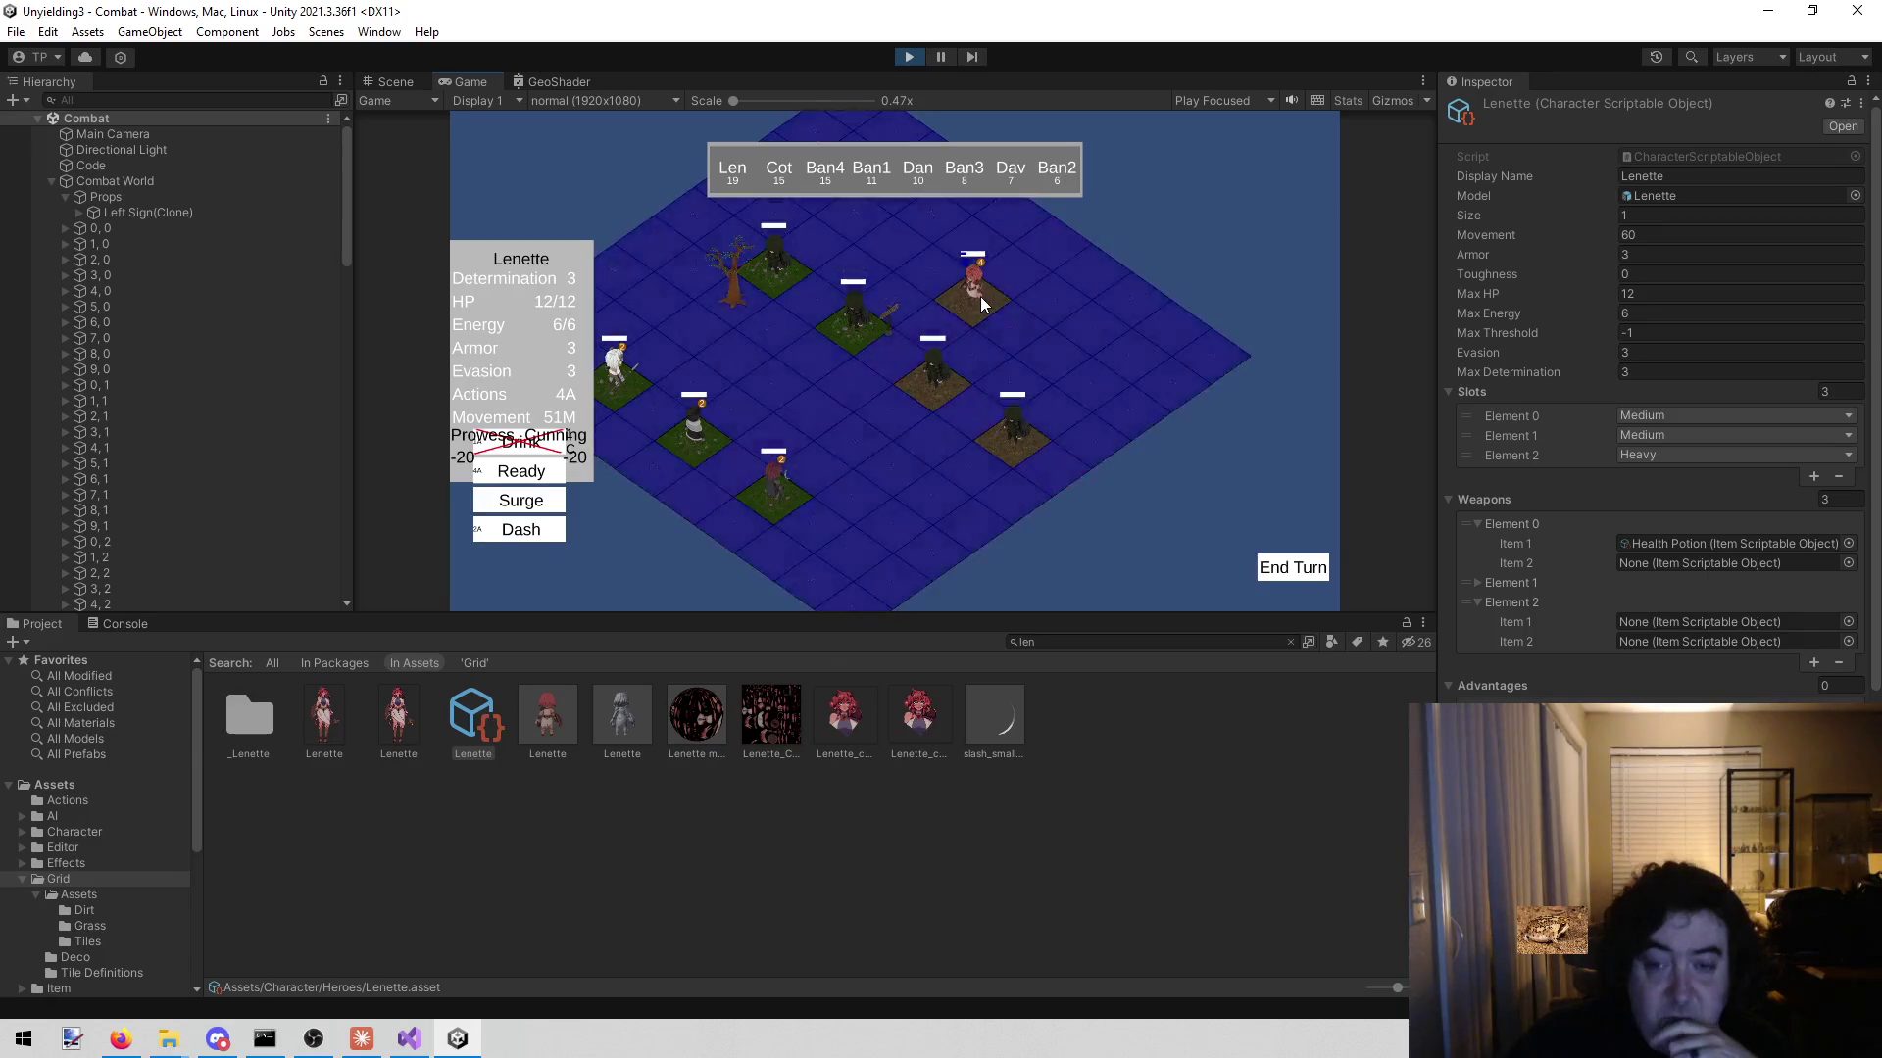
left_click(933, 329)
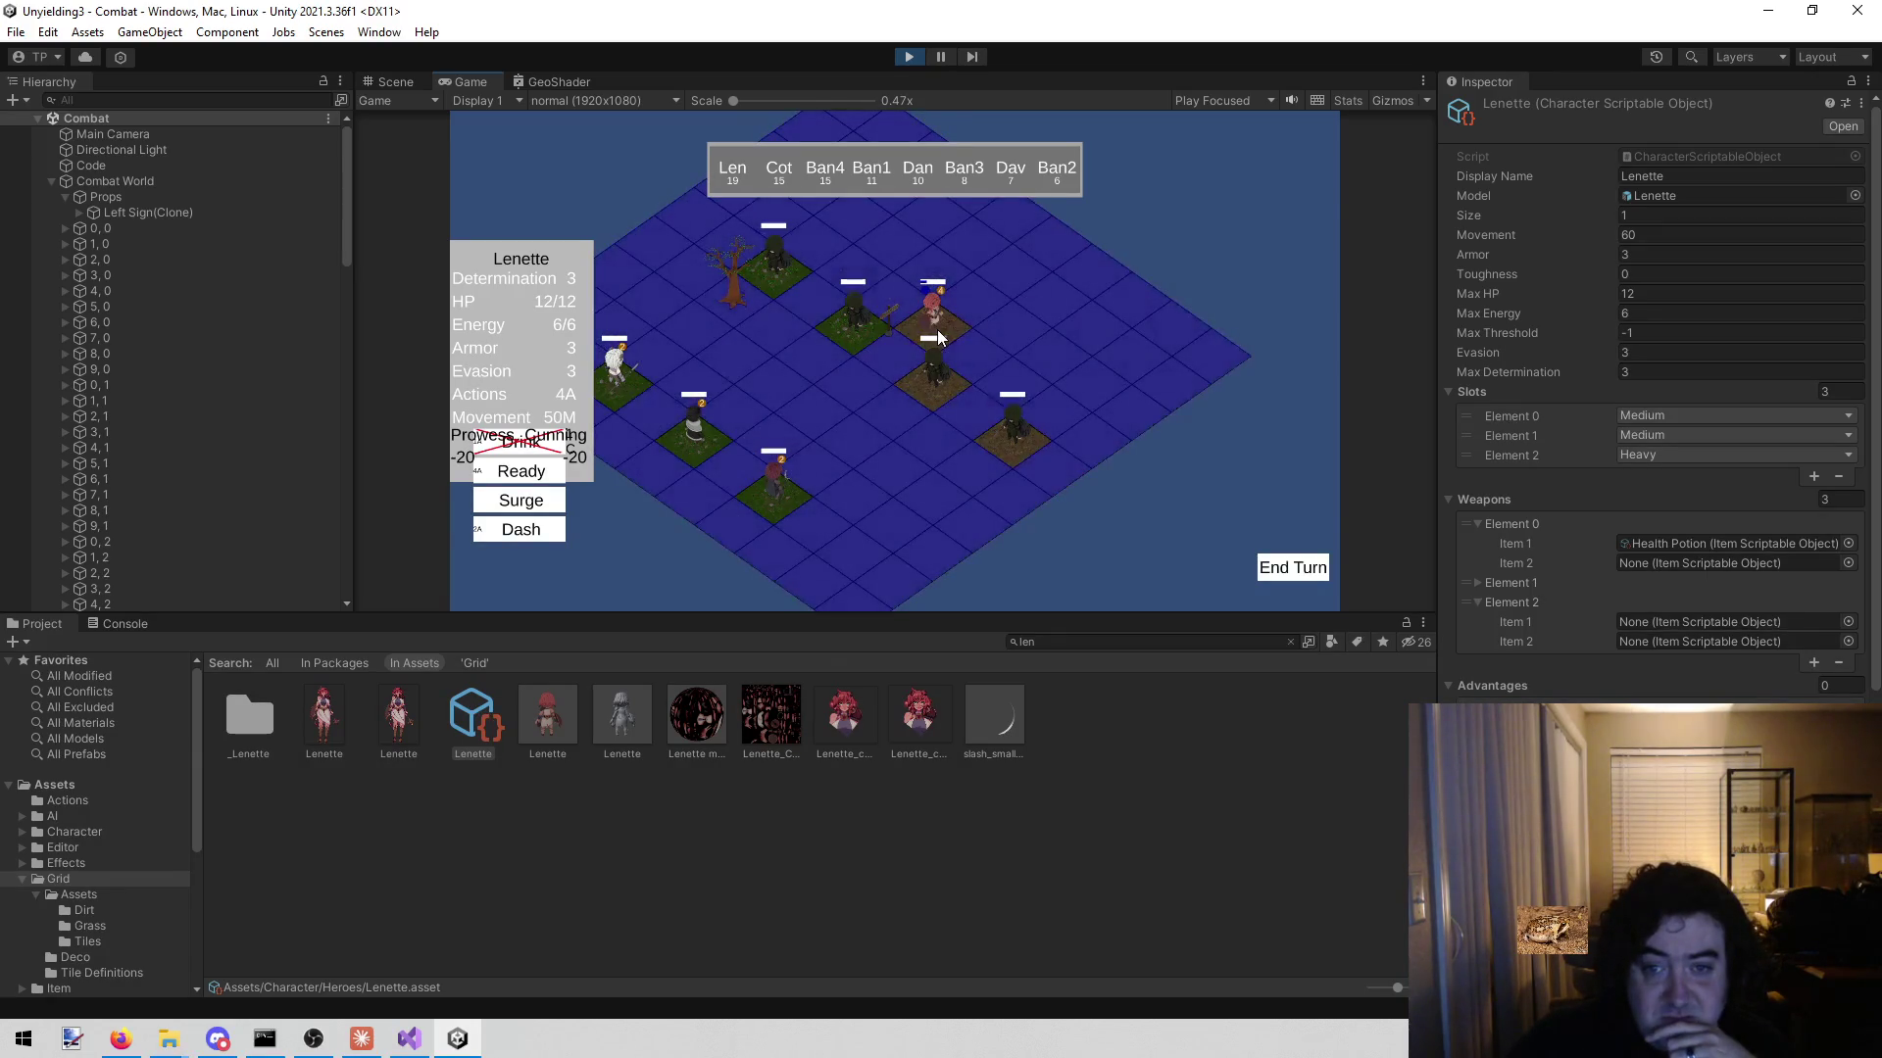
left_click(974, 307)
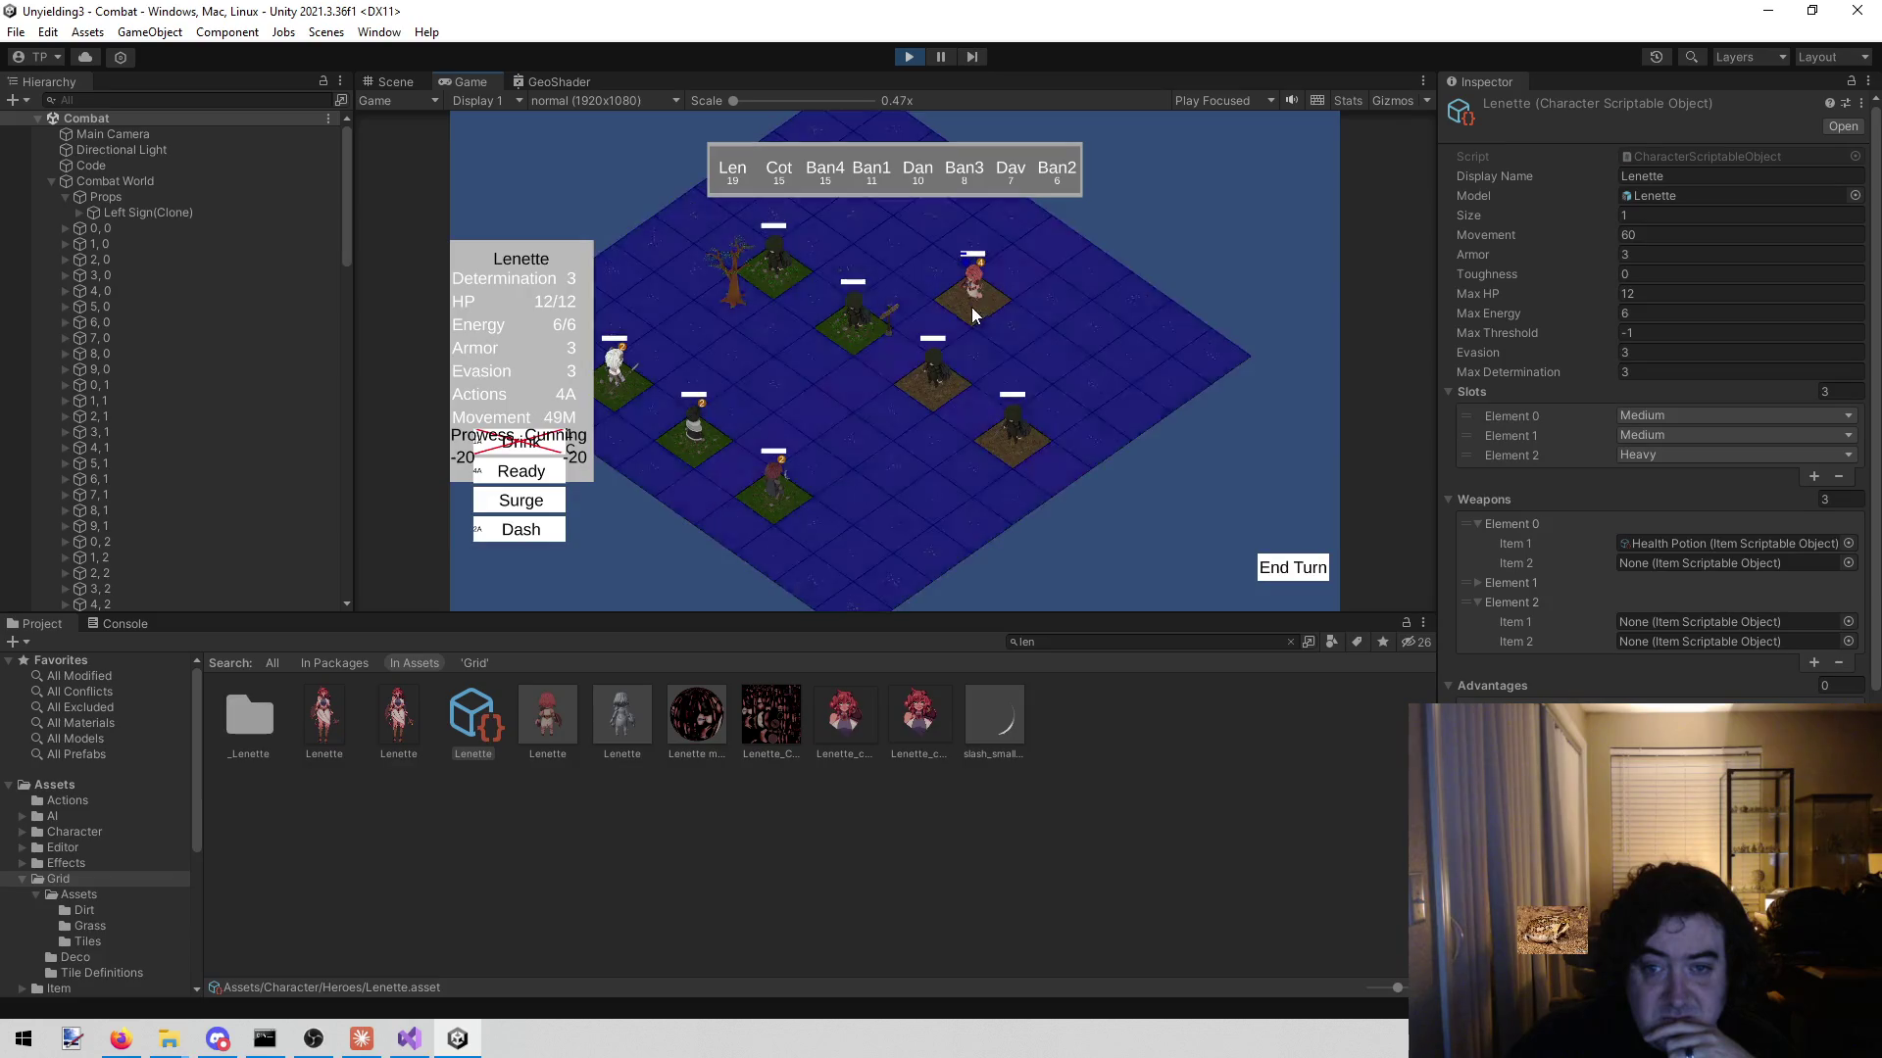
left_click(948, 324)
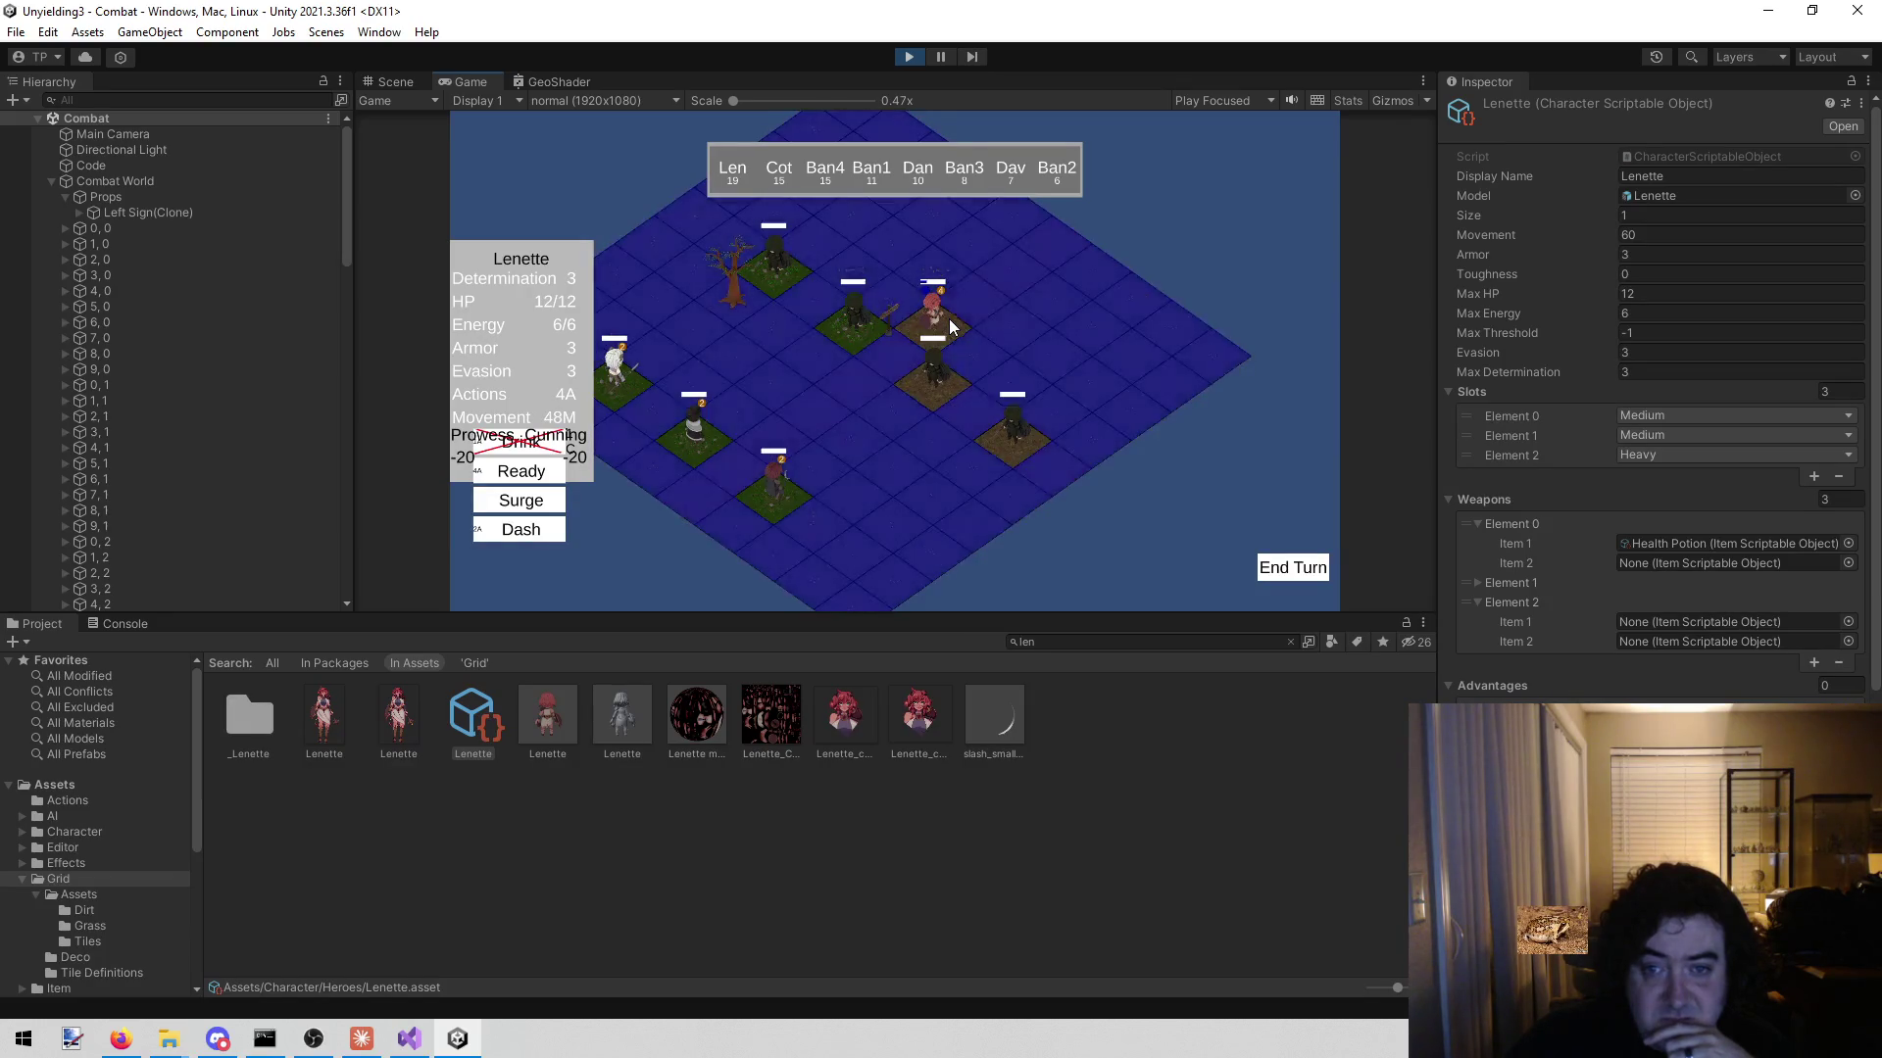
left_click(966, 310)
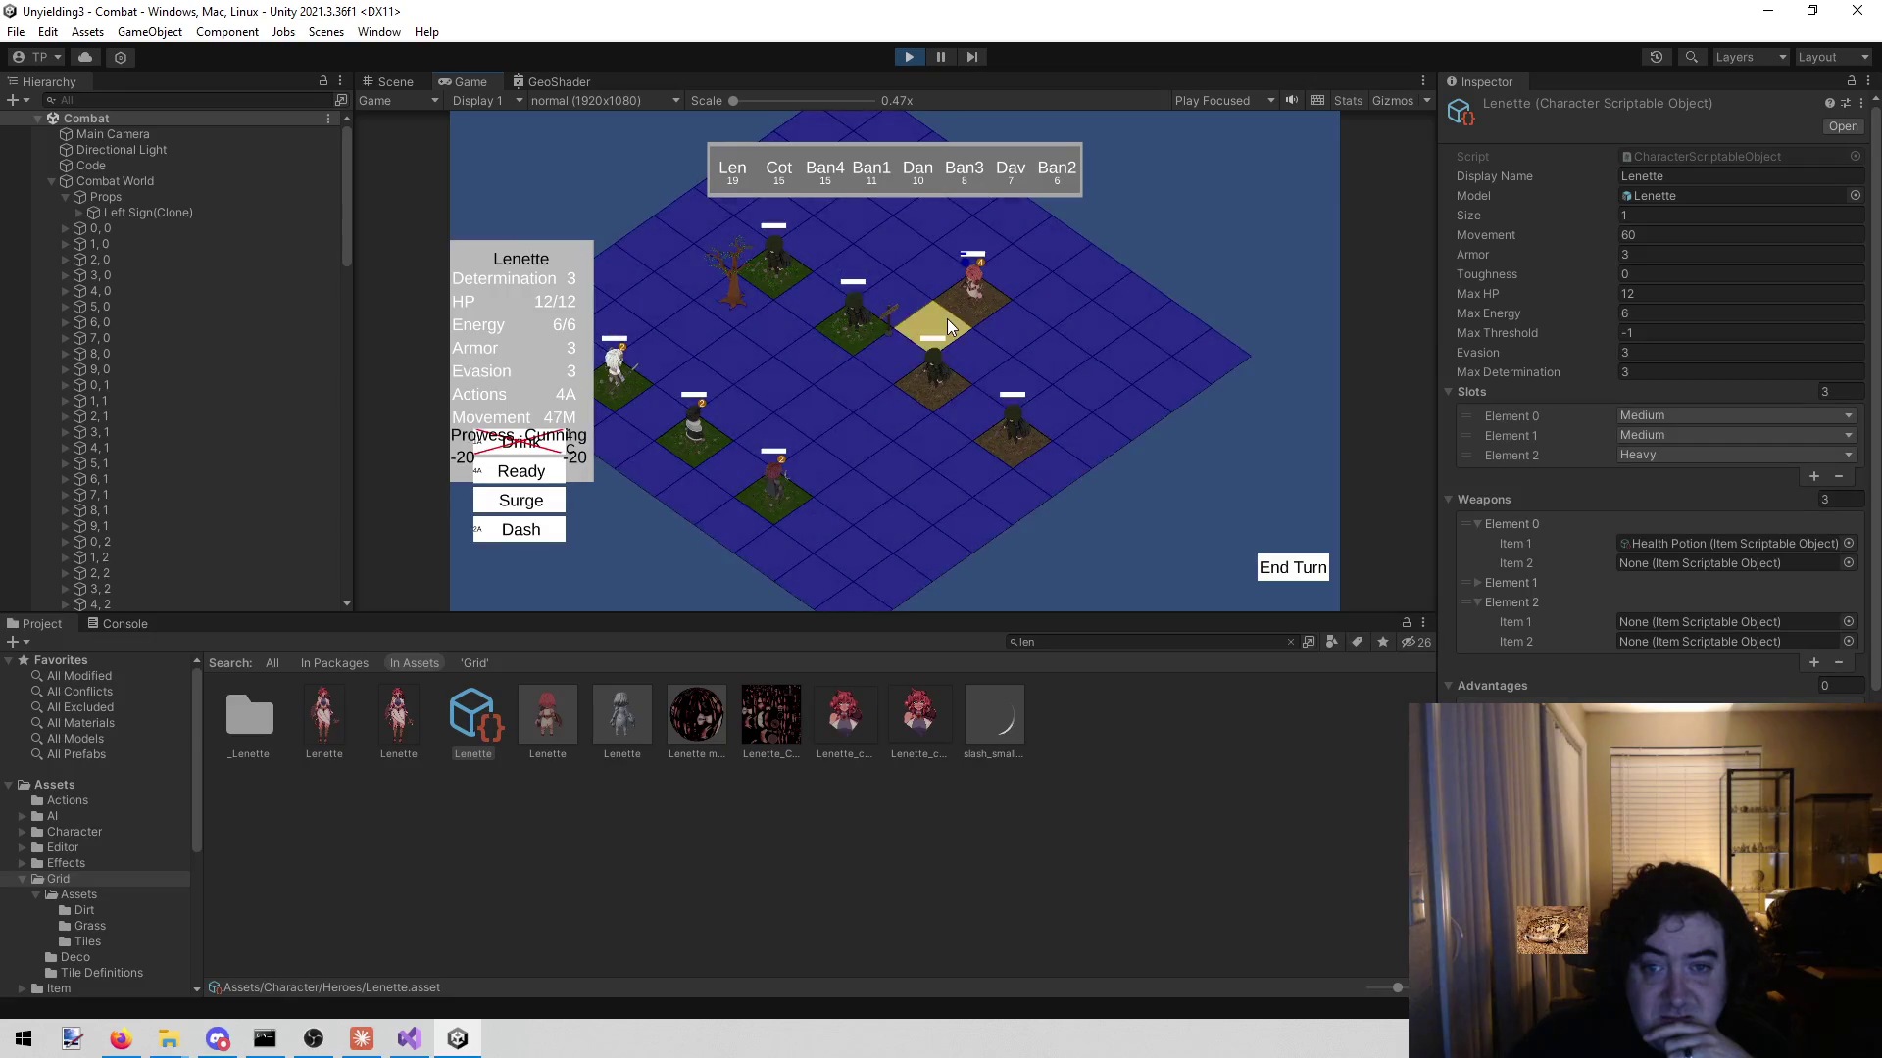
left_click(948, 321)
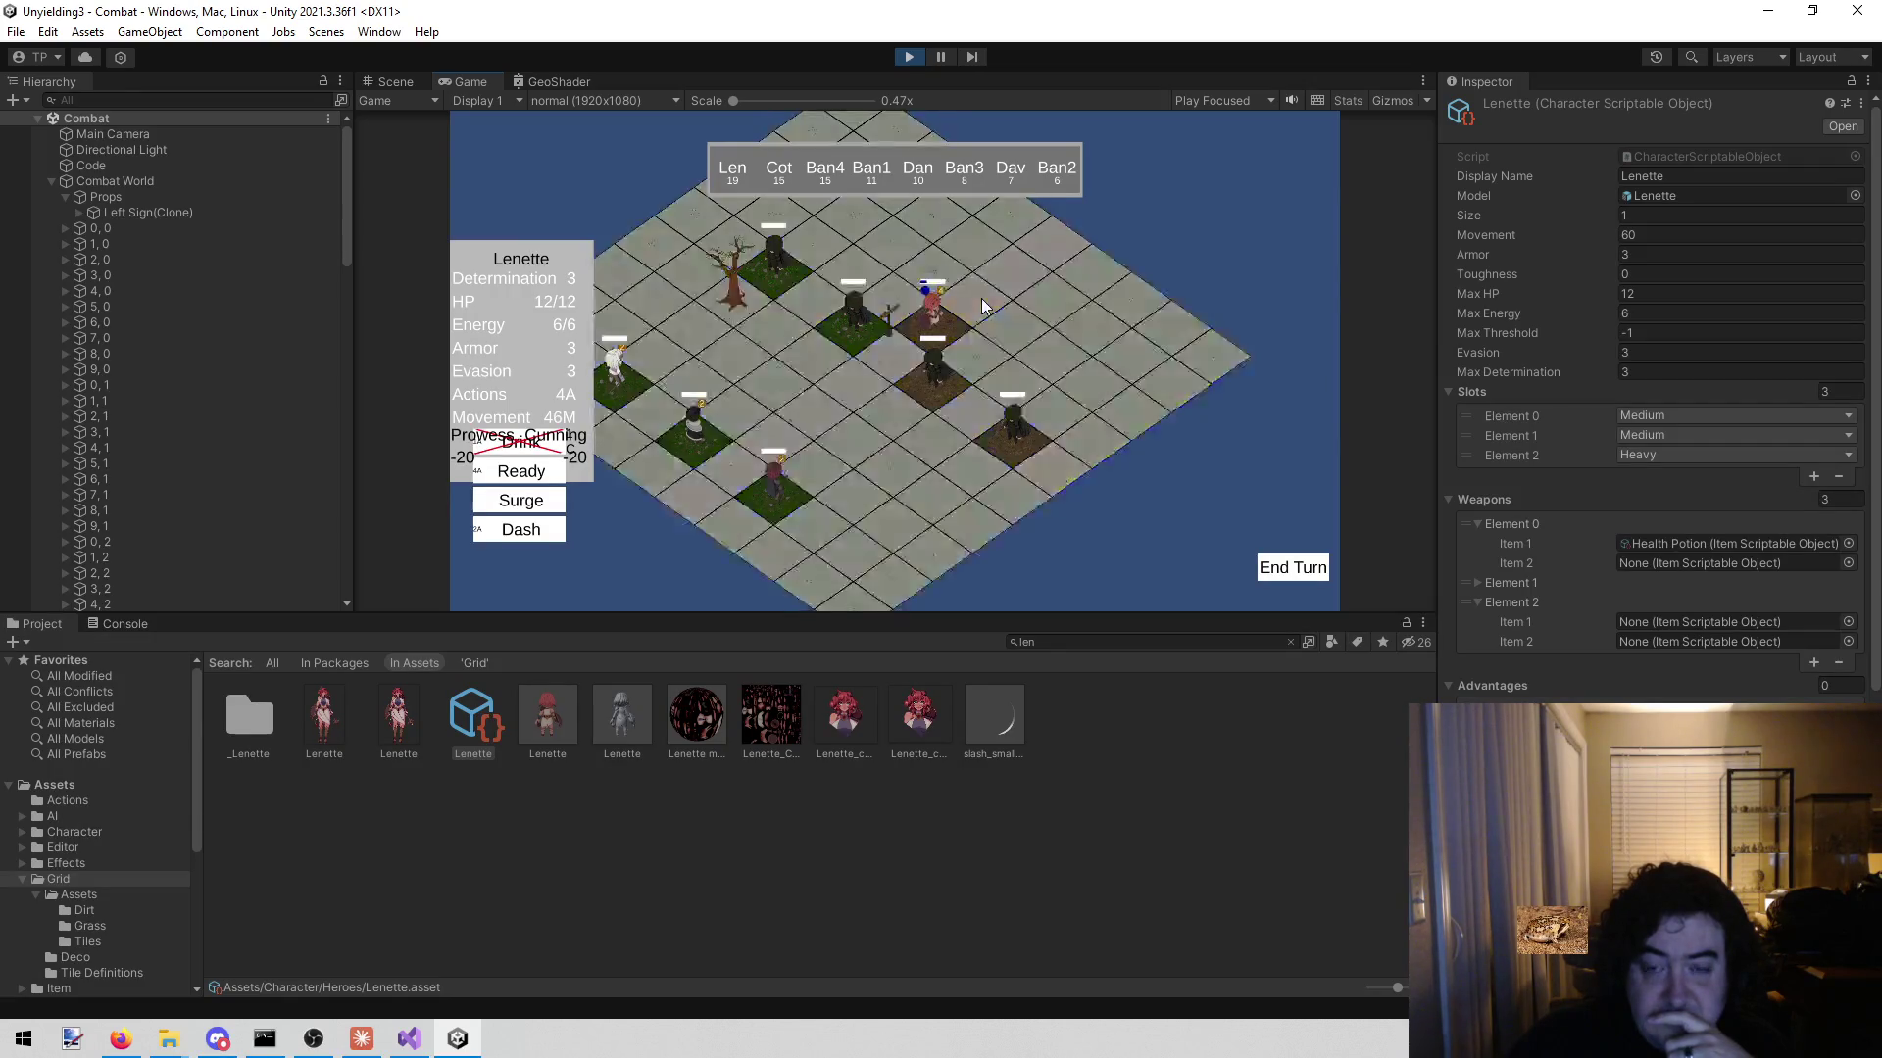
left_click(943, 321)
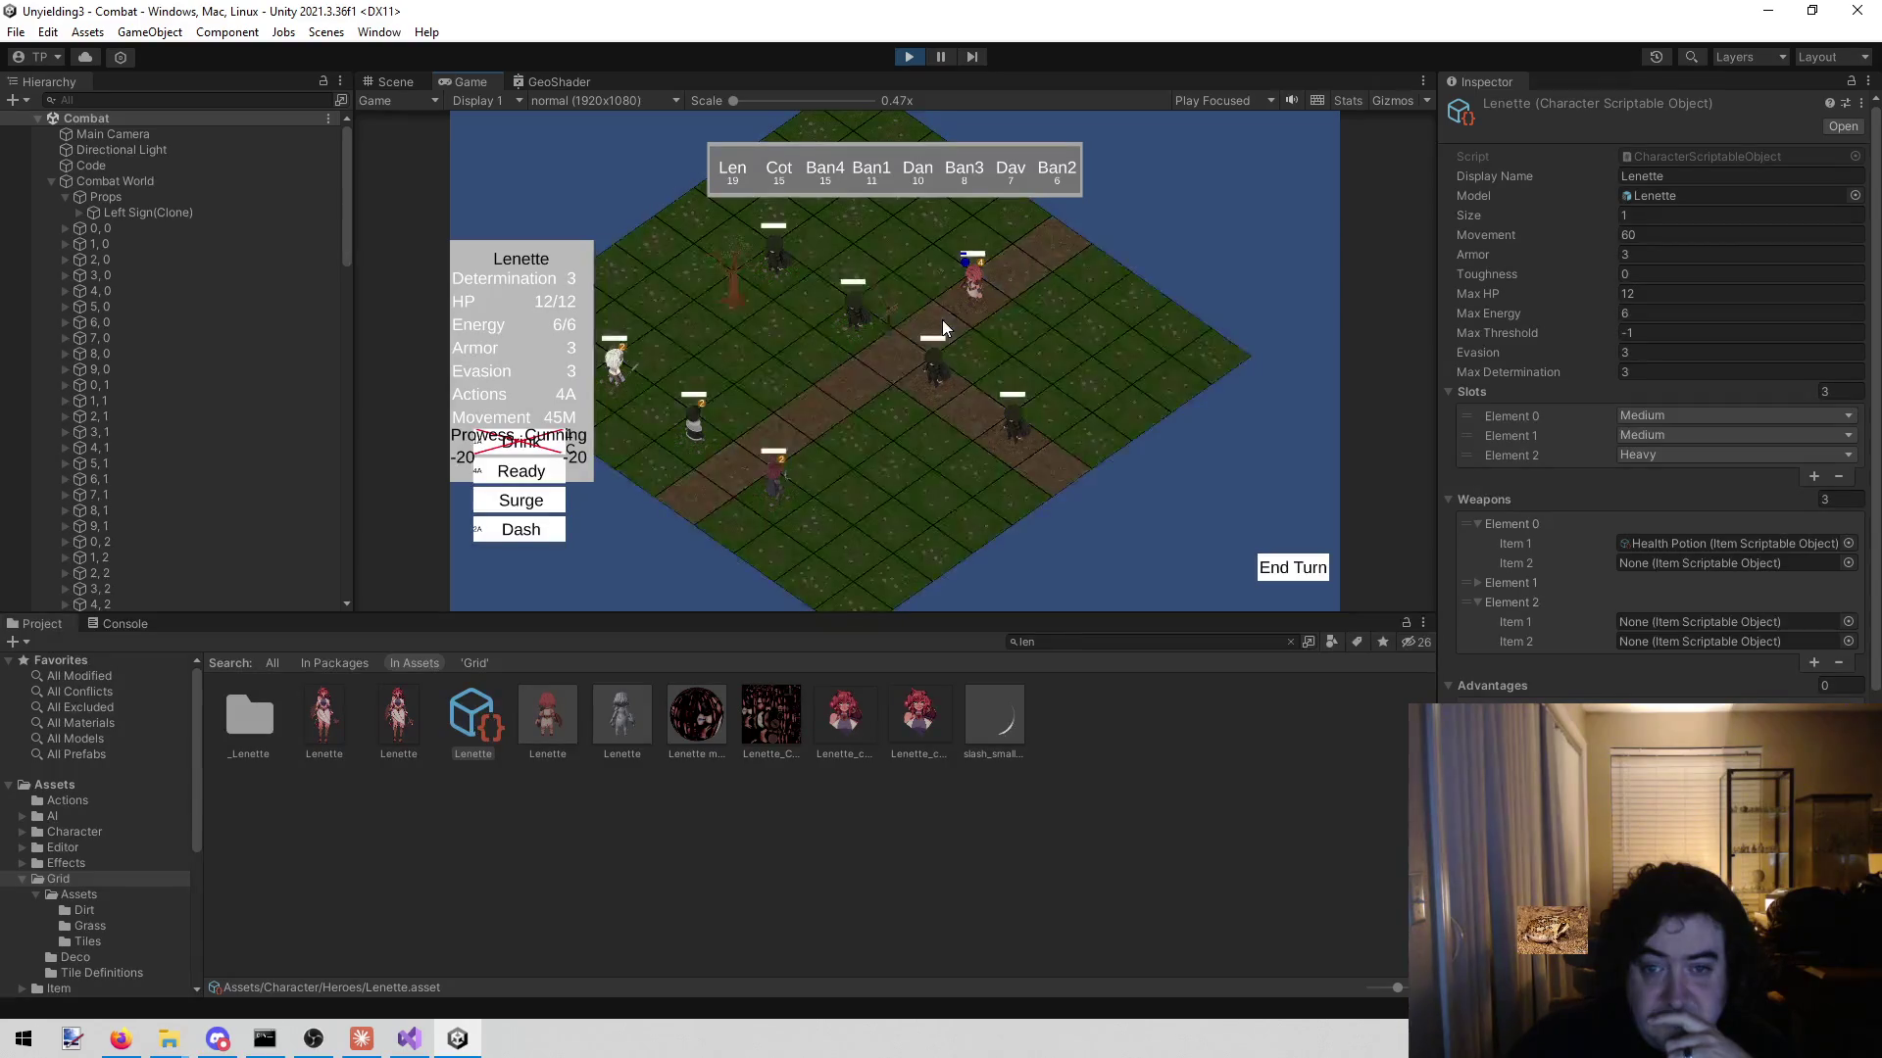
left_click(968, 310)
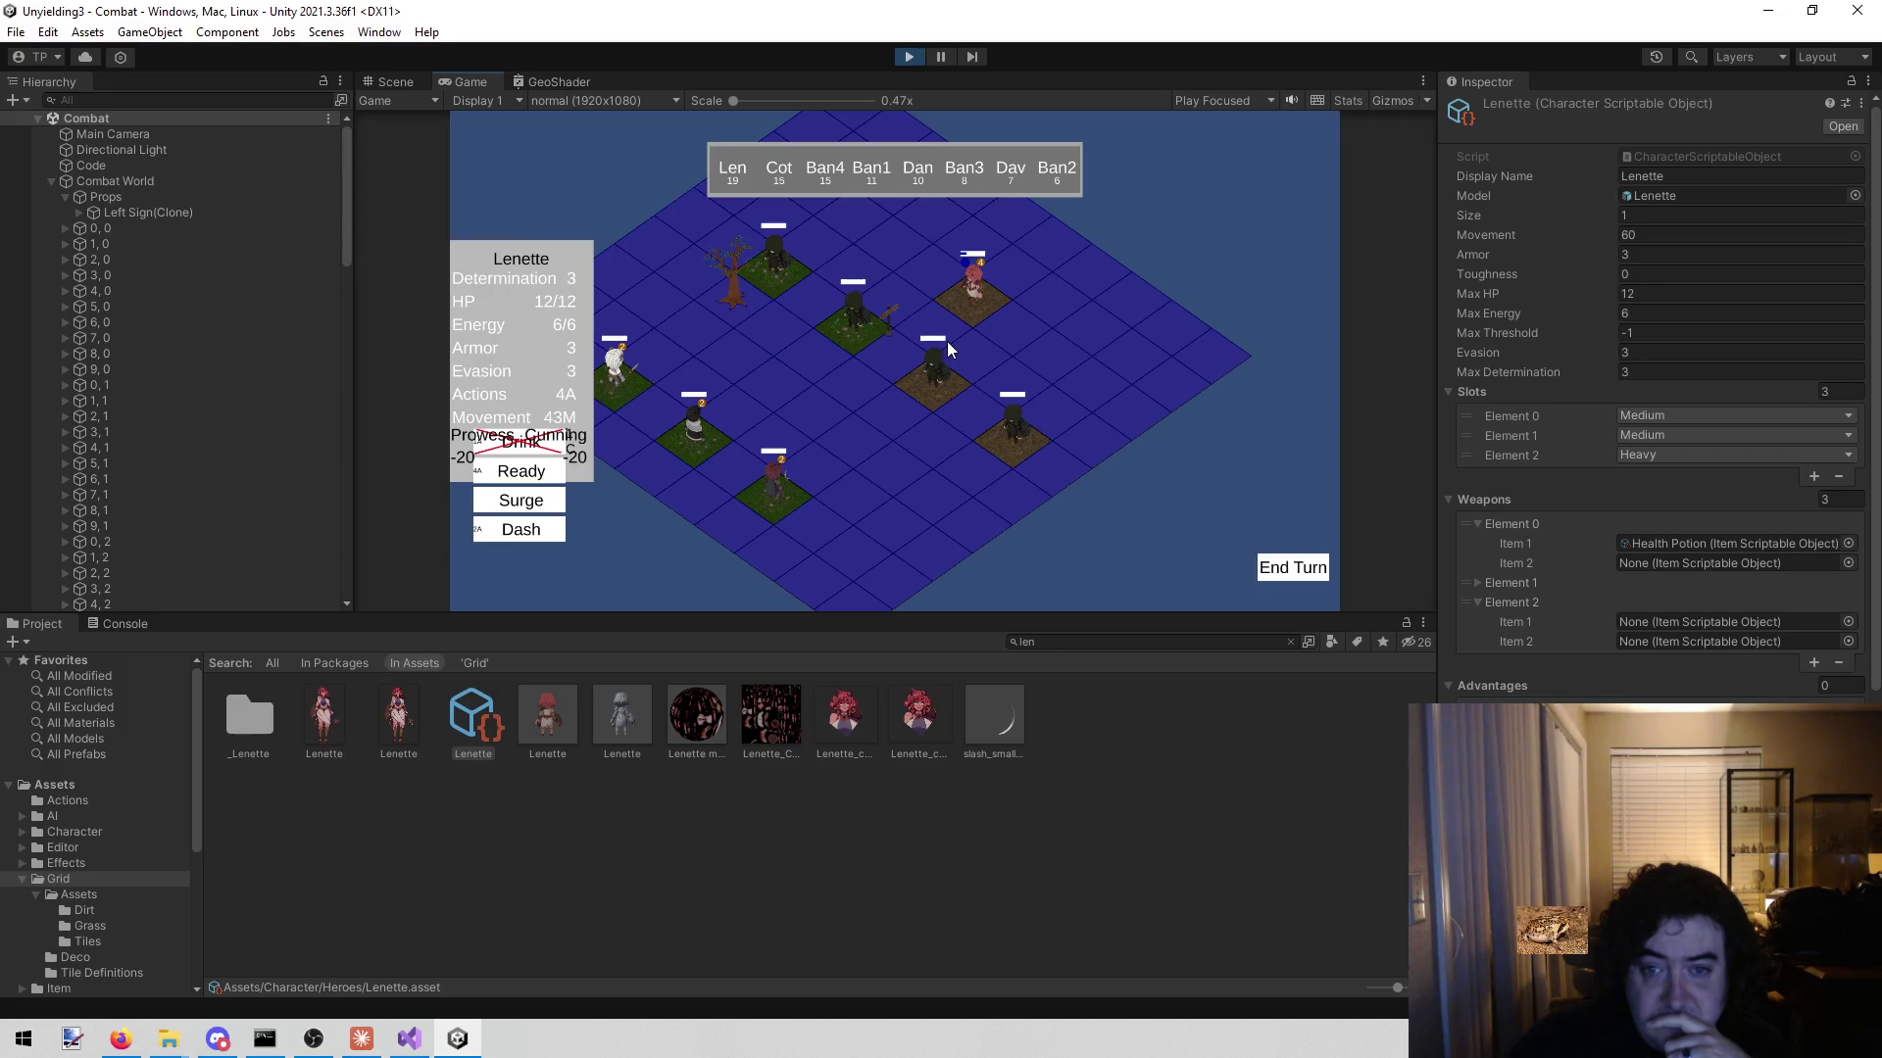
left_click(913, 53)
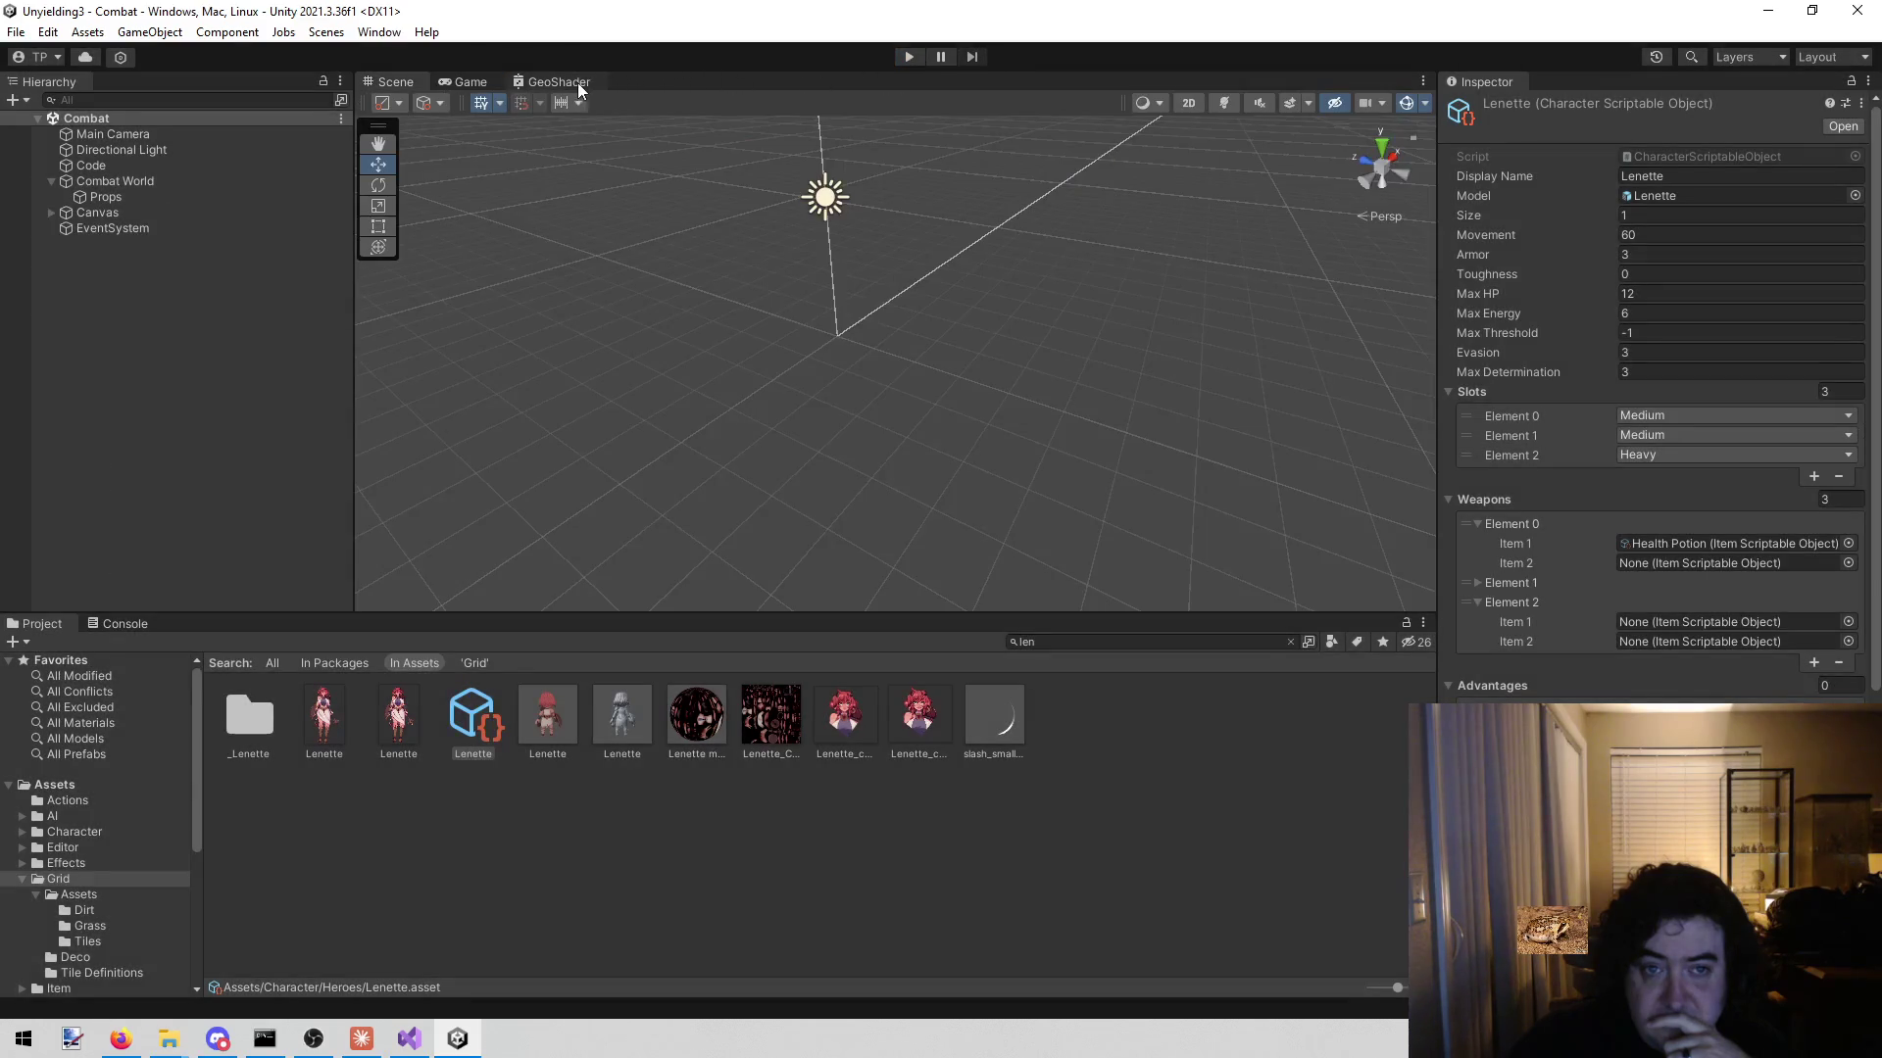
- In the GeoShader graph, add a Grass_COL texture node from a 'grass' search, then delete it
left_click(567, 82)
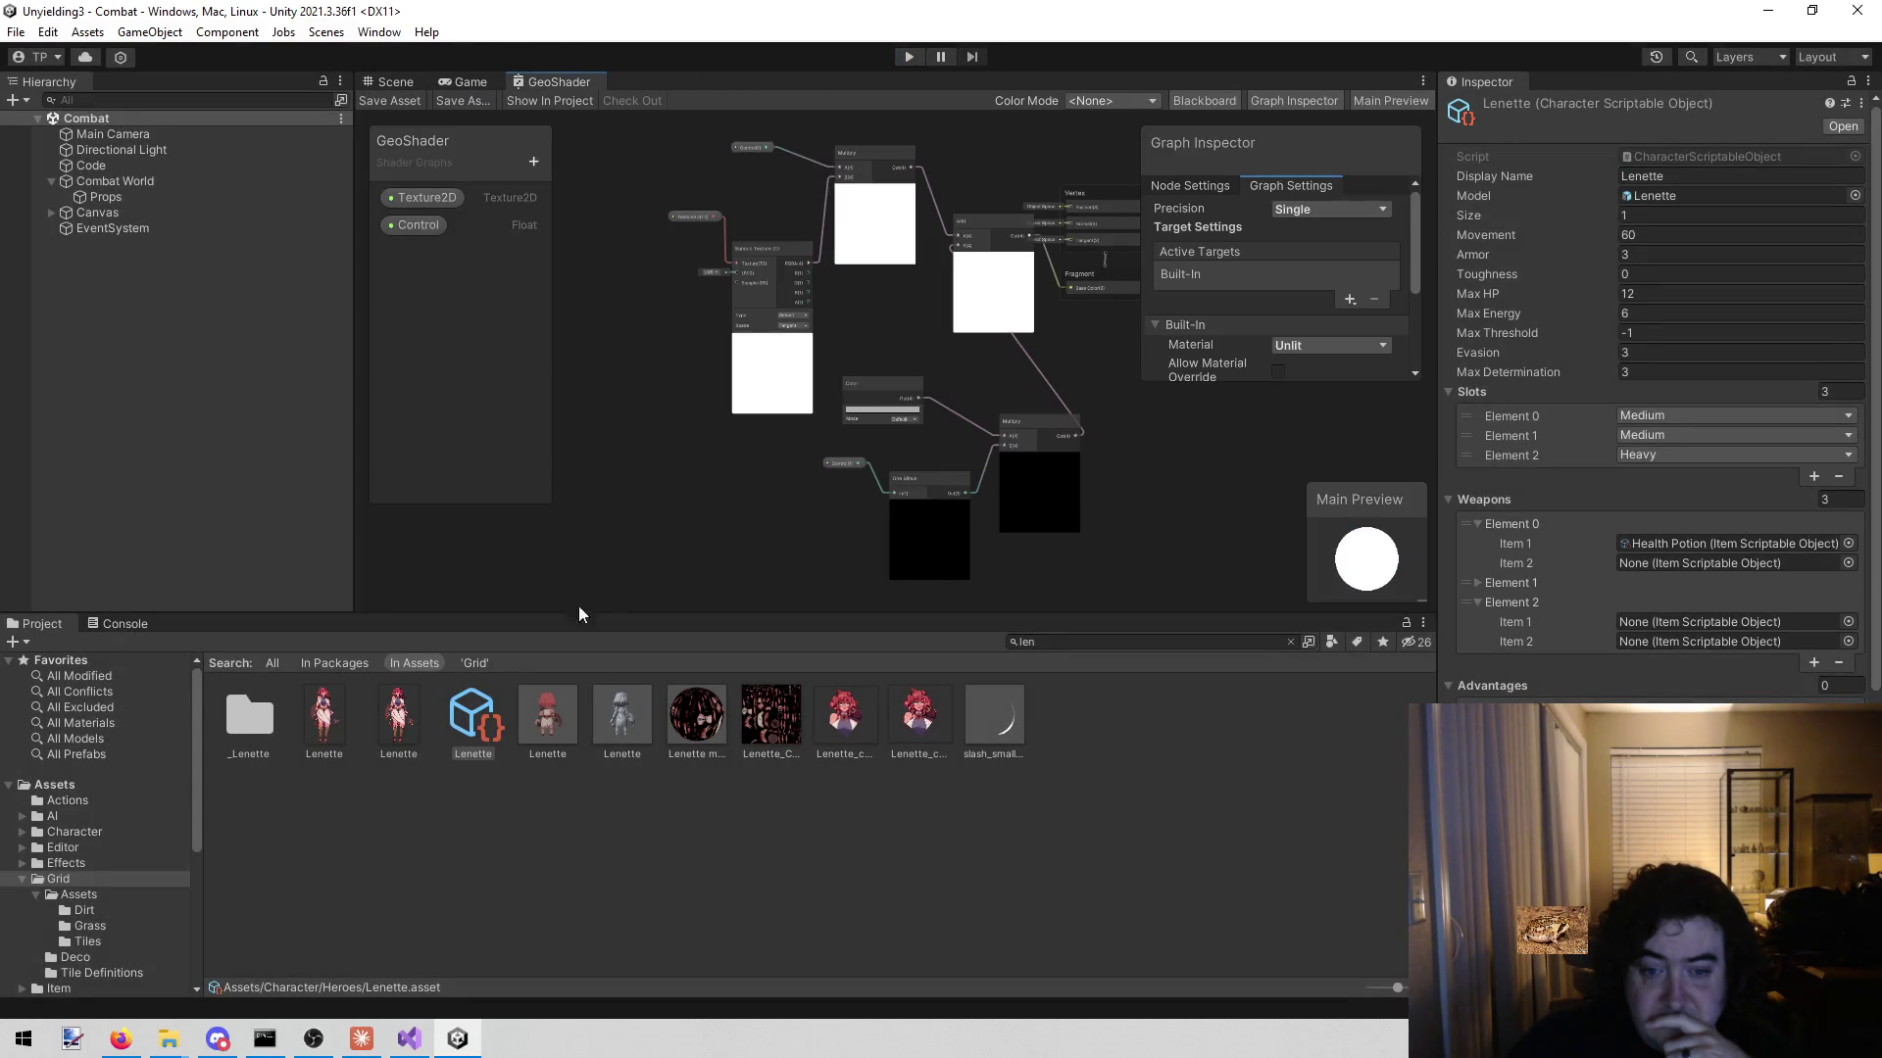
left_click(1176, 639)
type("grass")
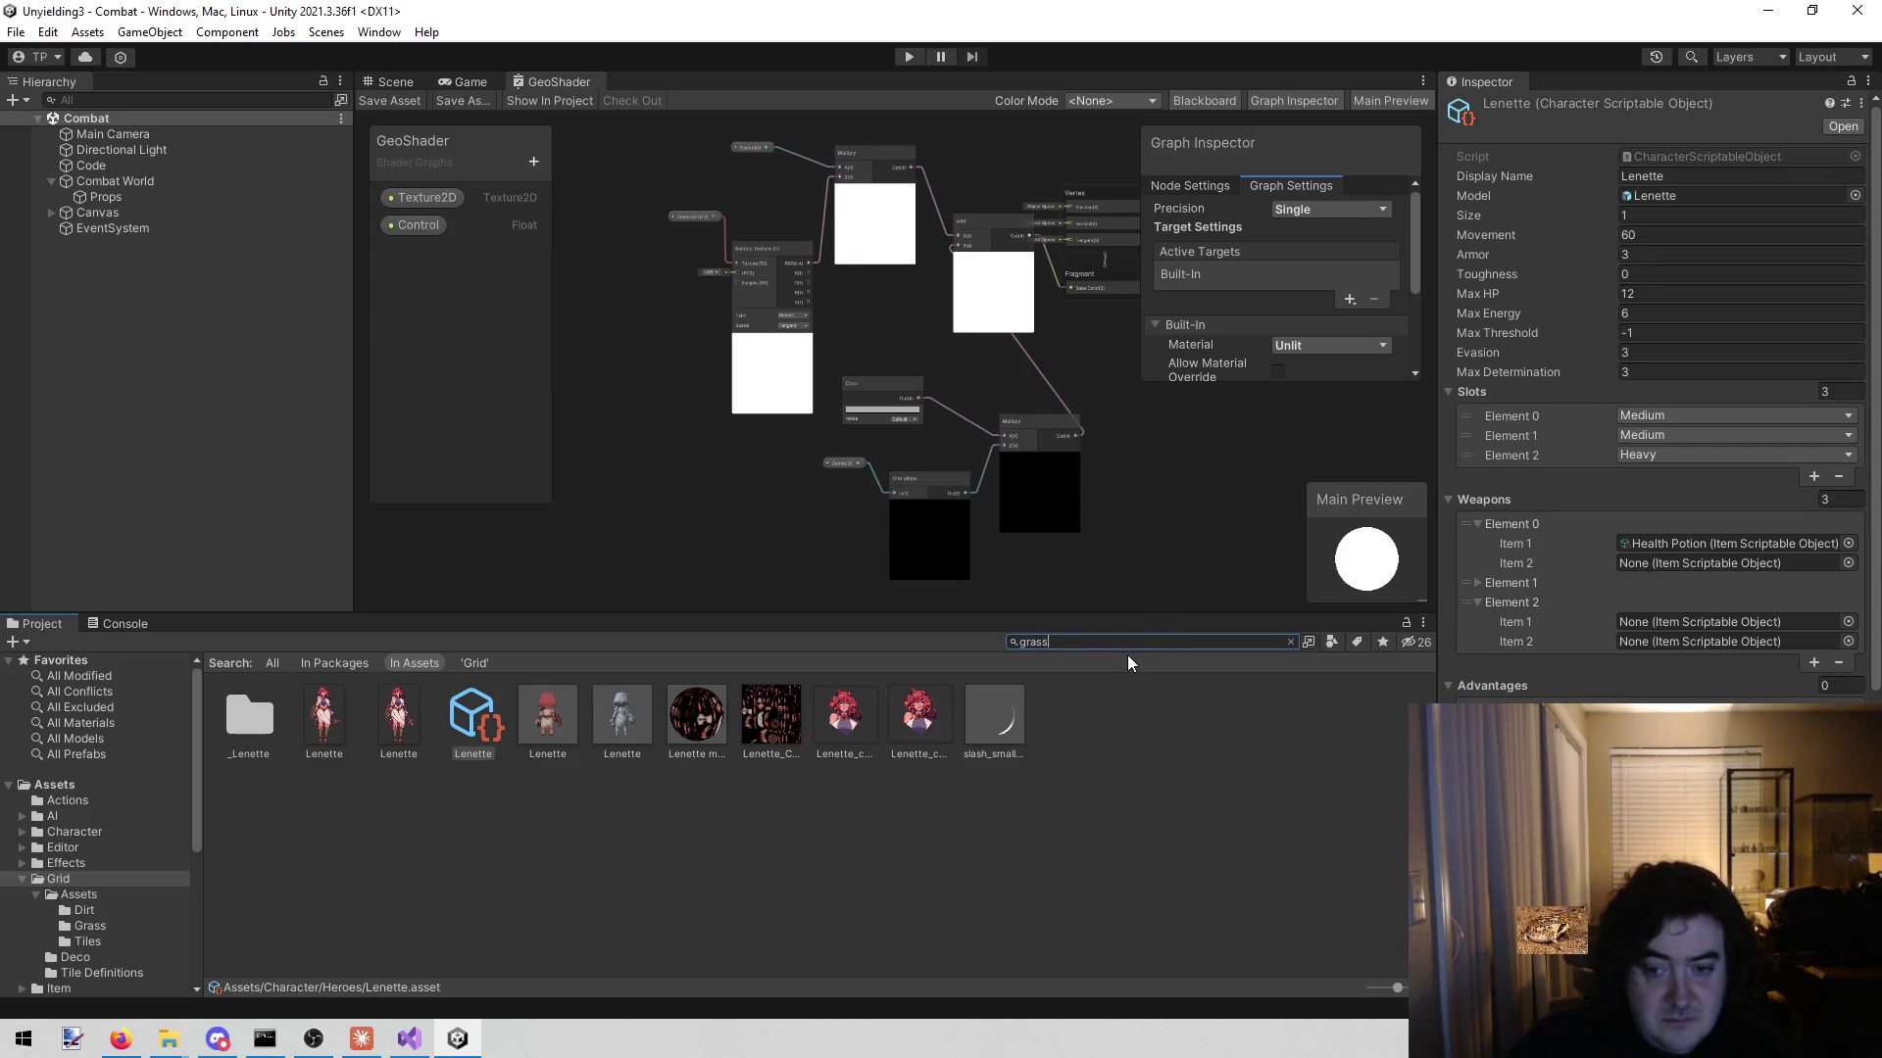
mouse_move(694, 716)
left_mouse_down()
mouse_move(773, 307)
mouse_move(767, 394)
left_mouse_up()
scroll(692, 473, "up", 5)
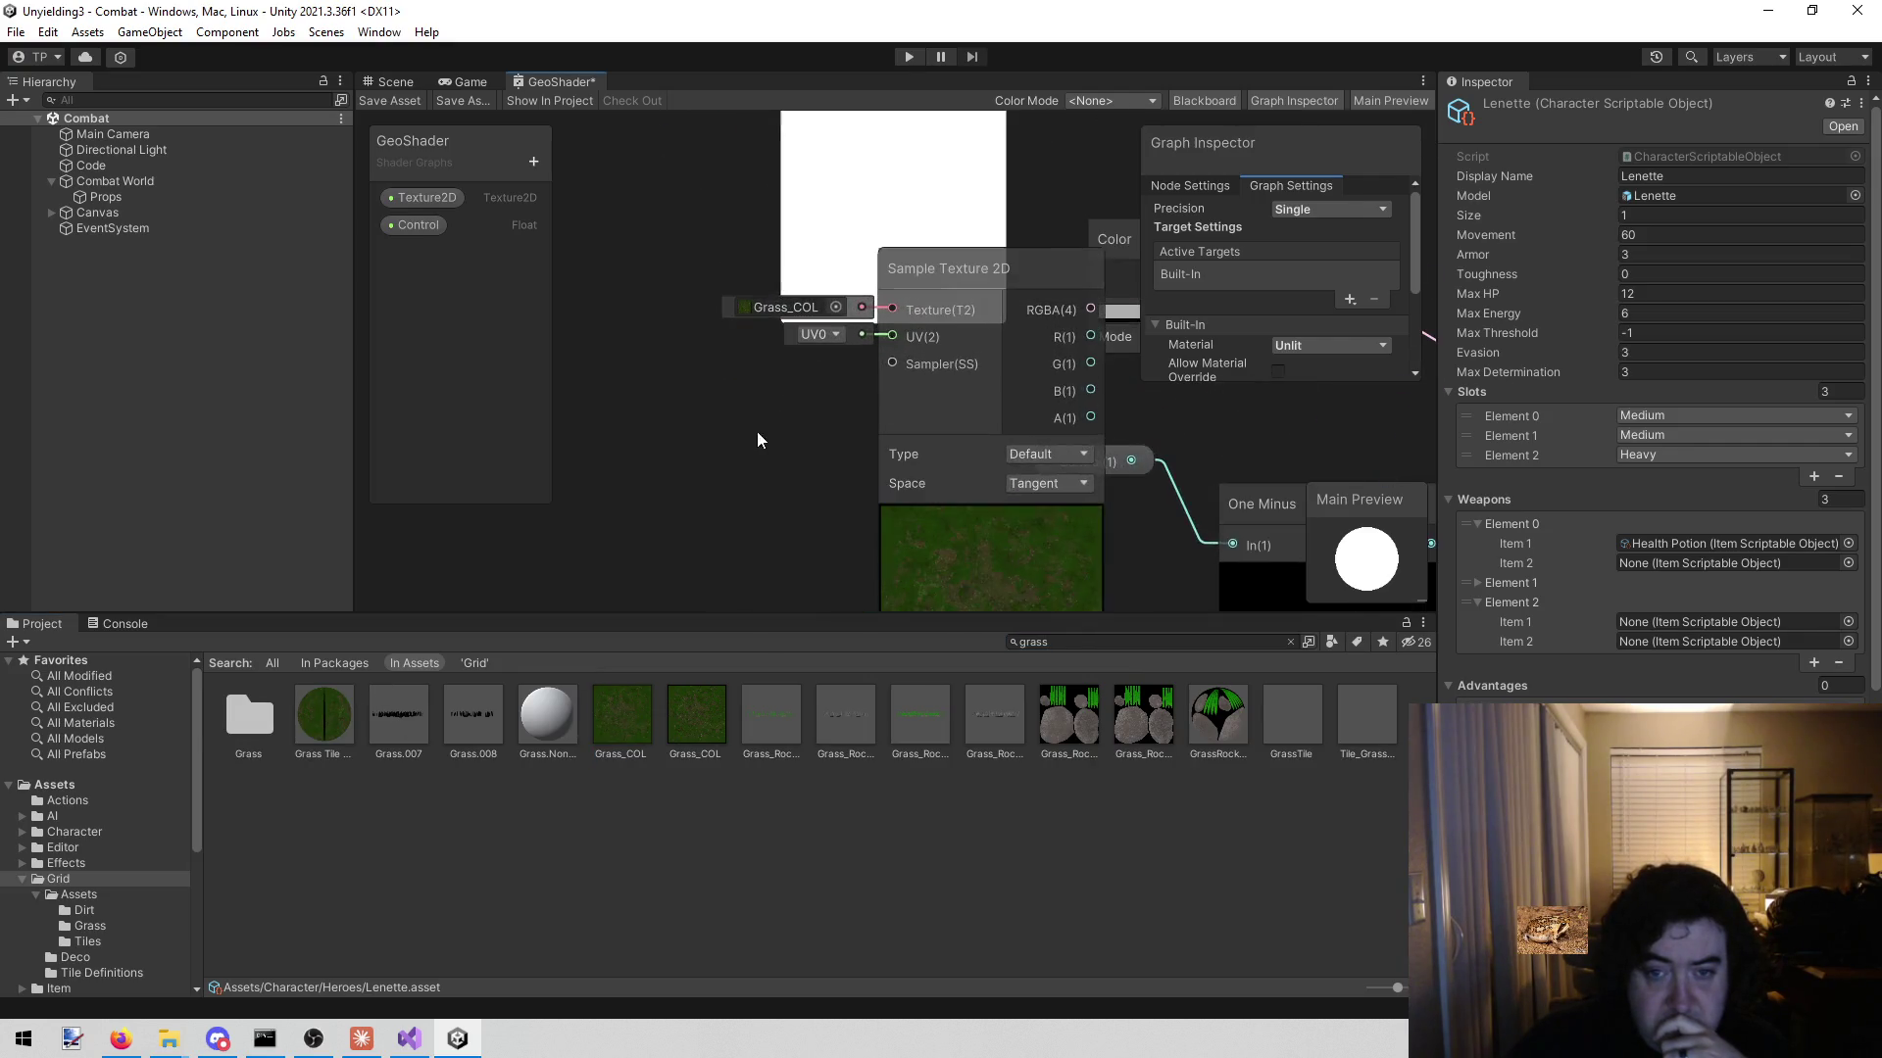
left_click(1009, 269)
key("Delete")
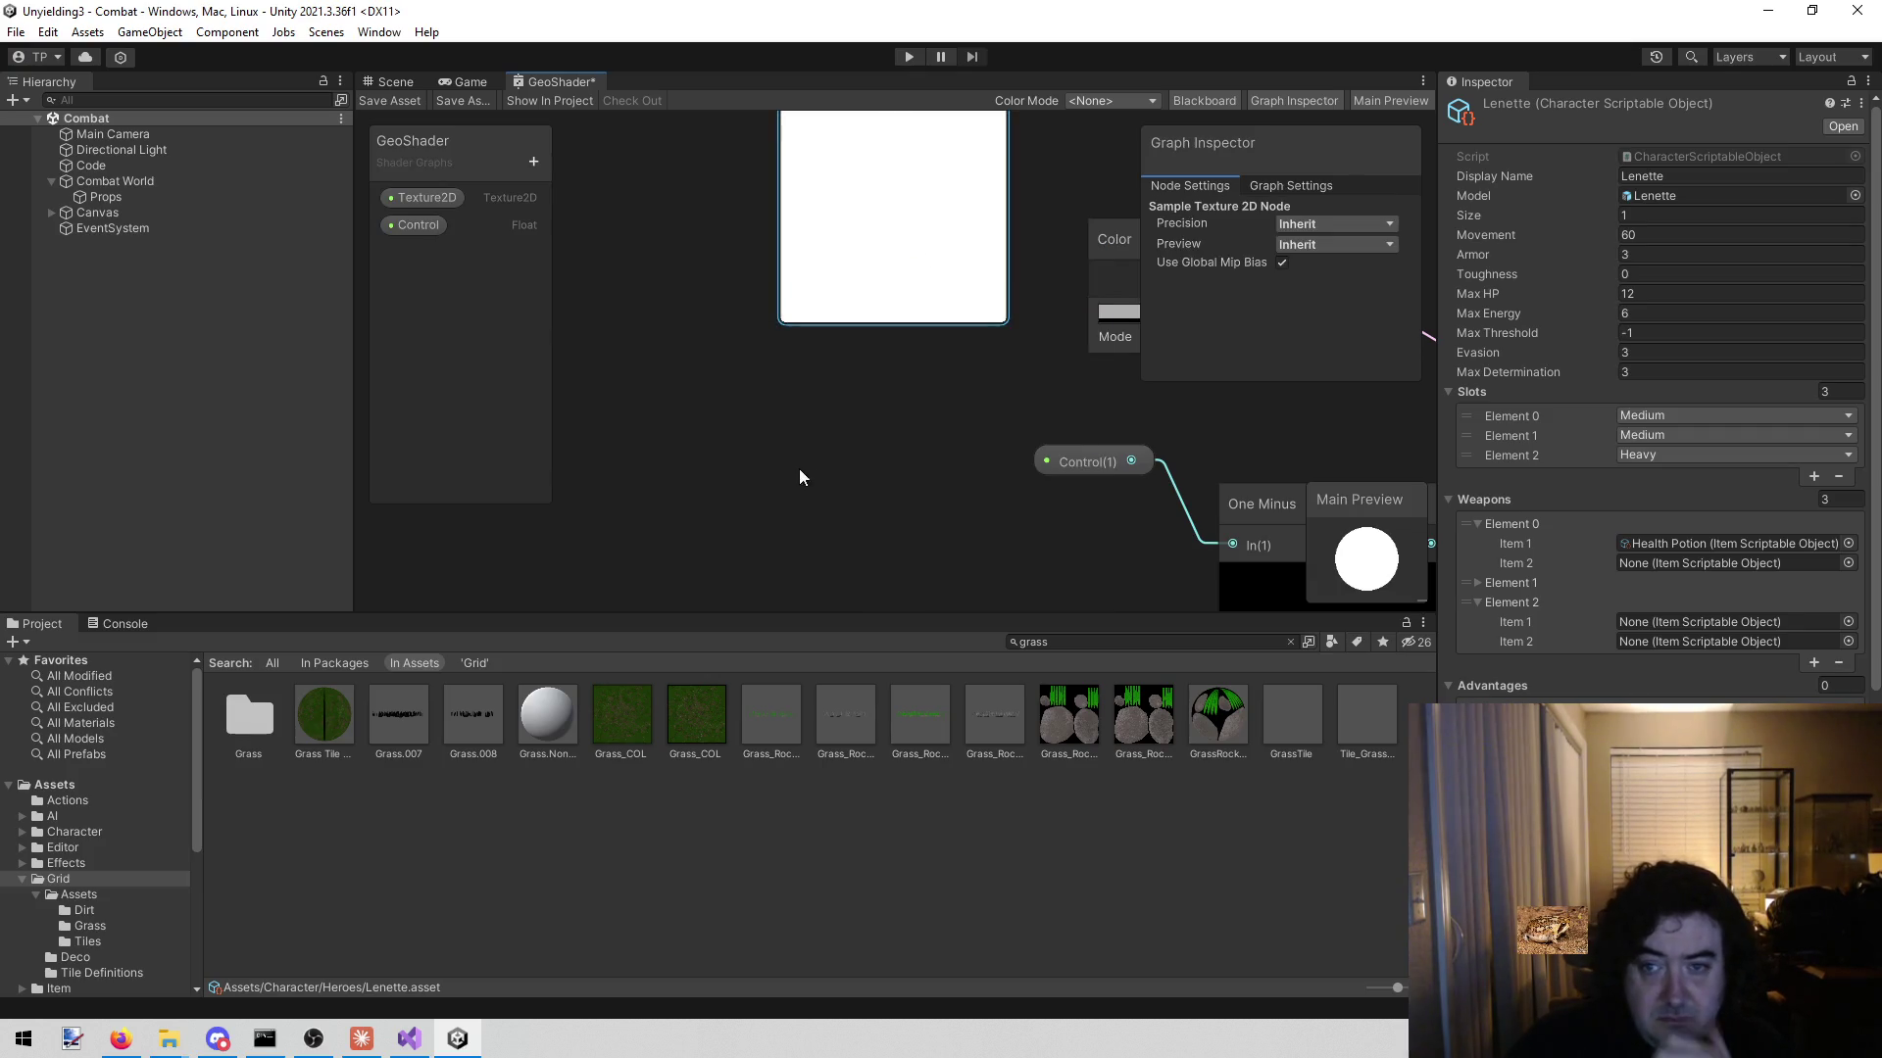
- Select the Sample Texture 2D node and show the Texture2D property's settings
left_click(750, 366)
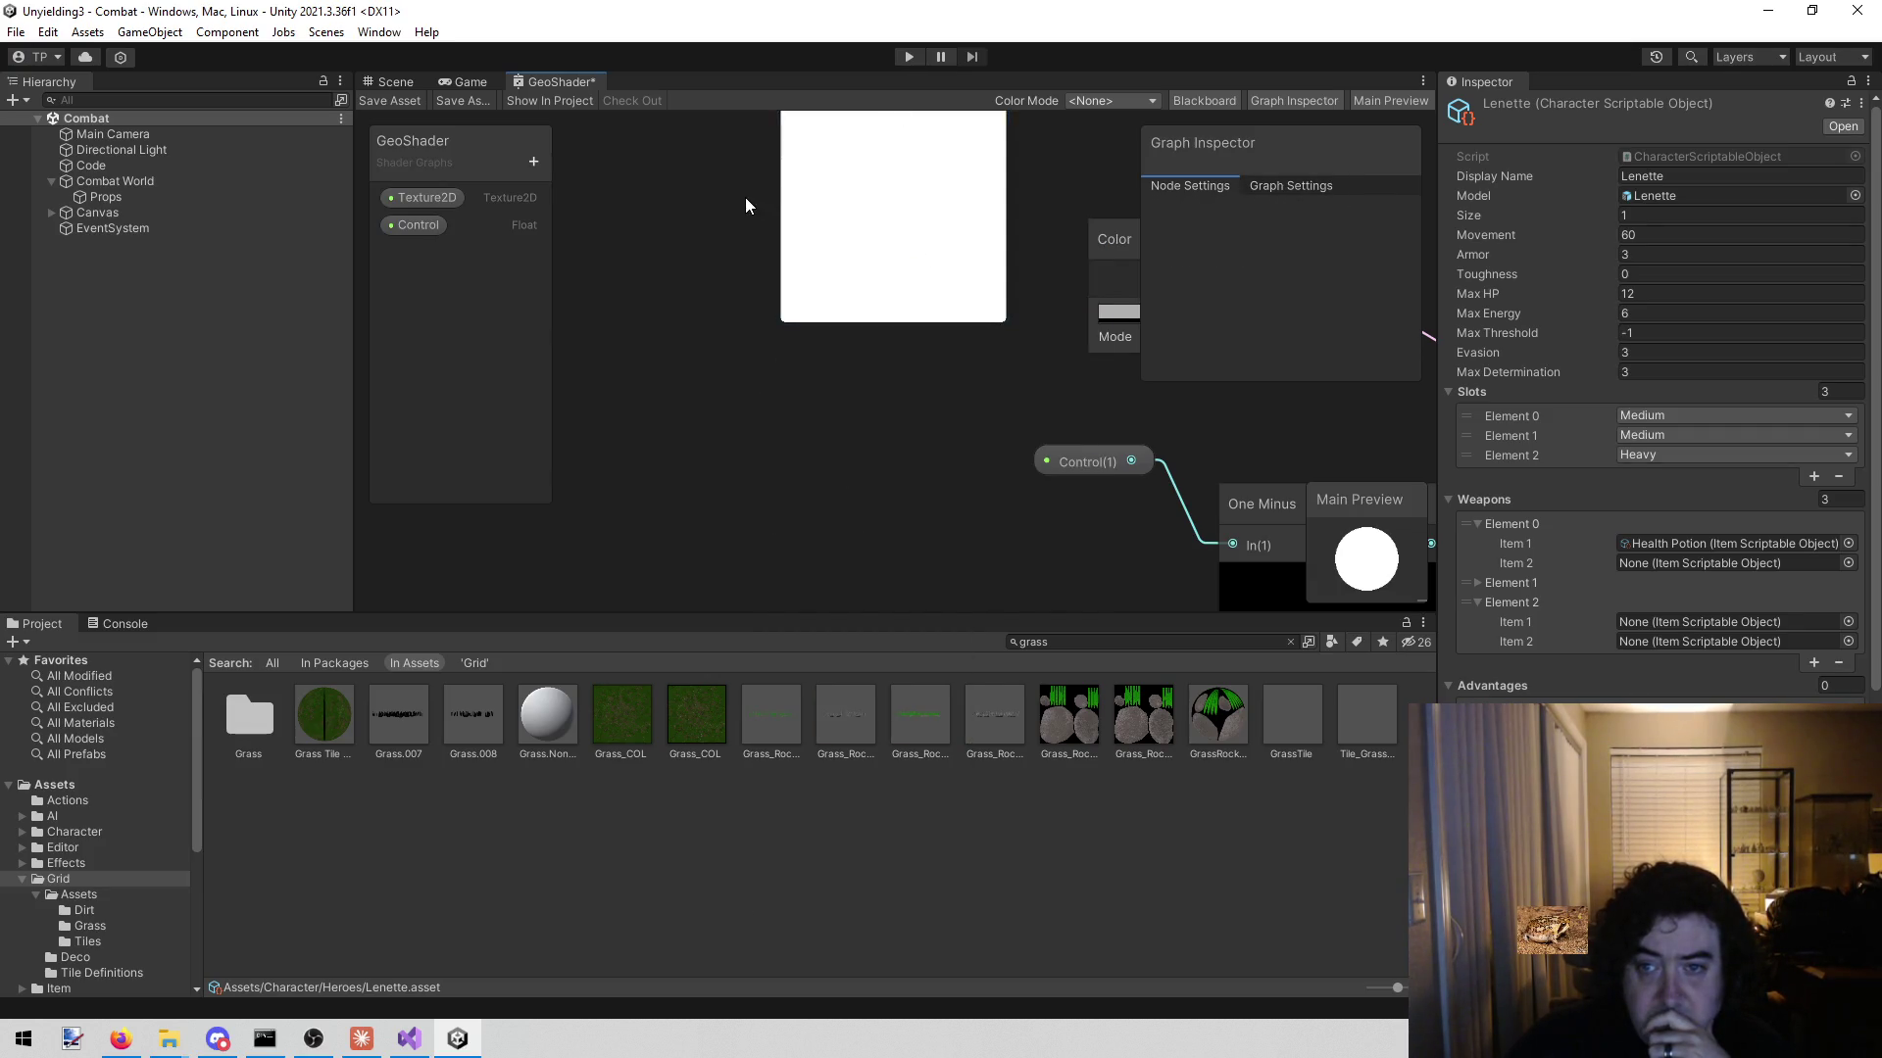
left_click(865, 189)
mouse_move(739, 252)
left_mouse_down()
mouse_move(679, 449)
mouse_move(631, 490)
mouse_move(692, 688)
mouse_move(719, 476)
left_mouse_up()
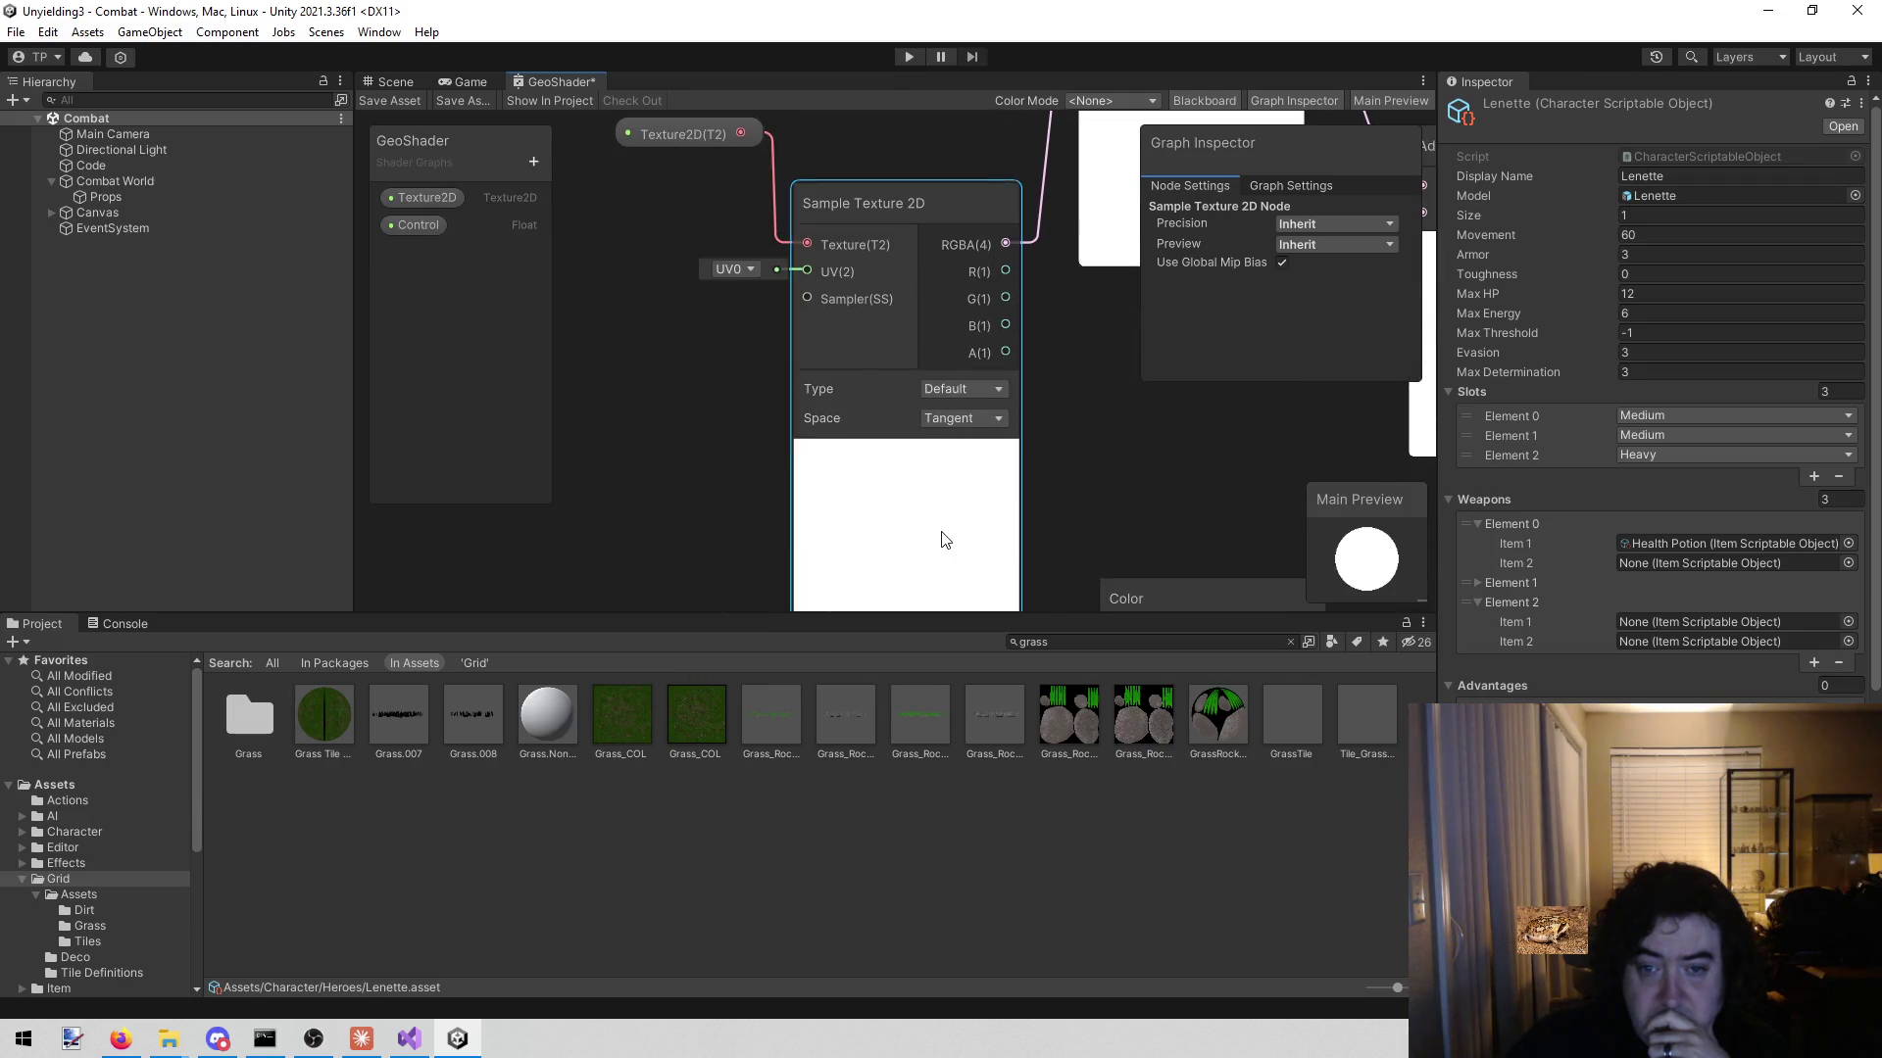
left_click(402, 195)
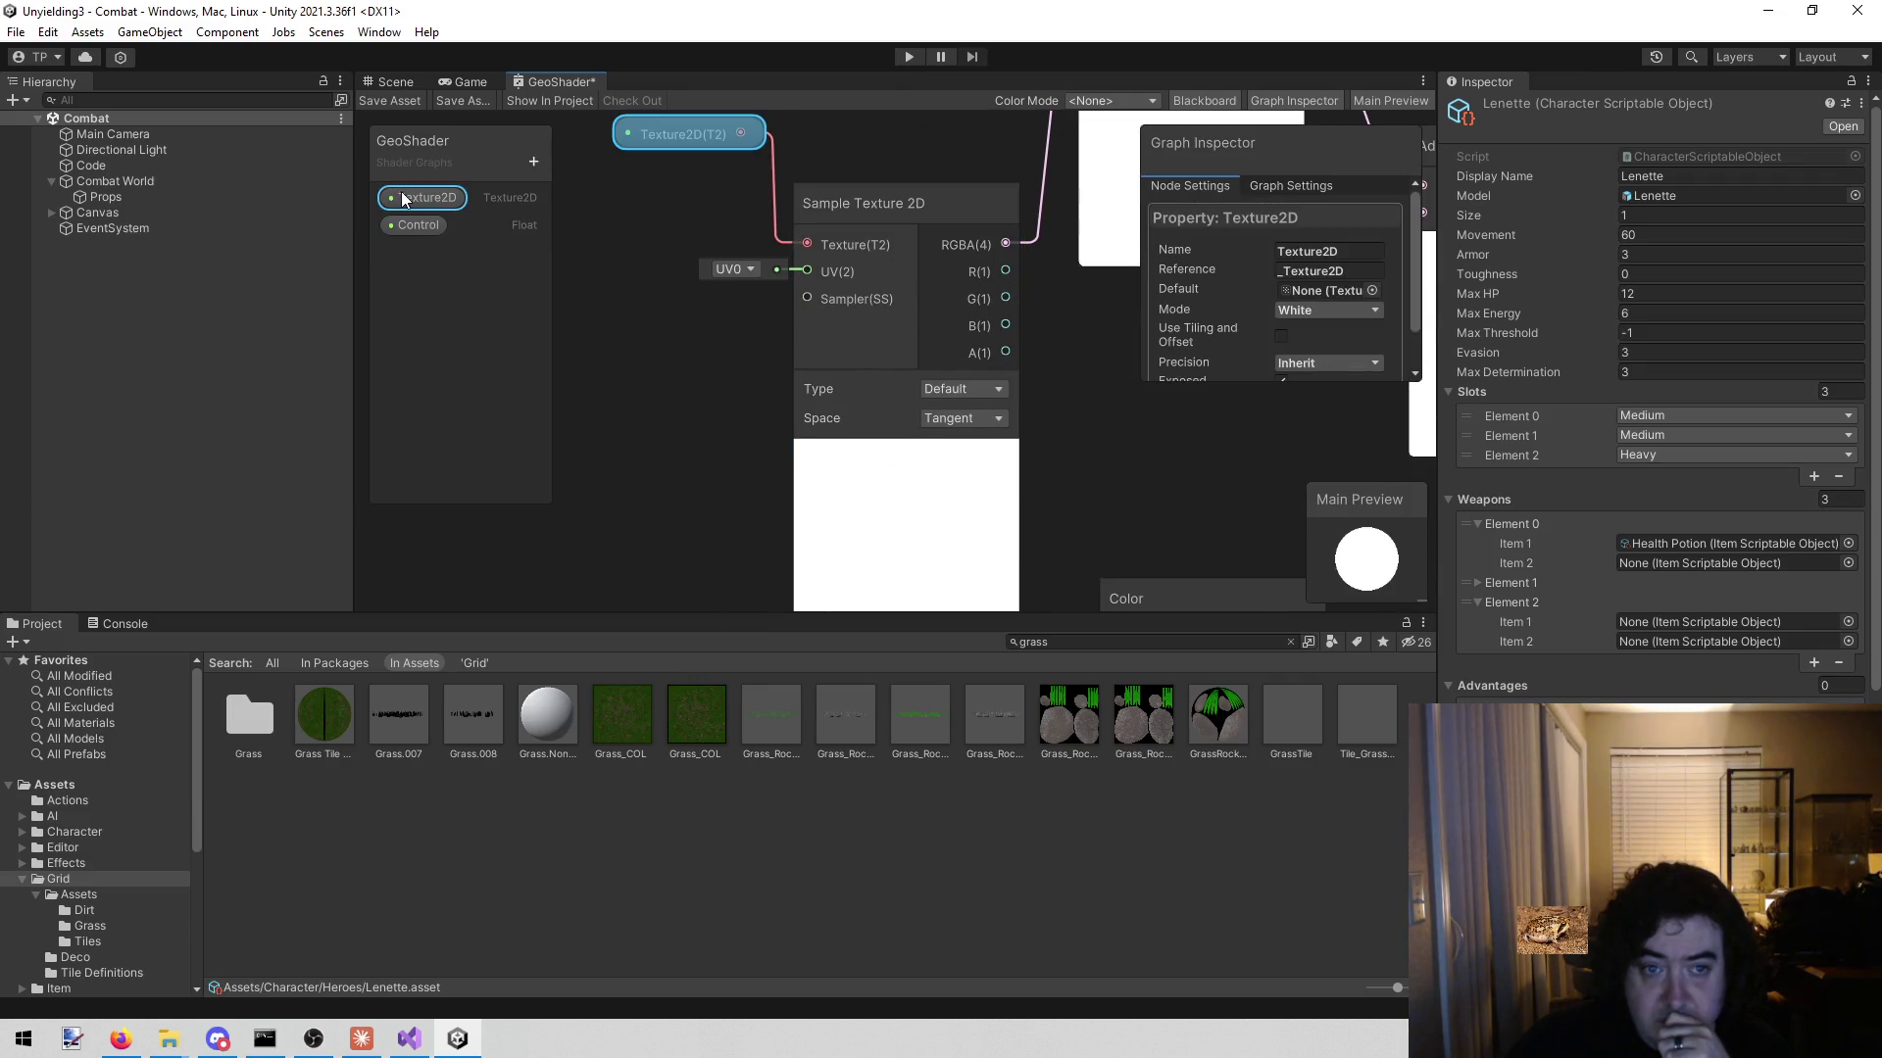
- Set the Texture2D property's default texture to Grass_COL
left_click(1373, 290)
type("gra")
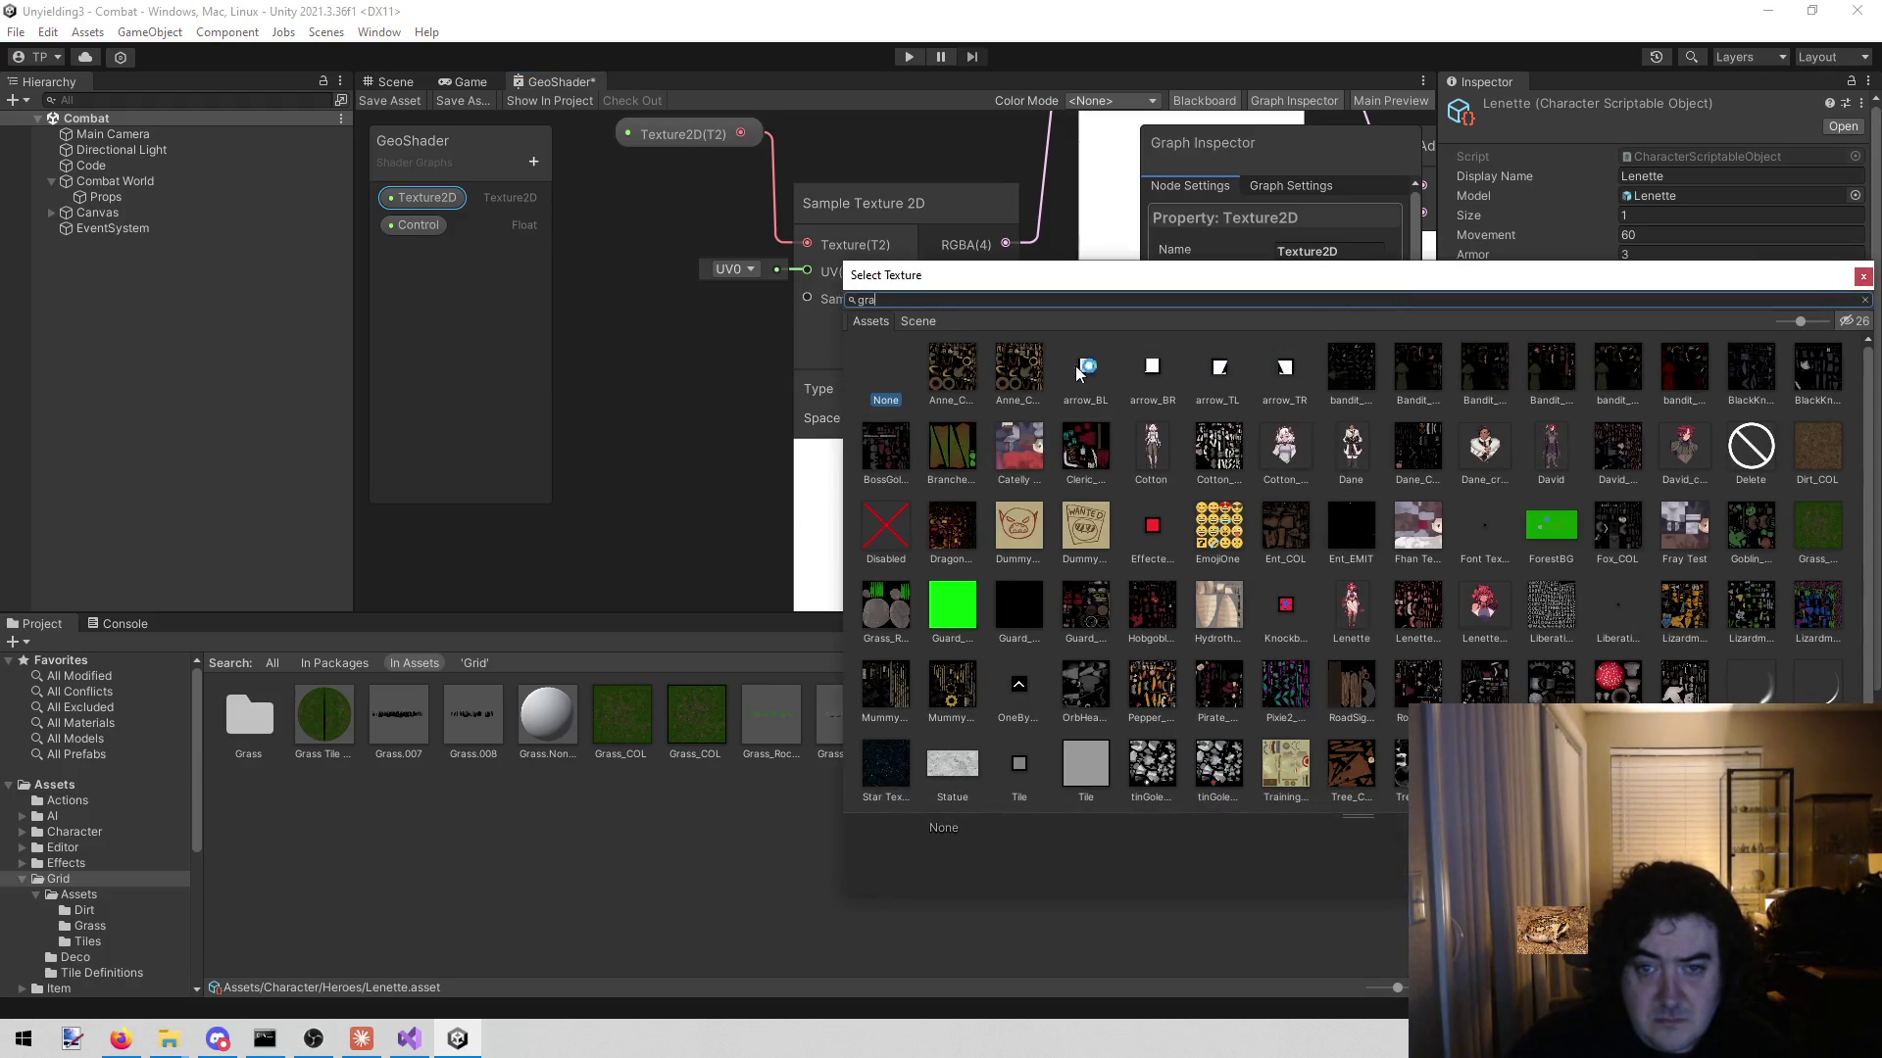
type("ss")
double_click(948, 380)
scroll(748, 496, "down", 4)
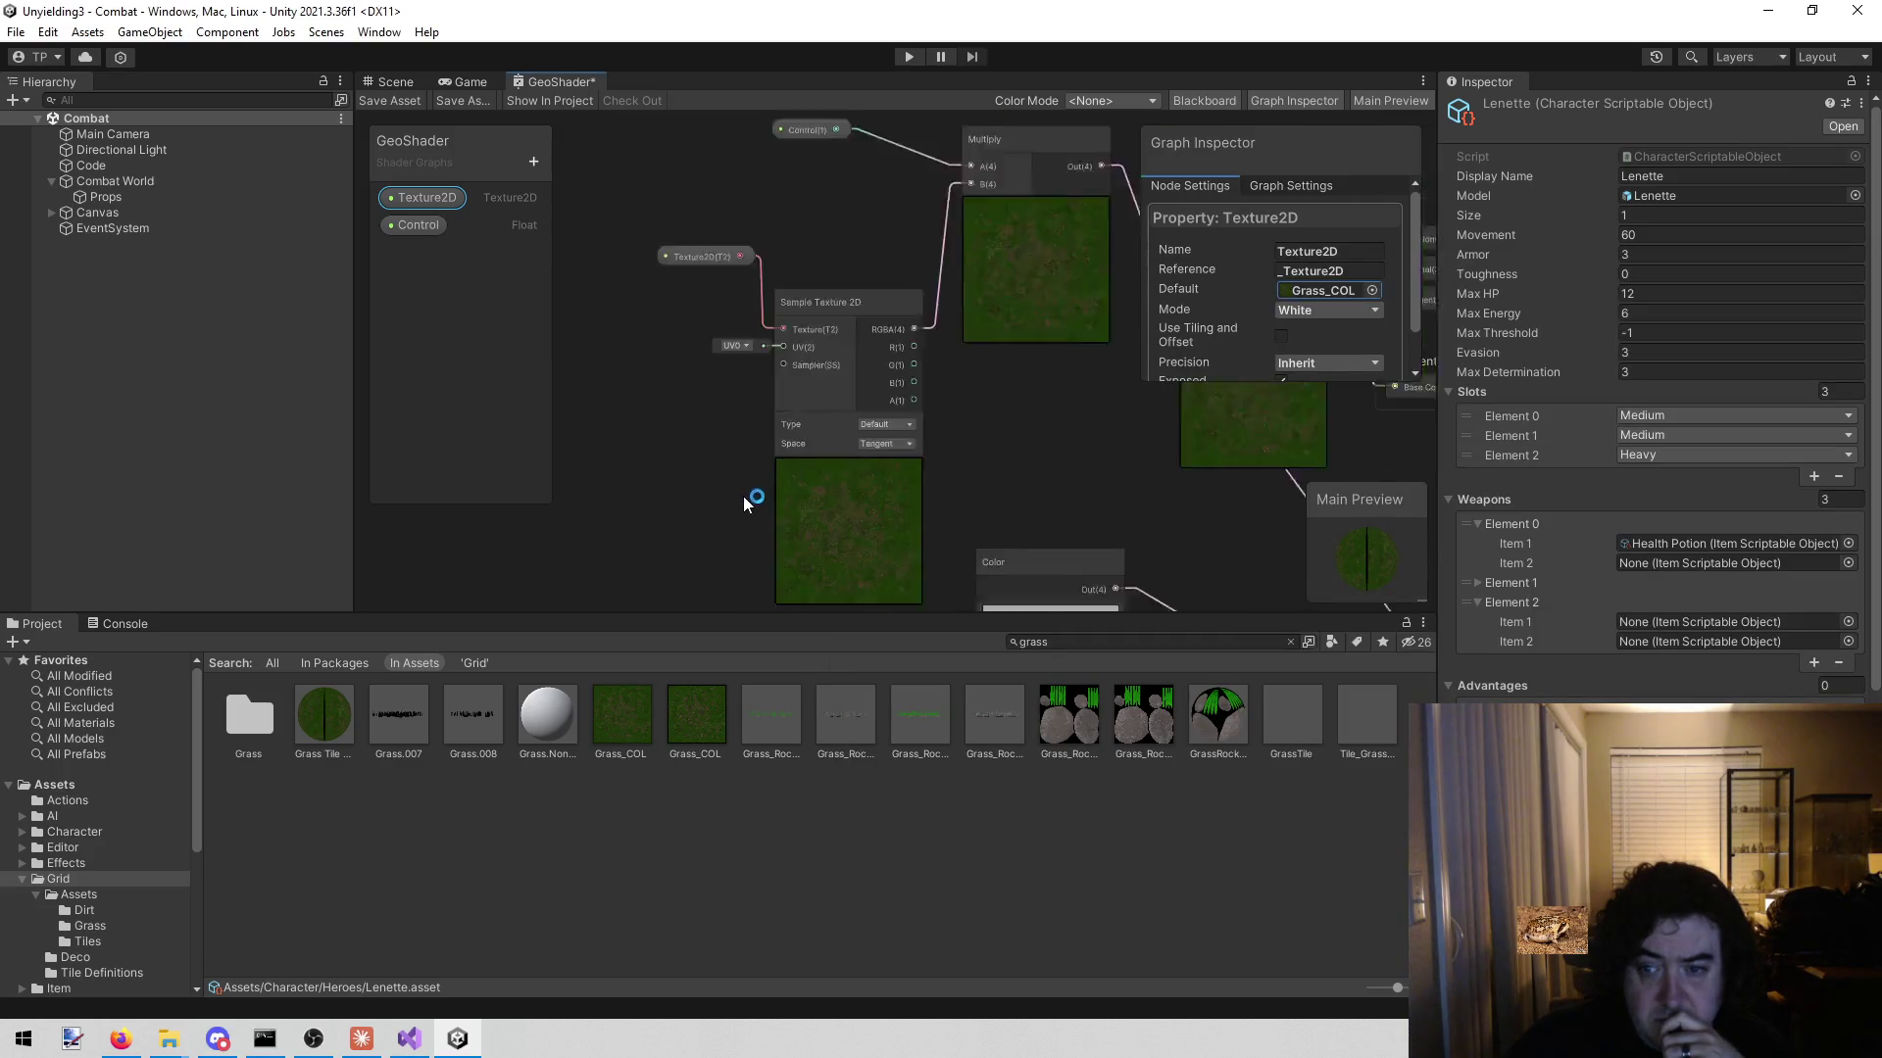
- Set the Control property's default value to 0
left_click(412, 225)
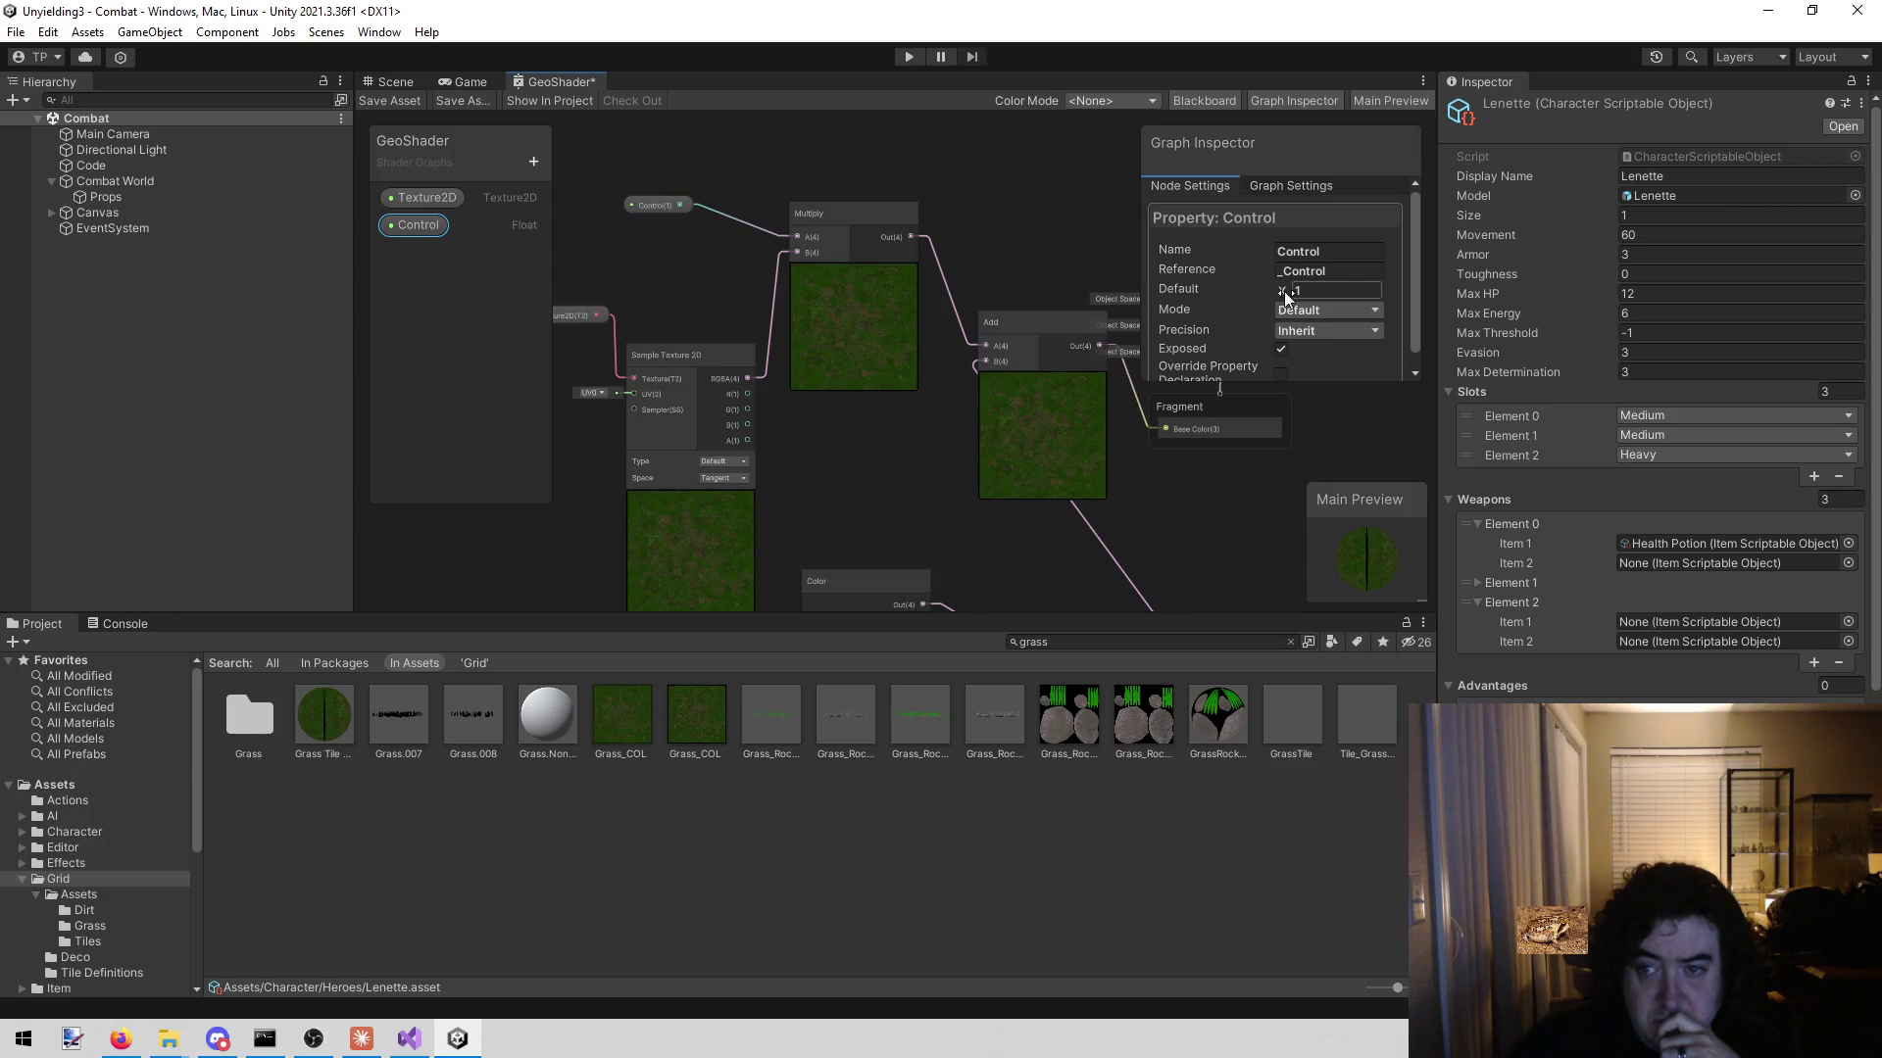
left_click_drag(1279, 291, 1252, 288)
double_click(1332, 288)
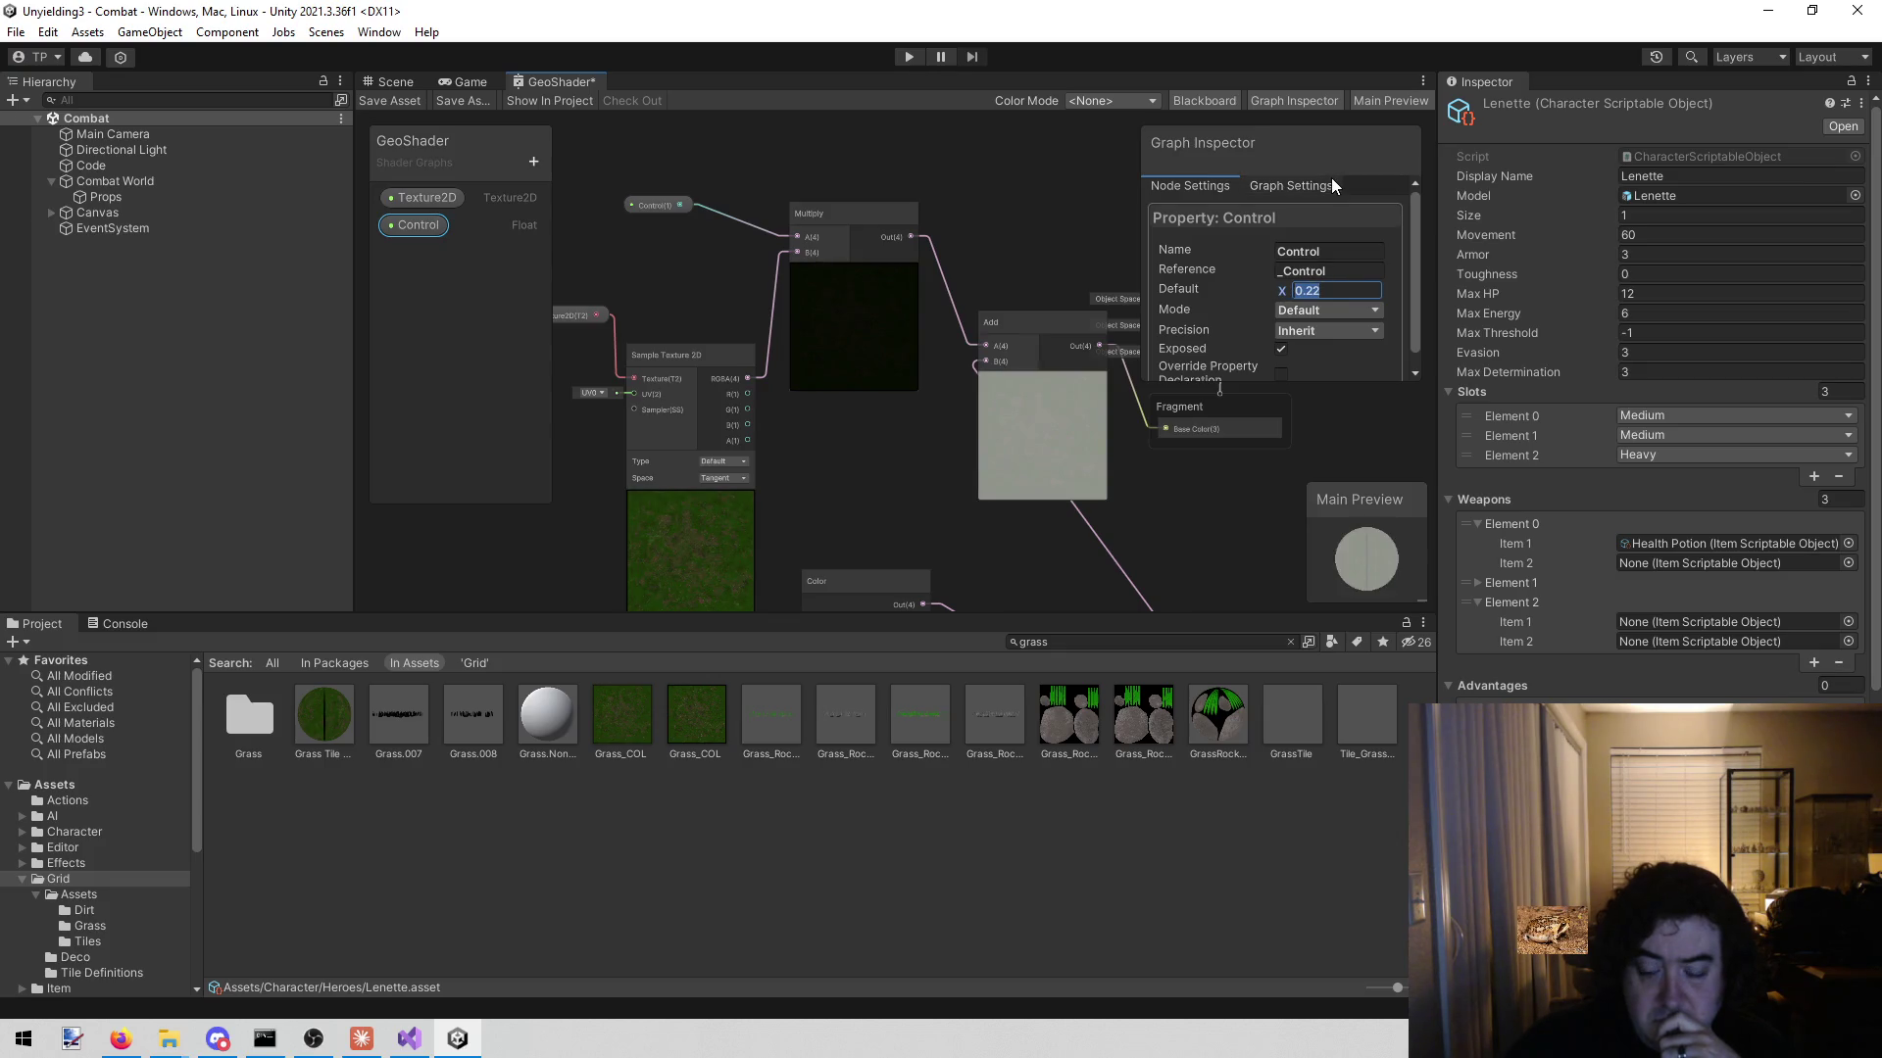
type("0")
right_click(1126, 517)
left_click(1198, 478)
mouse_move(1198, 478)
left_mouse_down()
mouse_move(848, 324)
mouse_move(661, 390)
mouse_move(836, 386)
mouse_move(874, 478)
left_mouse_up()
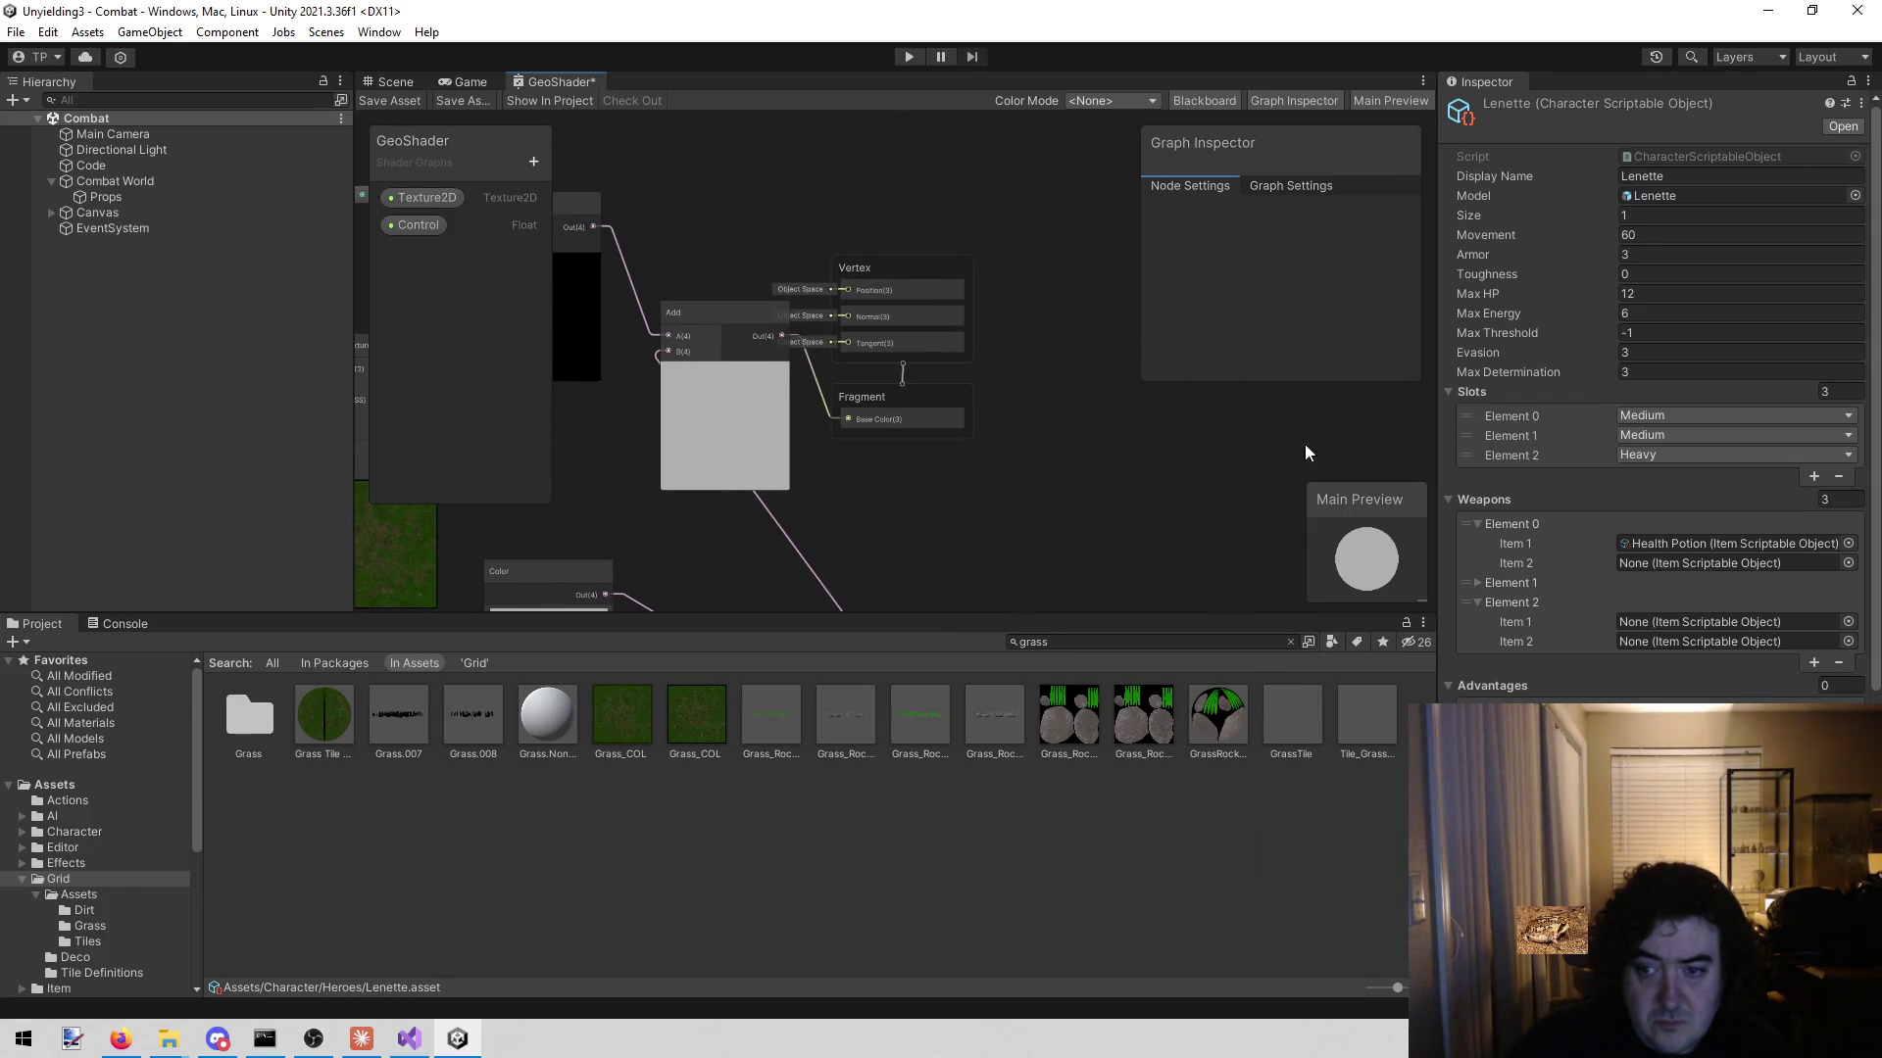
- Set the Control property's default value to 0.07
left_click(414, 224)
left_click(1284, 290)
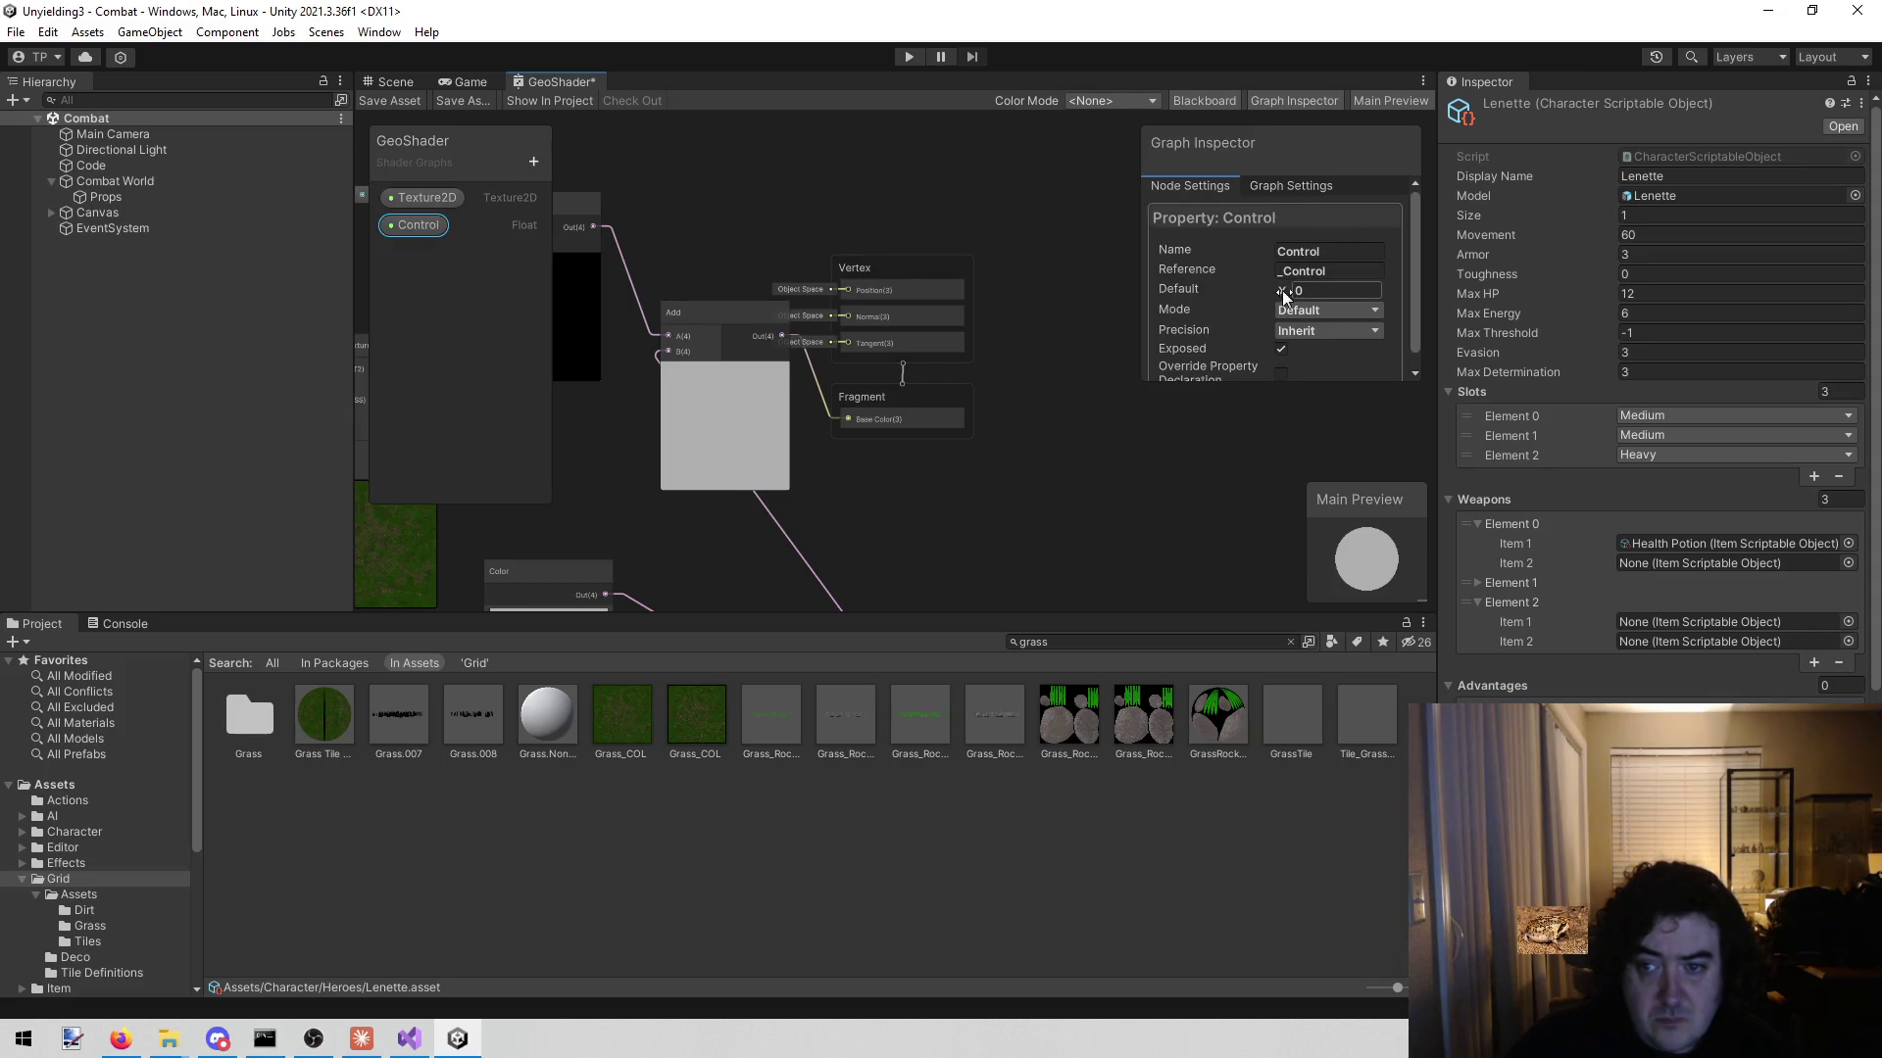
mouse_move(1291, 290)
left_mouse_down()
mouse_move(1316, 291)
mouse_move(1284, 292)
left_mouse_up()
key("BackSpace")
key("BackSpace")
type("35")
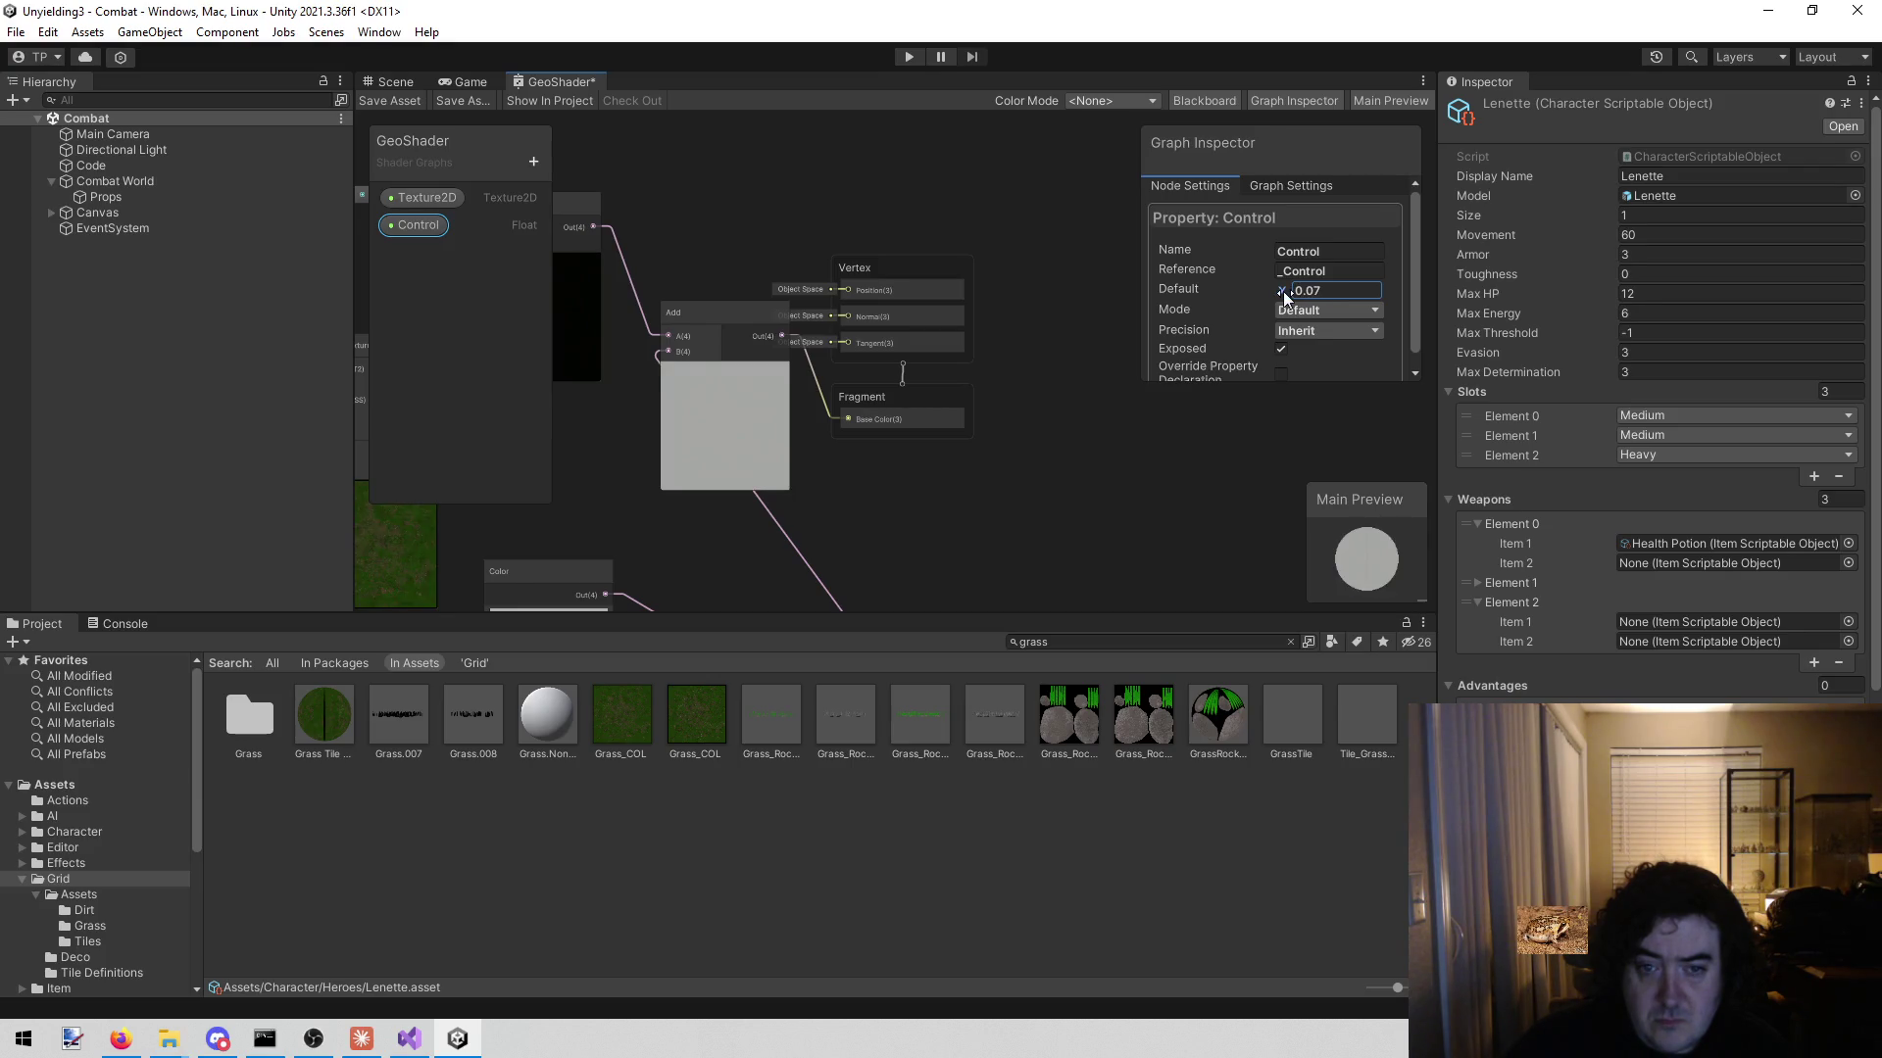
left_click(1327, 294)
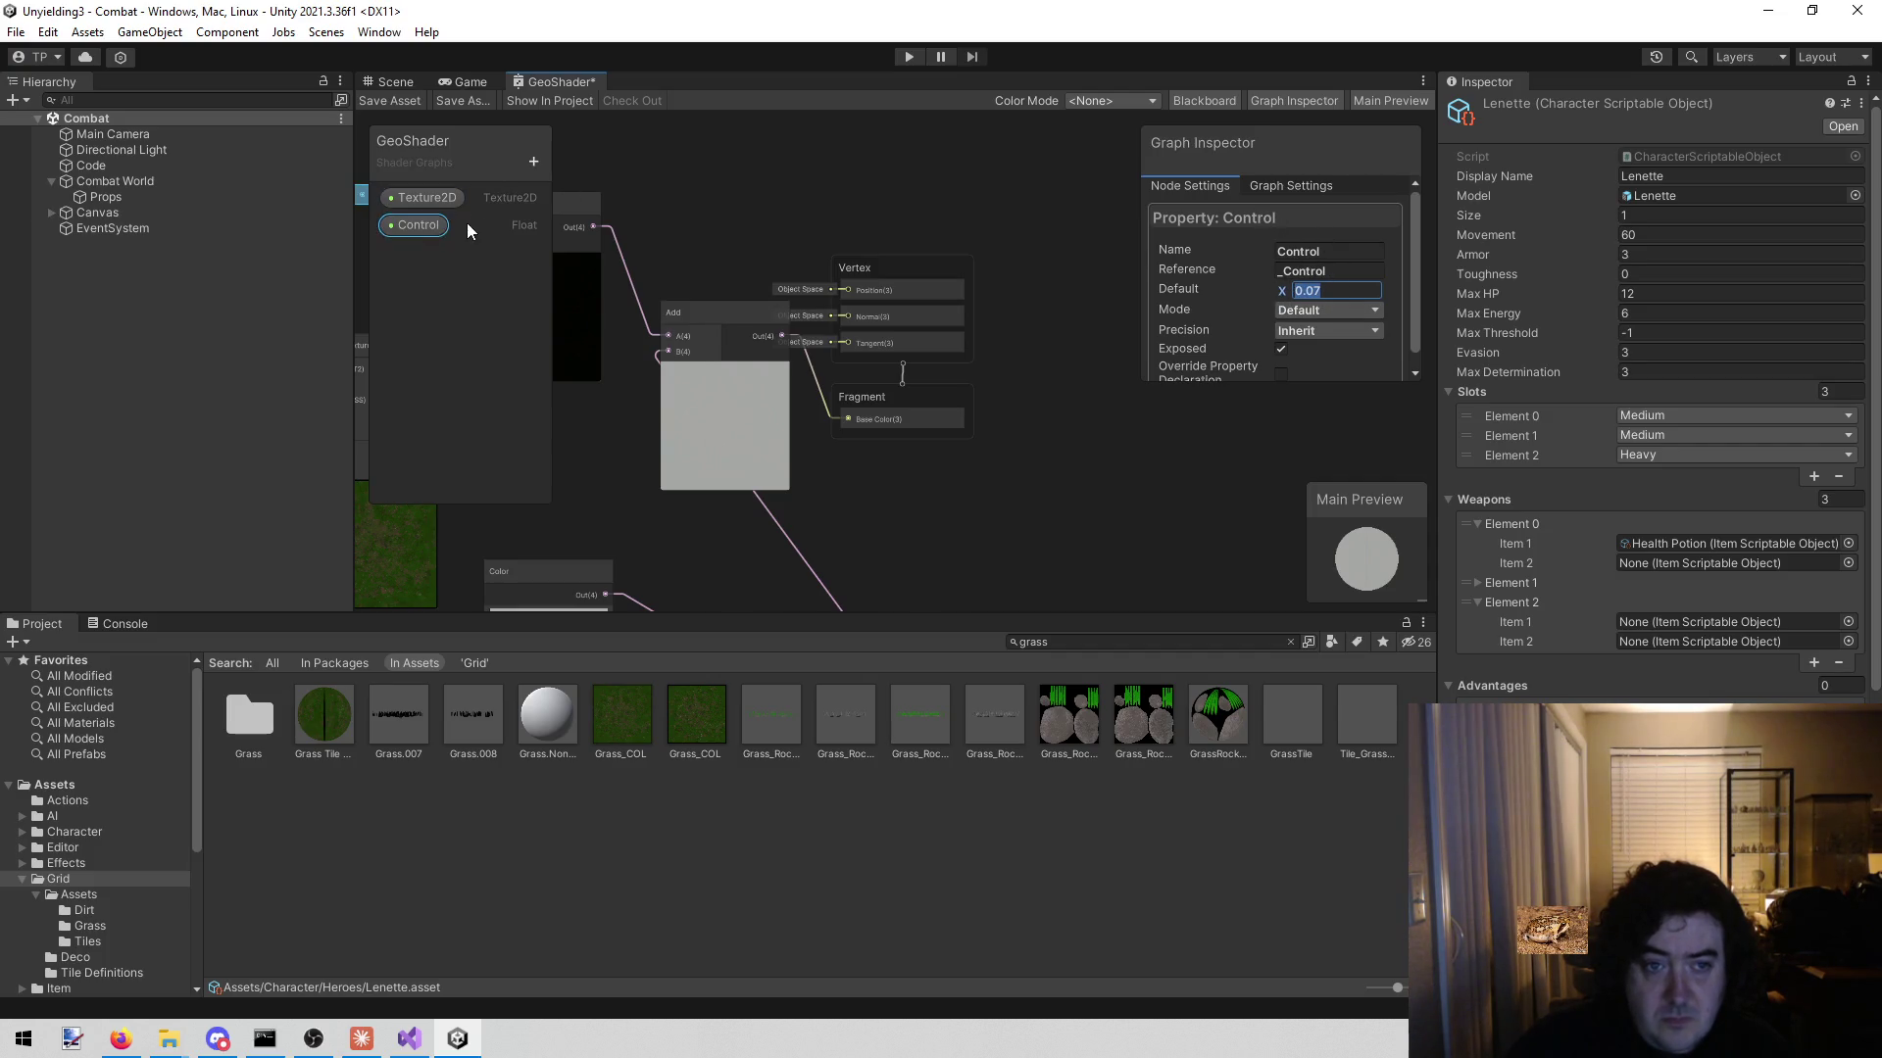
- Review the Graph Settings, return to Control, and open the Blackboard's property-type list
scroll(1208, 261, "down", 1)
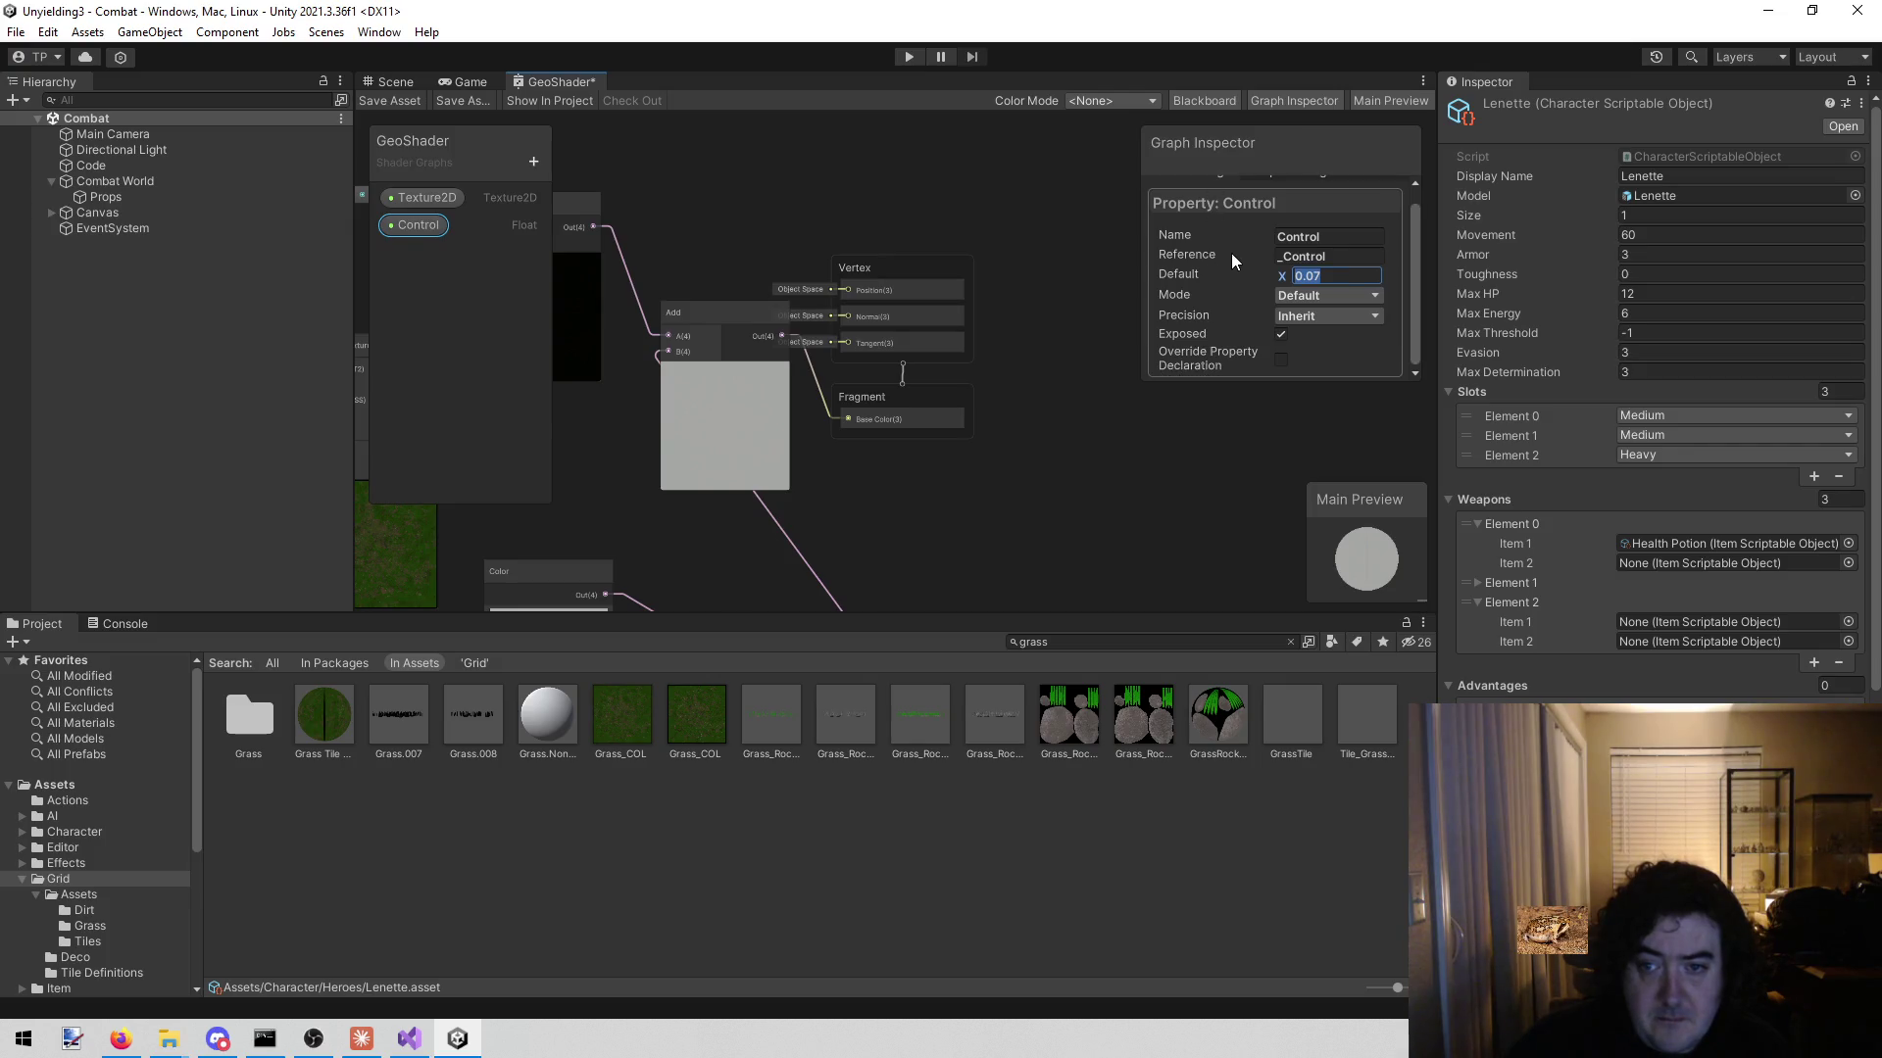
left_click(1280, 180)
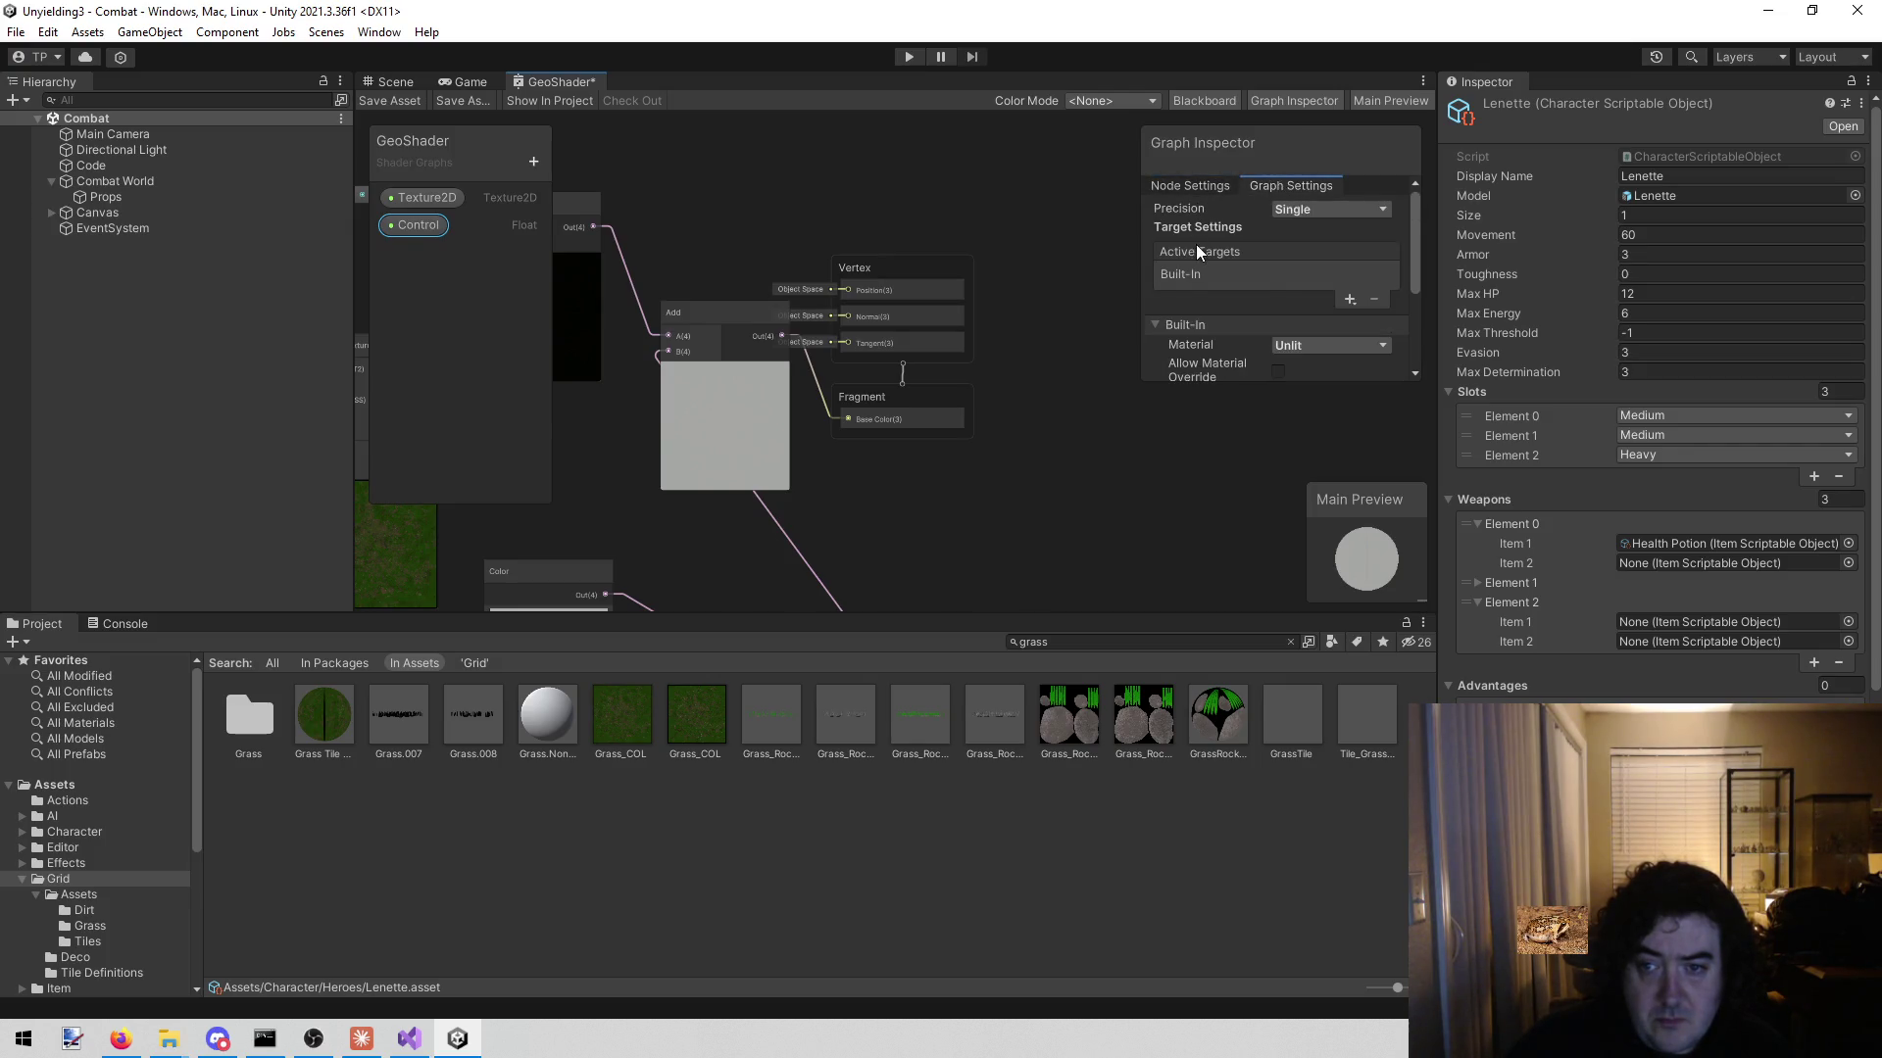
scroll(1195, 244, "down", 2)
scroll(1209, 279, "down", 2)
scroll(1211, 284, "up", 3)
left_click(1182, 186)
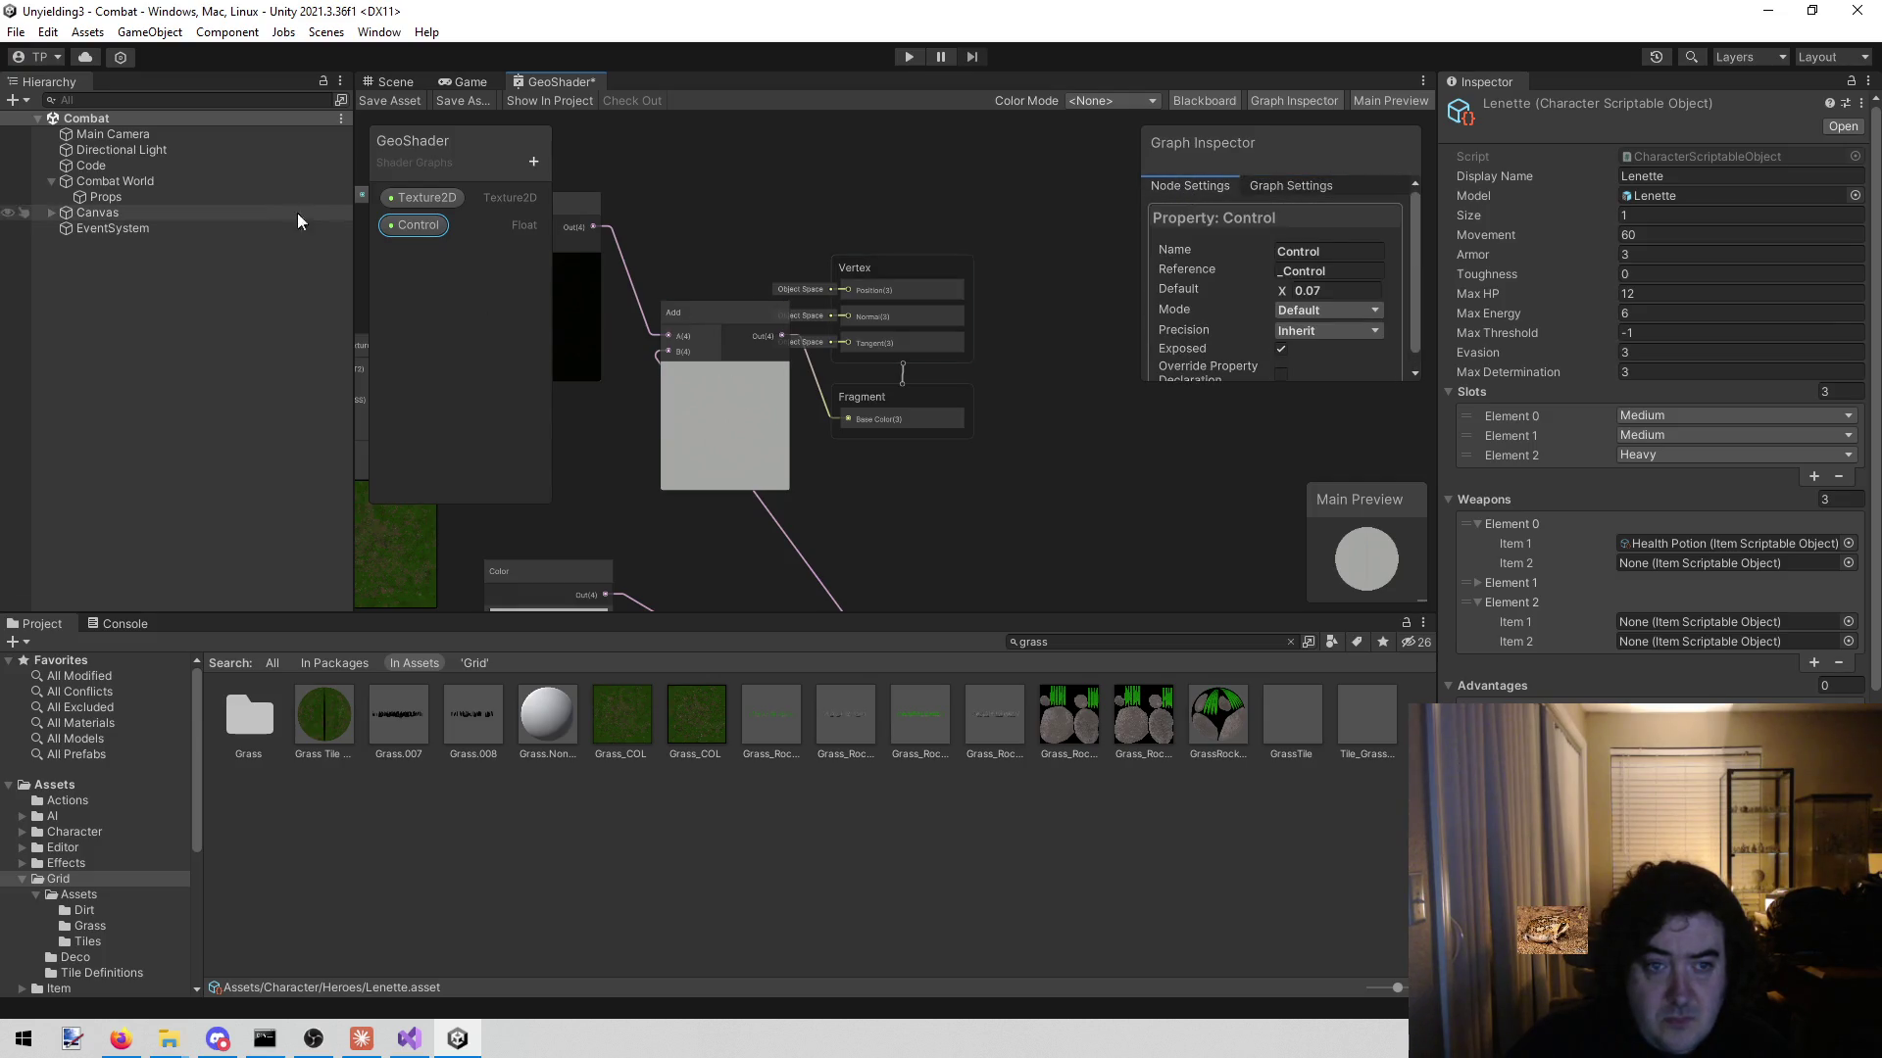
left_click(535, 160)
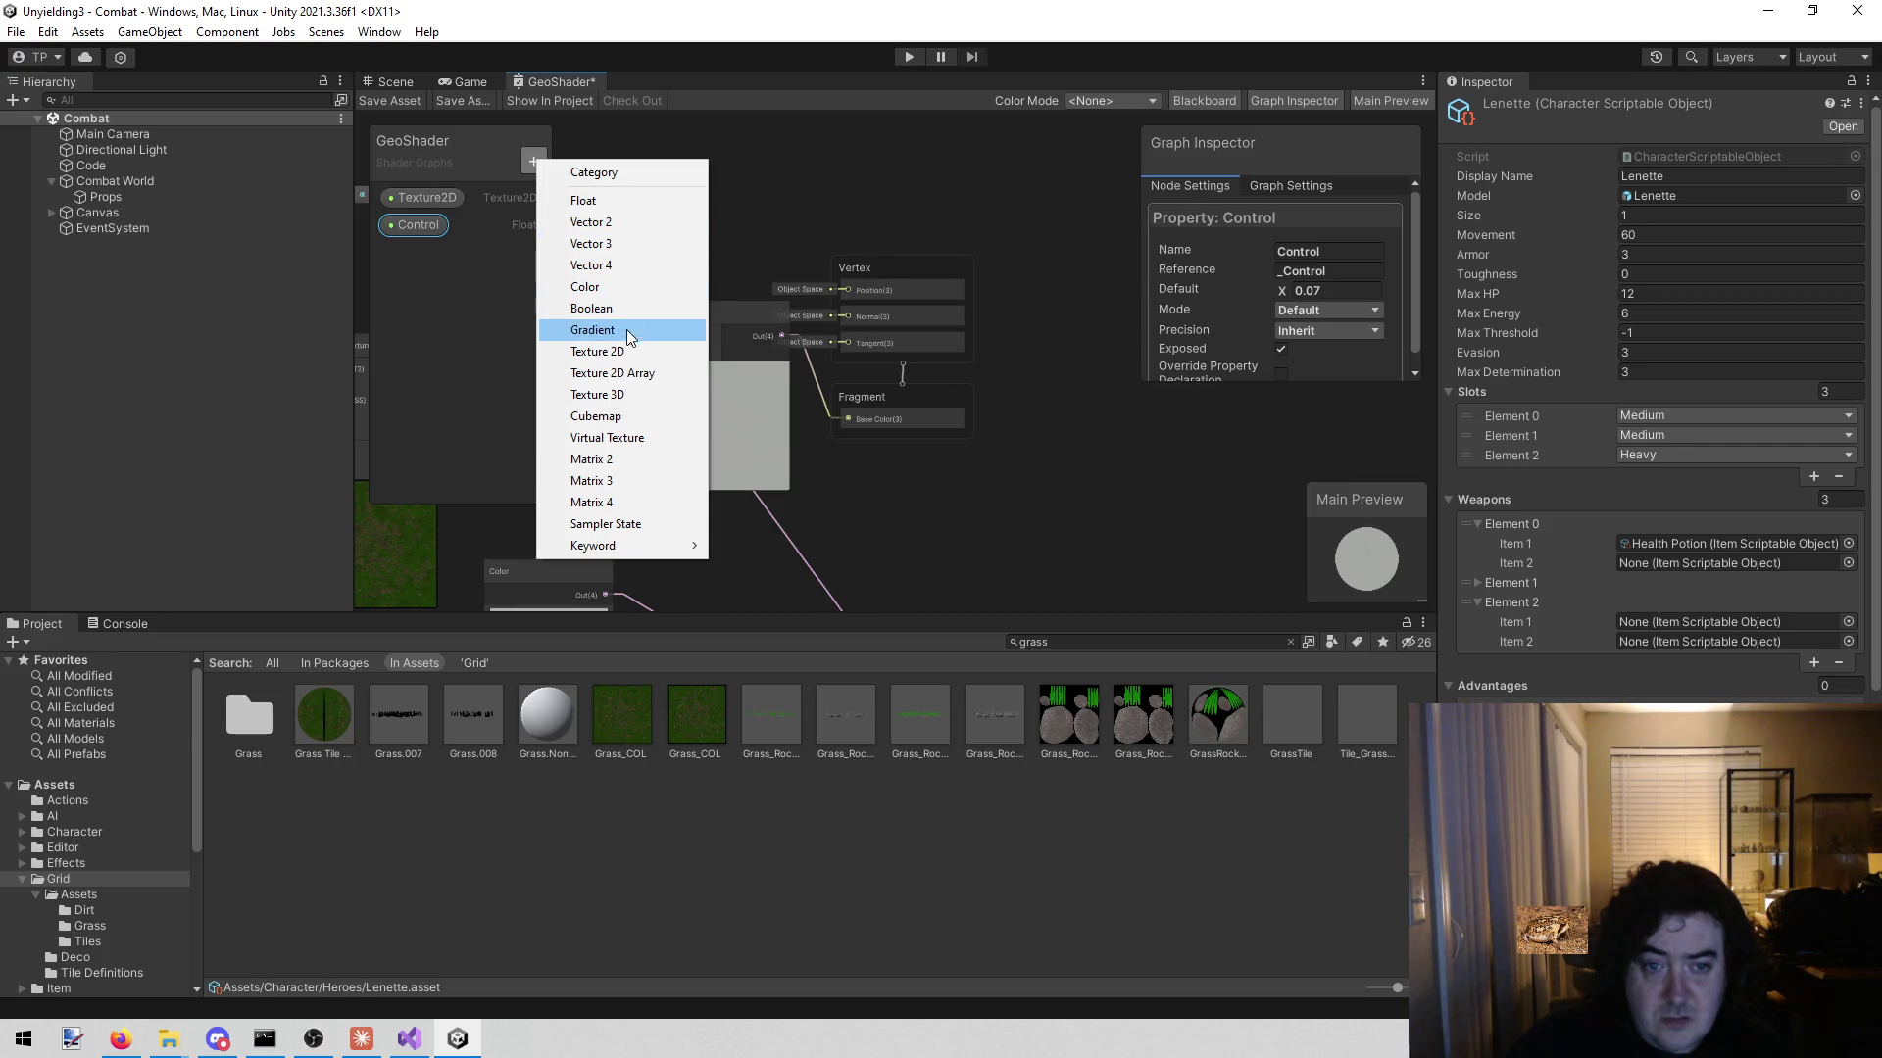
mouse_move(614, 545)
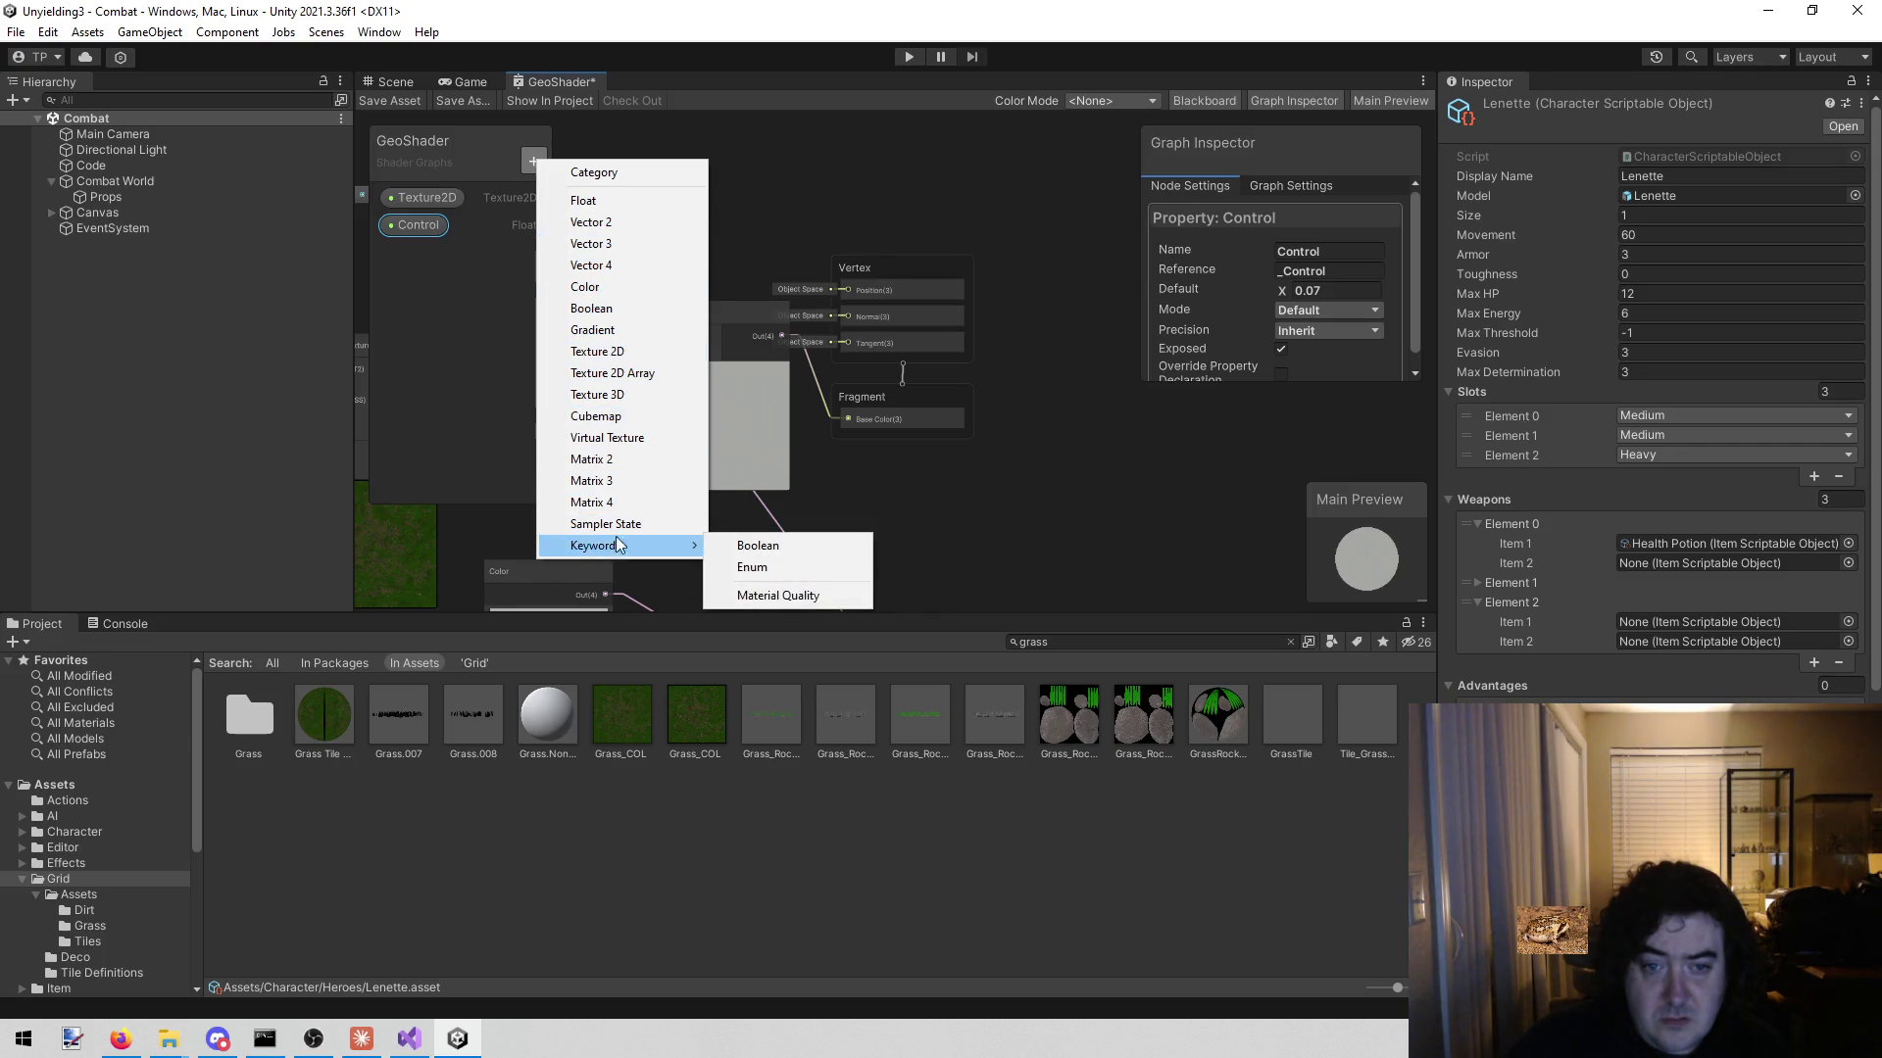
- Close the property-type list and switch the Control property's Mode to Slider
left_click(491, 328)
type("7")
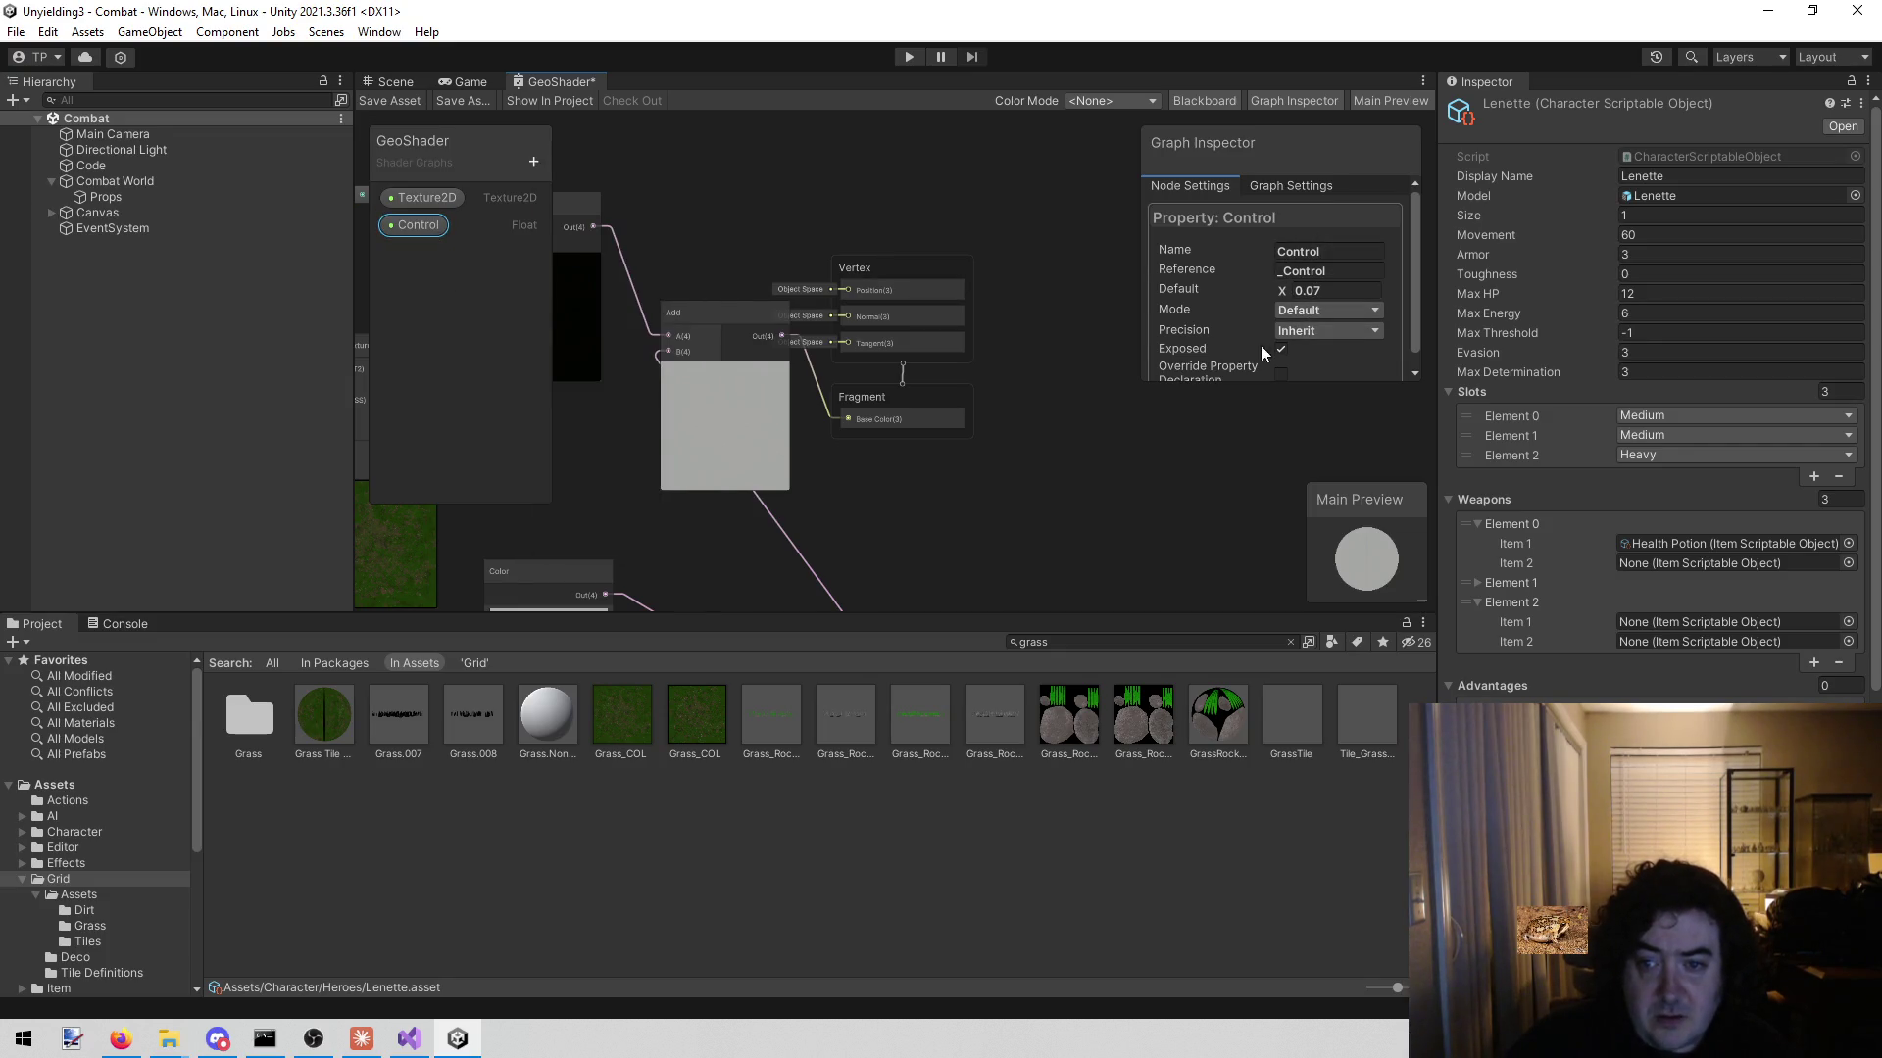
scroll(1241, 364, "down", 1)
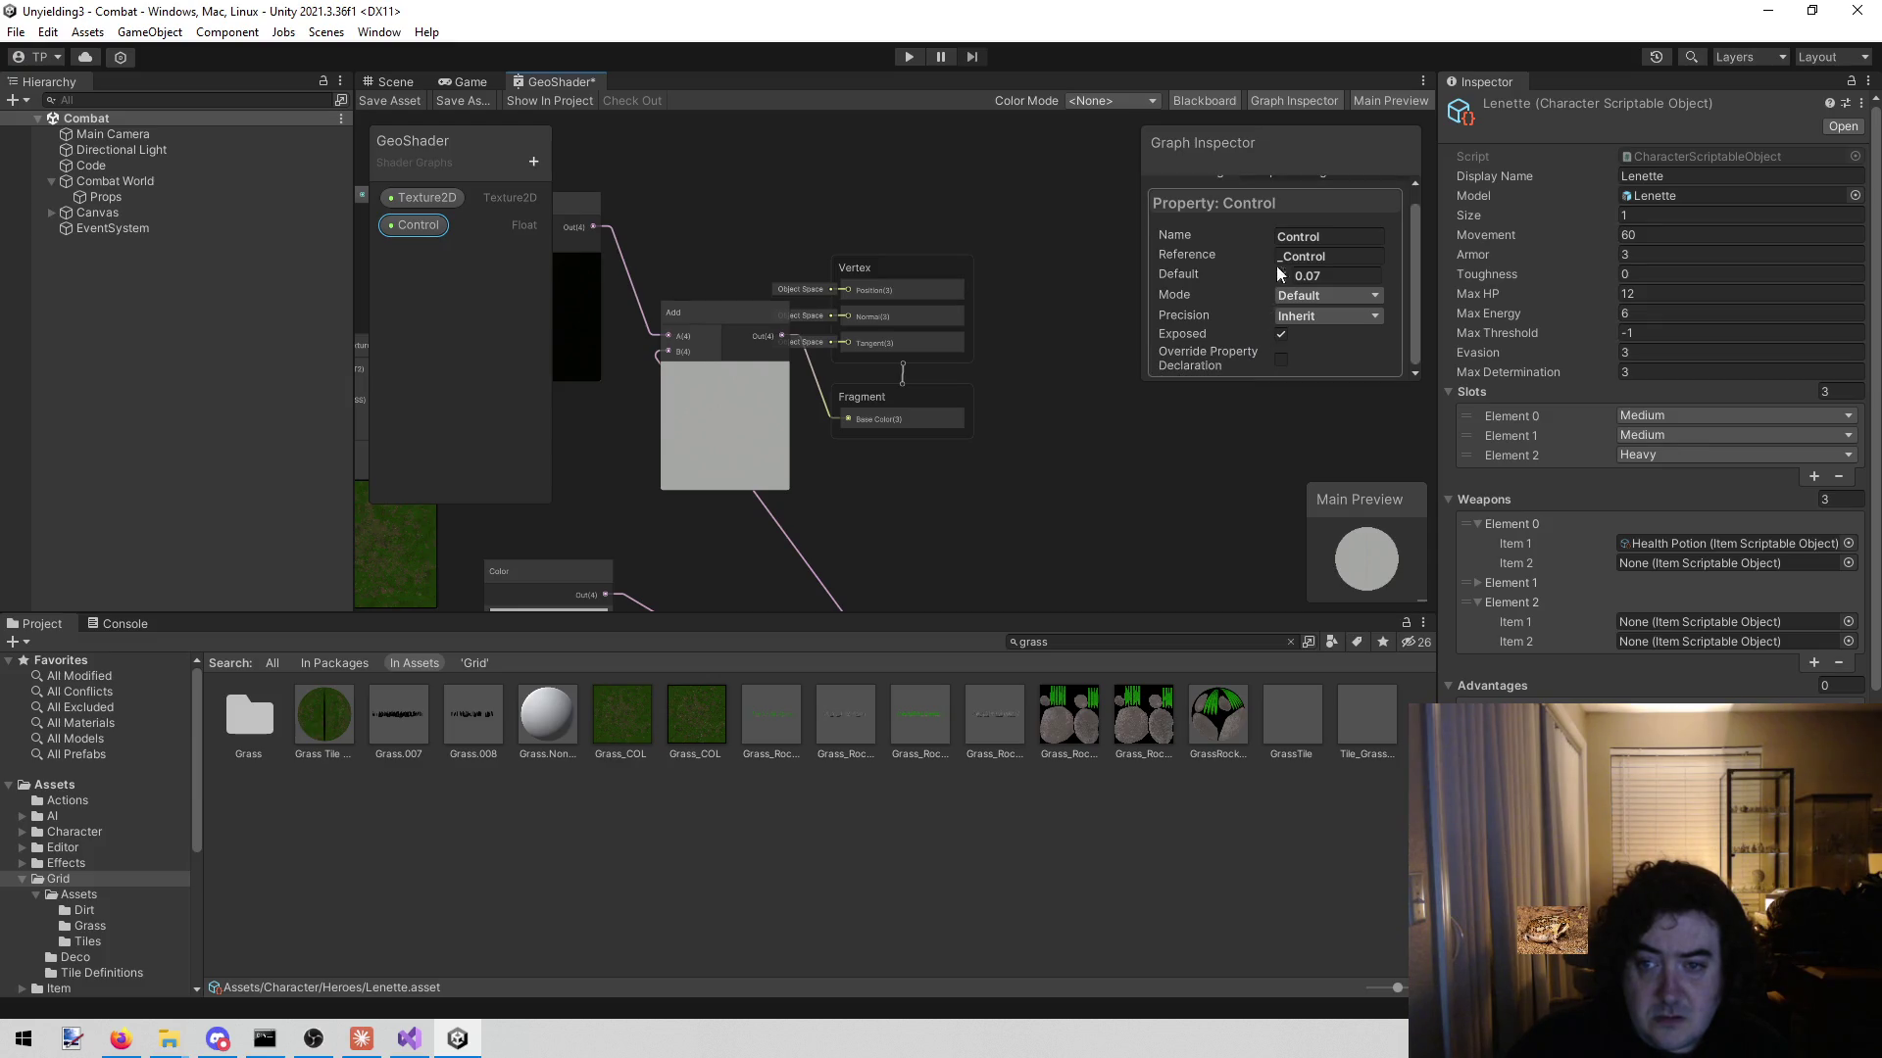
left_click(1339, 303)
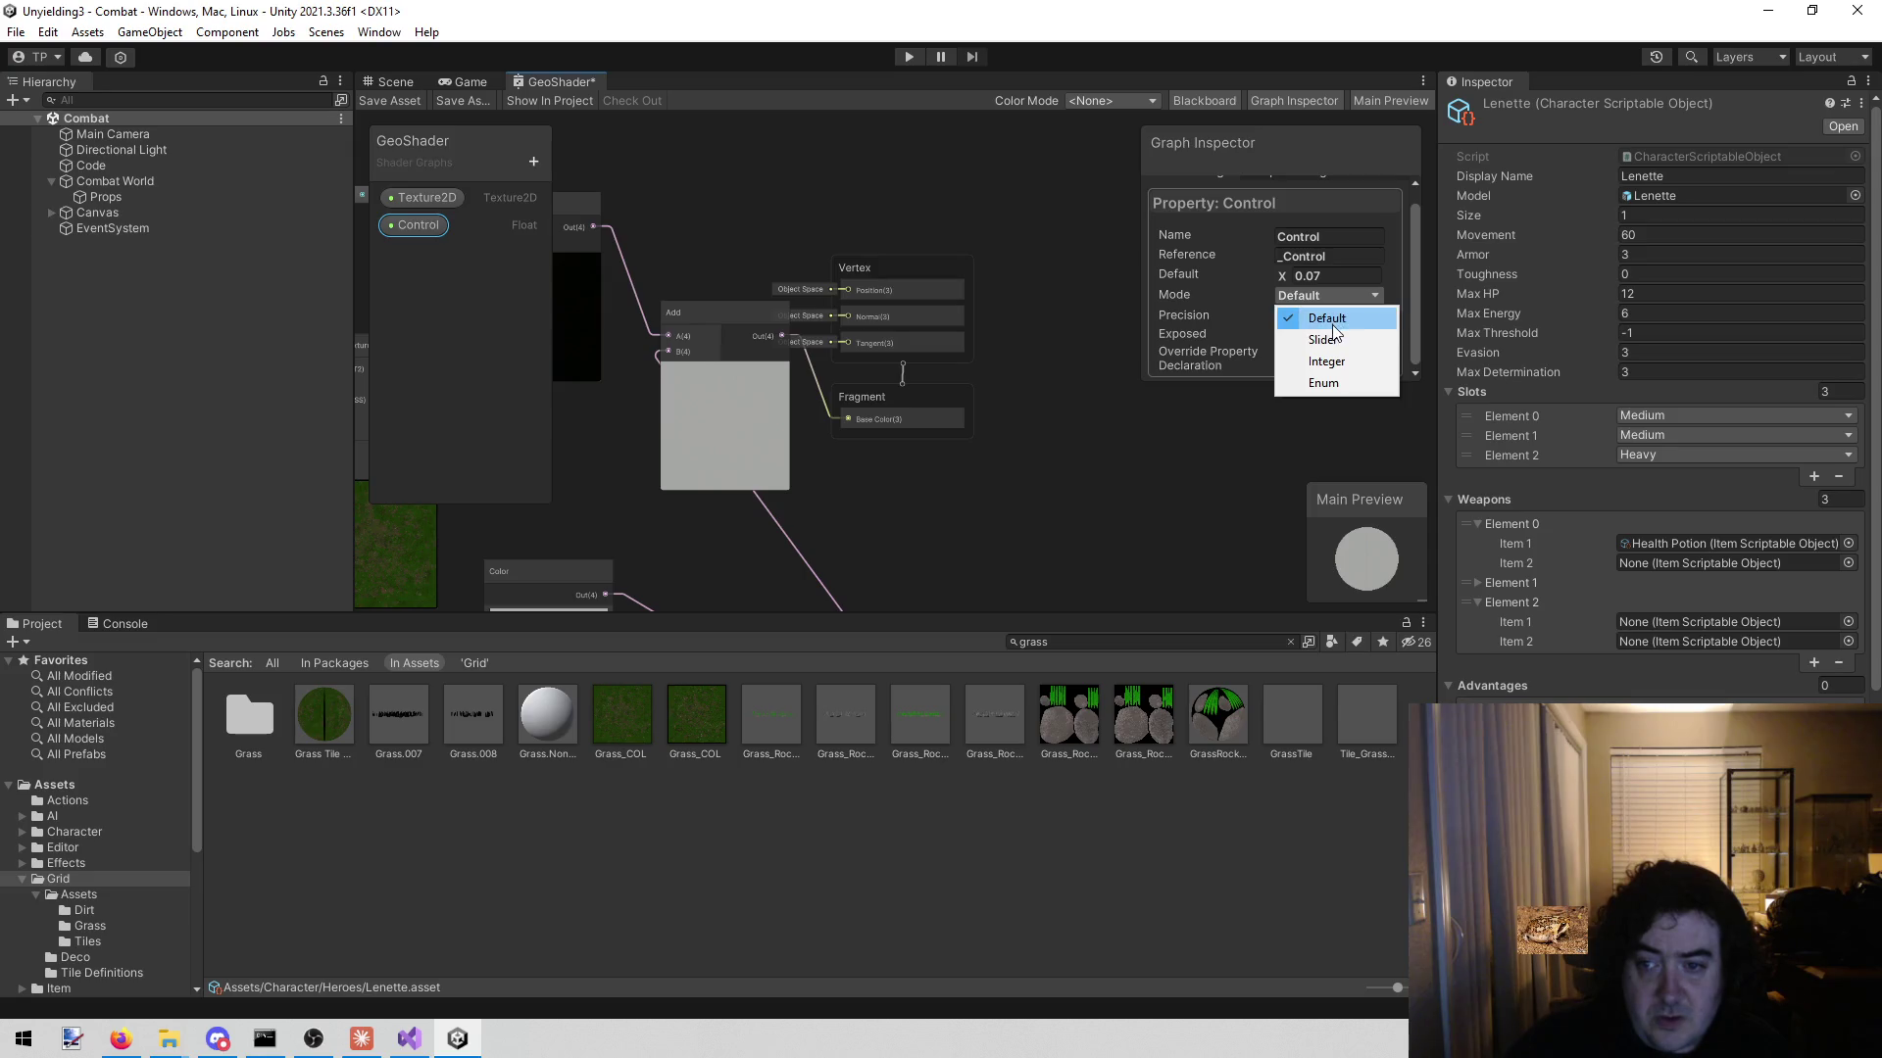
left_click(1332, 332)
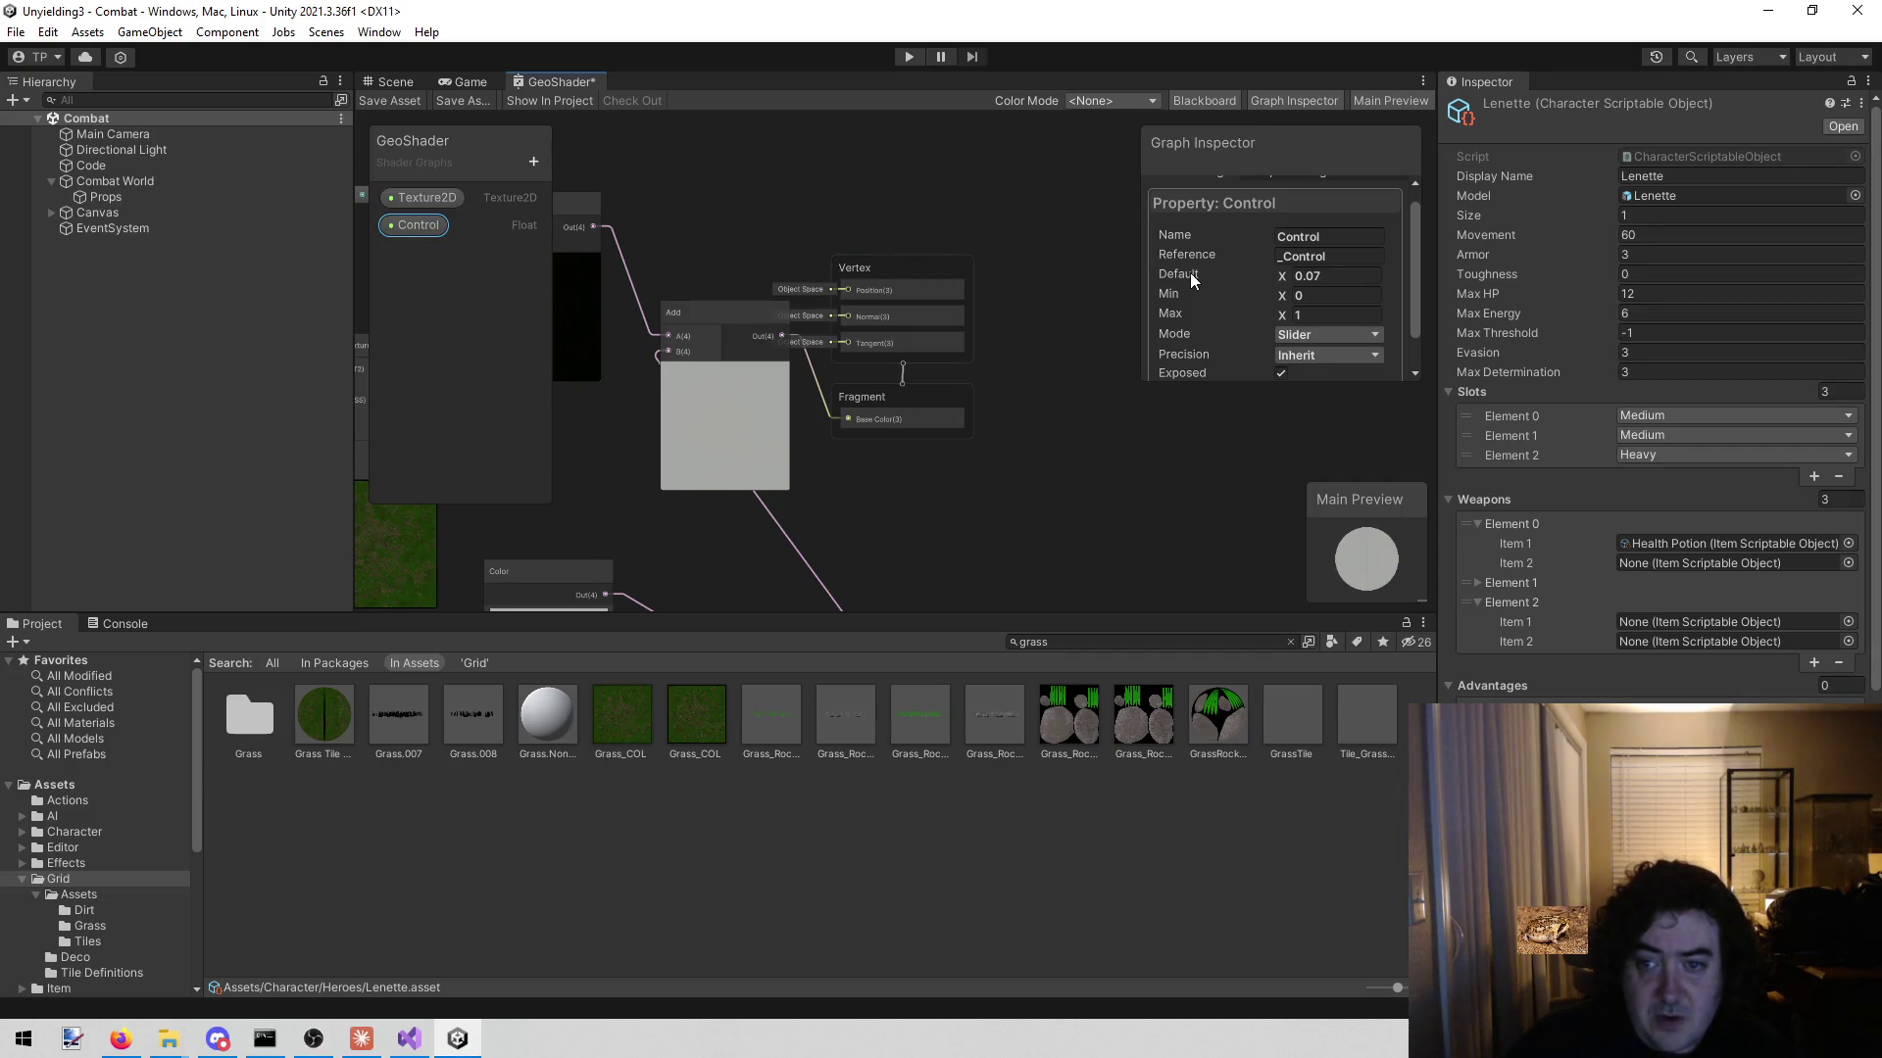
- Try several Control default values, settle on 0.9, and save the shader graph
mouse_move(1285, 278)
left_mouse_down()
mouse_move(1249, 279)
mouse_move(1280, 282)
left_mouse_up()
left_click(1309, 275)
type("0")
key("BackSpace")
type(".5")
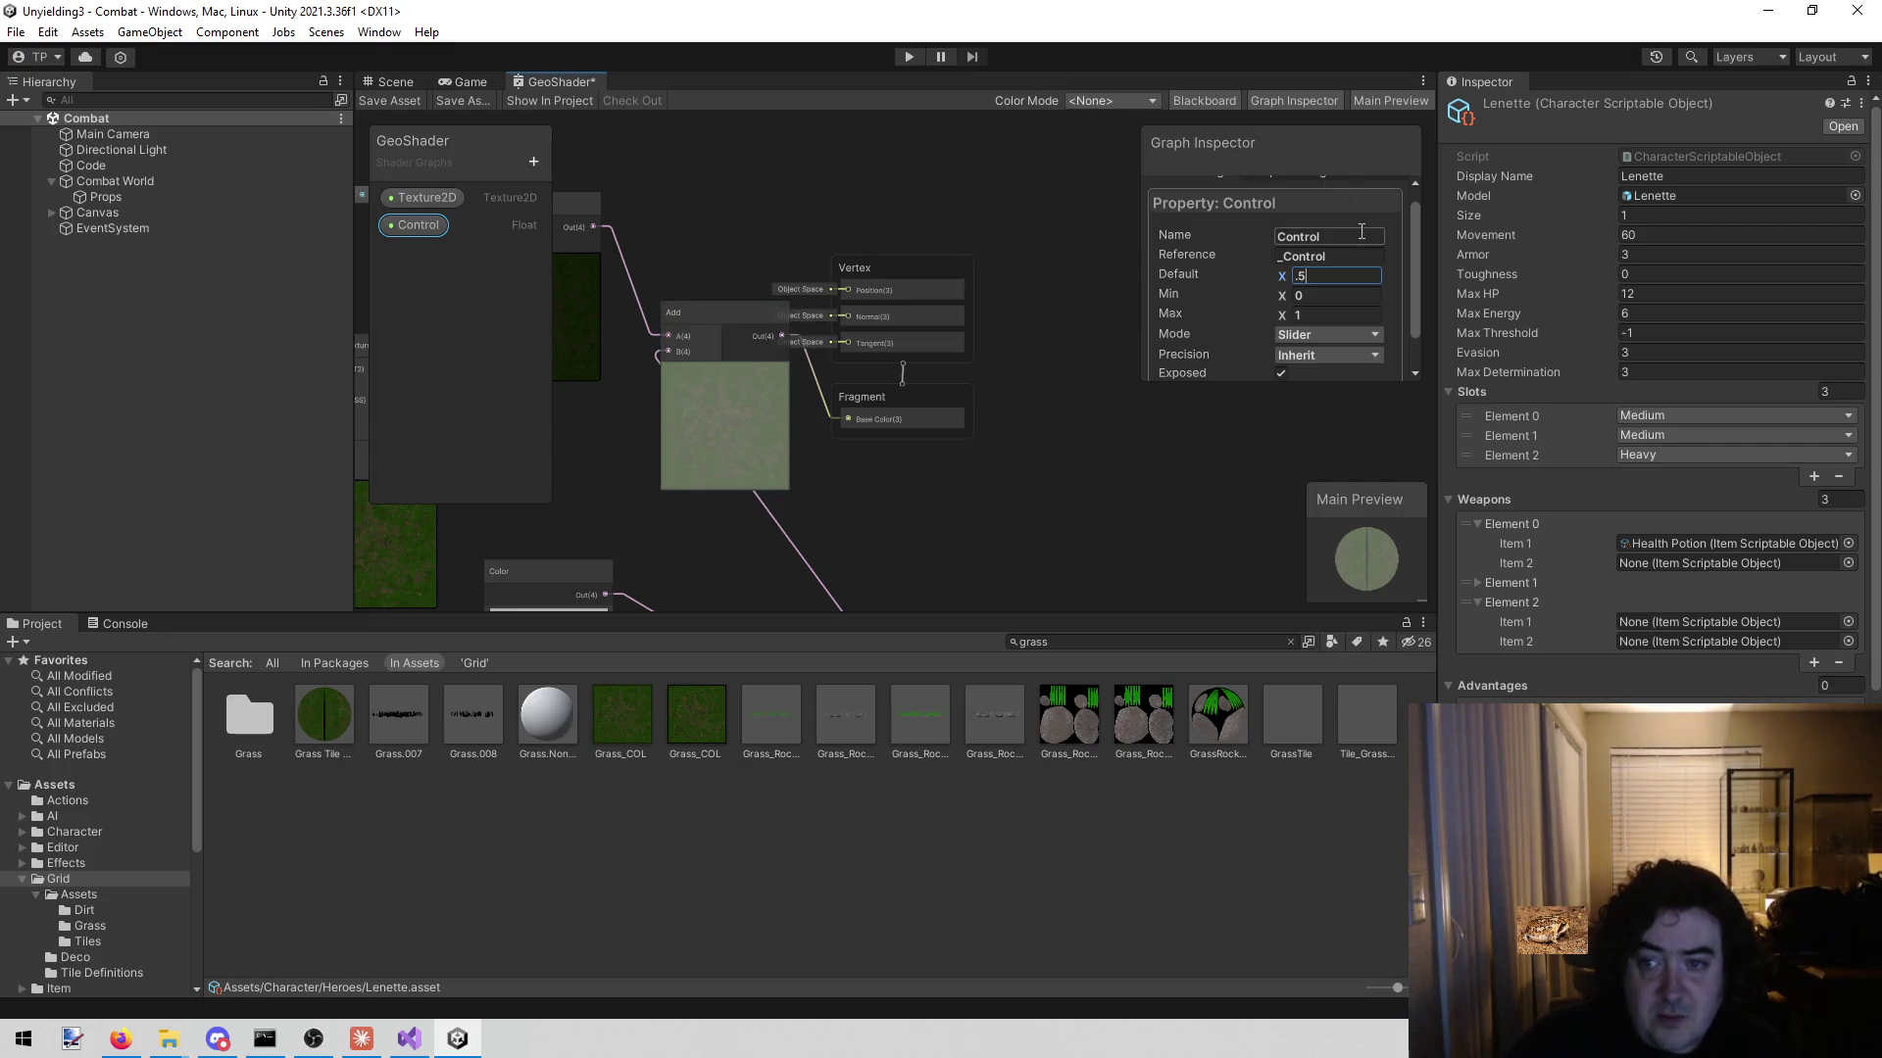
type("7")
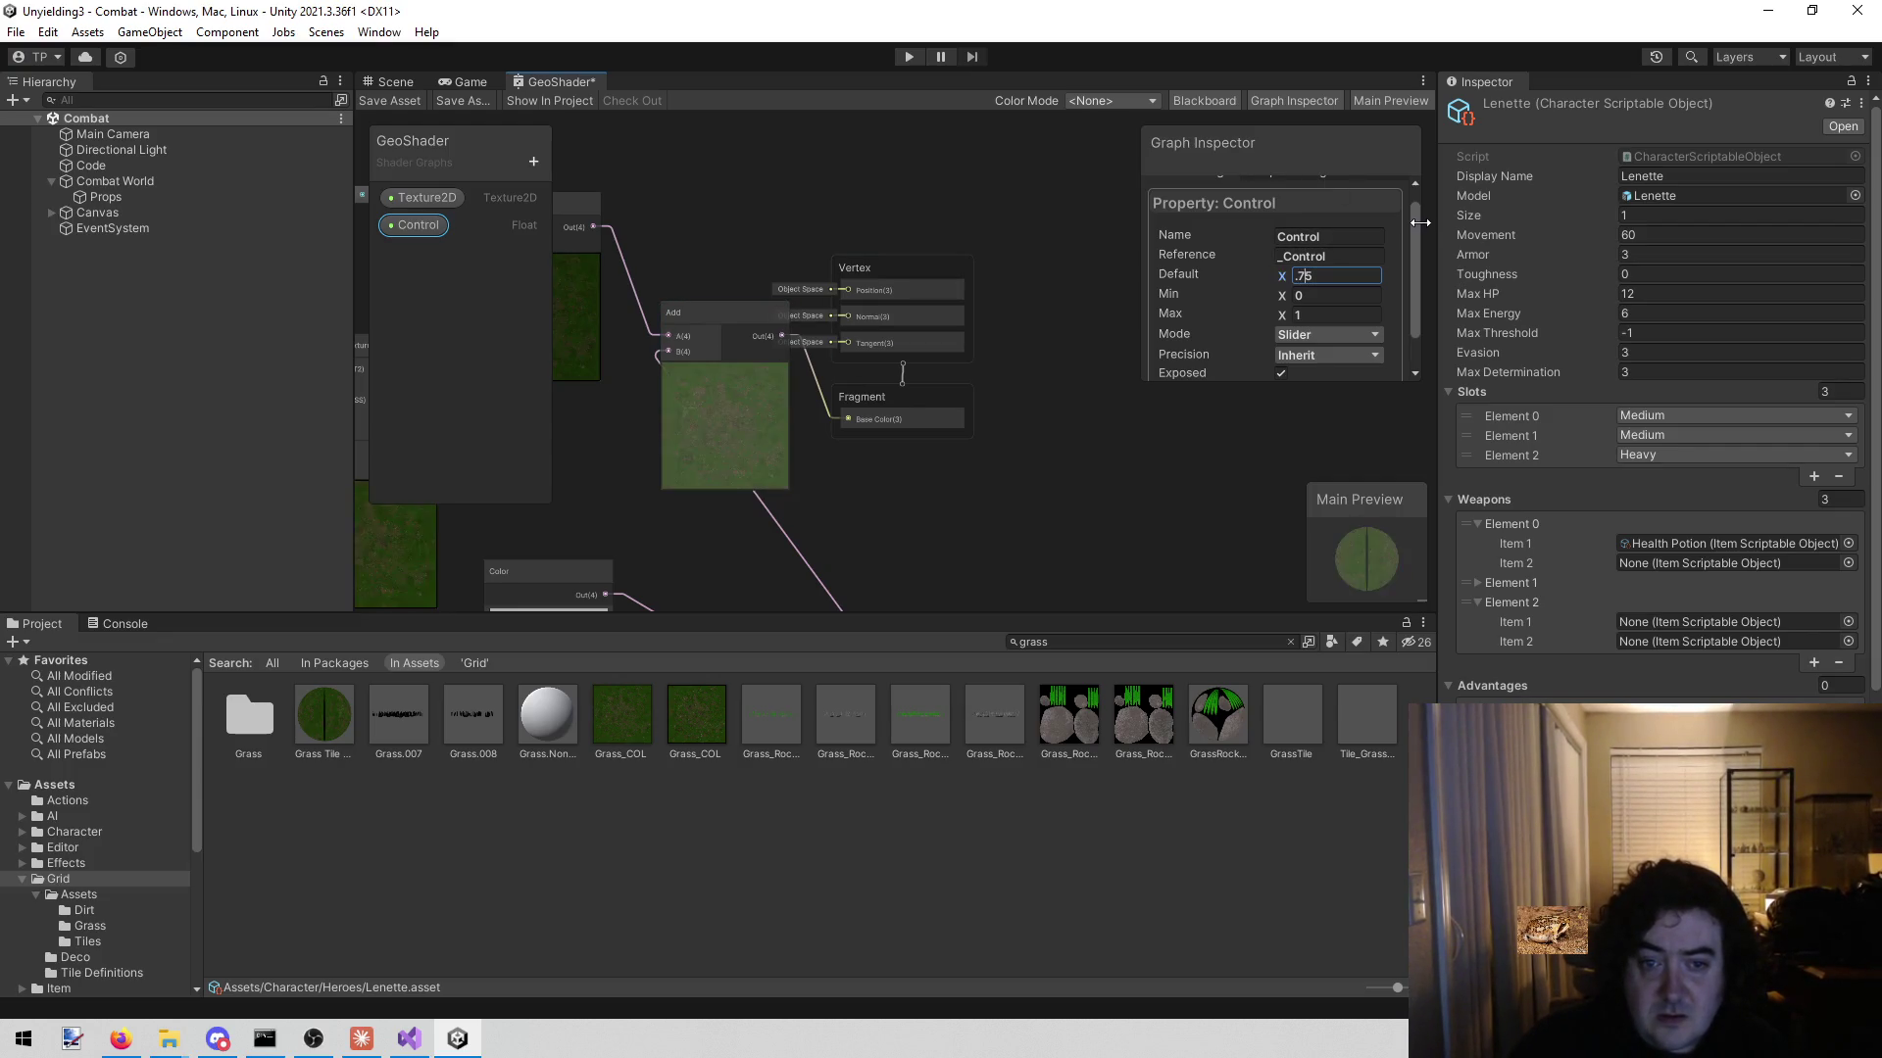
key("BackSpace")
key("BackSpace")
type("9")
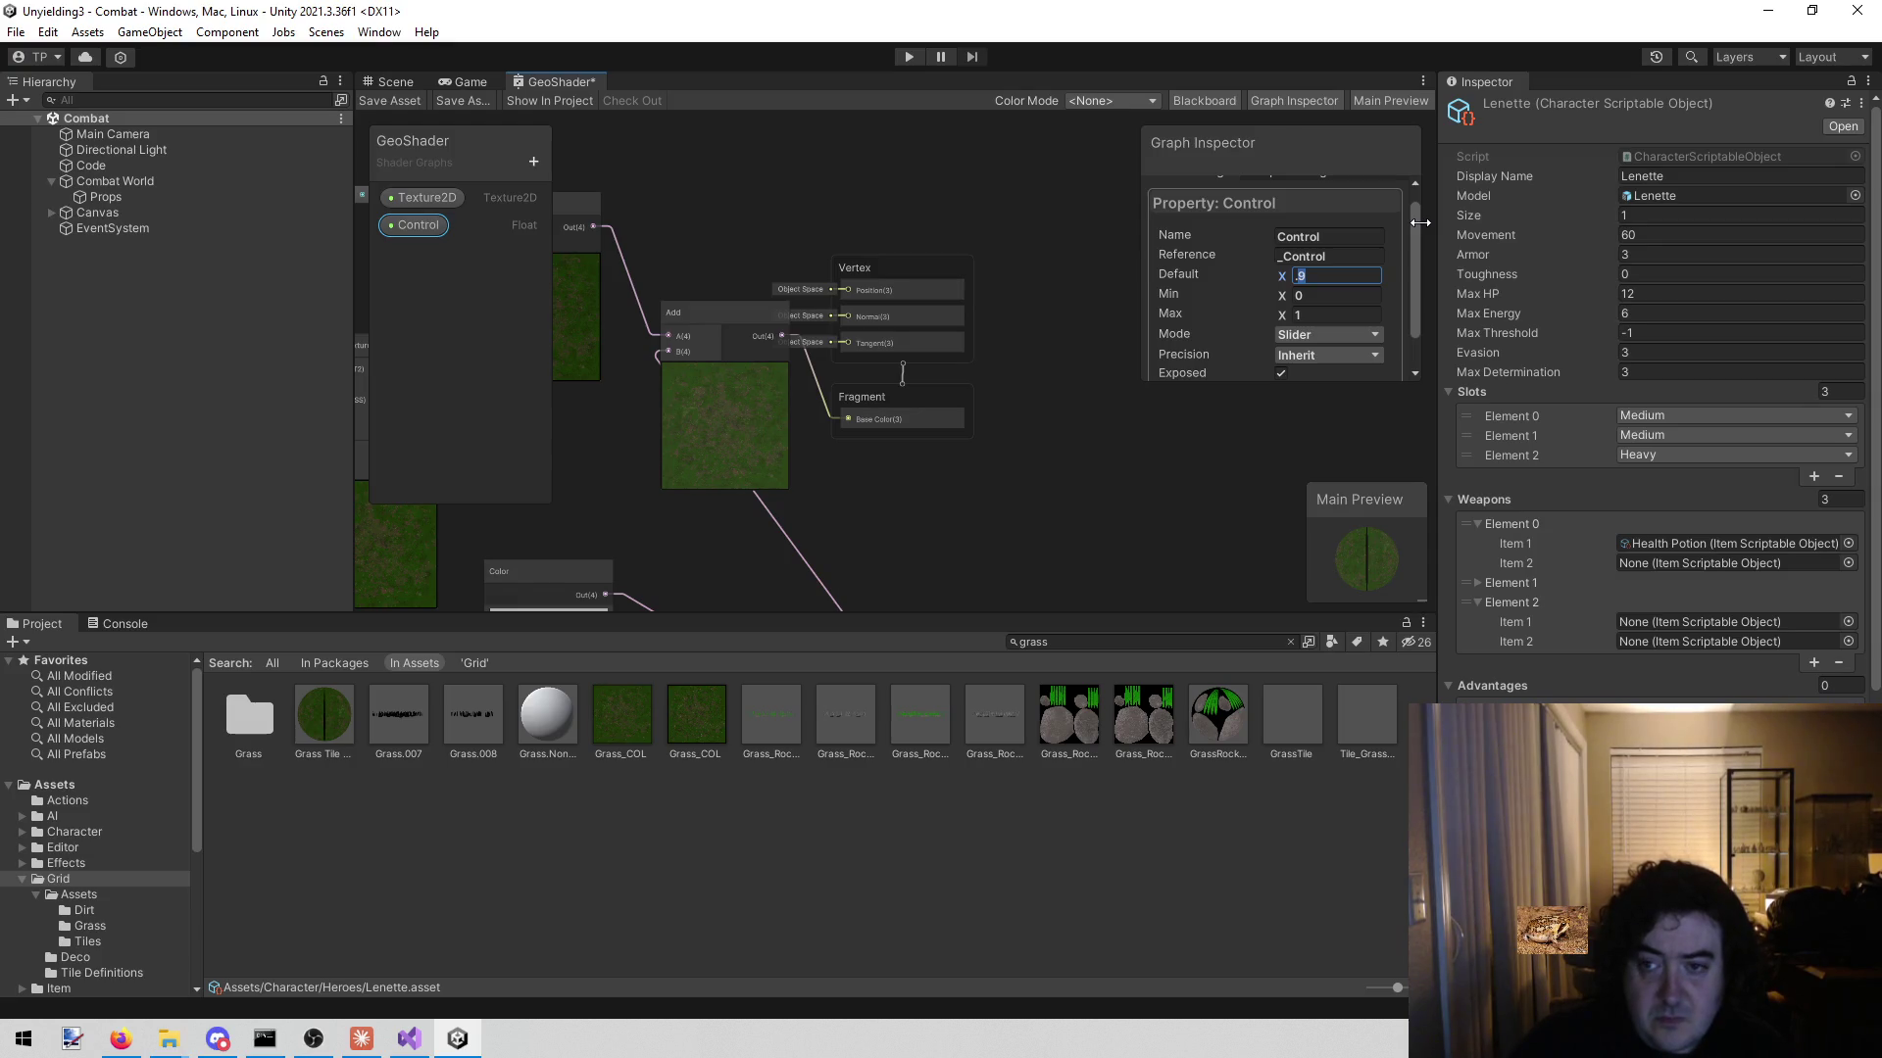
type("1")
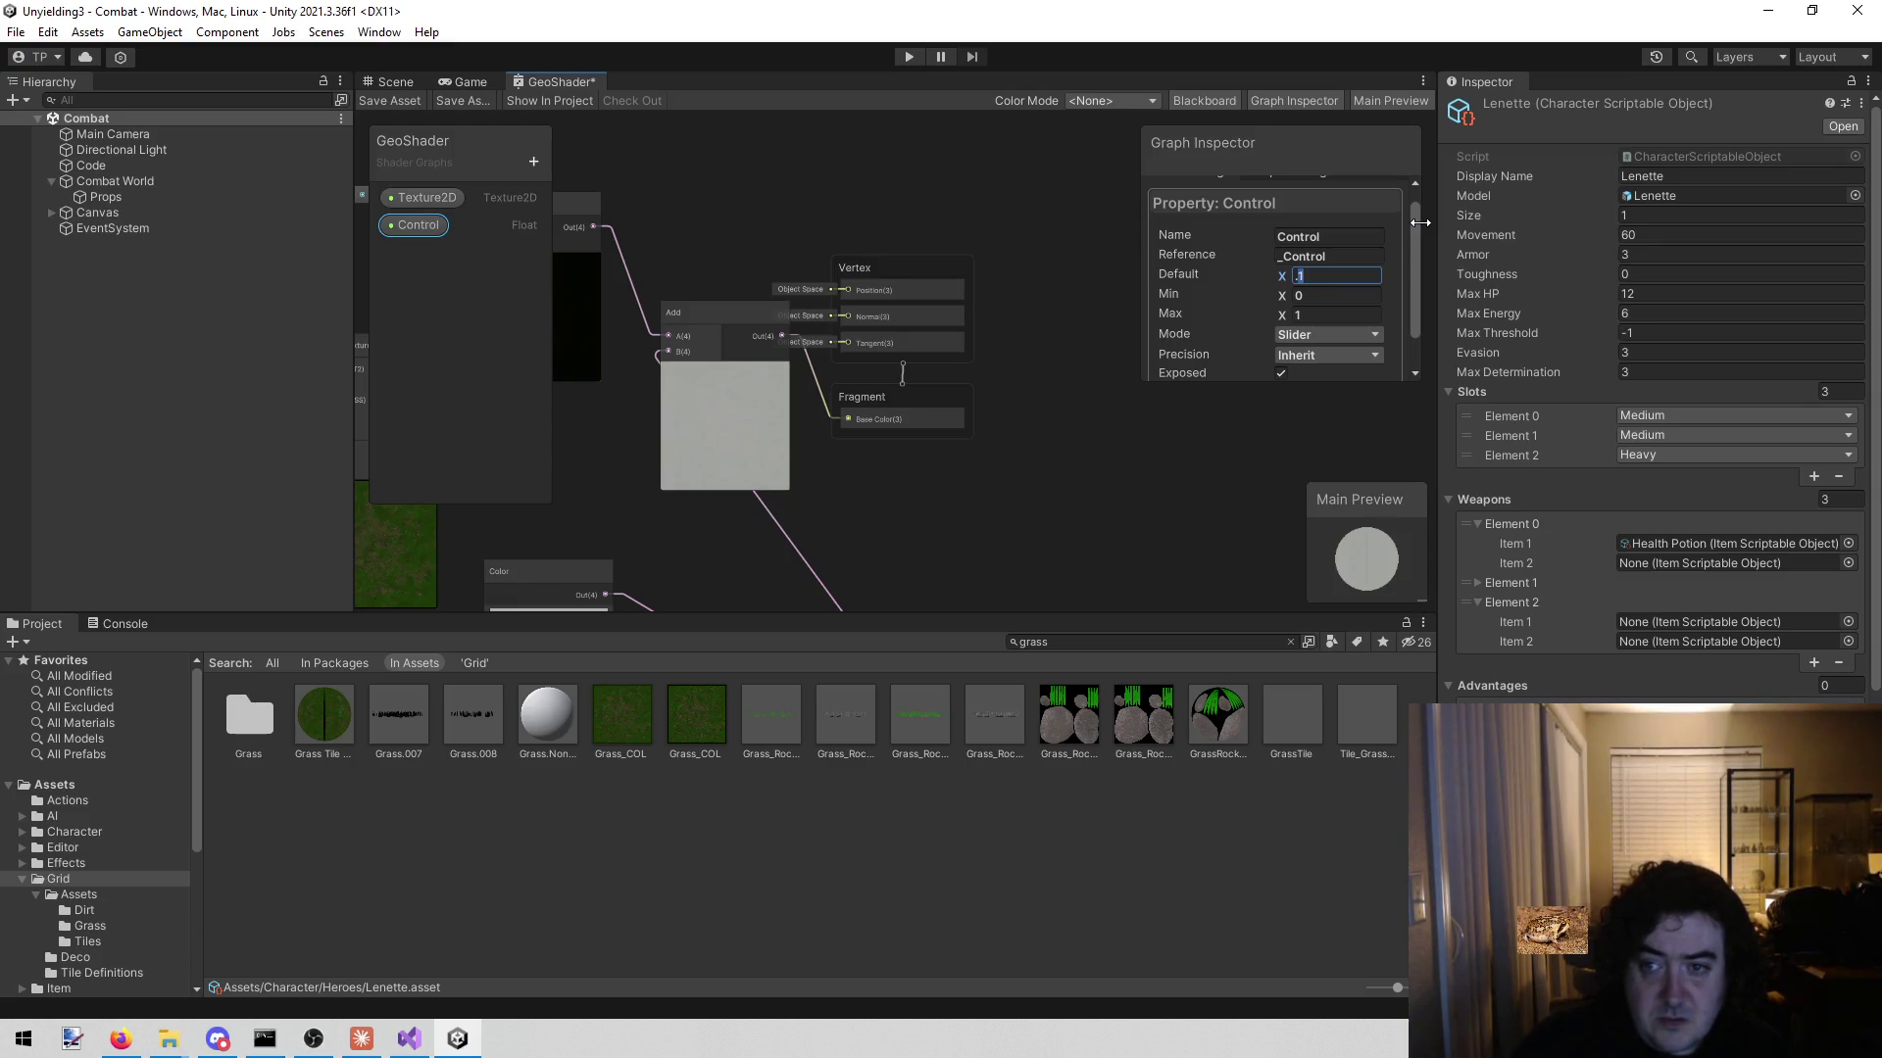
type("24")
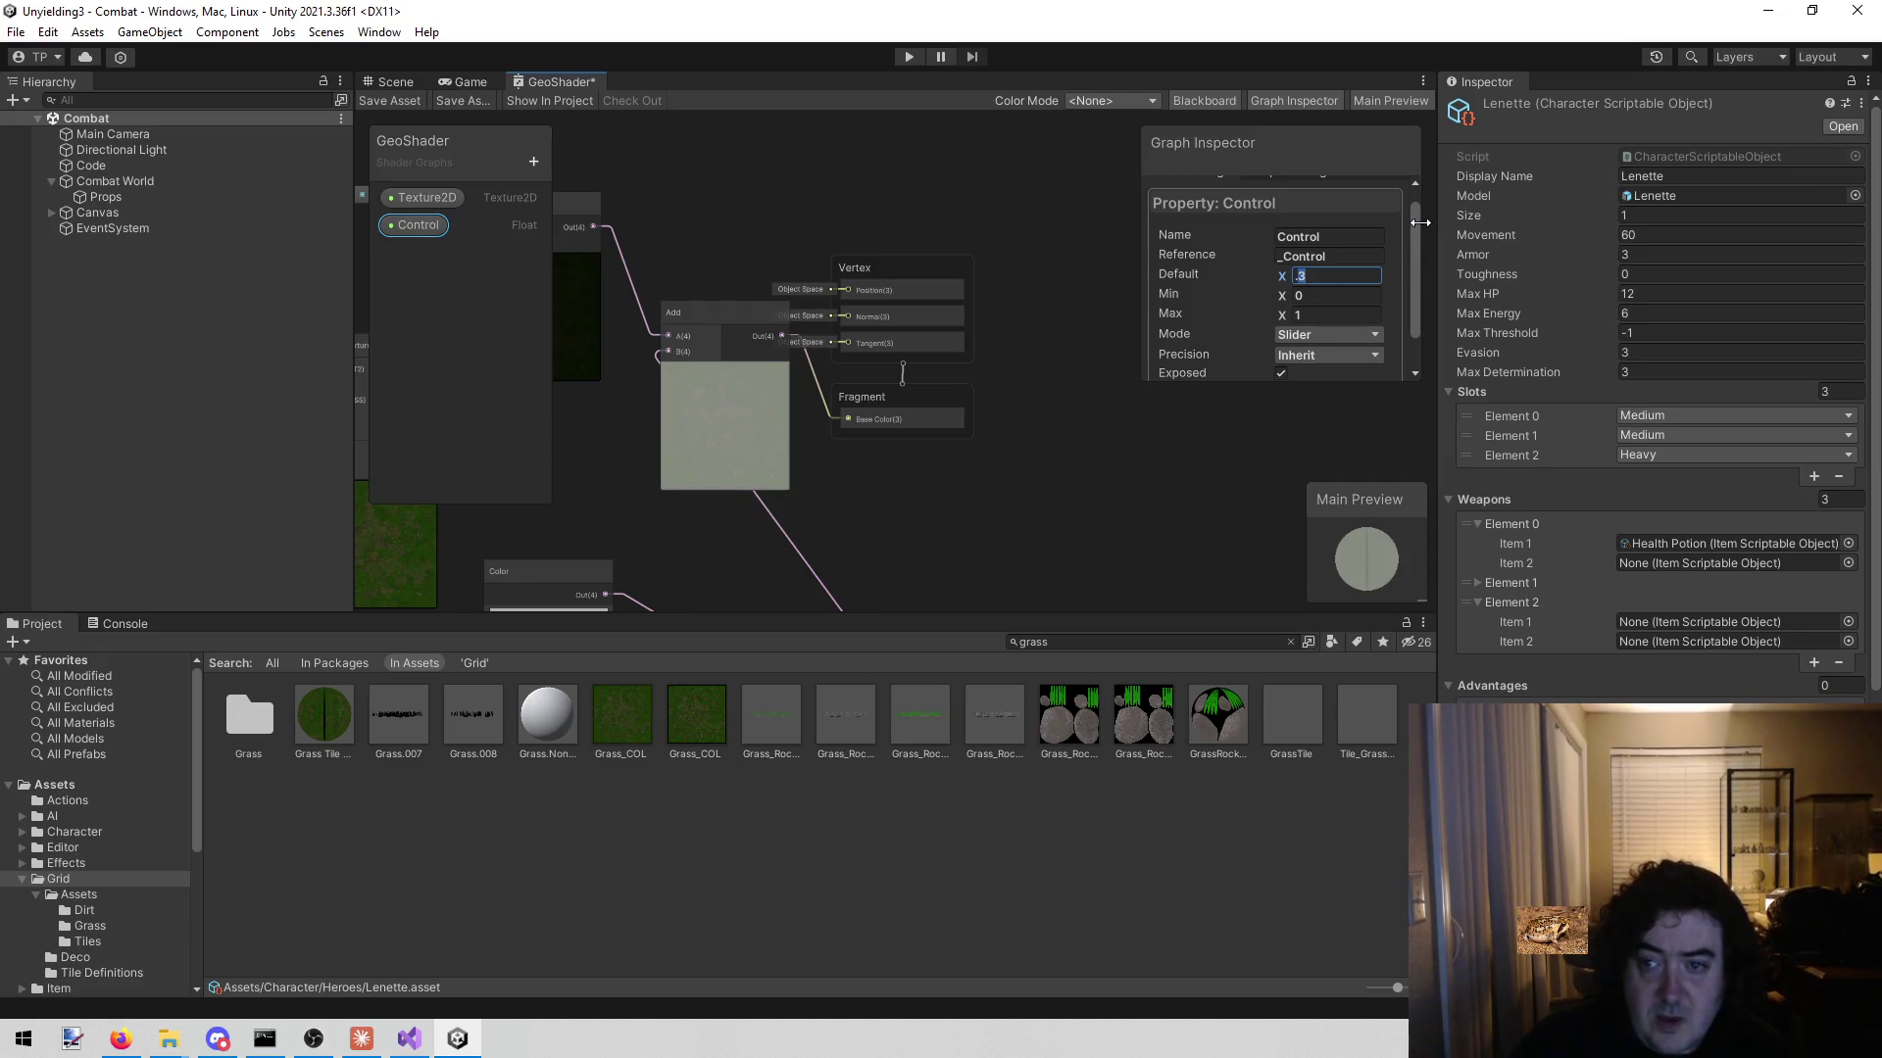
type("5")
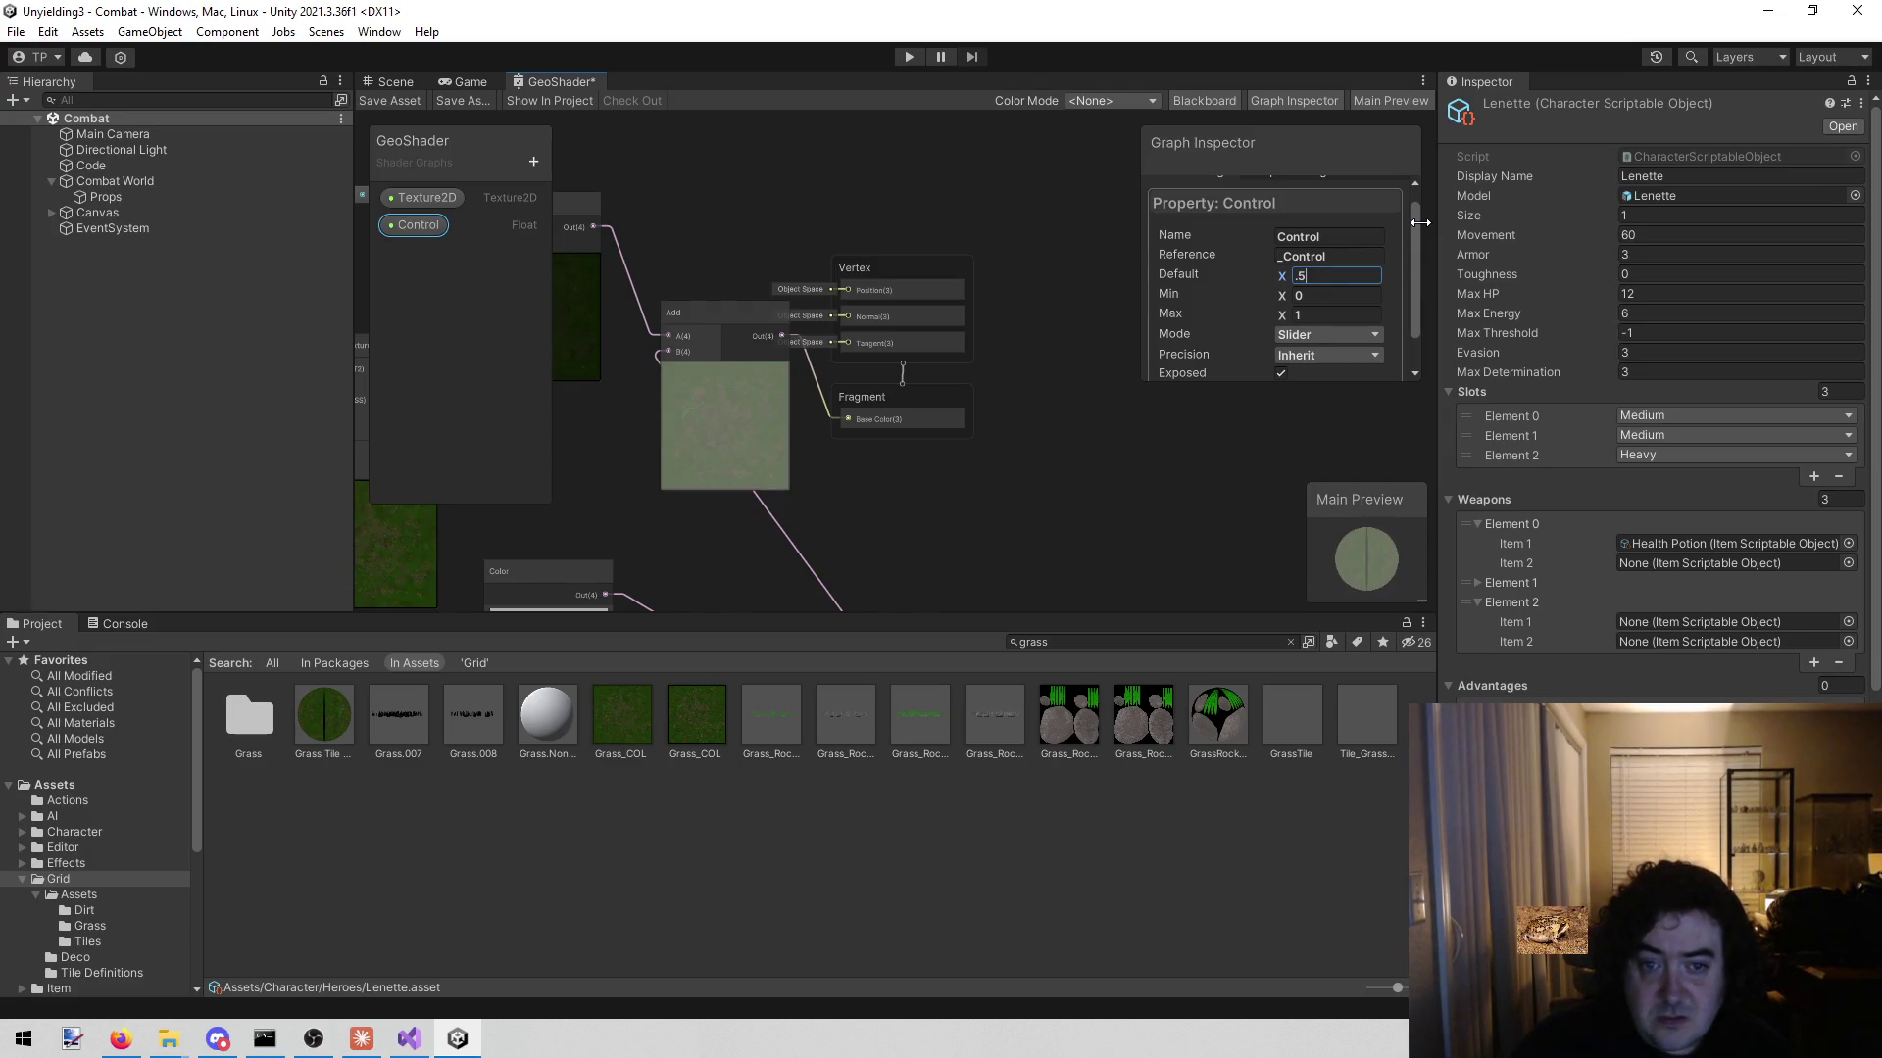
type("7")
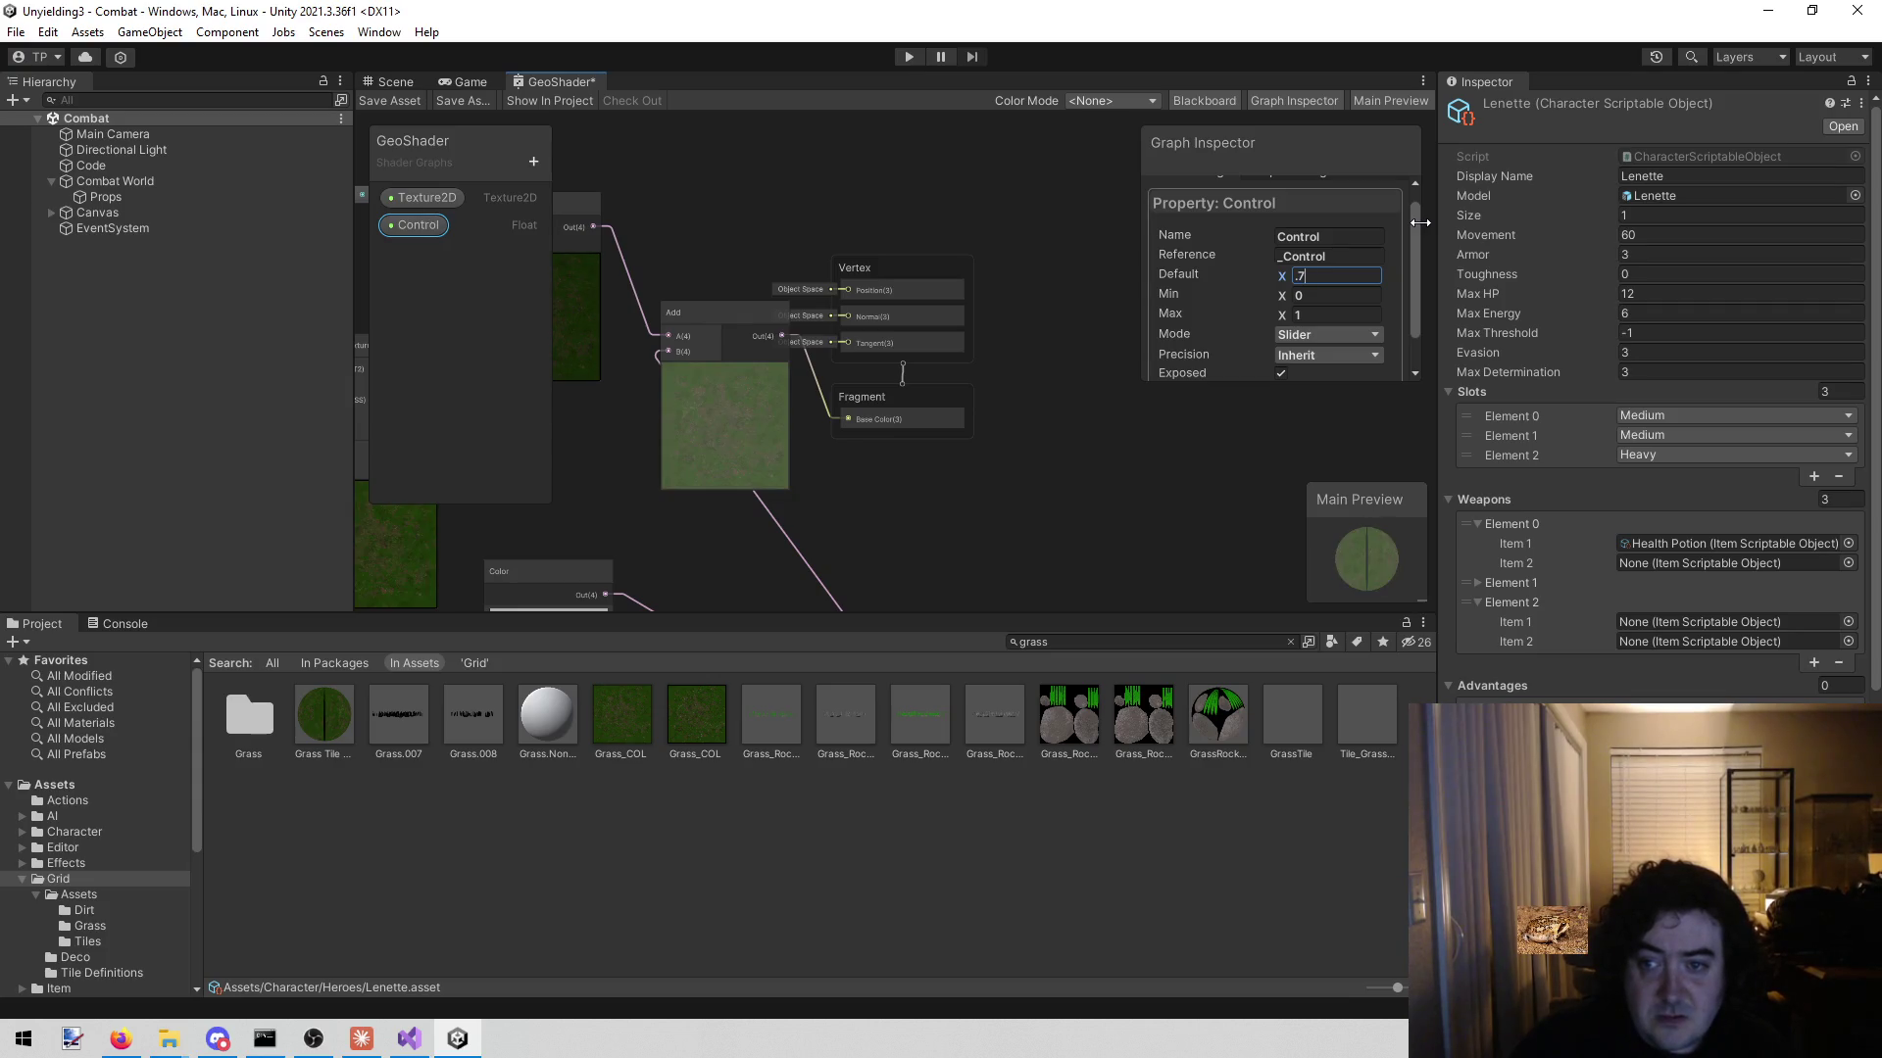
type("9")
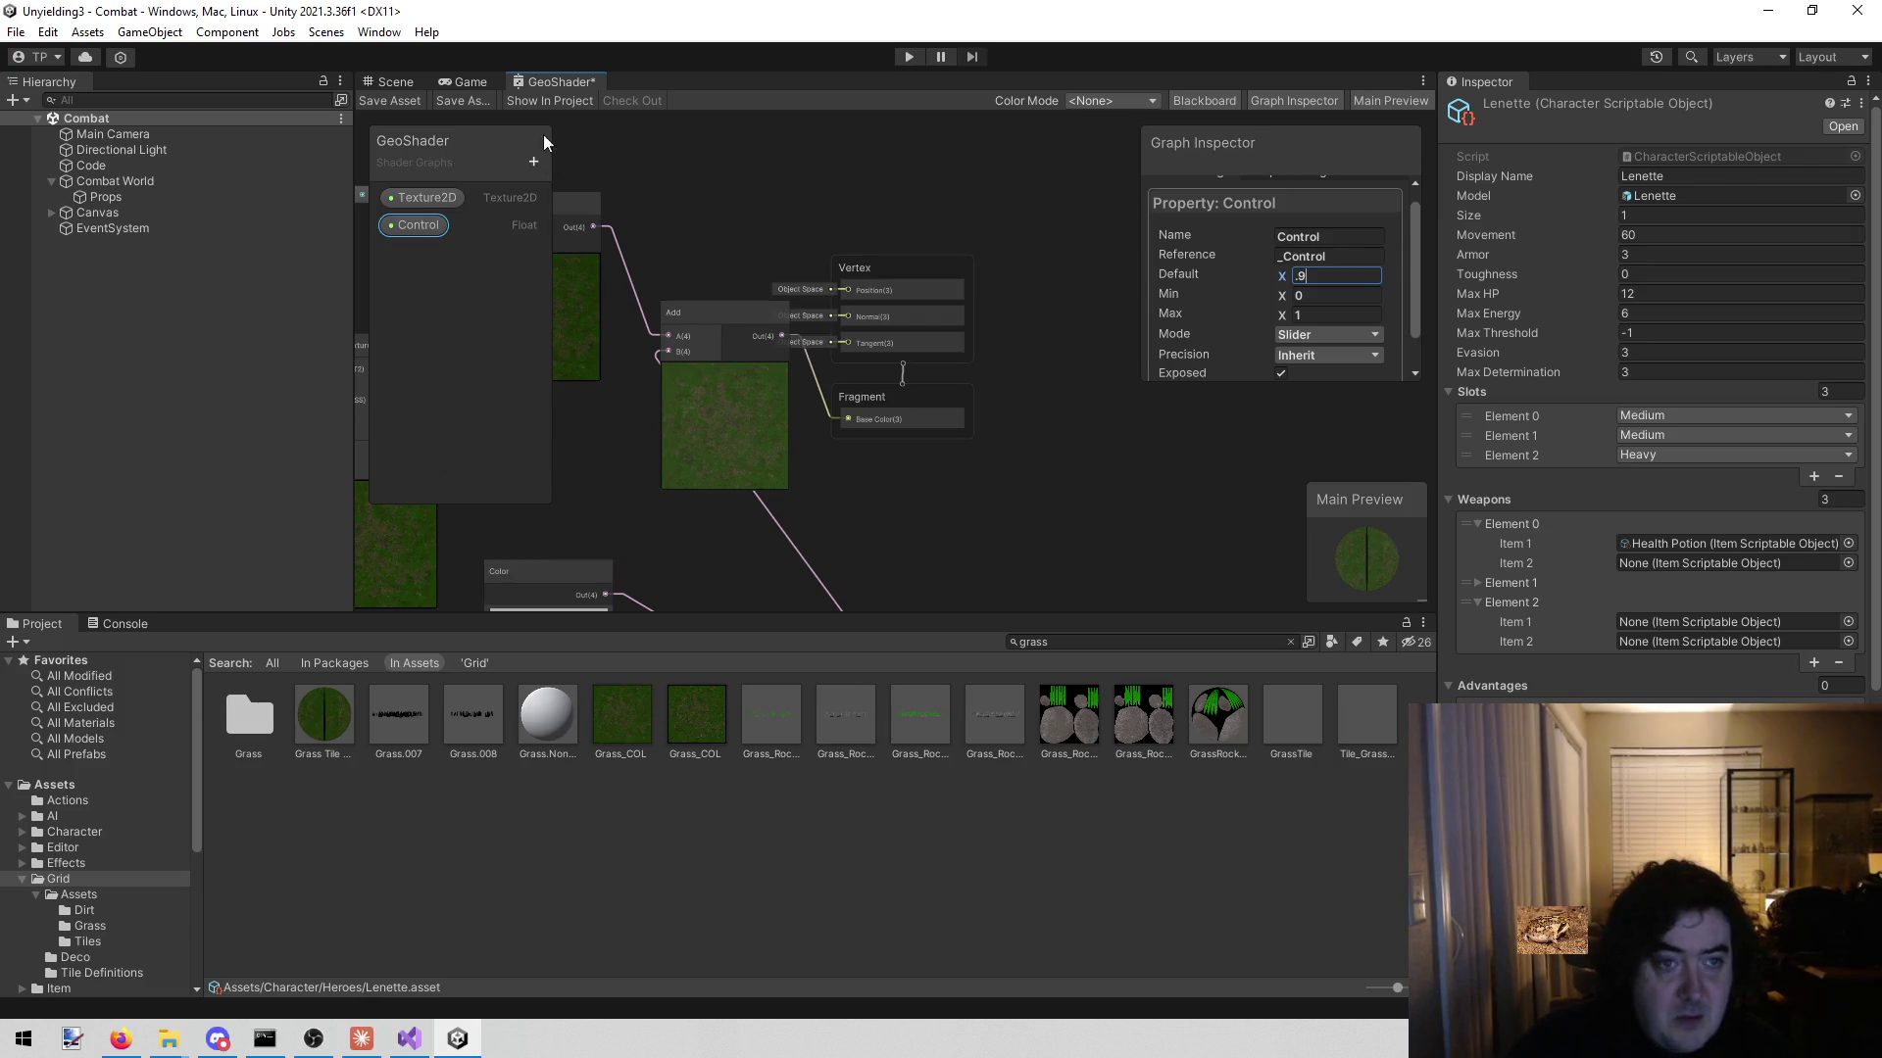
key("ctrl+s")
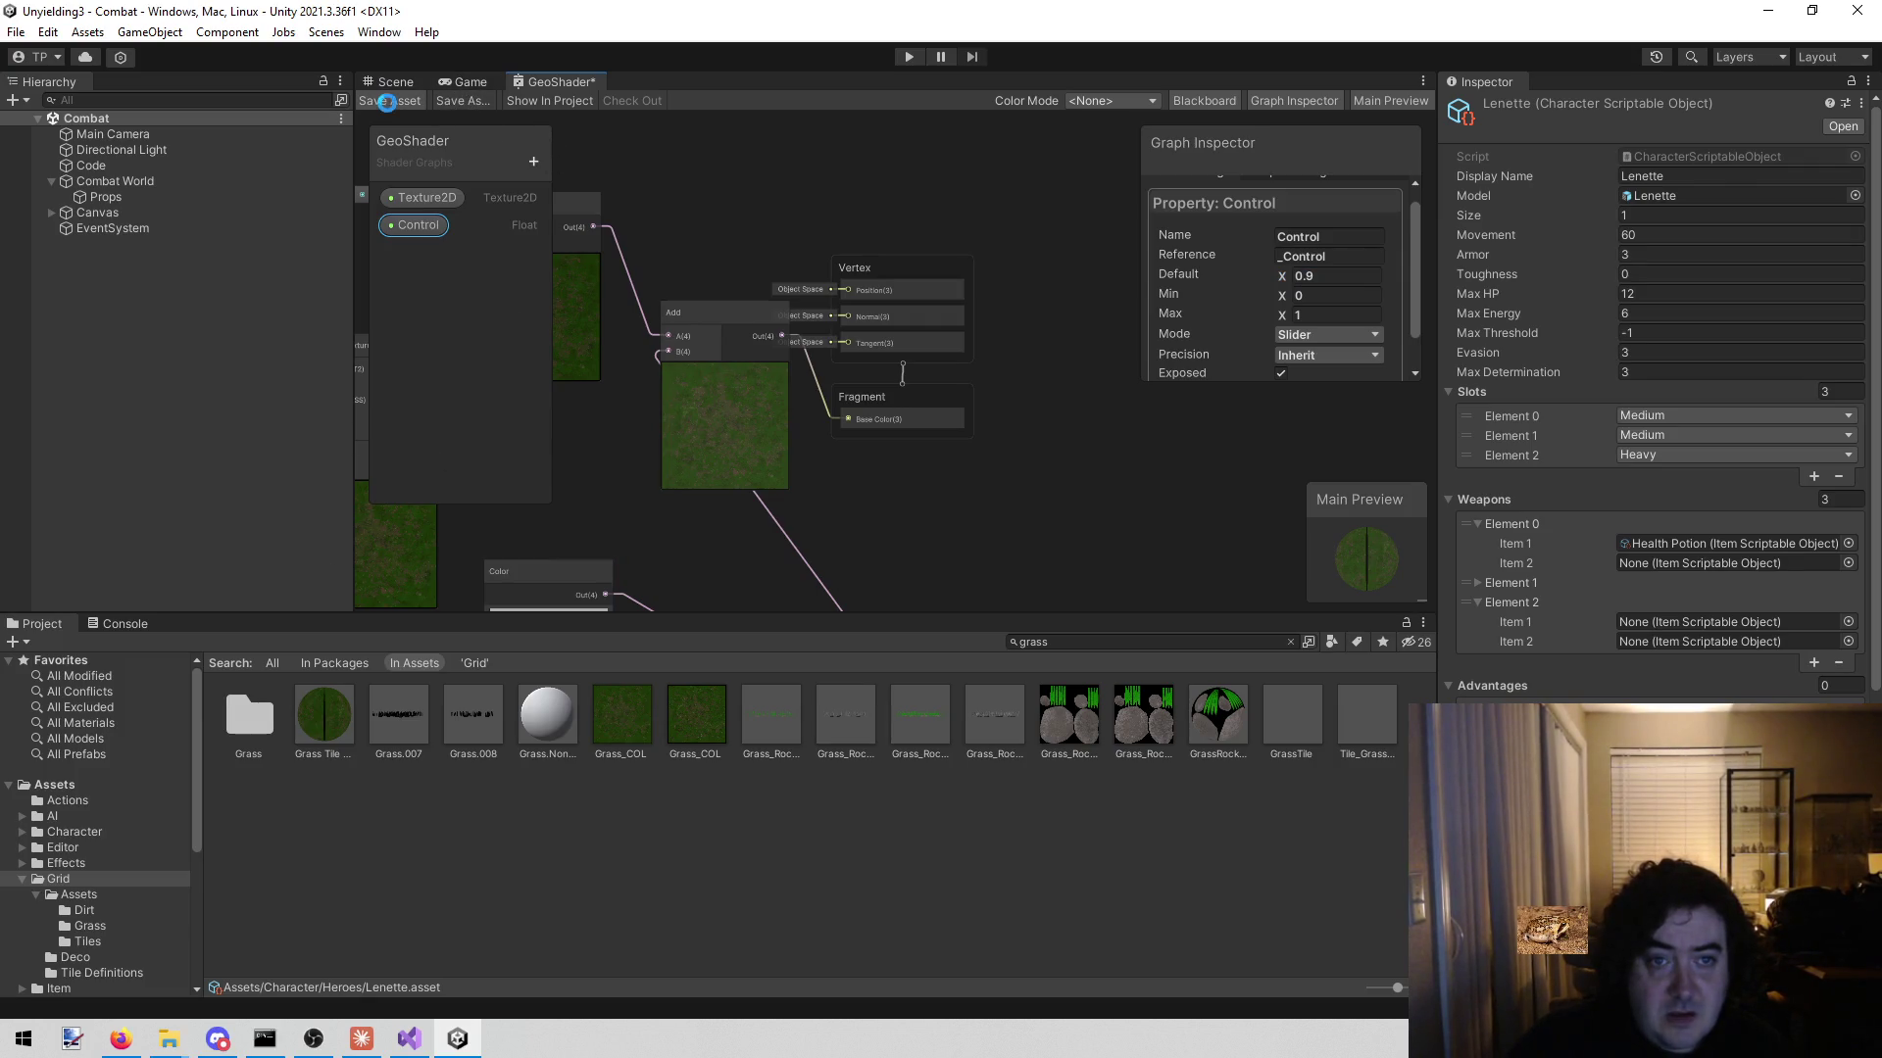
left_click(470, 82)
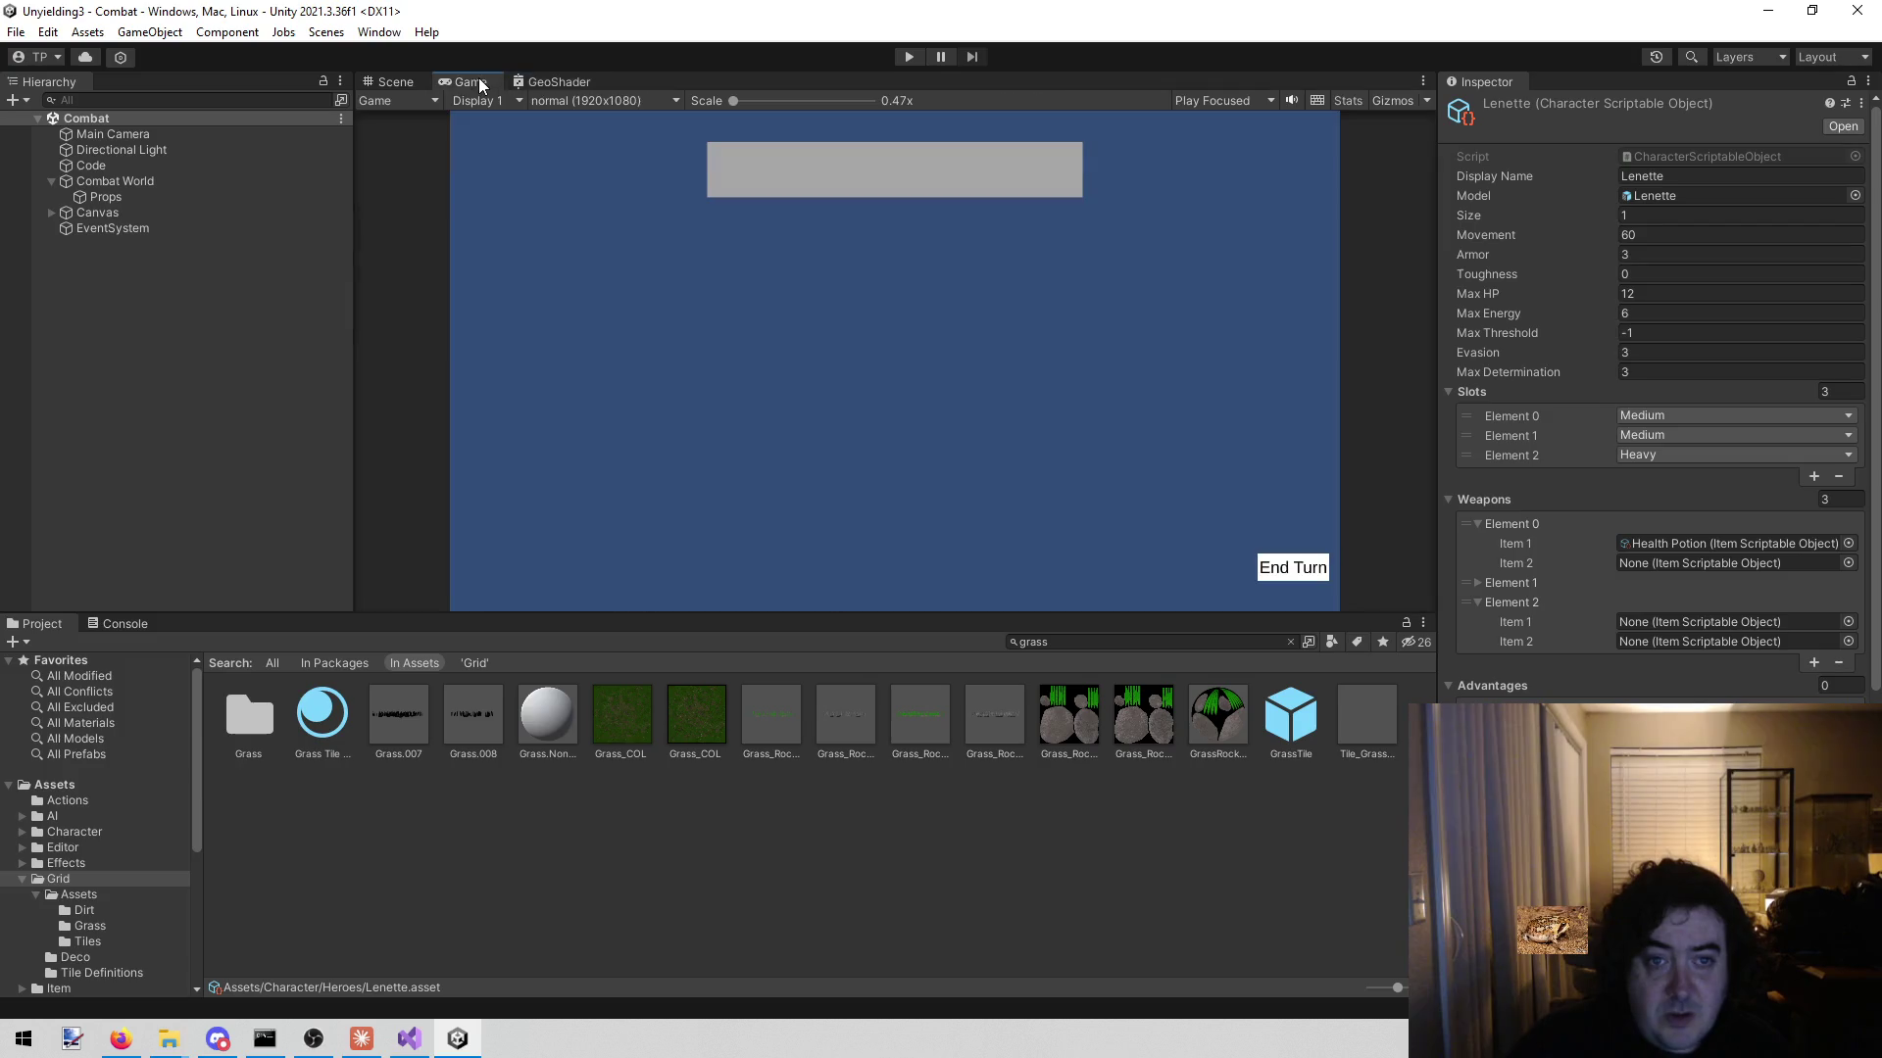
- Play-test by moving Lenette two tiles across the grass tiles, then stop Play mode
left_click(910, 56)
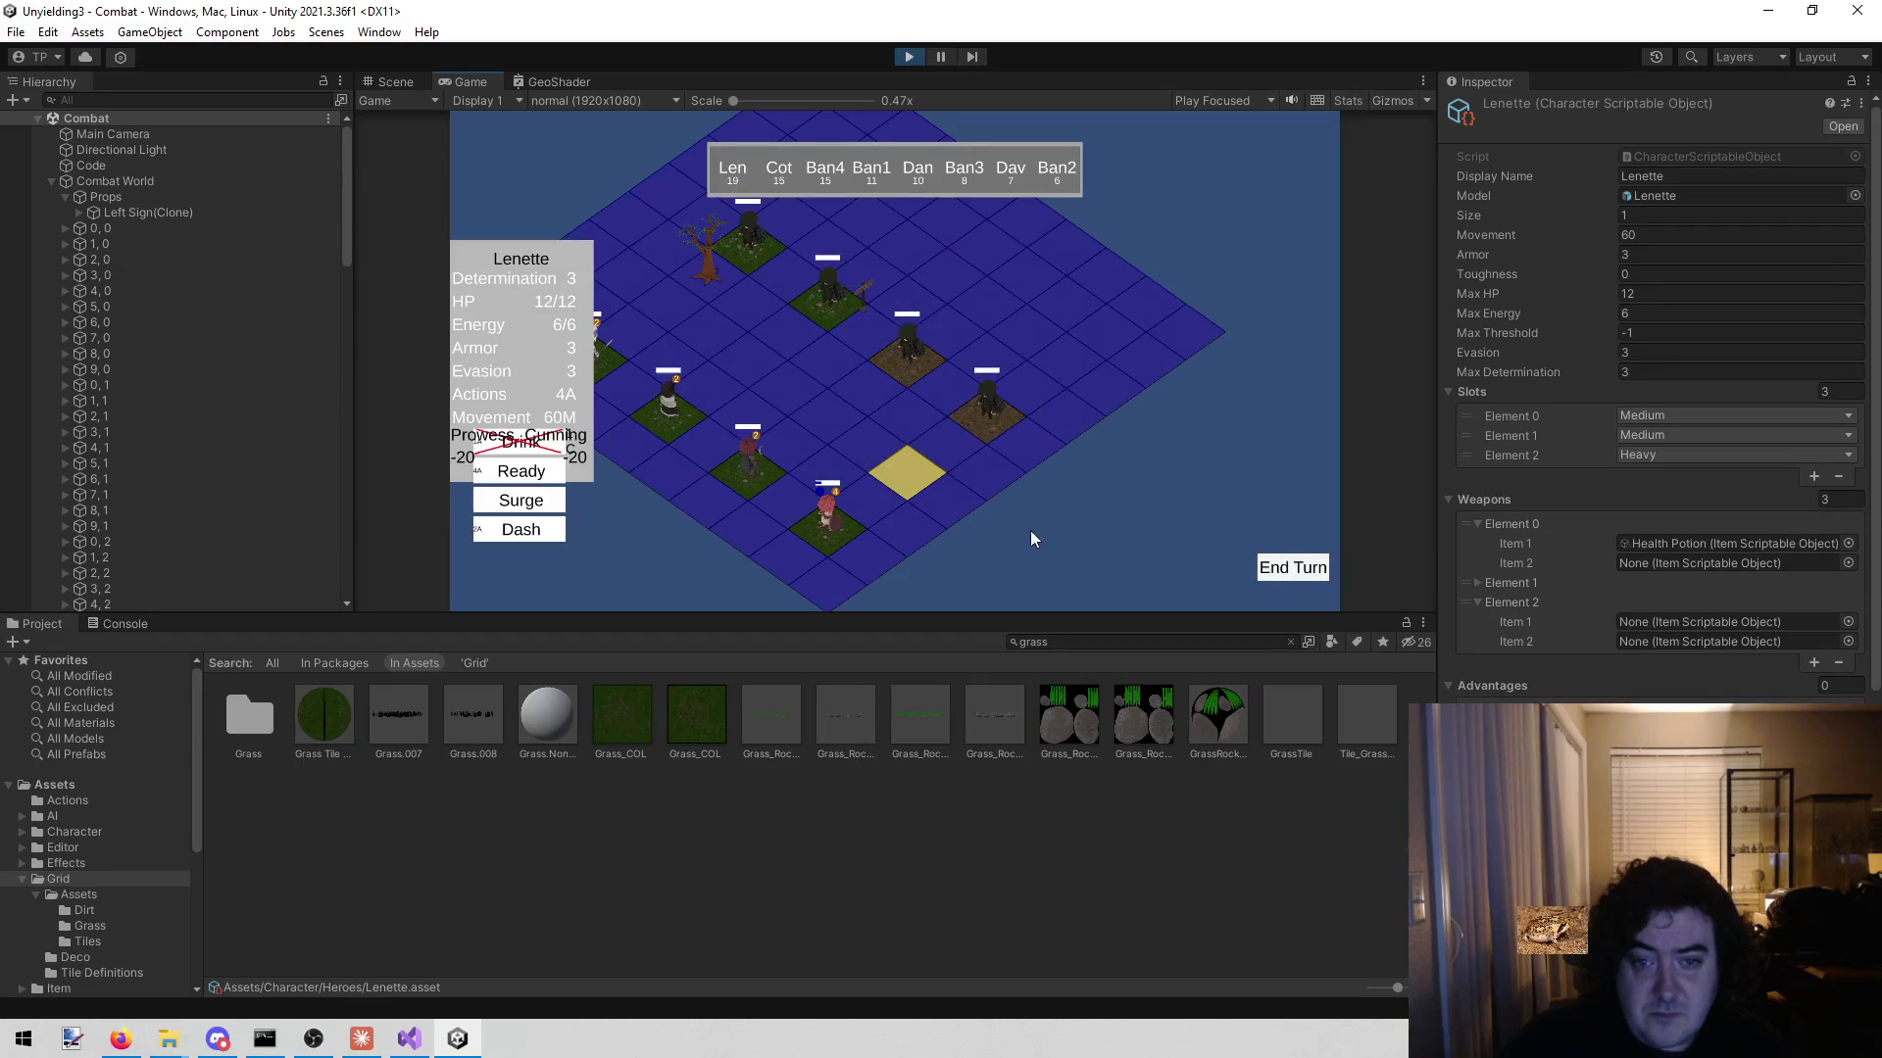
left_click(890, 472)
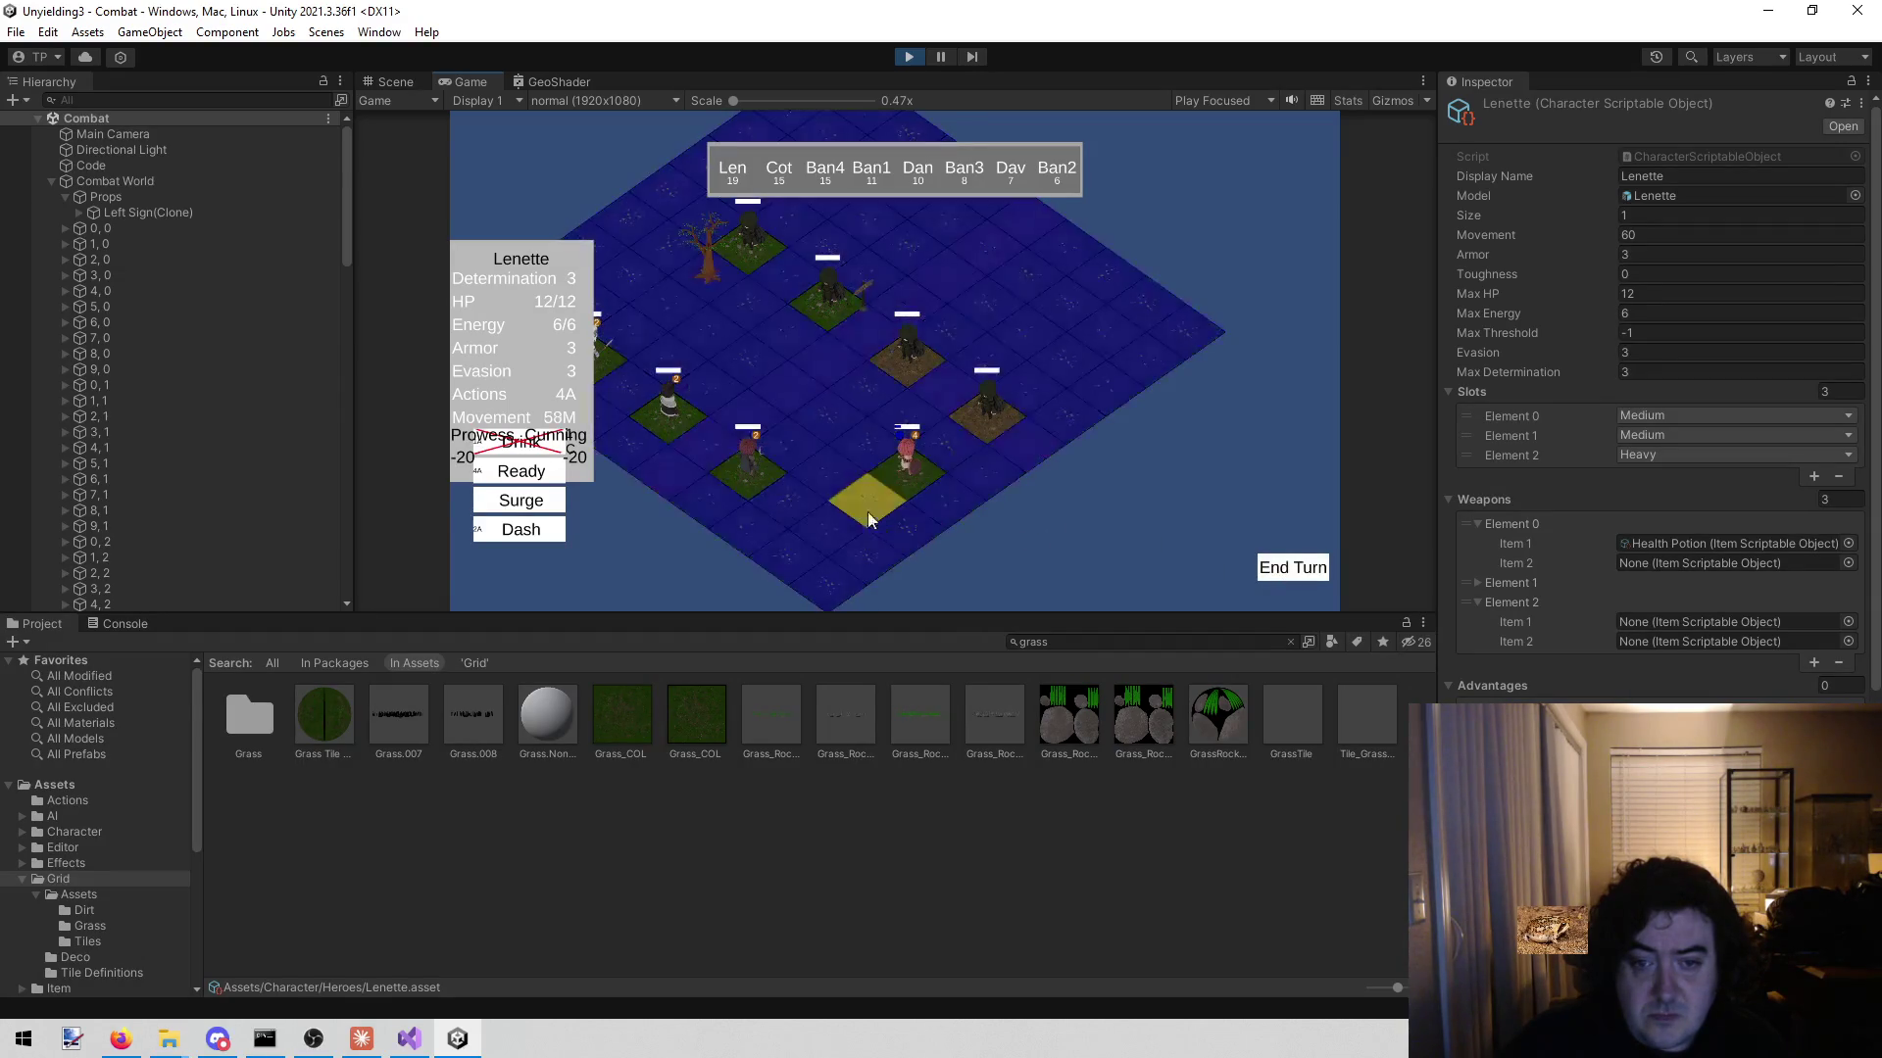
left_click(866, 503)
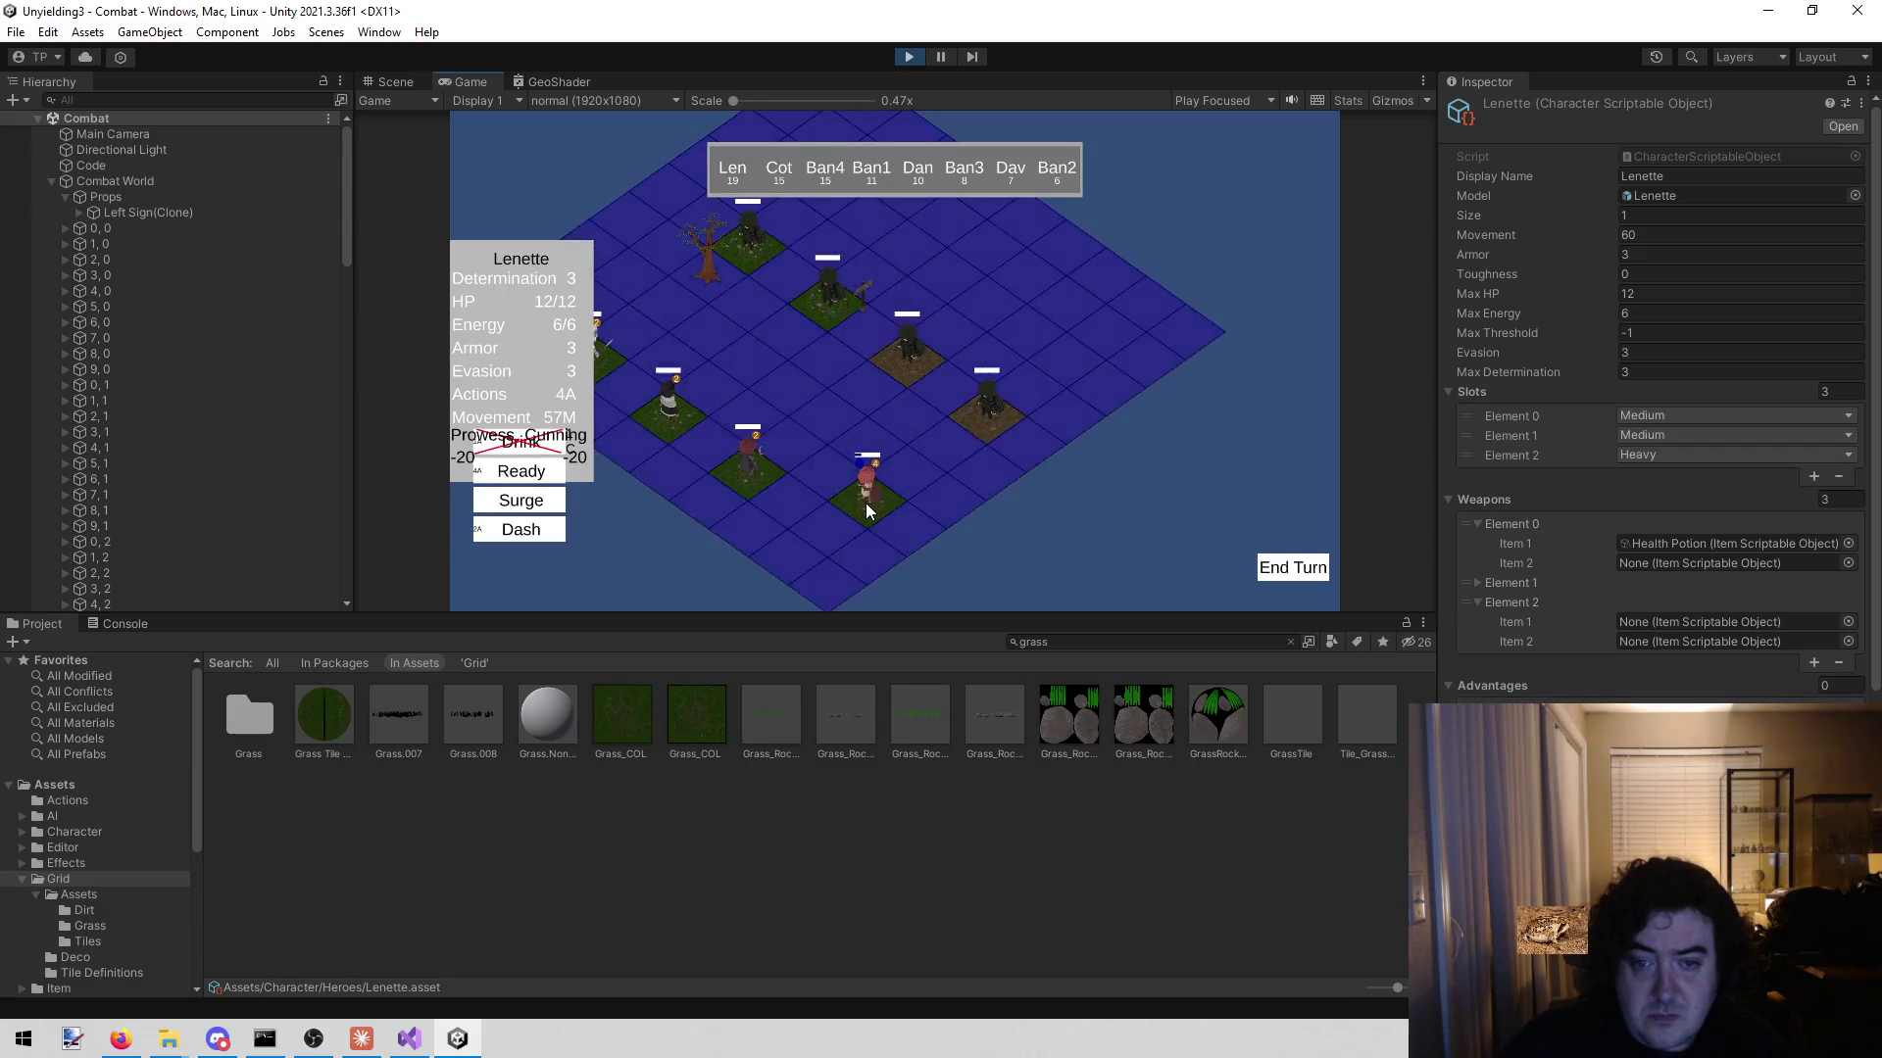
left_click(902, 56)
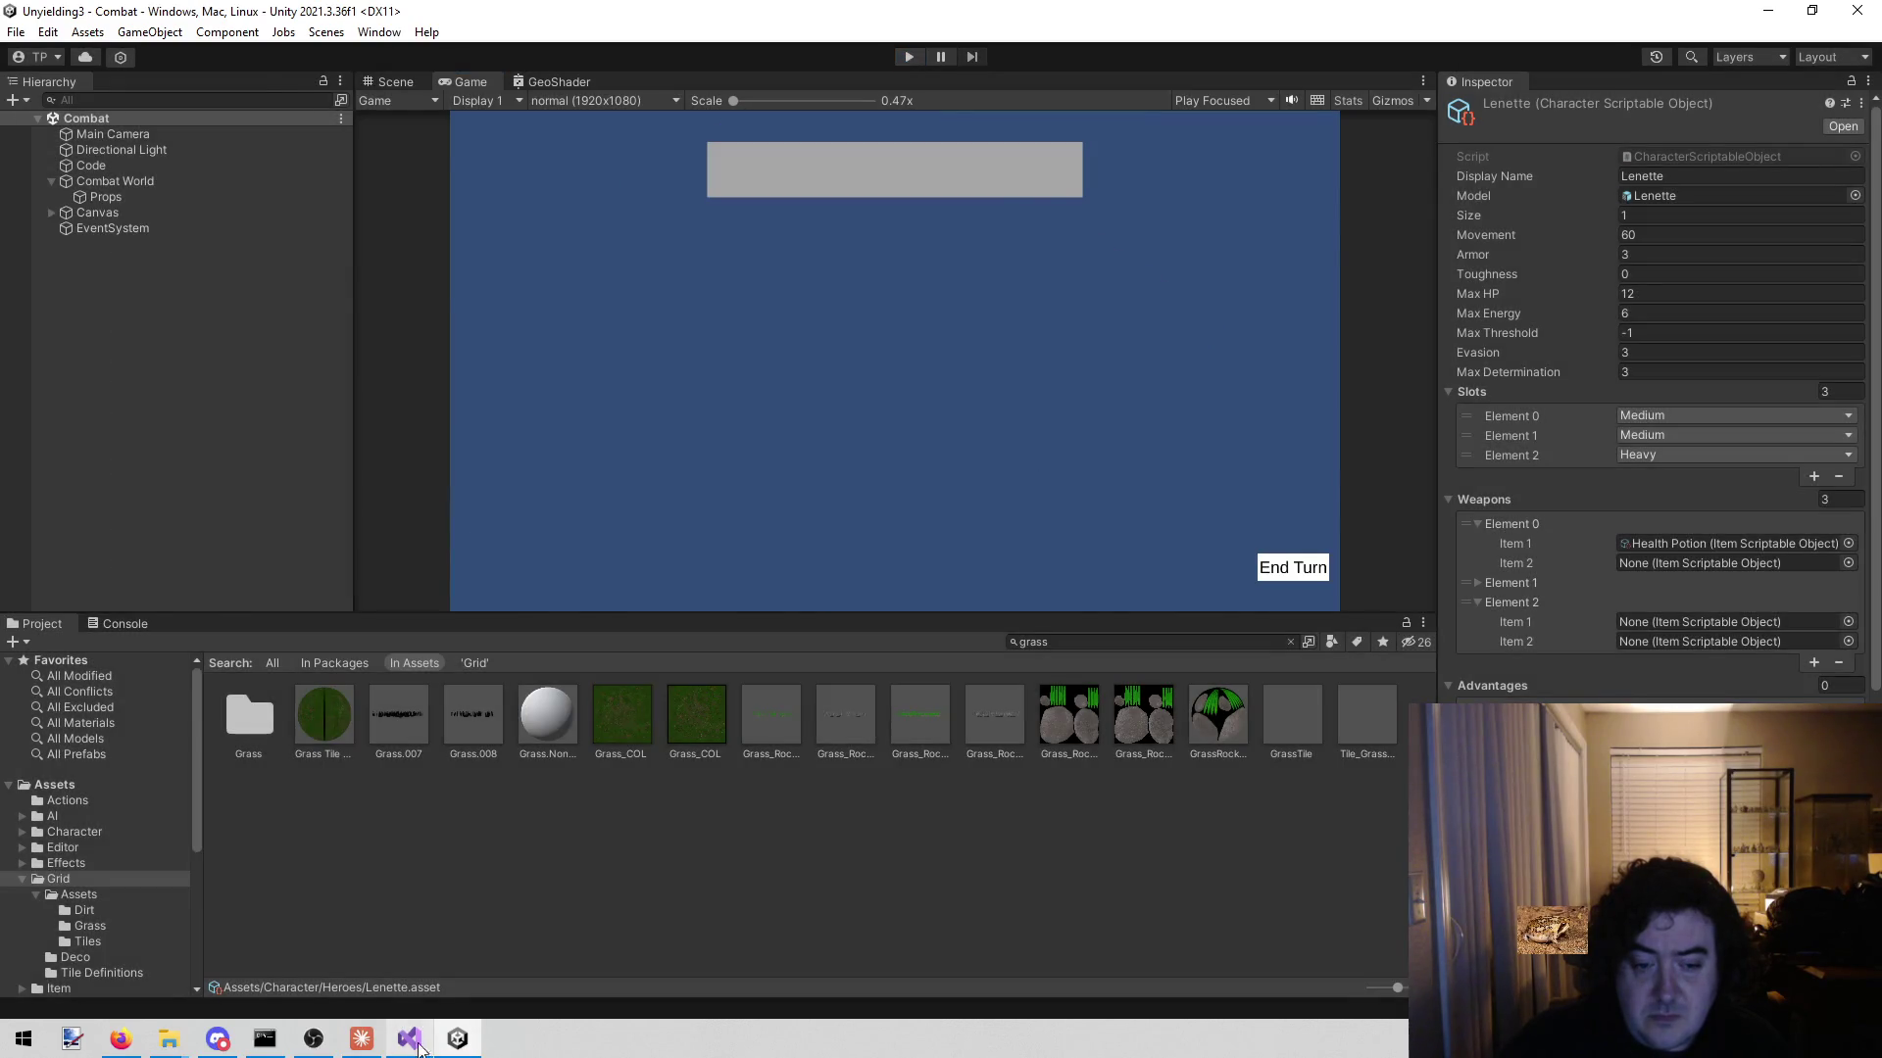
left_click(408, 1038)
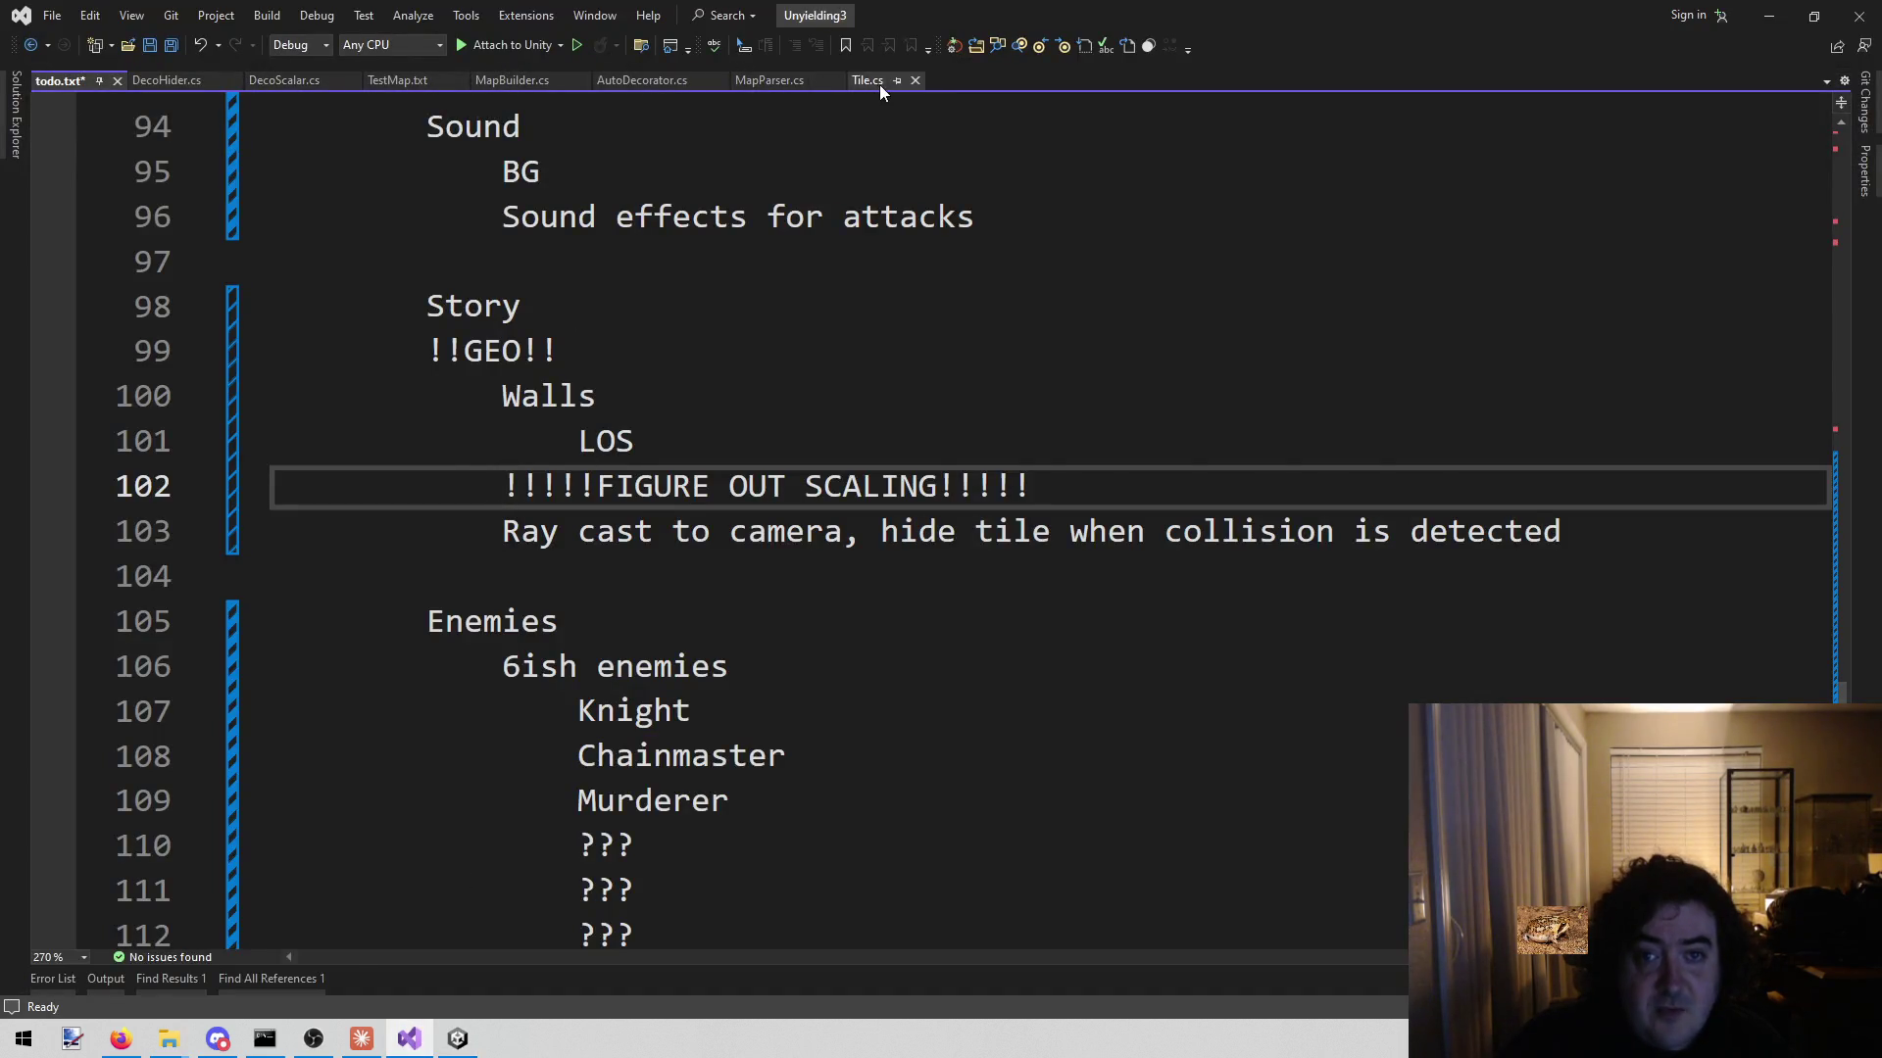
- Bring up Tile.cs and scroll to the ControlDuration constant
left_click(879, 85)
scroll(713, 487, "down", 5)
scroll(713, 487, "down", 20)
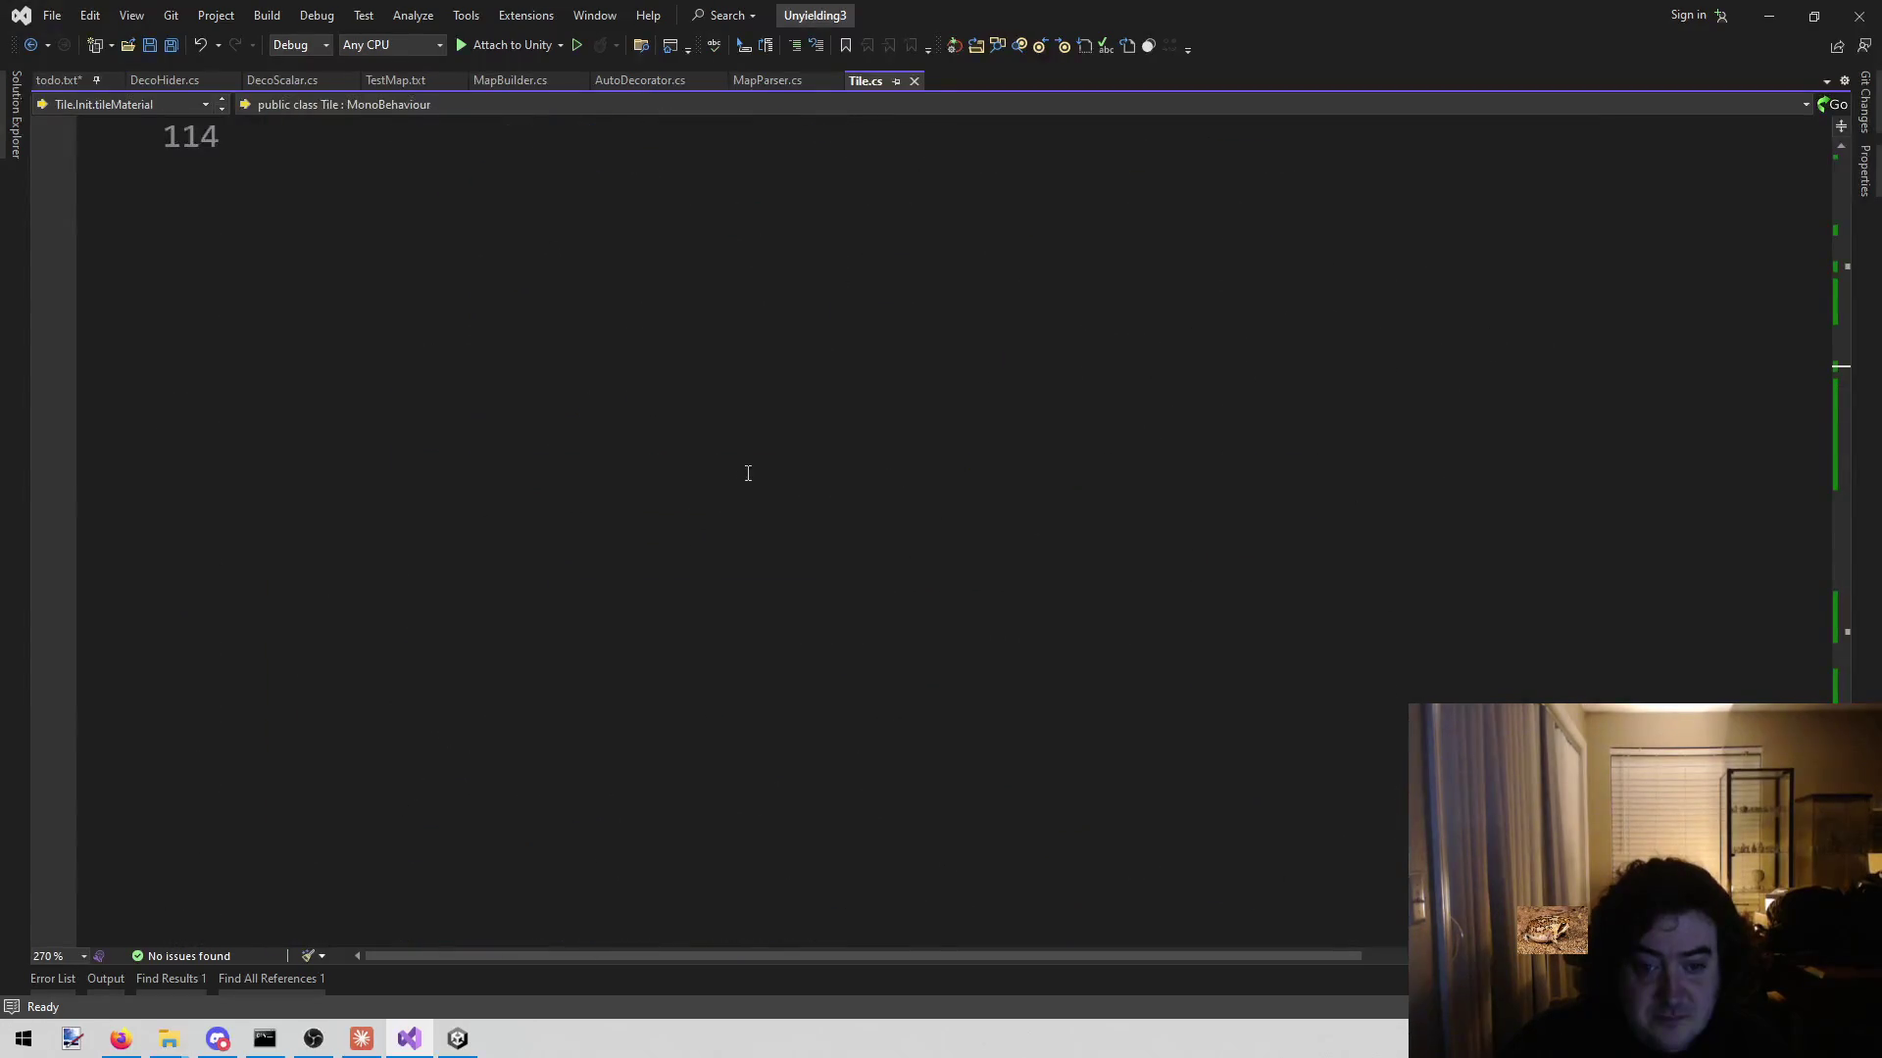
scroll(748, 475, "up", 11)
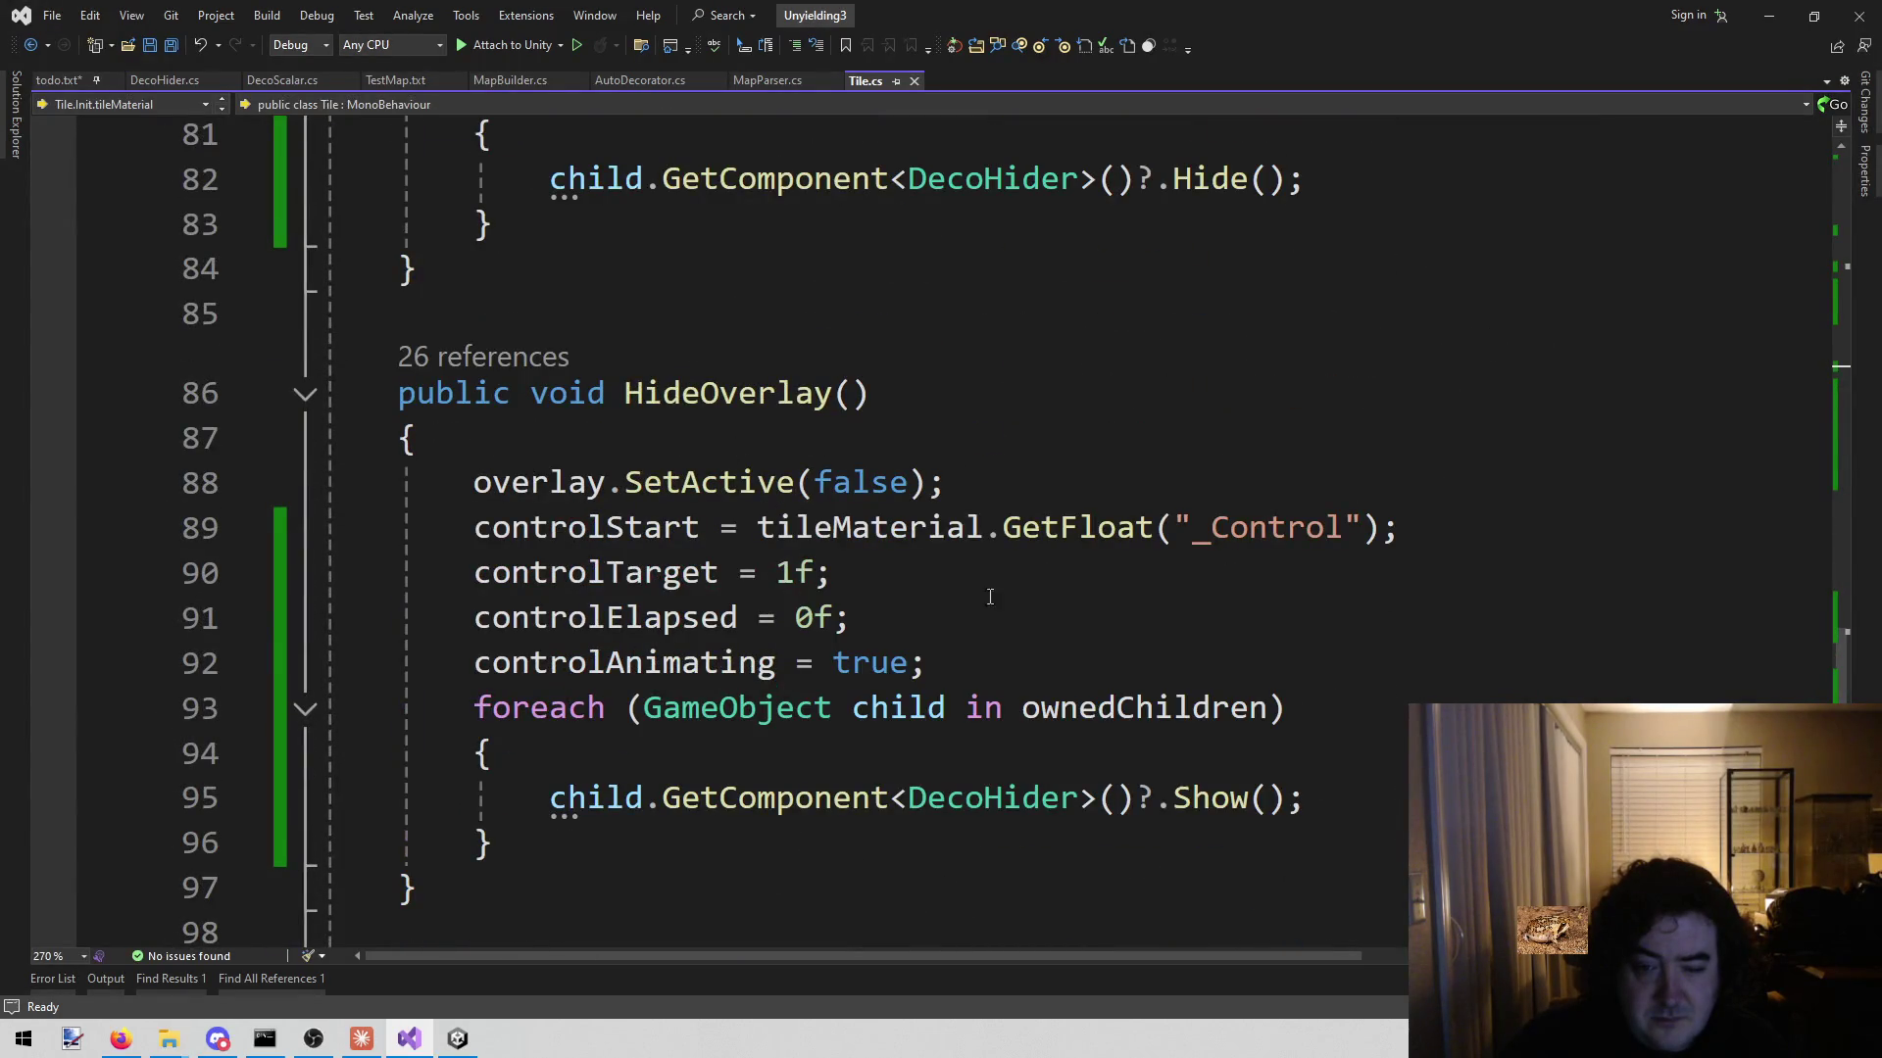
scroll(1033, 500, "up", 20)
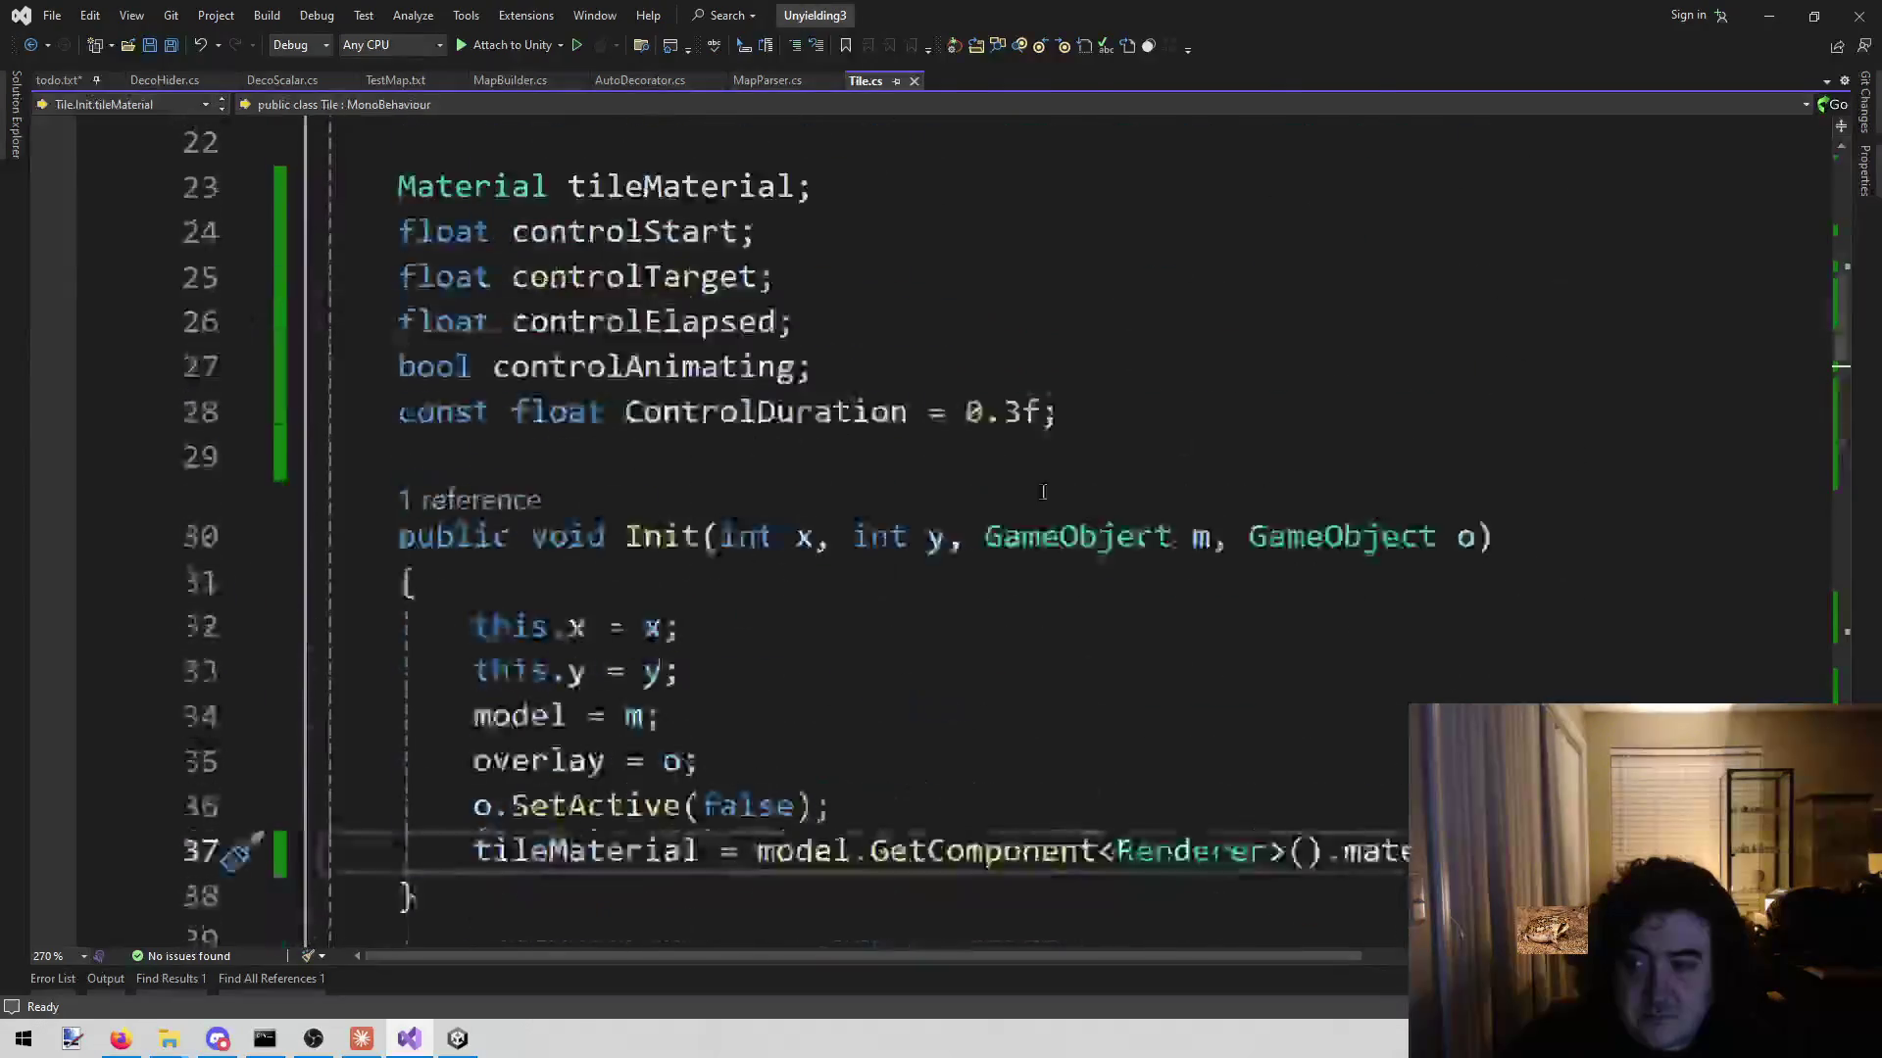
scroll(1029, 496, "down", 5)
- Change ControlDuration from 0.3f to 3.3f, save, and return to Unity
double_click(973, 614)
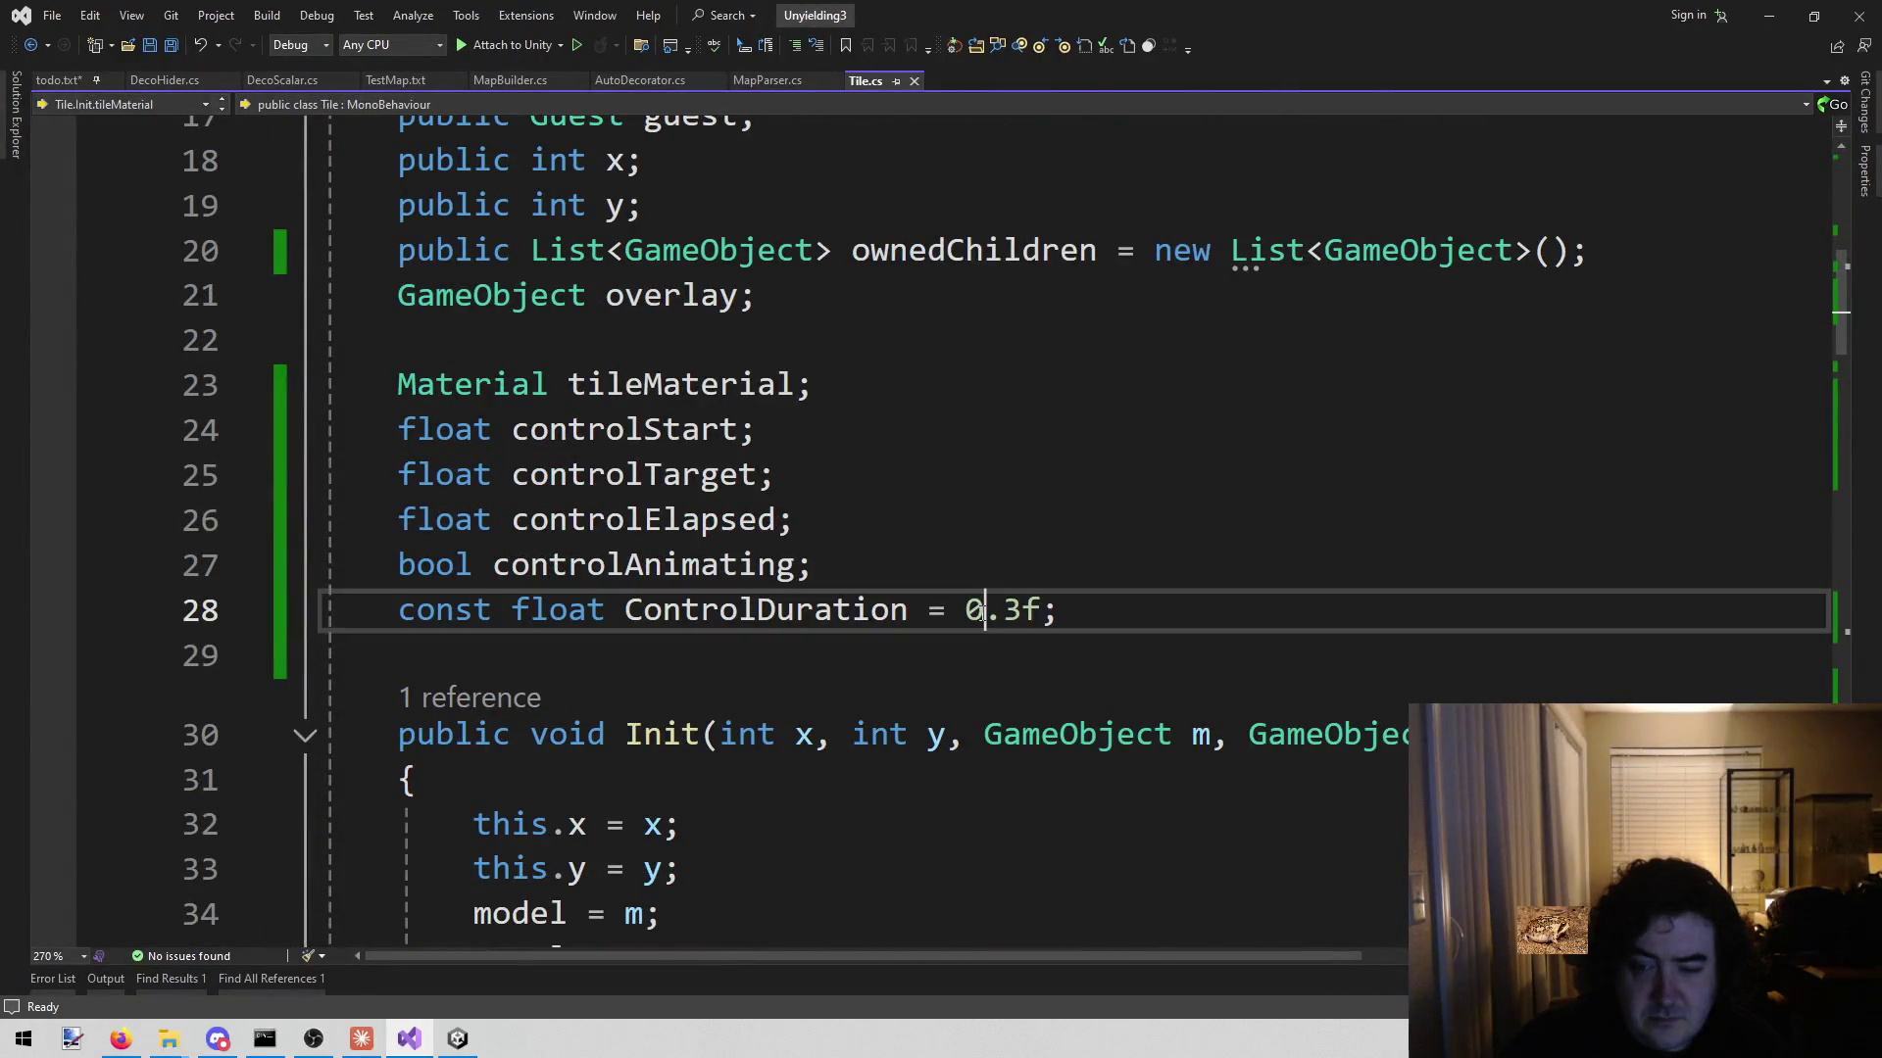
type("1")
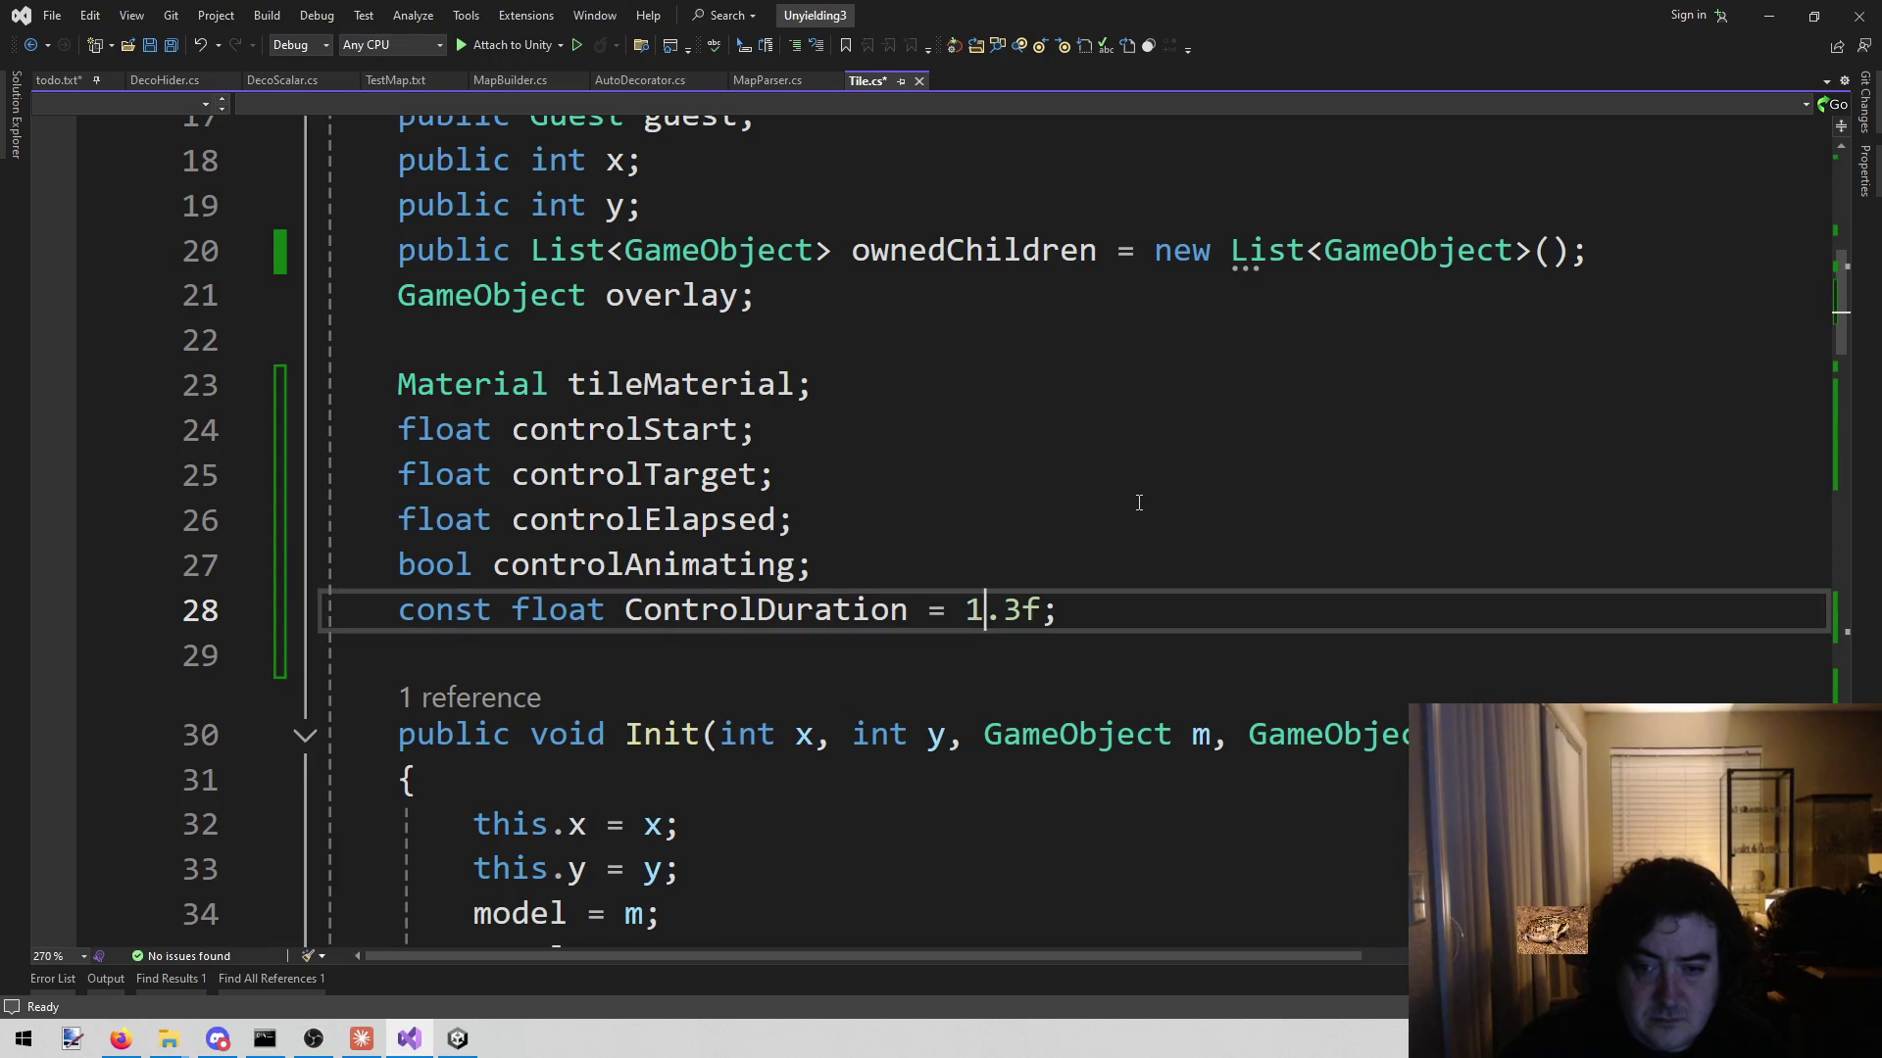
key("shift+Left")
type("3")
key("ctrl+s")
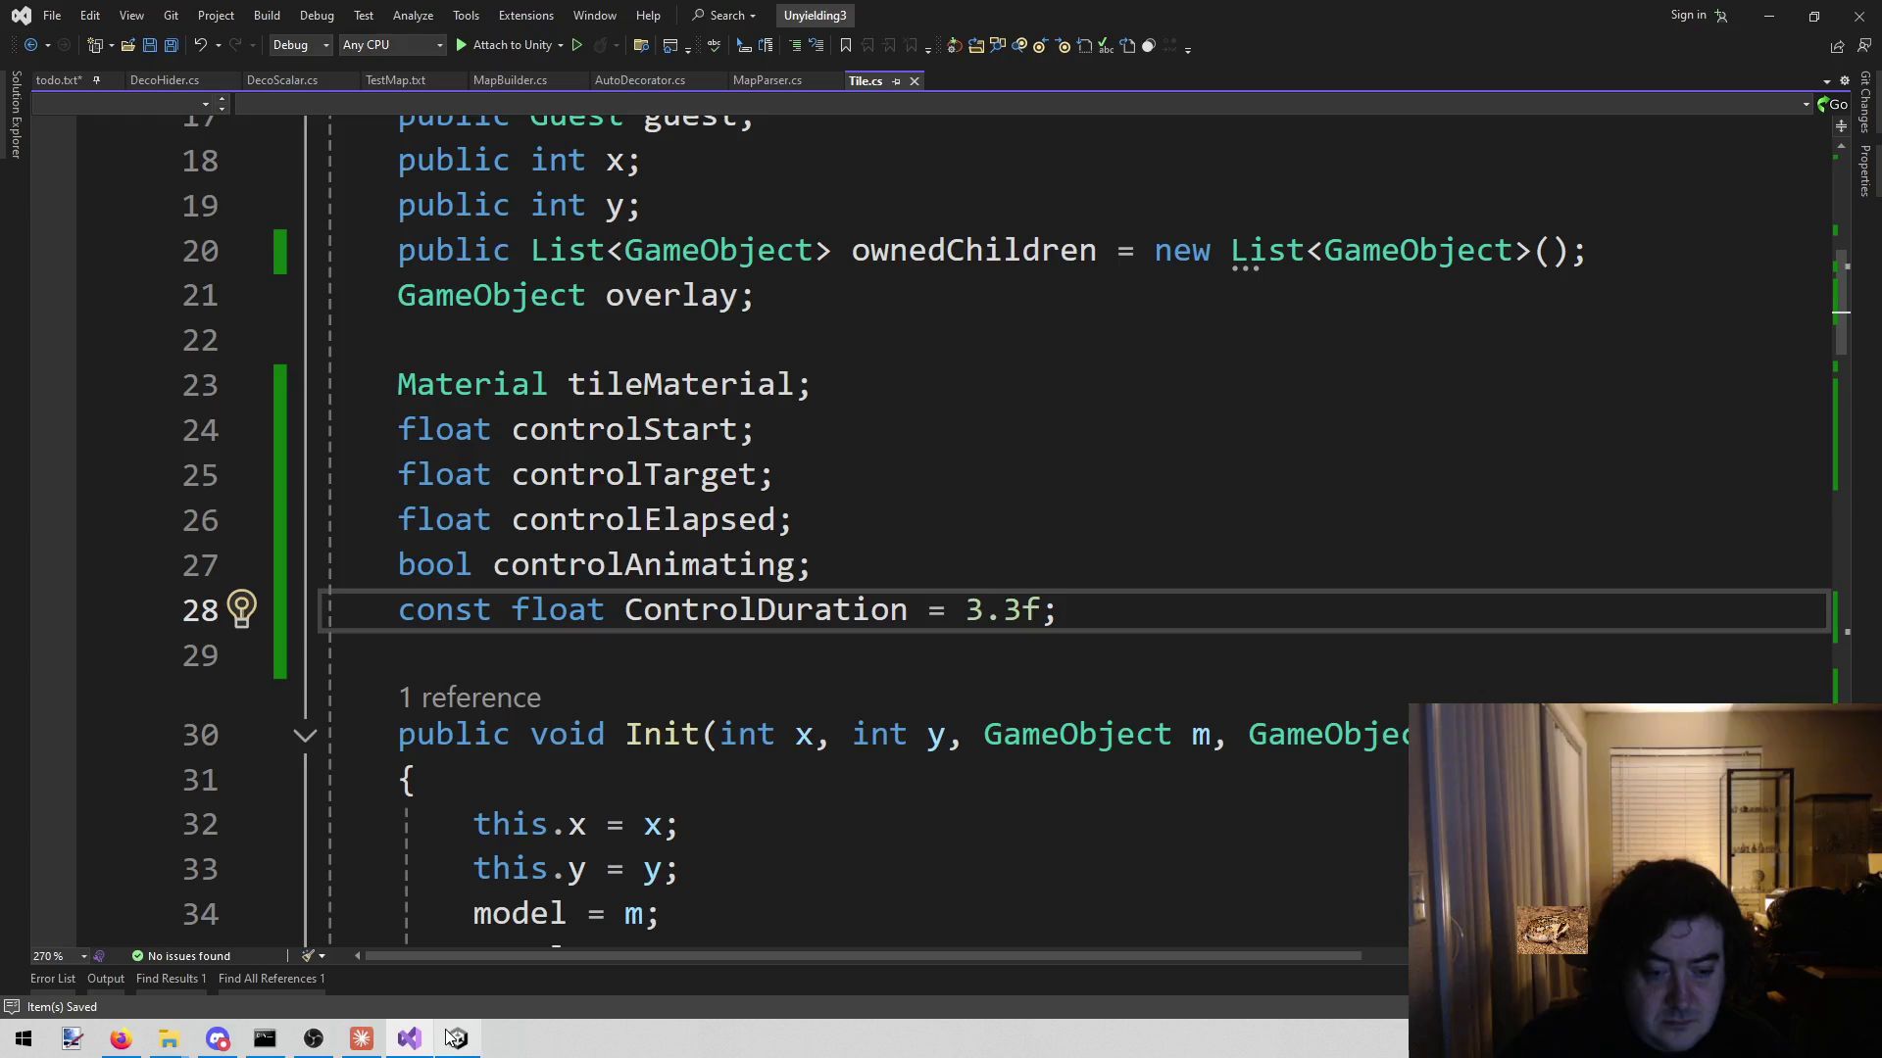
left_click(457, 1038)
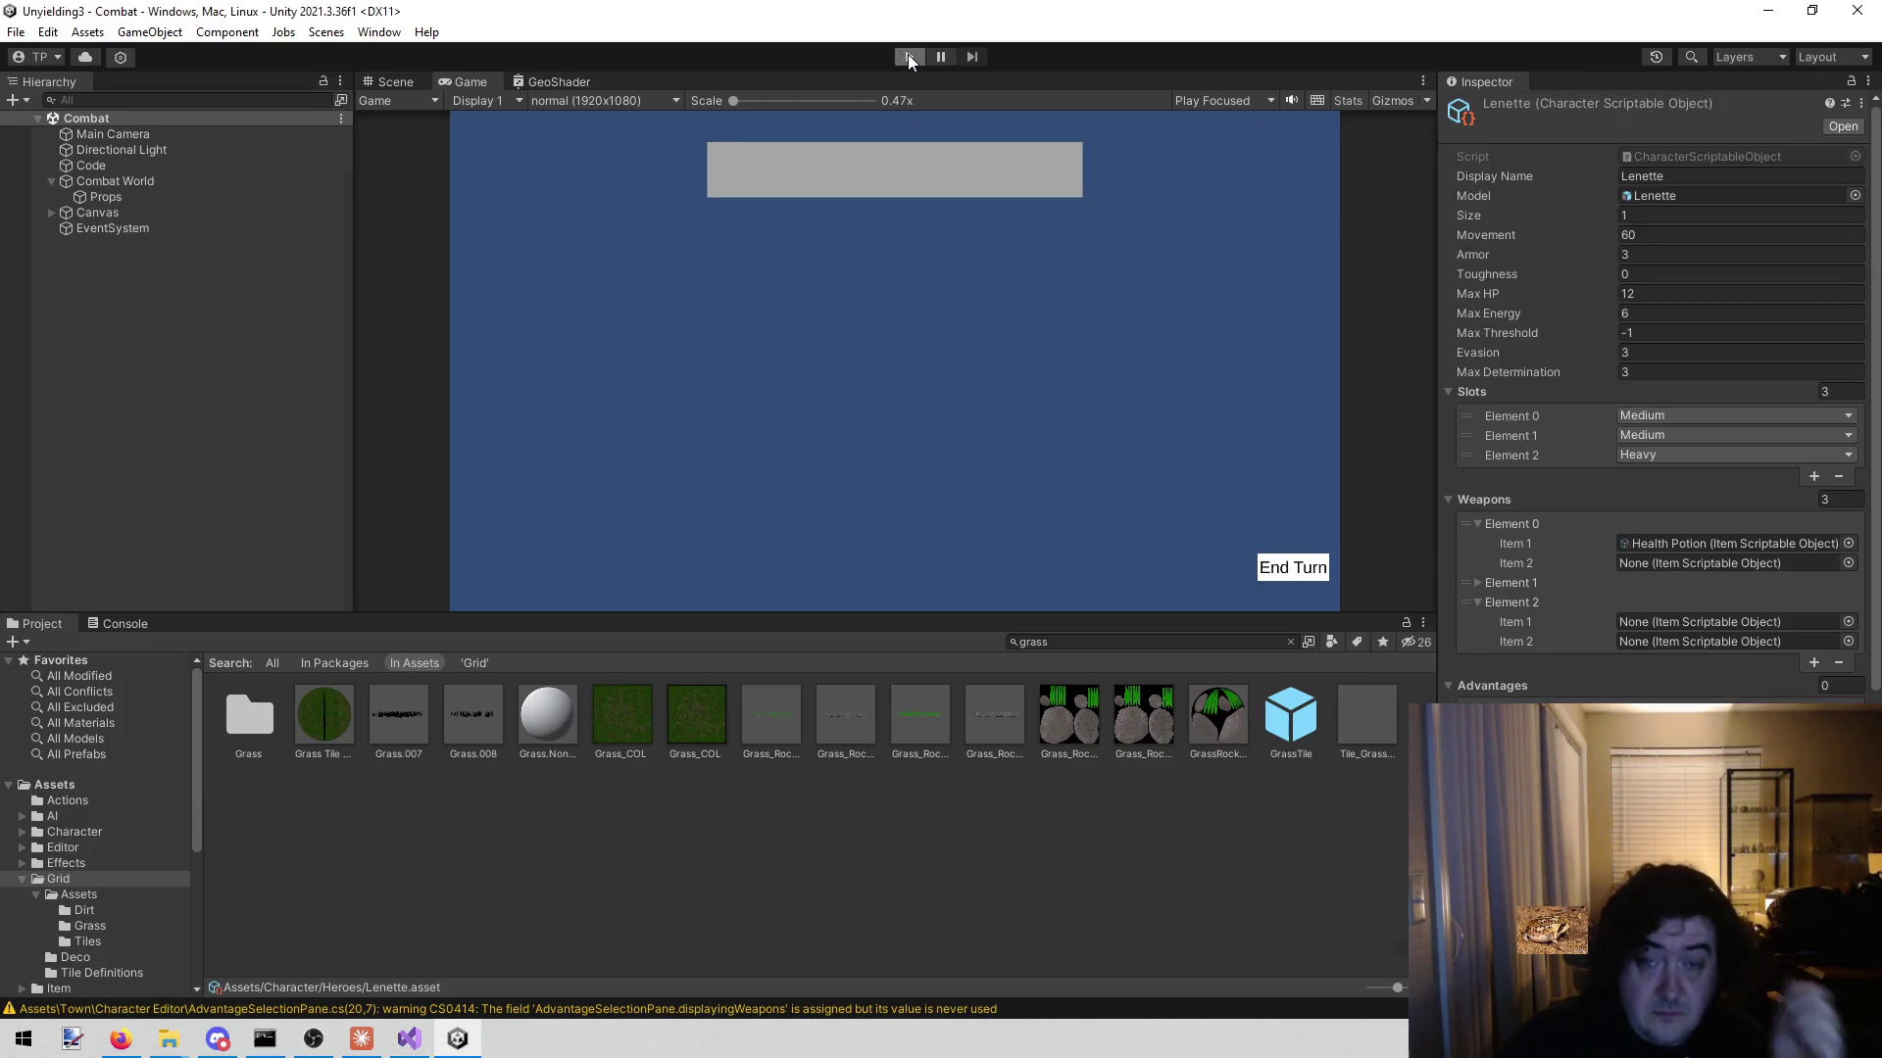
- Play-test the scene, moving Lenette to a tile to watch the overlay fade, then stop
left_click(907, 55)
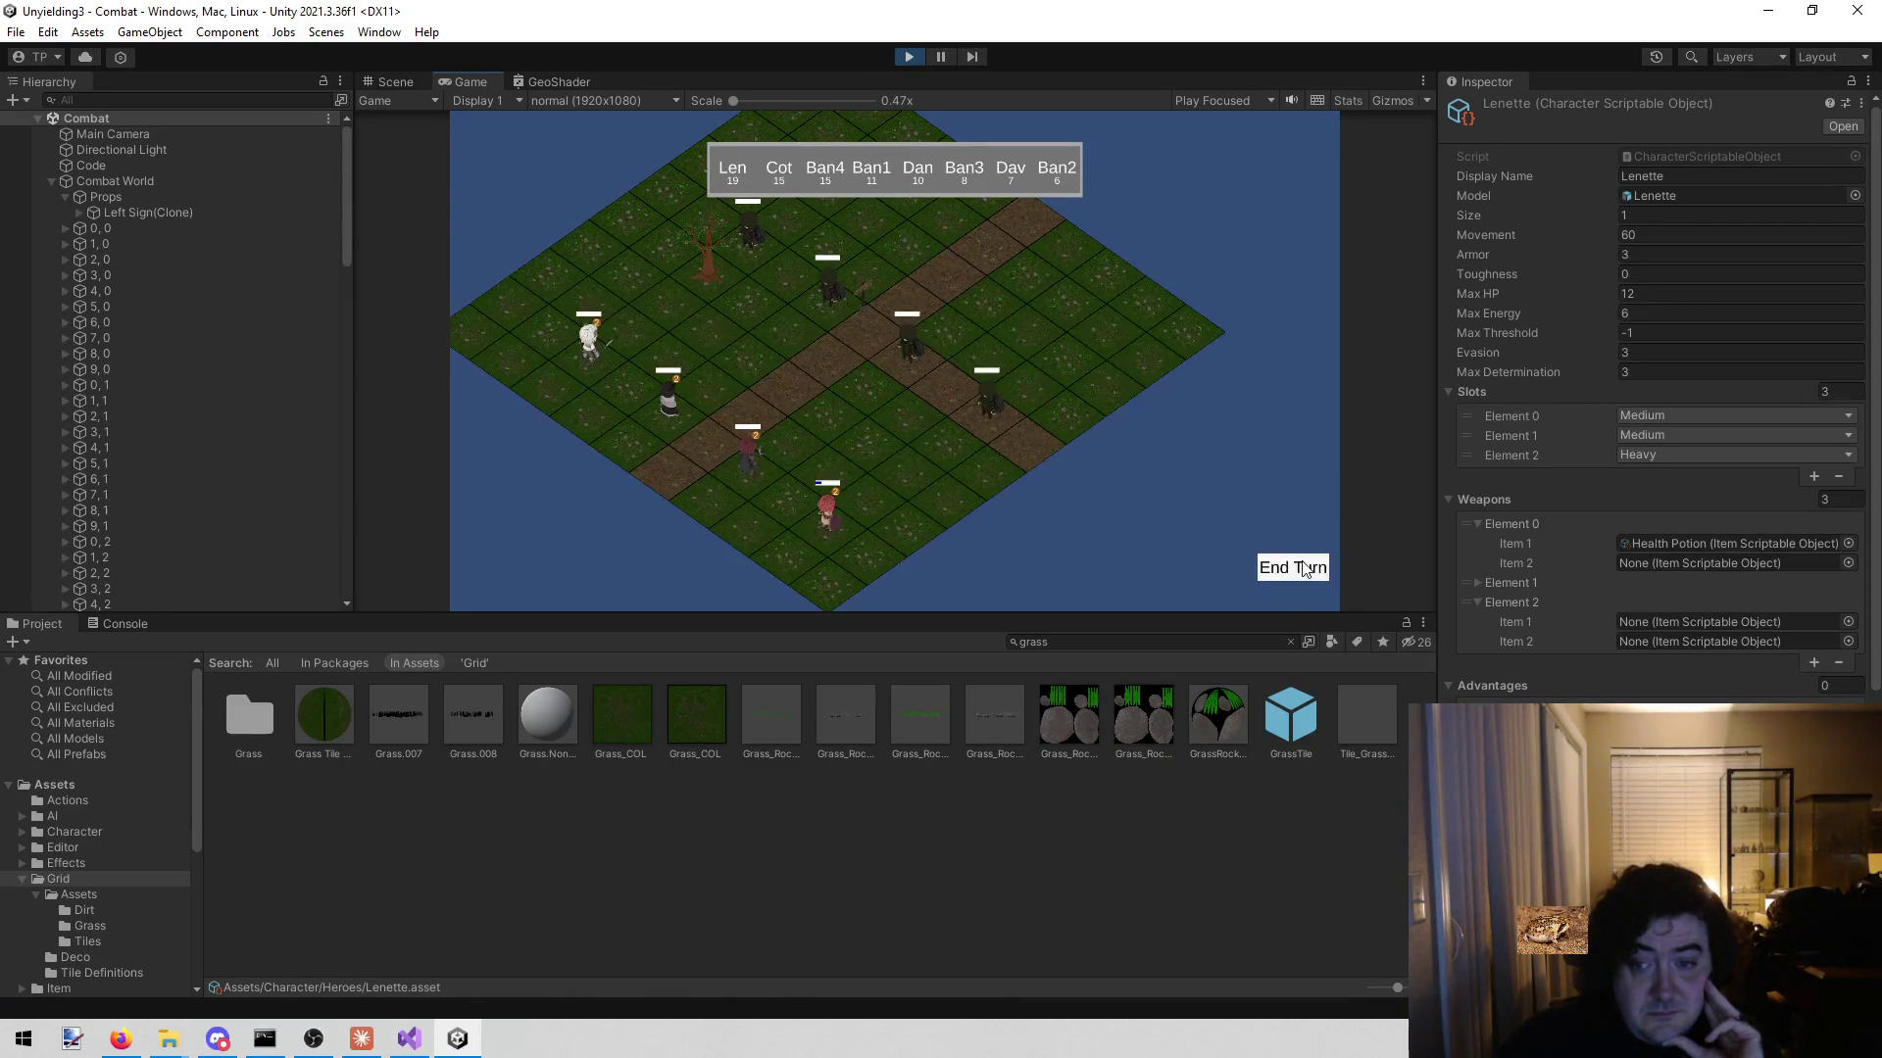
left_click(1264, 566)
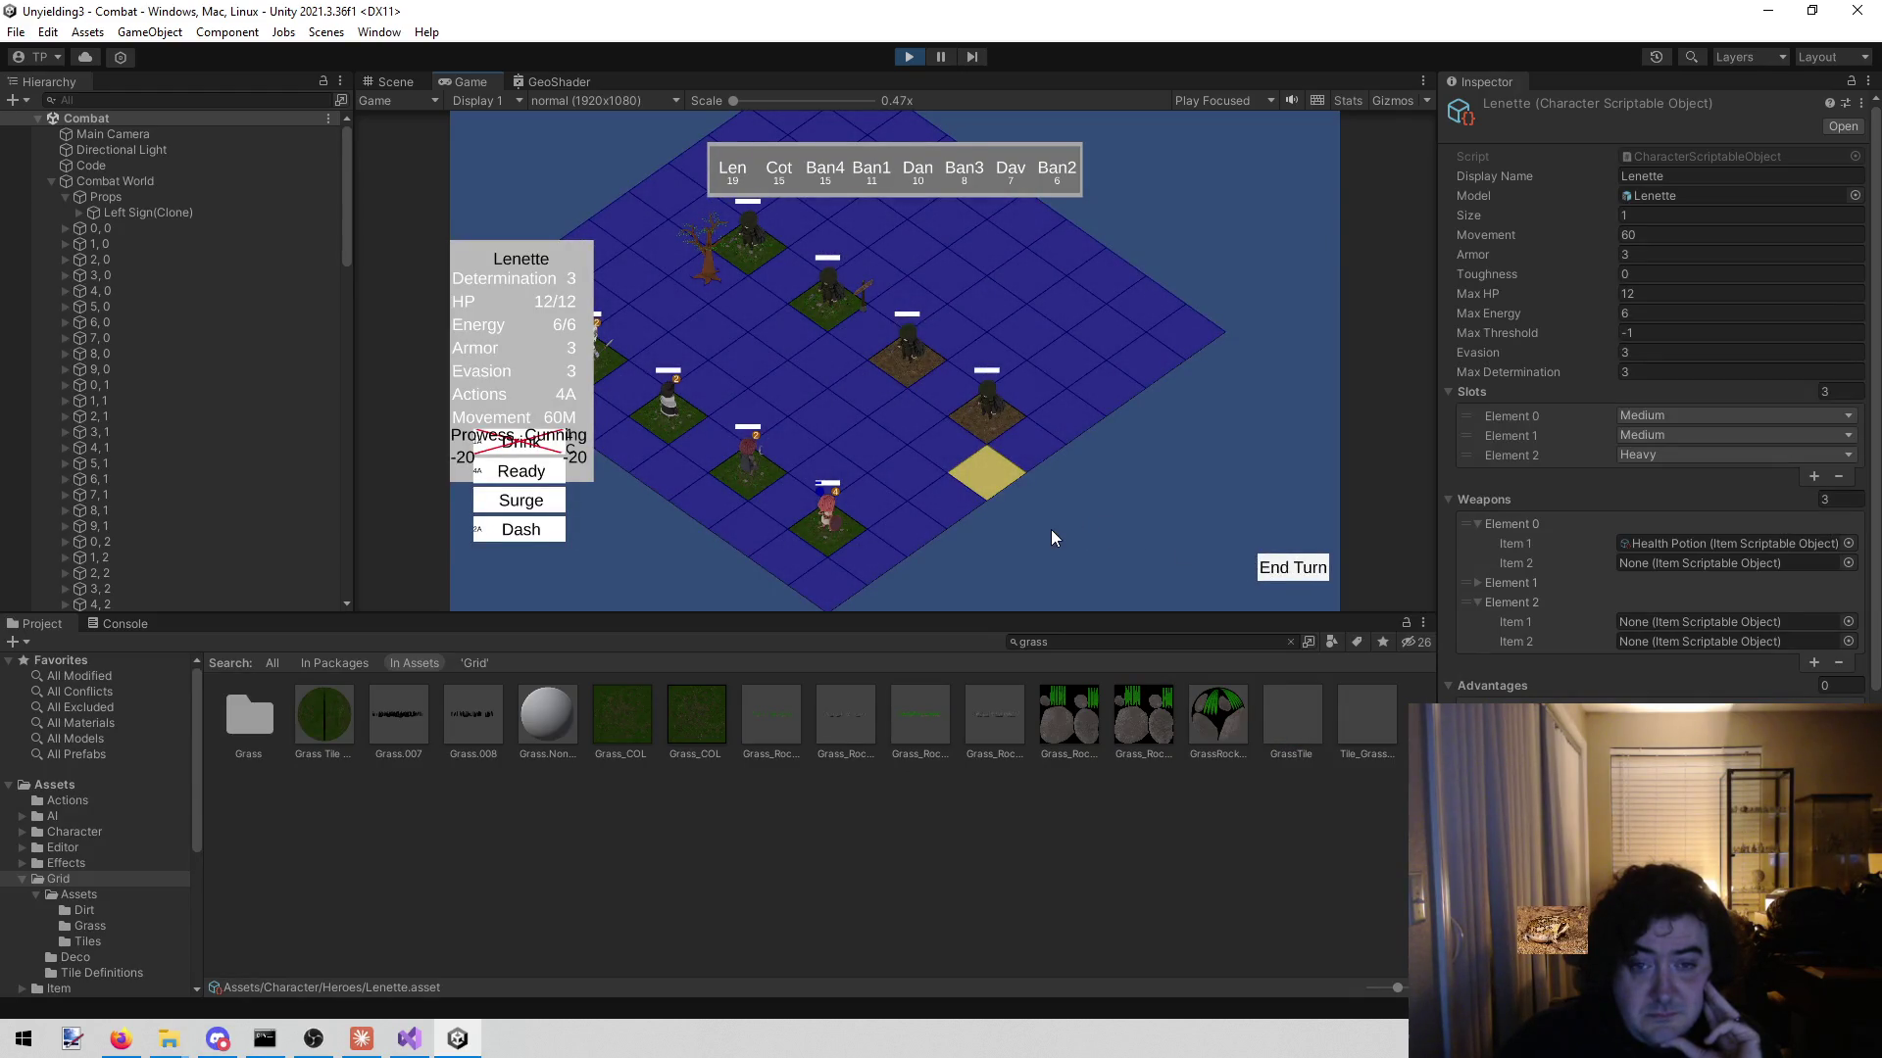
left_click(917, 425)
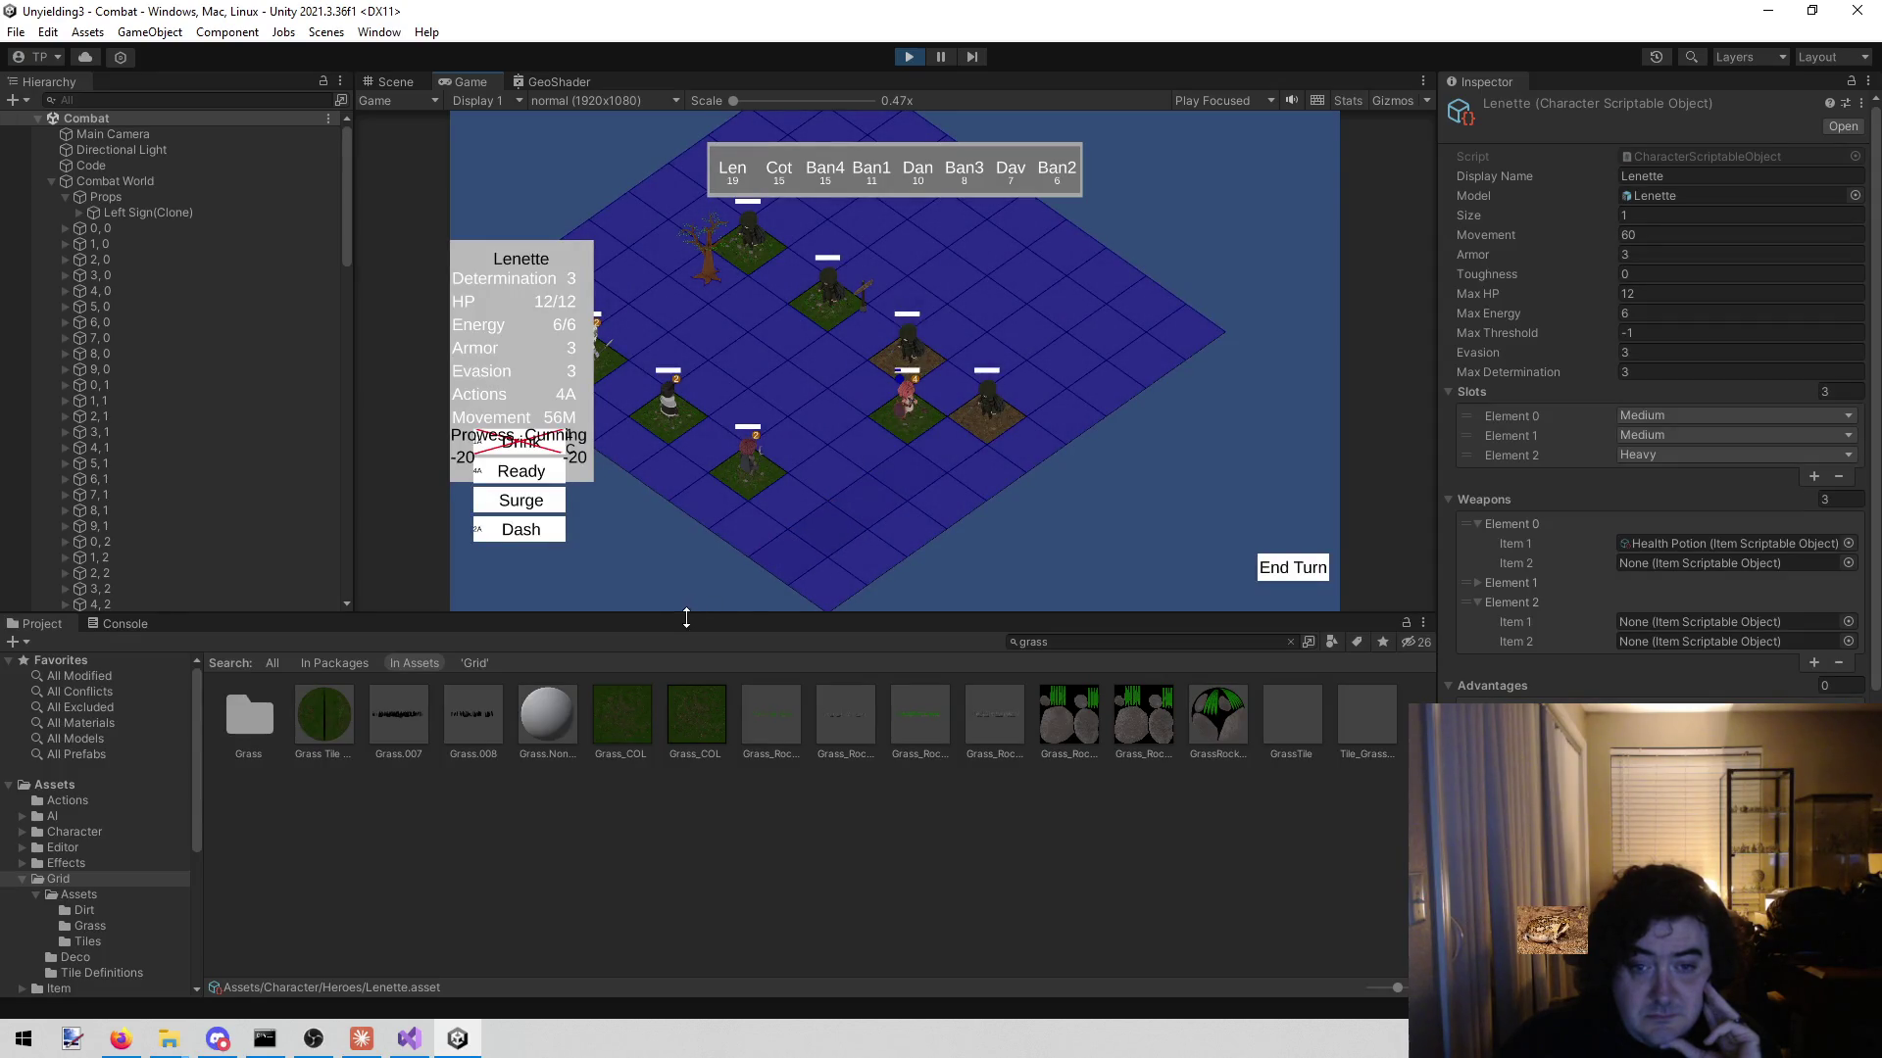
left_click(798, 402)
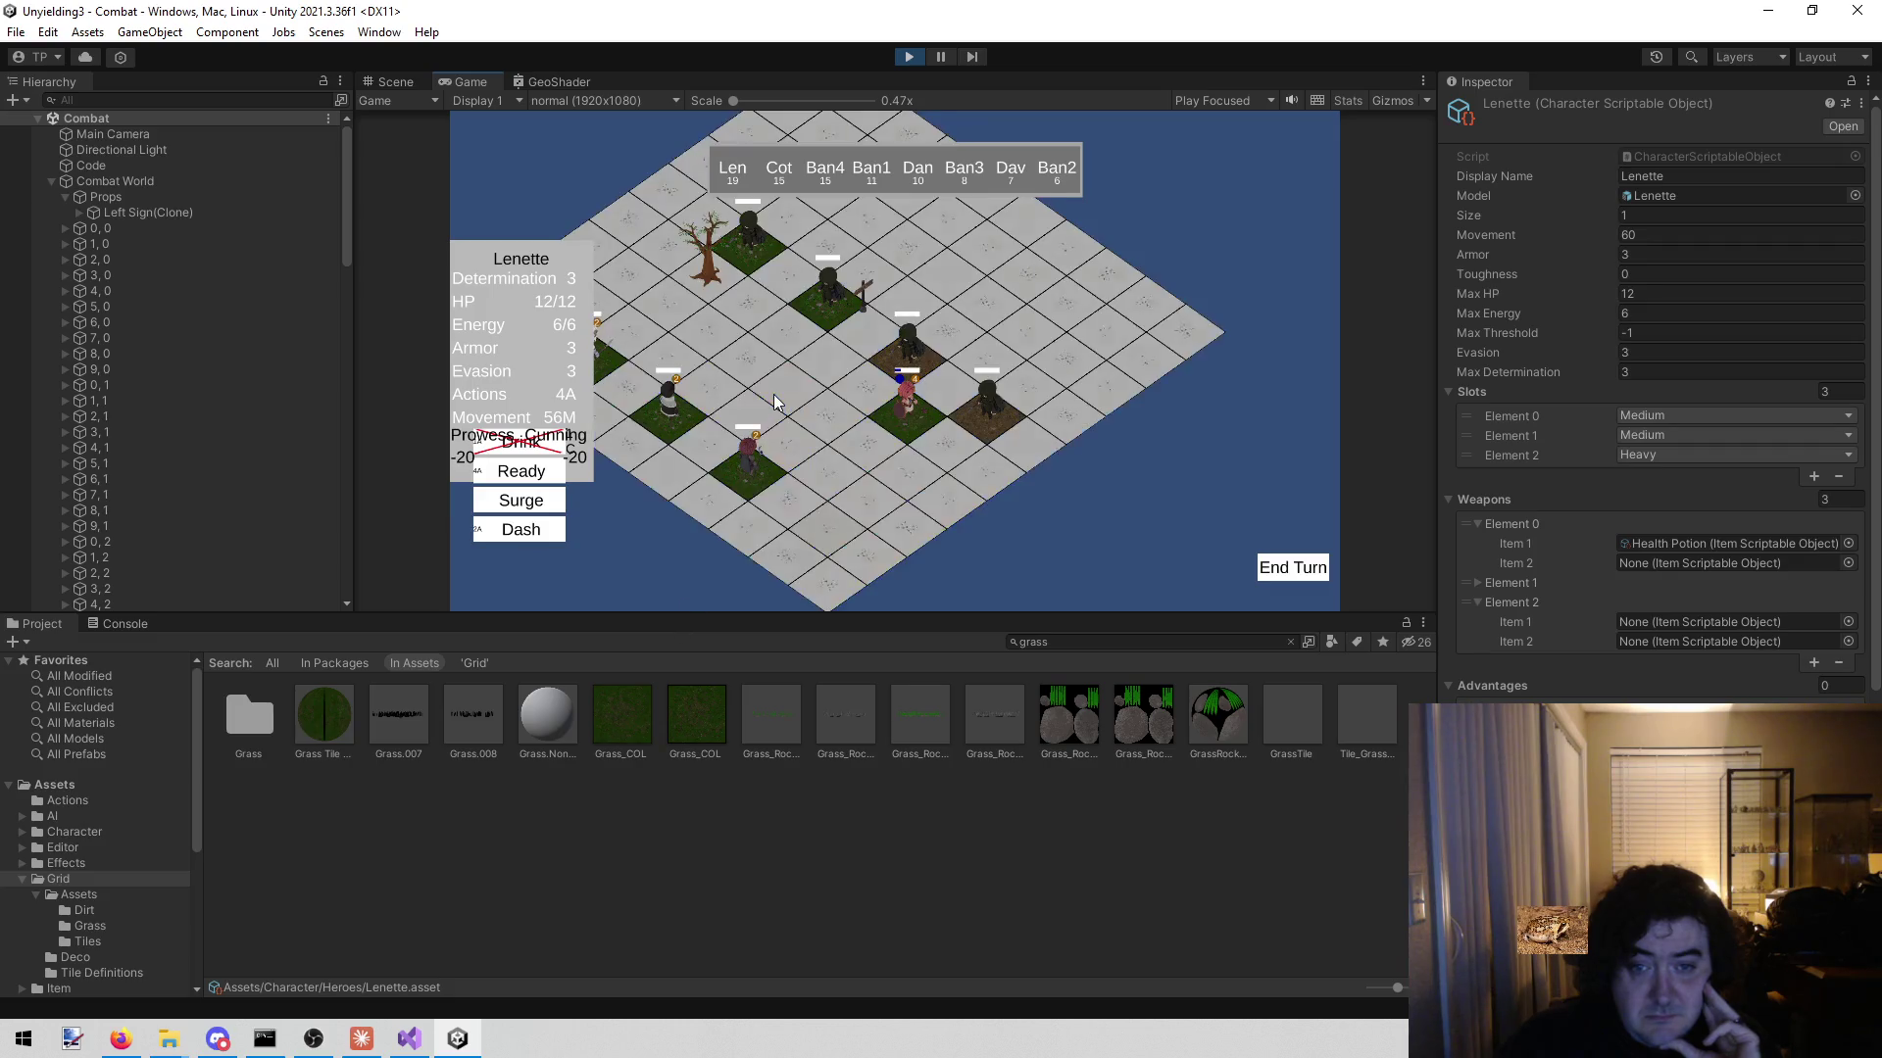
left_click(909, 59)
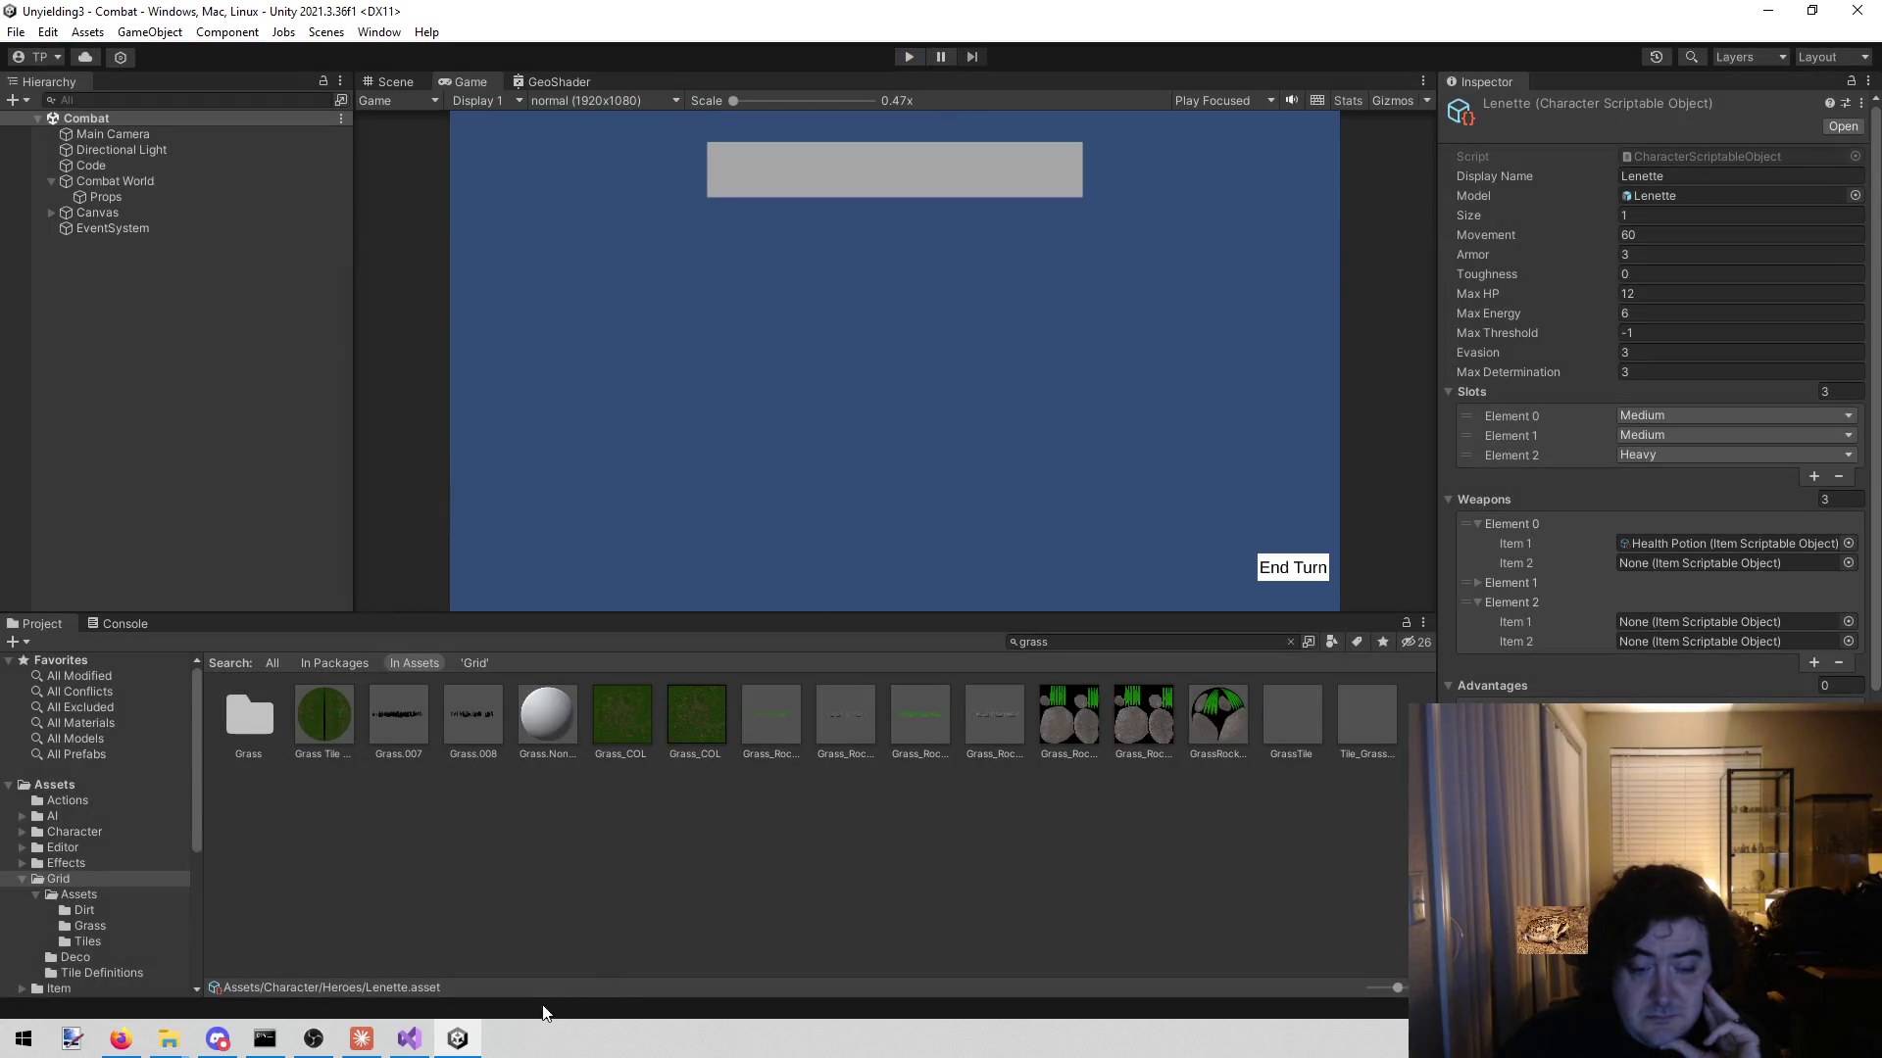
left_click(429, 1037)
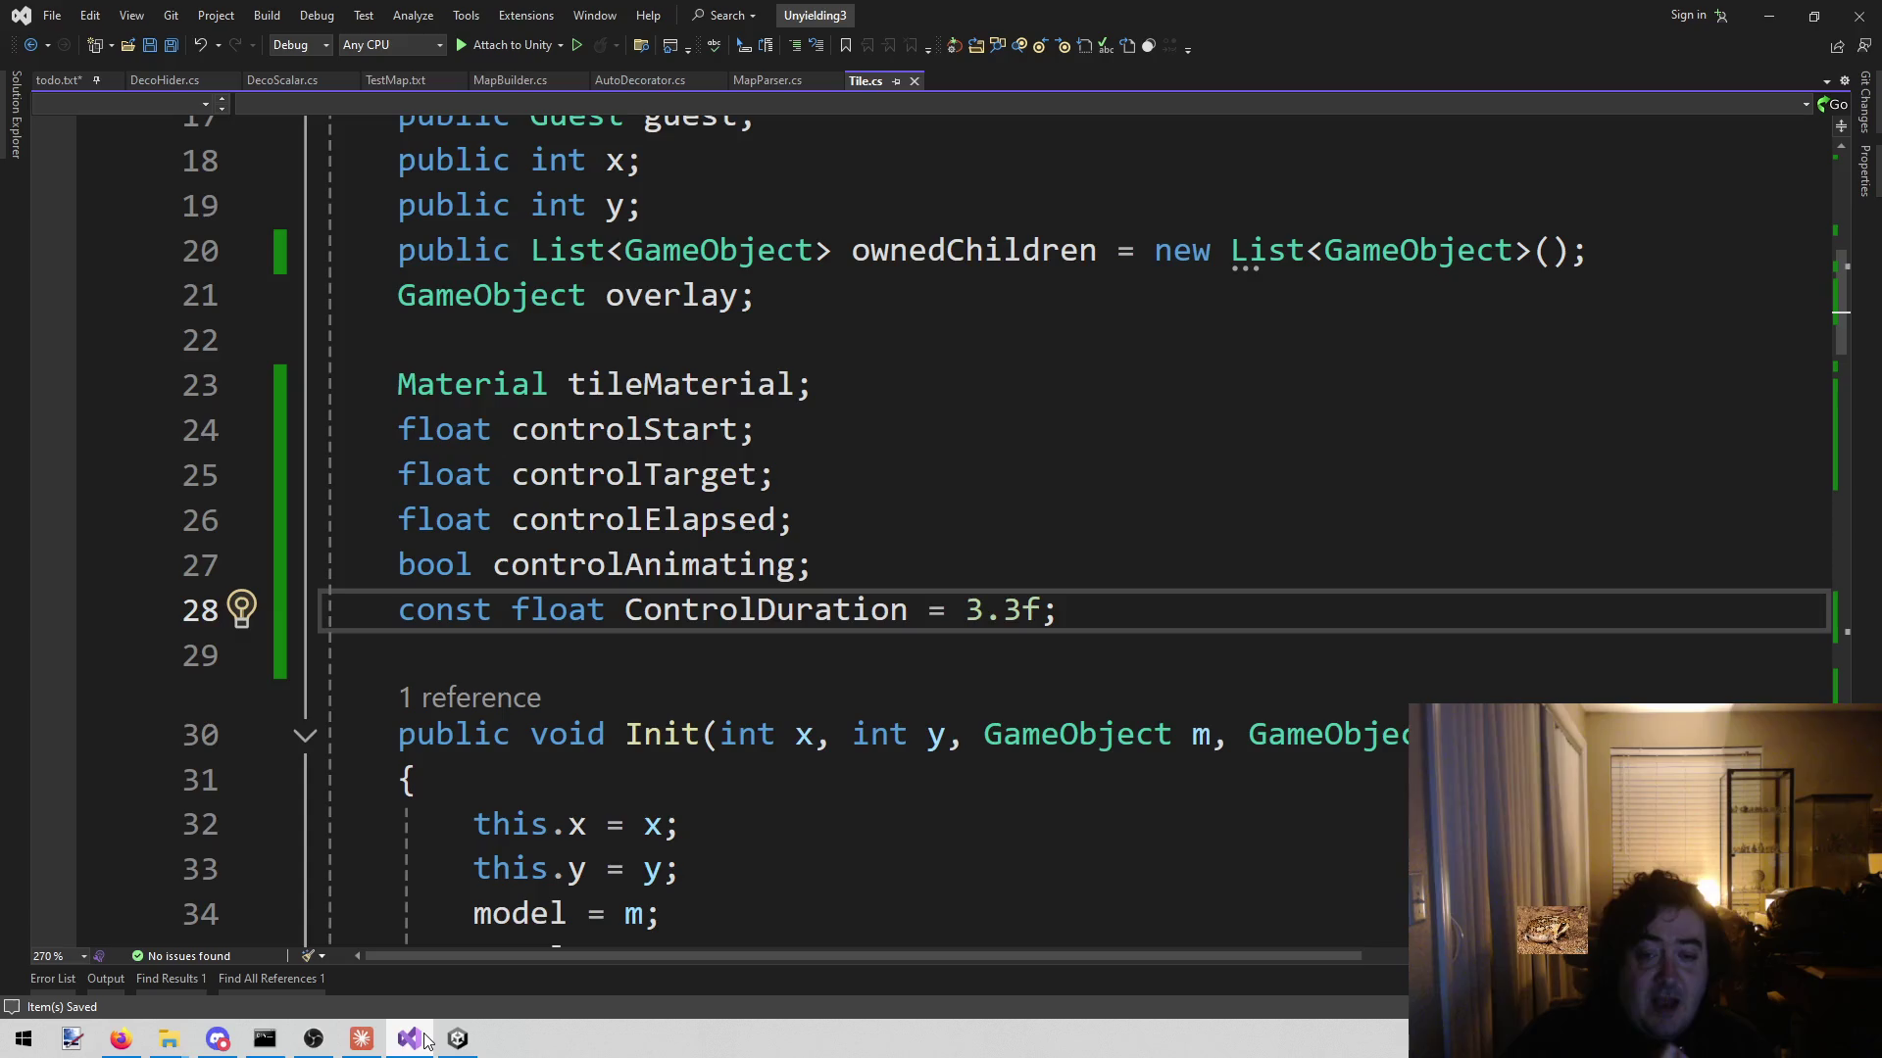
- Restore ControlDuration to 0.3f, save, and place the cursor after LOS in todo.txt
key("shift+Left")
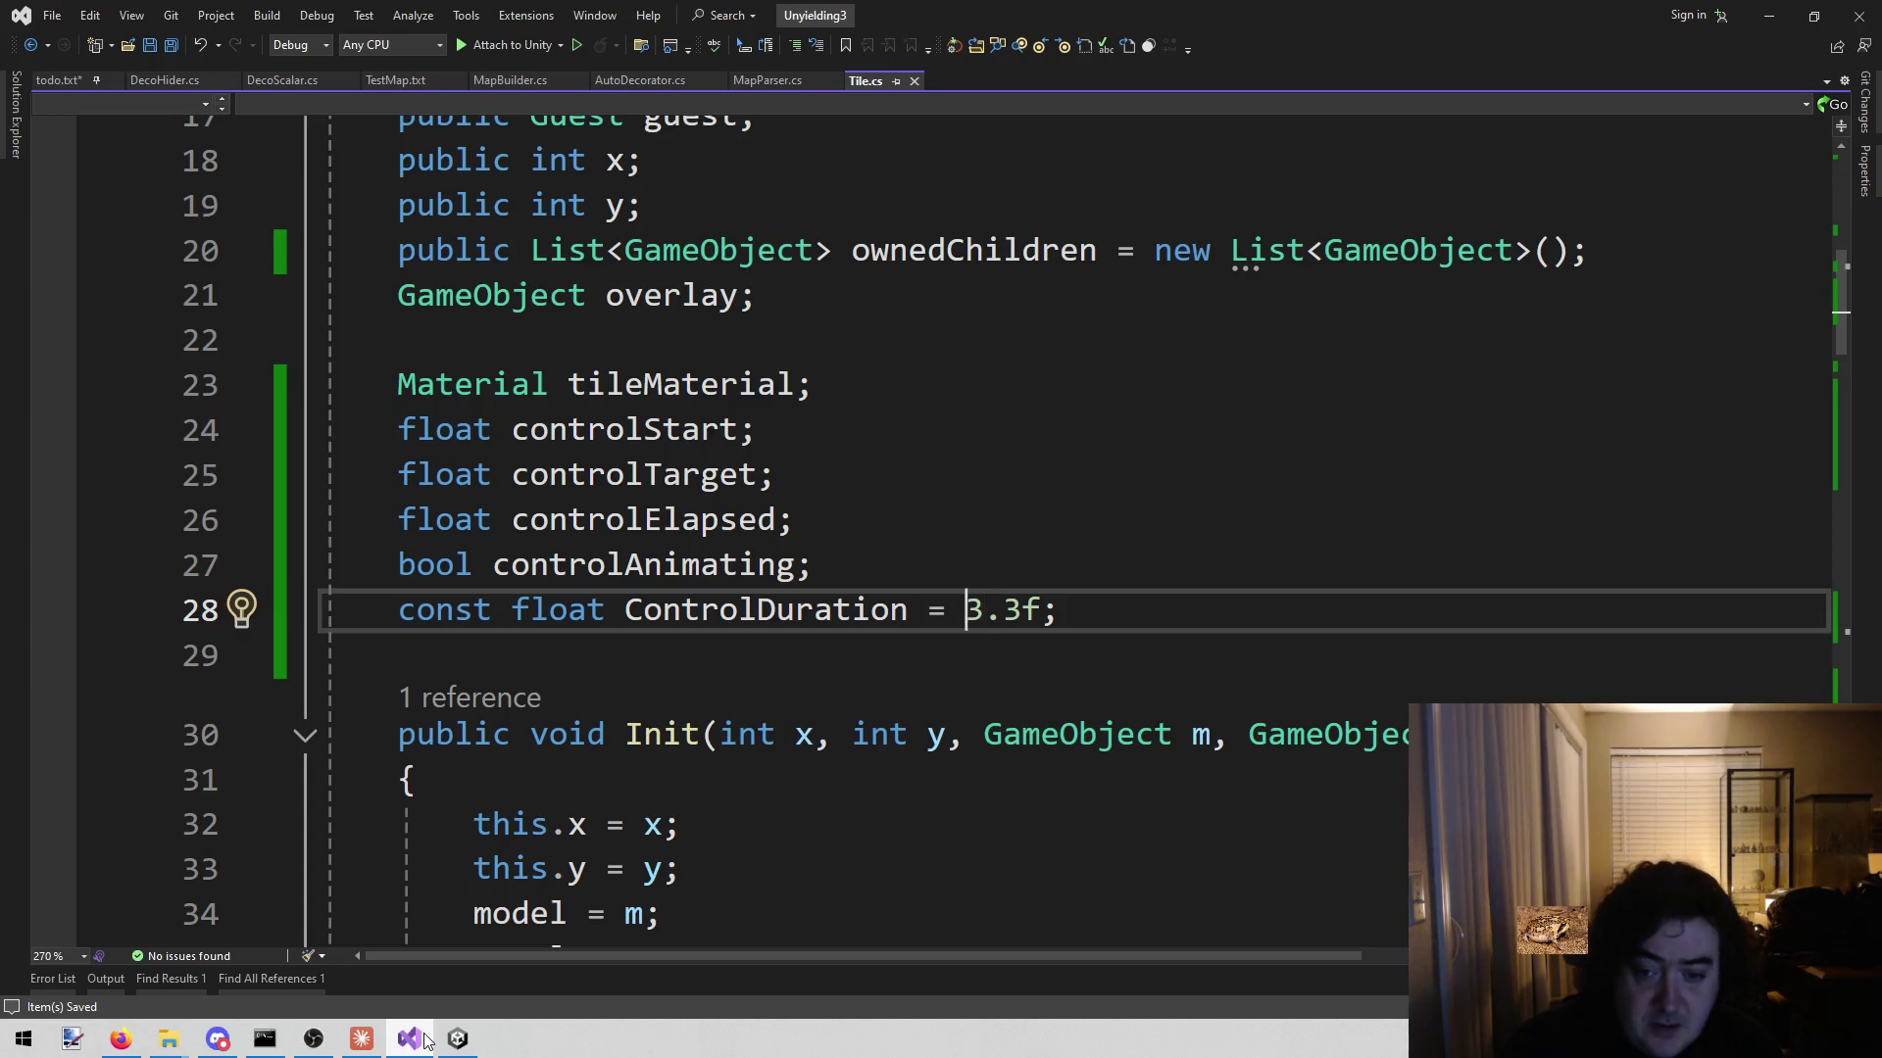
type("0")
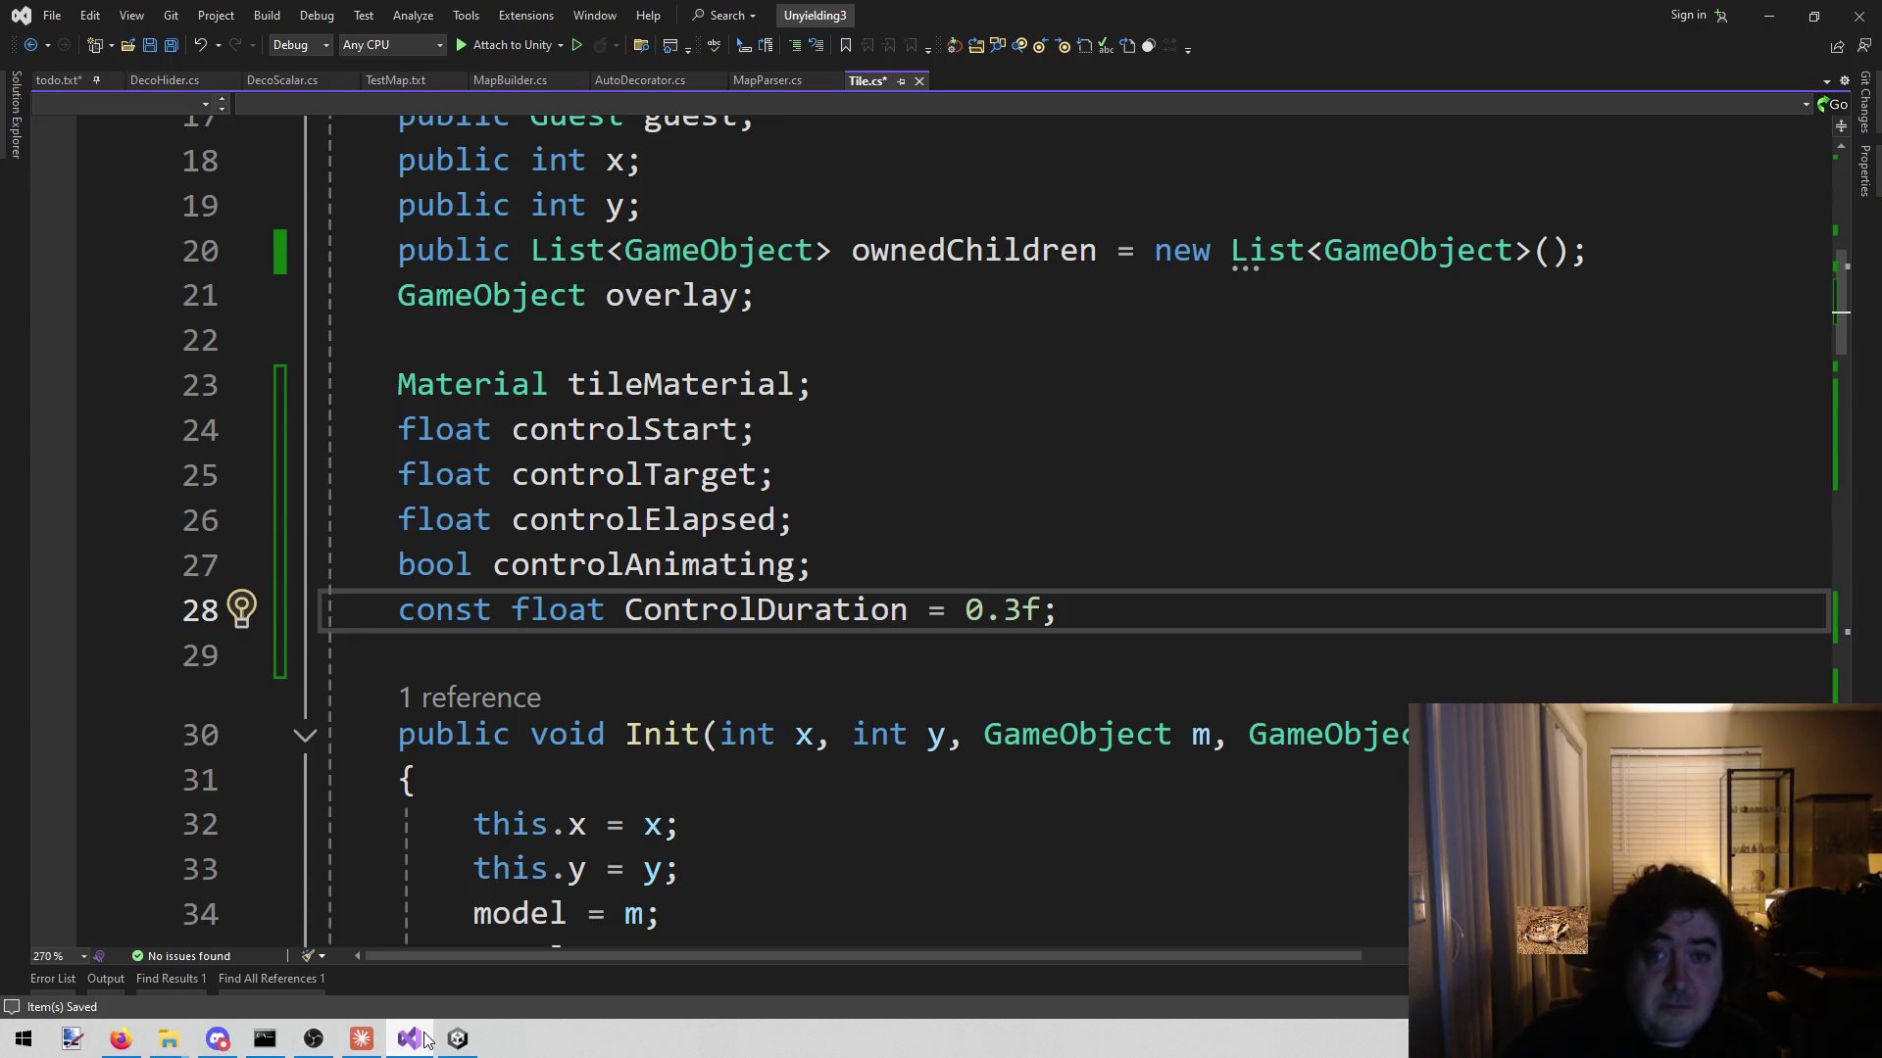
key("Up")
key("Up")
key("Up")
key("ctrl+s")
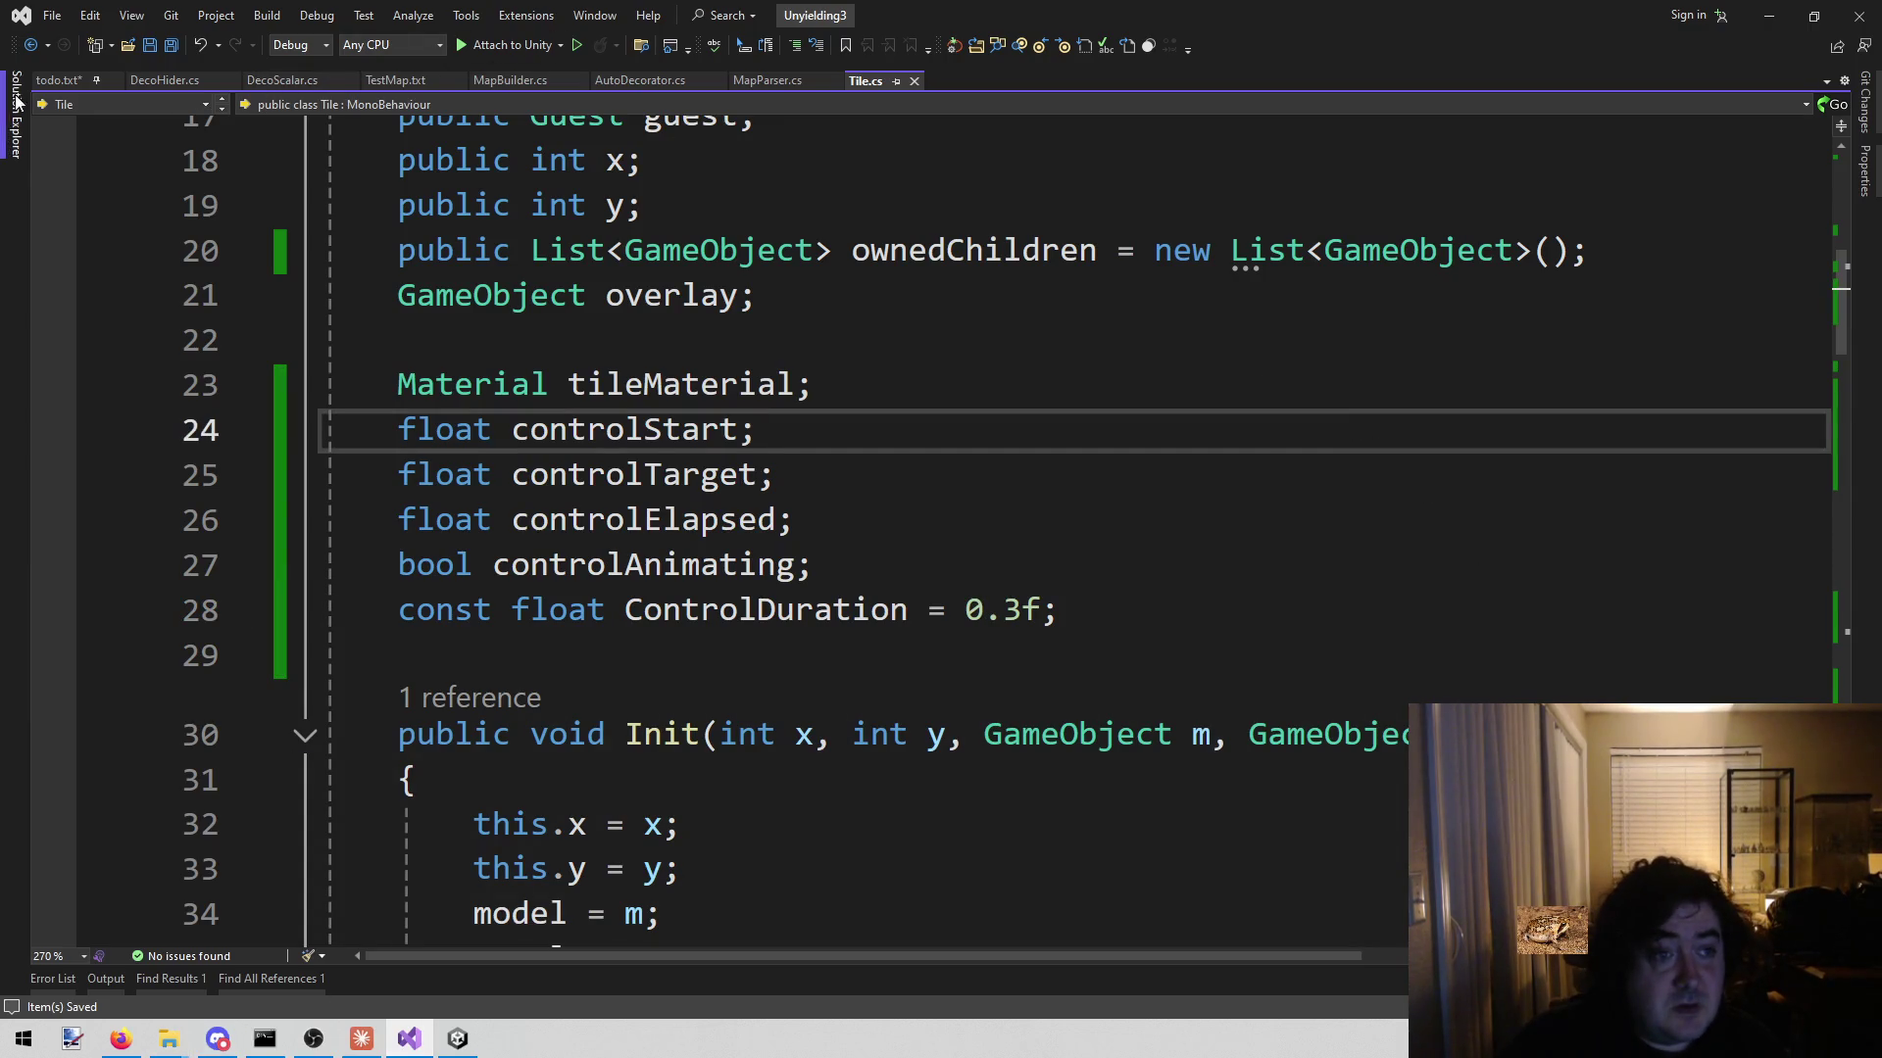
left_click(56, 81)
left_click(1166, 450)
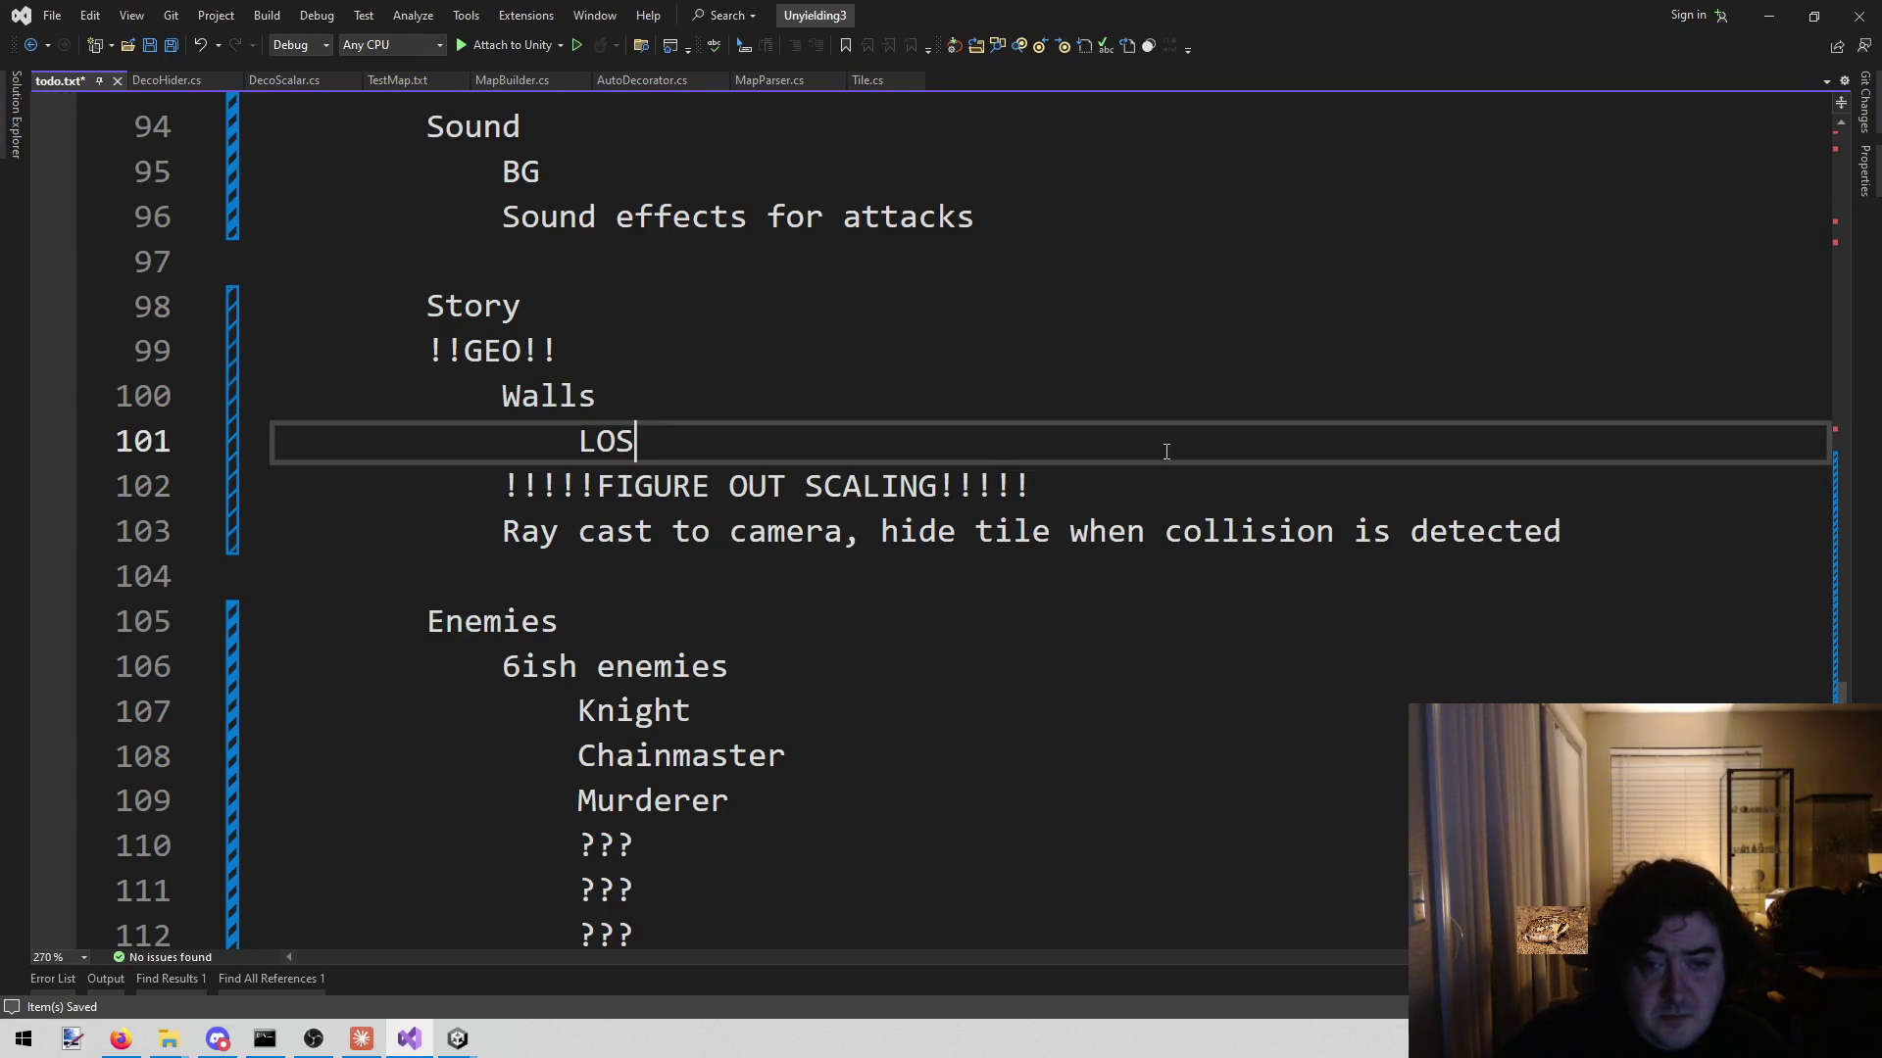
- Add the note 'The overlay is flashing very hard, makes it look yellow' under LOS and save
key("Down")
key("ctrl+Return")
key("BackSpace")
type("Tje")
key("BackSpace")
key("BackSpace")
type("he overlay is flashing very ")
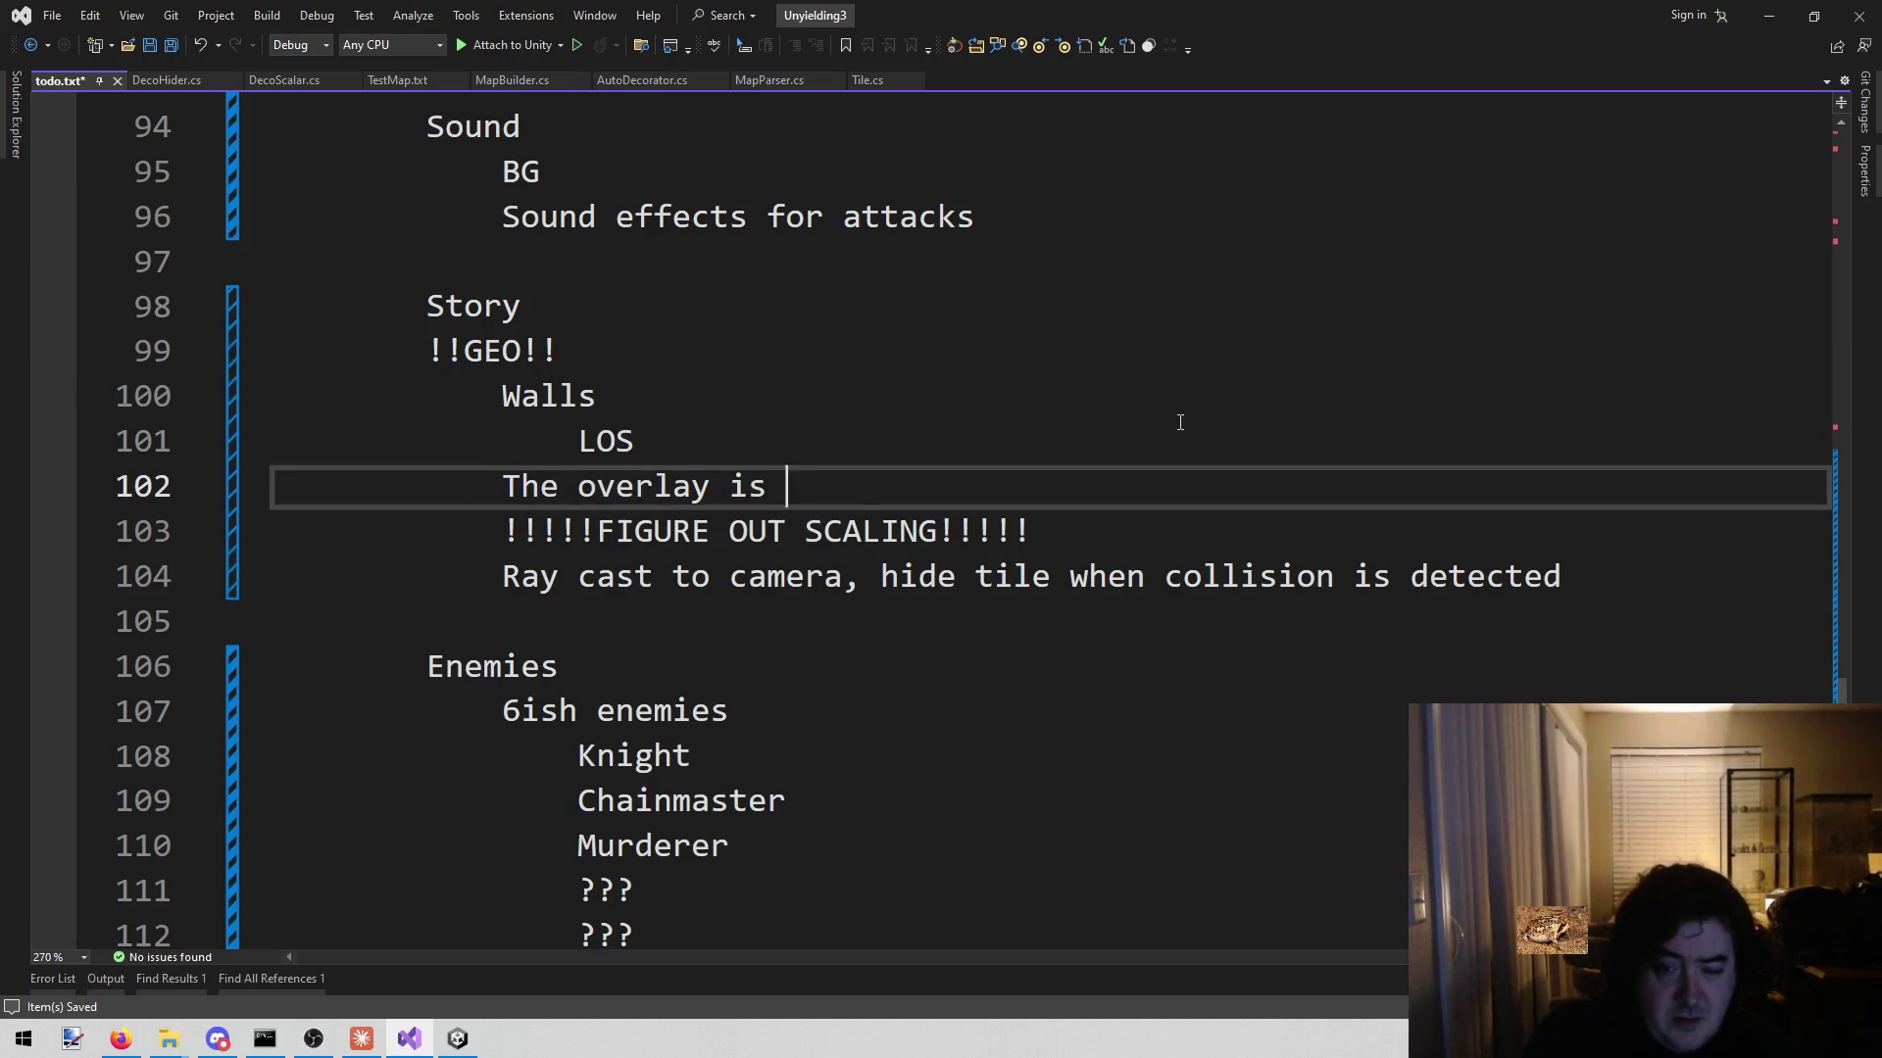
type("hard")
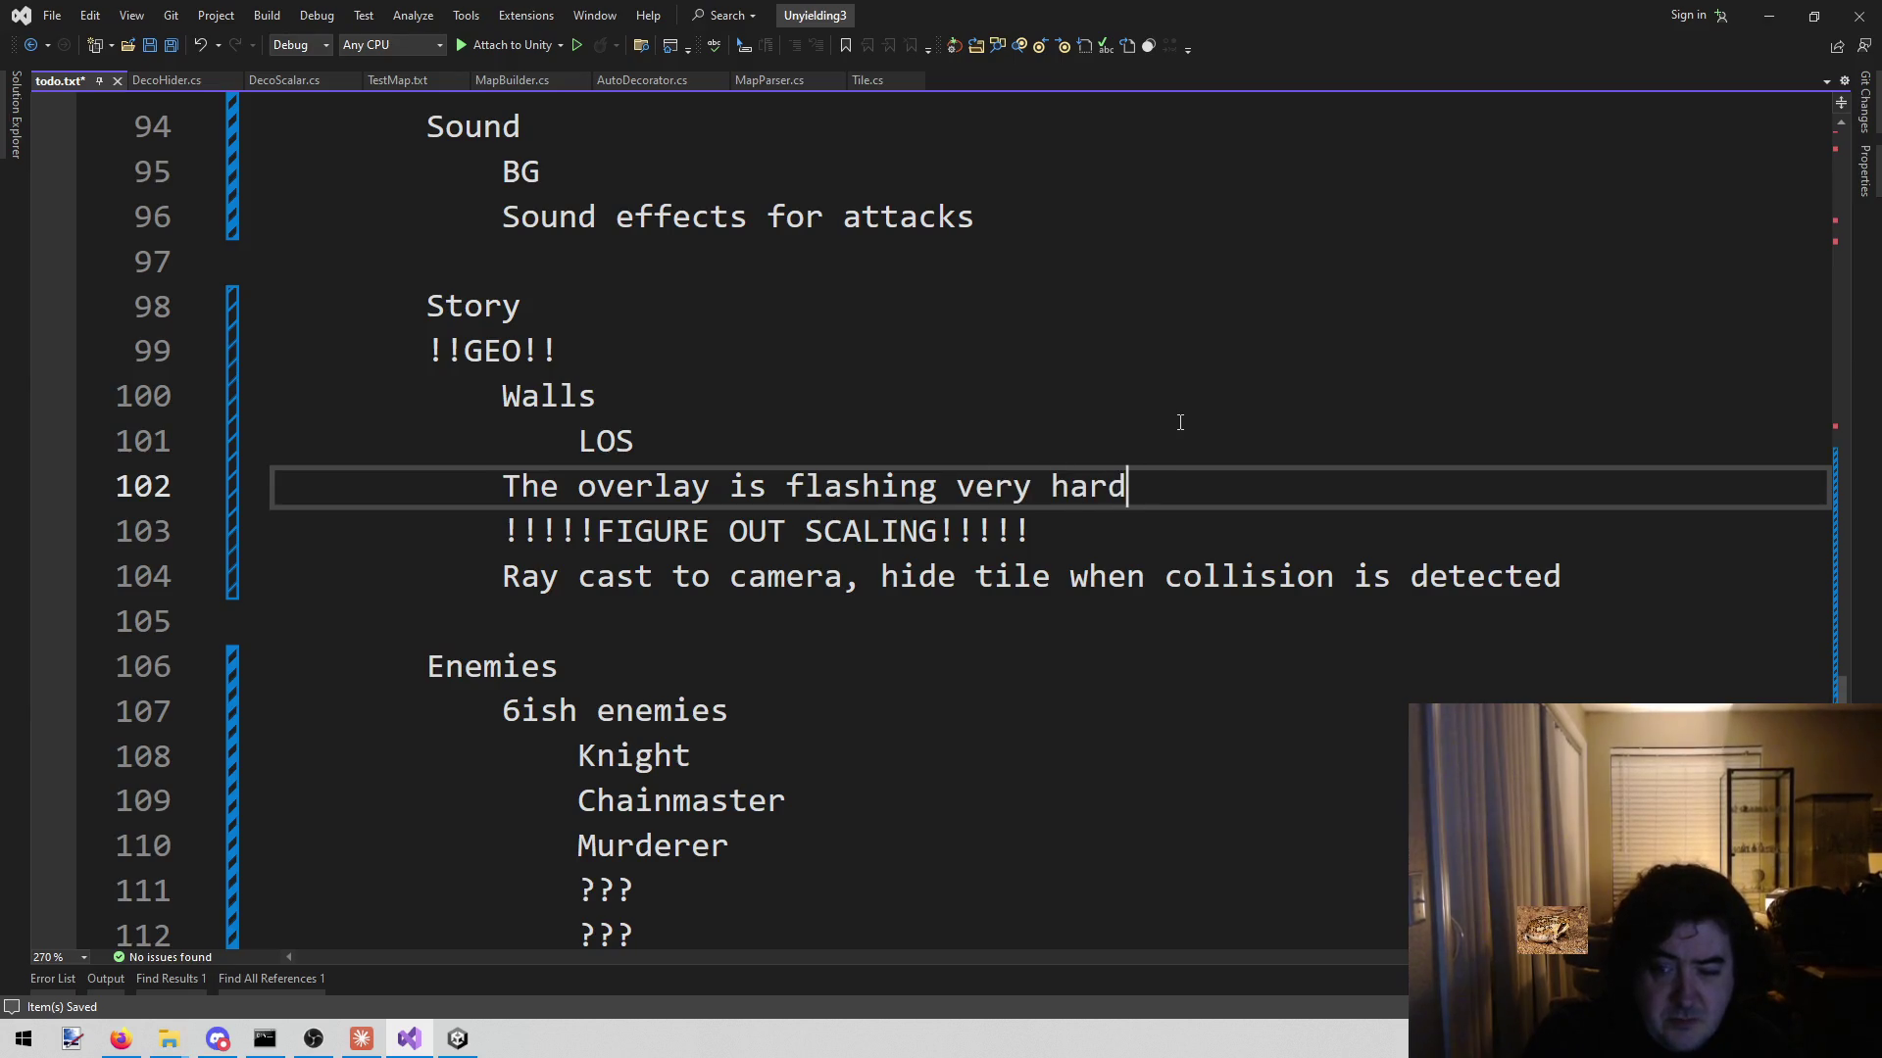
type(", makes it lo")
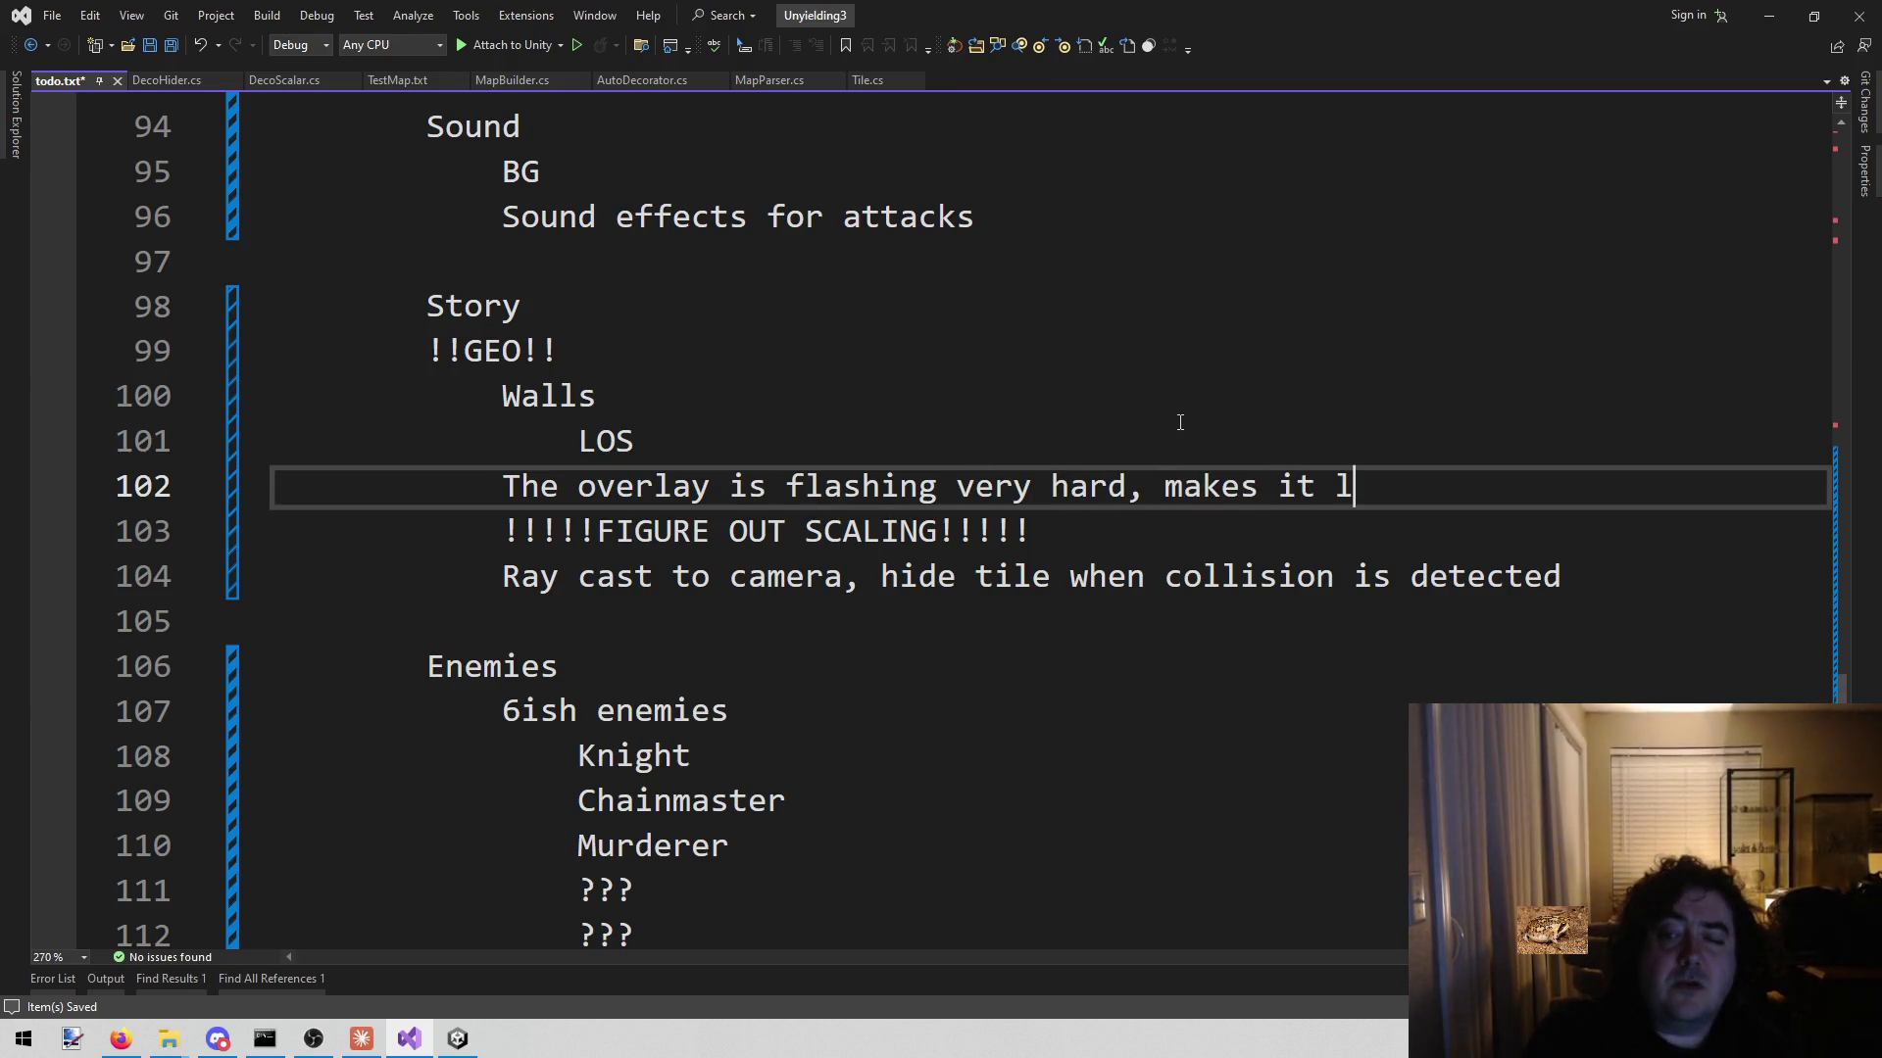
key("BackSpace")
key("BackSpace")
type("y")
key("BackSpace")
type("look yellow")
key("ctrl+s")
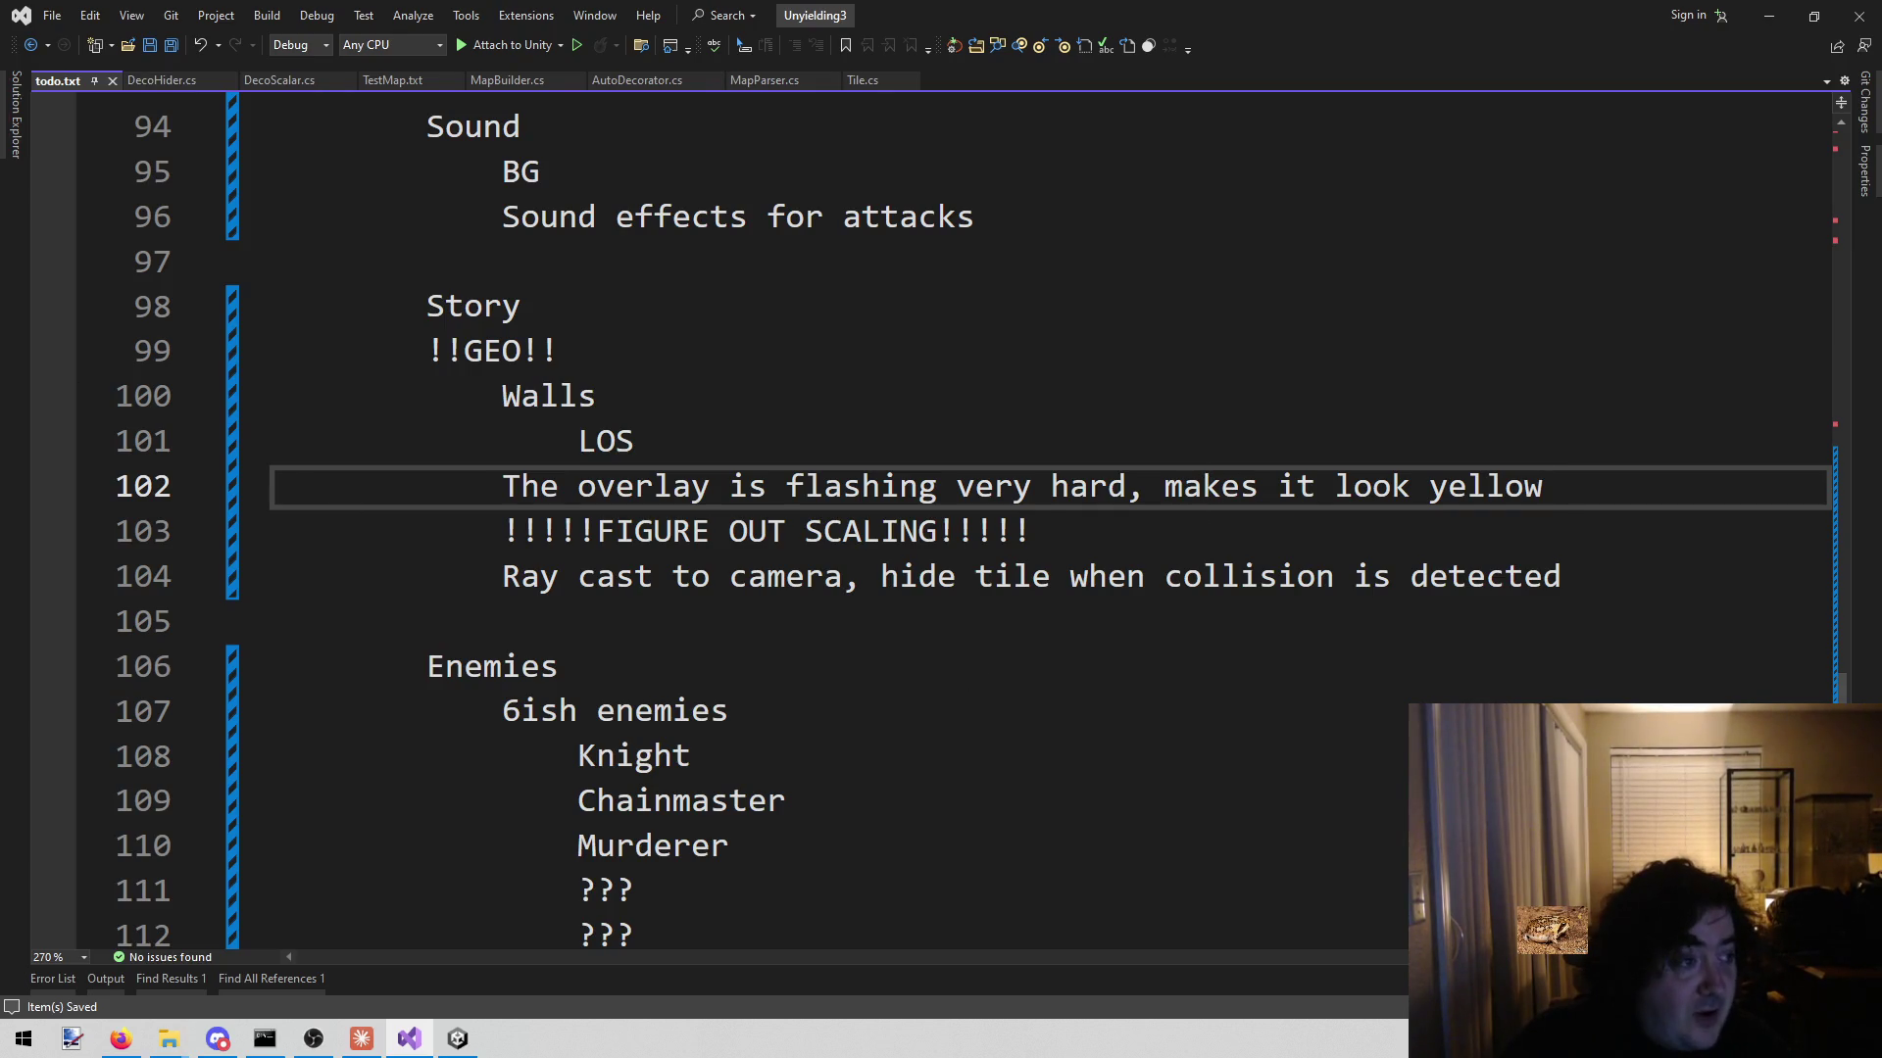
key("alt+Tab")
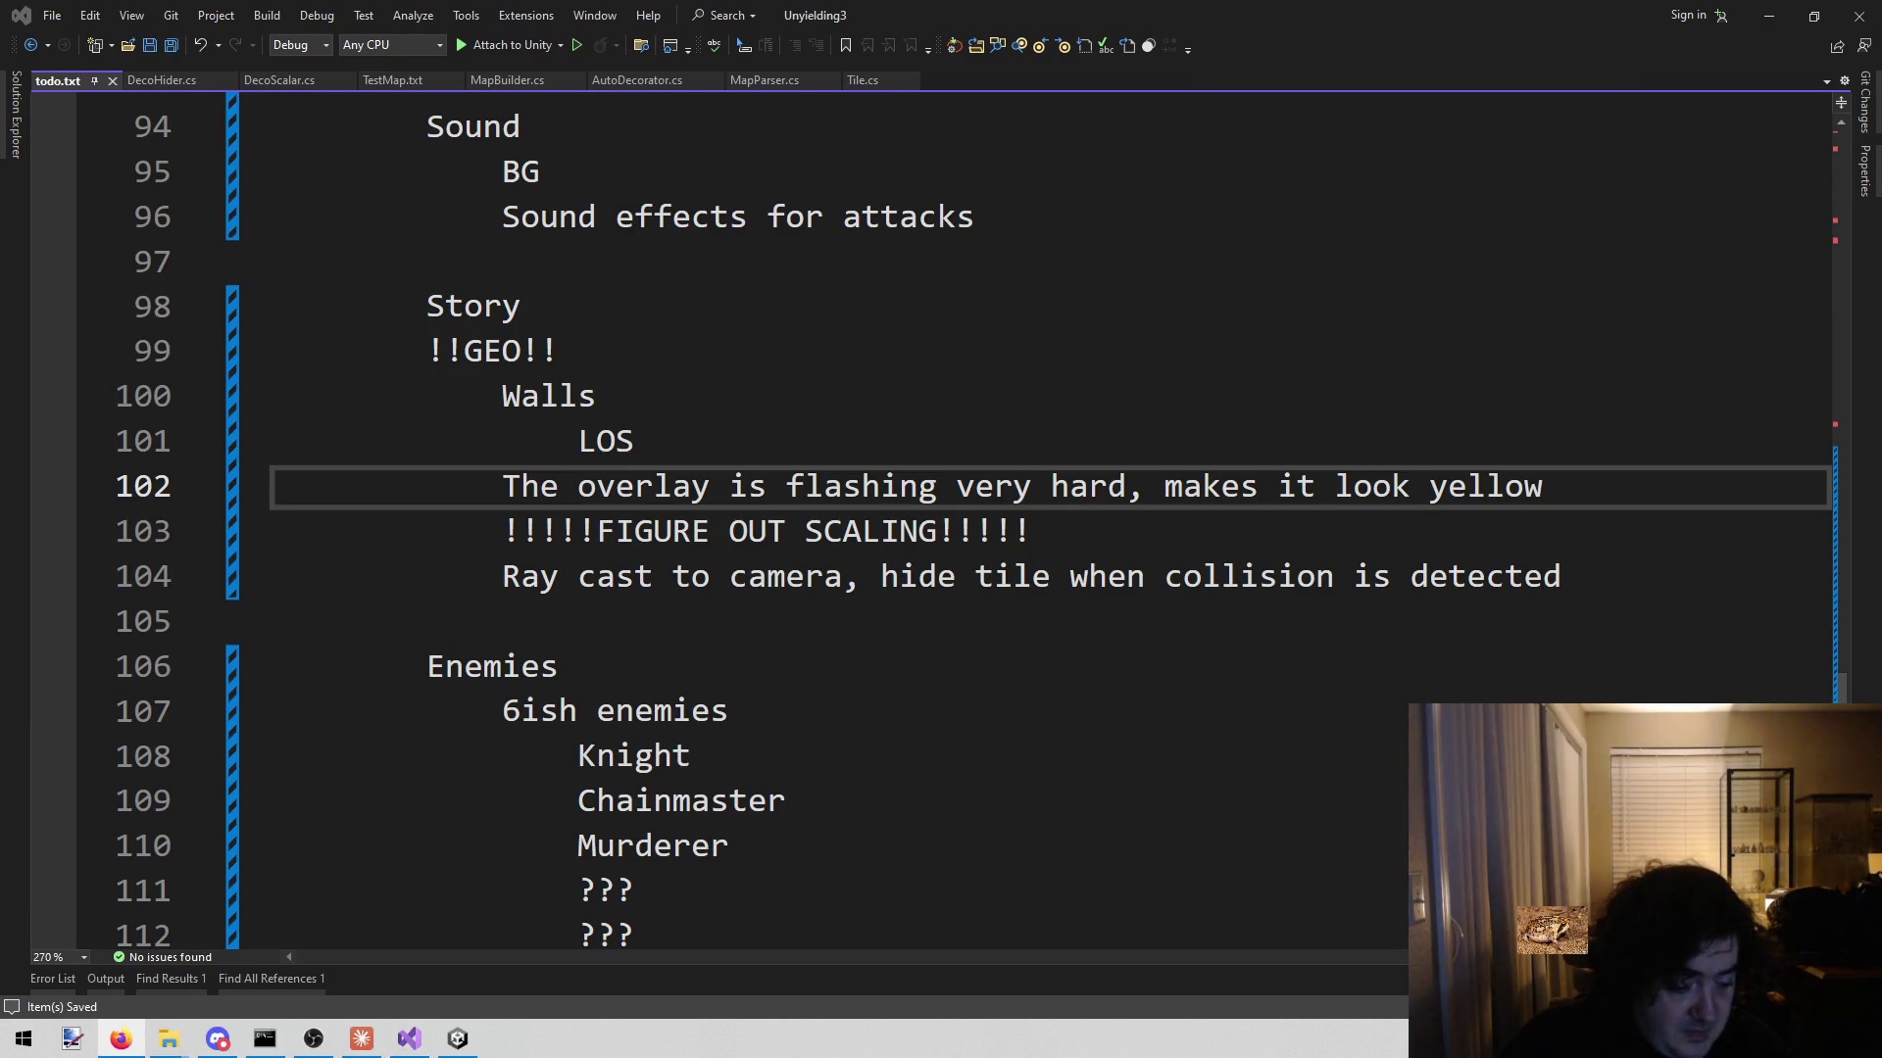